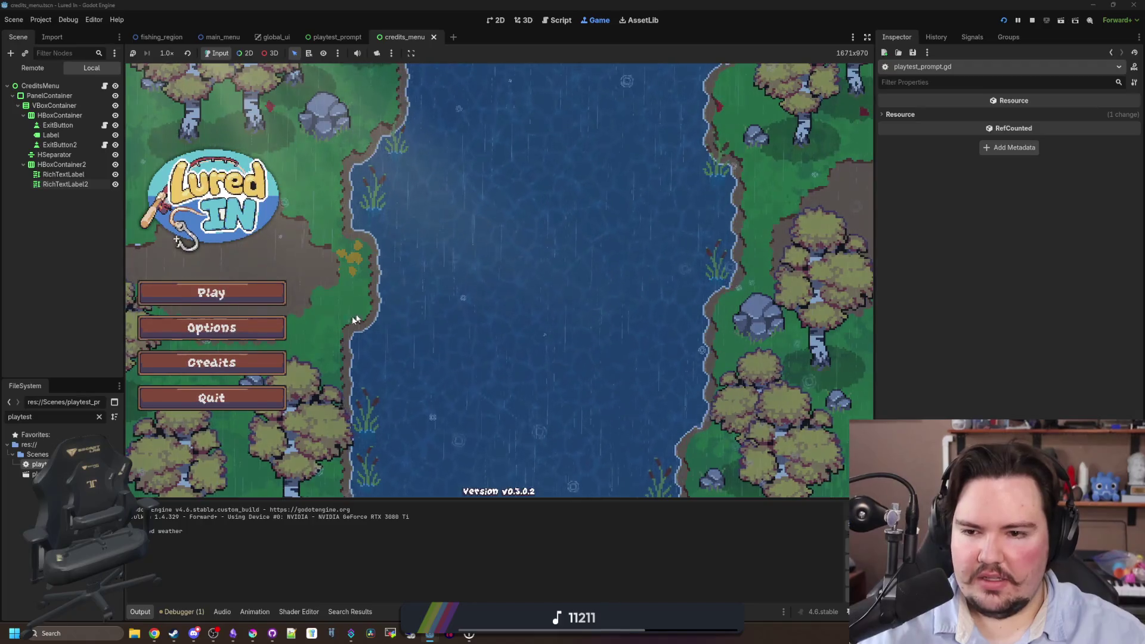
Open the running game's Options dialog and look through its audio settings.
{"action": "left_click", "coordinate": [220, 334]}
{"action": "scroll", "coordinate": [402, 334], "scroll_direction": "down", "scroll_amount": 2}
{"action": "scroll", "coordinate": [402, 334], "scroll_direction": "up", "scroll_amount": 2}
{"action": "scroll", "coordinate": [406, 313], "scroll_direction": "down", "scroll_amount": 2}
{"action": "scroll", "coordinate": [407, 313], "scroll_direction": "up", "scroll_amount": 2}
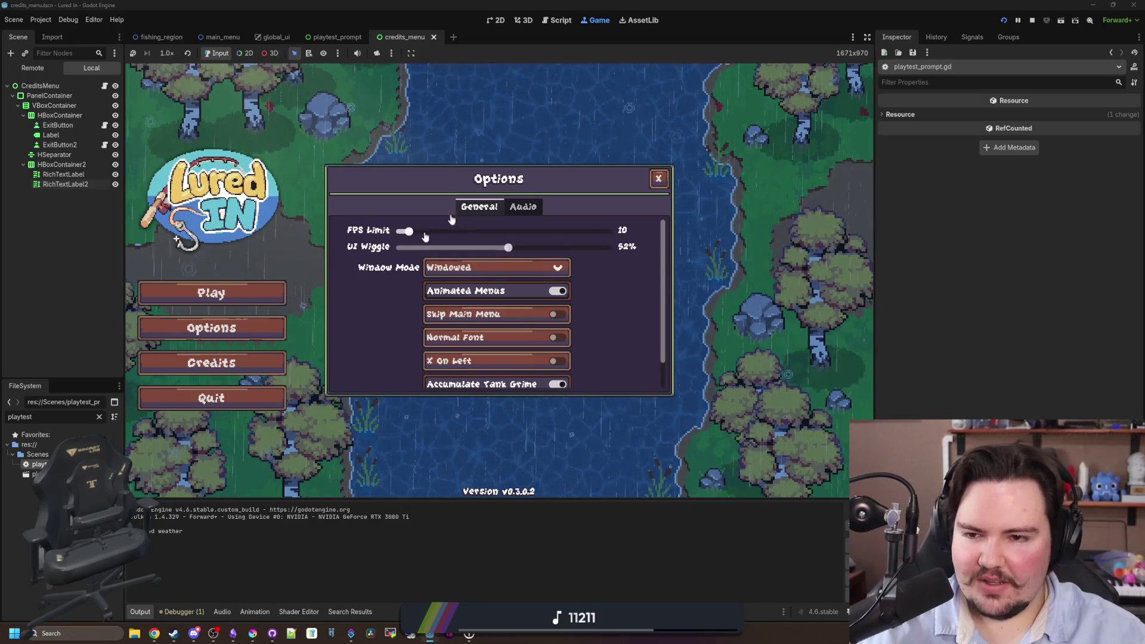
{"action": "left_click", "coordinate": [523, 207]}
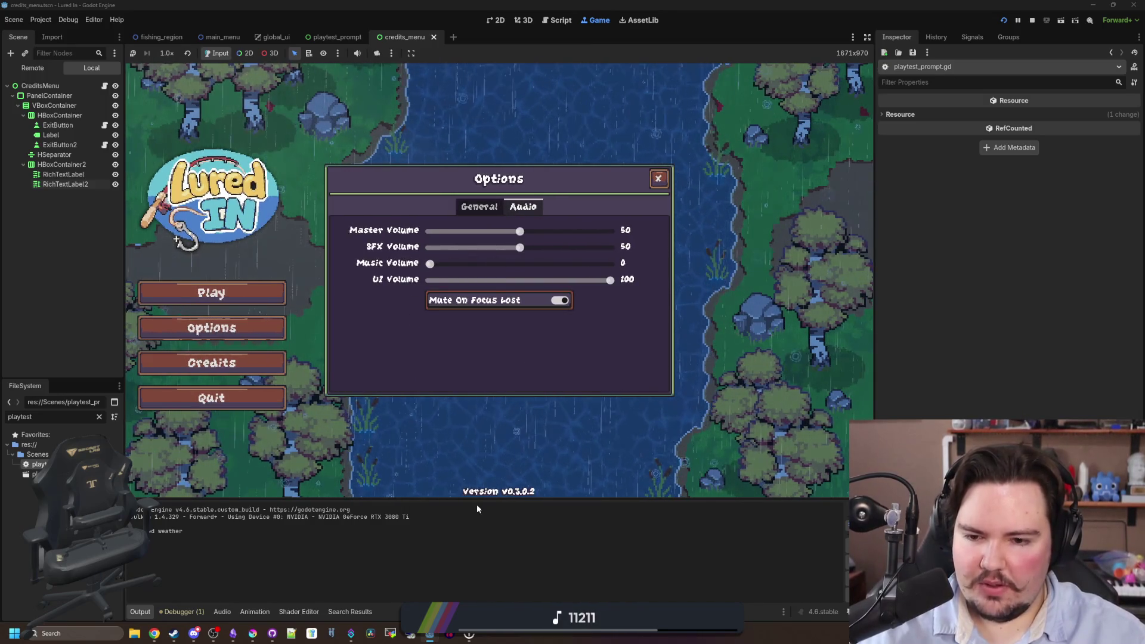
Record a profile of the running game in the Debugger's Profiler and inspect later frame times.
{"action": "left_click", "coordinate": [189, 614]}
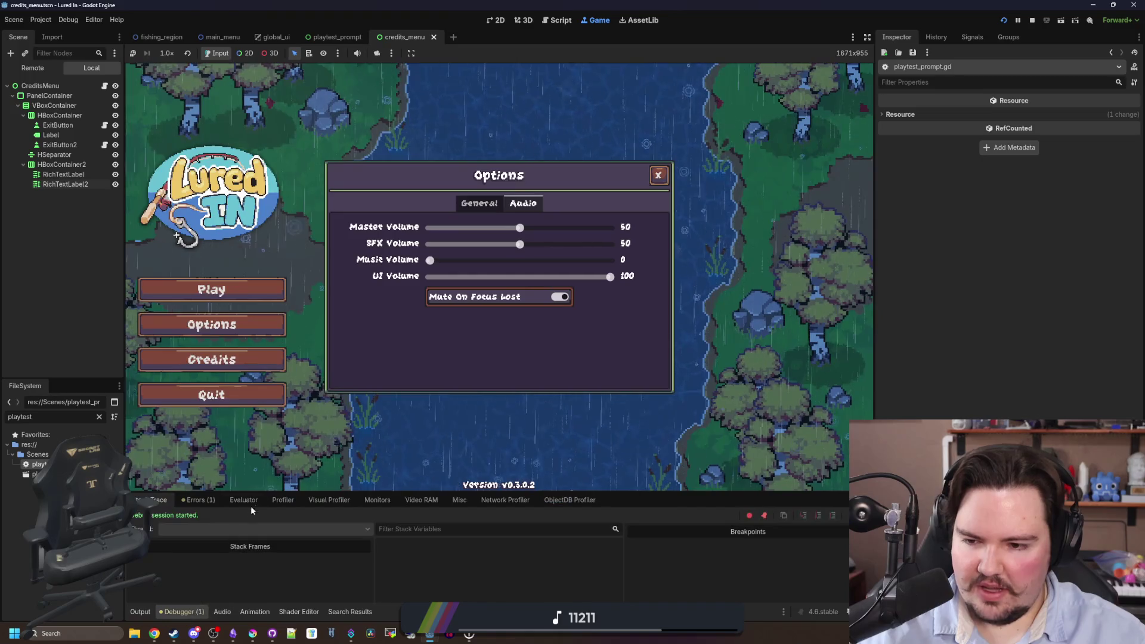
{"action": "left_click", "coordinate": [283, 500]}
{"action": "left_click", "coordinate": [144, 517]}
{"action": "left_click_drag", "start_coordinate": [449, 494], "coordinate": [450, 419]}
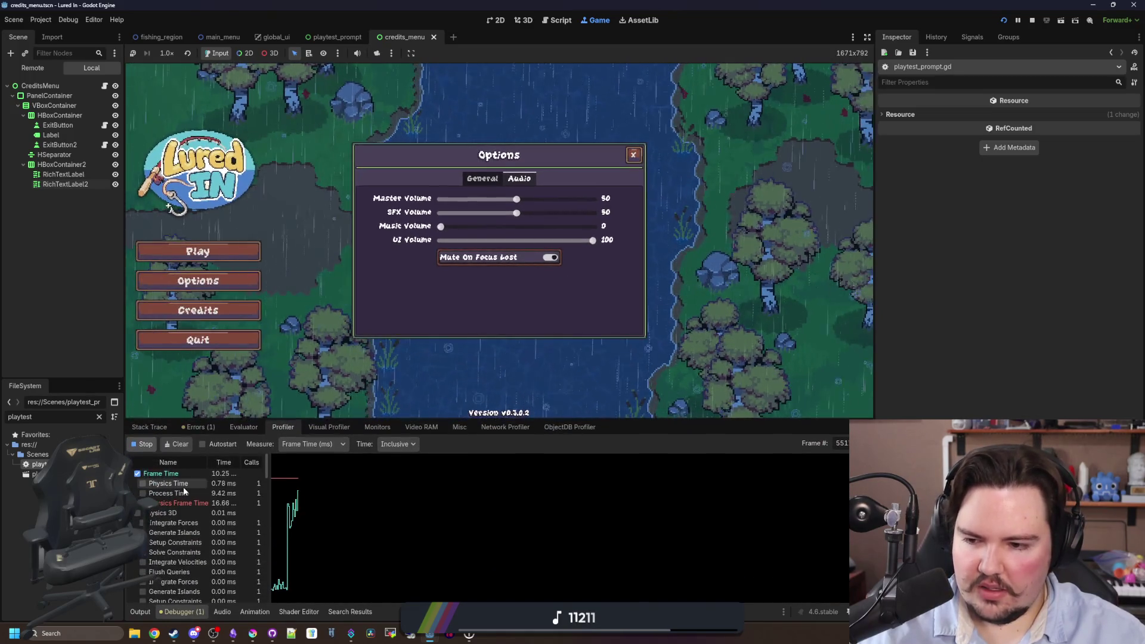
{"action": "left_click", "coordinate": [145, 444]}
{"action": "left_click", "coordinate": [309, 530]}
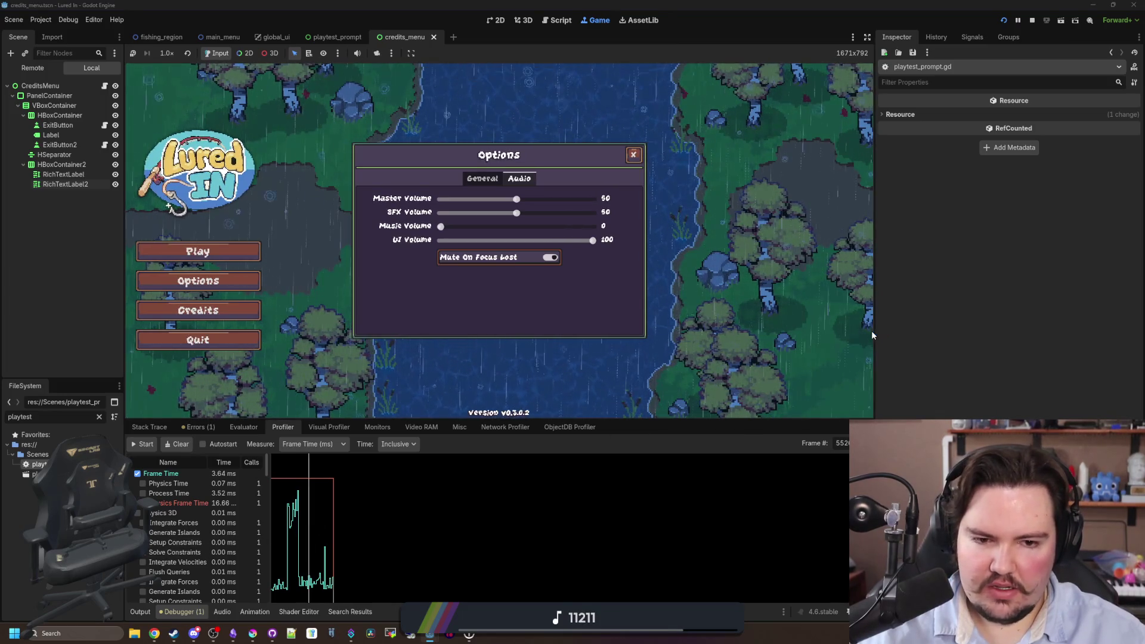
{"action": "mouse_move", "coordinate": [873, 338]}
{"action": "left_mouse_down"}
{"action": "mouse_move", "coordinate": [707, 339]}
{"action": "mouse_move", "coordinate": [896, 339]}
{"action": "left_mouse_up"}
Set the FPS Limit to 0 in the general options.
{"action": "left_click", "coordinate": [493, 179]}
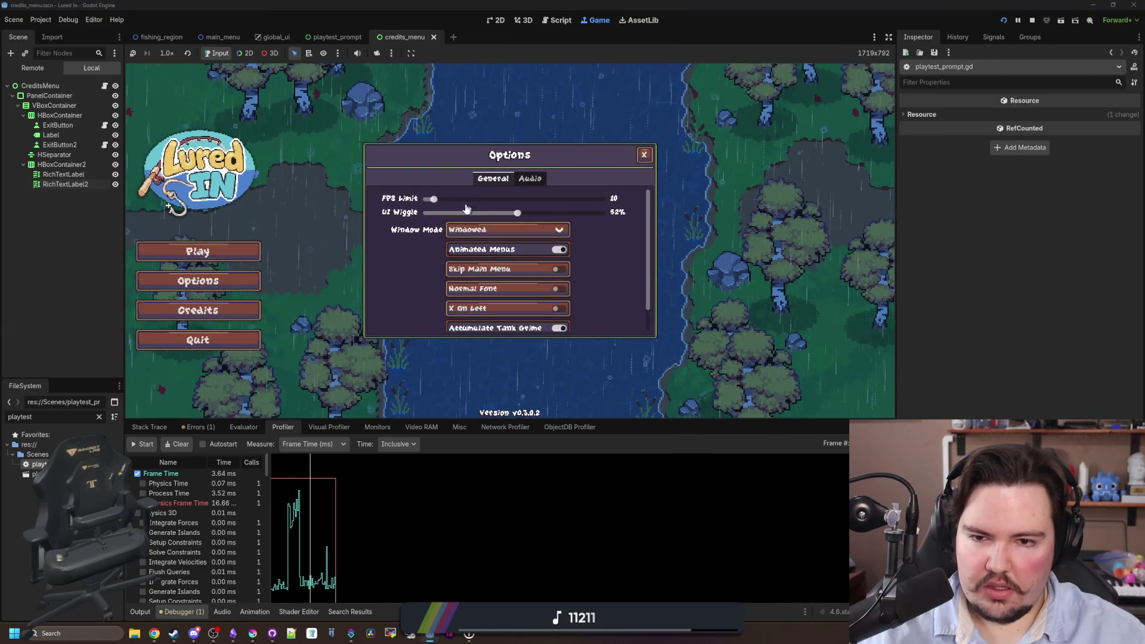
{"action": "left_click_drag", "start_coordinate": [433, 199], "coordinate": [425, 199]}
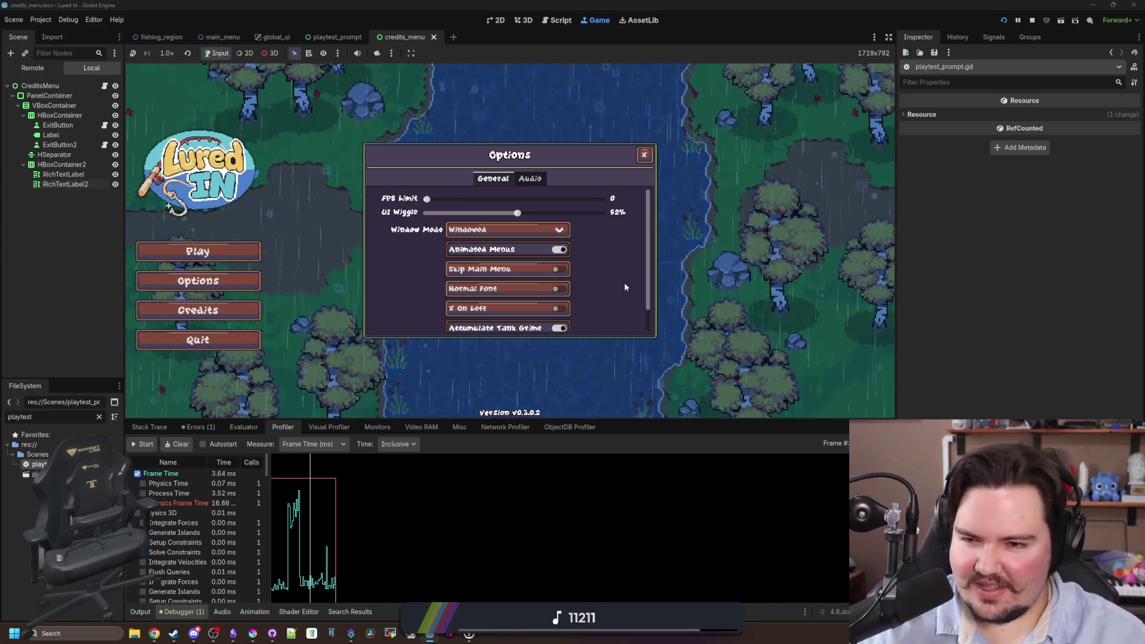
{"action": "scroll", "coordinate": [622, 265], "scroll_direction": "down", "scroll_amount": 2}
{"action": "scroll", "coordinate": [624, 264], "scroll_direction": "up", "scroll_amount": 2}
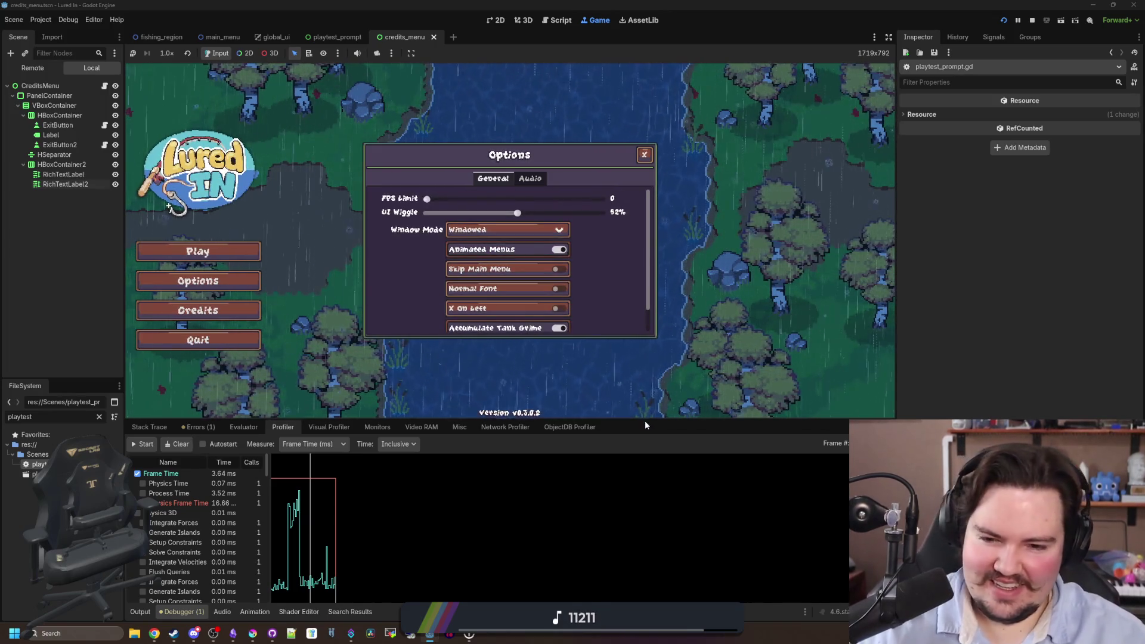
Enlarge the game view, turn on X On Left, and close the Options dialog.
{"action": "left_click_drag", "start_coordinate": [645, 421], "coordinate": [645, 493]}
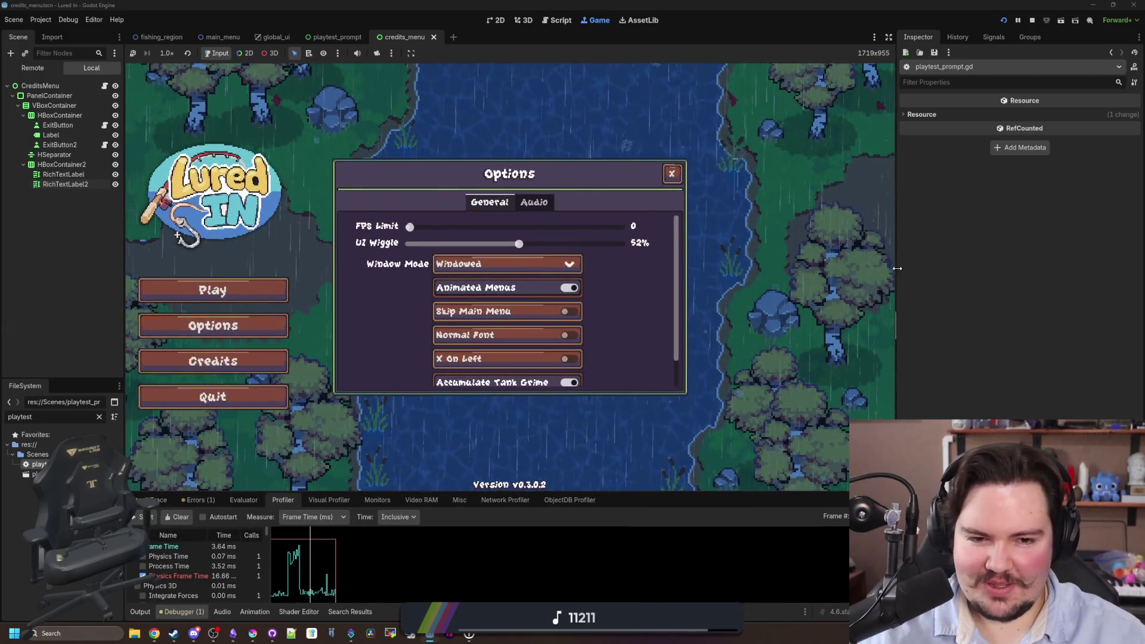
{"action": "left_click_drag", "start_coordinate": [897, 276], "coordinate": [1030, 276]}
{"action": "scroll", "coordinate": [699, 305], "scroll_direction": "down", "scroll_amount": 2}
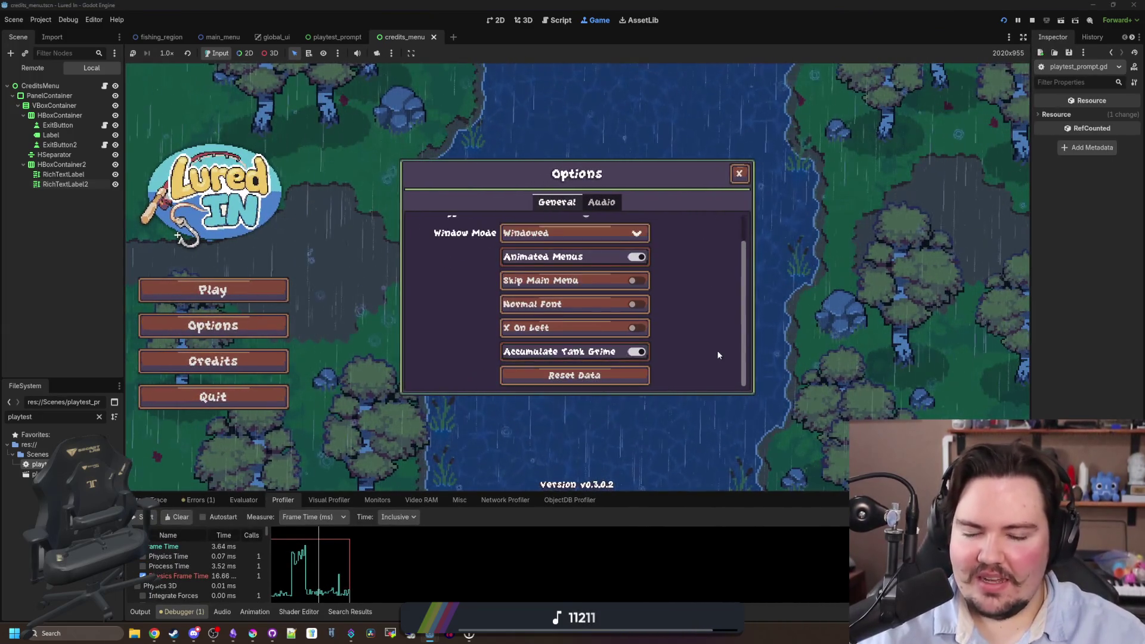
{"action": "left_click", "coordinate": [644, 334]}
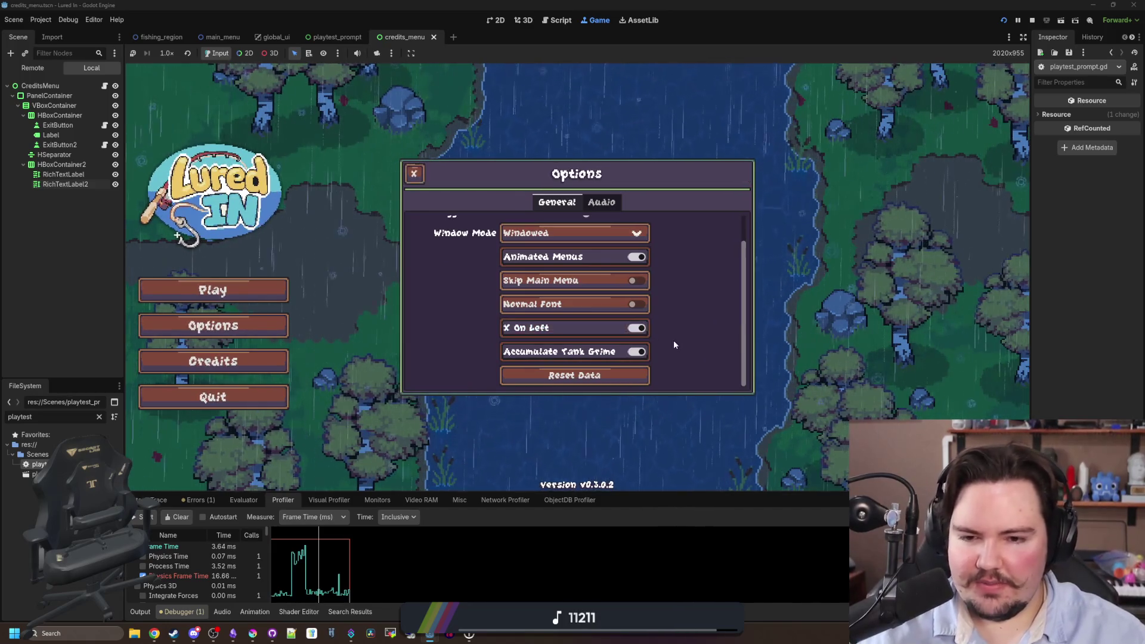
{"action": "scroll", "coordinate": [638, 340], "scroll_direction": "up", "scroll_amount": 2}
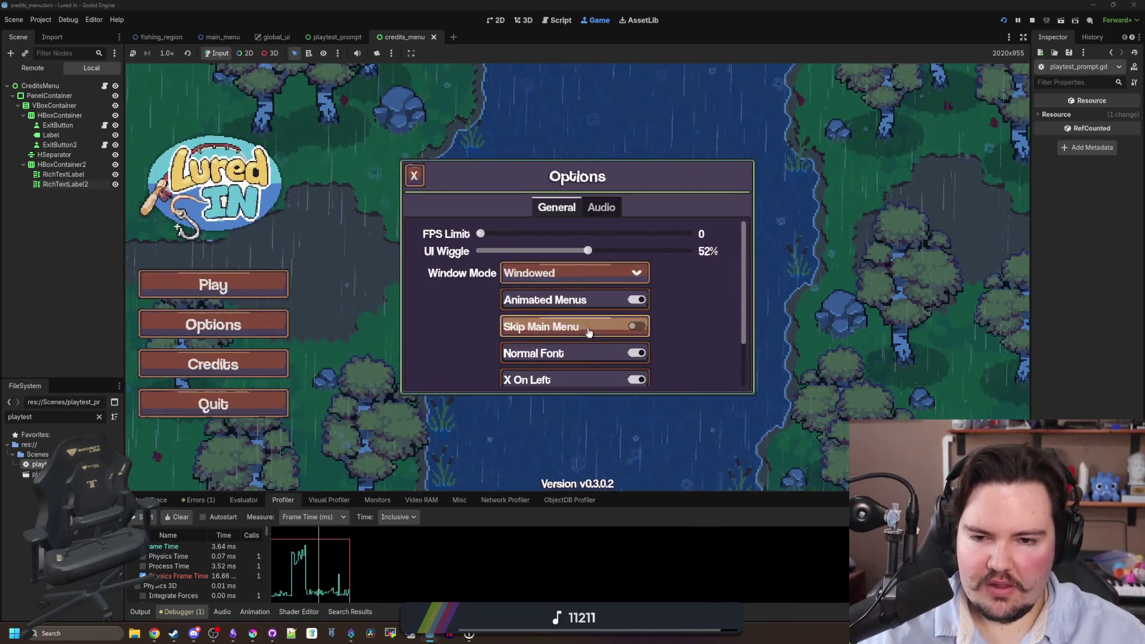
{"action": "left_click", "coordinate": [414, 174]}
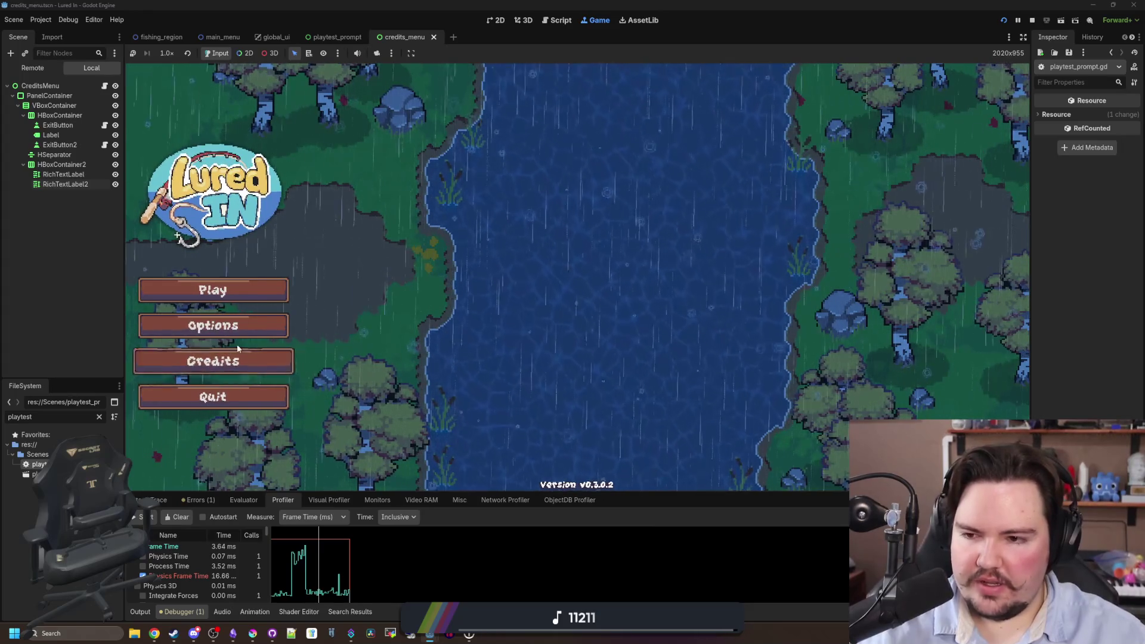
{"action": "left_click", "coordinate": [238, 326]}
Start Lured In from the main menu, dismiss the welcome popup, and browse the fish inventory.
{"action": "left_click", "coordinate": [244, 326]}
{"action": "left_click", "coordinate": [255, 302]}
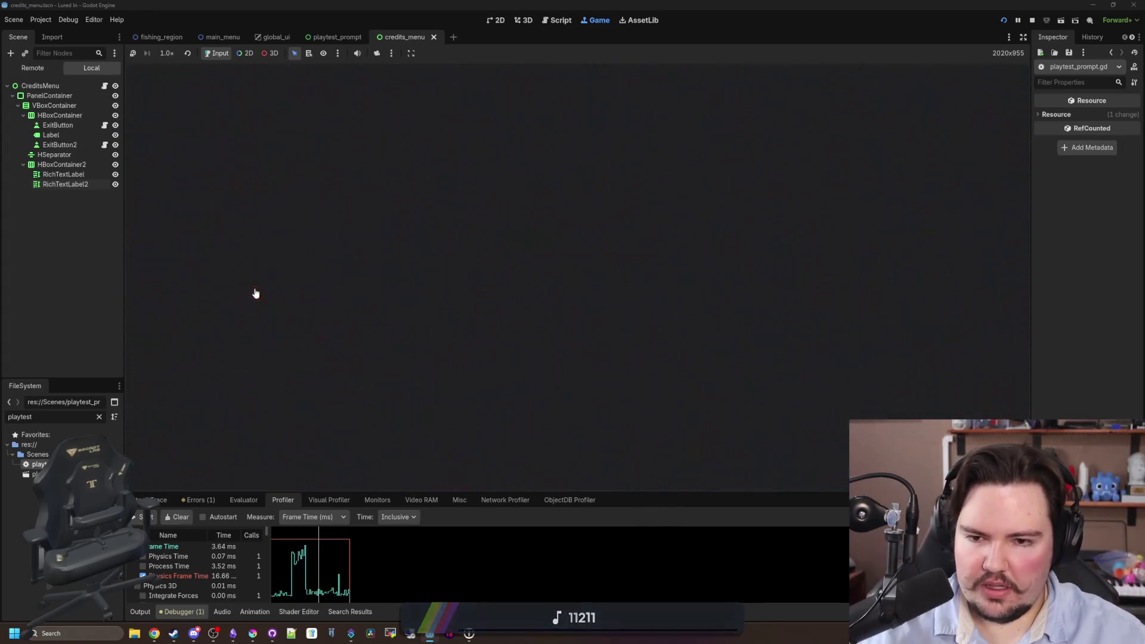
{"action": "left_click", "coordinate": [599, 335]}
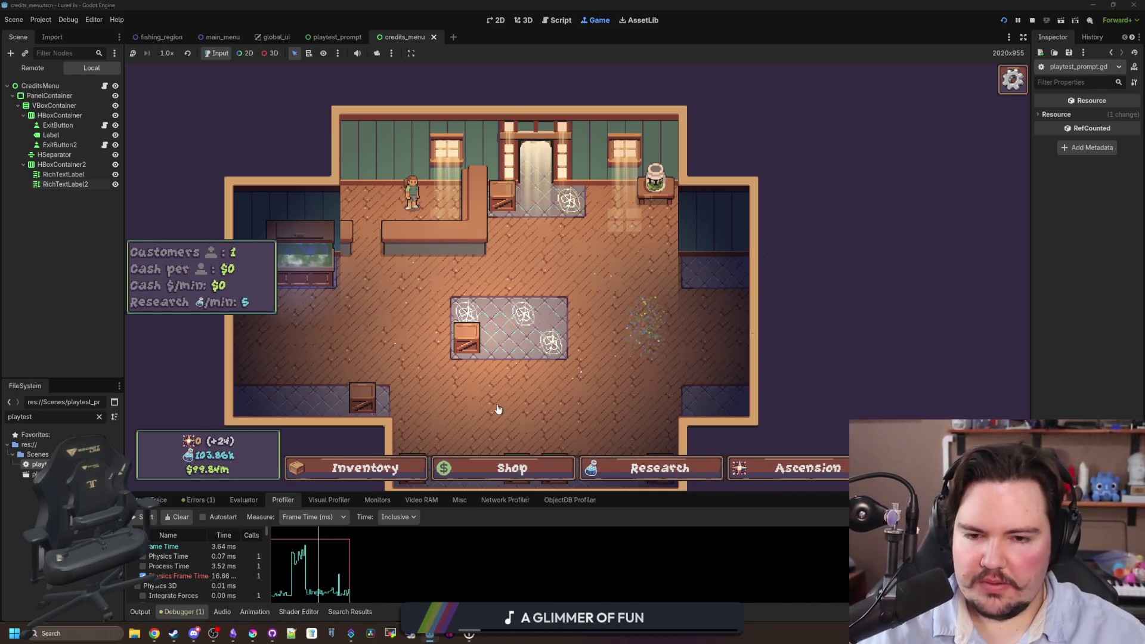
{"action": "left_click", "coordinate": [357, 467]}
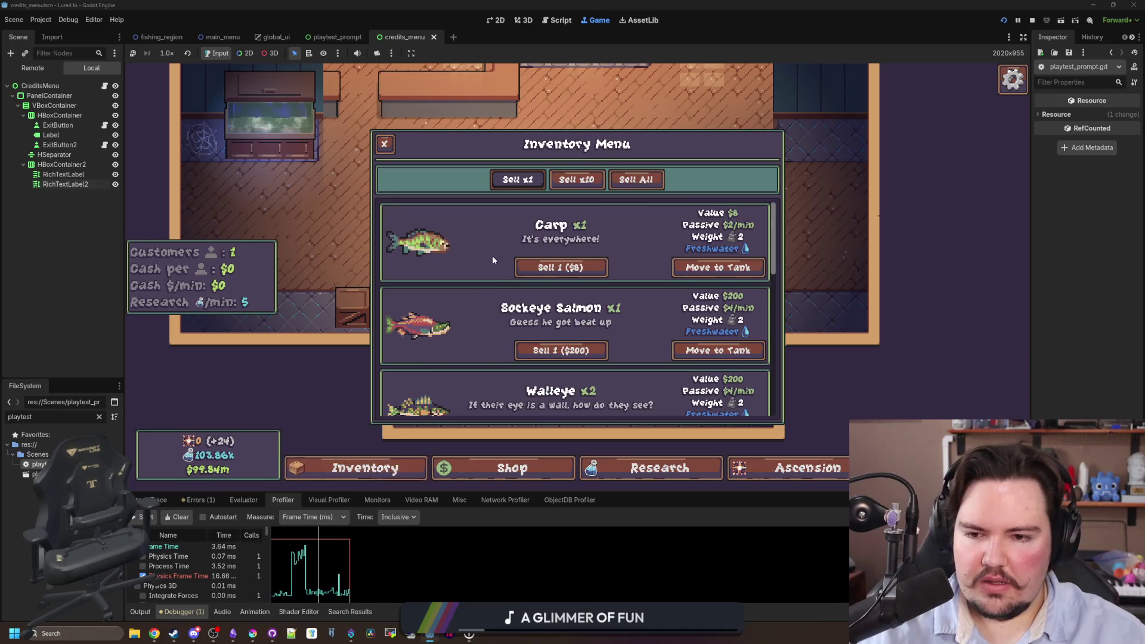
{"action": "scroll", "coordinate": [496, 249], "scroll_direction": "down", "scroll_amount": 8}
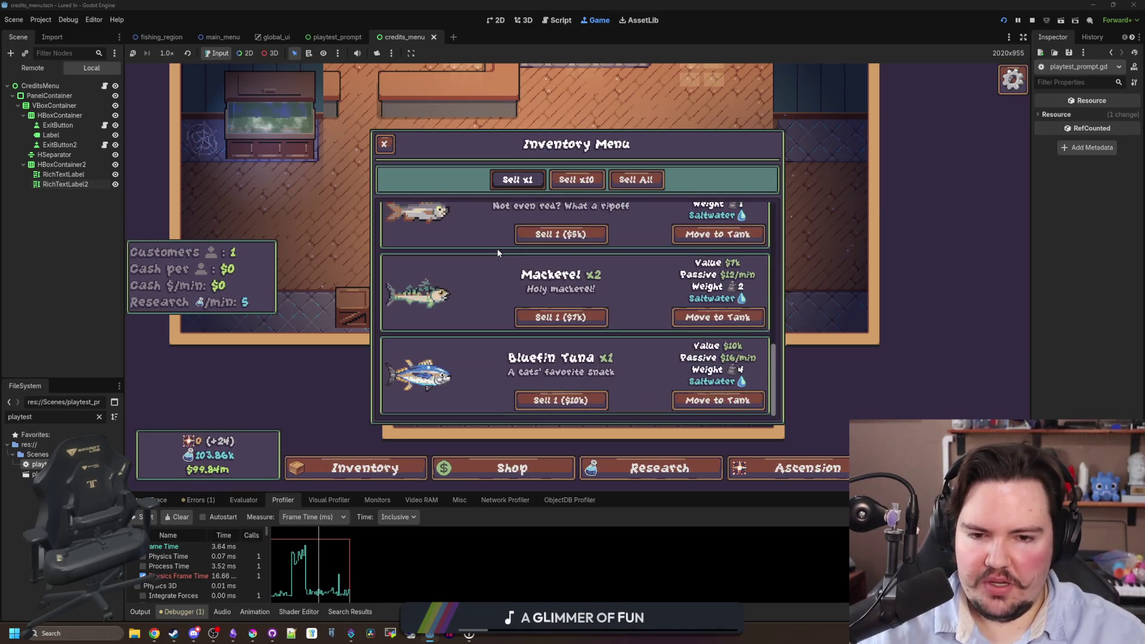
{"action": "scroll", "coordinate": [496, 248], "scroll_direction": "up", "scroll_amount": 8}
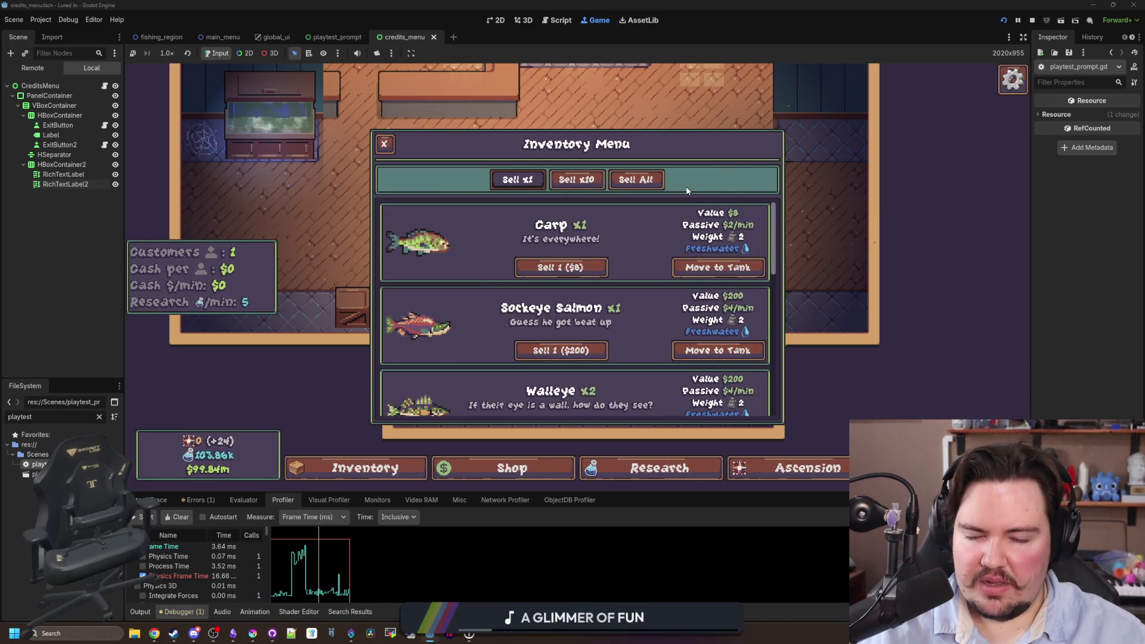
{"action": "scroll", "coordinate": [578, 333], "scroll_direction": "down", "scroll_amount": 8}
{"action": "scroll", "coordinate": [656, 269], "scroll_direction": "up", "scroll_amount": 8}
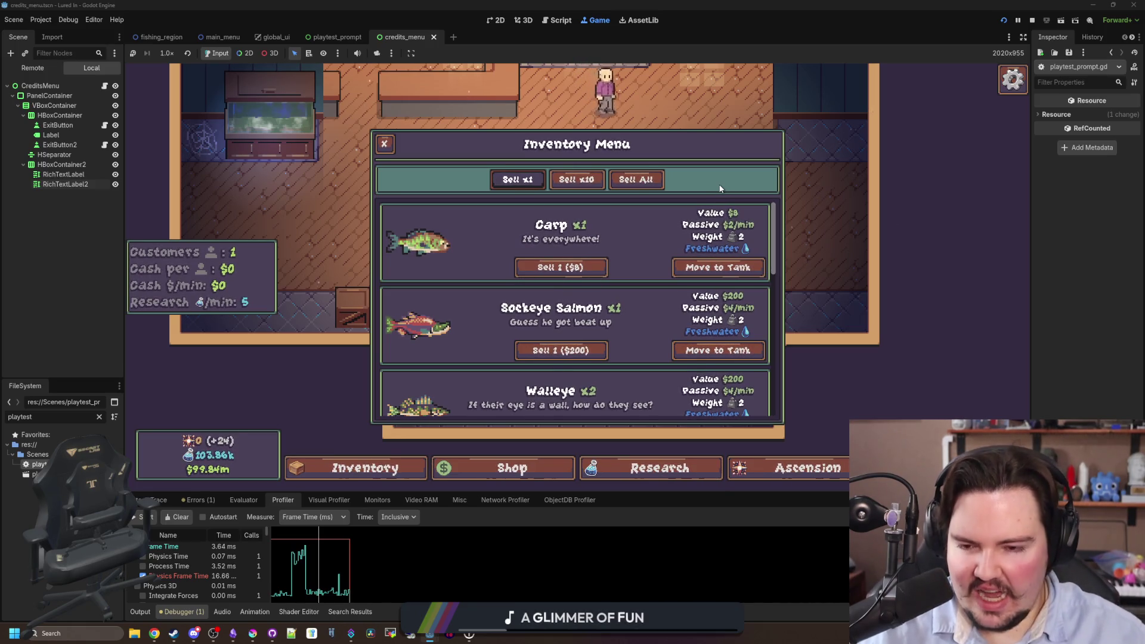
Browse the shop's Marketing, Equipment and Decorations tabs.
{"action": "left_click", "coordinate": [511, 471]}
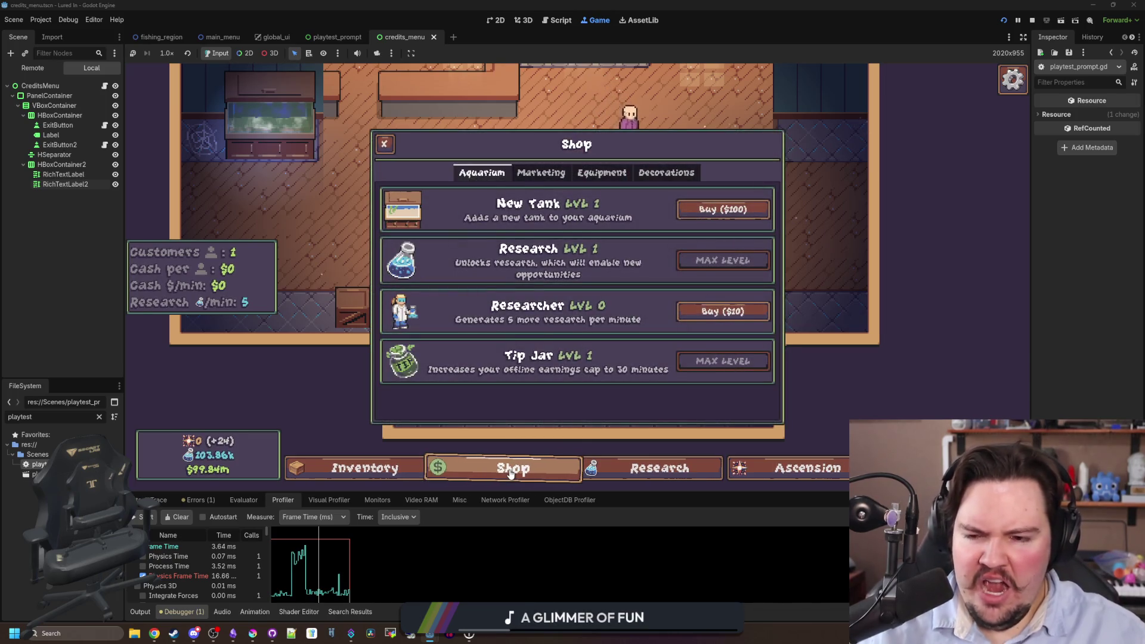
{"action": "left_click", "coordinate": [561, 179]}
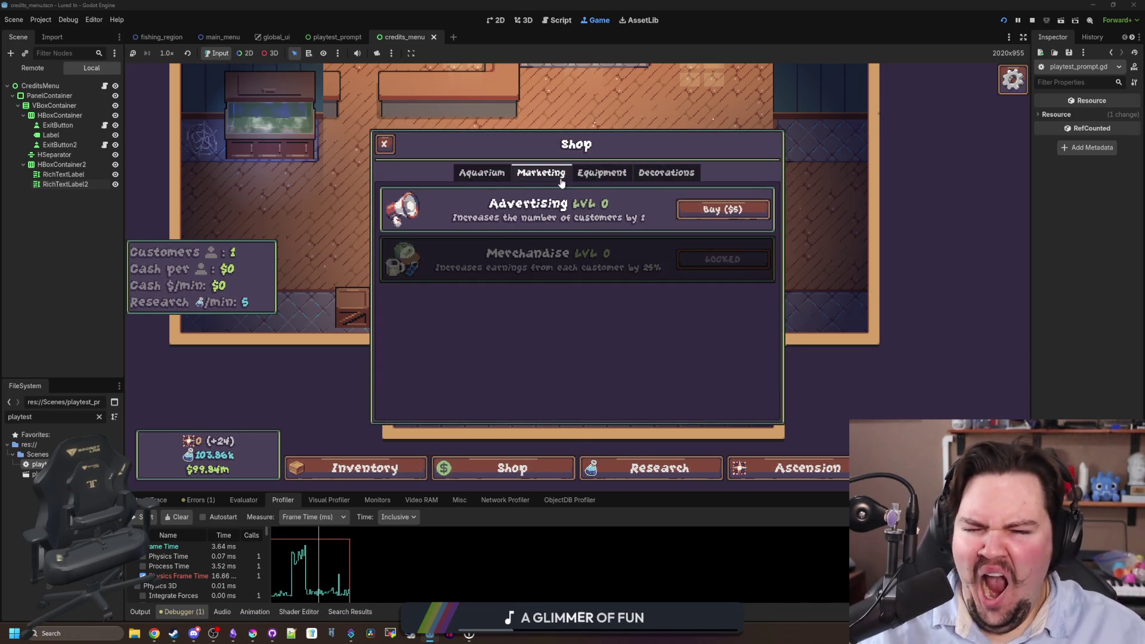
{"action": "left_click", "coordinate": [603, 176]}
{"action": "left_click", "coordinate": [647, 179]}
{"action": "scroll", "coordinate": [674, 292], "scroll_direction": "down", "scroll_amount": 5}
{"action": "scroll", "coordinate": [632, 370], "scroll_direction": "up", "scroll_amount": 5}
View the research tree and Ascension tree, inspect Strong Economy, and bring up travel destinations.
{"action": "left_click", "coordinate": [642, 459]}
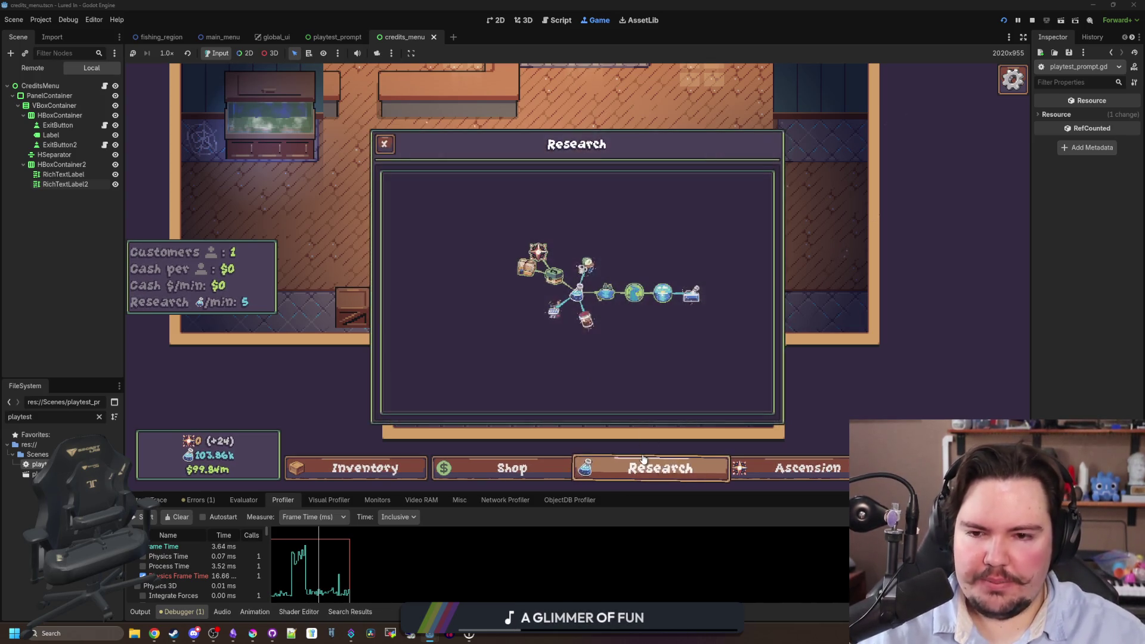
{"action": "left_click", "coordinate": [799, 468]}
{"action": "scroll", "coordinate": [629, 348], "scroll_direction": "up", "scroll_amount": 3}
{"action": "left_click_drag", "start_coordinate": [575, 323], "coordinate": [598, 346]}
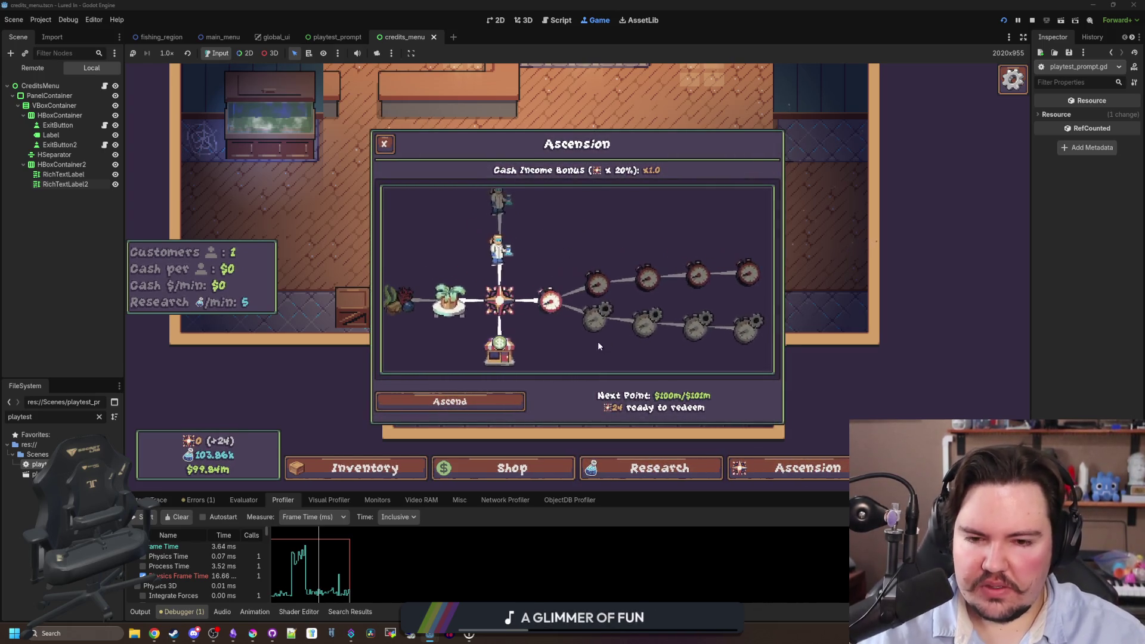
{"action": "left_click", "coordinate": [500, 348]}
{"action": "scroll", "coordinate": [561, 298], "scroll_direction": "down", "scroll_amount": 3}
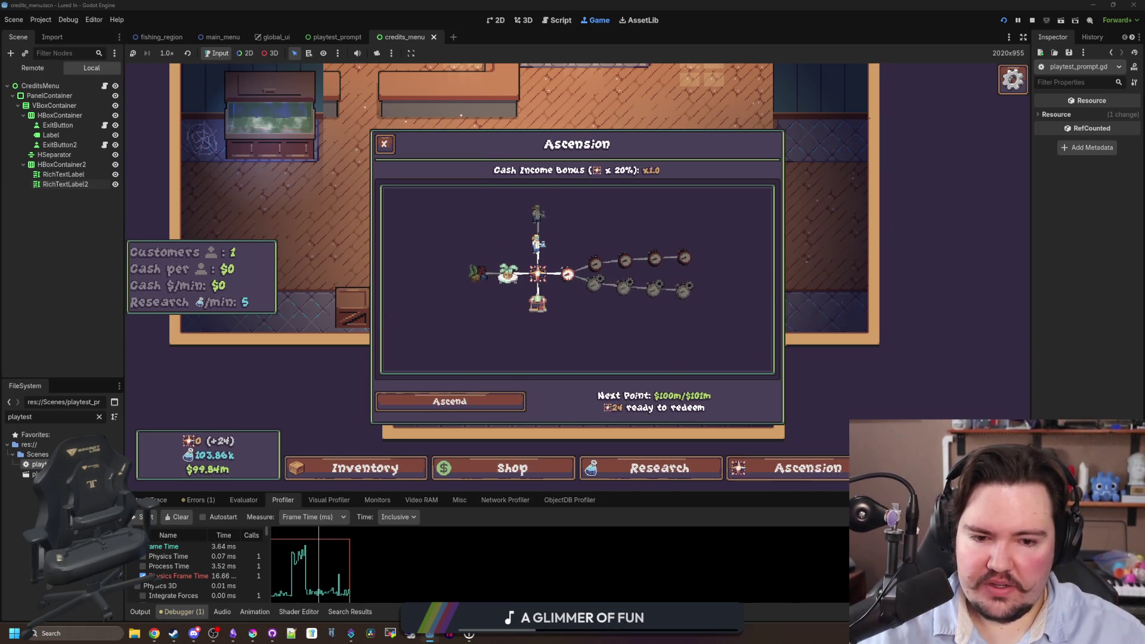
{"action": "key", "text": "t"}
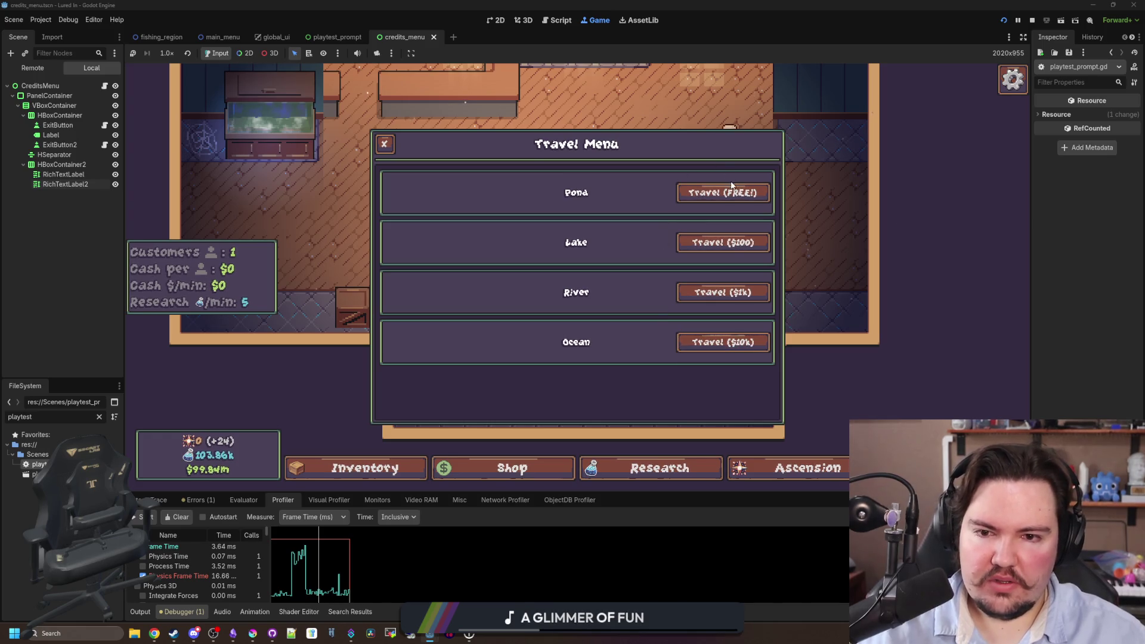
Travel to the Pond for free and cast the line near the lily pad.
{"action": "left_click", "coordinate": [724, 193]}
{"action": "left_click_drag", "start_coordinate": [573, 286], "coordinate": [635, 249]}
{"action": "left_click_drag", "start_coordinate": [756, 310], "coordinate": [750, 314]}
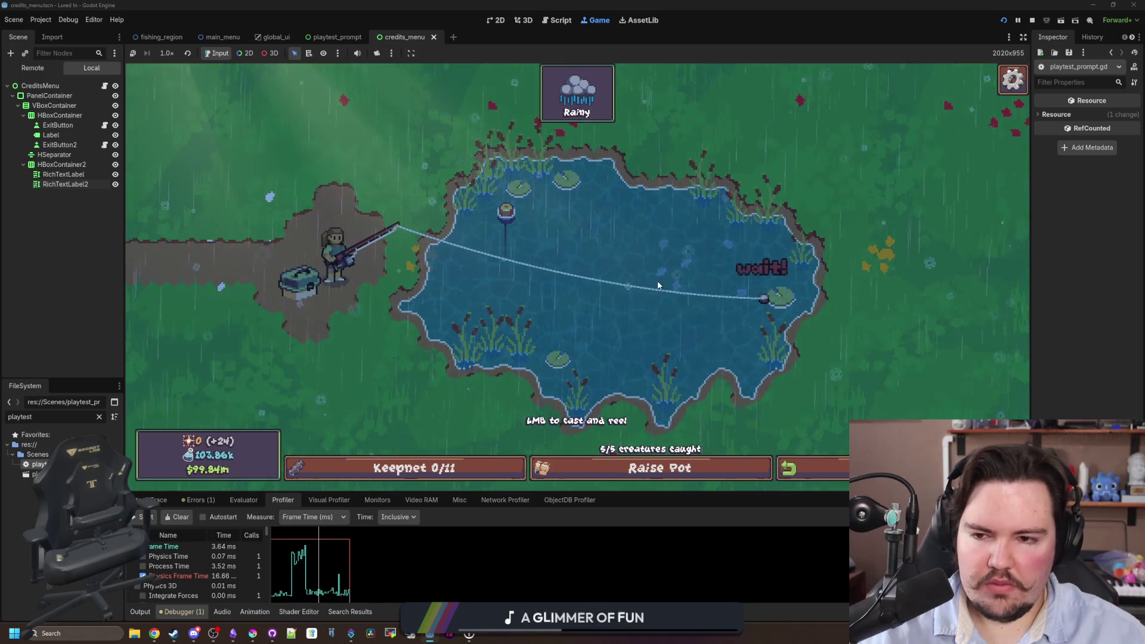
Reel in and land the Goldfish, then switch over to Discord.
{"action": "left_click", "coordinate": [596, 307]}
{"action": "left_click_drag", "start_coordinate": [645, 306], "coordinate": [654, 312]}
{"action": "left_click", "coordinate": [651, 305]}
{"action": "left_click", "coordinate": [651, 302]}
{"action": "left_click", "coordinate": [652, 302]}
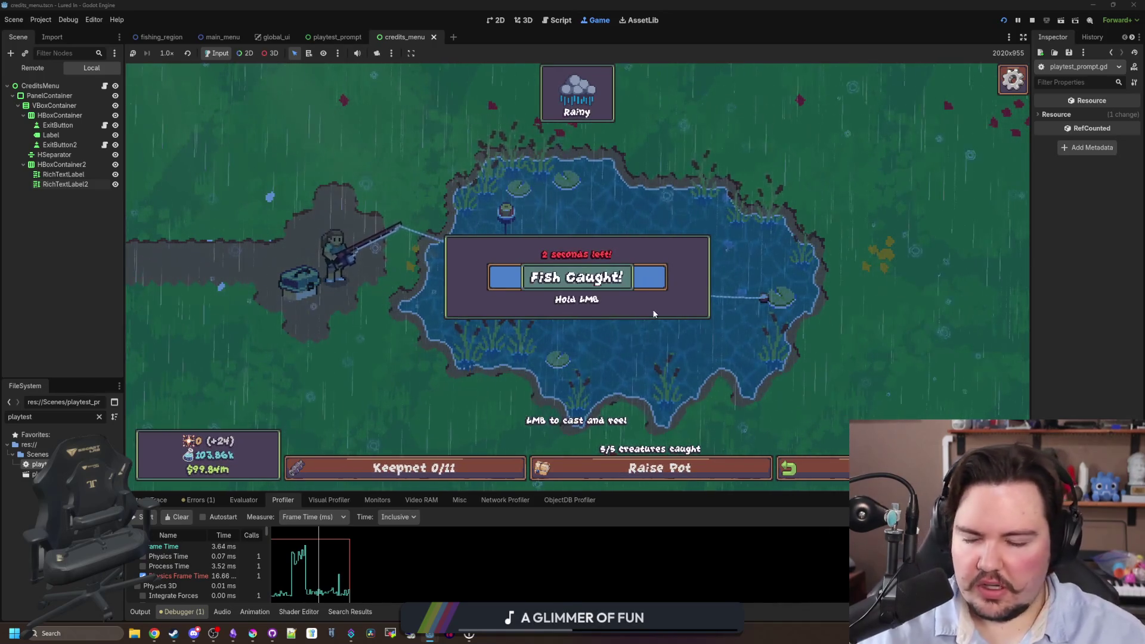
{"action": "mouse_move", "coordinate": [202, 617]}
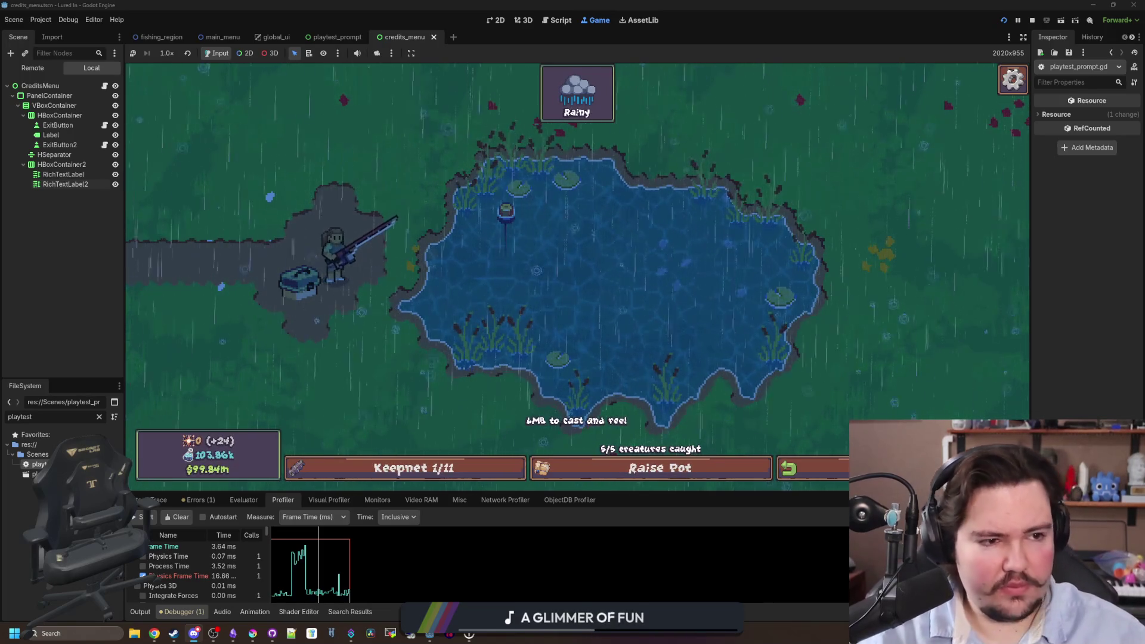
{"action": "key", "text": "alt+Tab"}
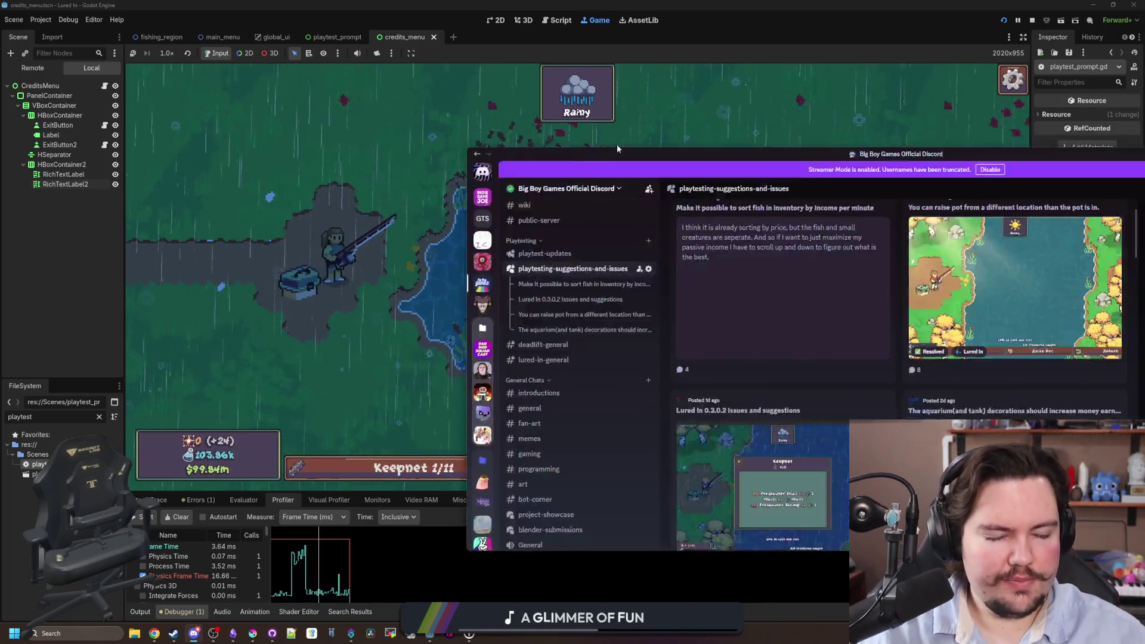
Maximize Discord and open the income-sorting, remote-pot, 0.3.0.2, decorations and tank-switching posts.
{"action": "double_click", "coordinate": [618, 151]}
{"action": "left_click", "coordinate": [328, 108]}
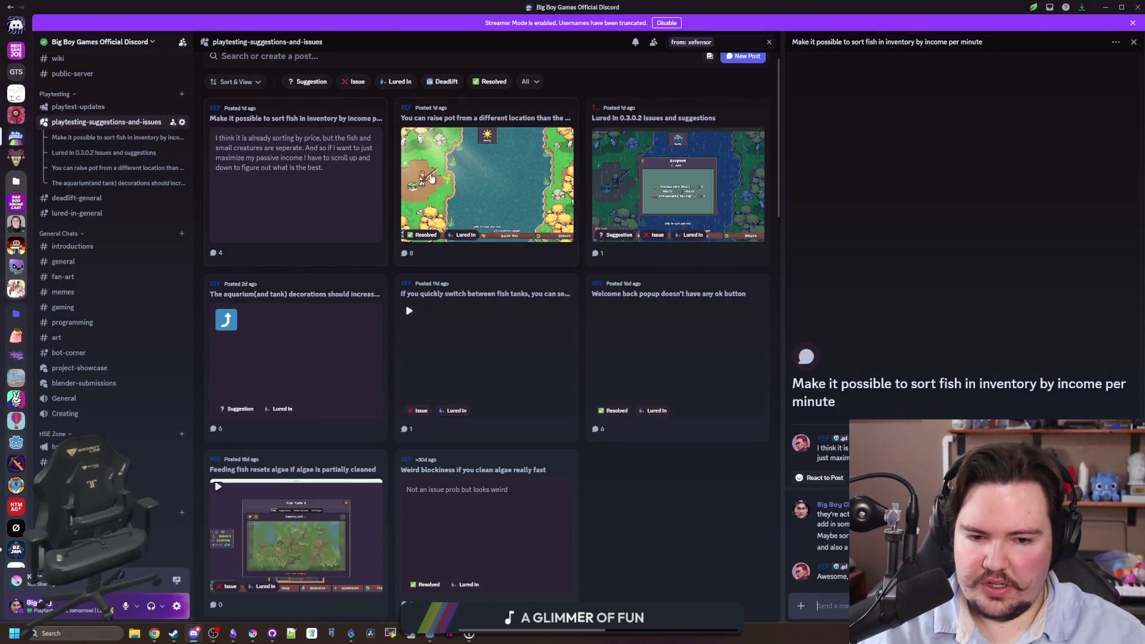
{"action": "left_click", "coordinate": [472, 112]}
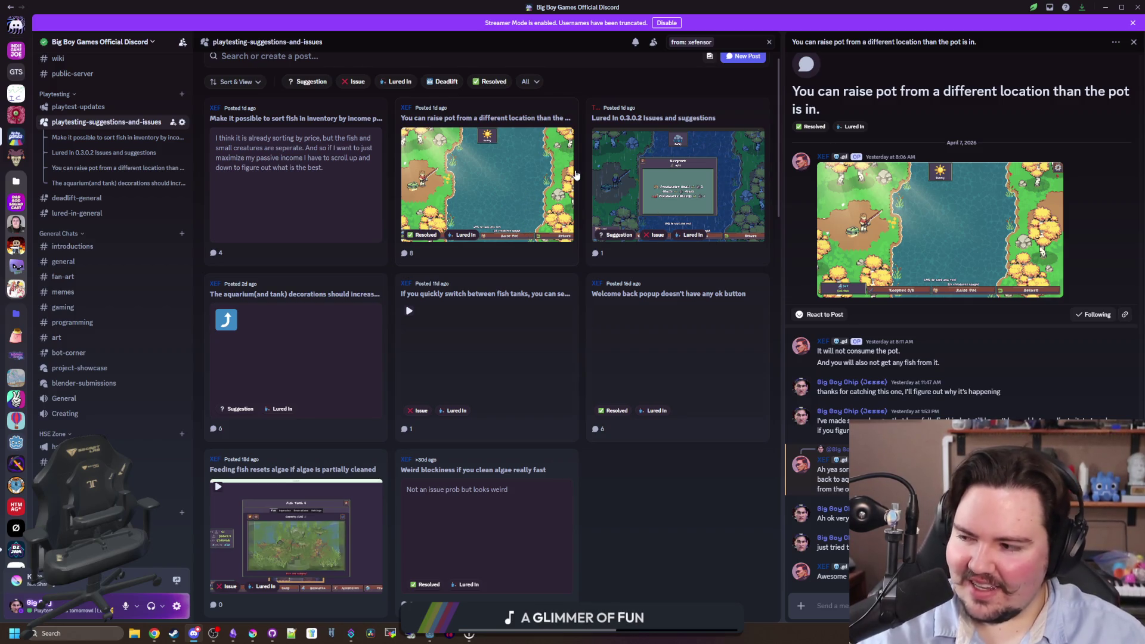
{"action": "left_click", "coordinate": [686, 114]}
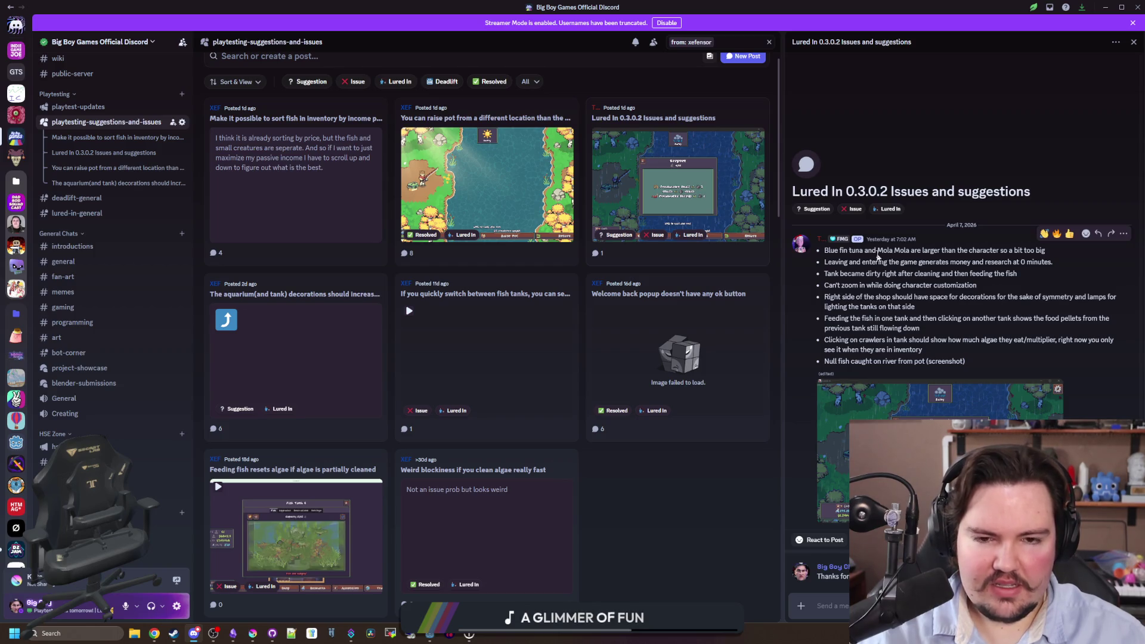
{"action": "left_click", "coordinate": [325, 291]}
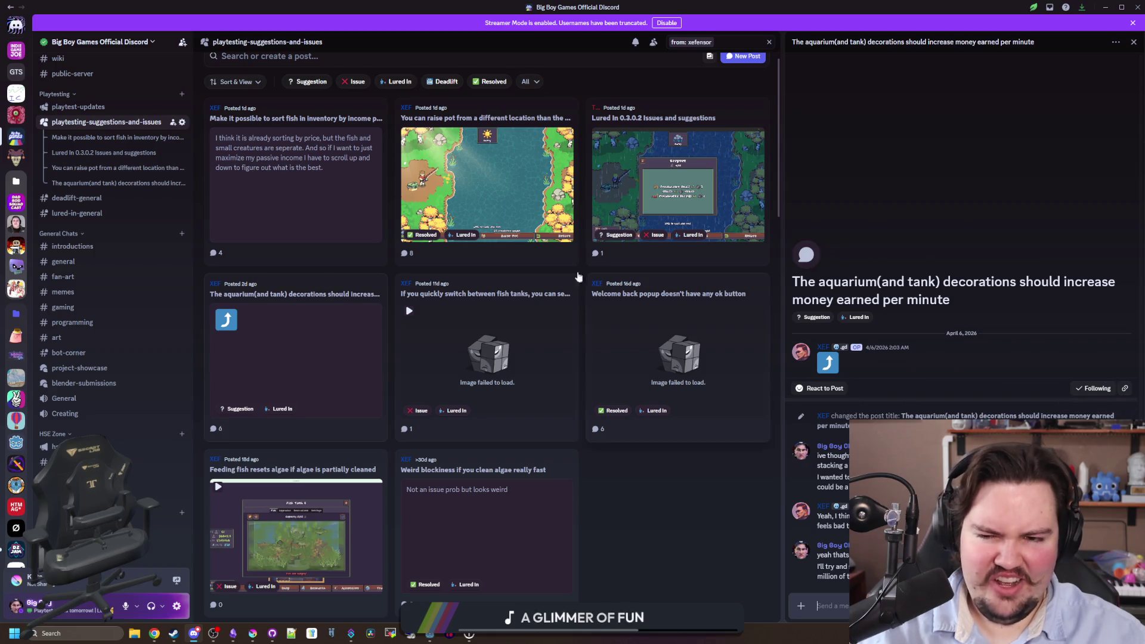
{"action": "left_click", "coordinate": [484, 292]}
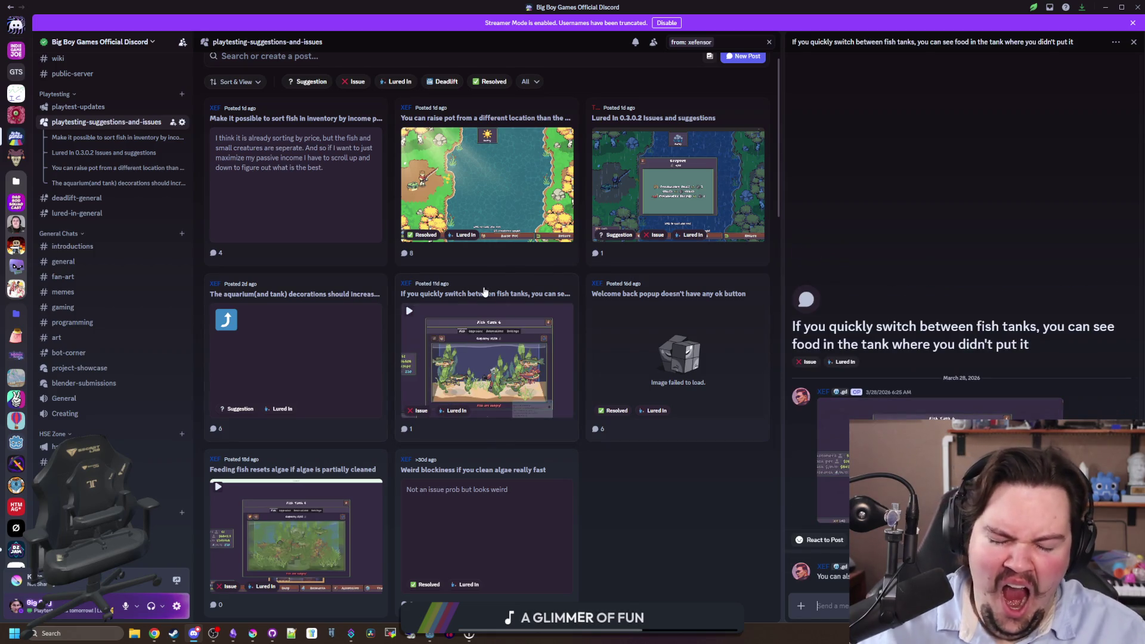
Reread the decorations and remote-pot posts, ending on Lured In 0.3.0.2 Issues and suggestions.
{"action": "left_click", "coordinate": [358, 286]}
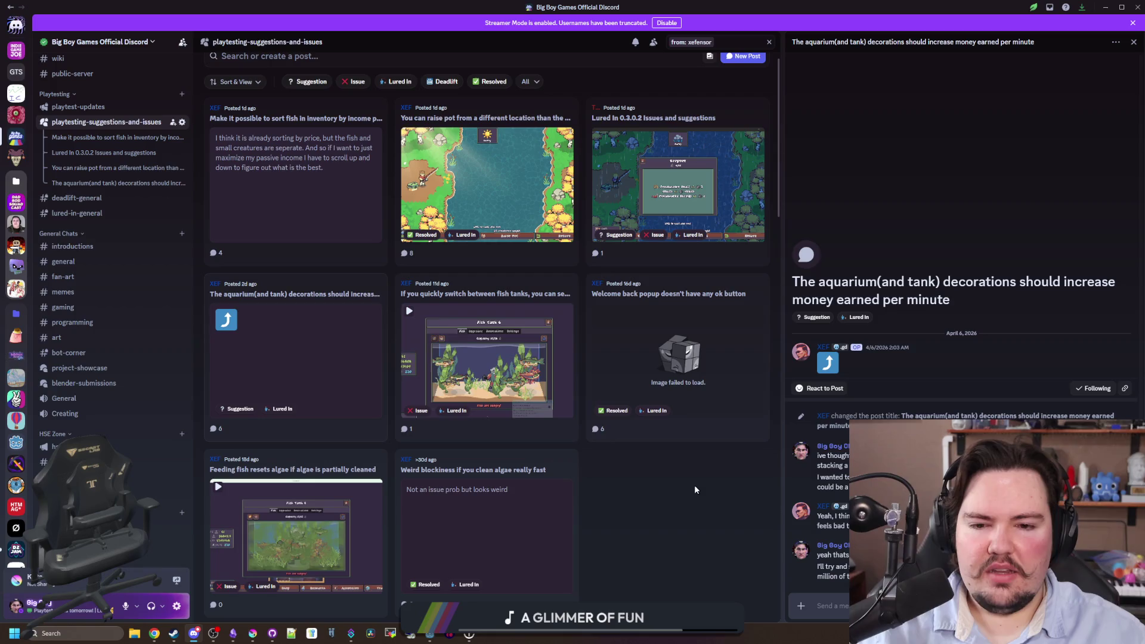
{"action": "scroll", "coordinate": [664, 492], "scroll_direction": "down", "scroll_amount": 1}
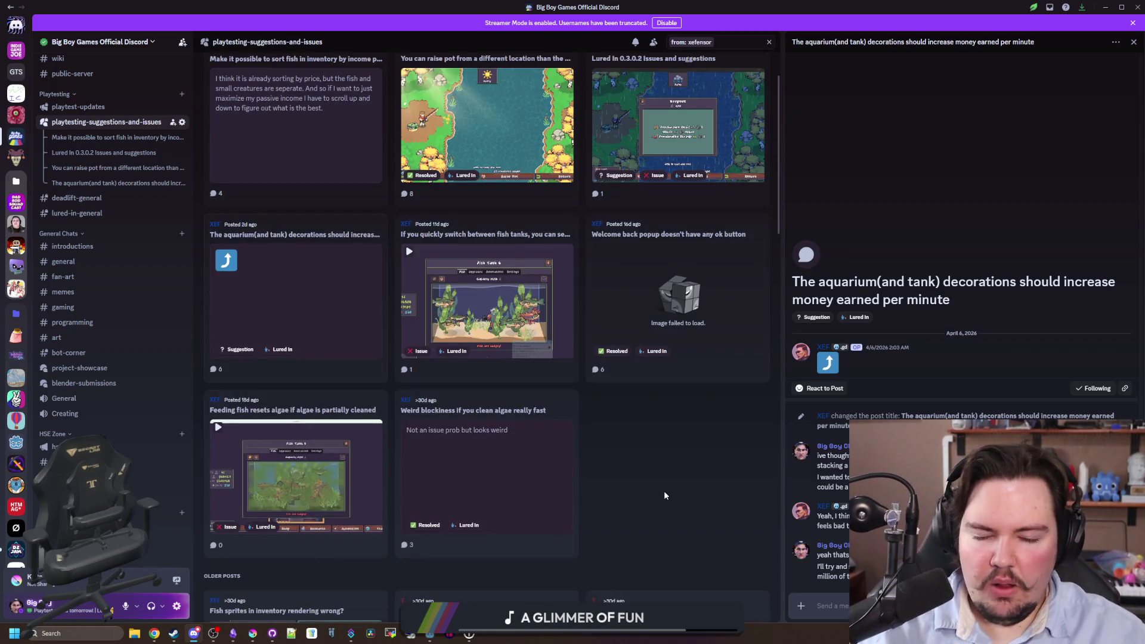
{"action": "scroll", "coordinate": [665, 495], "scroll_direction": "up", "scroll_amount": 2}
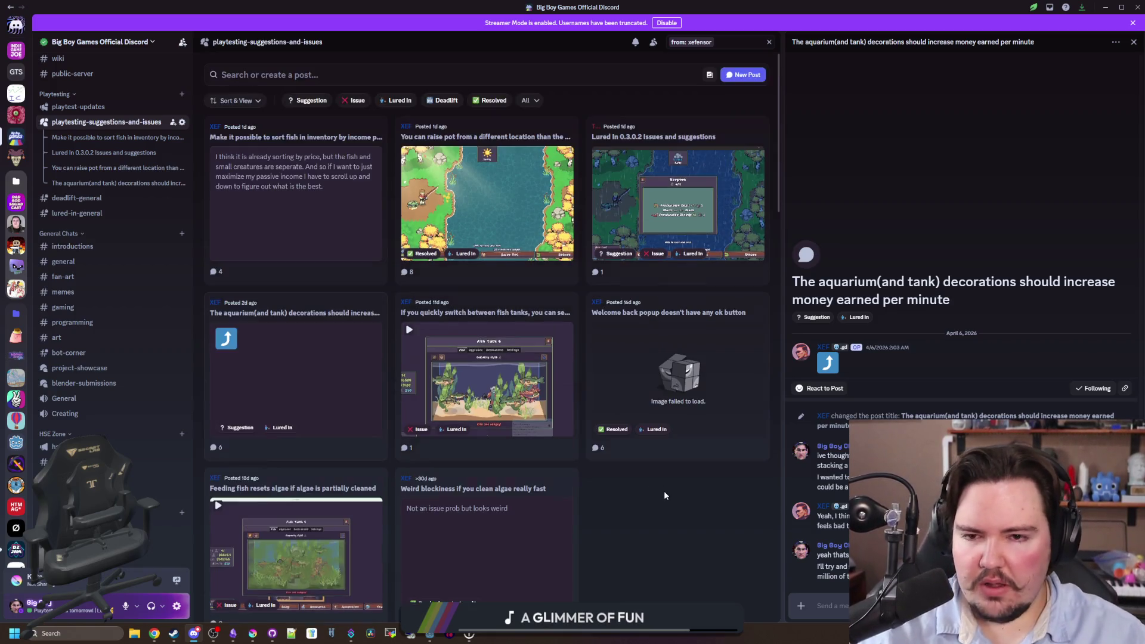
{"action": "left_click", "coordinate": [541, 128]}
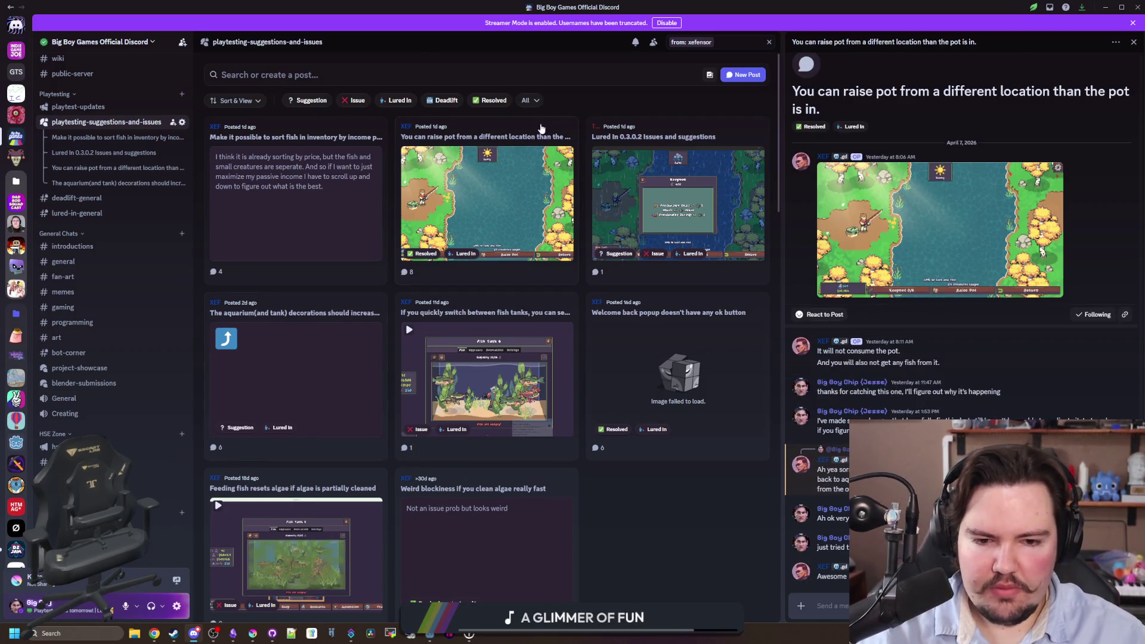
{"action": "left_click", "coordinate": [691, 138]}
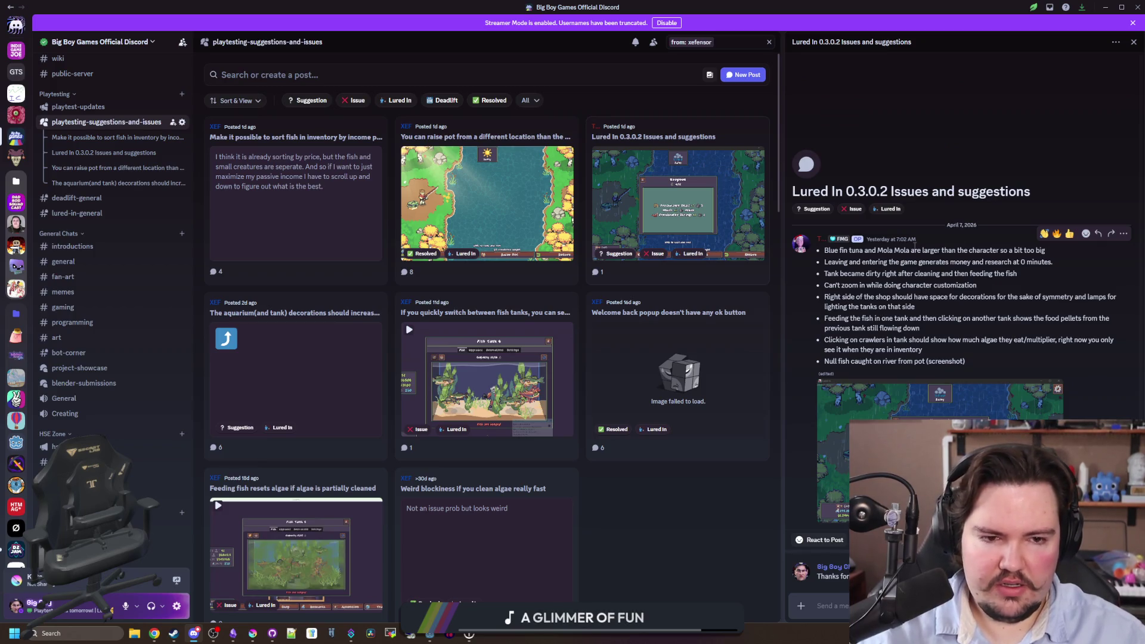
Highlight the oversized-fish and crawler-clicking bullets in the bug list, then return to Godot.
{"action": "triple_click", "coordinate": [1037, 250]}
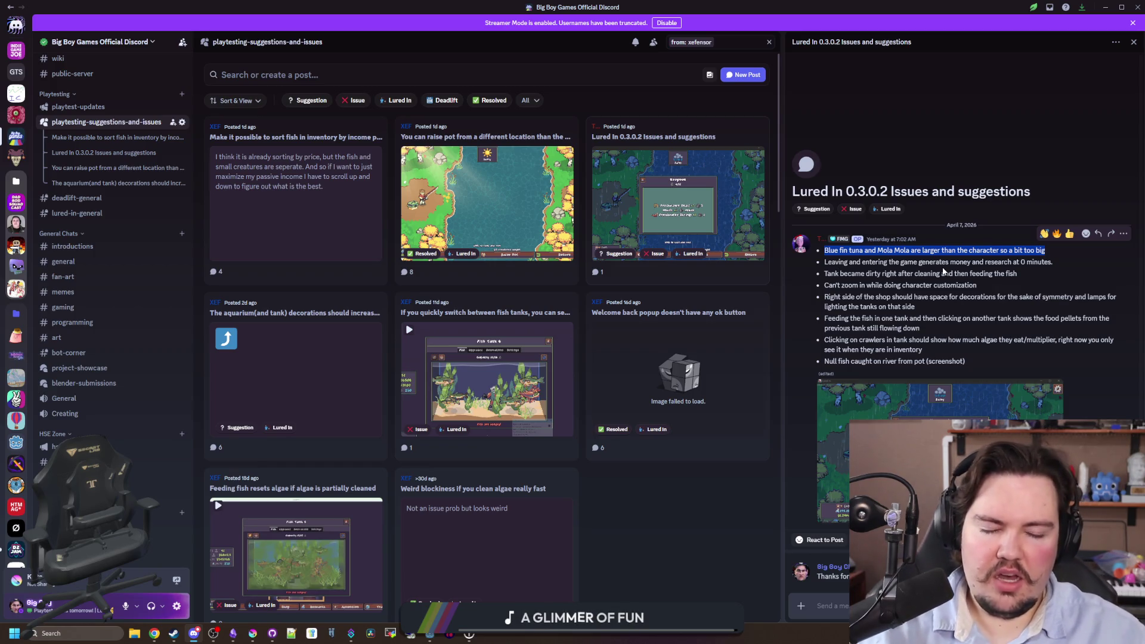
{"action": "left_click", "coordinate": [1025, 264]}
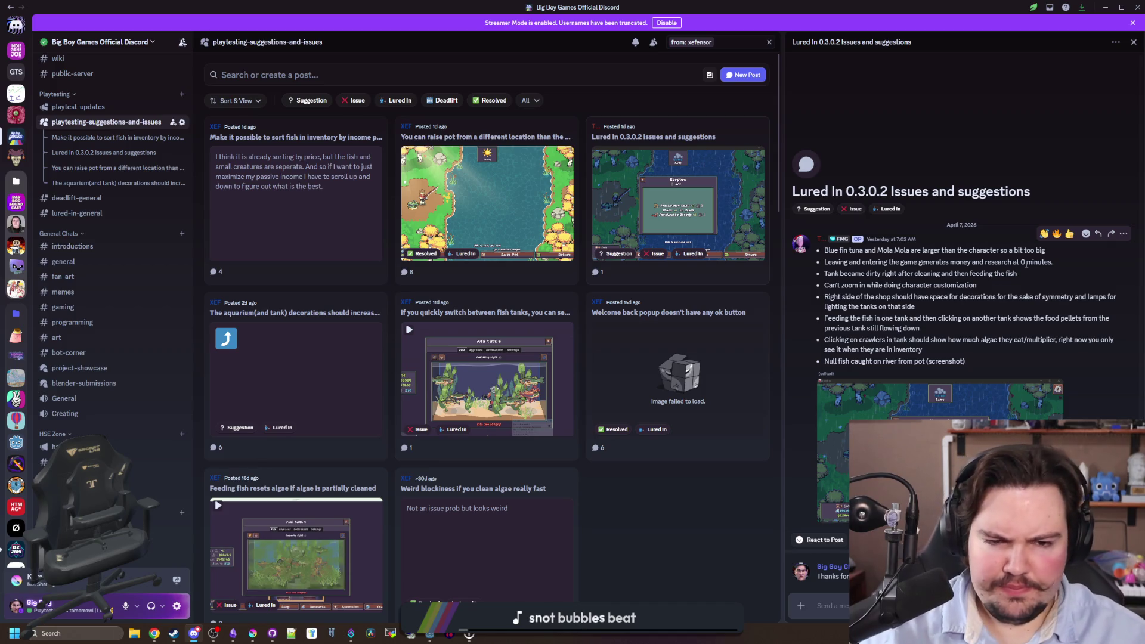
{"action": "mouse_move", "coordinate": [841, 276]}
{"action": "left_mouse_down"}
{"action": "mouse_move", "coordinate": [1008, 286]}
{"action": "mouse_move", "coordinate": [1025, 267]}
{"action": "left_mouse_up"}
{"action": "left_click", "coordinate": [1025, 267]}
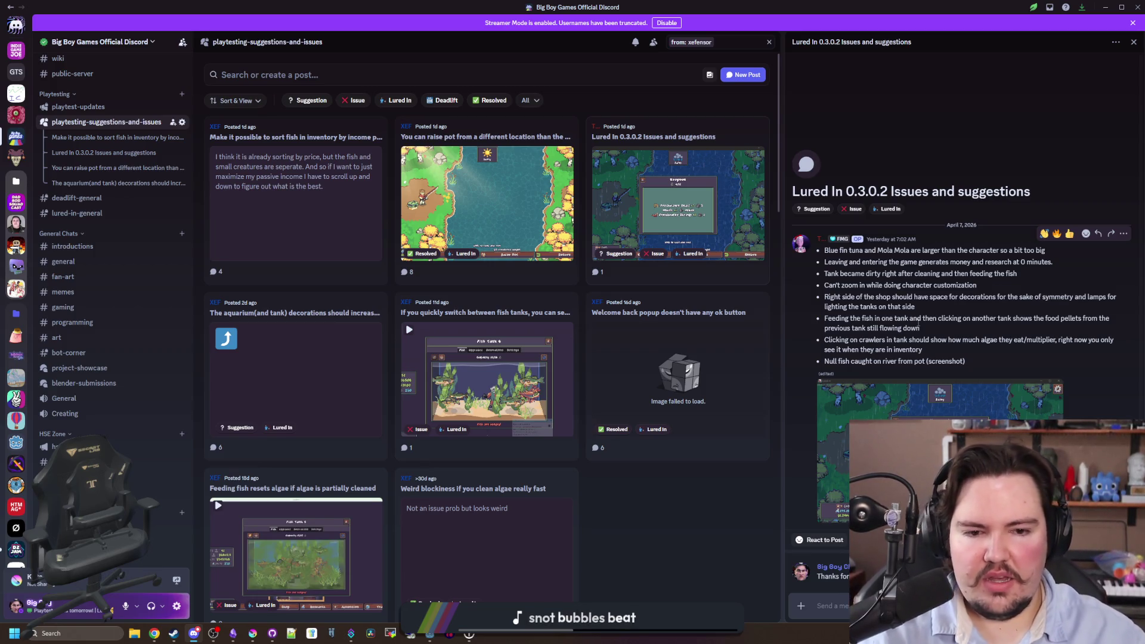
{"action": "triple_click", "coordinate": [937, 349]}
{"action": "key", "text": "alt+Tab"}
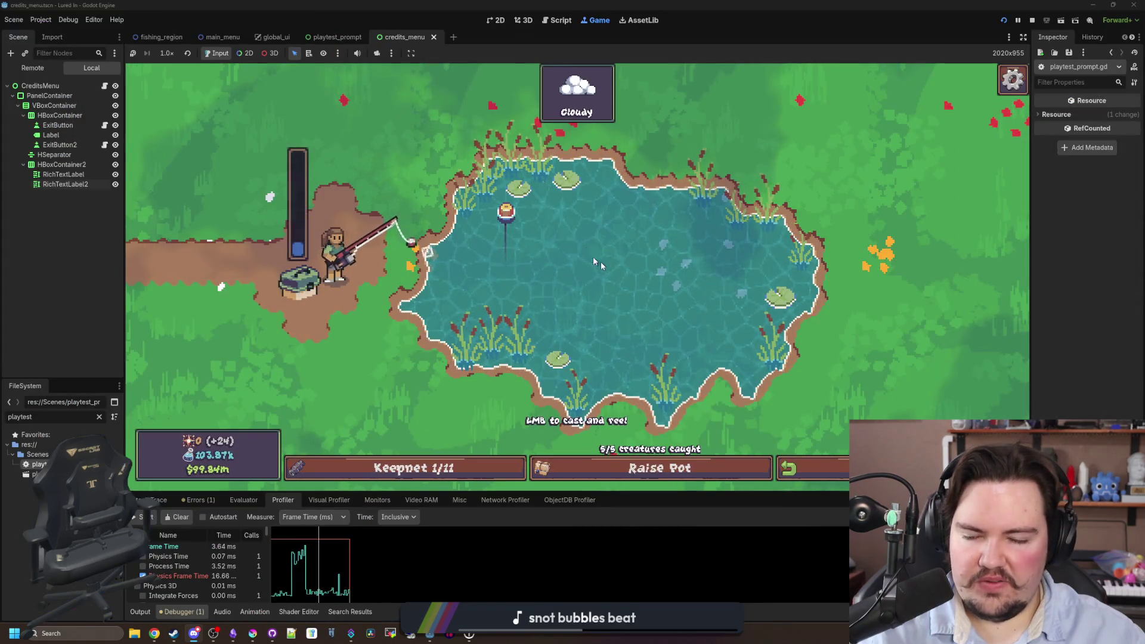
Enter the shop and wipe the algae off Fish Tank 1.
{"action": "left_click", "coordinate": [788, 468]}
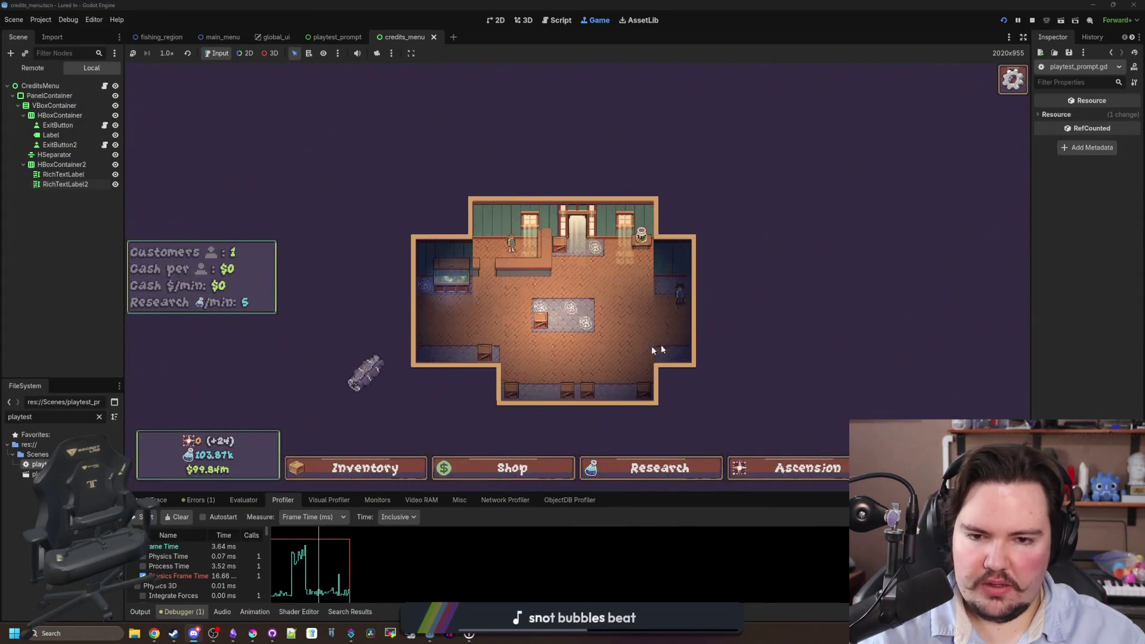
{"action": "left_click", "coordinate": [417, 265]}
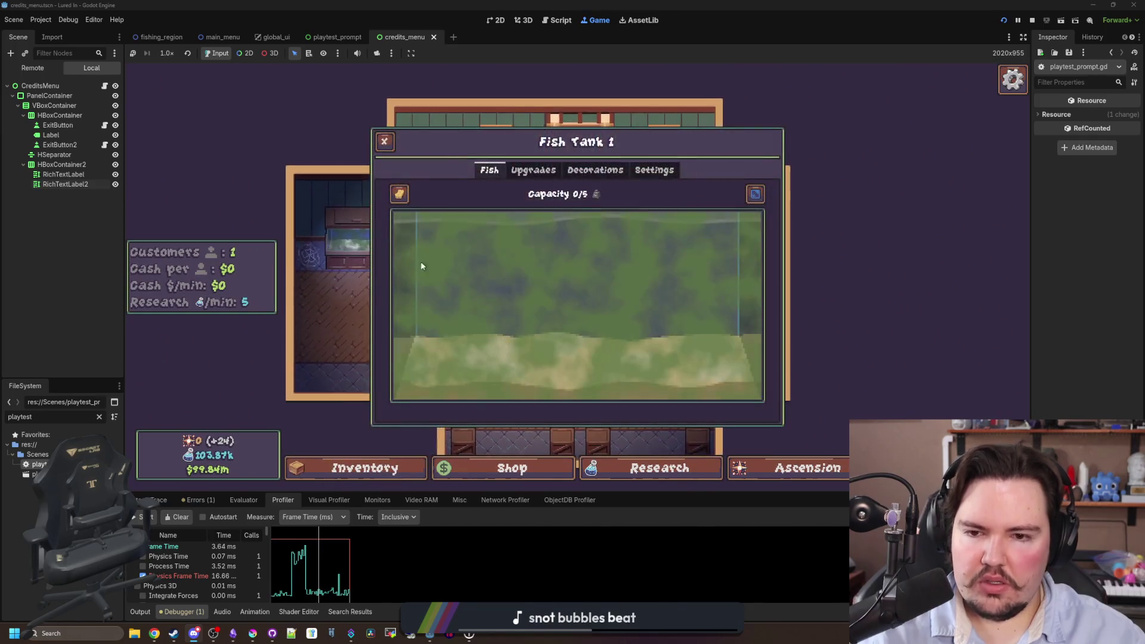
{"action": "left_click", "coordinate": [399, 193]}
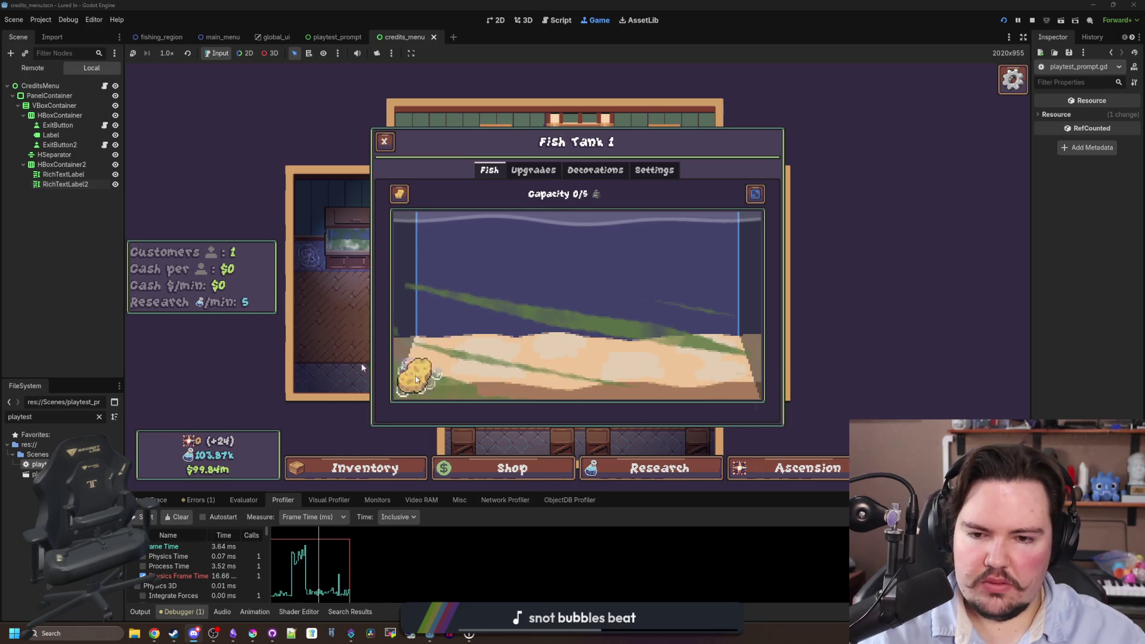
Move the Betta from the inventory into Fish Tank 1.
{"action": "left_click", "coordinate": [626, 357]}
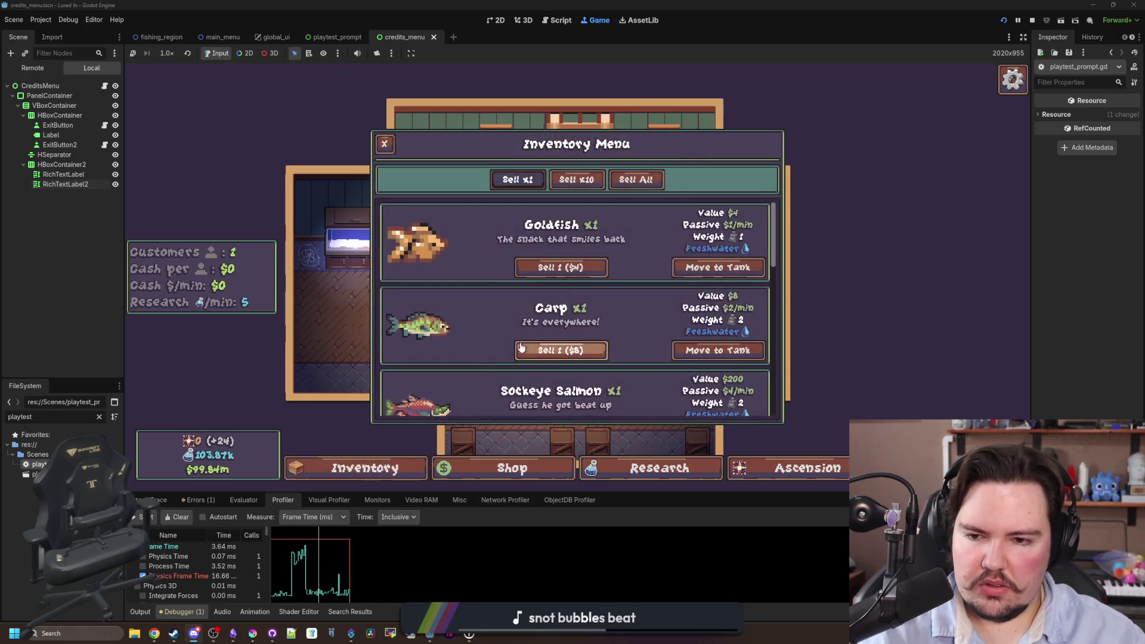
{"action": "scroll", "coordinate": [502, 350], "scroll_direction": "down", "scroll_amount": 5}
{"action": "scroll", "coordinate": [503, 350], "scroll_direction": "down", "scroll_amount": 5}
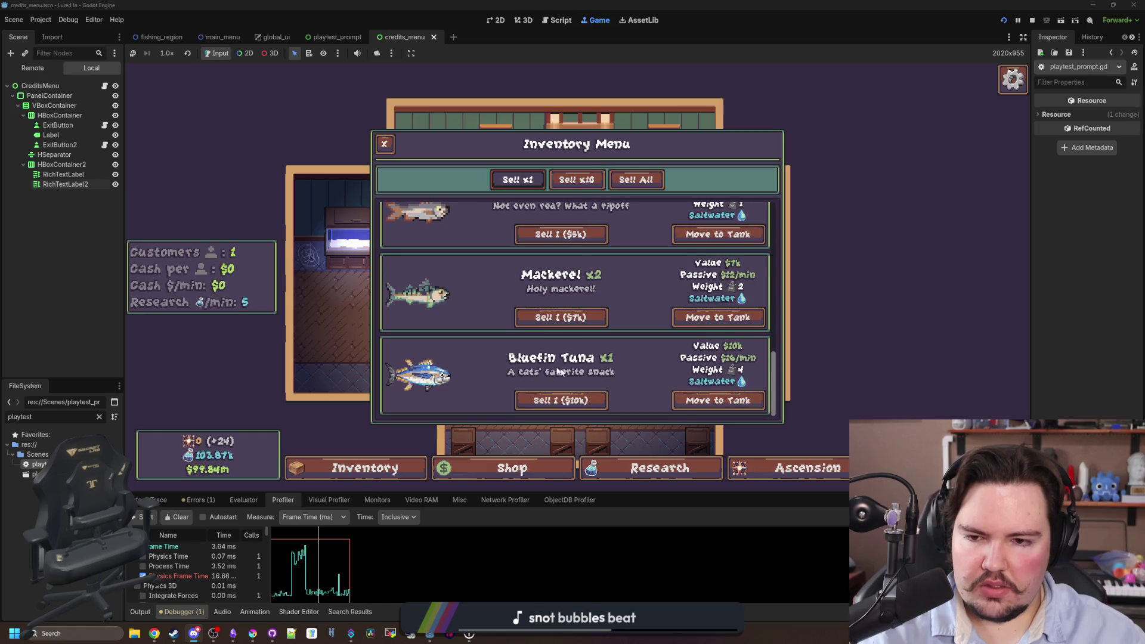
{"action": "scroll", "coordinate": [723, 368], "scroll_direction": "up", "scroll_amount": 3}
{"action": "left_click", "coordinate": [717, 338]}
{"action": "left_click", "coordinate": [507, 289]}
{"action": "left_click", "coordinate": [390, 153]}
Check the Betta in Fish Tank 1 and browse the fish inventory.
{"action": "left_click", "coordinate": [349, 242]}
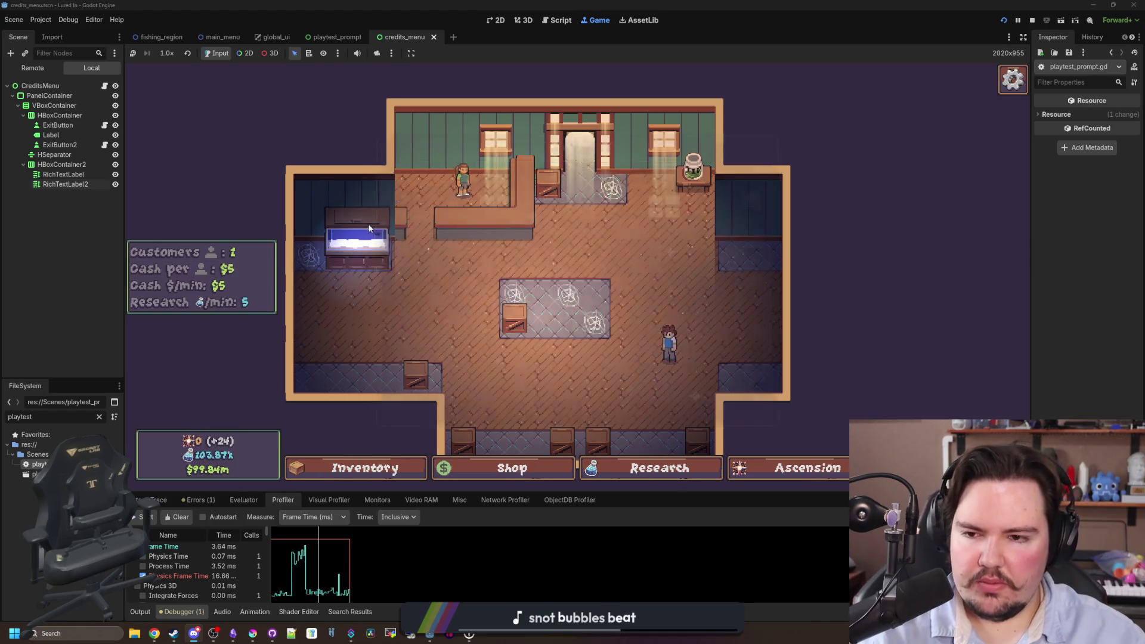
{"action": "left_click", "coordinate": [385, 143]}
{"action": "left_click", "coordinate": [357, 468]}
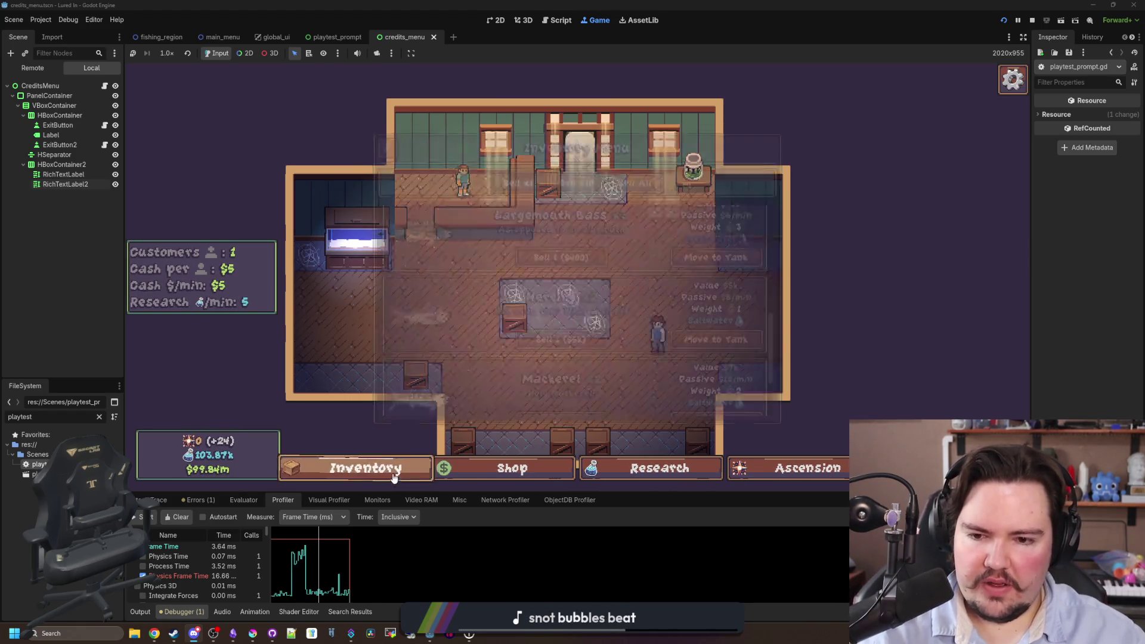
{"action": "scroll", "coordinate": [589, 322], "scroll_direction": "down", "scroll_amount": 5}
{"action": "scroll", "coordinate": [431, 328], "scroll_direction": "up", "scroll_amount": 6}
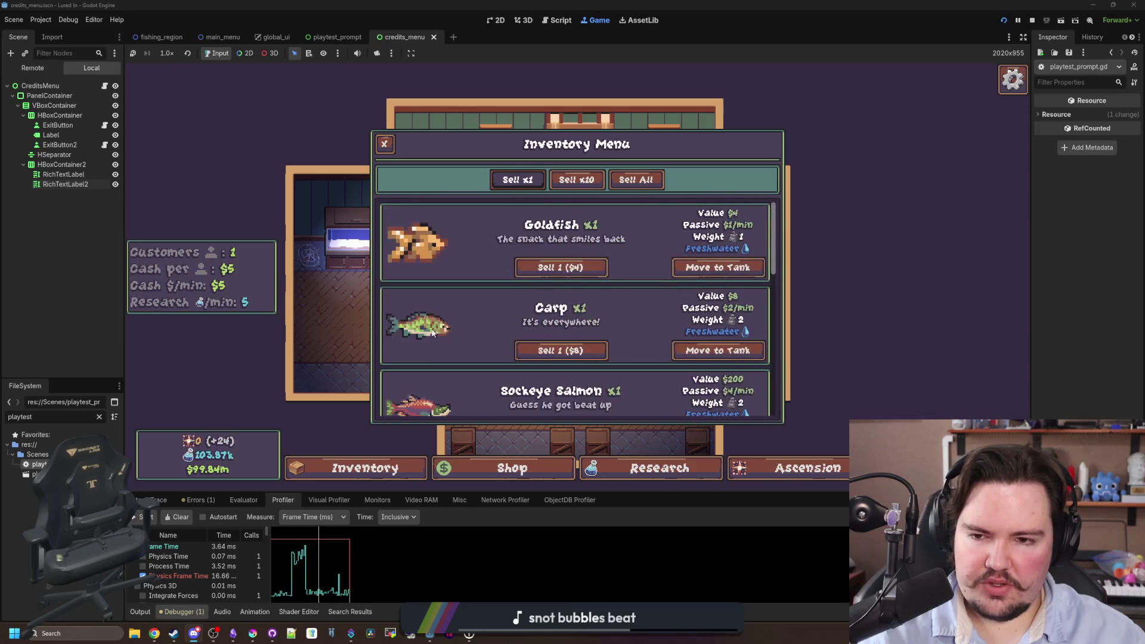
{"action": "scroll", "coordinate": [425, 299], "scroll_direction": "down", "scroll_amount": 2}
{"action": "scroll", "coordinate": [411, 256], "scroll_direction": "down", "scroll_amount": 4}
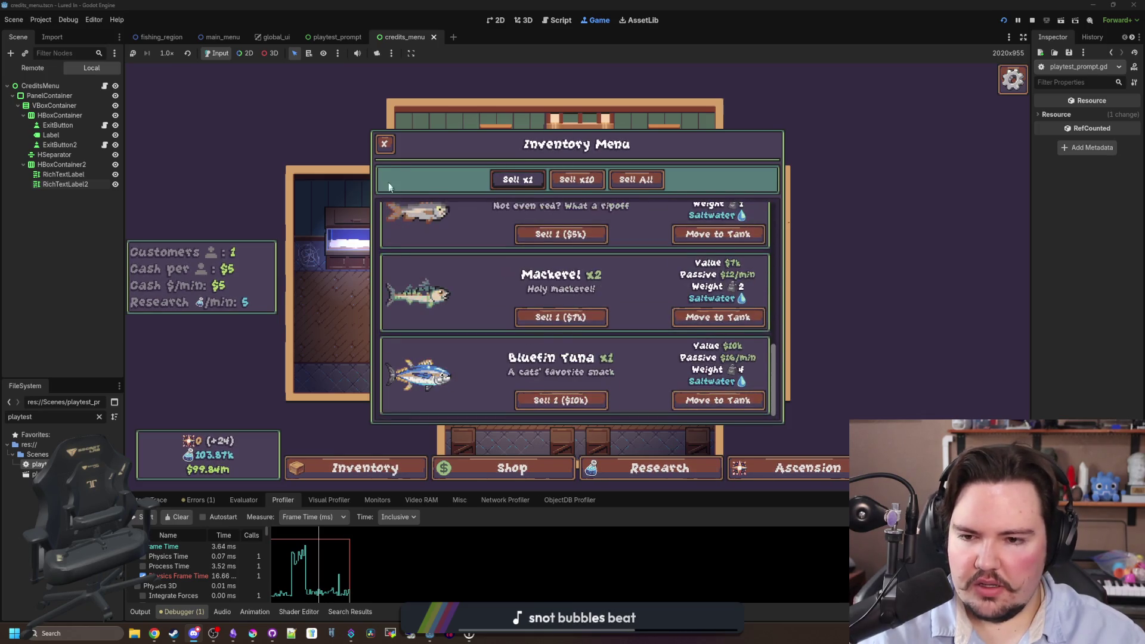
{"action": "left_click", "coordinate": [384, 144]}
Check the Betta in Fish Tank 1, then run the giveall cheat command to unlock every fish.
{"action": "right_click", "coordinate": [327, 250]}
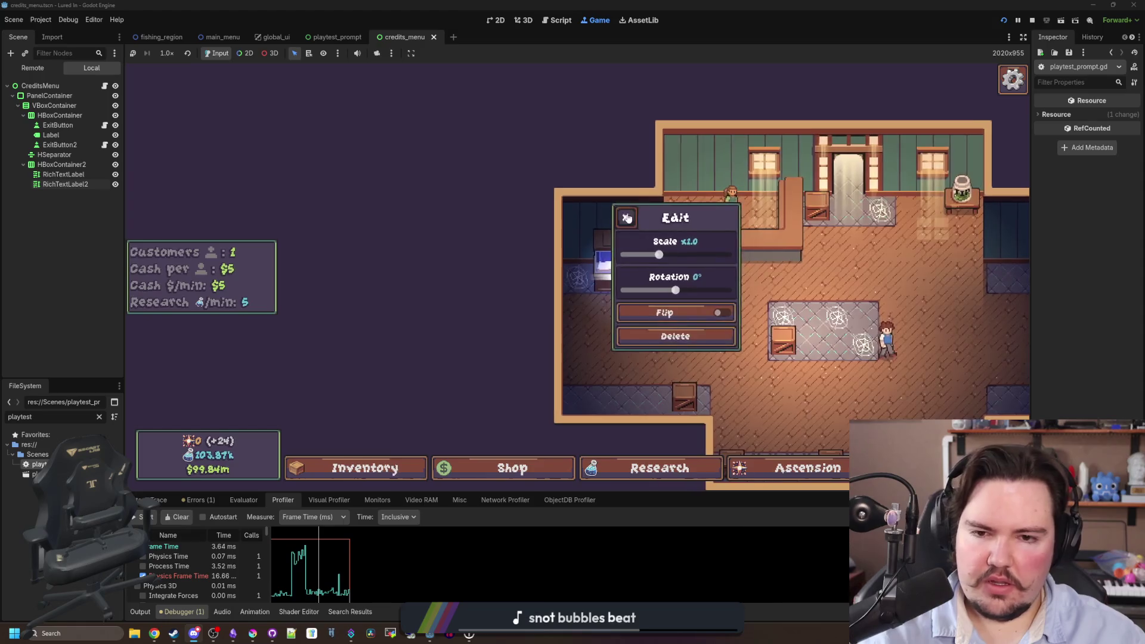
{"action": "left_click", "coordinate": [552, 257]}
{"action": "left_click", "coordinate": [653, 304]}
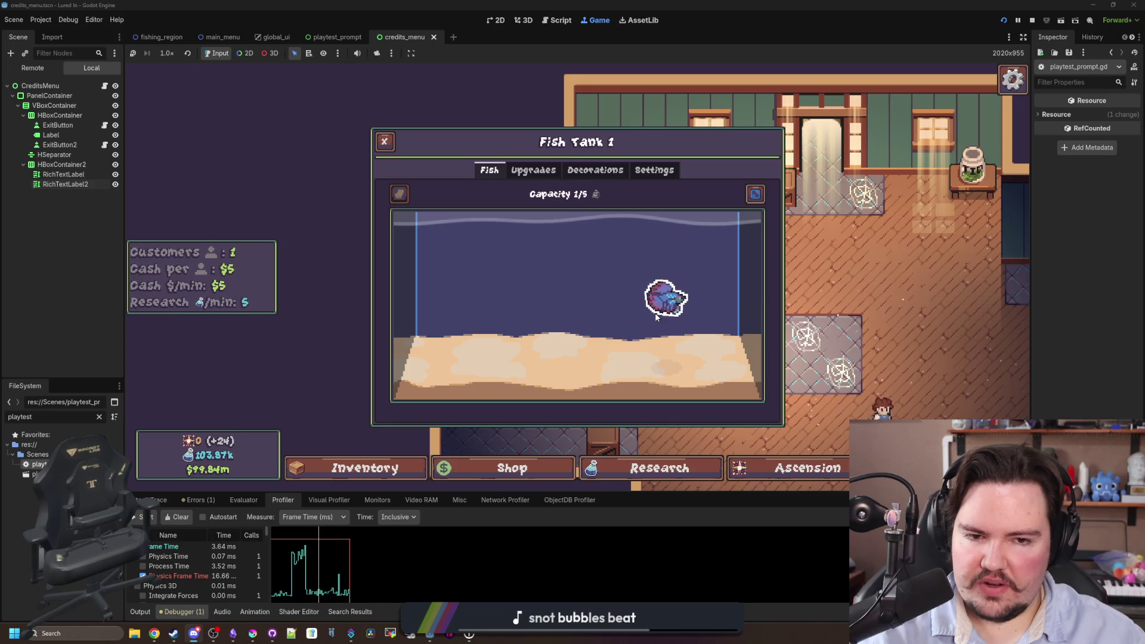
{"action": "key", "text": "grave"}
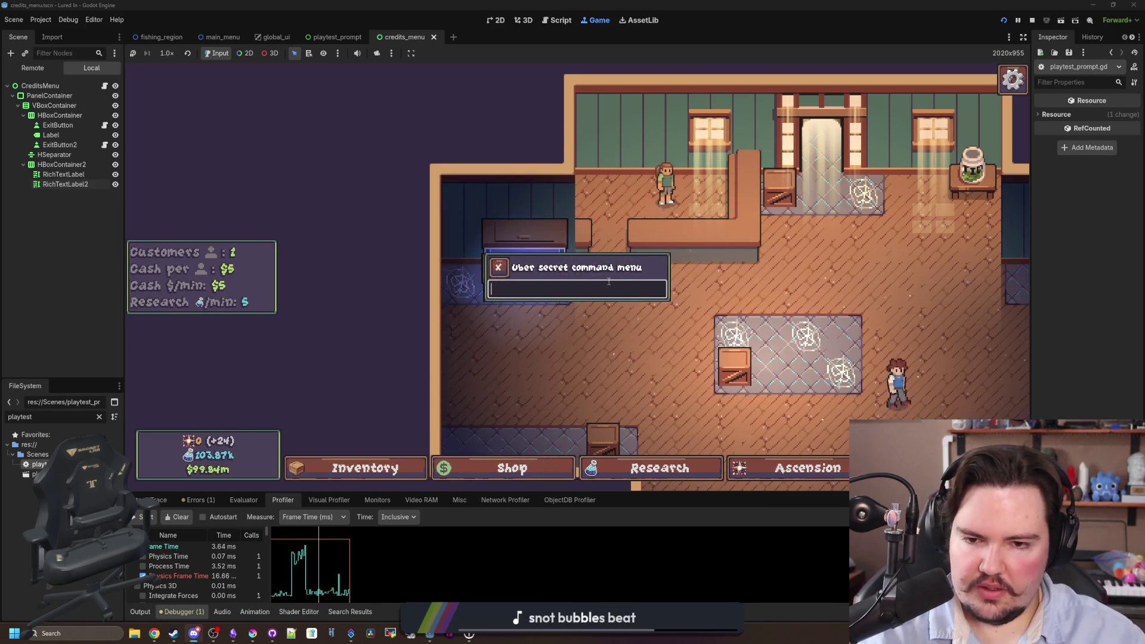
{"action": "type", "text": "giveall"}
{"action": "key", "text": "Return"}
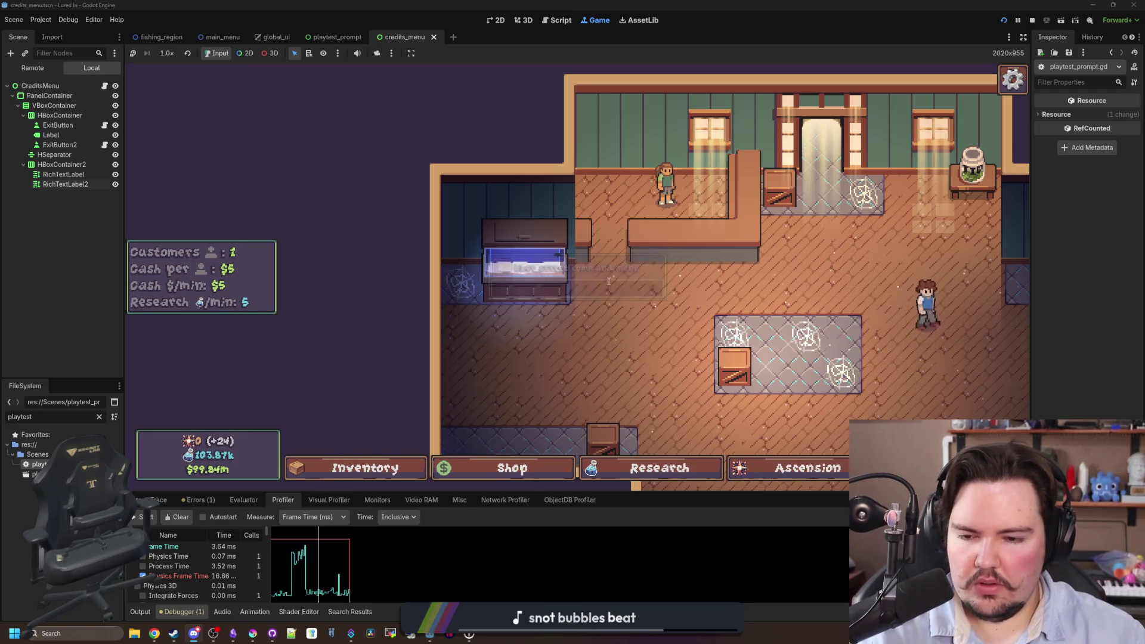
Move the Quahog from the inventory onto the freshwater tank.
{"action": "key", "text": "i"}
{"action": "scroll", "coordinate": [594, 327], "scroll_direction": "down", "scroll_amount": 10}
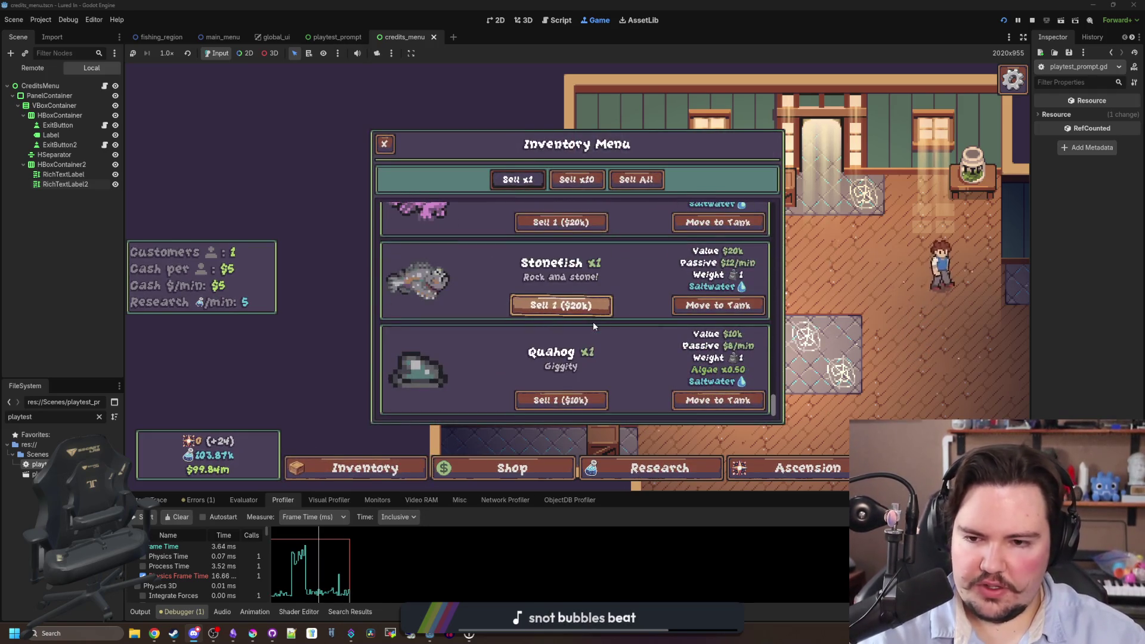
{"action": "left_click", "coordinate": [721, 401]}
{"action": "left_click", "coordinate": [534, 260]}
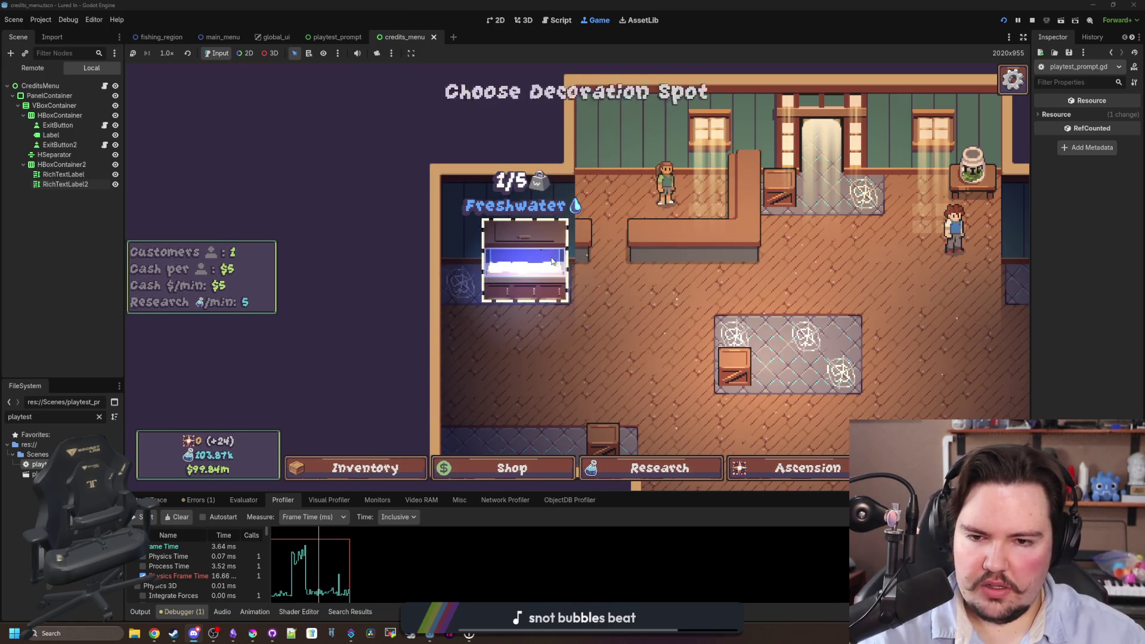
{"action": "left_click", "coordinate": [412, 470]}
{"action": "scroll", "coordinate": [596, 369], "scroll_direction": "up", "scroll_amount": 1}
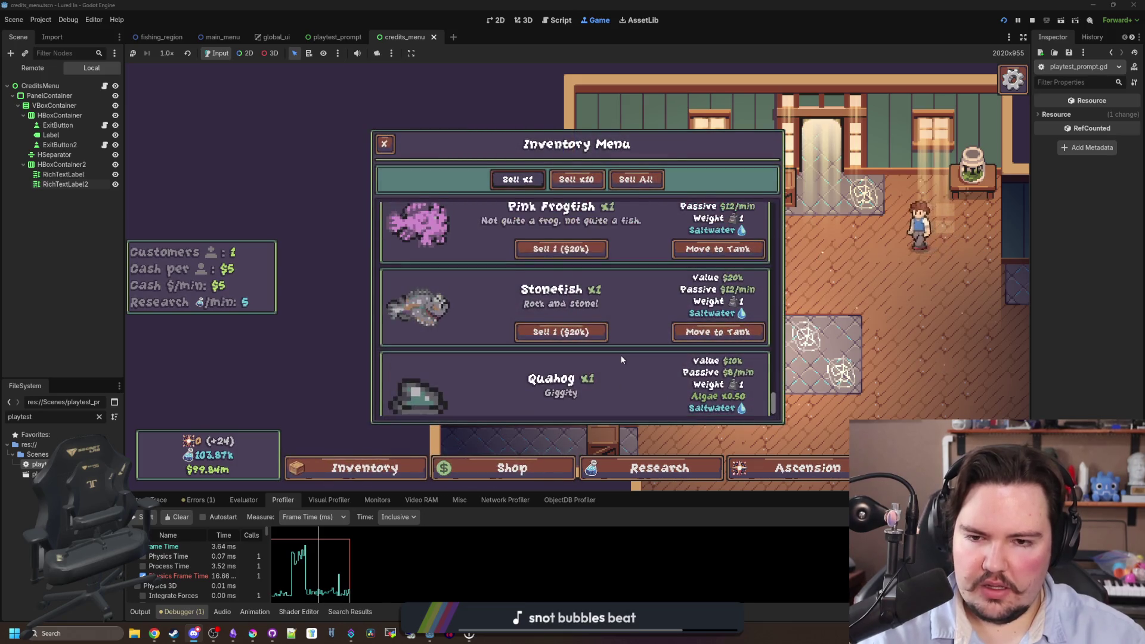
{"action": "scroll", "coordinate": [621, 358], "scroll_direction": "up", "scroll_amount": 1}
{"action": "scroll", "coordinate": [622, 359], "scroll_direction": "up", "scroll_amount": 1}
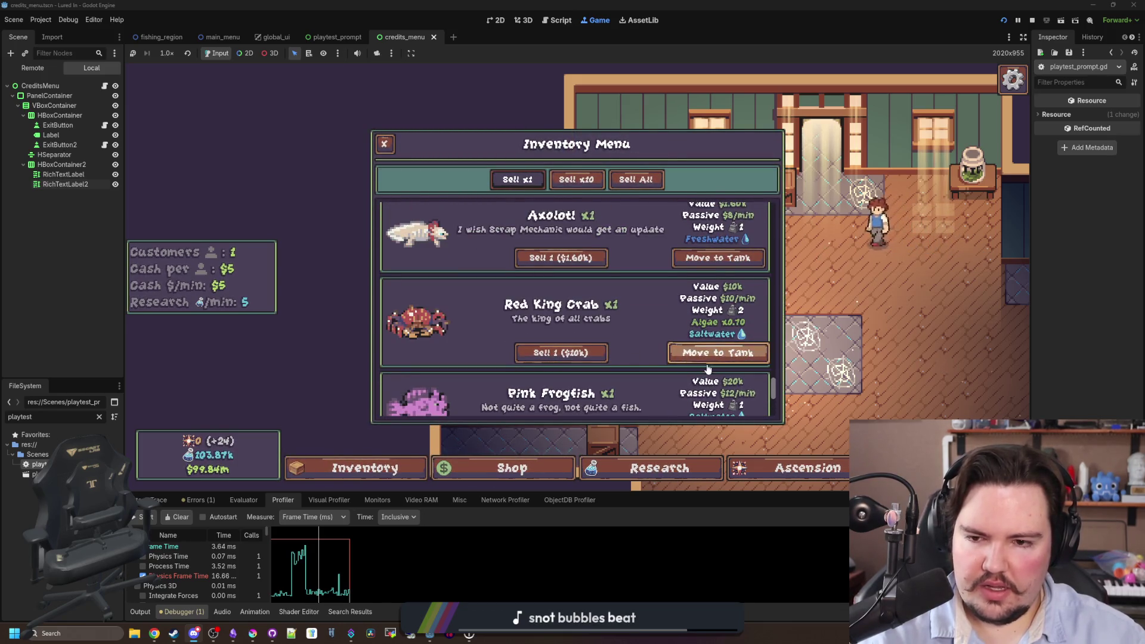
Move the Red King Crab and Bristlenose Pleco into Fish Tank 1 and view its fish.
{"action": "left_click", "coordinate": [715, 356]}
{"action": "left_click", "coordinate": [507, 247]}
{"action": "left_click", "coordinate": [365, 468]}
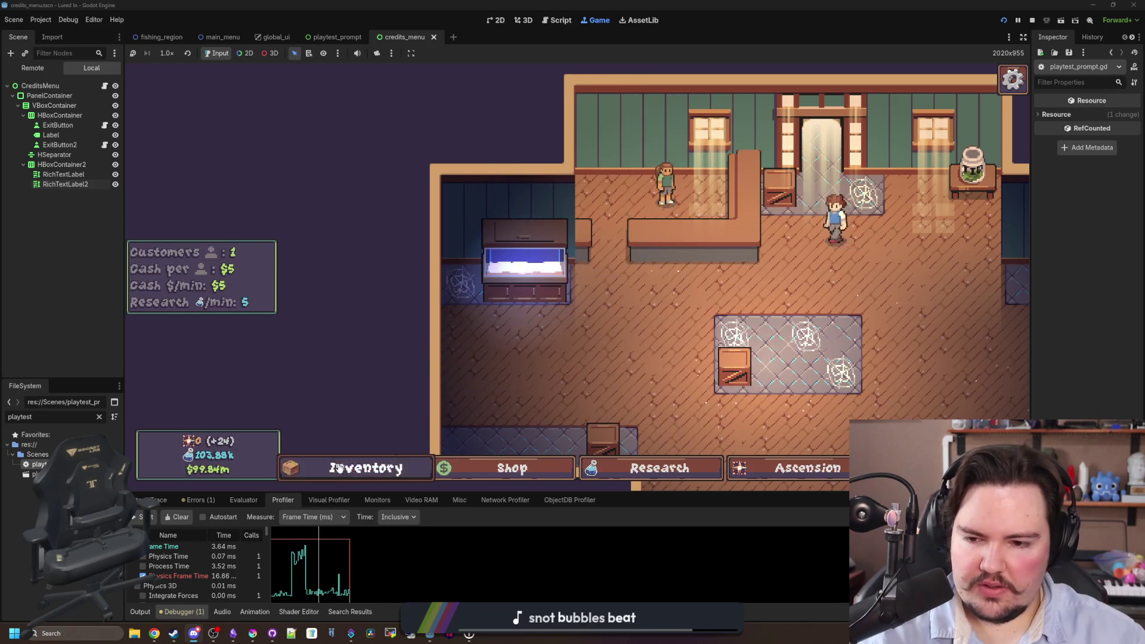
{"action": "scroll", "coordinate": [613, 349], "scroll_direction": "up", "scroll_amount": 1}
{"action": "scroll", "coordinate": [649, 342], "scroll_direction": "up", "scroll_amount": 1}
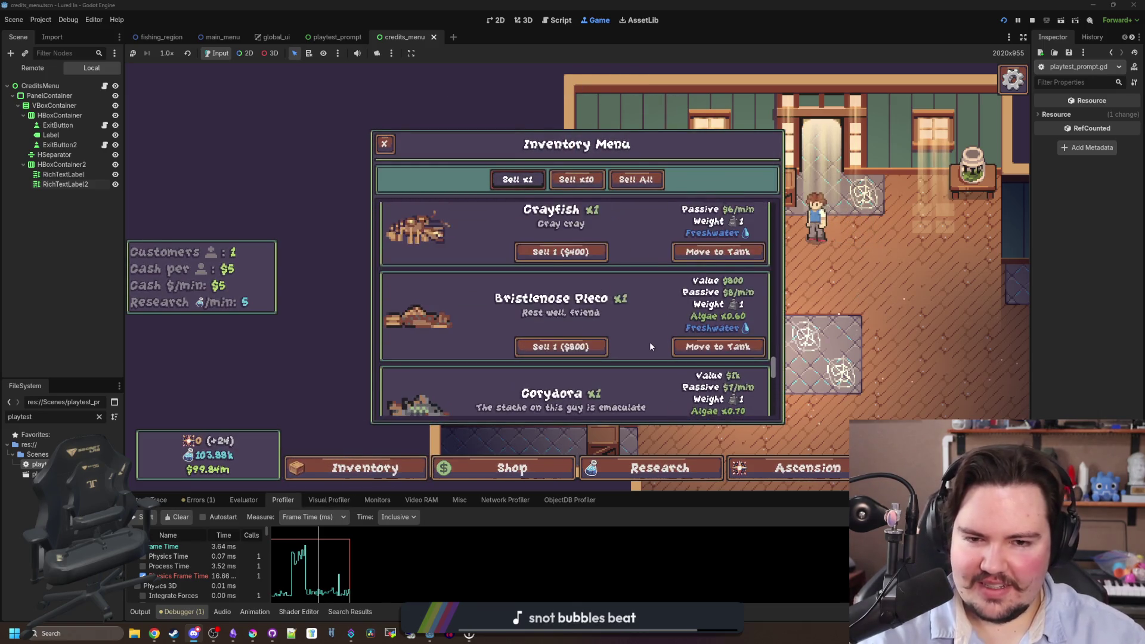
{"action": "left_click", "coordinate": [716, 346]}
{"action": "left_click", "coordinate": [512, 239]}
{"action": "left_click", "coordinate": [512, 254]}
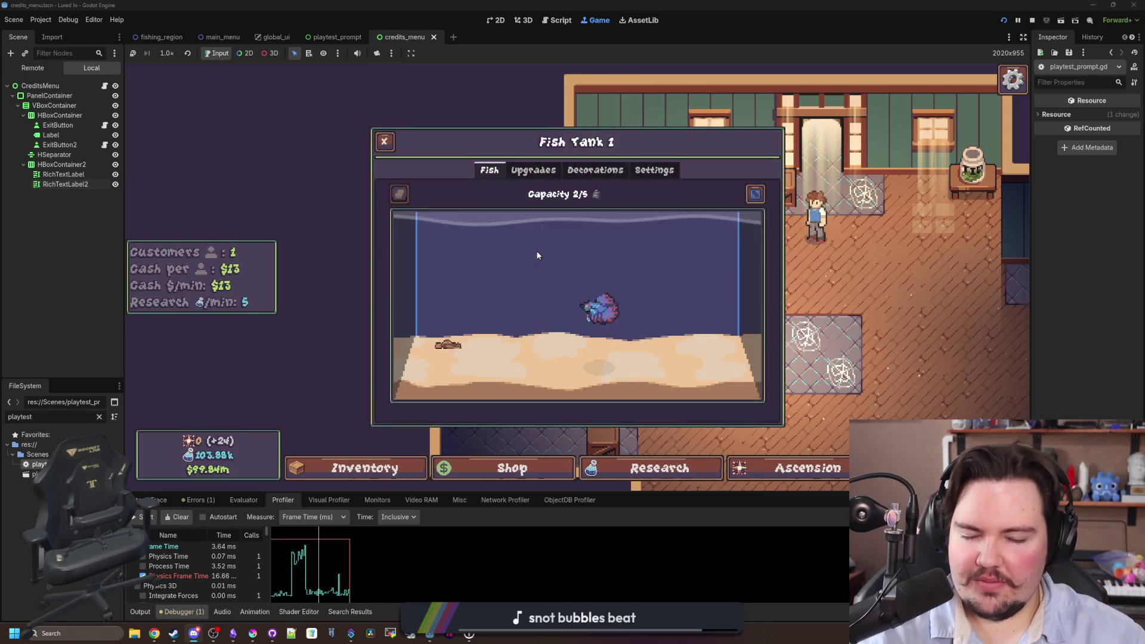
Inspect the Bristlenose Pleco in the tank, then glance at the fish inventory.
{"action": "left_click", "coordinate": [443, 349]}
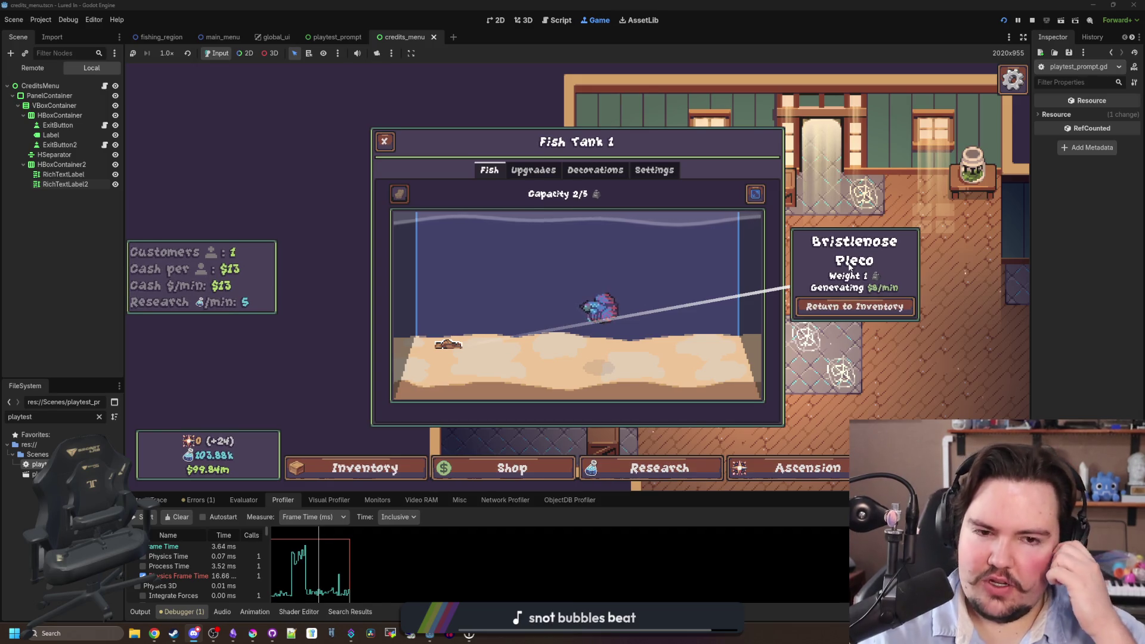
{"action": "left_click", "coordinate": [441, 449]}
{"action": "left_click", "coordinate": [365, 467]}
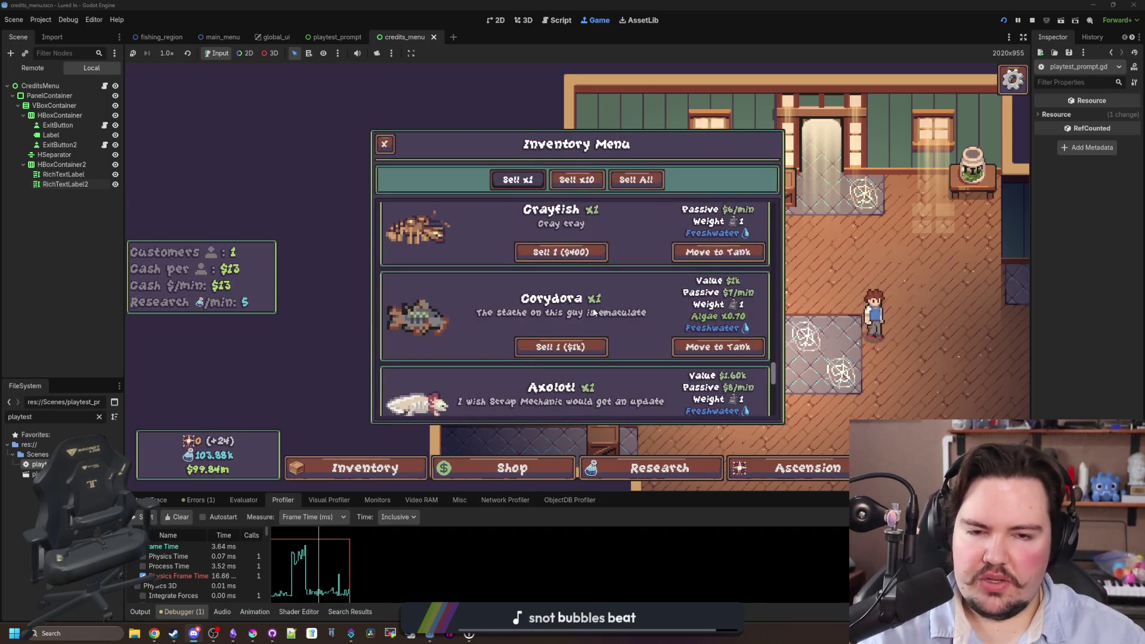
{"action": "scroll", "coordinate": [593, 311], "scroll_direction": "up", "scroll_amount": 2}
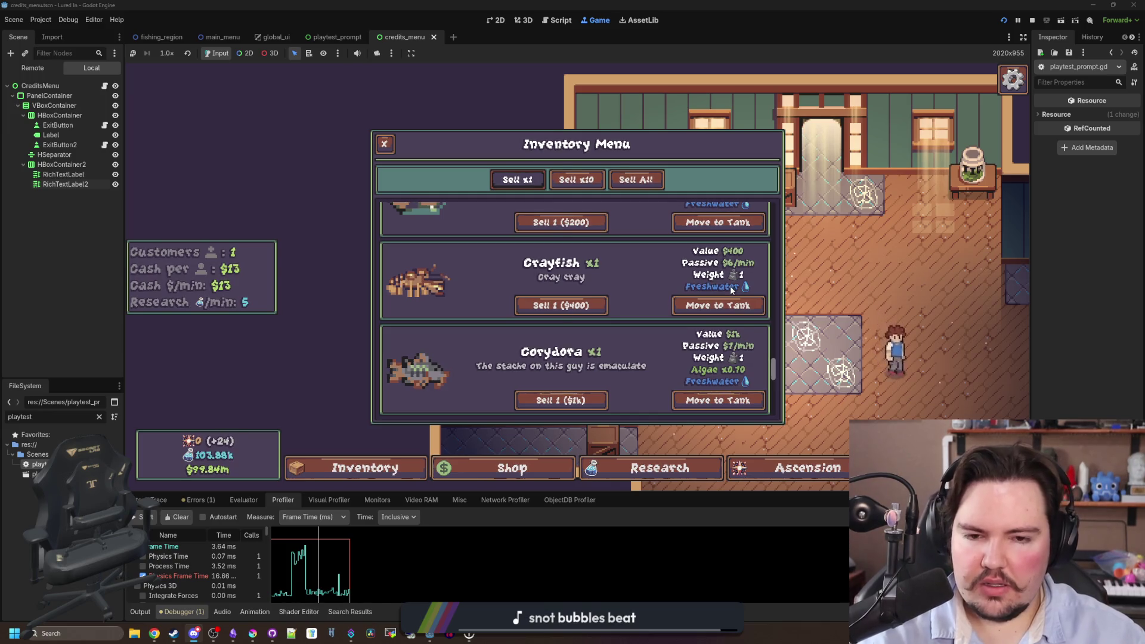
{"action": "key", "text": "Escape"}
View Fish Tank 1's substrate and liquid settings, select the Pleco, and clear the FileSystem filter.
{"action": "left_click", "coordinate": [504, 269]}
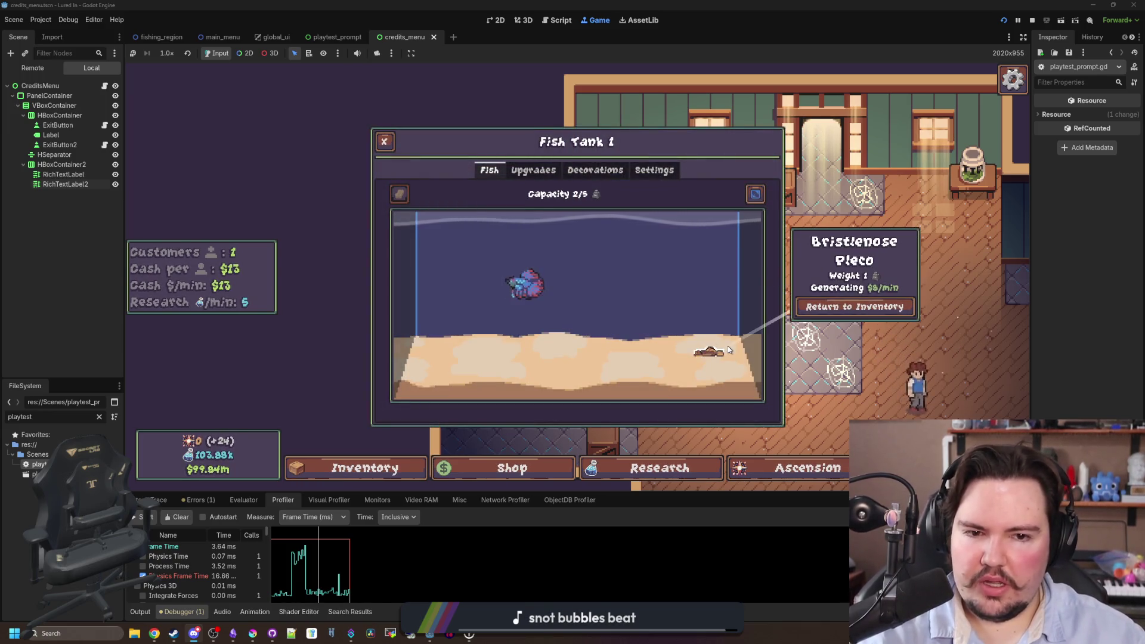
{"action": "left_click", "coordinate": [659, 169]}
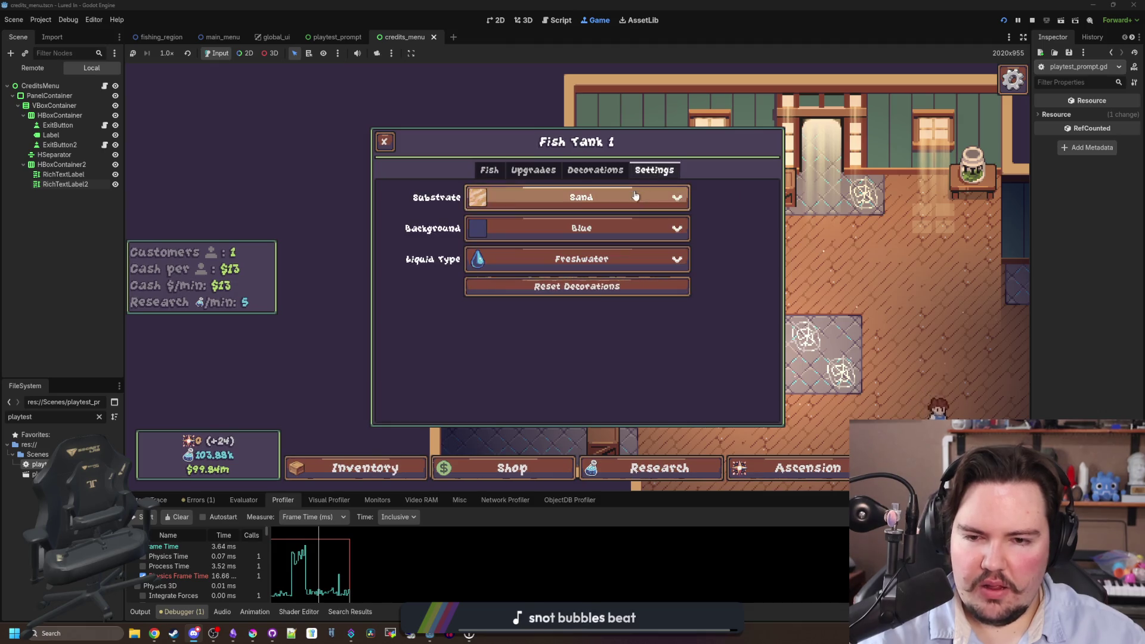
{"action": "left_click", "coordinate": [489, 170]}
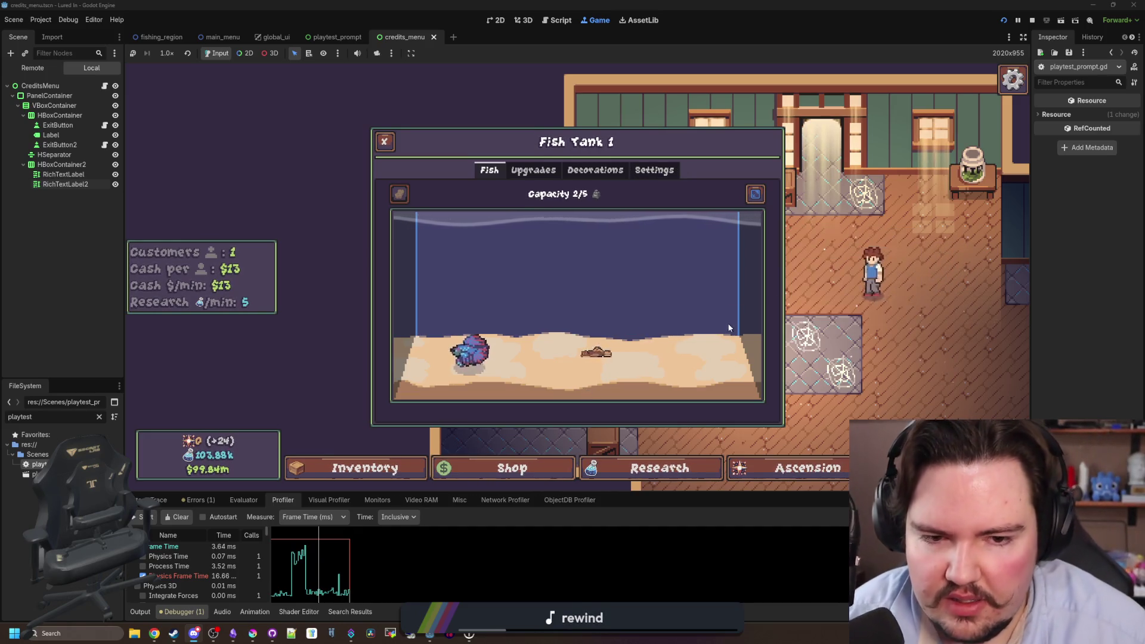
{"action": "left_click", "coordinate": [596, 352]}
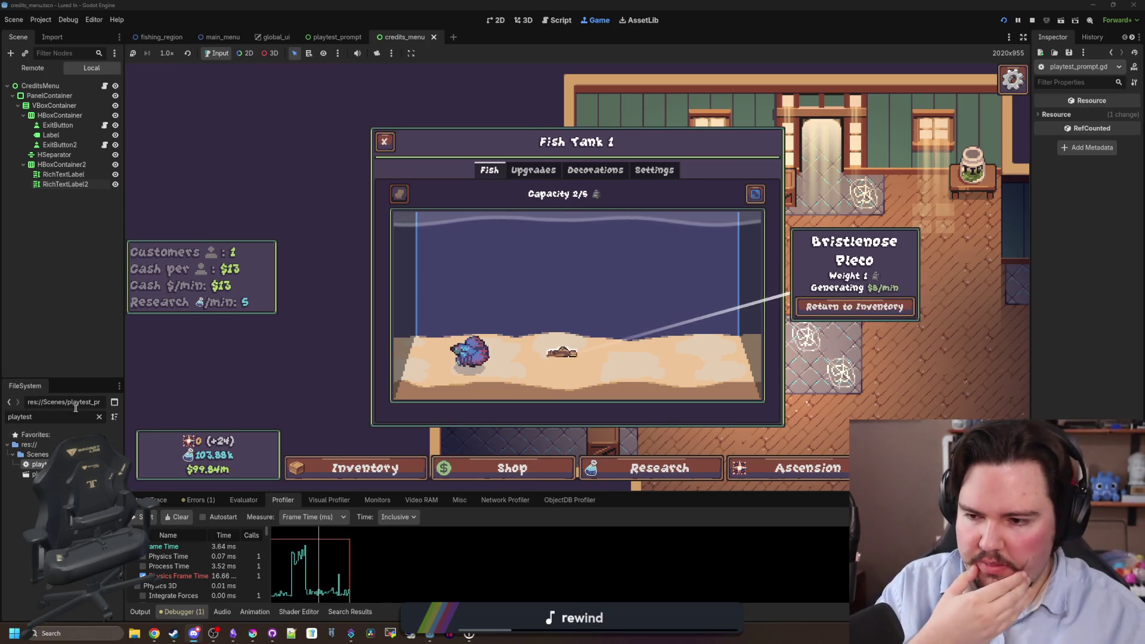
{"action": "left_click", "coordinate": [99, 417]}
Open the tank_menu scene and its tank_menu.gd script, and scroll through the code.
{"action": "type", "text": "tank_me"}
{"action": "double_click", "coordinate": [36, 474]}
{"action": "double_click", "coordinate": [37, 464]}
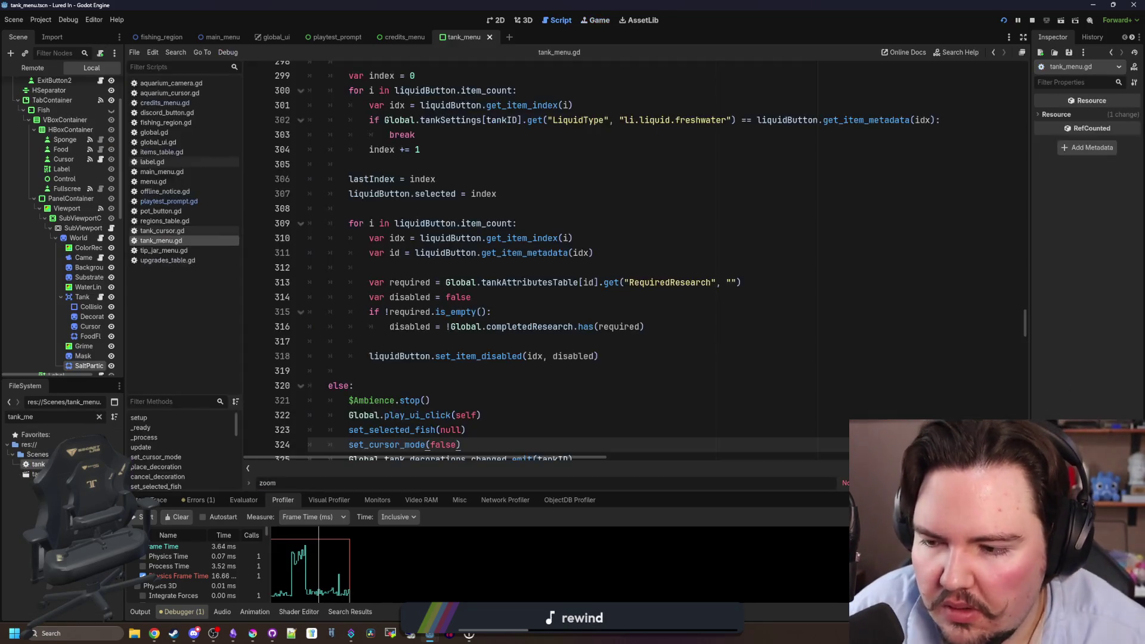
{"action": "scroll", "coordinate": [565, 347], "scroll_direction": "down", "scroll_amount": 13}
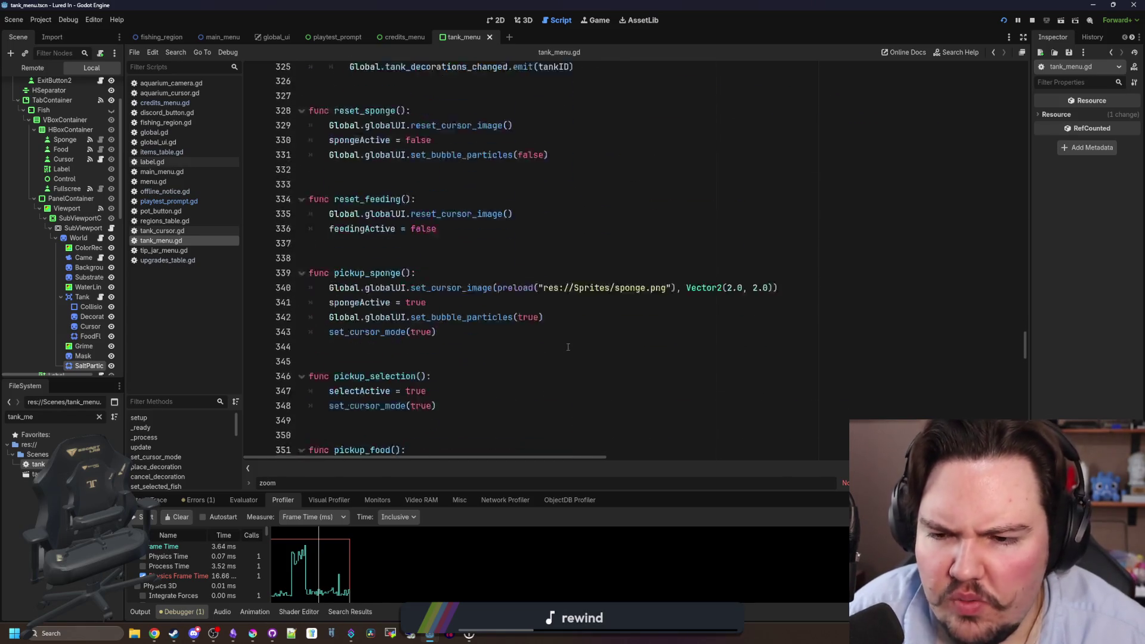
{"action": "scroll", "coordinate": [568, 347], "scroll_direction": "down", "scroll_amount": 14}
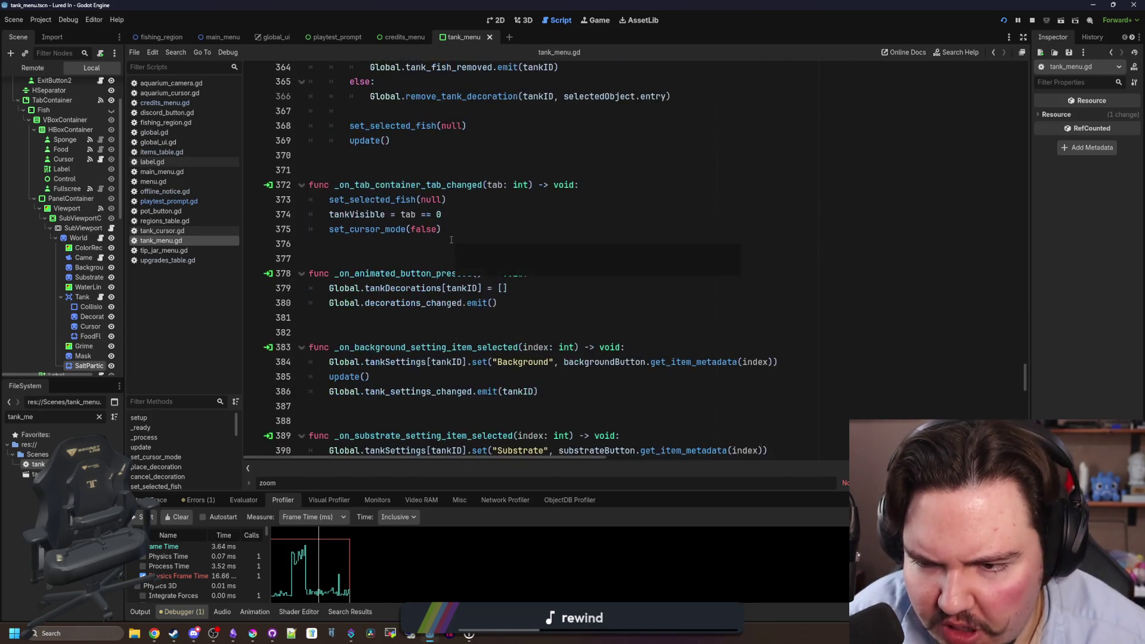
{"action": "scroll", "coordinate": [451, 240], "scroll_direction": "down", "scroll_amount": 7}
{"action": "scroll", "coordinate": [414, 303], "scroll_direction": "down", "scroll_amount": 12}
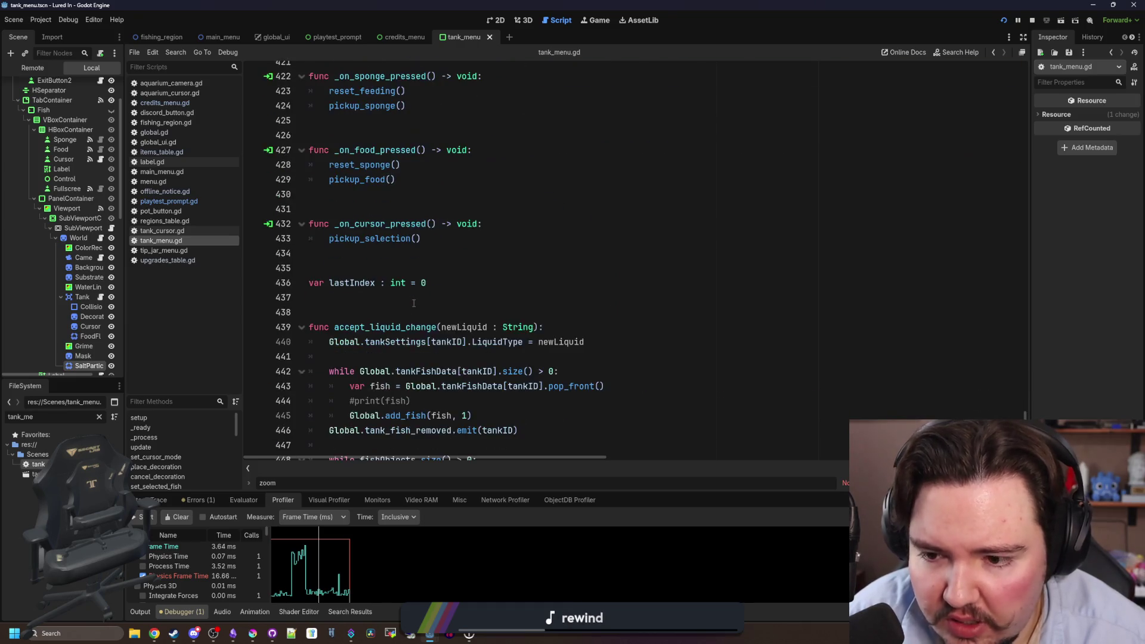
{"action": "scroll", "coordinate": [438, 287], "scroll_direction": "down", "scroll_amount": 1}
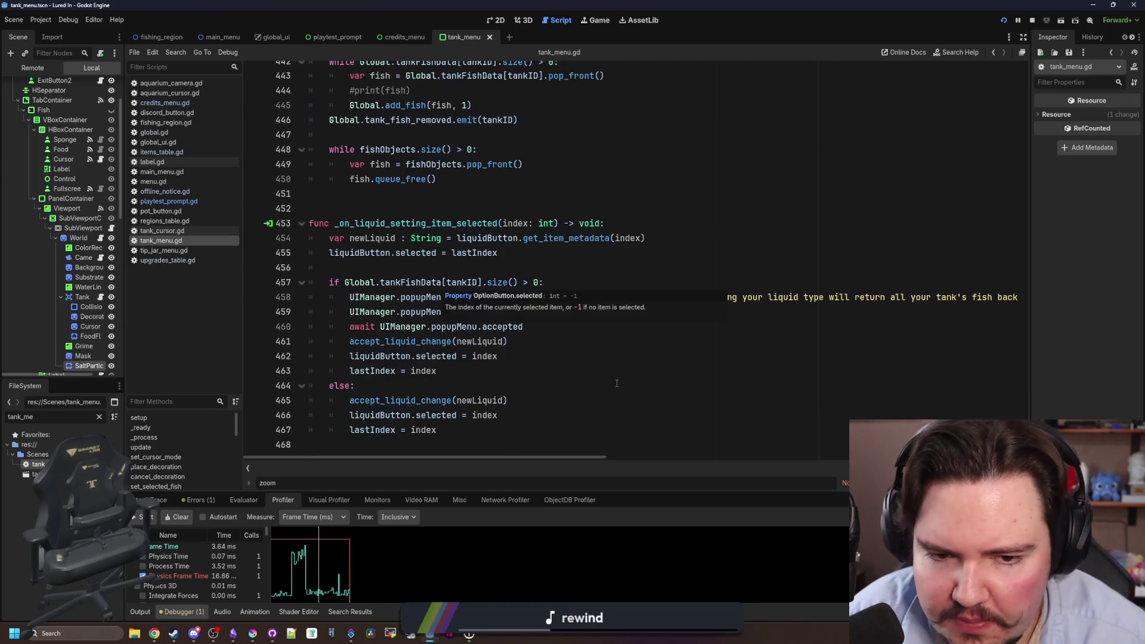
{"action": "scroll", "coordinate": [616, 384], "scroll_direction": "up", "scroll_amount": 7}
{"action": "scroll", "coordinate": [616, 383], "scroll_direction": "up", "scroll_amount": 20}
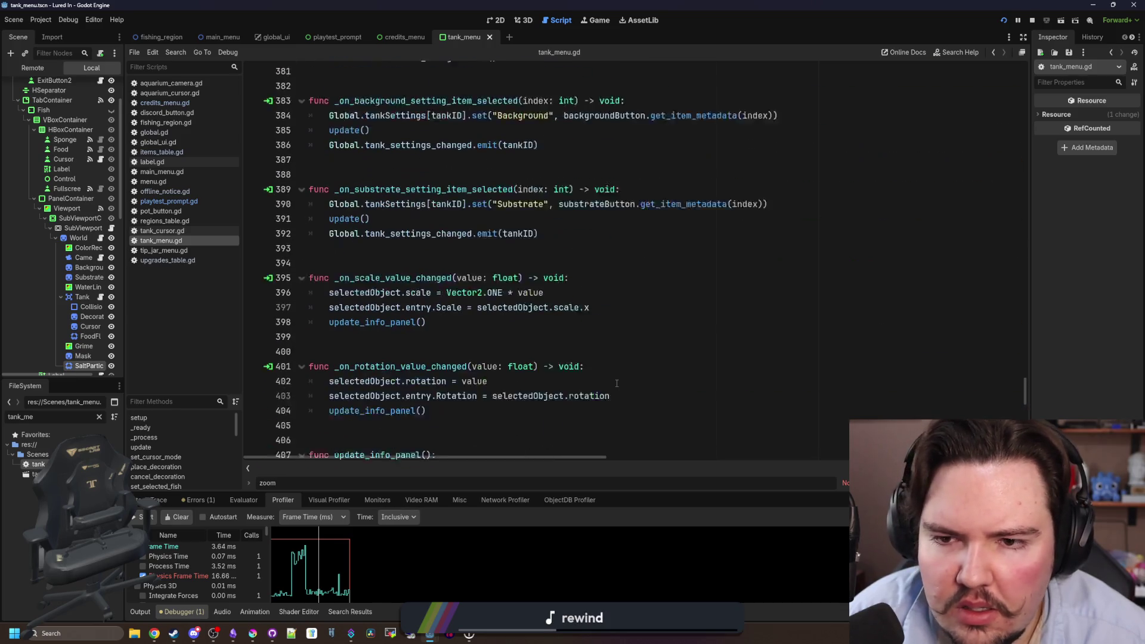
{"action": "scroll", "coordinate": [608, 379], "scroll_direction": "up", "scroll_amount": 16}
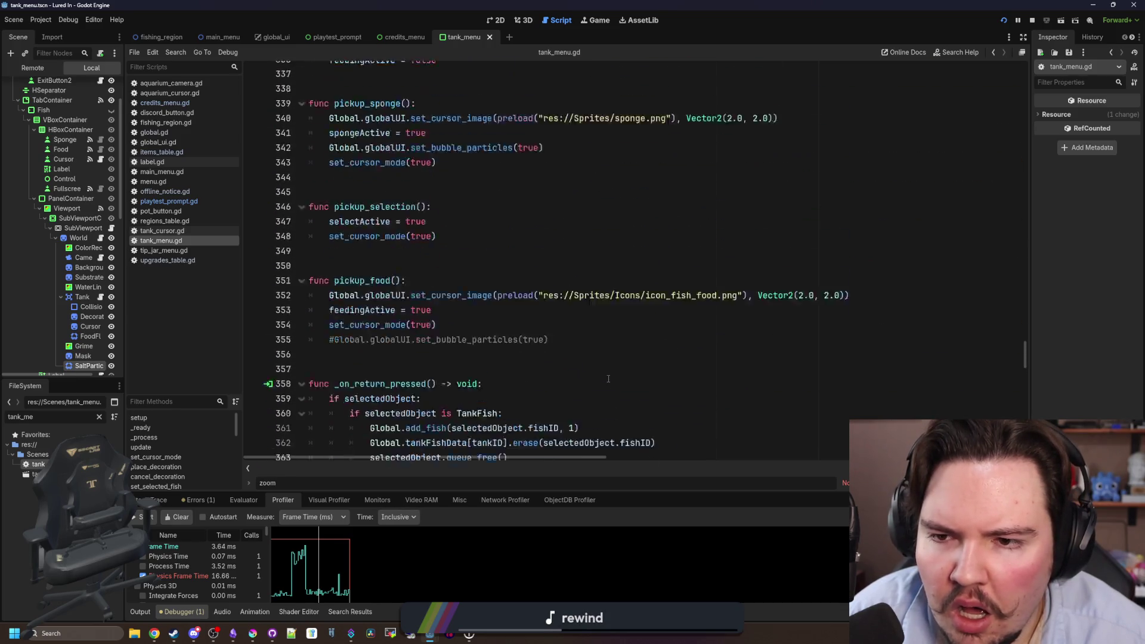
{"action": "scroll", "coordinate": [608, 379], "scroll_direction": "up", "scroll_amount": 3}
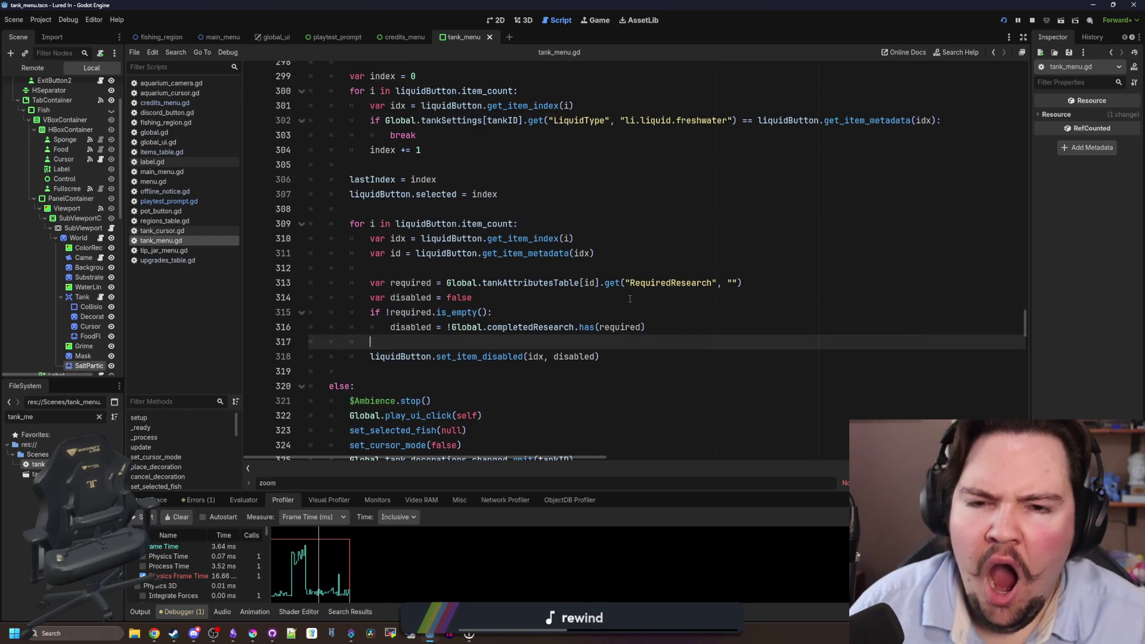
{"action": "scroll", "coordinate": [630, 298], "scroll_direction": "up", "scroll_amount": 9}
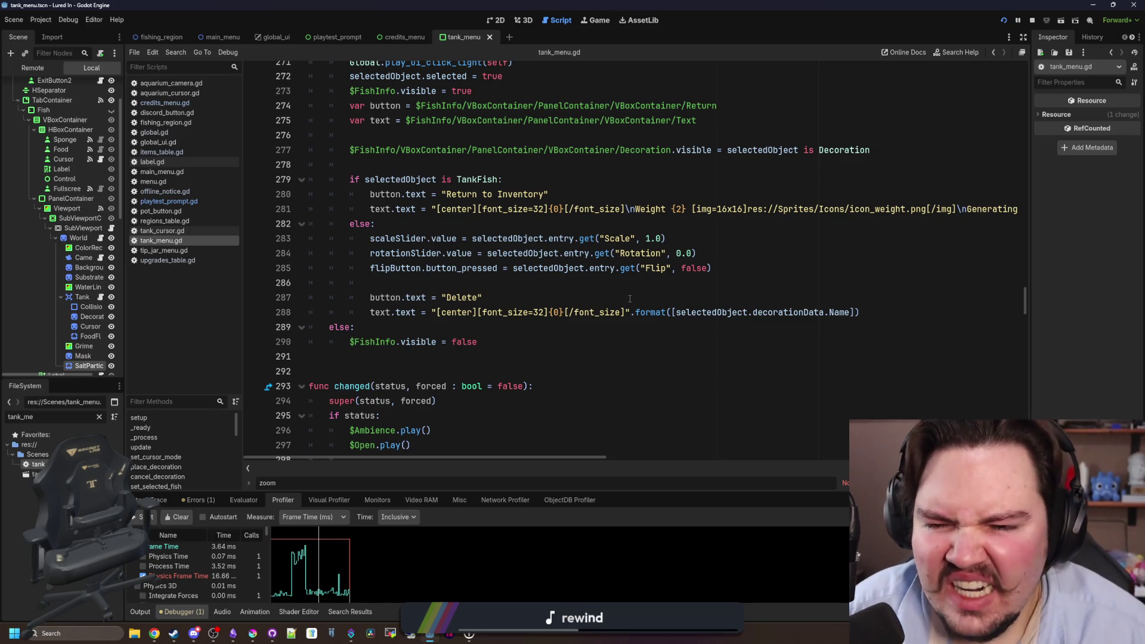
{"action": "scroll", "coordinate": [629, 298], "scroll_direction": "up", "scroll_amount": 4}
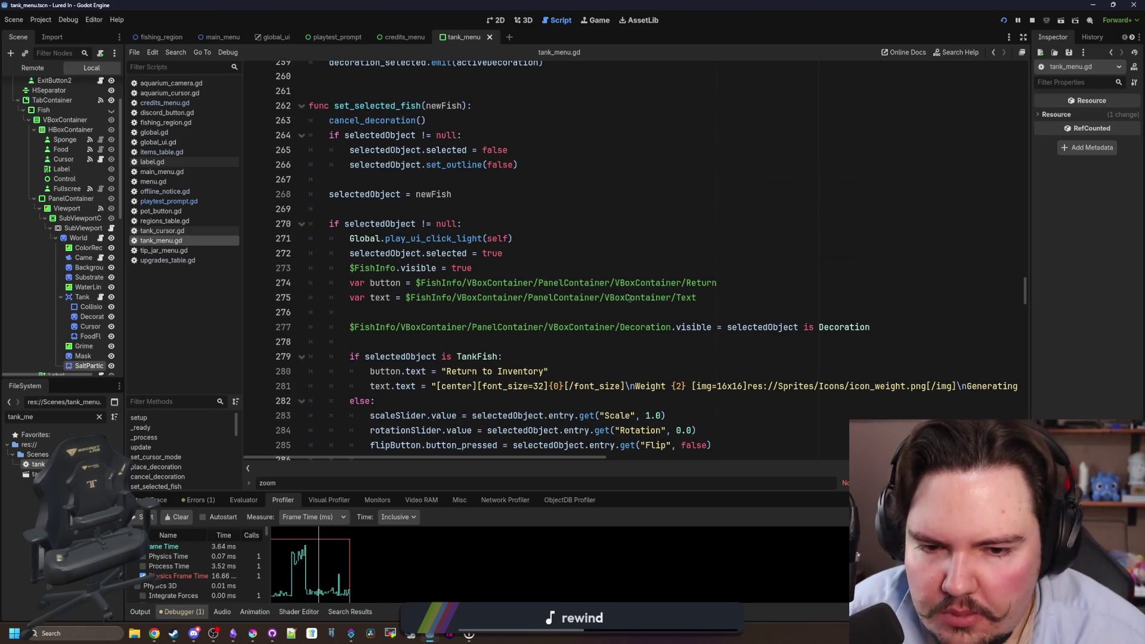
{"action": "scroll", "coordinate": [630, 298], "scroll_direction": "up", "scroll_amount": 8}
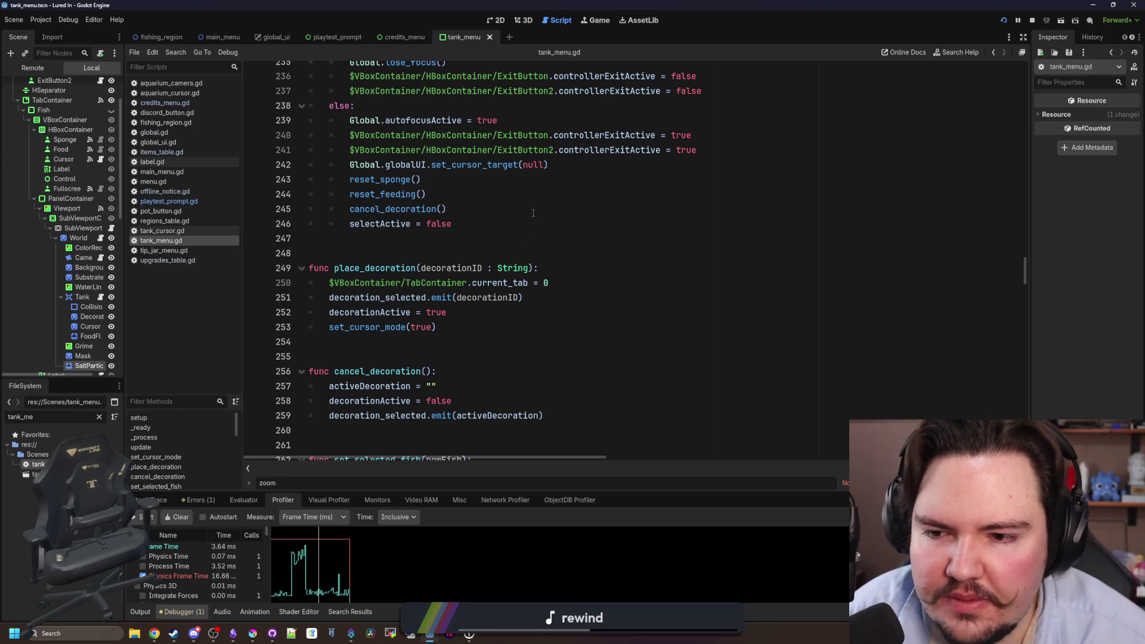
{"action": "scroll", "coordinate": [531, 238], "scroll_direction": "up", "scroll_amount": 11}
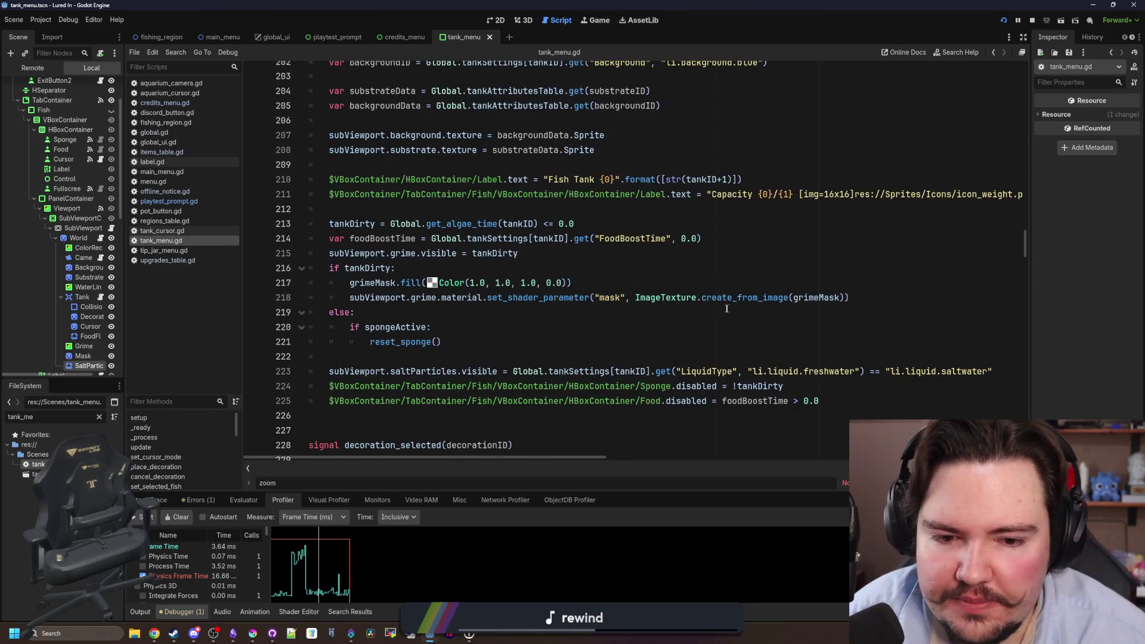
{"action": "scroll", "coordinate": [560, 330], "scroll_direction": "up", "scroll_amount": 15}
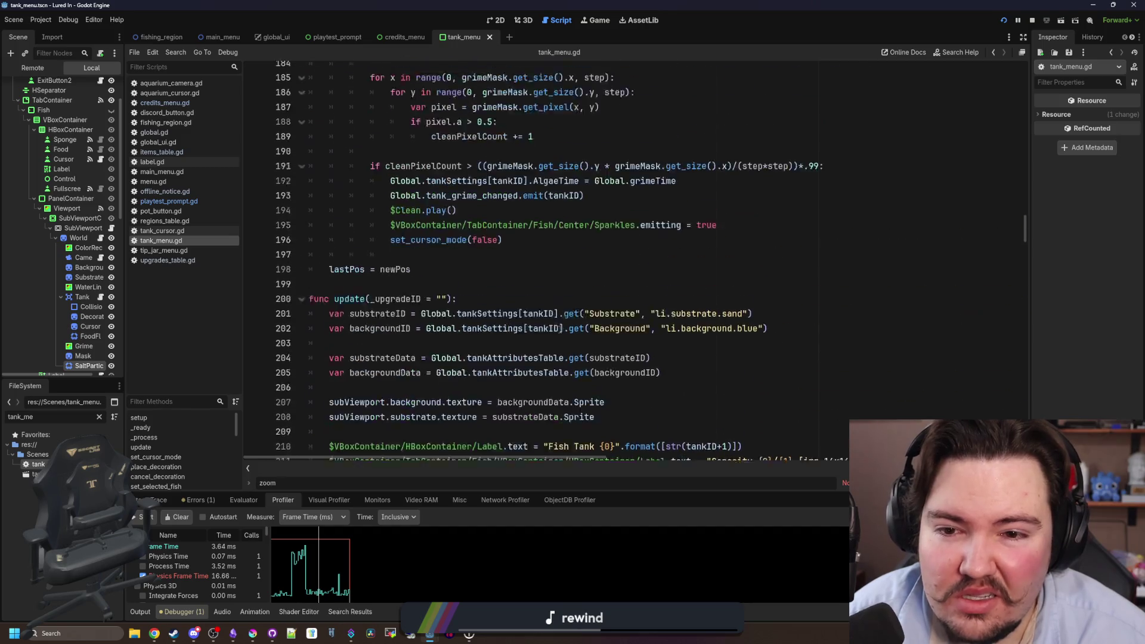
{"action": "scroll", "coordinate": [559, 330], "scroll_direction": "up", "scroll_amount": 5}
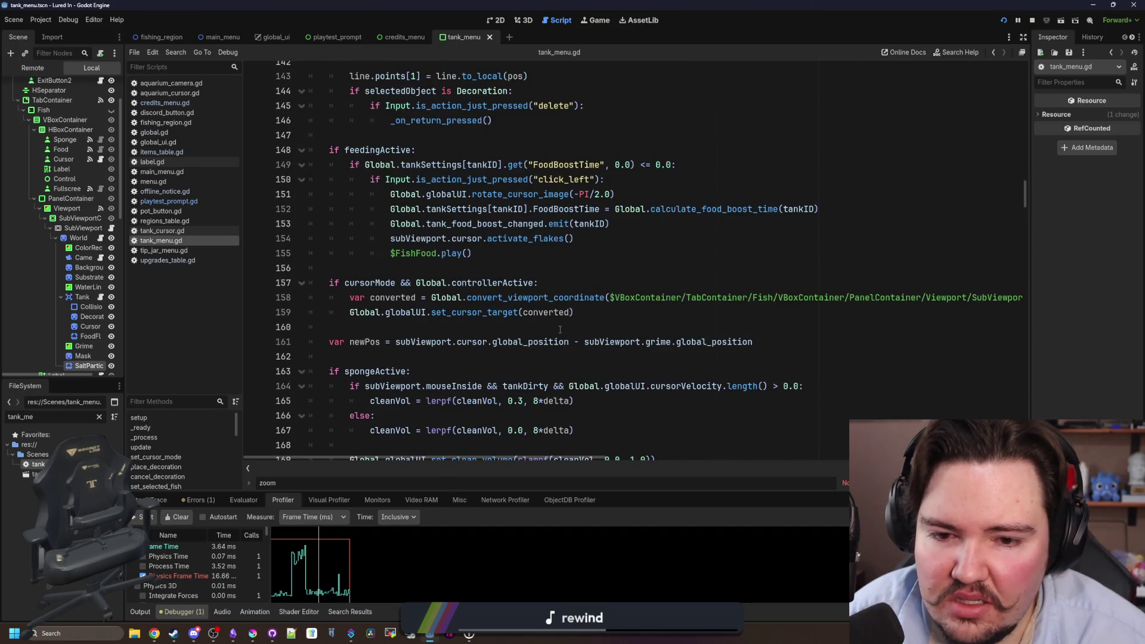
{"action": "scroll", "coordinate": [560, 330], "scroll_direction": "up", "scroll_amount": 4}
{"action": "scroll", "coordinate": [560, 330], "scroll_direction": "down", "scroll_amount": 2}
Search the script for 'inf' and jump to the update_info_panel function definition.
{"action": "left_click_drag", "start_coordinate": [575, 327], "coordinate": [310, 227]}
{"action": "left_click", "coordinate": [528, 312]}
{"action": "scroll", "coordinate": [528, 316], "scroll_direction": "up", "scroll_amount": 5}
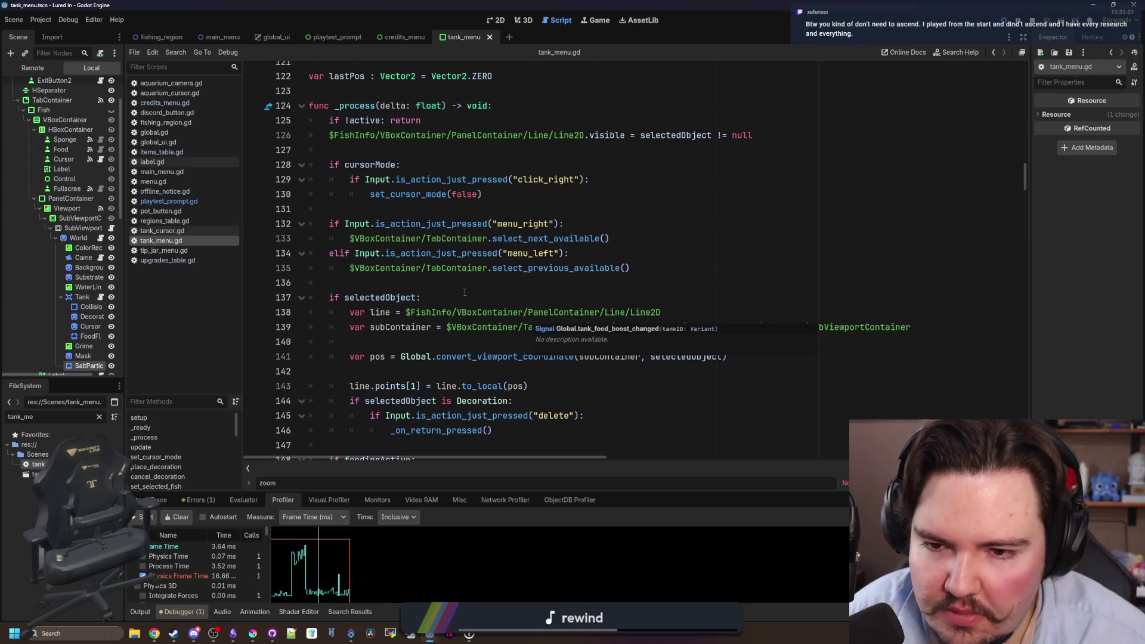
{"action": "scroll", "coordinate": [528, 316], "scroll_direction": "up", "scroll_amount": 5}
{"action": "left_click", "coordinate": [608, 314]}
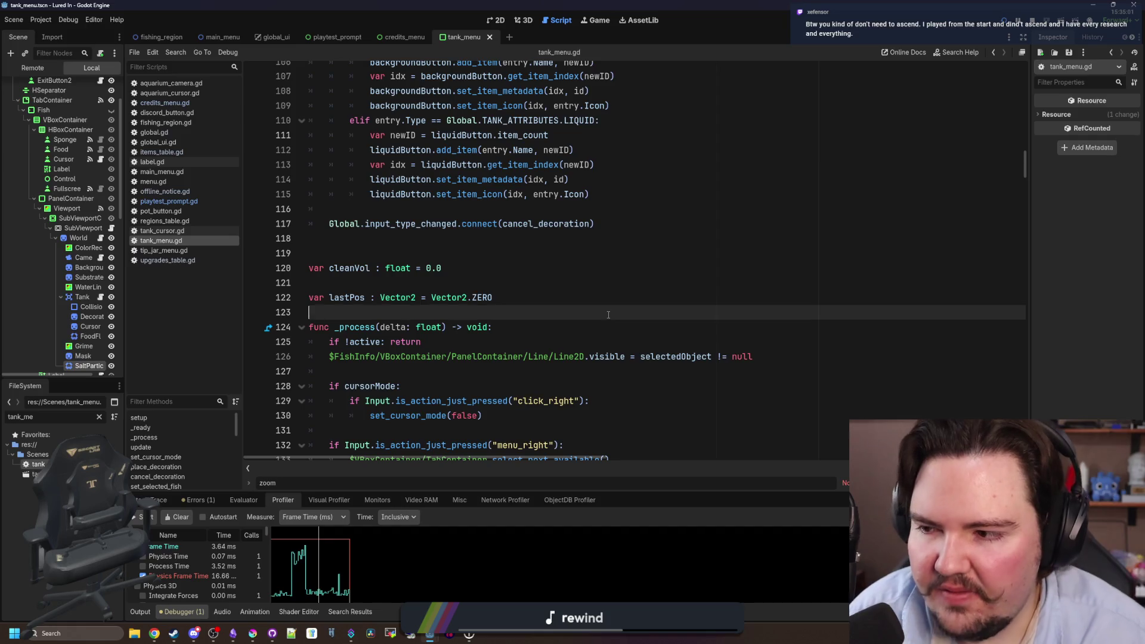
{"action": "key", "text": "ctrl+f"}
{"action": "type", "text": "inf"}
{"action": "key", "text": "Return"}
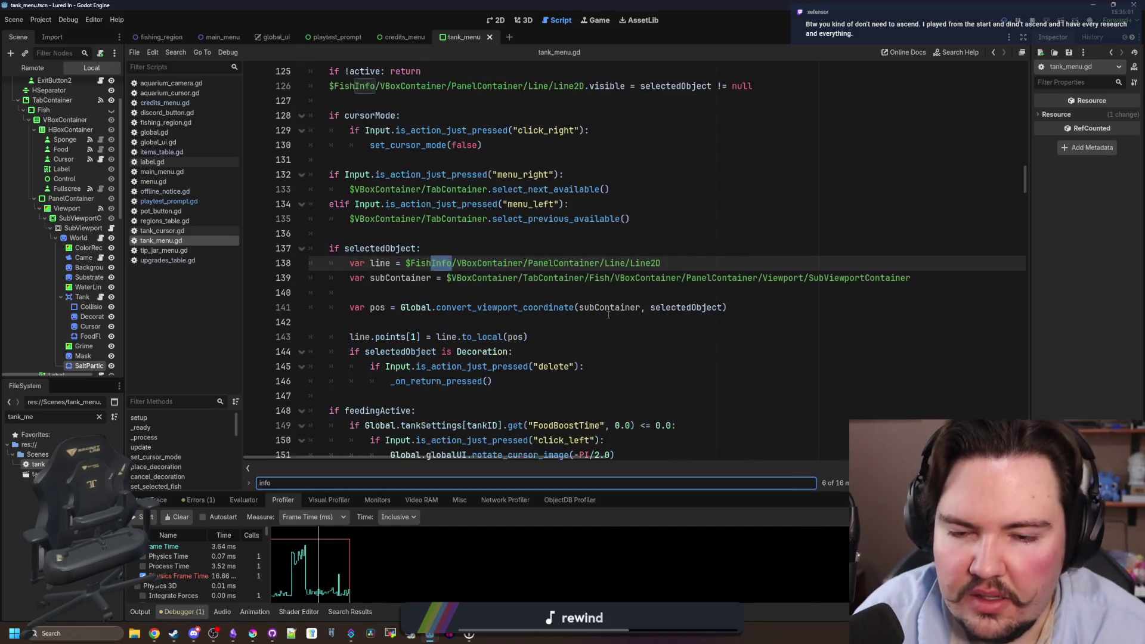
{"action": "key", "text": "Return"}
{"action": "key", "text": "Return"}
{"action": "key", "text": "Return"}
{"action": "key", "text": "Return"}
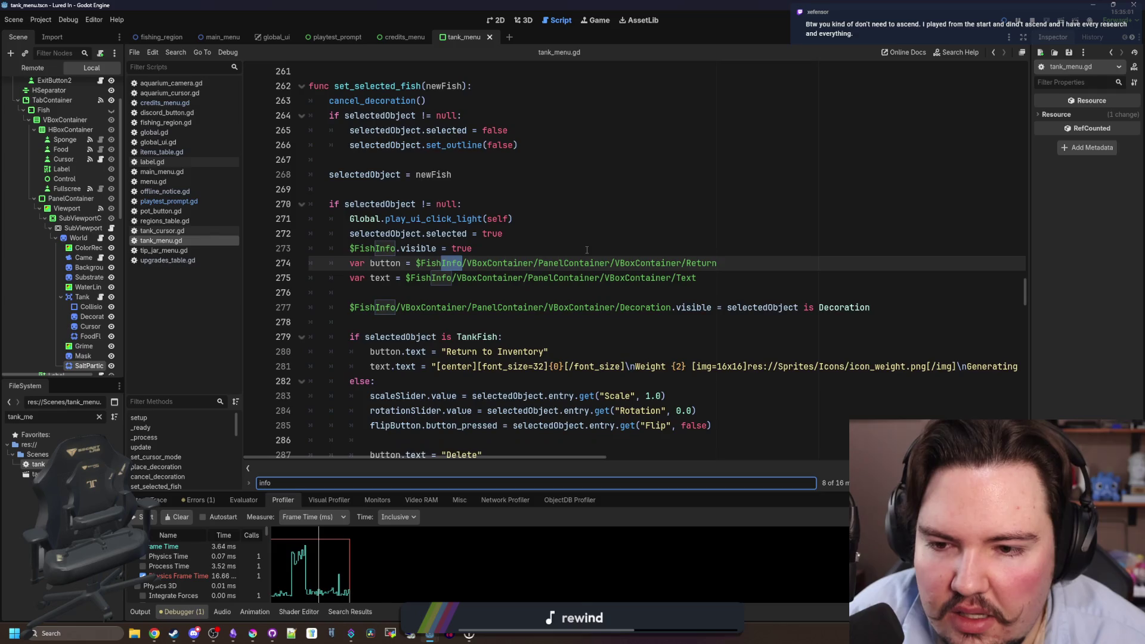
{"action": "key", "text": "Return"}
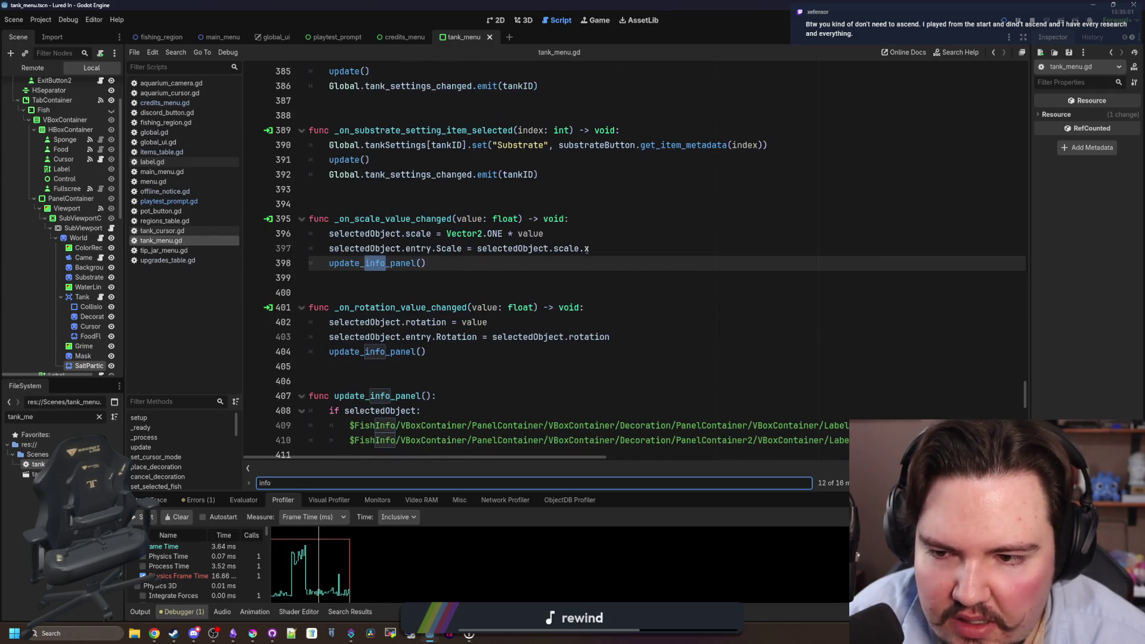
{"action": "left_click", "coordinate": [393, 265], "text": "ctrl"}
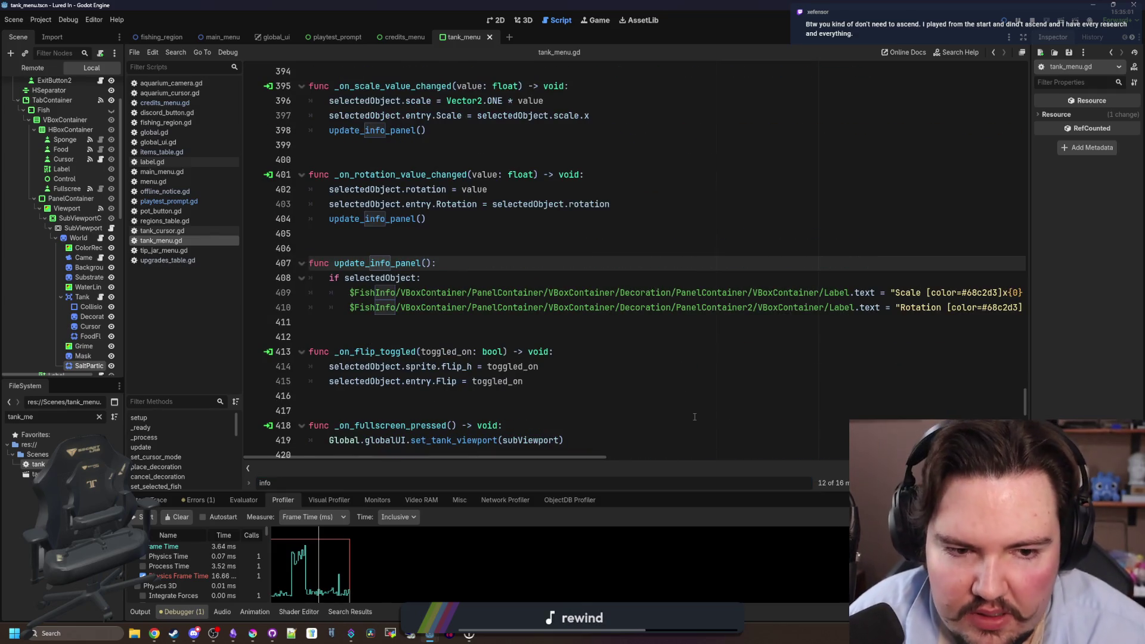
Scroll on to the liquid-change code and widen the Scene dock.
{"action": "scroll", "coordinate": [694, 415], "scroll_direction": "right", "scroll_amount": 5}
{"action": "scroll", "coordinate": [691, 393], "scroll_direction": "left", "scroll_amount": 5}
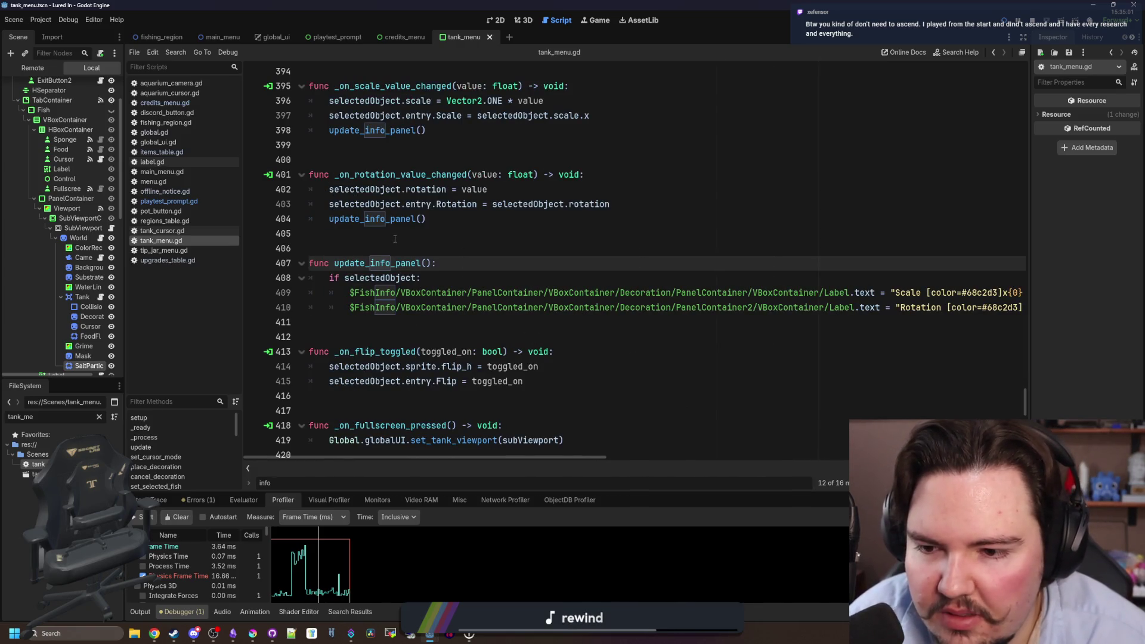
{"action": "scroll", "coordinate": [395, 238], "scroll_direction": "down", "scroll_amount": 15}
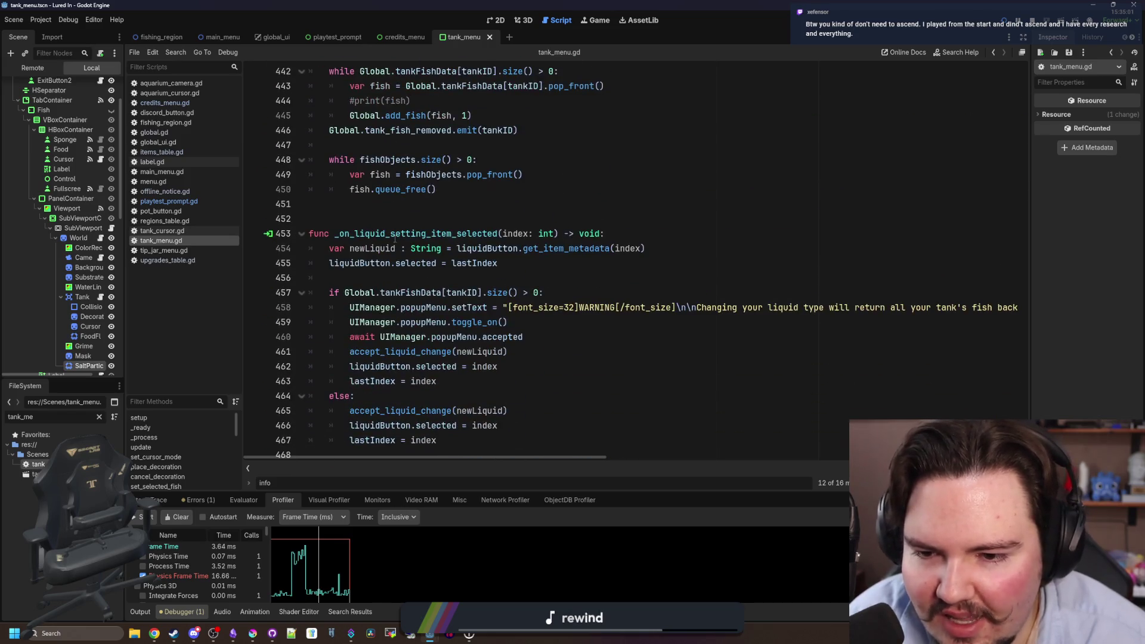
{"action": "scroll", "coordinate": [459, 308], "scroll_direction": "down", "scroll_amount": 1}
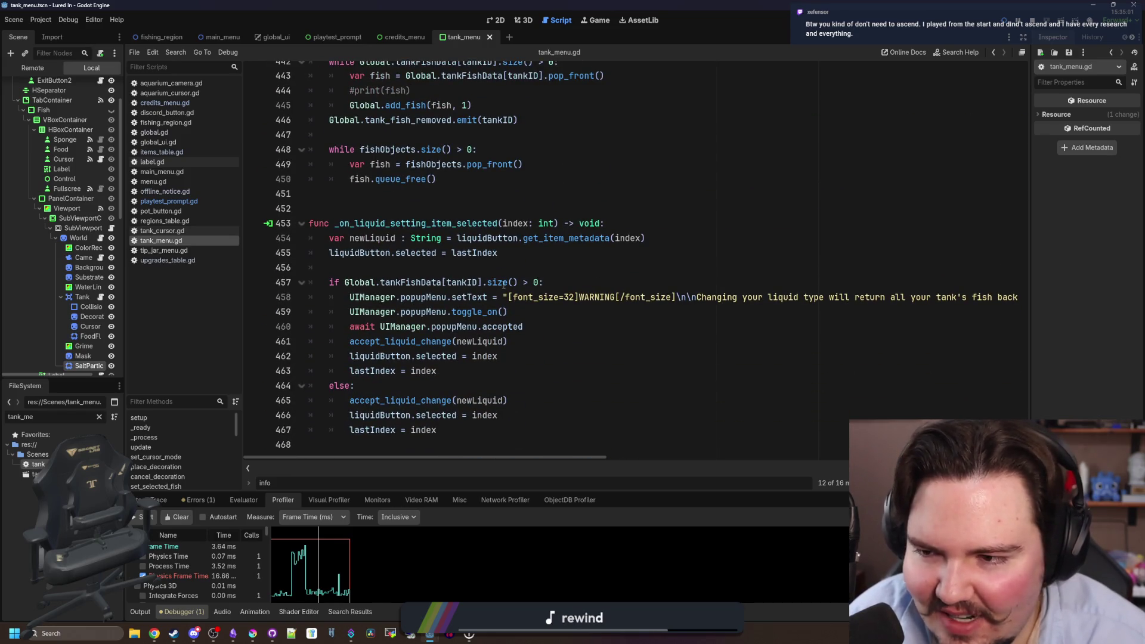
{"action": "left_click_drag", "start_coordinate": [125, 277], "coordinate": [266, 276]}
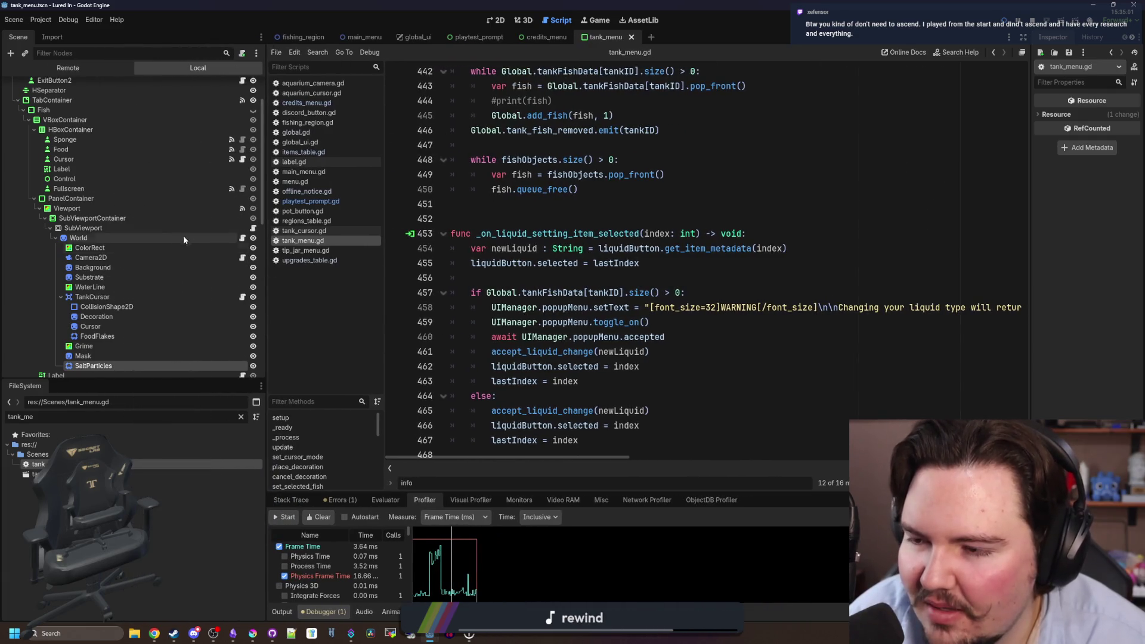
{"action": "scroll", "coordinate": [183, 235], "scroll_direction": "down", "scroll_amount": 10}
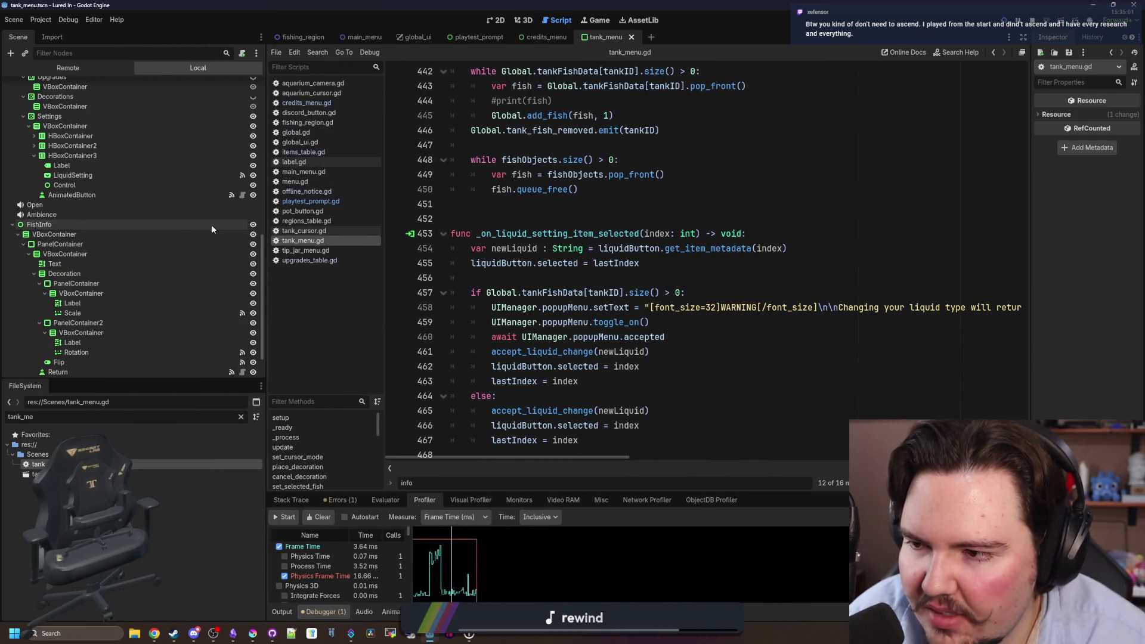
{"action": "scroll", "coordinate": [211, 224], "scroll_direction": "down", "scroll_amount": 5}
{"action": "scroll", "coordinate": [161, 328], "scroll_direction": "up", "scroll_amount": 15}
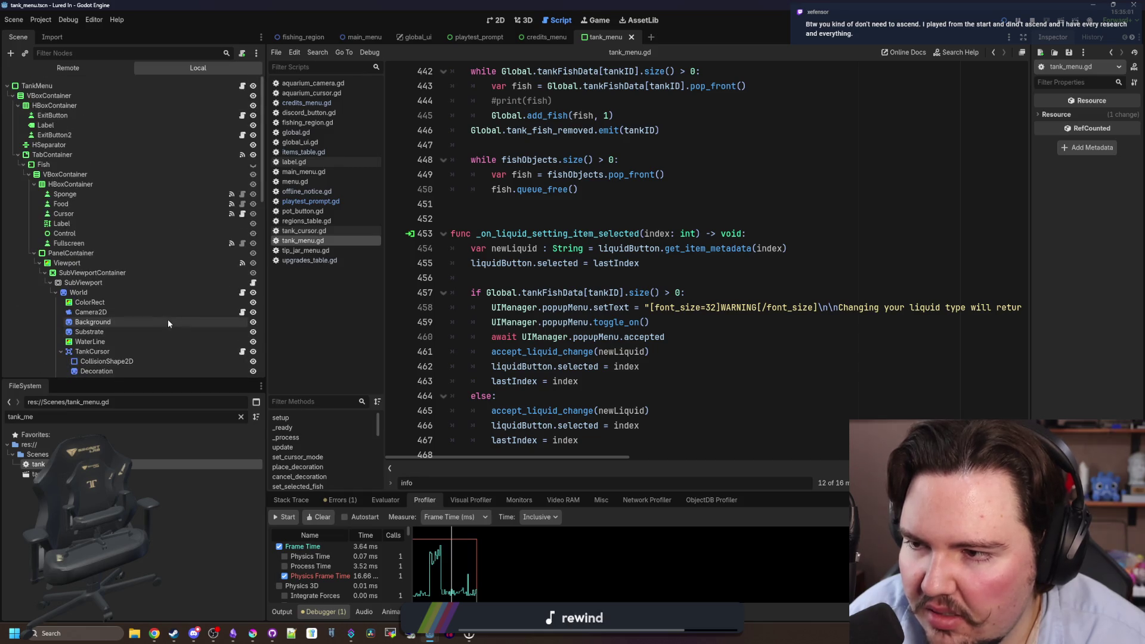
{"action": "left_click", "coordinate": [618, 200]}
{"action": "scroll", "coordinate": [618, 198], "scroll_direction": "down", "scroll_amount": 1}
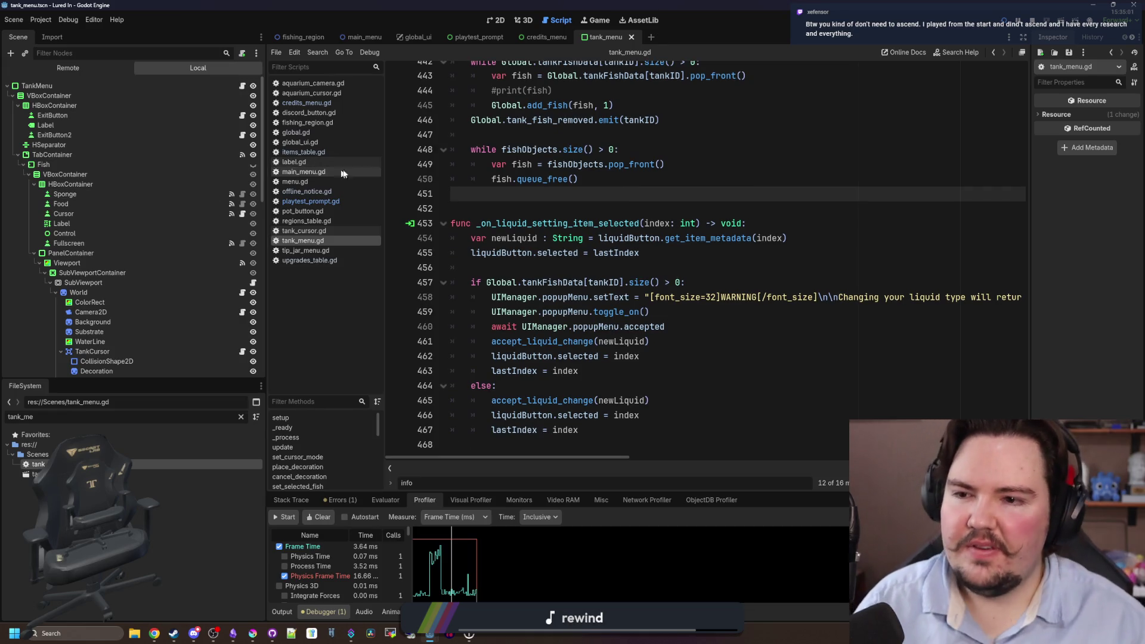
{"action": "left_click", "coordinate": [520, 200]}
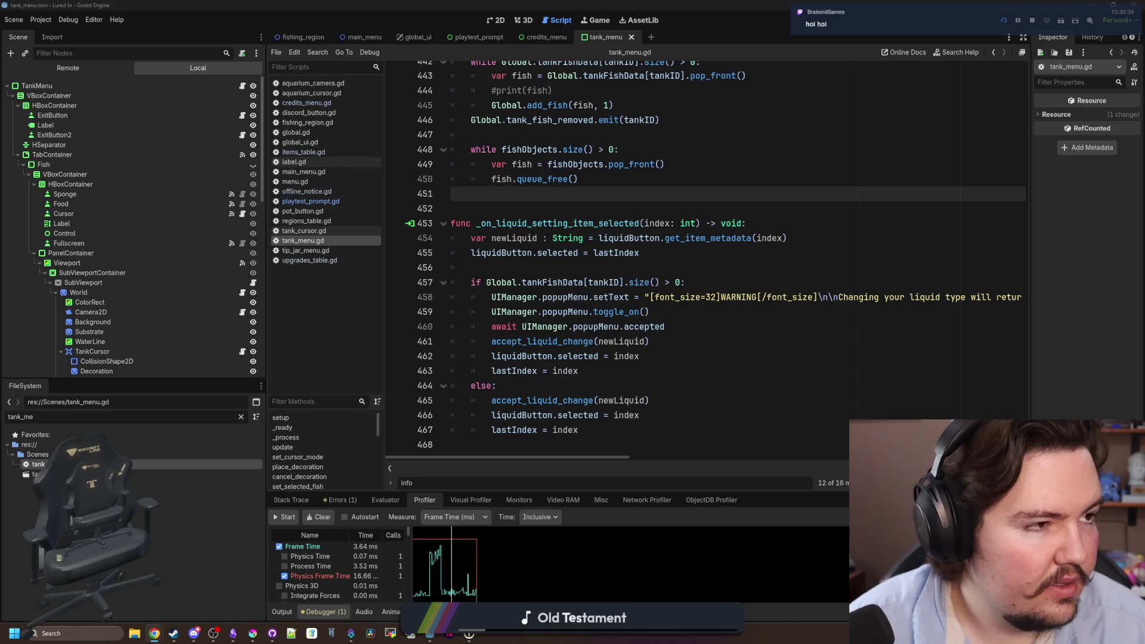
Load desmos.com in the browser and start the graphing calculator.
{"action": "left_click", "coordinate": [154, 633]}
{"action": "type", "text": "desmos"}
{"action": "key", "text": "Return"}
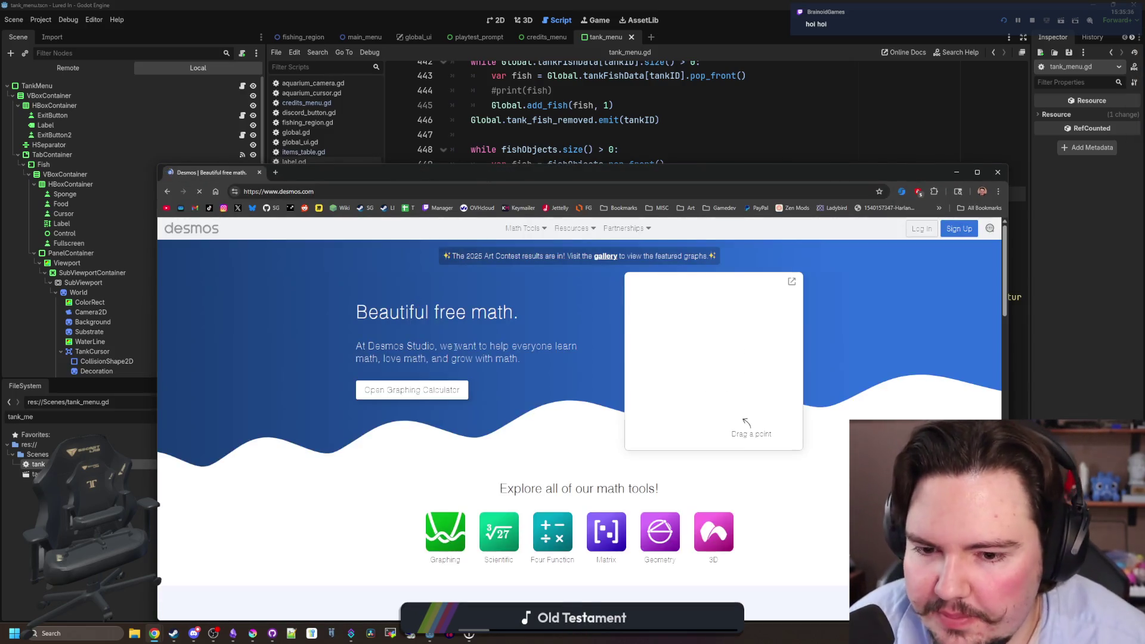
{"action": "left_click", "coordinate": [432, 394]}
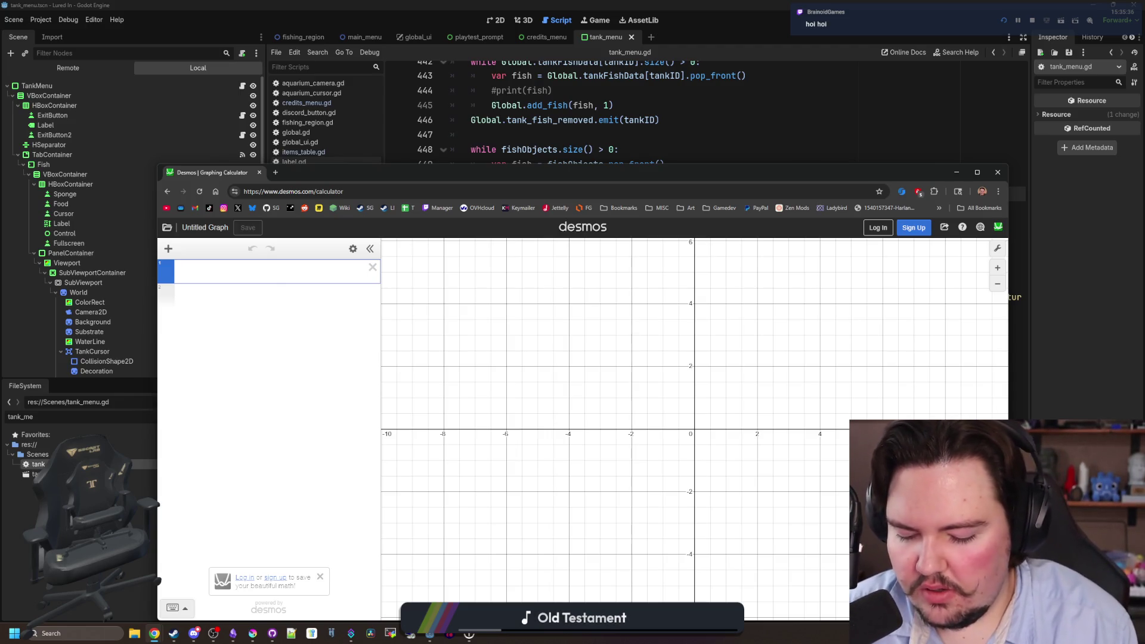
Enter the expression 2^x and trace values along its curve.
{"action": "type", "text": "x^2"}
{"action": "key", "text": "BackSpace"}
{"action": "key", "text": "BackSpace"}
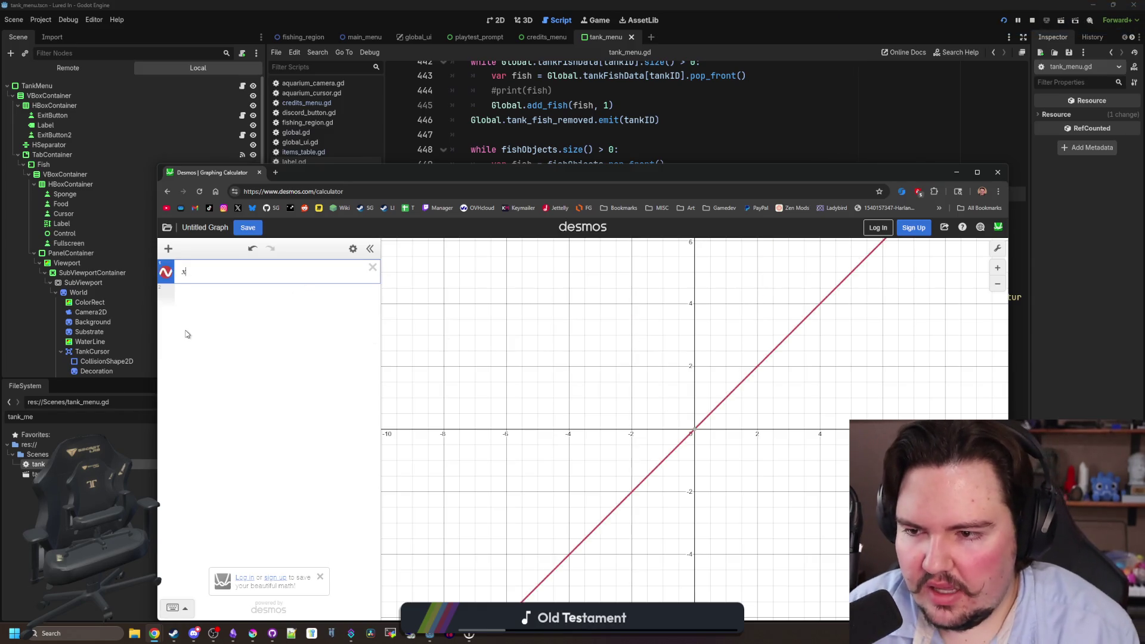
{"action": "type", "text": "^2"}
{"action": "key", "text": "BackSpace"}
{"action": "key", "text": "BackSpace"}
{"action": "key", "text": "BackSpace"}
{"action": "type", "text": "2^x"}
{"action": "scroll", "coordinate": [452, 472], "scroll_direction": "down", "scroll_amount": 3}
{"action": "scroll", "coordinate": [561, 480], "scroll_direction": "down", "scroll_amount": 2}
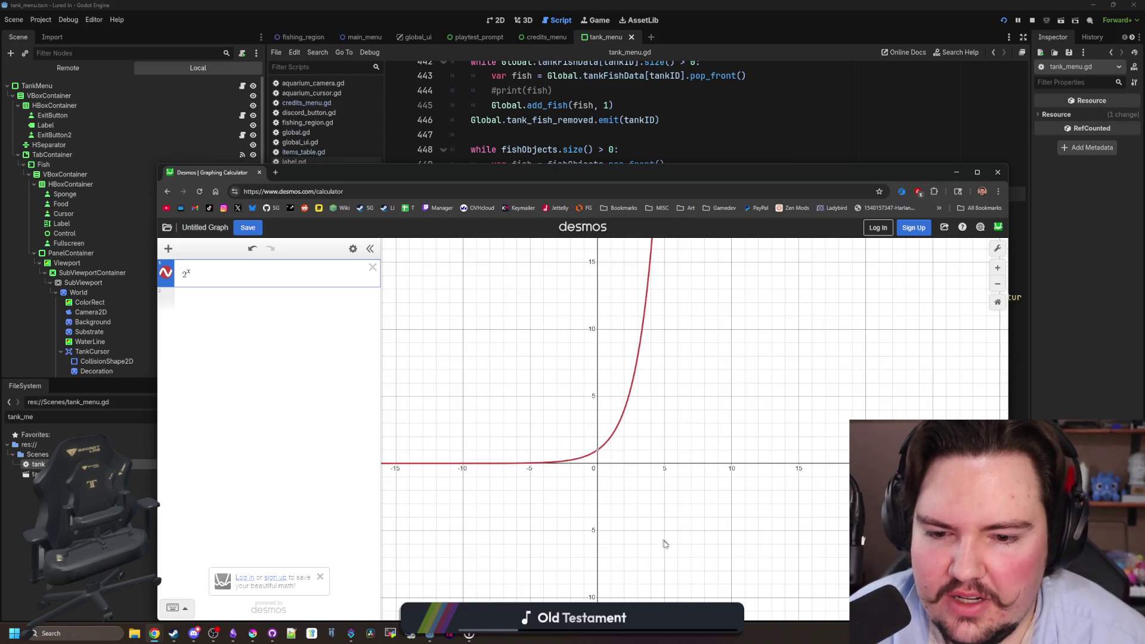
{"action": "scroll", "coordinate": [648, 559], "scroll_direction": "down", "scroll_amount": 3}
{"action": "scroll", "coordinate": [593, 532], "scroll_direction": "down", "scroll_amount": 1}
{"action": "mouse_move", "coordinate": [593, 525]}
{"action": "left_mouse_down"}
{"action": "mouse_move", "coordinate": [608, 518]}
{"action": "mouse_move", "coordinate": [656, 388]}
{"action": "mouse_move", "coordinate": [663, 245]}
{"action": "left_mouse_up"}
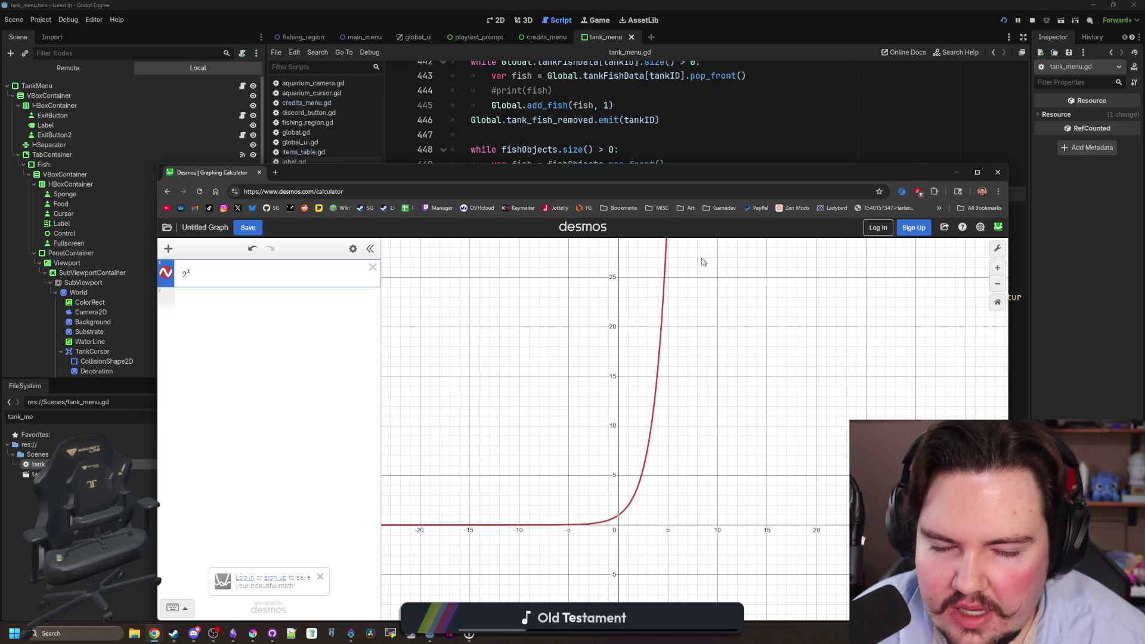
Add 1.5^x as a second curve, compare it with 2^x, then close the calculator.
{"action": "left_click", "coordinate": [222, 302]}
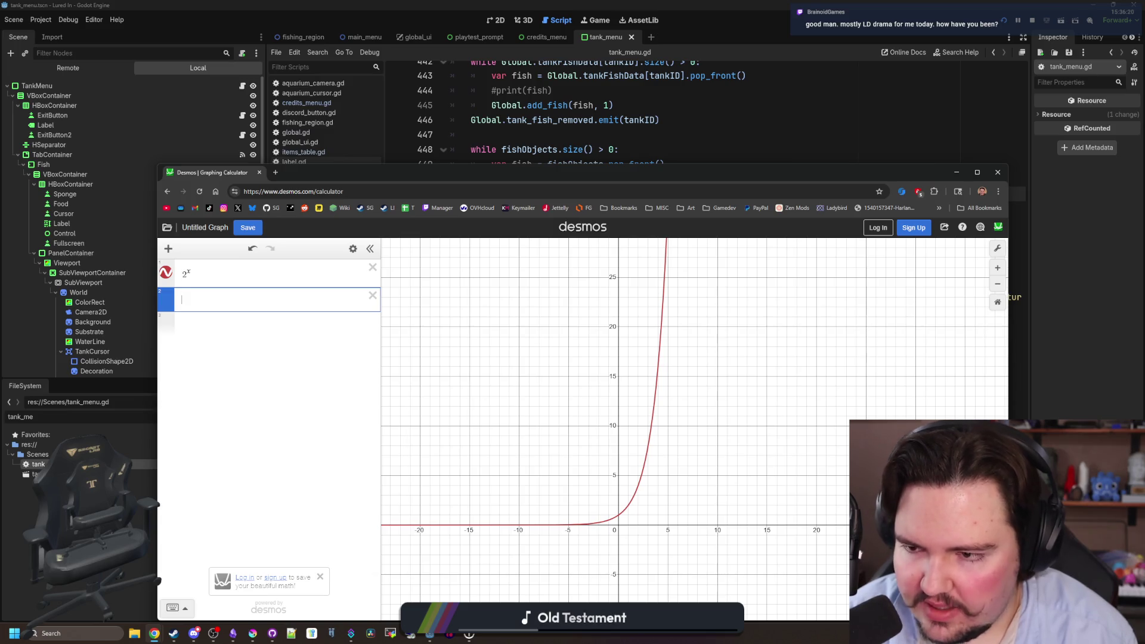
{"action": "type", "text": "1.5^x"}
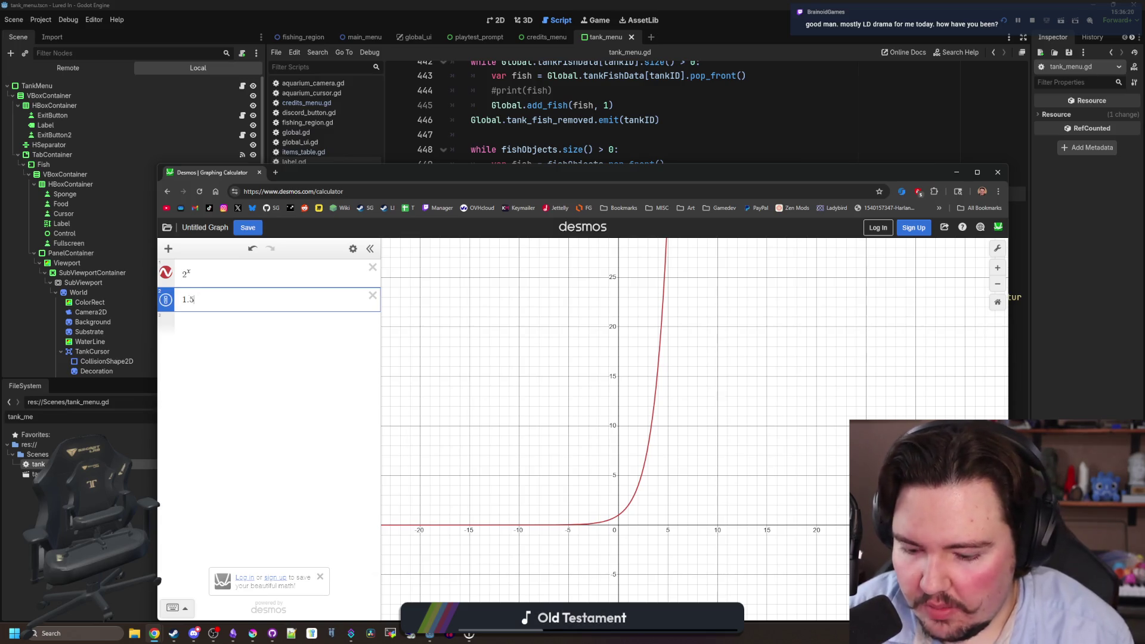
{"action": "scroll", "coordinate": [626, 504], "scroll_direction": "up", "scroll_amount": 5}
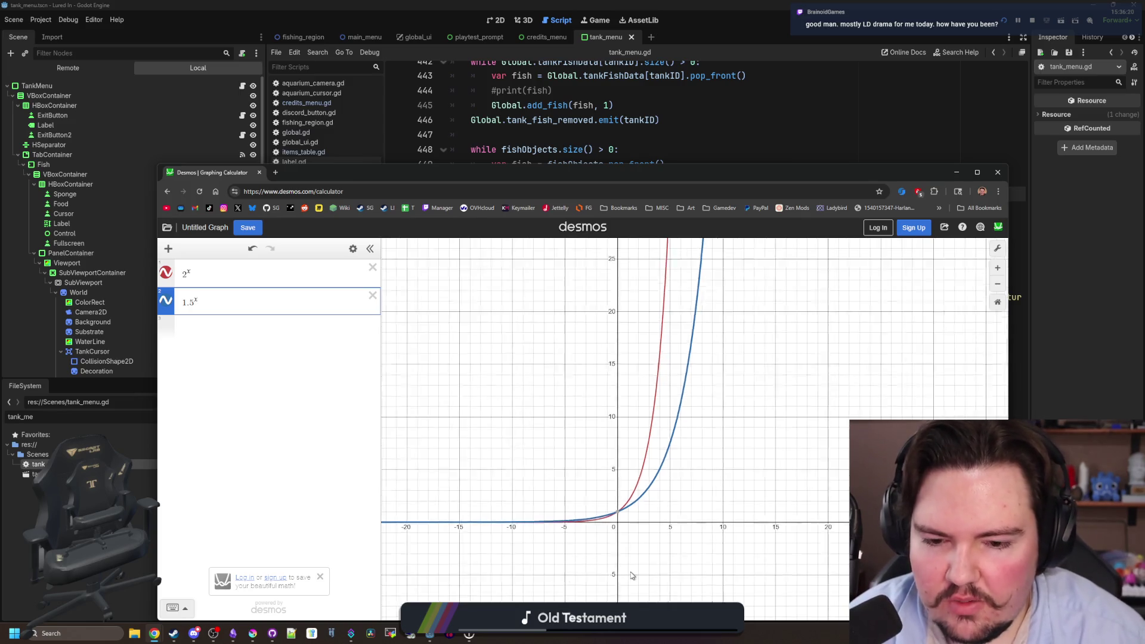
{"action": "mouse_move", "coordinate": [642, 445]}
{"action": "left_mouse_down"}
{"action": "mouse_move", "coordinate": [685, 269]}
{"action": "mouse_move", "coordinate": [682, 280]}
{"action": "left_mouse_up"}
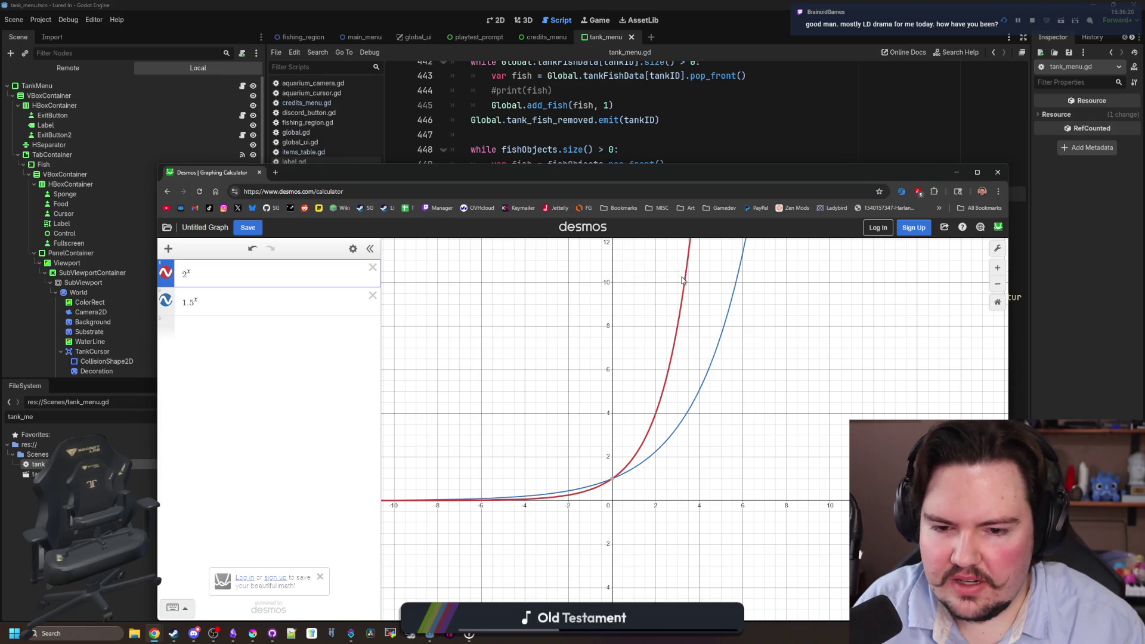
{"action": "scroll", "coordinate": [581, 465], "scroll_direction": "up", "scroll_amount": 3}
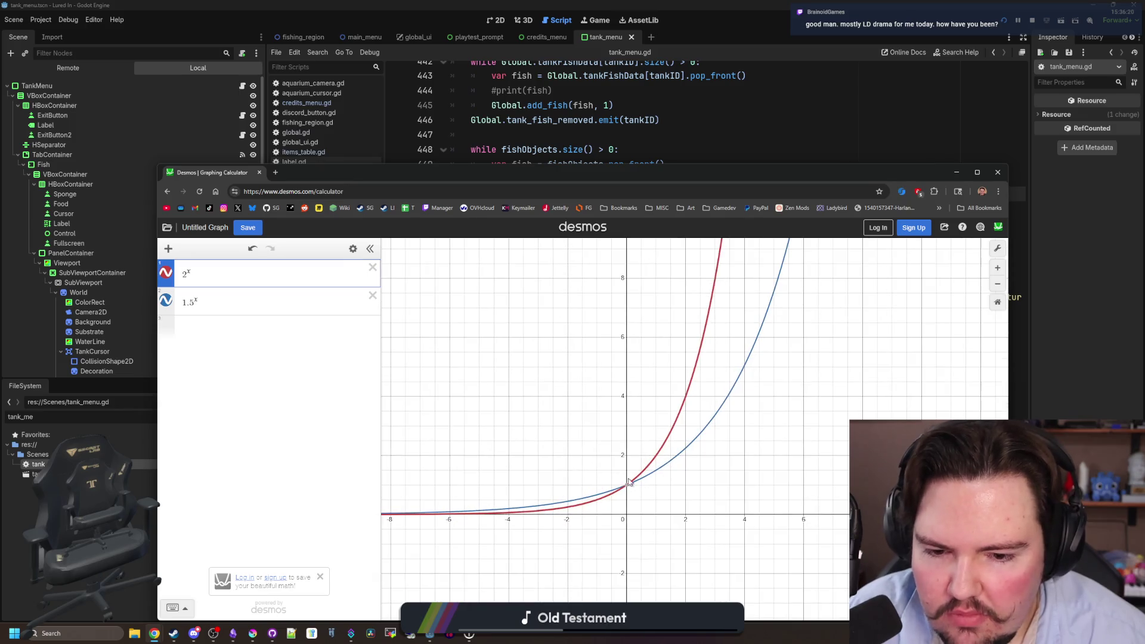
{"action": "scroll", "coordinate": [628, 485], "scroll_direction": "up", "scroll_amount": 2}
{"action": "mouse_move", "coordinate": [626, 489]}
{"action": "scroll", "coordinate": [626, 488], "scroll_direction": "down", "scroll_amount": 5}
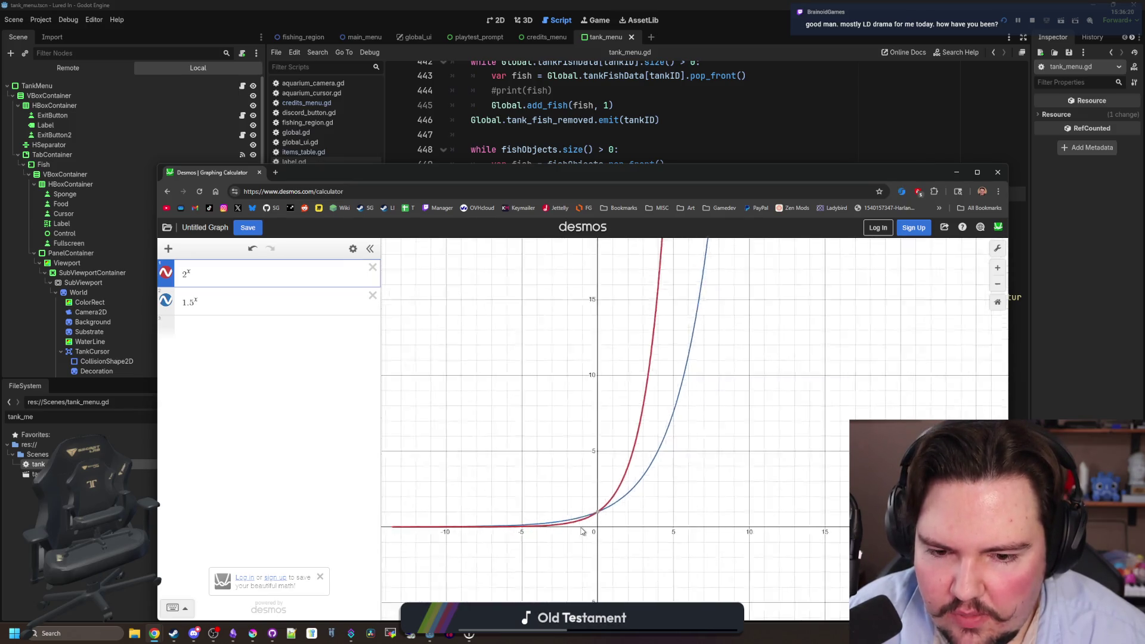
{"action": "scroll", "coordinate": [587, 530], "scroll_direction": "up", "scroll_amount": 3}
{"action": "mouse_move", "coordinate": [595, 526]}
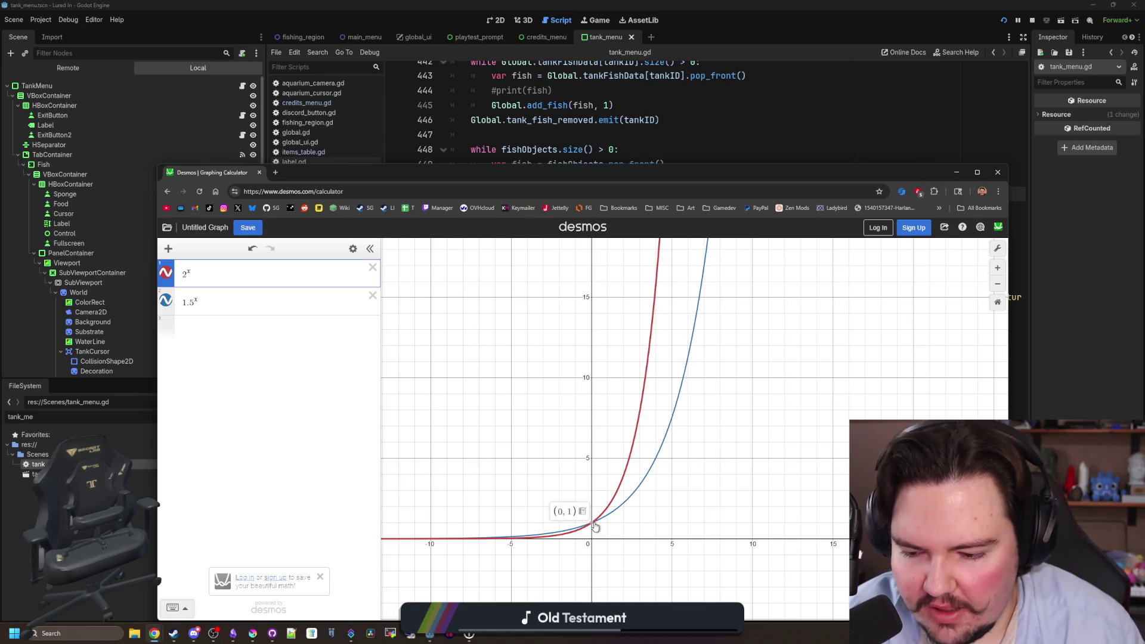
{"action": "left_click", "coordinate": [259, 172]}
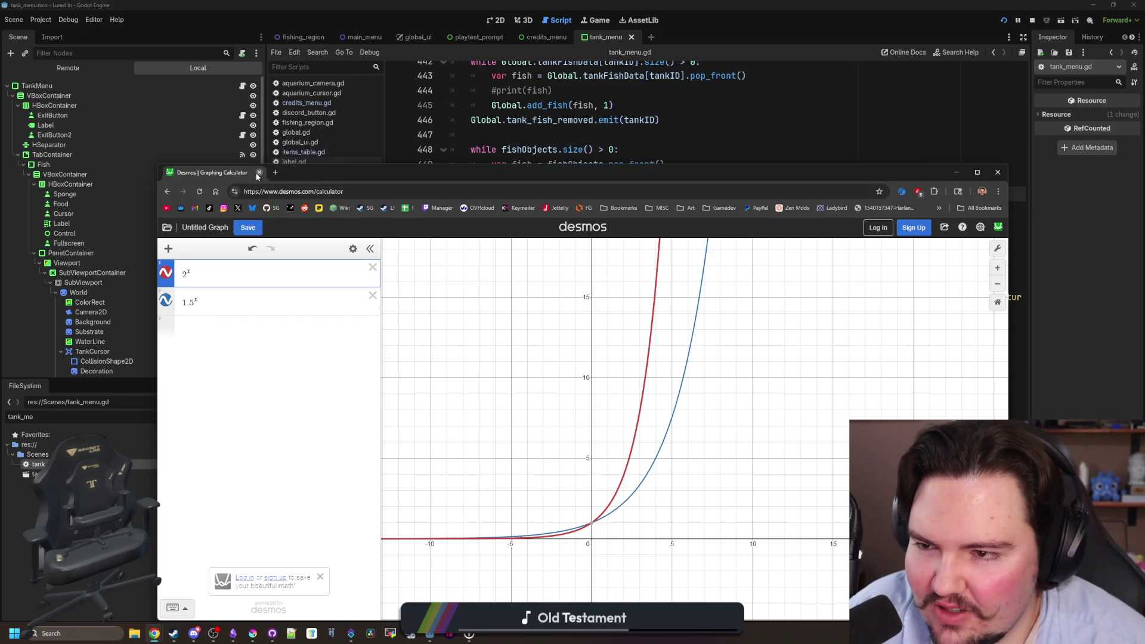
Leave the Desmos page, check blank lines 451–456 in tank_menu.gd, then bring the browser over the editor.
{"action": "key", "text": "Return"}
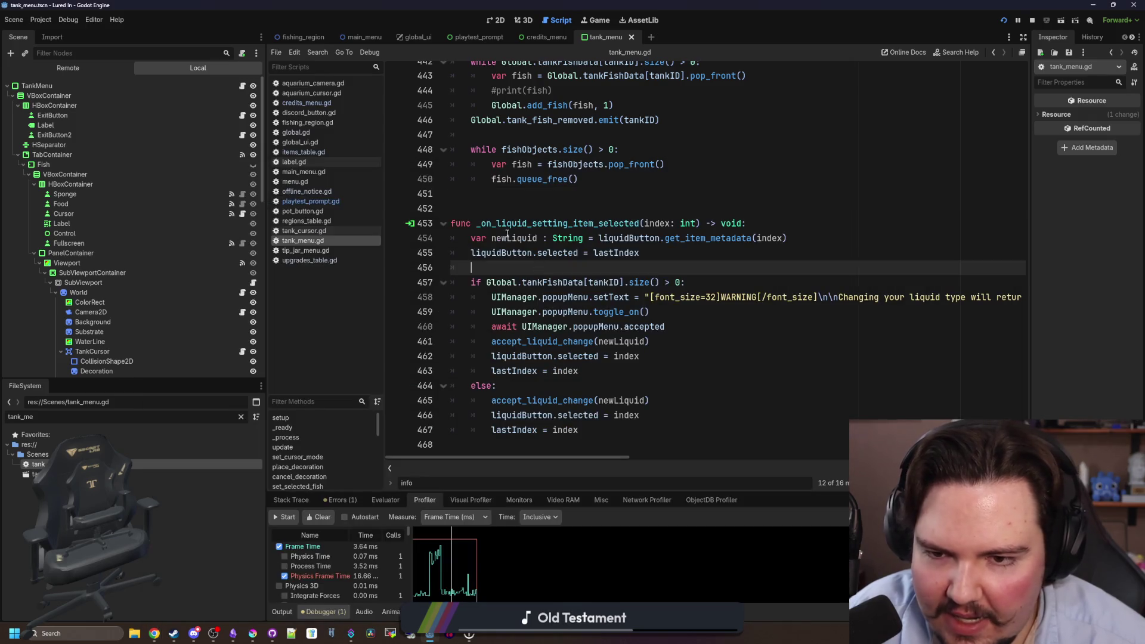
{"action": "left_click", "coordinate": [522, 206]}
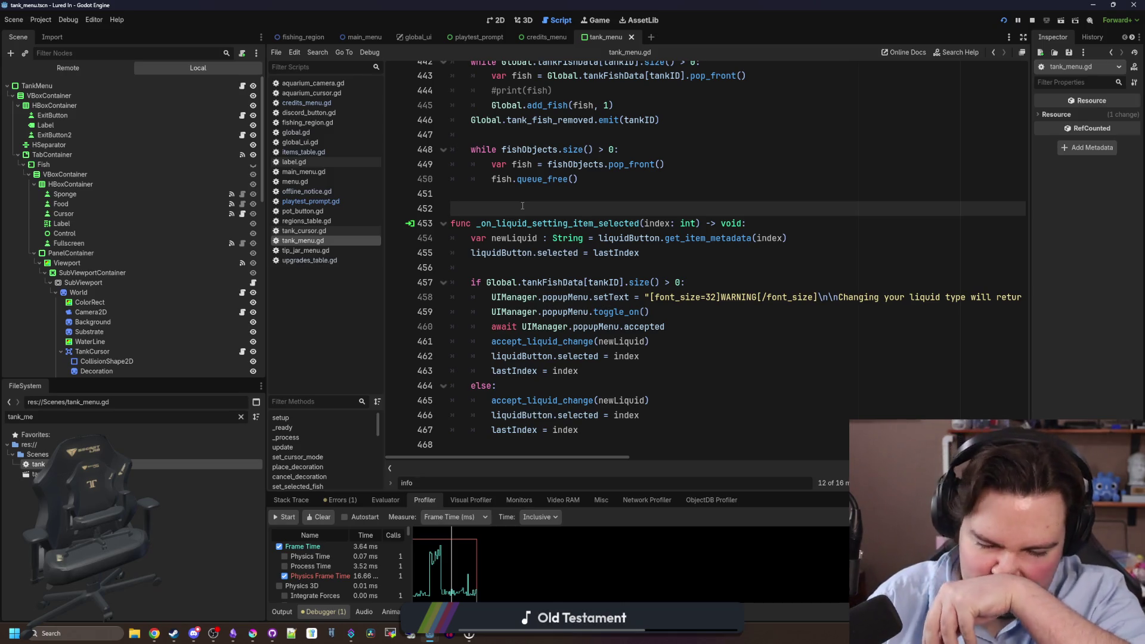
{"action": "left_click", "coordinate": [564, 195]}
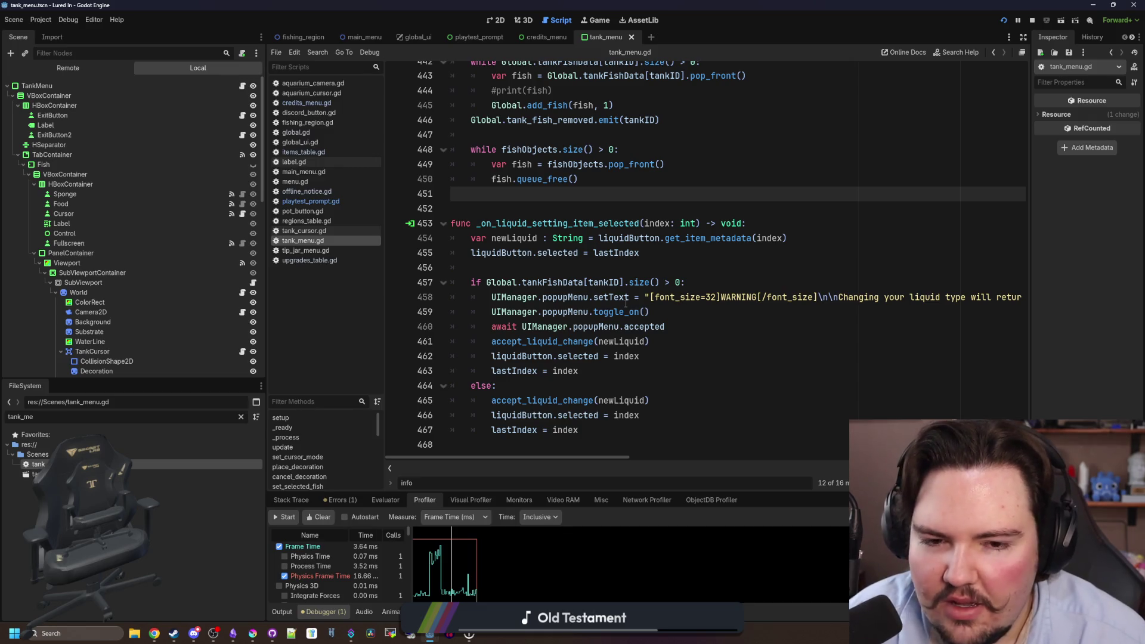
{"action": "left_click", "coordinate": [583, 269]}
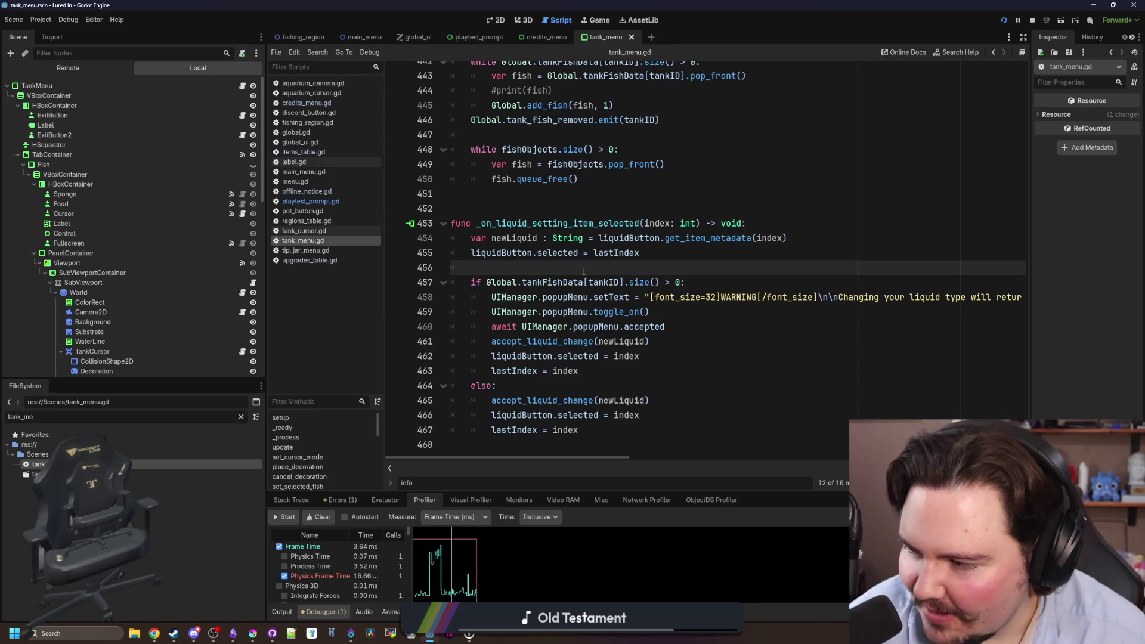
{"action": "scroll", "coordinate": [591, 256], "scroll_direction": "up", "scroll_amount": 4}
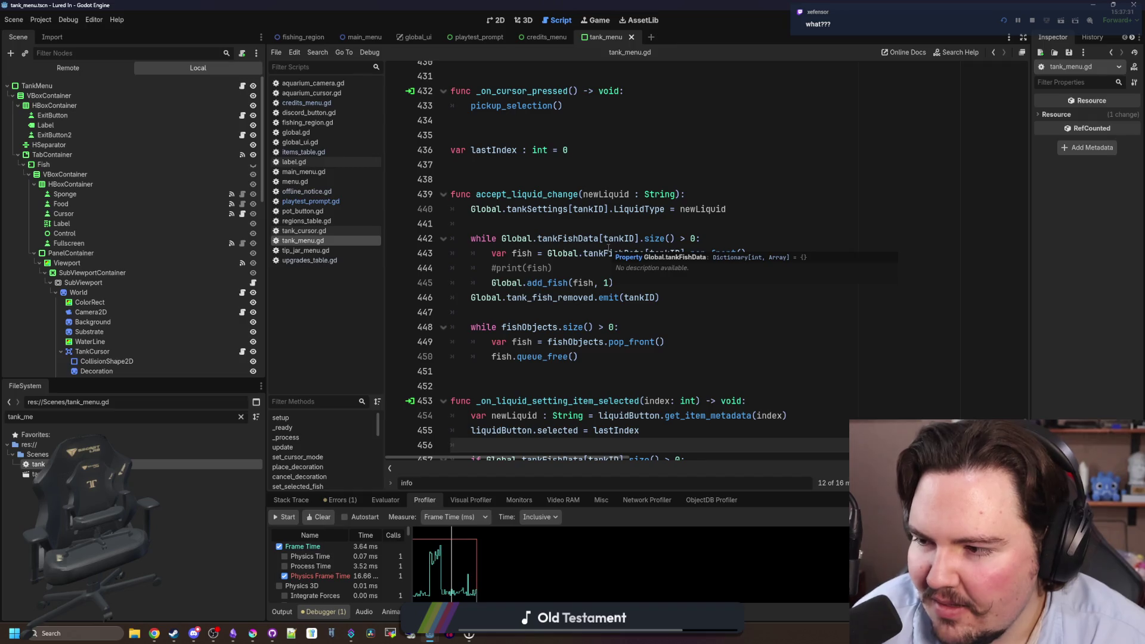
{"action": "key", "text": "alt+Tab"}
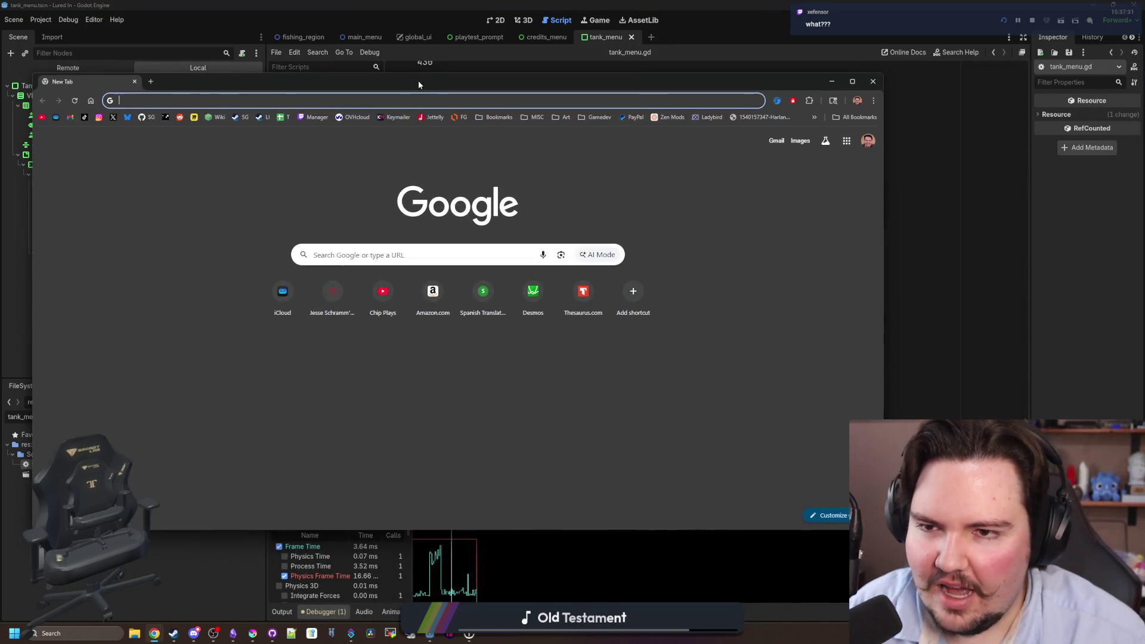
{"action": "left_click_drag", "start_coordinate": [418, 84], "coordinate": [651, 117]}
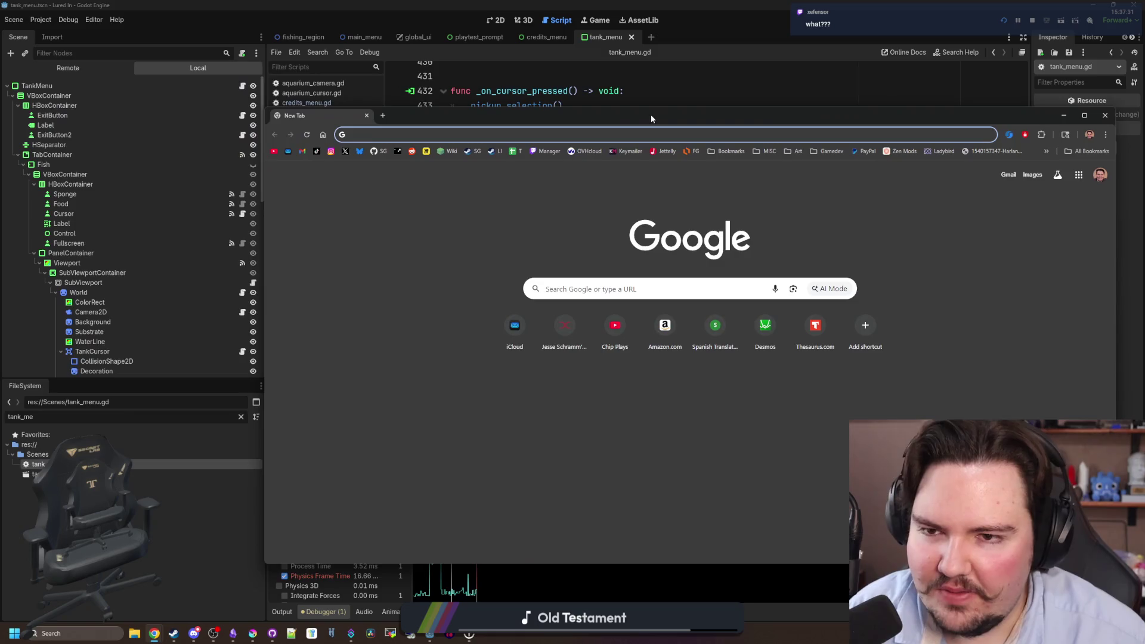
Search the web for 'ludum dare' and reach the Ludum Dare homepage from the results.
{"action": "type", "text": "ludum dar"}
{"action": "key", "text": "Return"}
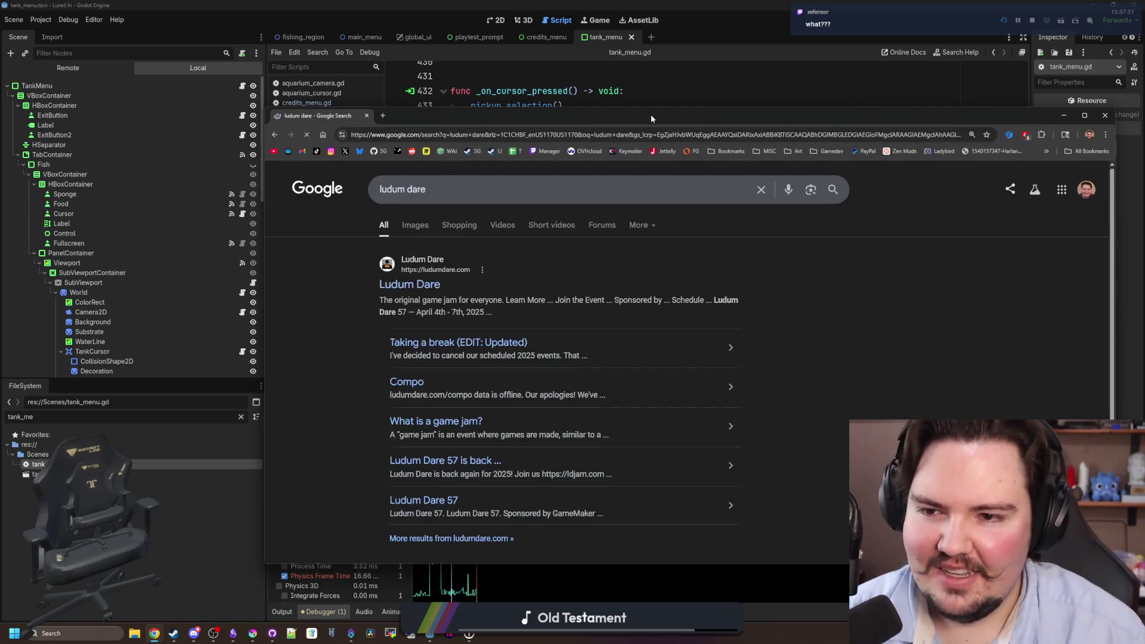
{"action": "left_click", "coordinate": [402, 279]}
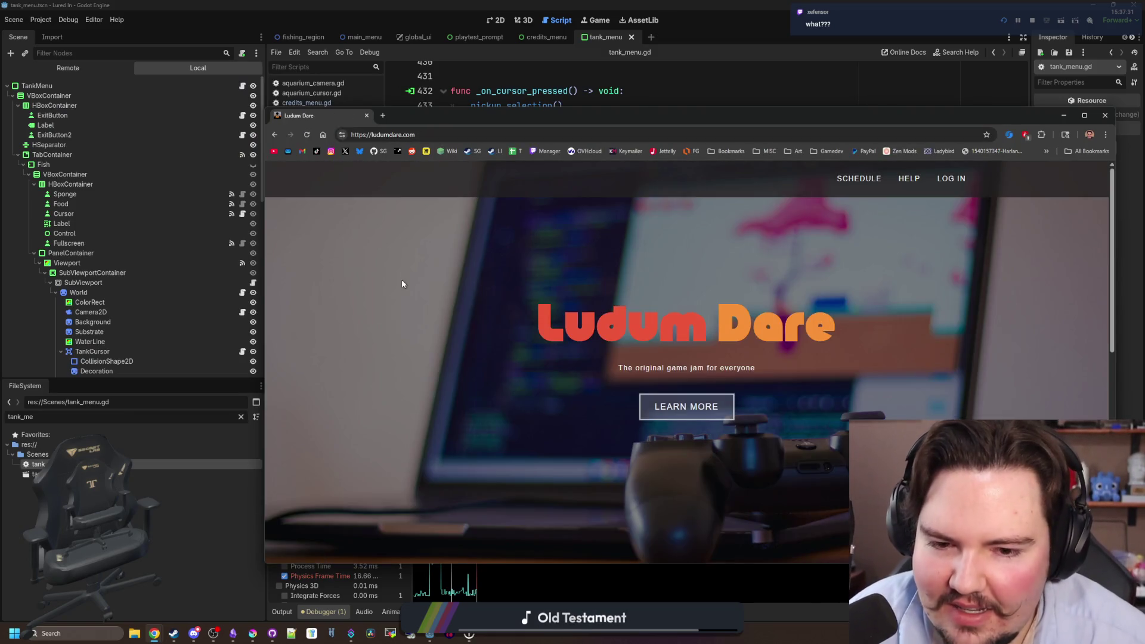
{"action": "key", "text": "alt+Left"}
{"action": "left_click", "coordinate": [470, 347]}
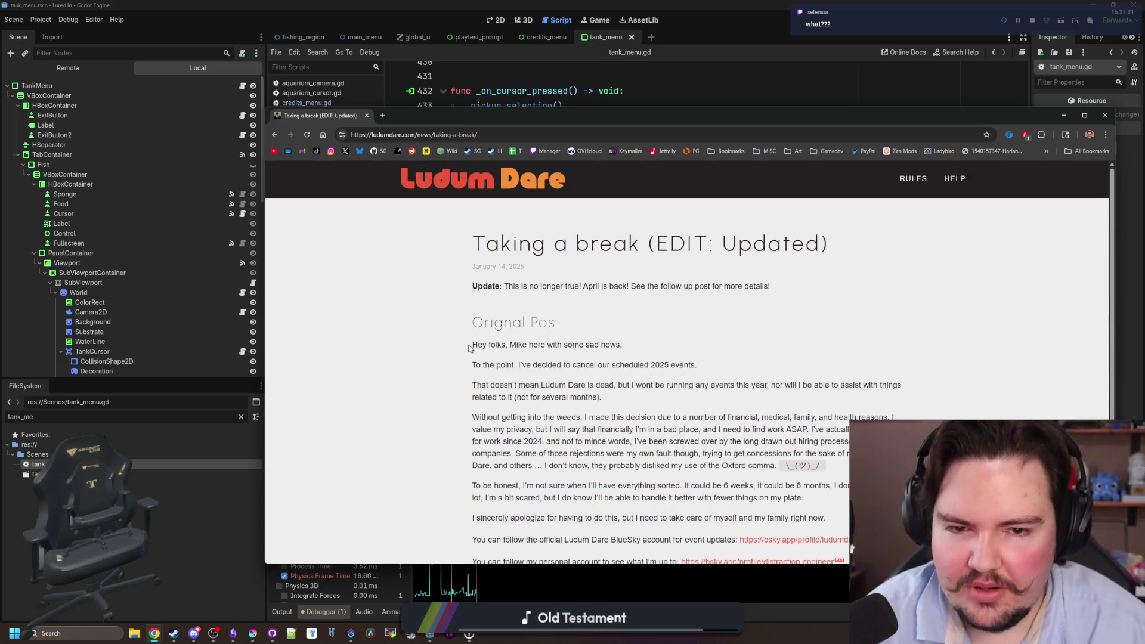
{"action": "key", "text": "alt+Left"}
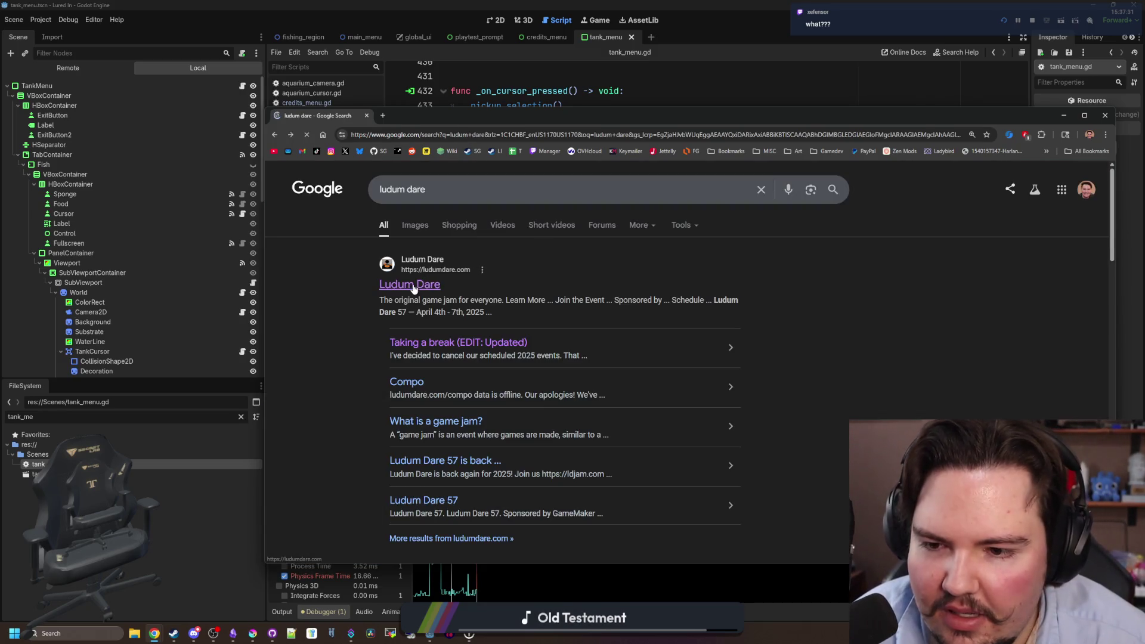
{"action": "left_click", "coordinate": [412, 285]}
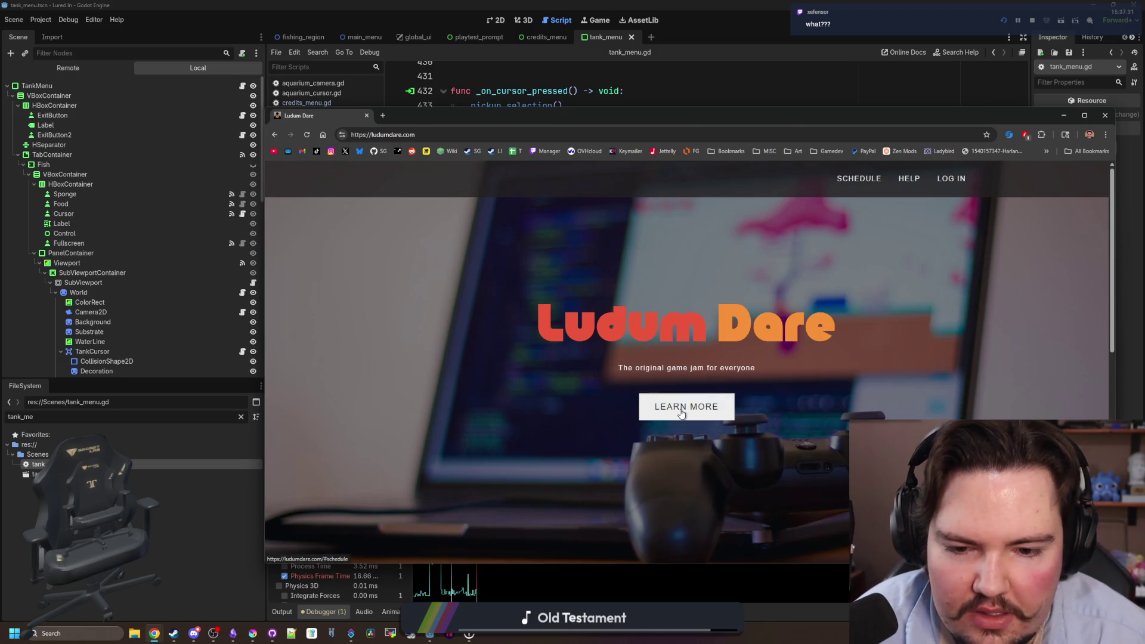
Read the 'Taking a break (EDIT: Updated)' news post from the schedule section, then return.
{"action": "left_click", "coordinate": [858, 179]}
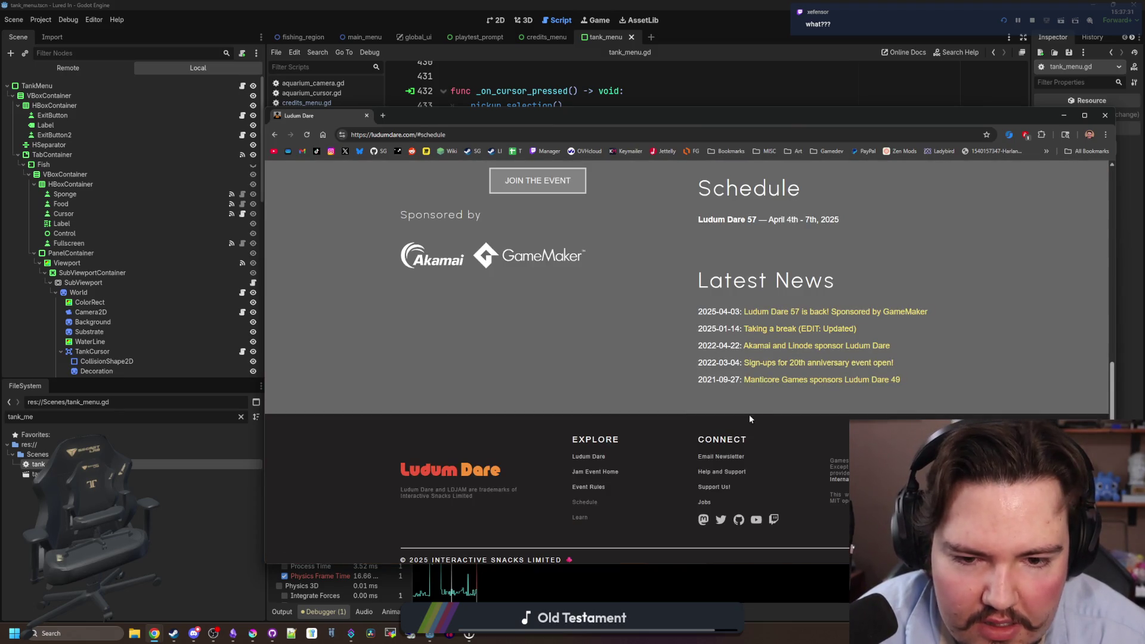
{"action": "left_click", "coordinate": [800, 331]}
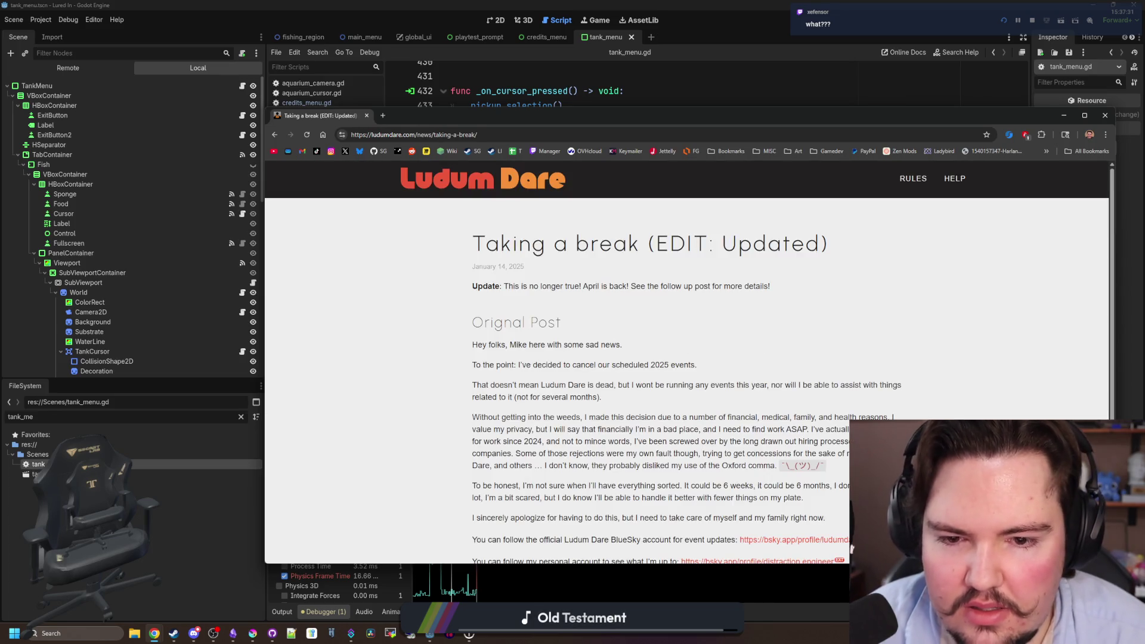
{"action": "left_click_drag", "start_coordinate": [546, 286], "coordinate": [728, 286]}
{"action": "left_click", "coordinate": [728, 286]}
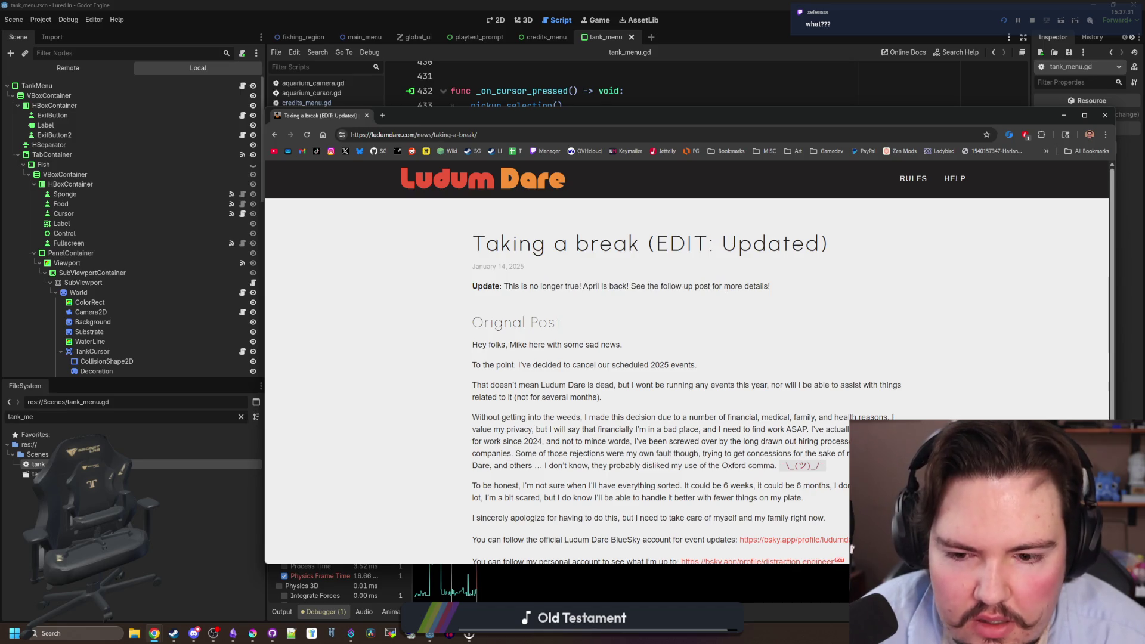
{"action": "scroll", "coordinate": [573, 362], "scroll_direction": "down", "scroll_amount": 5}
{"action": "scroll", "coordinate": [573, 370], "scroll_direction": "up", "scroll_amount": 10}
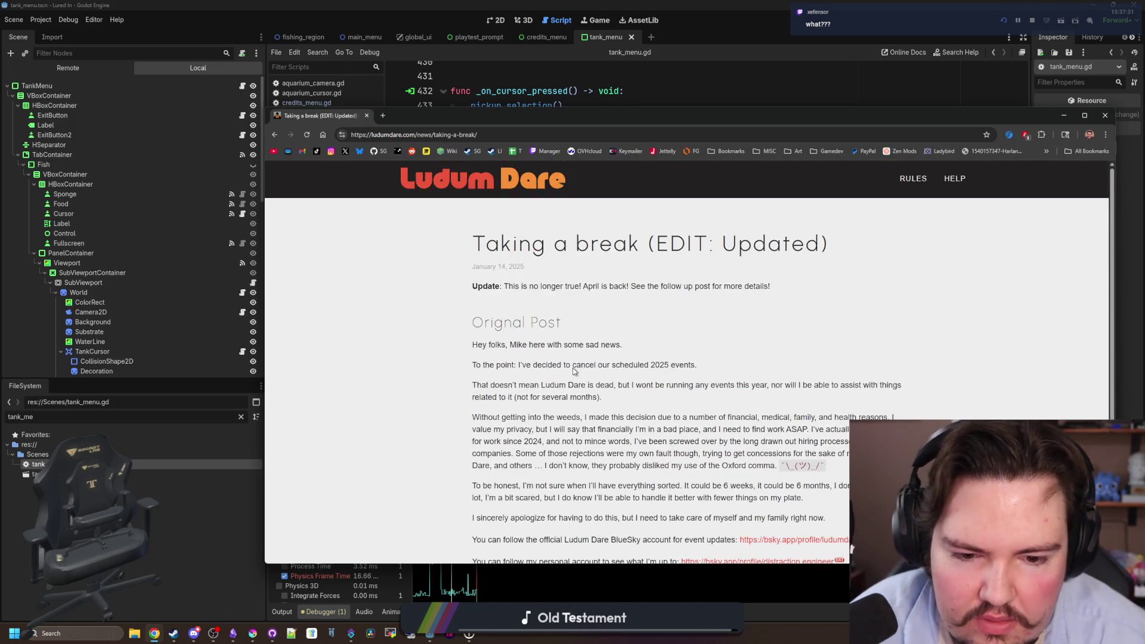
{"action": "key", "text": "alt+Left"}
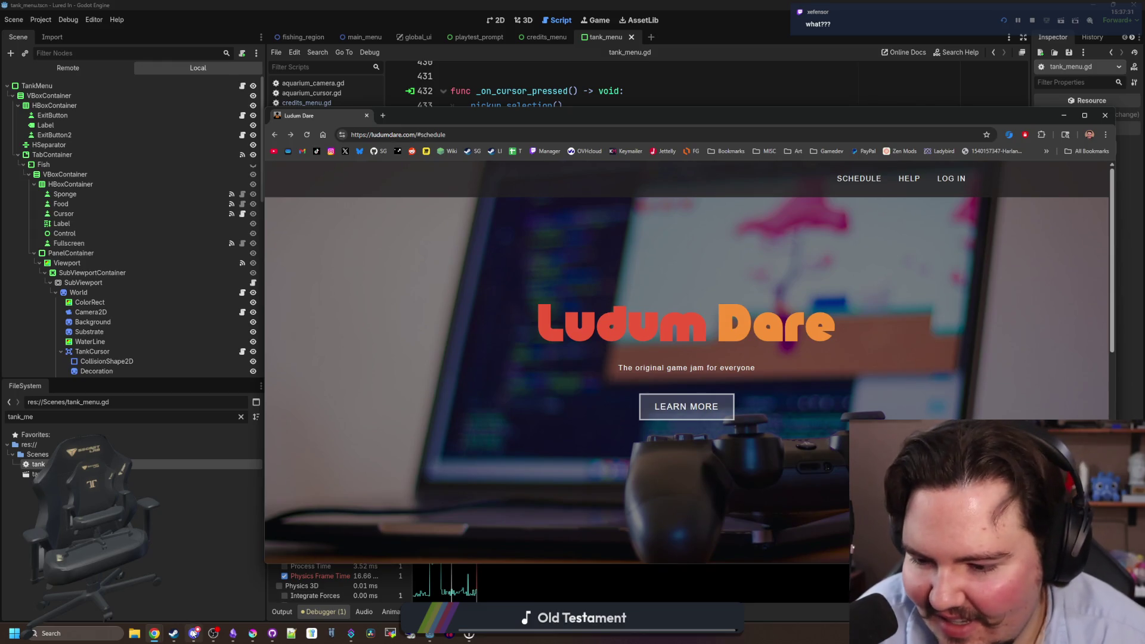
{"action": "mouse_move", "coordinate": [194, 633]}
{"action": "mouse_move", "coordinate": [207, 591]}
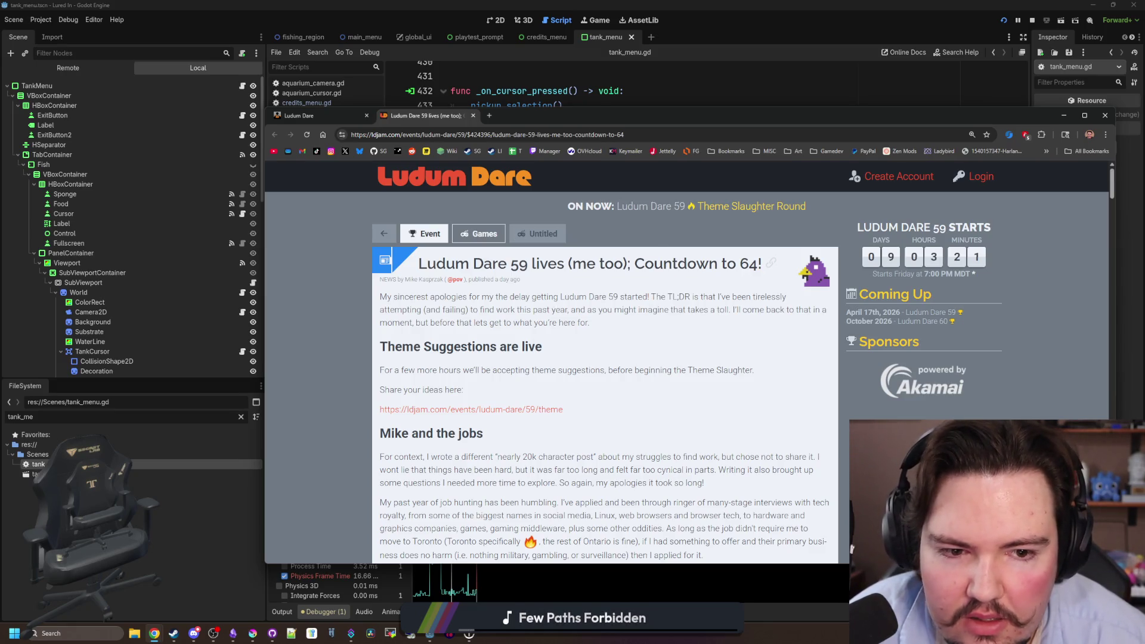
{"action": "scroll", "coordinate": [605, 375], "scroll_direction": "down", "scroll_amount": 10}
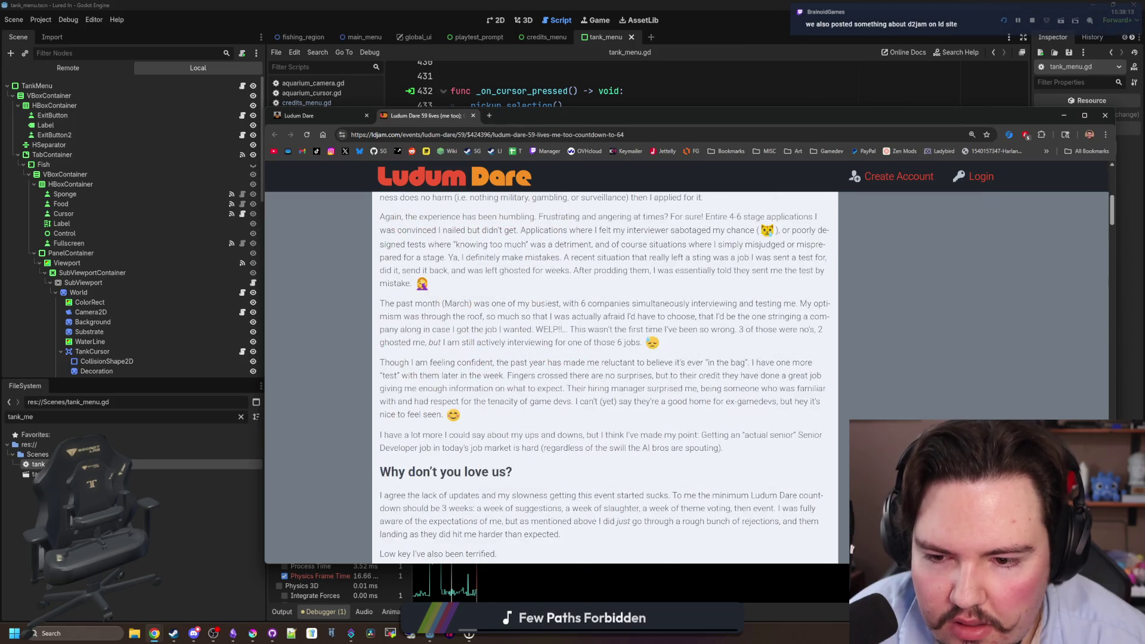
{"action": "scroll", "coordinate": [605, 376], "scroll_direction": "down", "scroll_amount": 10}
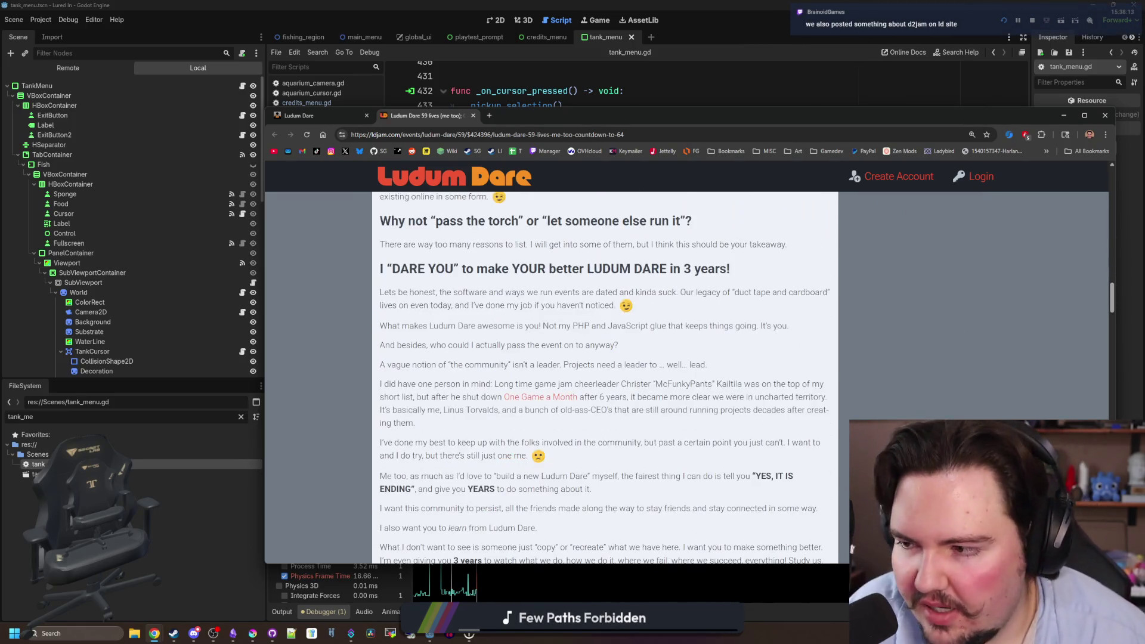
{"action": "scroll", "coordinate": [605, 375], "scroll_direction": "up", "scroll_amount": 15}
{"action": "scroll", "coordinate": [600, 286], "scroll_direction": "up", "scroll_amount": 15}
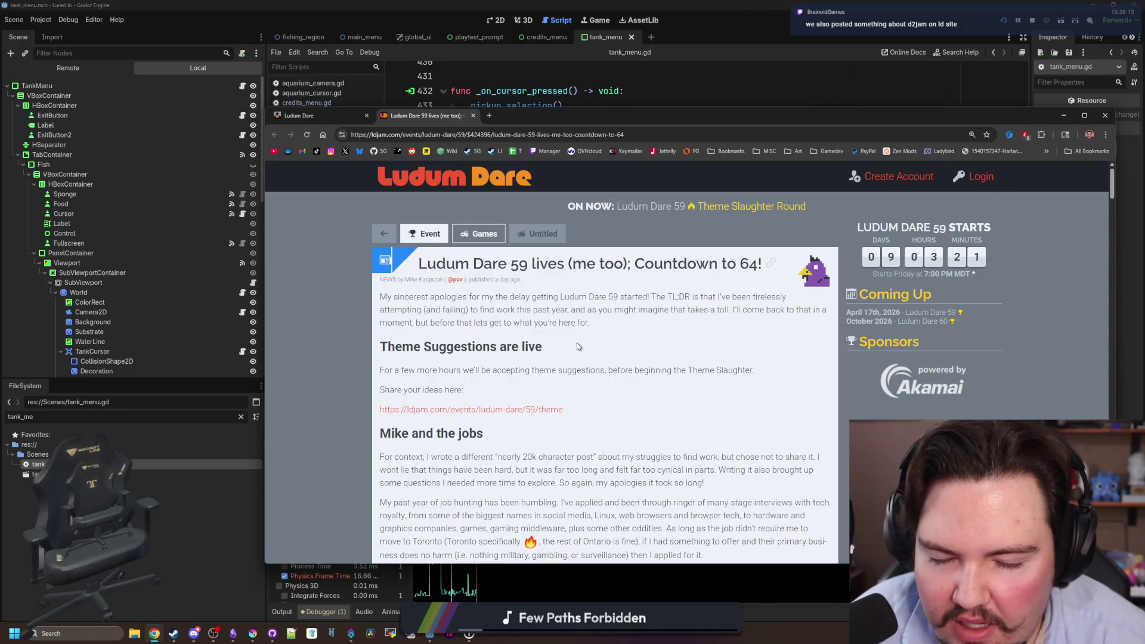
{"action": "scroll", "coordinate": [577, 347], "scroll_direction": "down", "scroll_amount": 15}
{"action": "scroll", "coordinate": [577, 347], "scroll_direction": "down", "scroll_amount": 15}
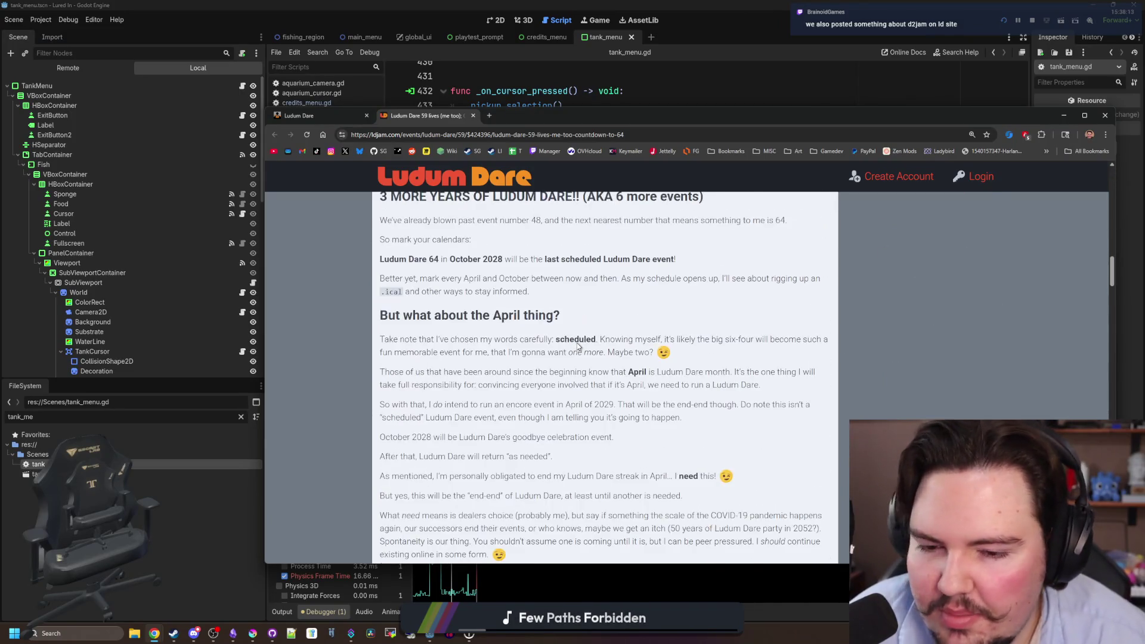
{"action": "scroll", "coordinate": [577, 347], "scroll_direction": "down", "scroll_amount": 15}
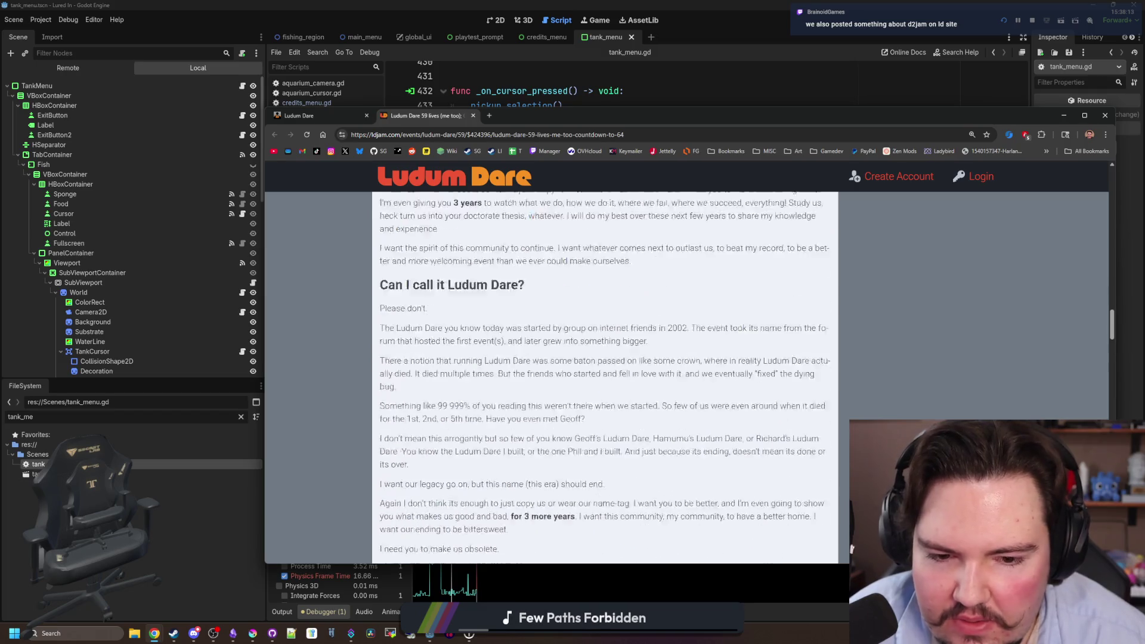
{"action": "scroll", "coordinate": [655, 346], "scroll_direction": "up", "scroll_amount": 3}
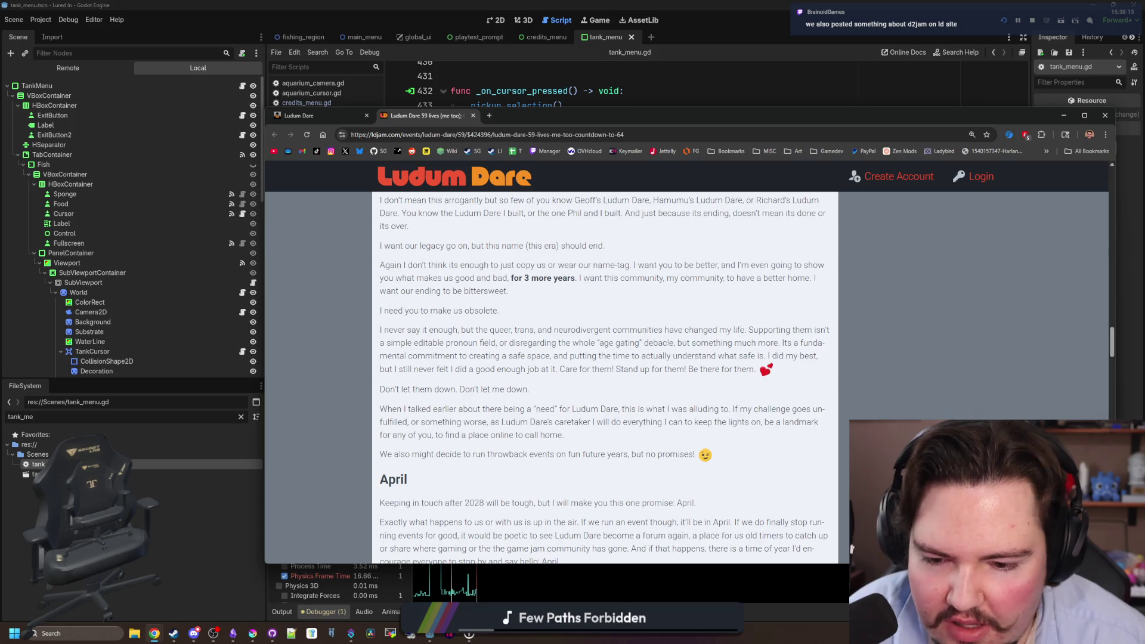
{"action": "scroll", "coordinate": [605, 380], "scroll_direction": "down", "scroll_amount": 1}
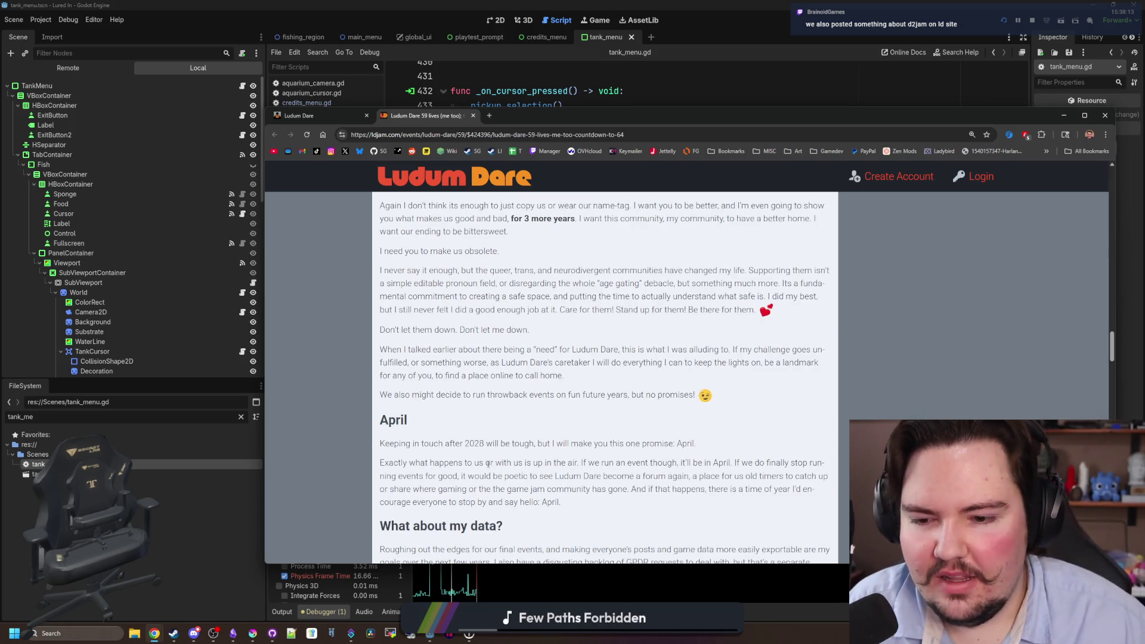
{"action": "scroll", "coordinate": [570, 337], "scroll_direction": "down", "scroll_amount": 2}
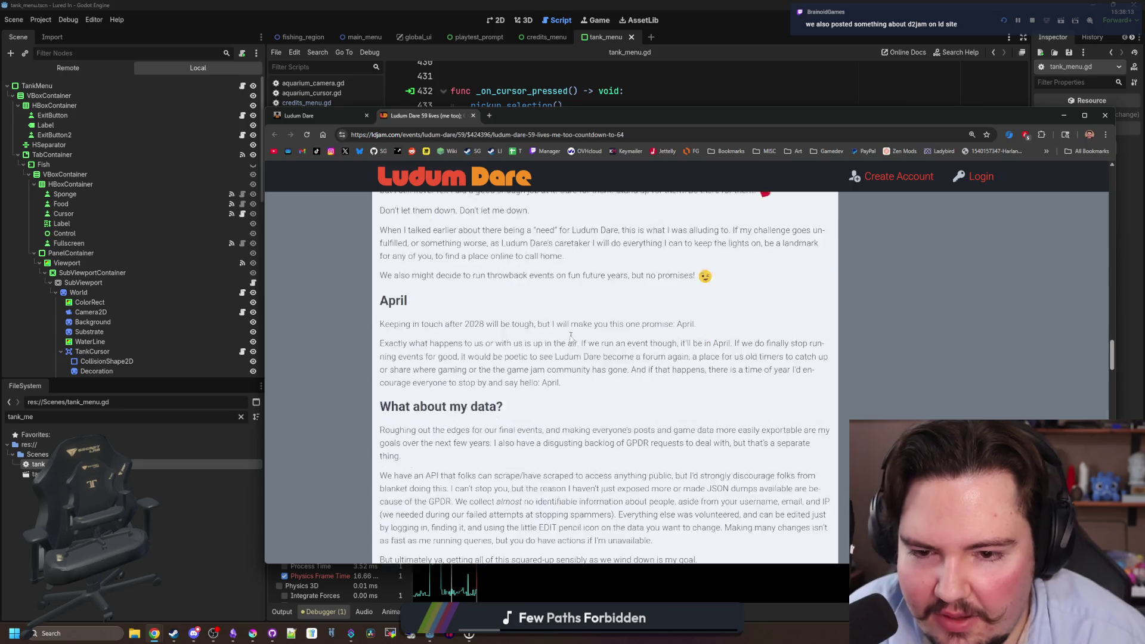
{"action": "scroll", "coordinate": [571, 338], "scroll_direction": "down", "scroll_amount": 3}
{"action": "scroll", "coordinate": [570, 334], "scroll_direction": "down", "scroll_amount": 5}
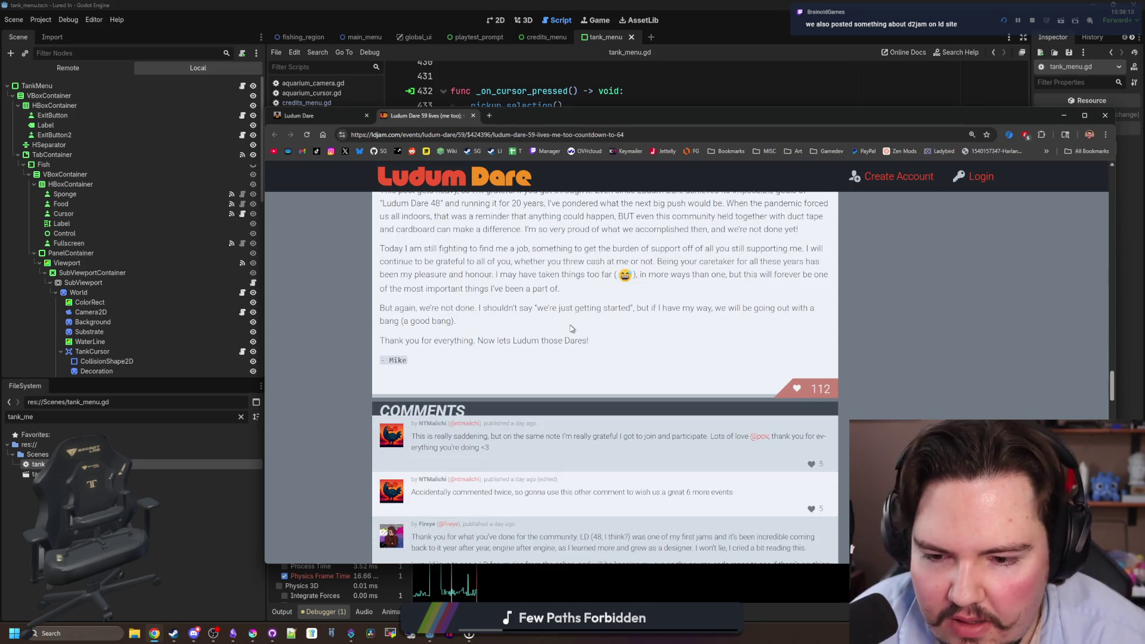
{"action": "scroll", "coordinate": [571, 329], "scroll_direction": "up", "scroll_amount": 10}
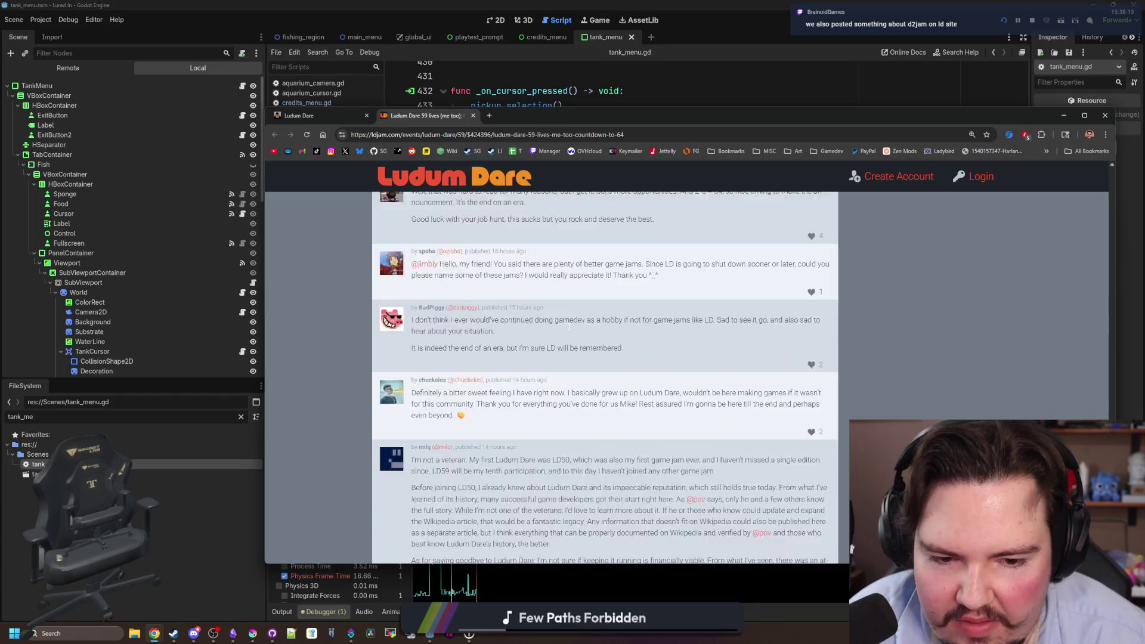
{"action": "scroll", "coordinate": [572, 321], "scroll_direction": "up", "scroll_amount": 15}
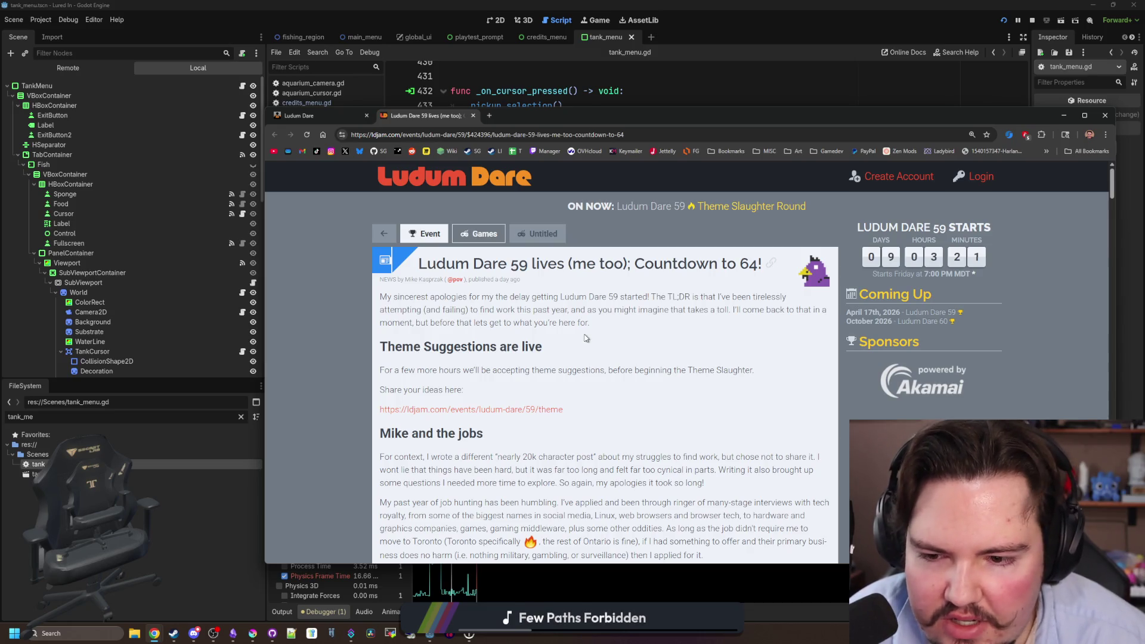
Open the theme suggestions page in a background tab, close it, and browse the theme page.
{"action": "middle_click", "coordinate": [523, 411]}
{"action": "scroll", "coordinate": [523, 411], "scroll_direction": "down", "scroll_amount": 1}
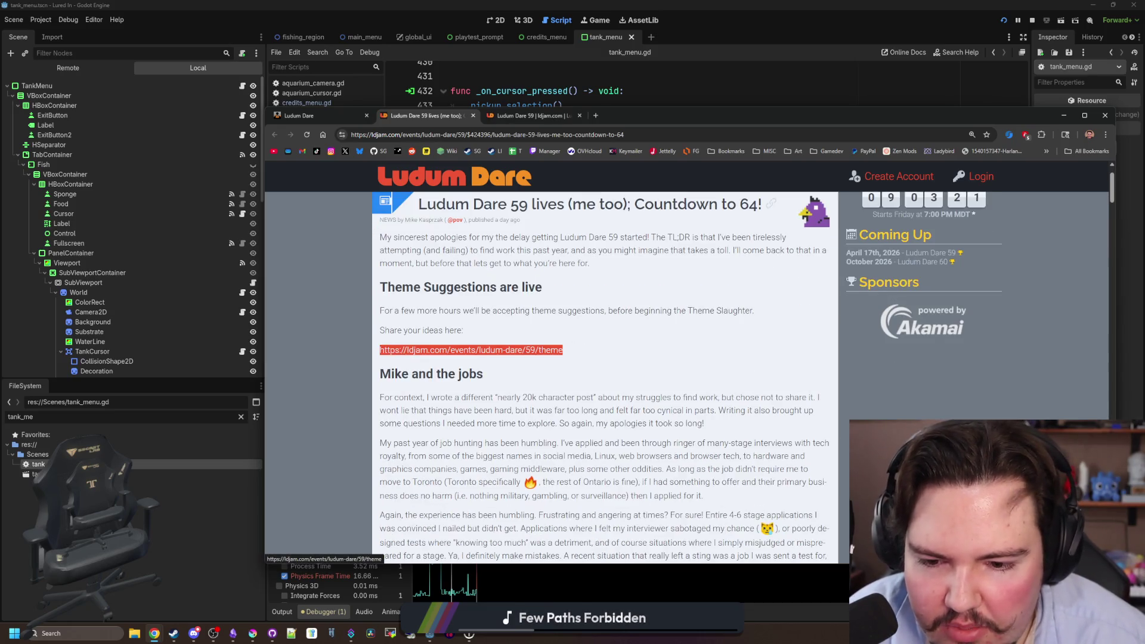
{"action": "scroll", "coordinate": [604, 376], "scroll_direction": "down", "scroll_amount": 2}
{"action": "scroll", "coordinate": [546, 263], "scroll_direction": "down", "scroll_amount": 6}
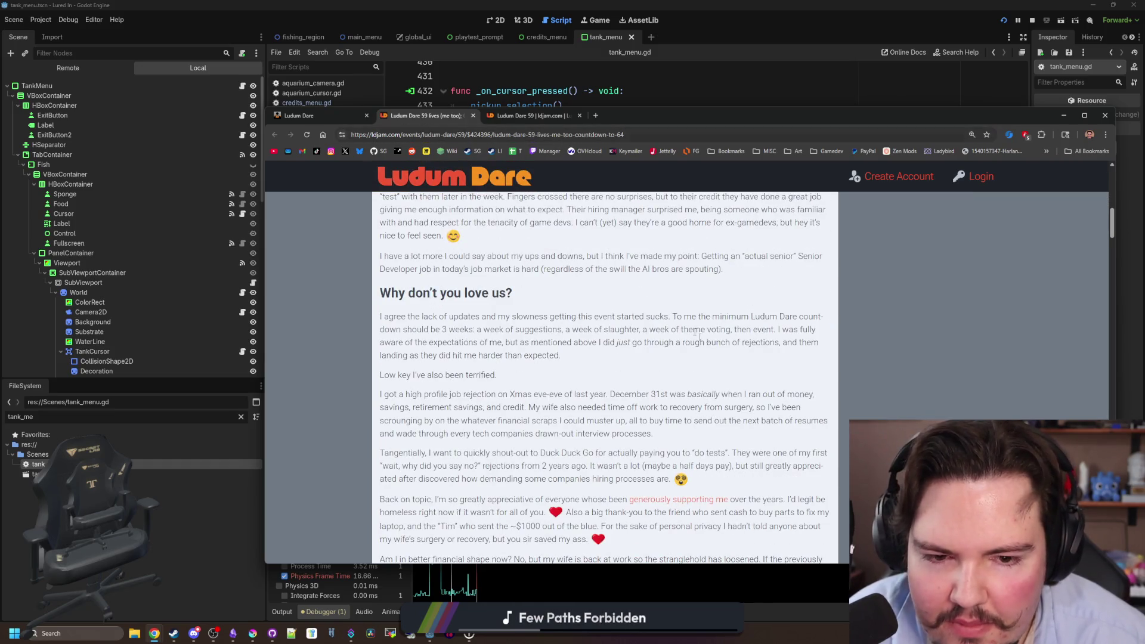
{"action": "scroll", "coordinate": [596, 298], "scroll_direction": "down", "scroll_amount": 4}
{"action": "left_click", "coordinate": [579, 116]}
{"action": "scroll", "coordinate": [724, 360], "scroll_direction": "down", "scroll_amount": 4}
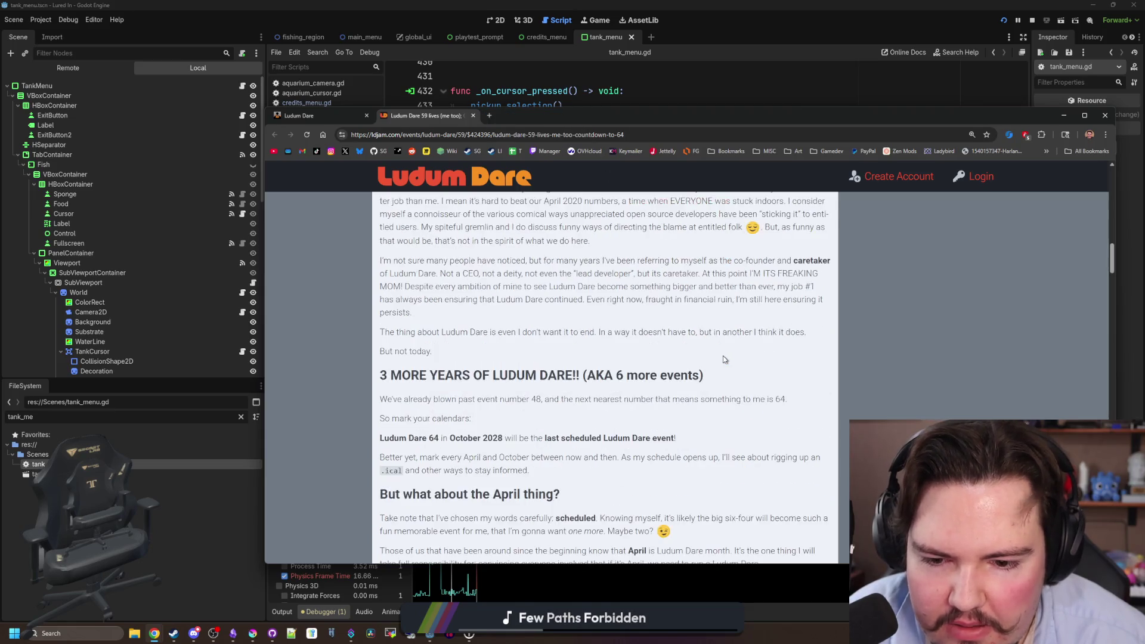
{"action": "scroll", "coordinate": [723, 358], "scroll_direction": "down", "scroll_amount": 3}
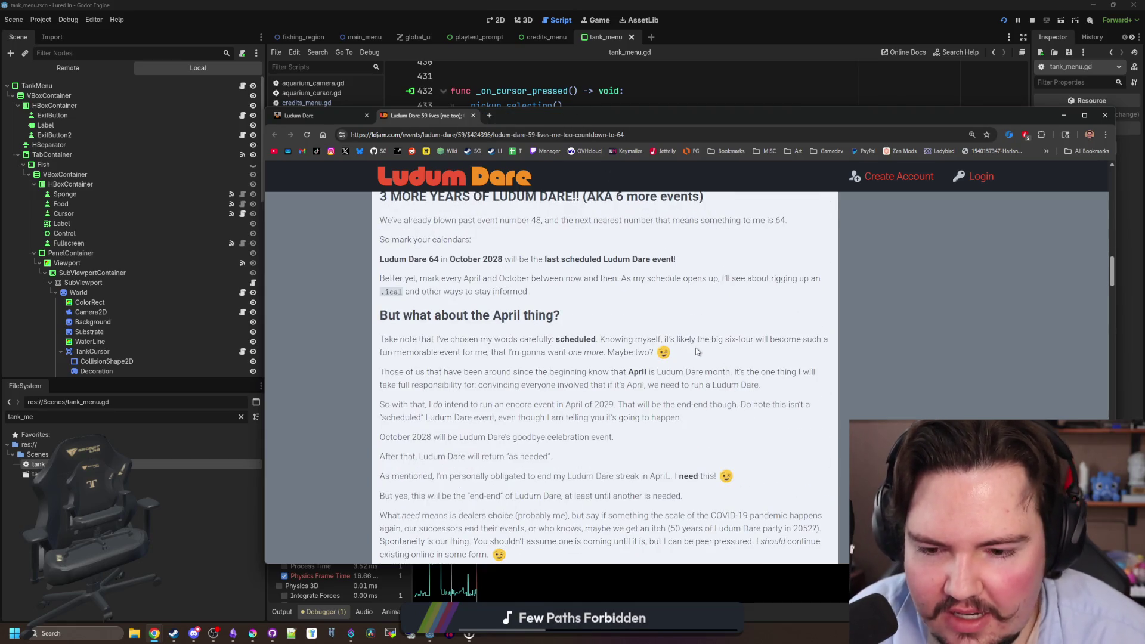
{"action": "scroll", "coordinate": [676, 343], "scroll_direction": "up", "scroll_amount": 15}
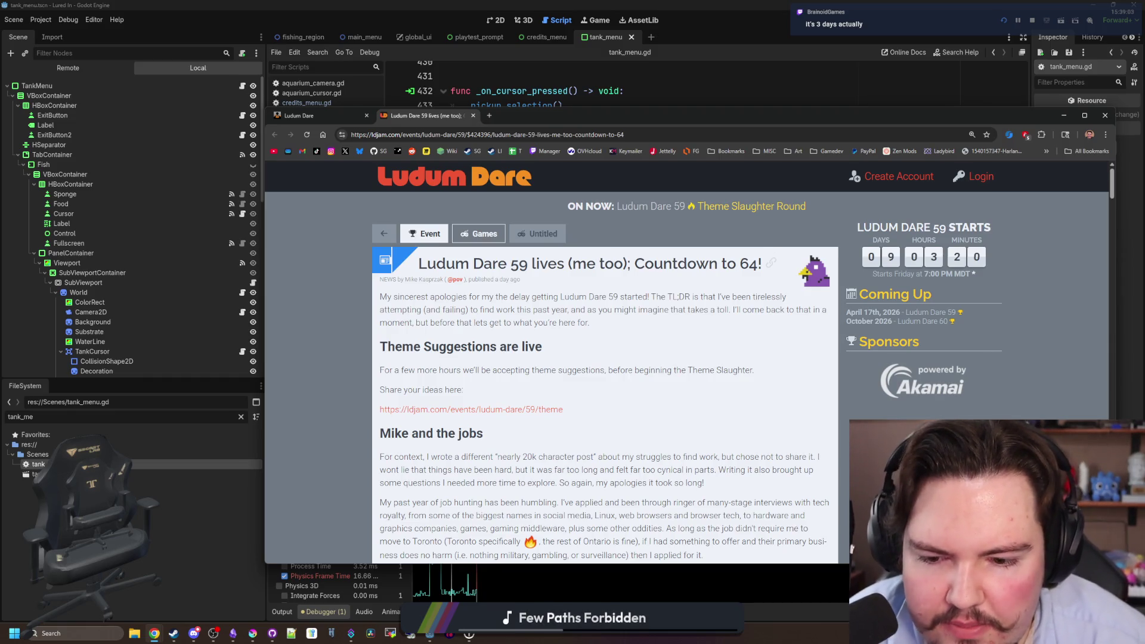
{"action": "scroll", "coordinate": [606, 376], "scroll_direction": "down", "scroll_amount": 3}
{"action": "scroll", "coordinate": [626, 373], "scroll_direction": "down", "scroll_amount": 5}
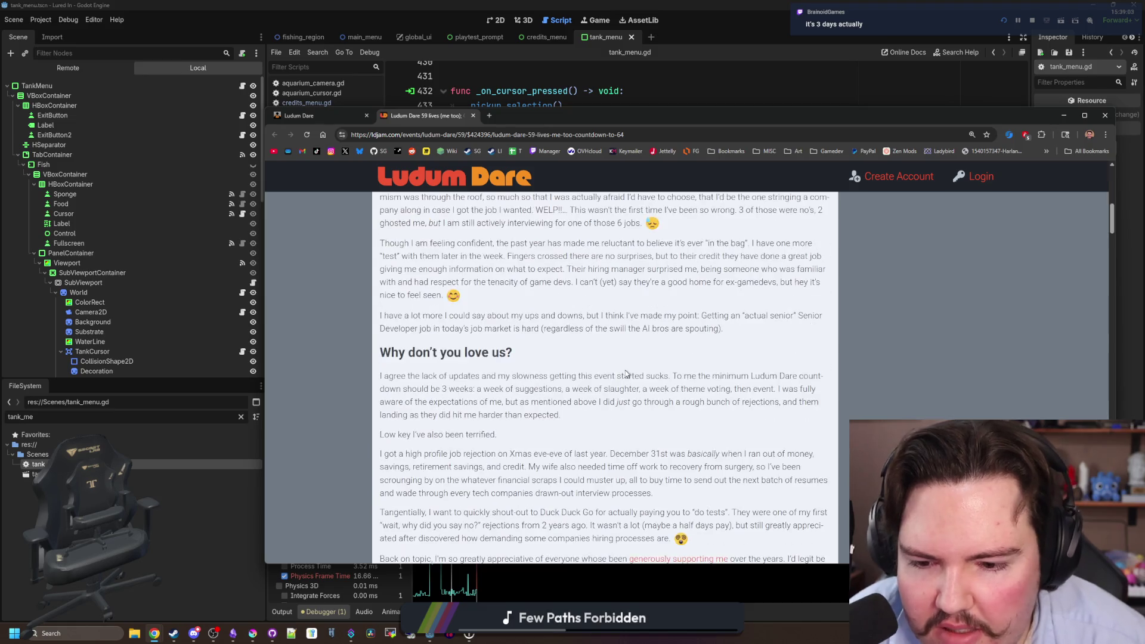
{"action": "scroll", "coordinate": [626, 373], "scroll_direction": "up", "scroll_amount": 10}
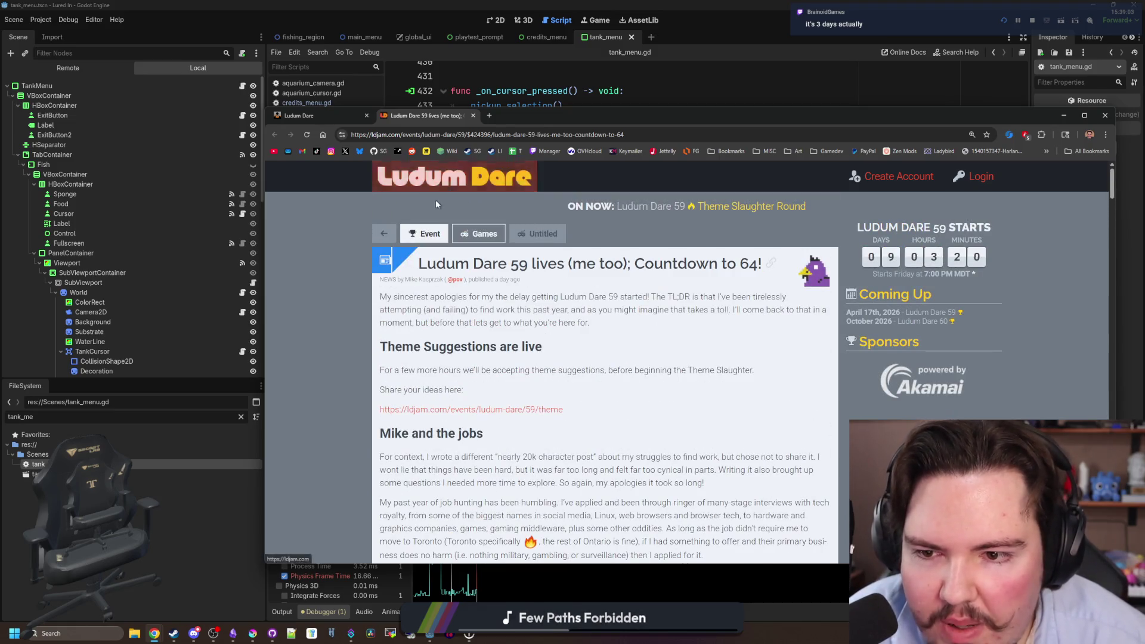
Open the ldjam.com home page in its own tab, view its vote charts, then start a new tab.
{"action": "middle_click", "coordinate": [453, 178]}
{"action": "left_click", "coordinate": [515, 121]}
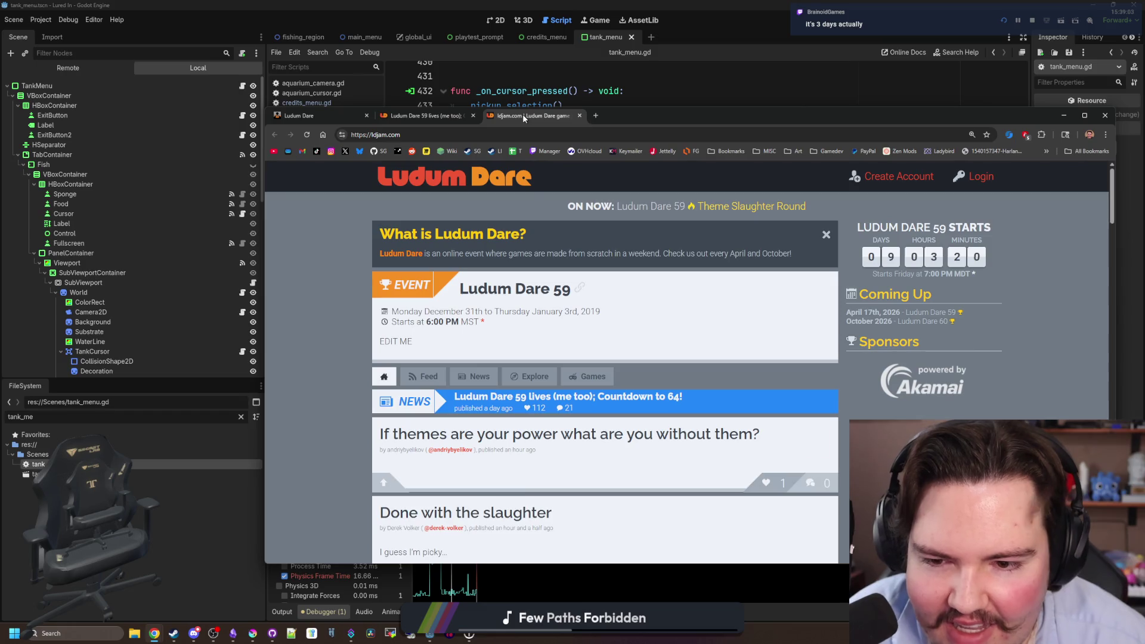
{"action": "scroll", "coordinate": [530, 361], "scroll_direction": "down", "scroll_amount": 2}
{"action": "scroll", "coordinate": [530, 360], "scroll_direction": "down", "scroll_amount": 15}
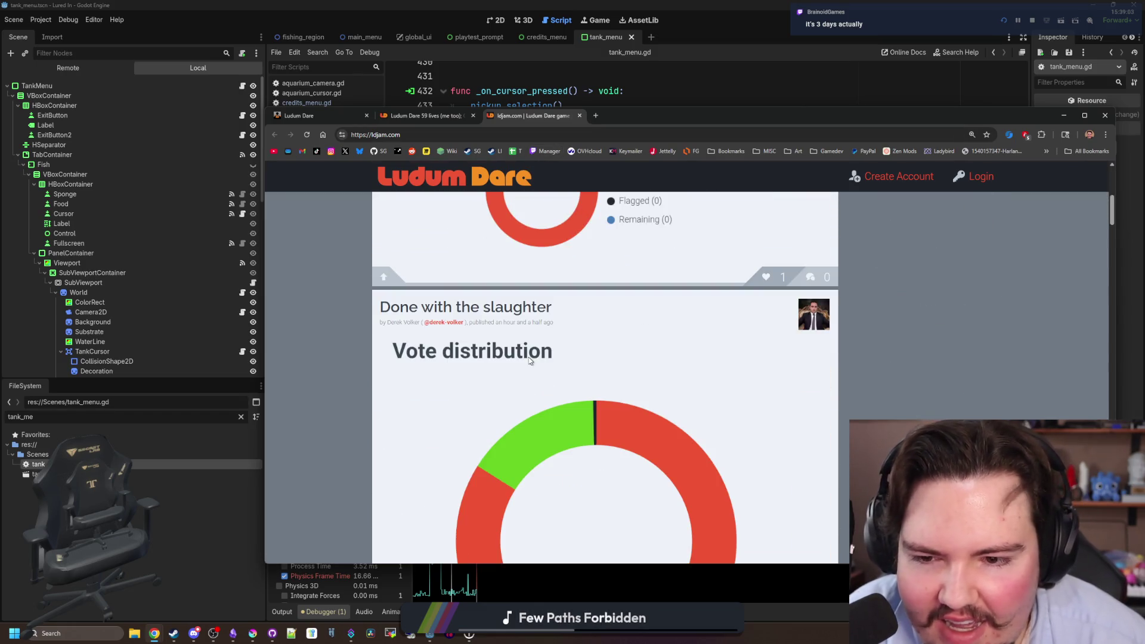
{"action": "scroll", "coordinate": [528, 360], "scroll_direction": "up", "scroll_amount": 15}
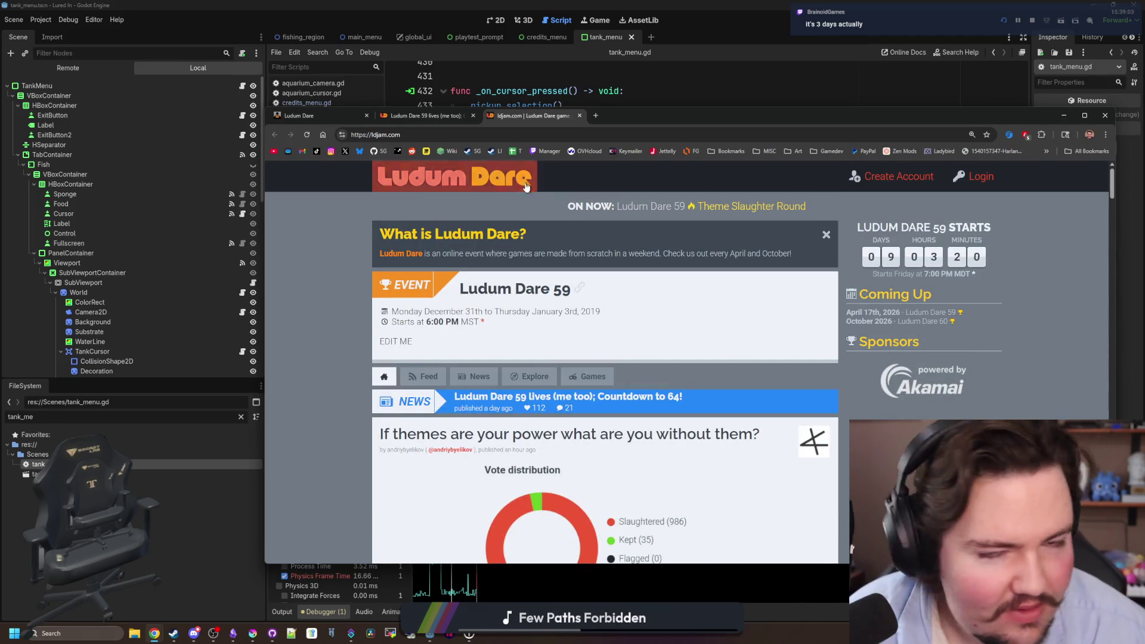
{"action": "left_click", "coordinate": [596, 116]}
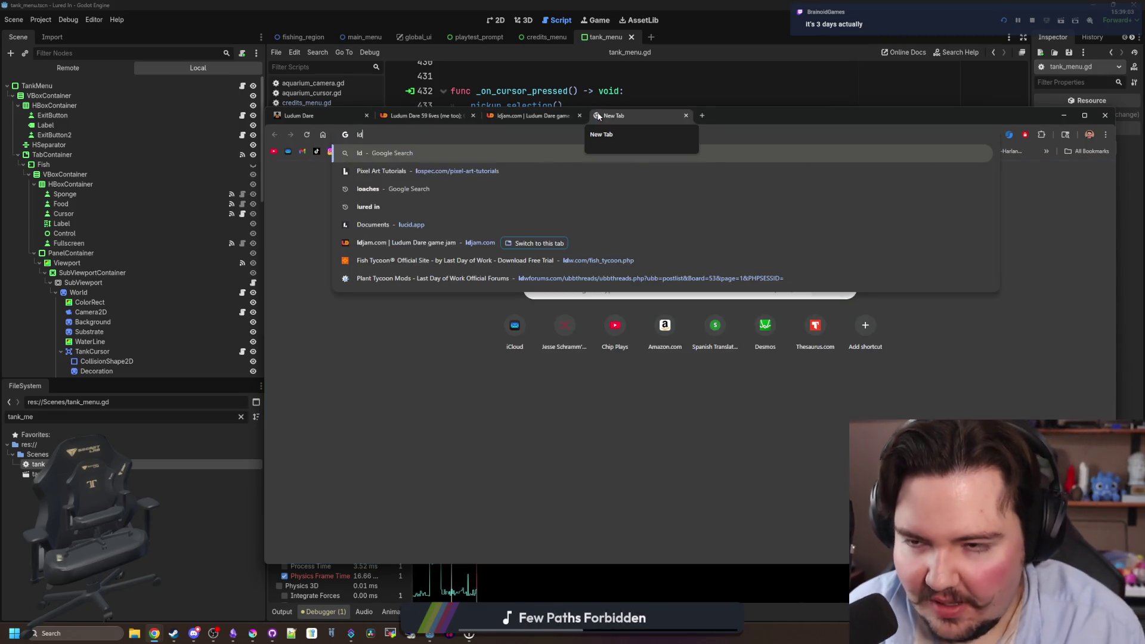
Load d2jam.com, maximize Chrome, and read the Down2Jam About page.
{"action": "type", "text": "d2jam.com"}
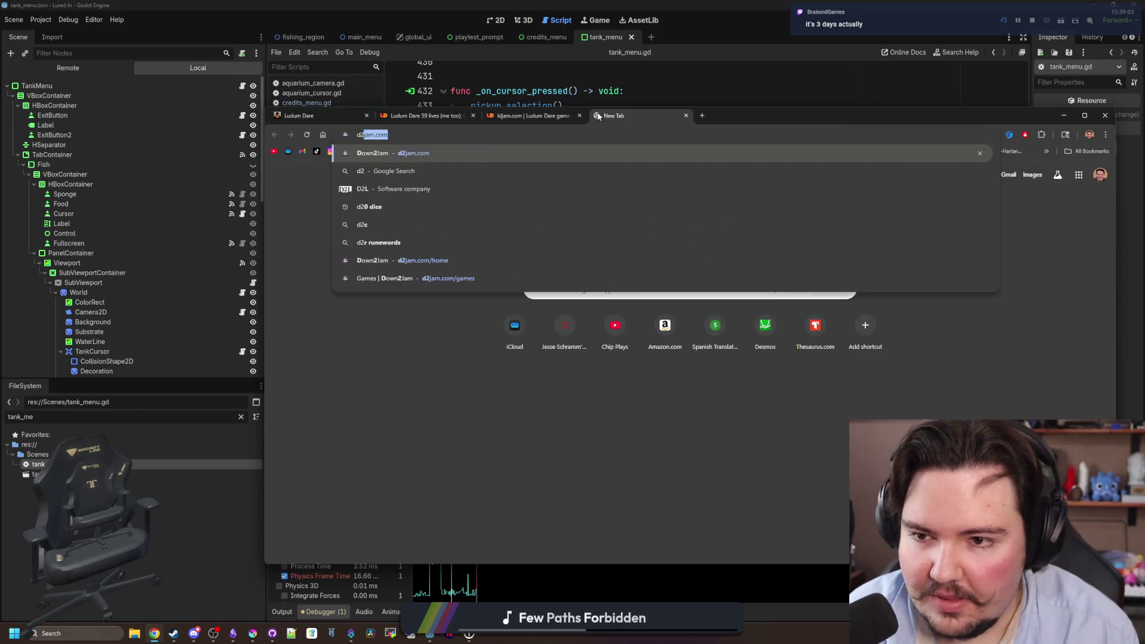
{"action": "key", "text": "Return"}
{"action": "double_click", "coordinate": [658, 126]}
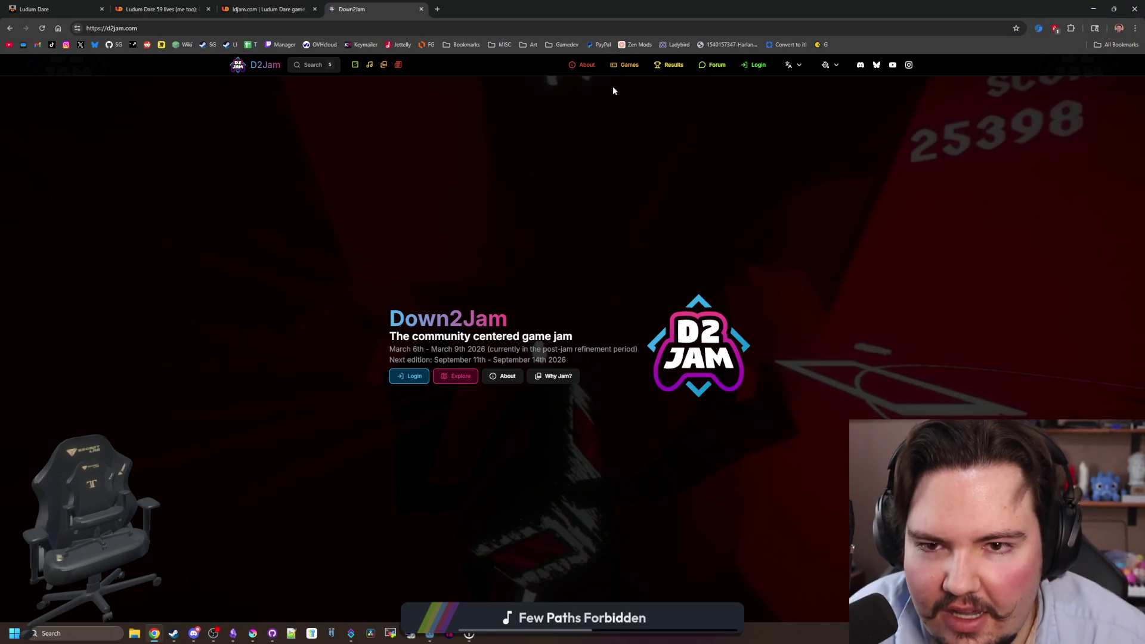
{"action": "left_click", "coordinate": [585, 66]}
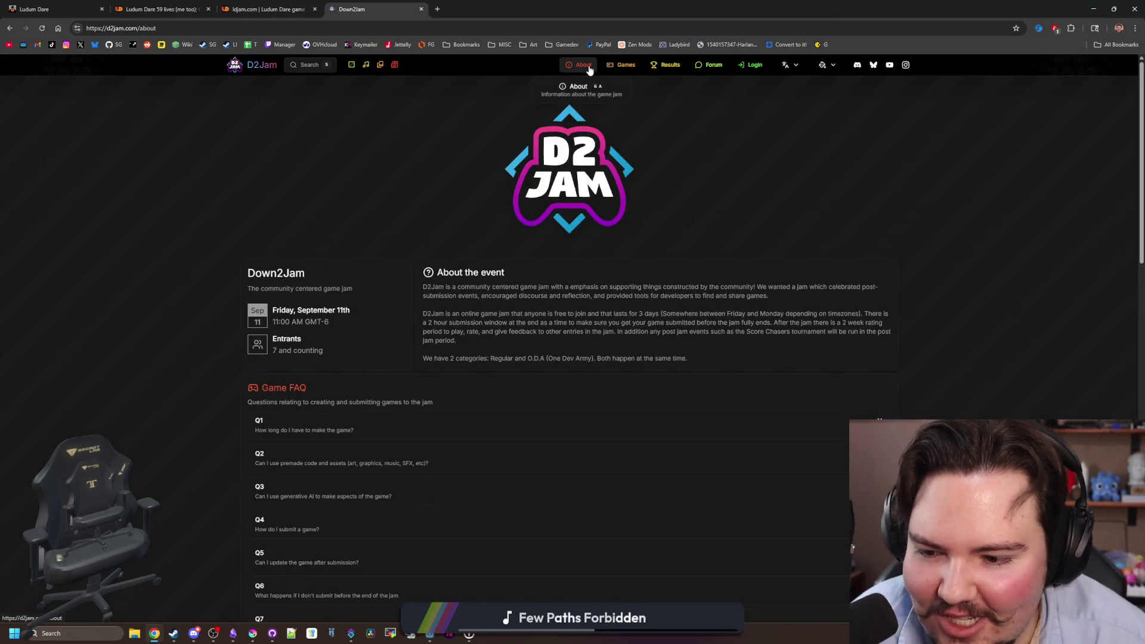
{"action": "scroll", "coordinate": [620, 316], "scroll_direction": "down", "scroll_amount": 5}
{"action": "scroll", "coordinate": [619, 315], "scroll_direction": "down", "scroll_amount": 10}
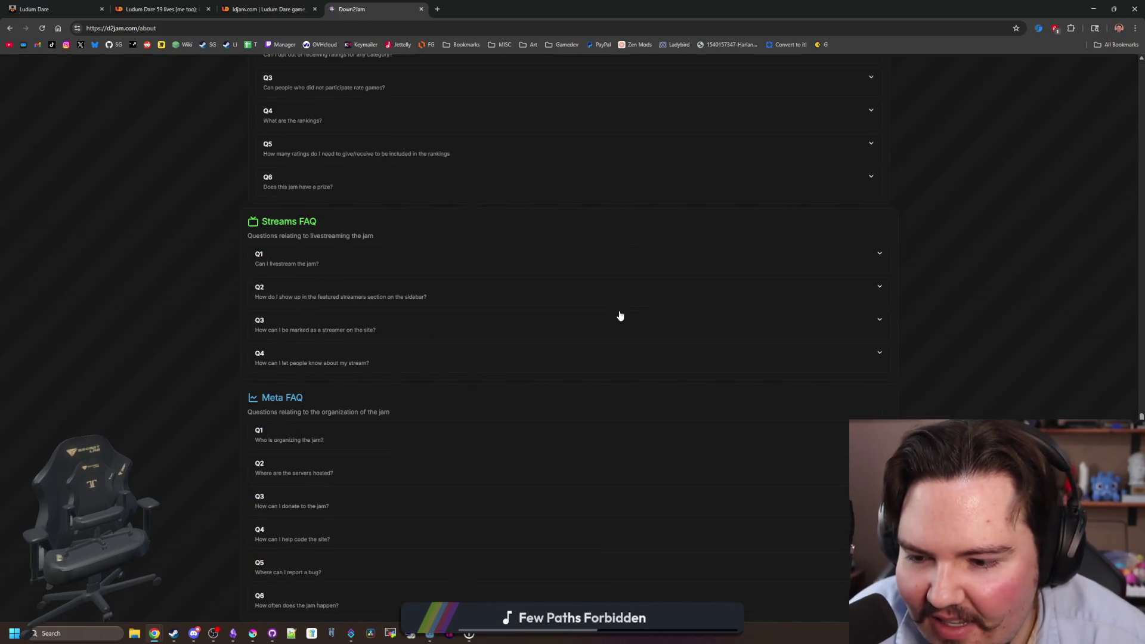
{"action": "key", "text": "Home"}
Open the Down2Jam games collection, then return to the ldjam.com home page tab.
{"action": "left_click", "coordinate": [624, 64]}
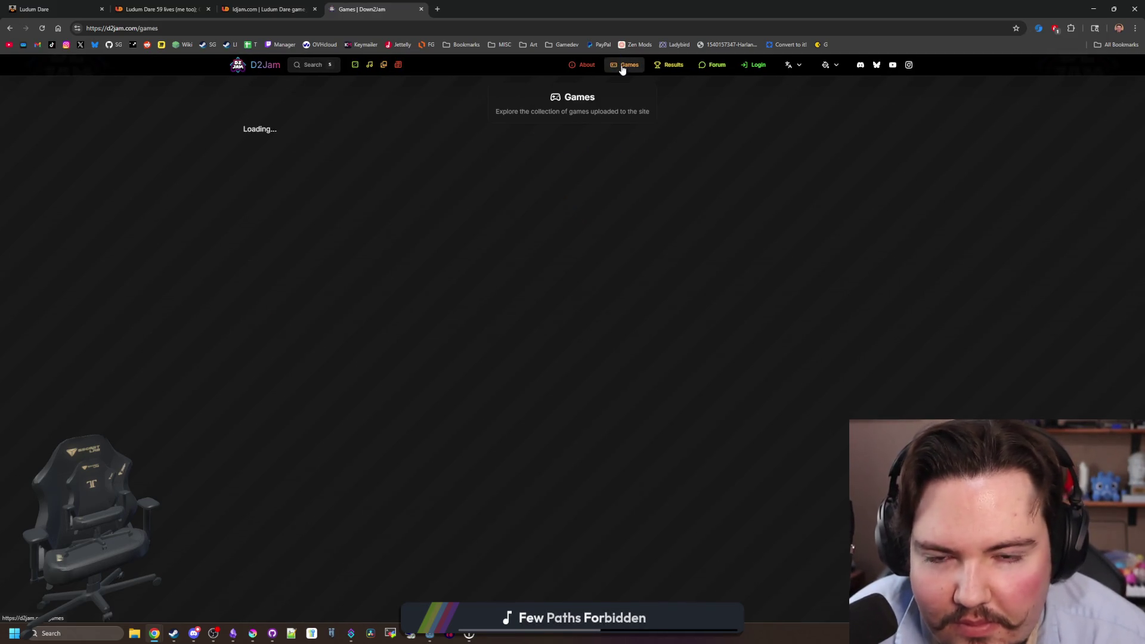
{"action": "left_click", "coordinate": [266, 9]}
{"action": "scroll", "coordinate": [500, 270], "scroll_direction": "down", "scroll_amount": 5}
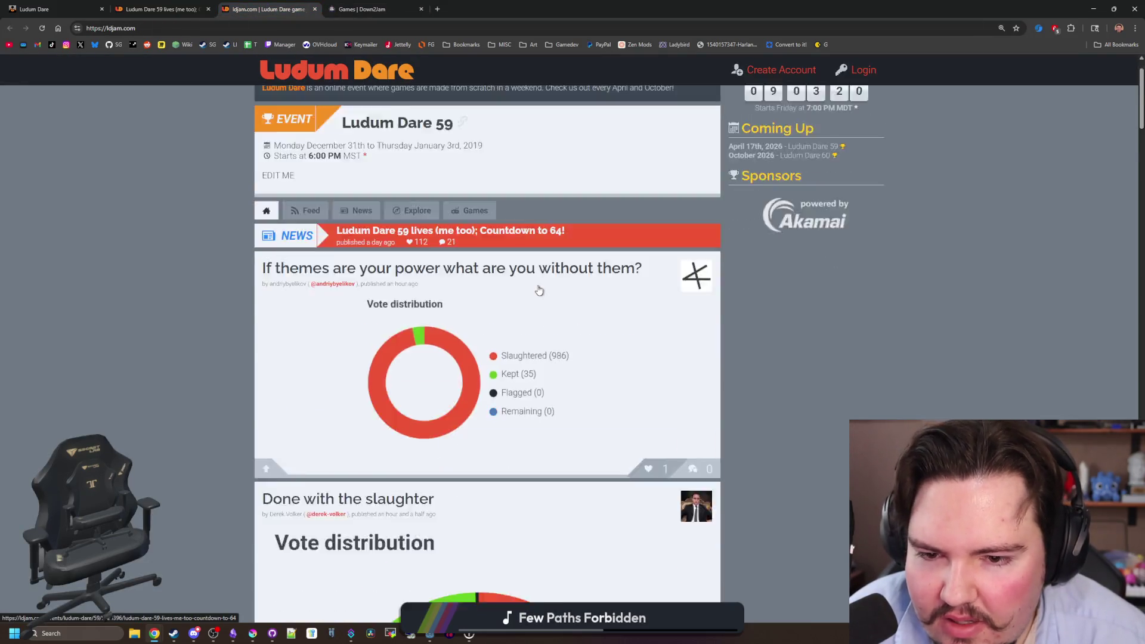
{"action": "scroll", "coordinate": [538, 290], "scroll_direction": "up", "scroll_amount": 5}
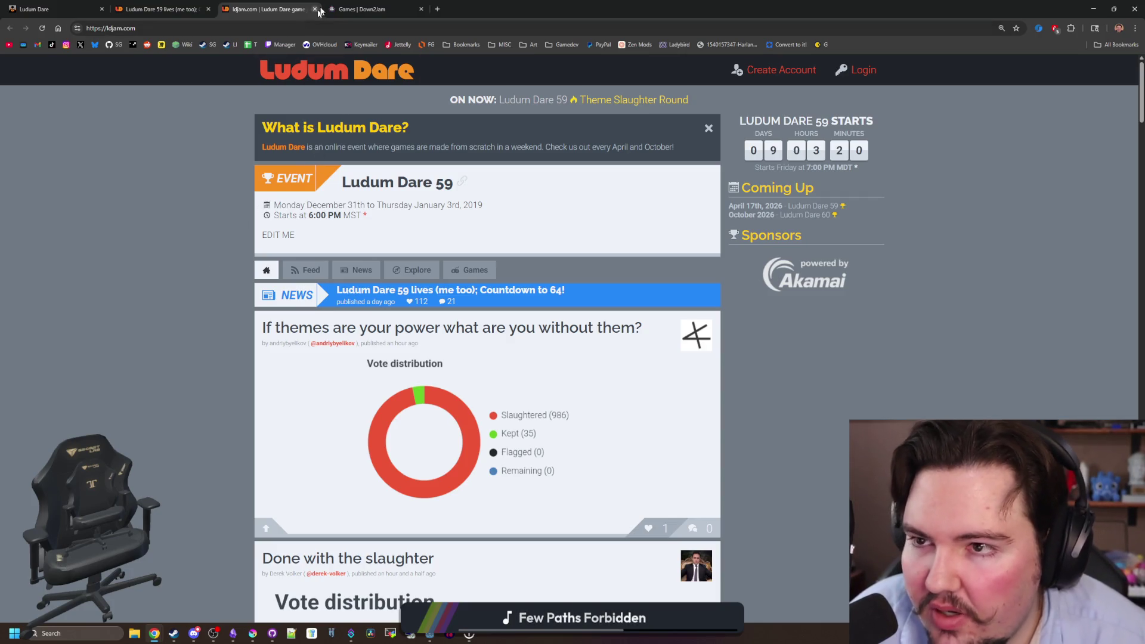
Go back to the Down2Jam home page, scroll its community feed, then switch to Discord.
{"action": "left_click", "coordinate": [364, 9]}
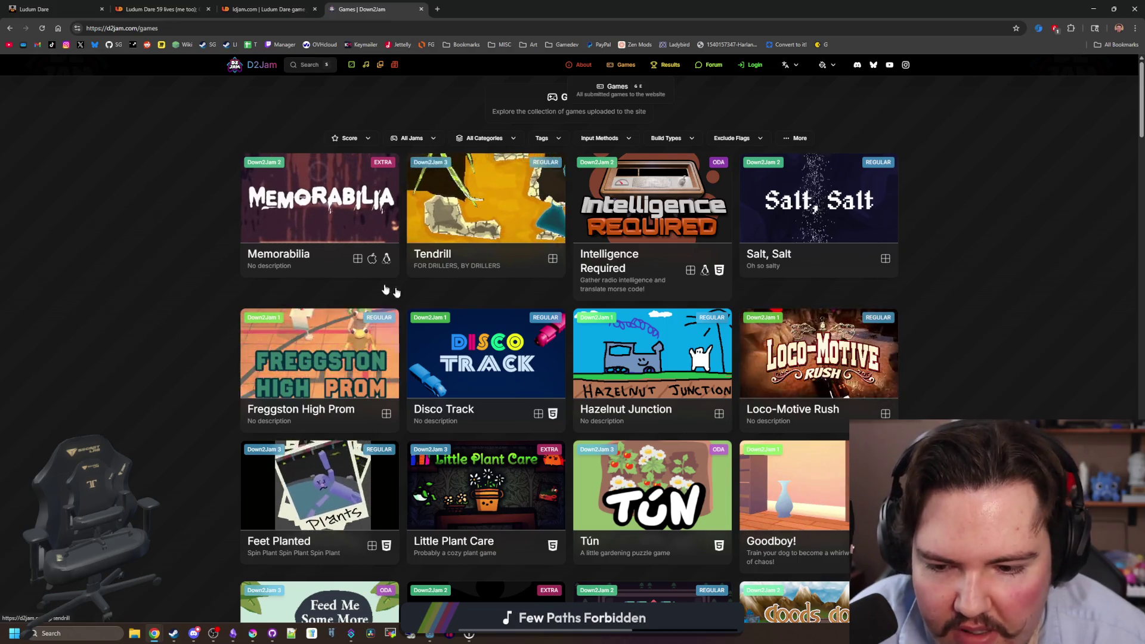
{"action": "left_click", "coordinate": [250, 65]}
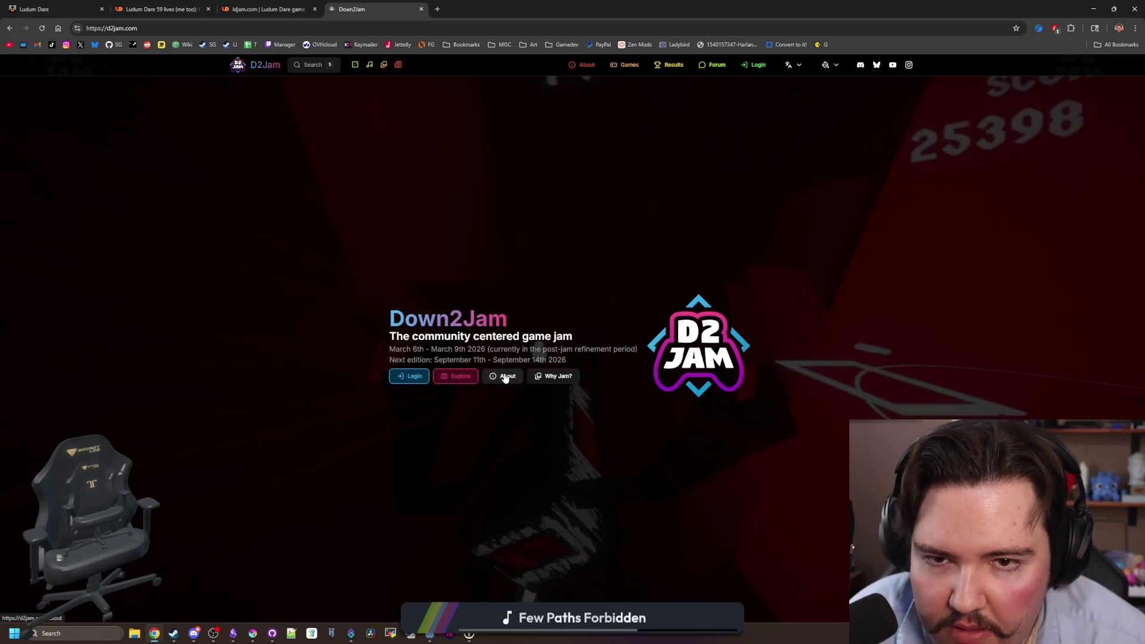
{"action": "left_click", "coordinate": [723, 68]}
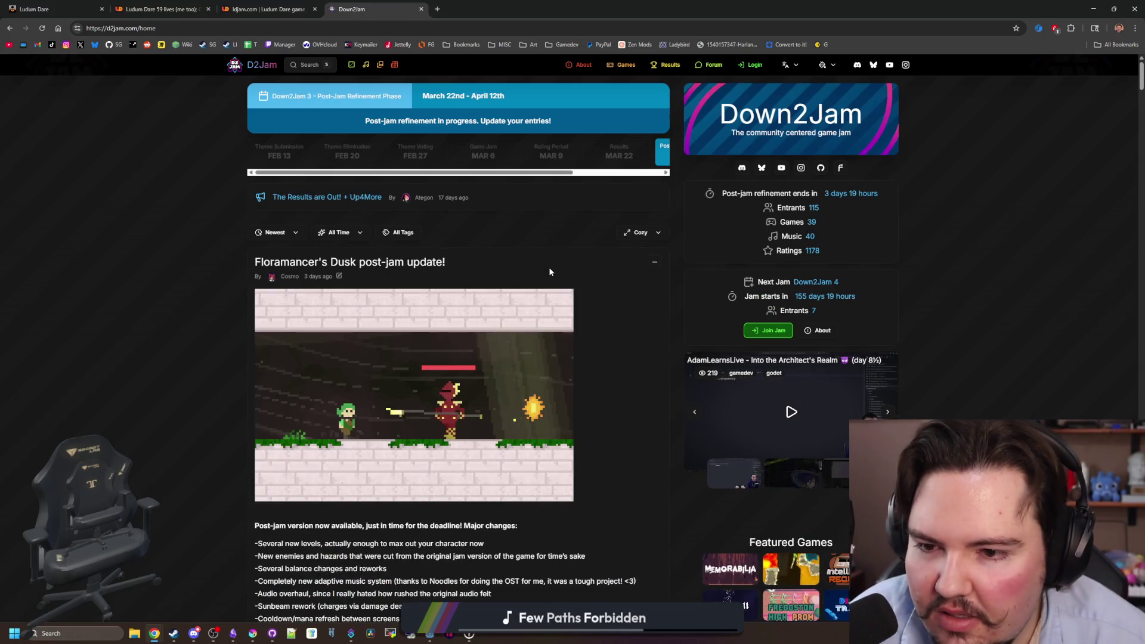
{"action": "scroll", "coordinate": [550, 272], "scroll_direction": "down", "scroll_amount": 8}
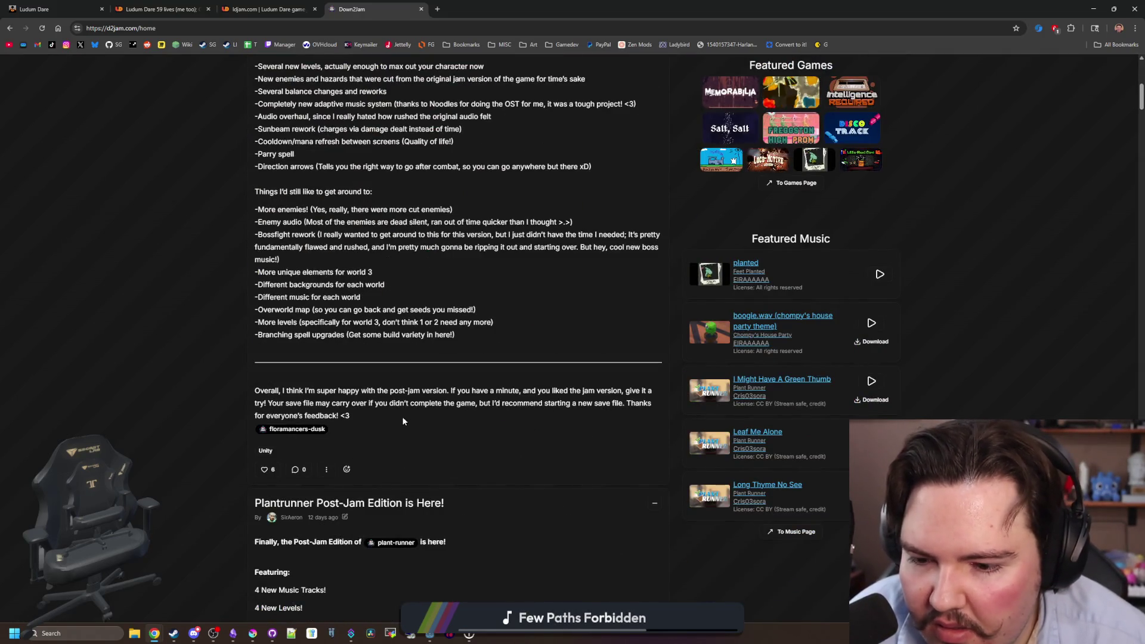
{"action": "scroll", "coordinate": [402, 421], "scroll_direction": "down", "scroll_amount": 6}
{"action": "scroll", "coordinate": [411, 369], "scroll_direction": "down", "scroll_amount": 6}
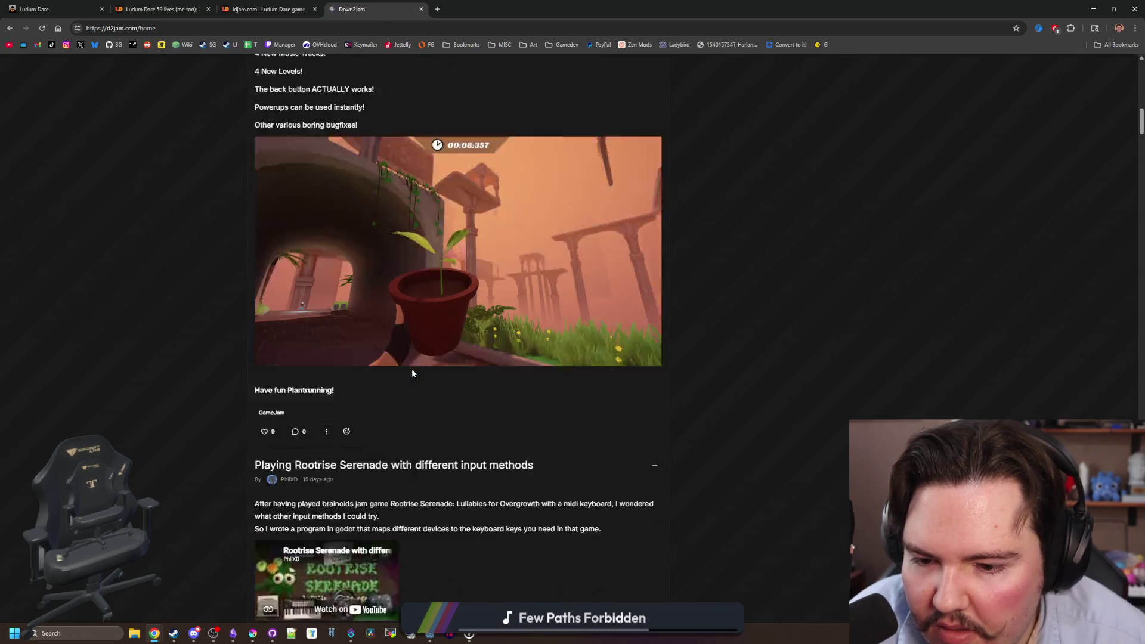
{"action": "scroll", "coordinate": [409, 369], "scroll_direction": "down", "scroll_amount": 3}
{"action": "key", "text": "Home"}
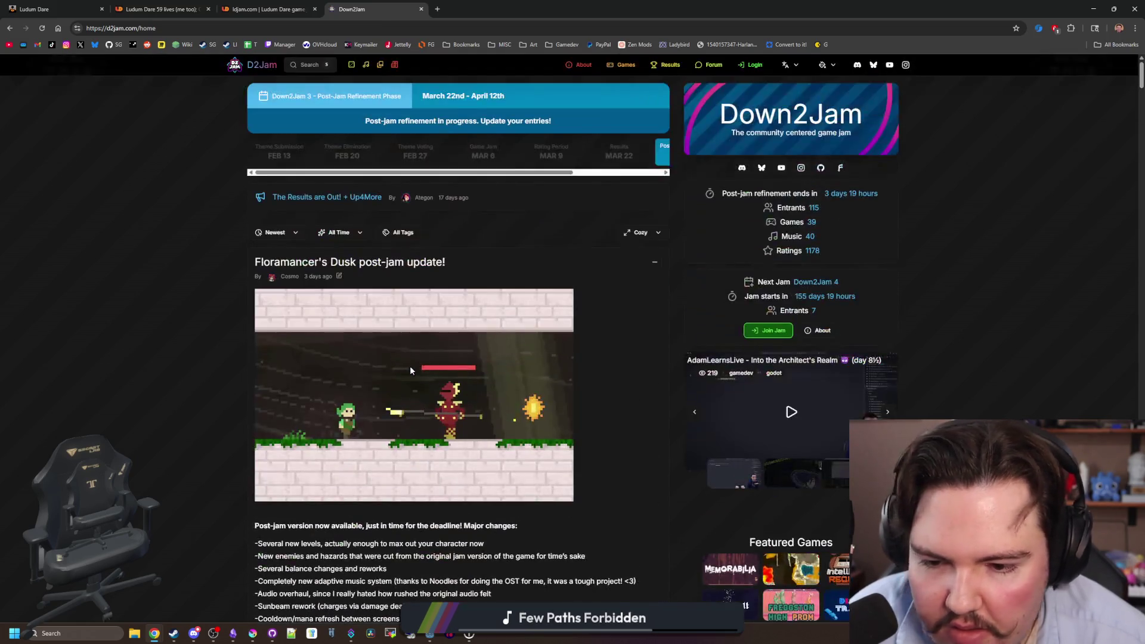
{"action": "key", "text": "alt+Tab"}
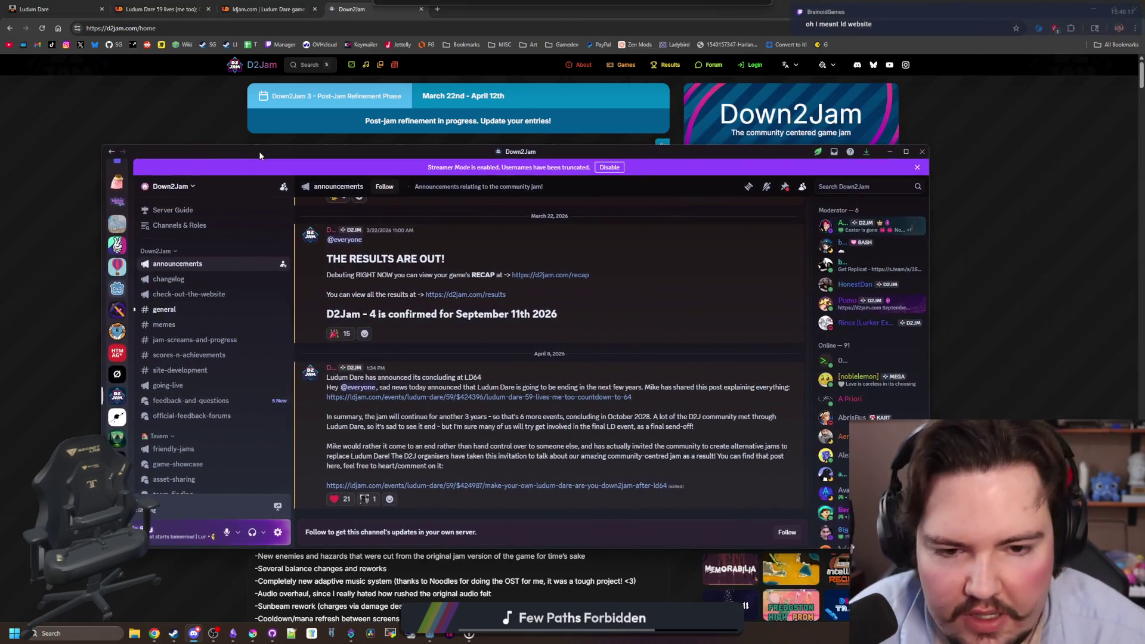
Read the 'Are you Down2Jam after LD64?' article and comments, then return to the Down2Jam tab.
{"action": "left_click", "coordinate": [539, 485]}
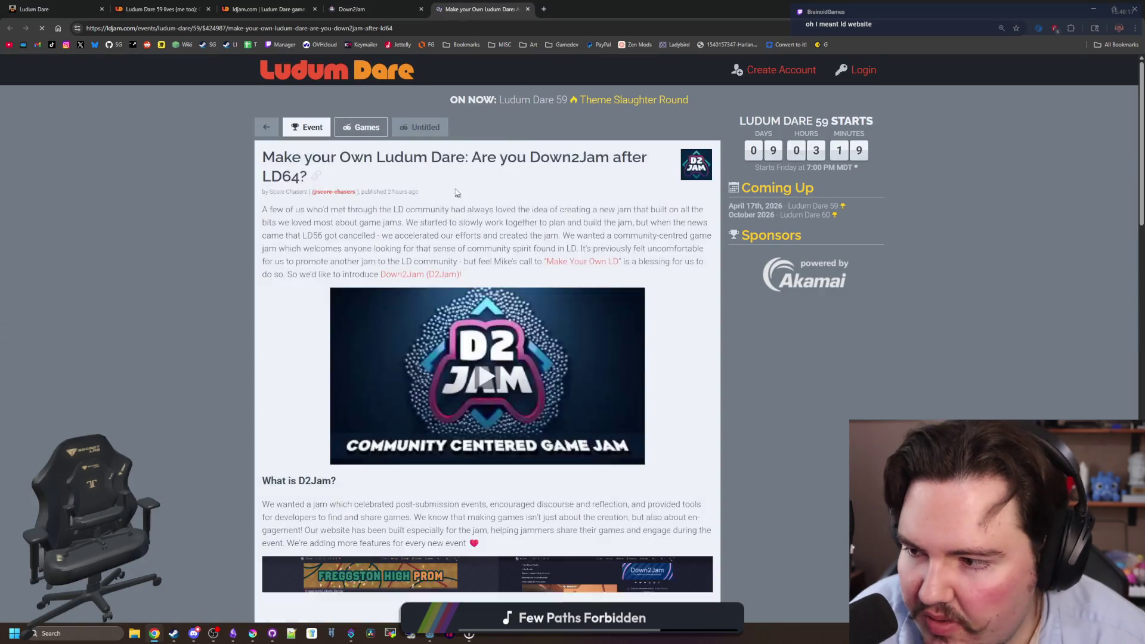
{"action": "scroll", "coordinate": [560, 259], "scroll_direction": "down", "scroll_amount": 2}
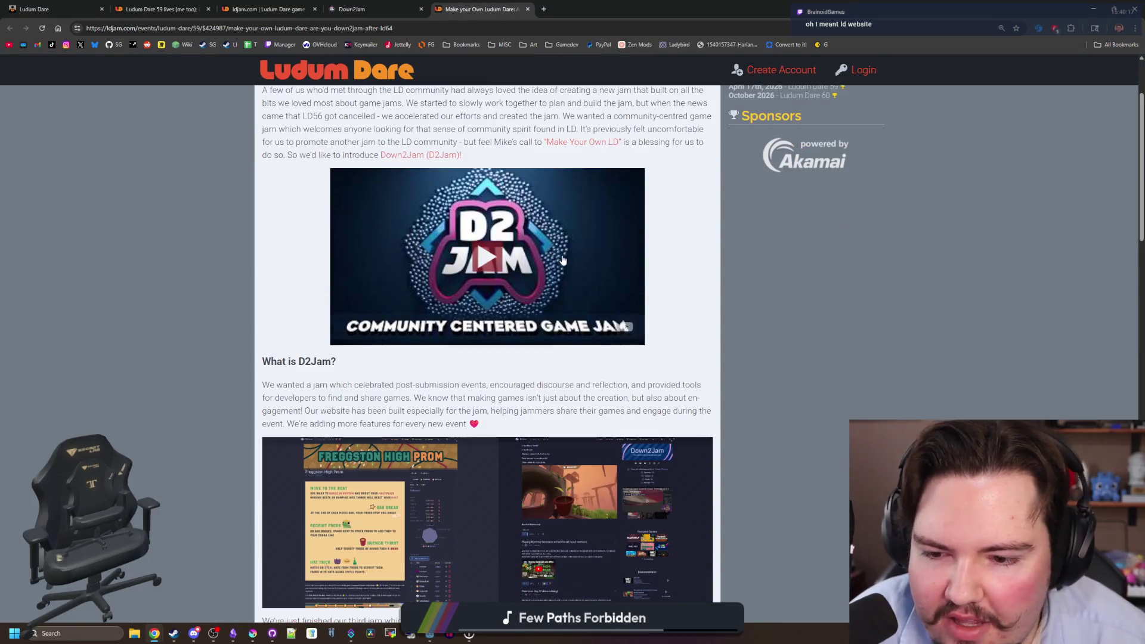
{"action": "scroll", "coordinate": [551, 240], "scroll_direction": "up", "scroll_amount": 2}
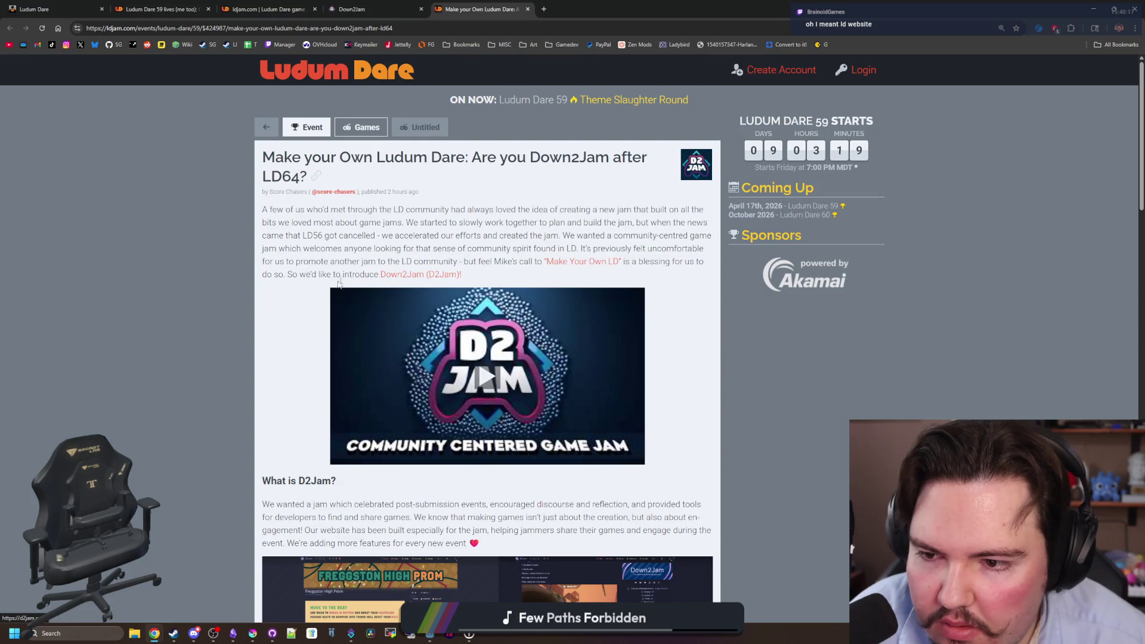
{"action": "scroll", "coordinate": [437, 301], "scroll_direction": "down", "scroll_amount": 8}
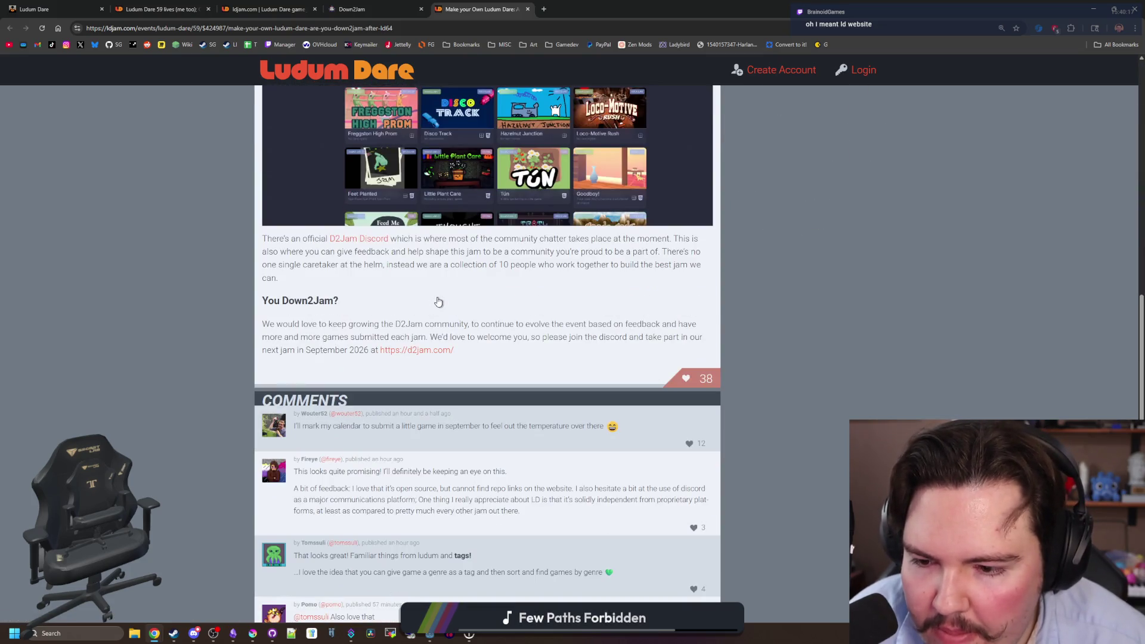
{"action": "scroll", "coordinate": [437, 301], "scroll_direction": "down", "scroll_amount": 10}
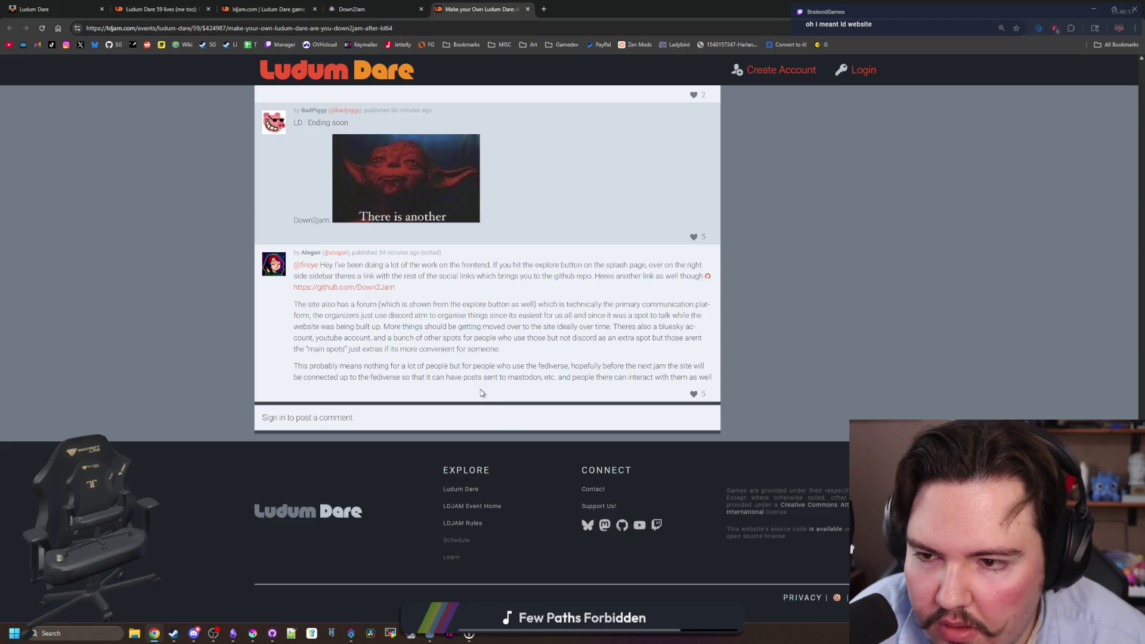
{"action": "scroll", "coordinate": [482, 393], "scroll_direction": "up", "scroll_amount": 15}
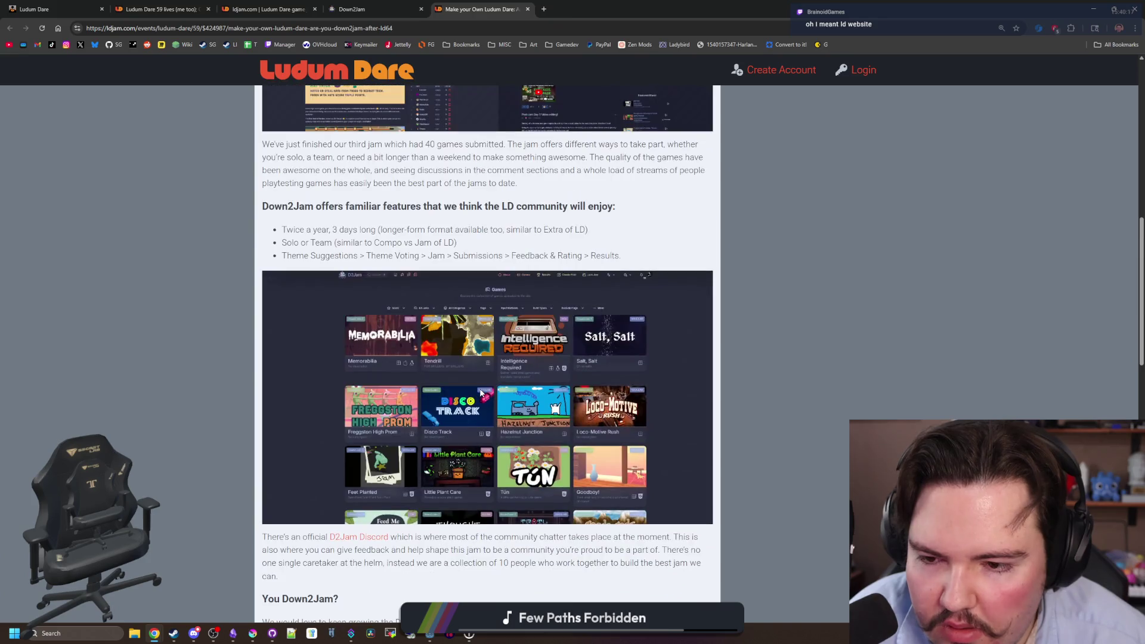
{"action": "scroll", "coordinate": [480, 392], "scroll_direction": "up", "scroll_amount": 10}
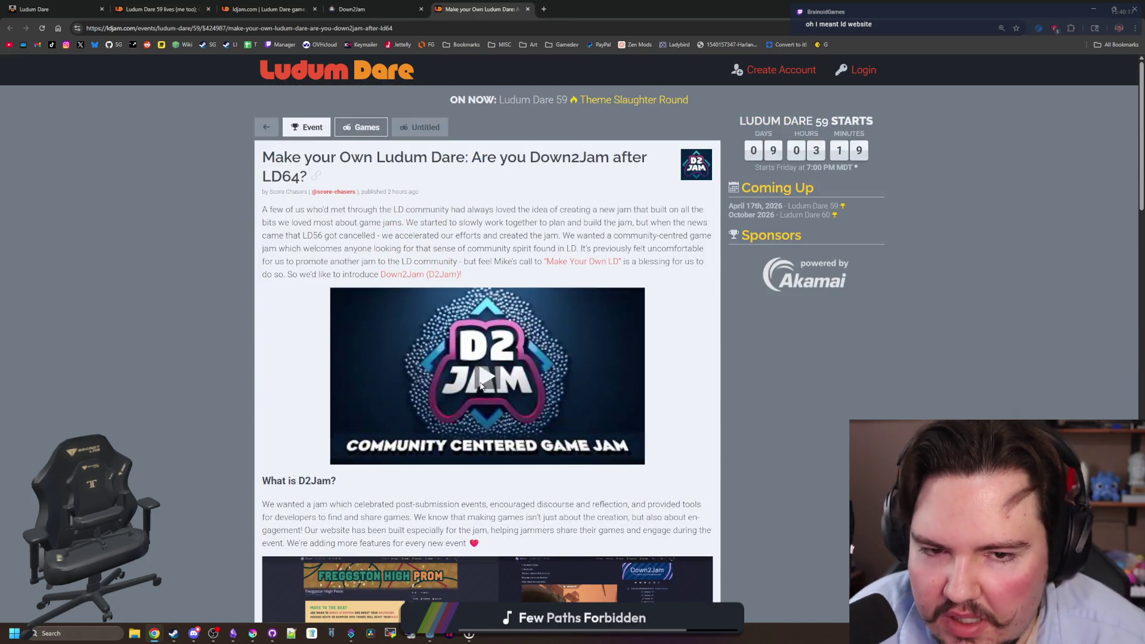
{"action": "left_click", "coordinate": [370, 9]}
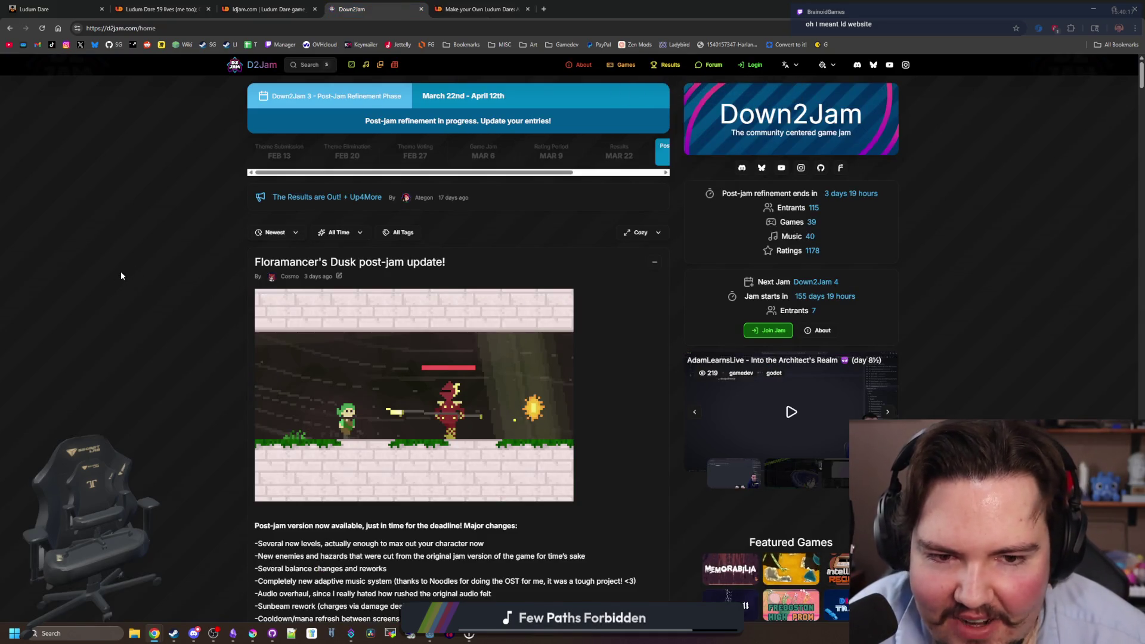
Scroll through the Down2Jam home feed, briefly selecting the Floramancer's Dusk post title.
{"action": "scroll", "coordinate": [720, 350], "scroll_direction": "down", "scroll_amount": 5}
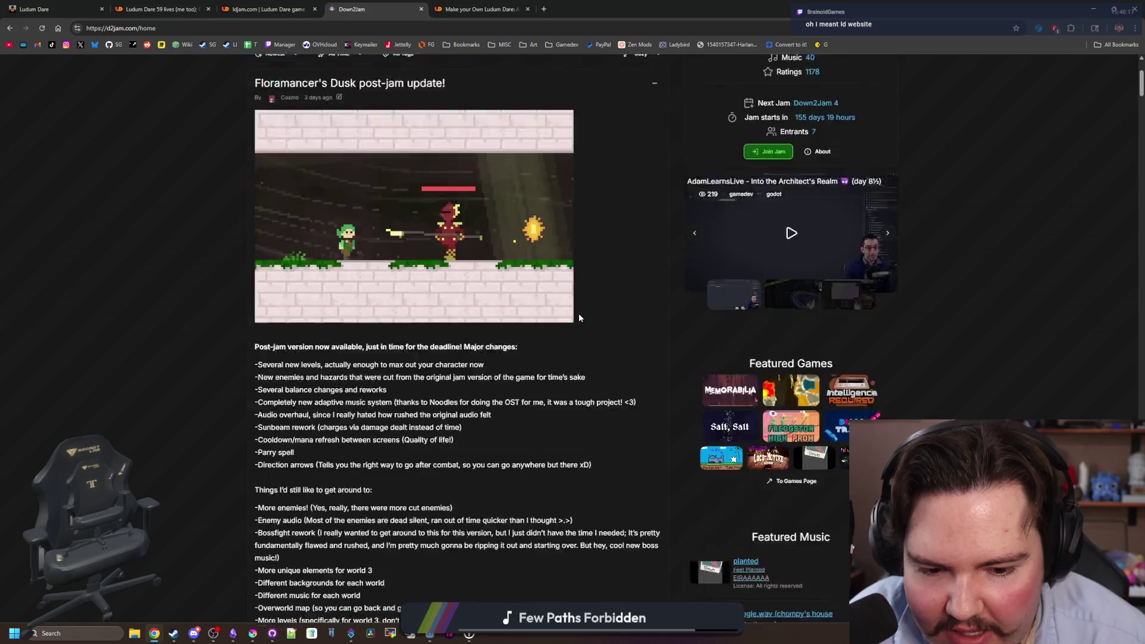
{"action": "scroll", "coordinate": [720, 350], "scroll_direction": "down", "scroll_amount": 15}
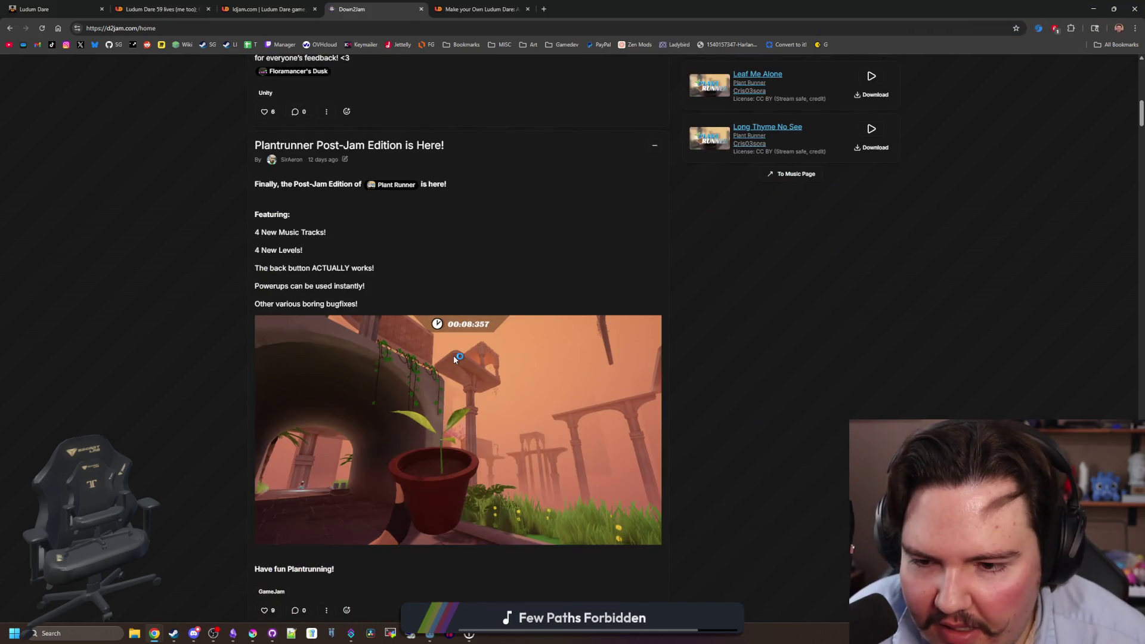
{"action": "scroll", "coordinate": [462, 345], "scroll_direction": "down", "scroll_amount": 12}
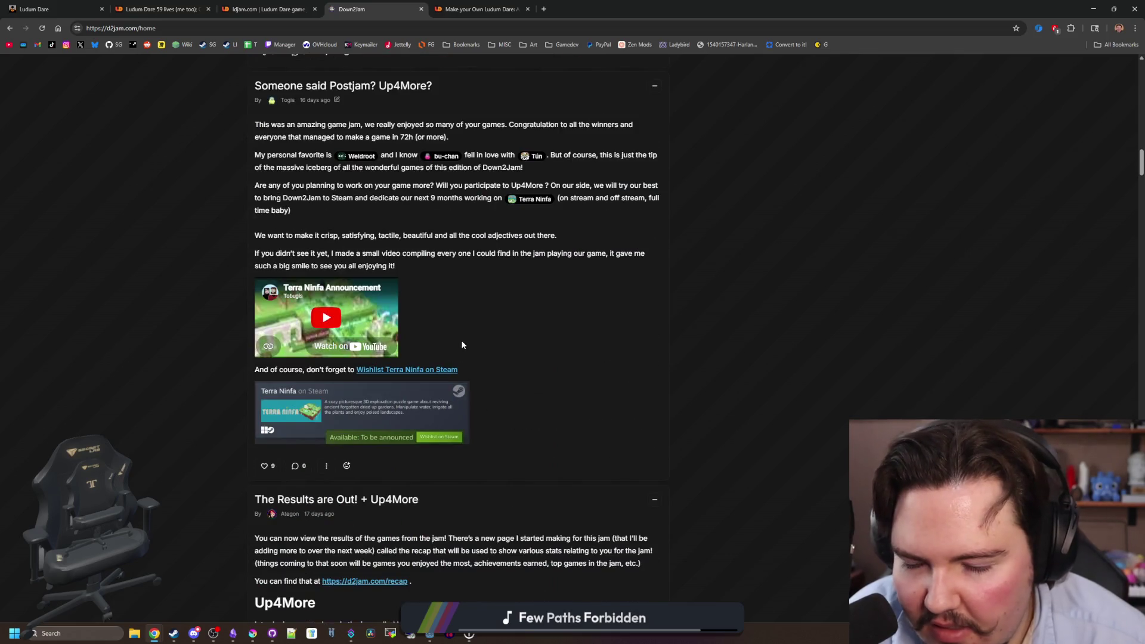
{"action": "scroll", "coordinate": [462, 345], "scroll_direction": "up", "scroll_amount": 3}
{"action": "scroll", "coordinate": [462, 345], "scroll_direction": "up", "scroll_amount": 20}
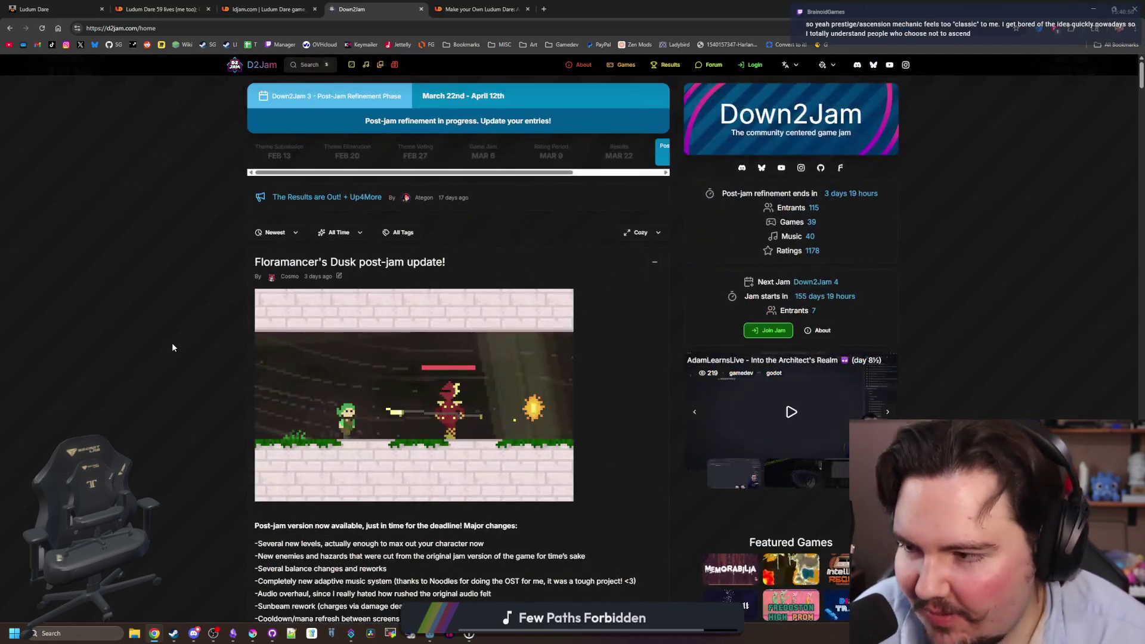
{"action": "triple_click", "coordinate": [182, 257]}
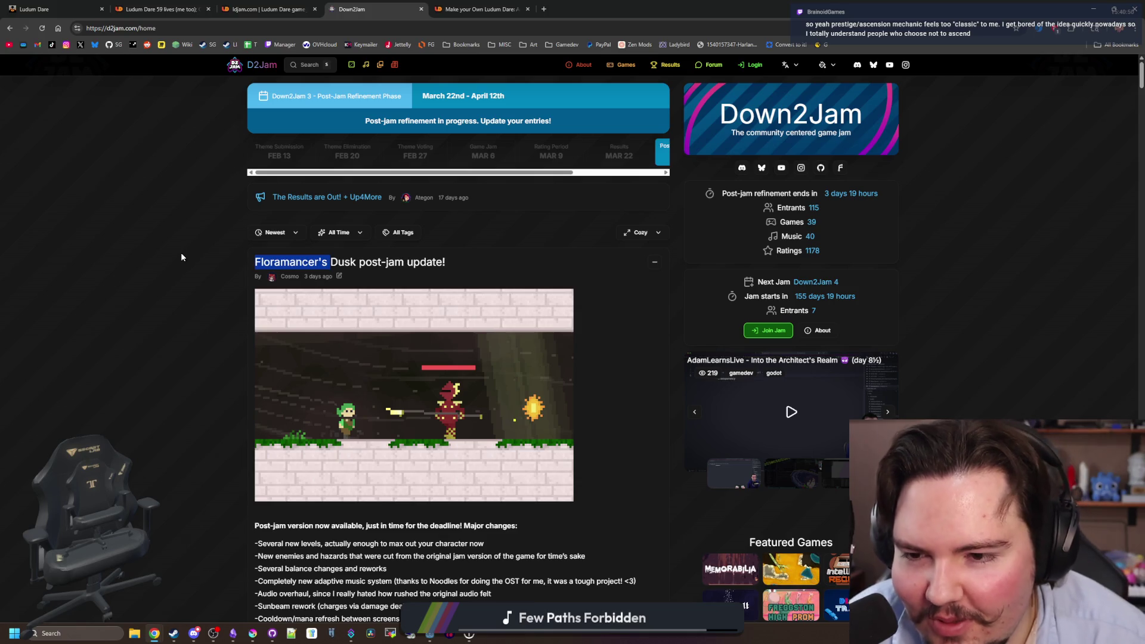
{"action": "scroll", "coordinate": [182, 257], "scroll_direction": "down", "scroll_amount": 1}
{"action": "left_click", "coordinate": [459, 266]}
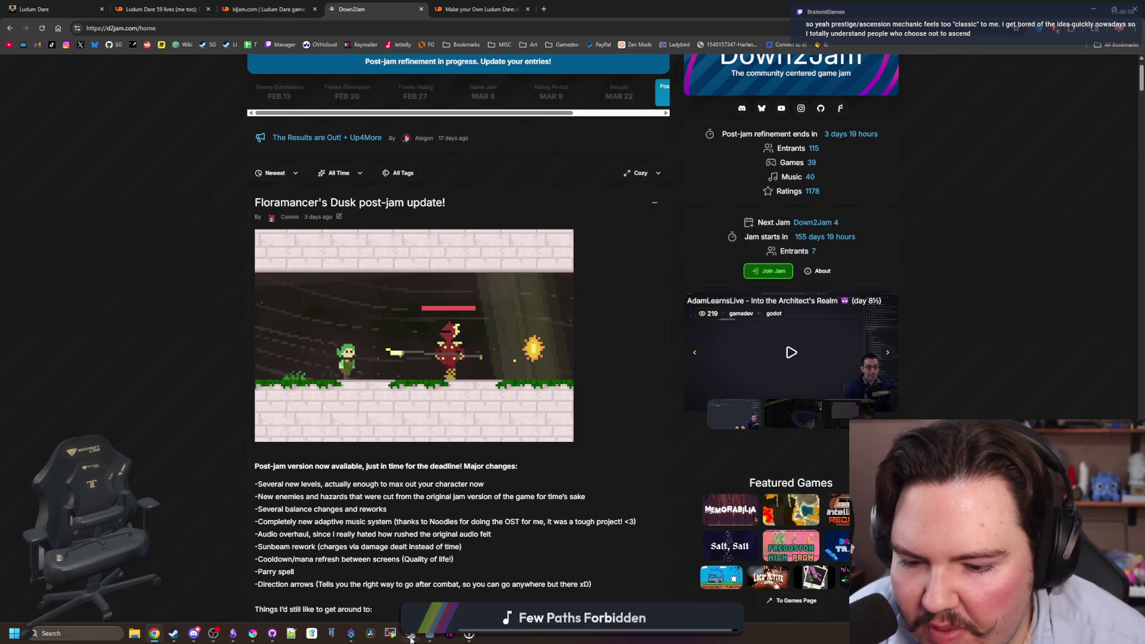
{"action": "mouse_move", "coordinate": [430, 638]}
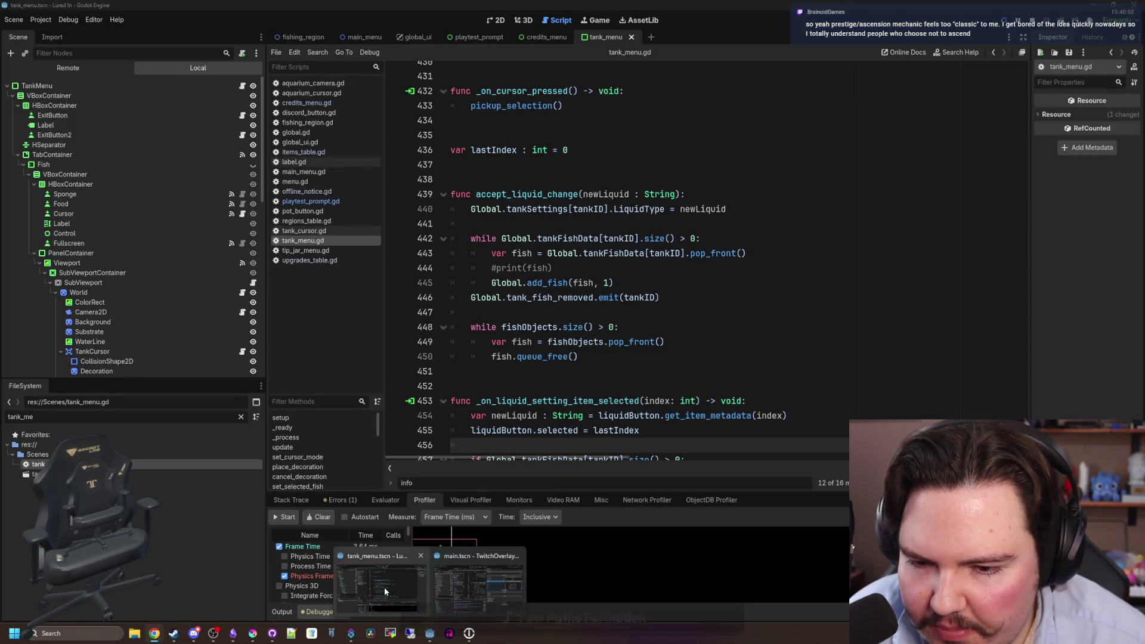
Bring Godot forward, filter the FileSystem for 'ascens' and open ascension_menu.tscn.
{"action": "left_click", "coordinate": [384, 587]}
{"action": "left_click", "coordinate": [558, 381]}
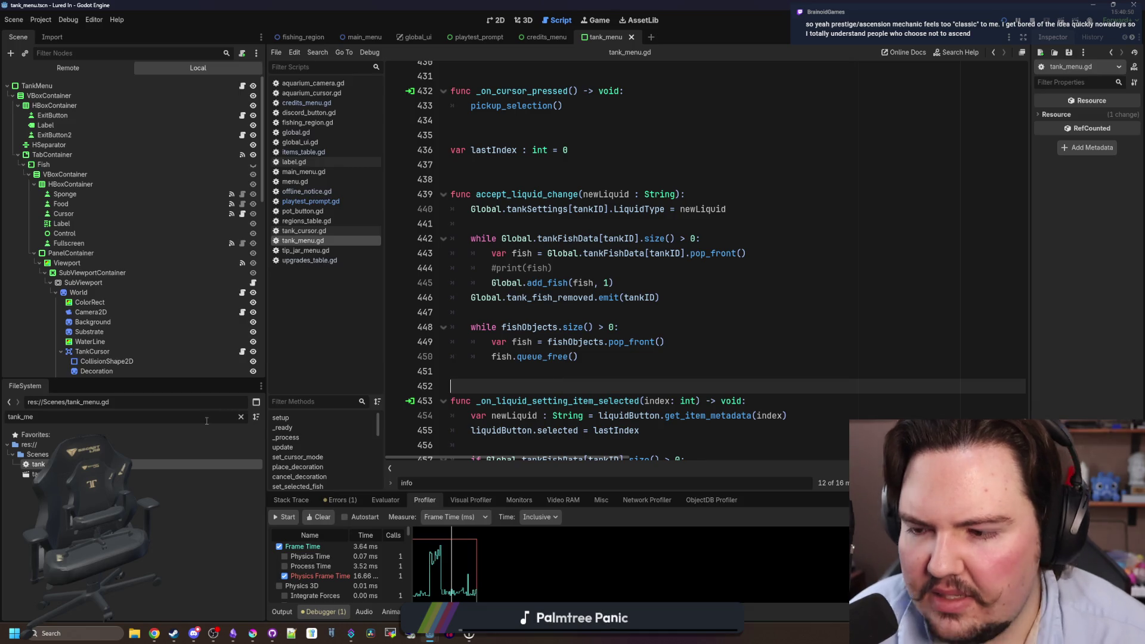
{"action": "left_click", "coordinate": [242, 416]}
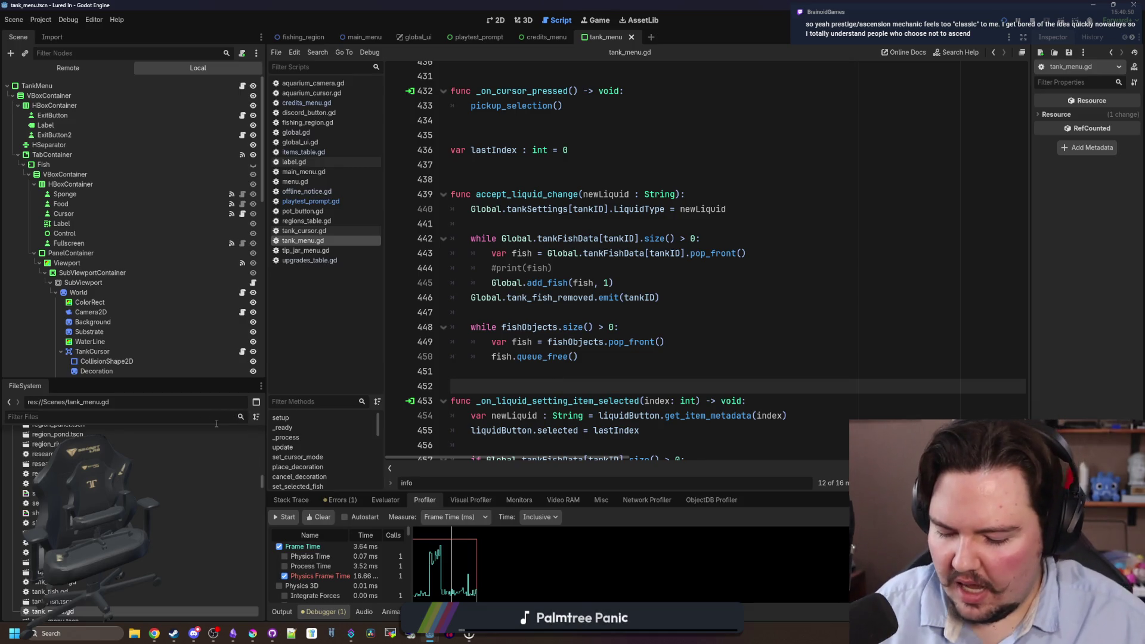
{"action": "type", "text": "ascens"}
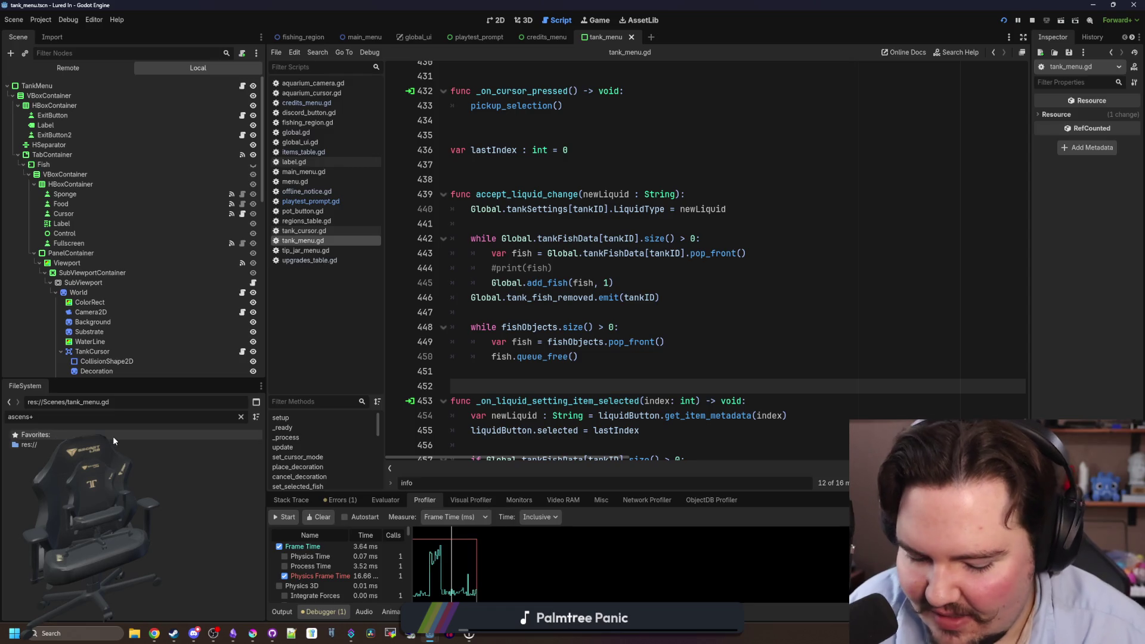
{"action": "double_click", "coordinate": [112, 474]}
Switch to the 2D editor to view the Ascension dialog layout.
{"action": "left_click", "coordinate": [526, 304]}
{"action": "left_click", "coordinate": [496, 20]}
{"action": "scroll", "coordinate": [582, 256], "scroll_direction": "up", "scroll_amount": 3}
{"action": "scroll", "coordinate": [656, 334], "scroll_direction": "up", "scroll_amount": 2}
{"action": "scroll", "coordinate": [536, 310], "scroll_direction": "down", "scroll_amount": 2}
{"action": "scroll", "coordinate": [591, 320], "scroll_direction": "up", "scroll_amount": 1}
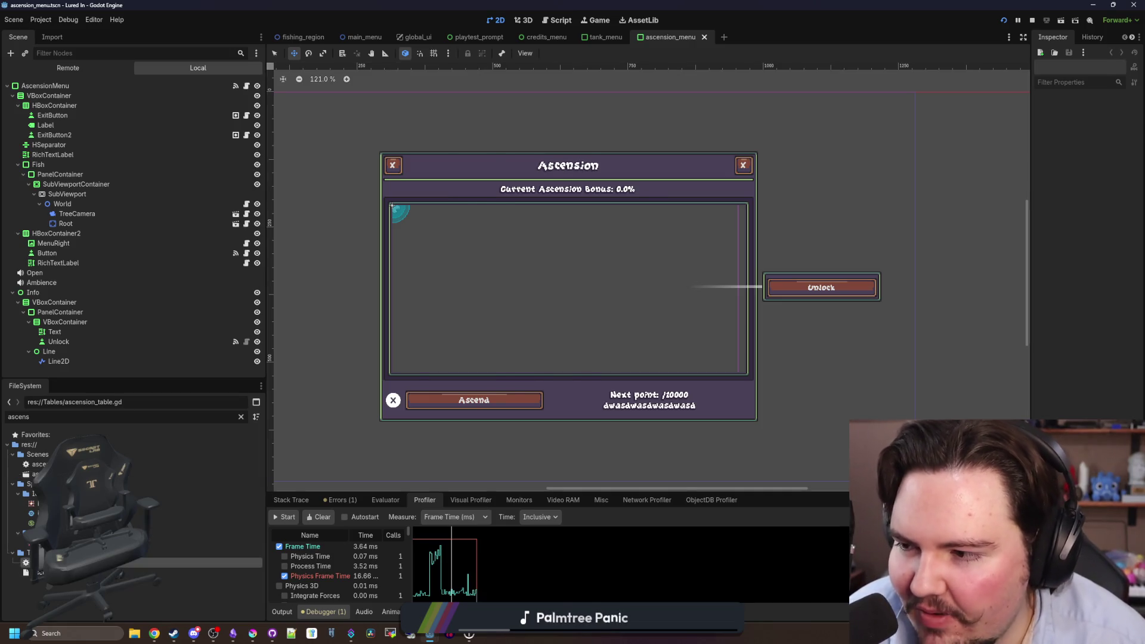
{"action": "double_click", "coordinate": [150, 563]}
{"action": "left_click", "coordinate": [627, 368]}
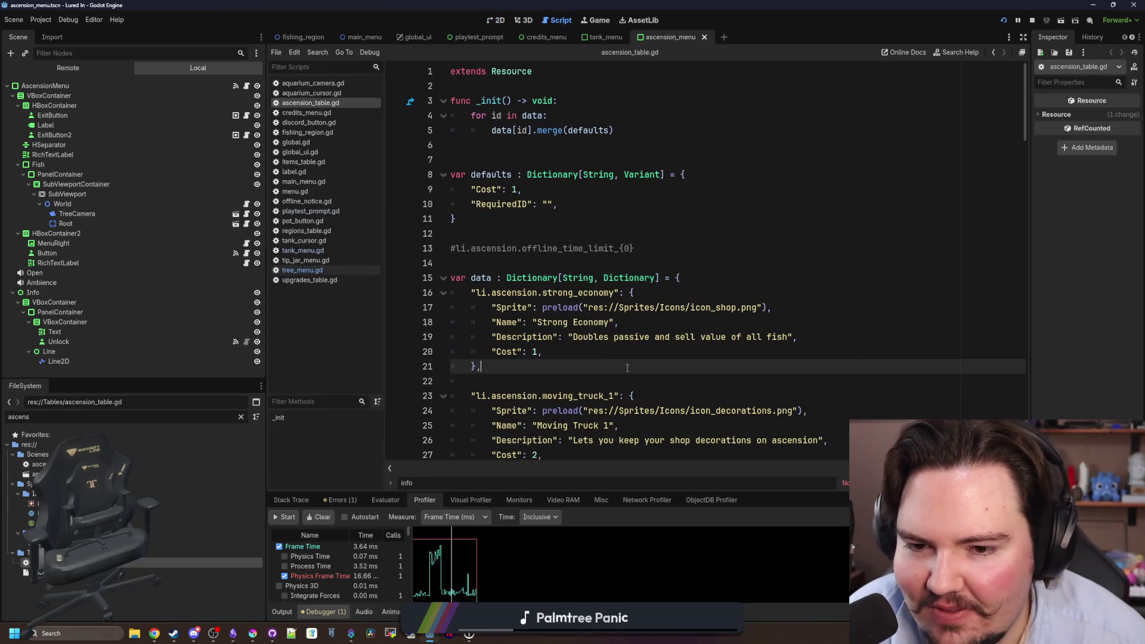
{"action": "scroll", "coordinate": [609, 361], "scroll_direction": "down", "scroll_amount": 2}
{"action": "scroll", "coordinate": [609, 360], "scroll_direction": "down", "scroll_amount": 4}
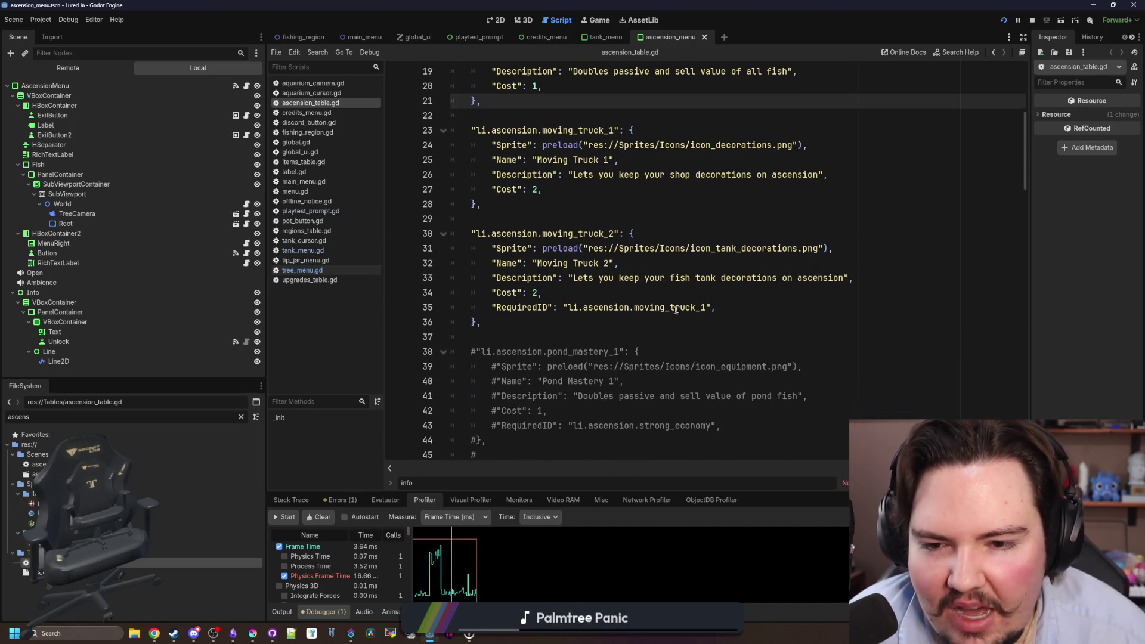
{"action": "scroll", "coordinate": [676, 310], "scroll_direction": "up", "scroll_amount": 1}
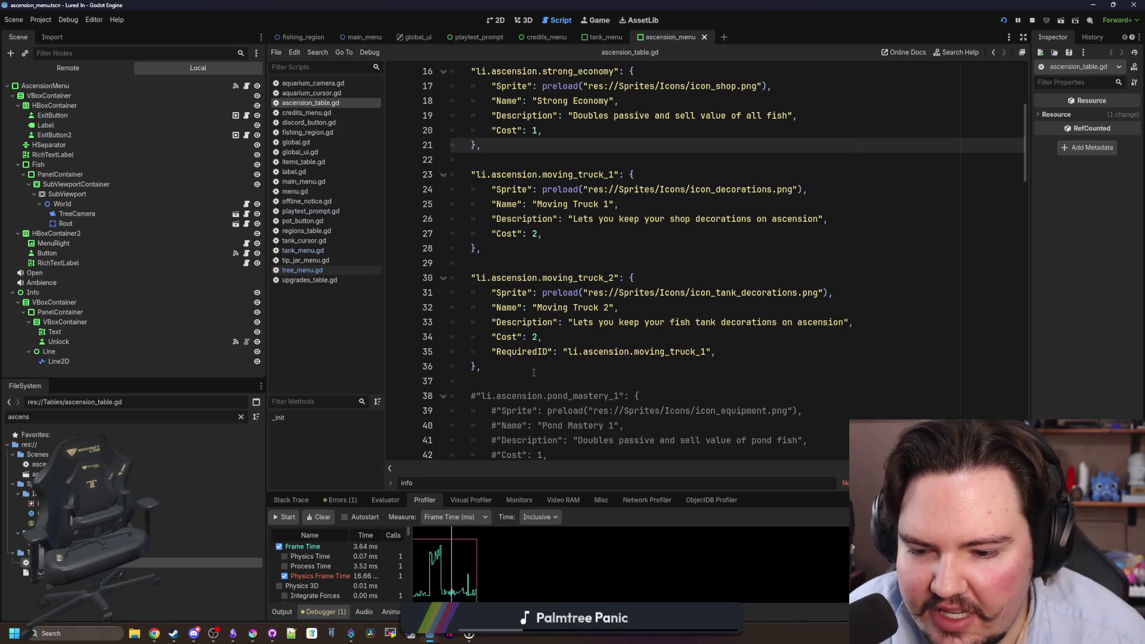
{"action": "scroll", "coordinate": [533, 373], "scroll_direction": "down", "scroll_amount": 14}
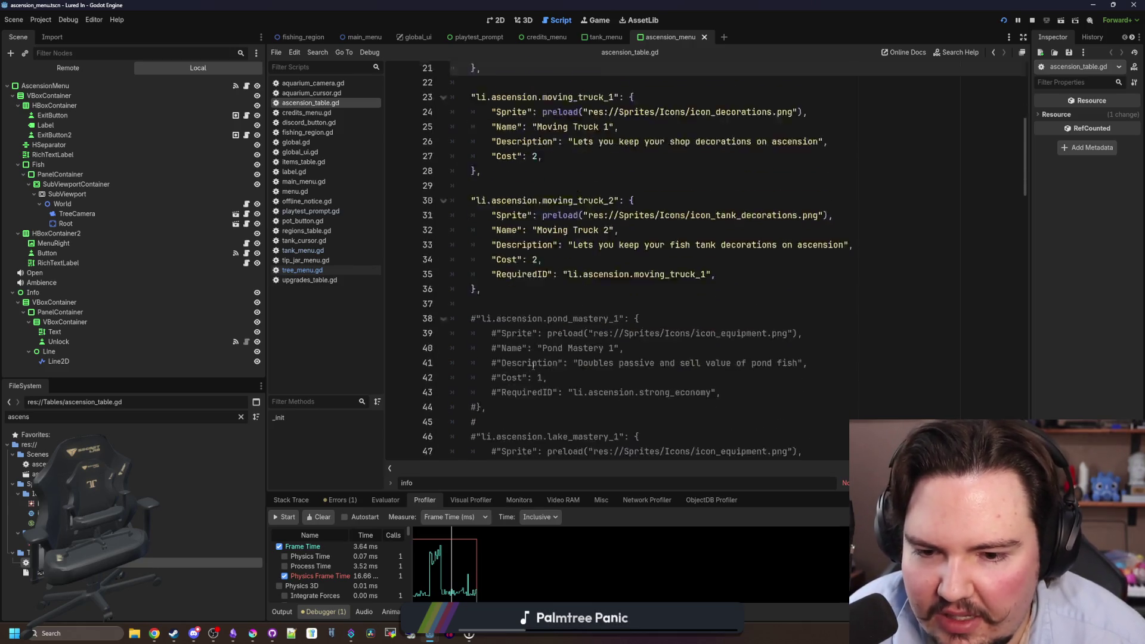
{"action": "scroll", "coordinate": [533, 366], "scroll_direction": "down", "scroll_amount": 20}
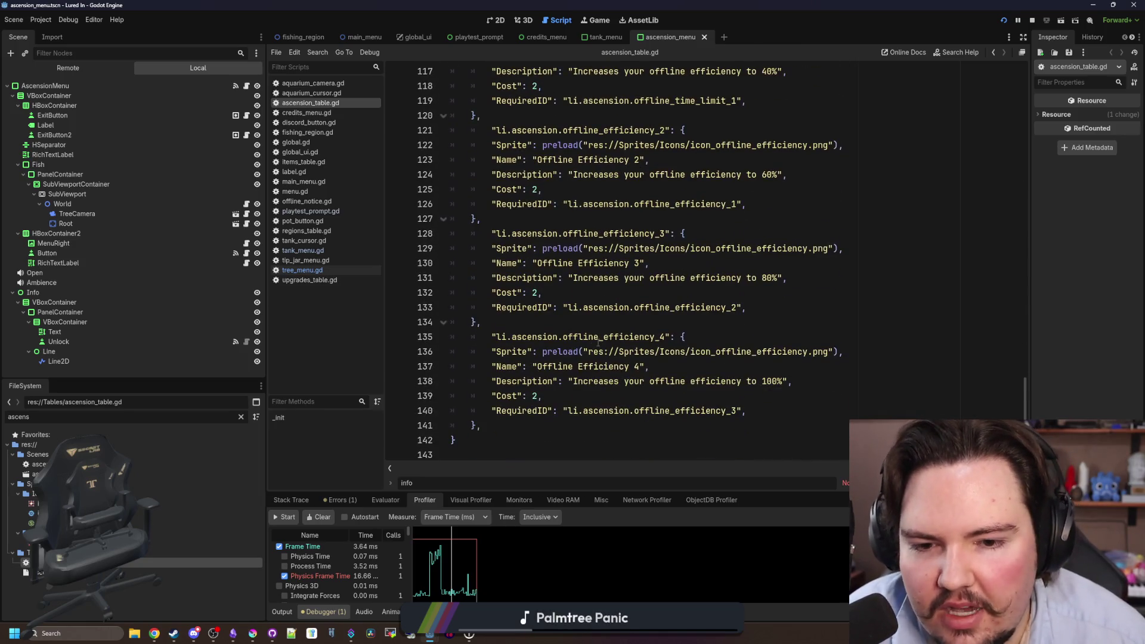
{"action": "scroll", "coordinate": [598, 343], "scroll_direction": "up", "scroll_amount": 20}
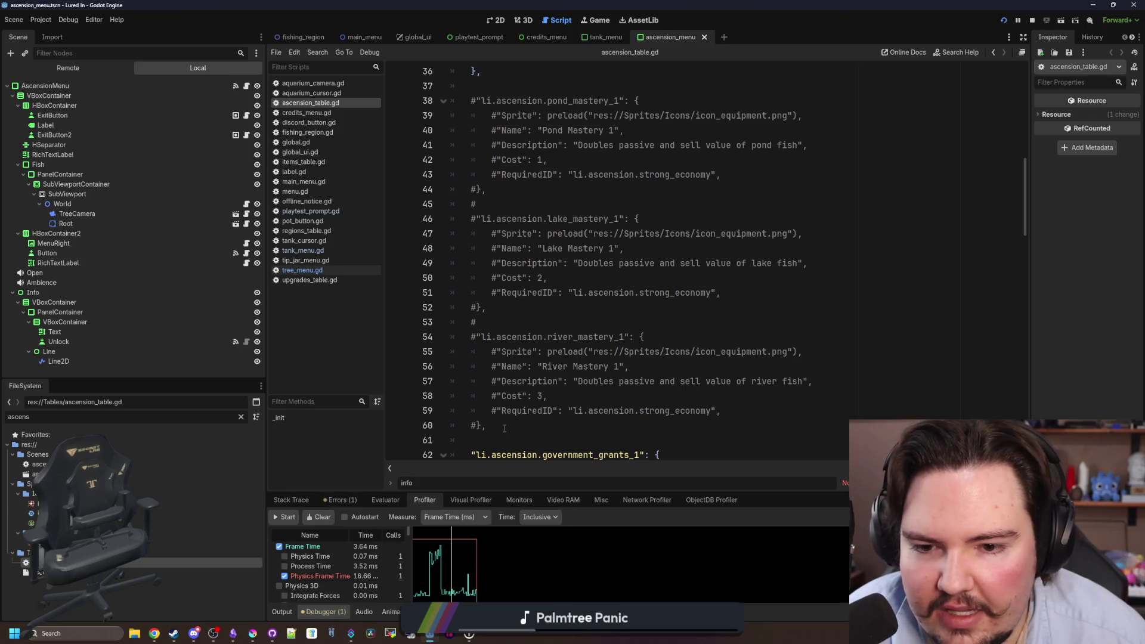
{"action": "scroll", "coordinate": [505, 428], "scroll_direction": "down", "scroll_amount": 4}
{"action": "left_click_drag", "start_coordinate": [514, 355], "coordinate": [471, 277]}
{"action": "left_click", "coordinate": [589, 352]}
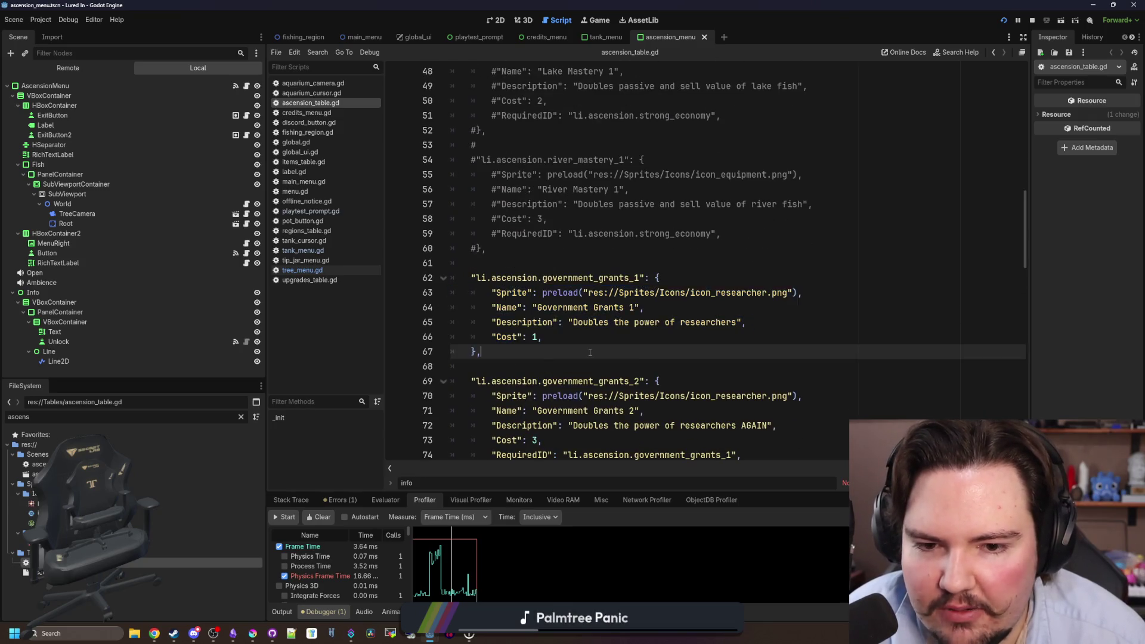
{"action": "scroll", "coordinate": [589, 352], "scroll_direction": "up", "scroll_amount": 7}
{"action": "scroll", "coordinate": [589, 353], "scroll_direction": "up", "scroll_amount": 7}
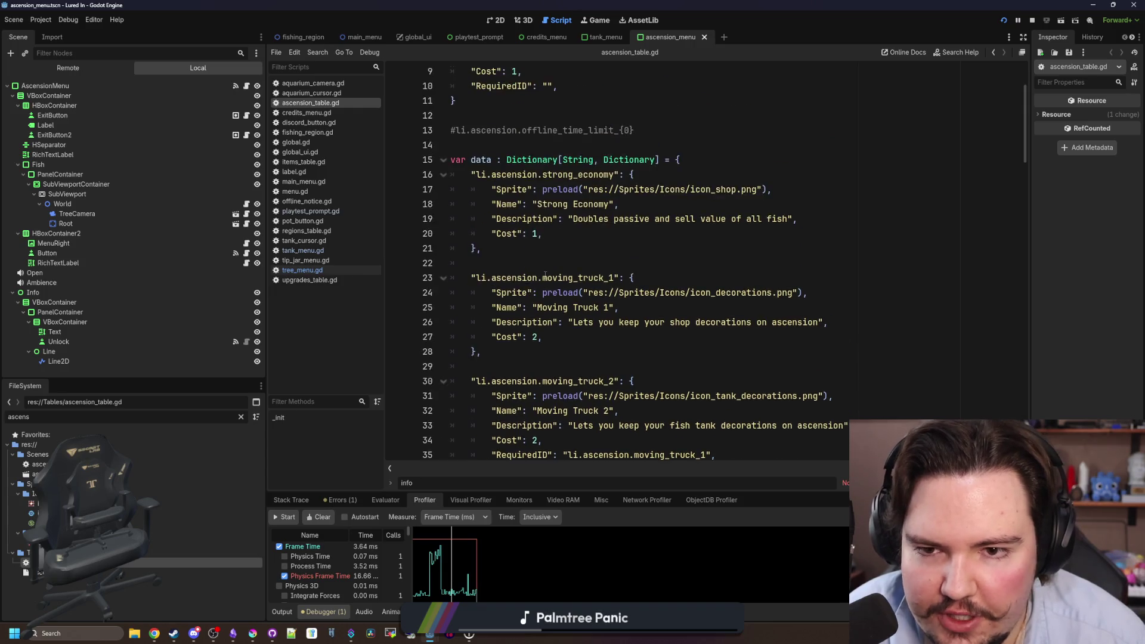
{"action": "left_click", "coordinate": [613, 262]}
{"action": "left_click", "coordinate": [569, 288]}
{"action": "scroll", "coordinate": [561, 289], "scroll_direction": "up", "scroll_amount": 2}
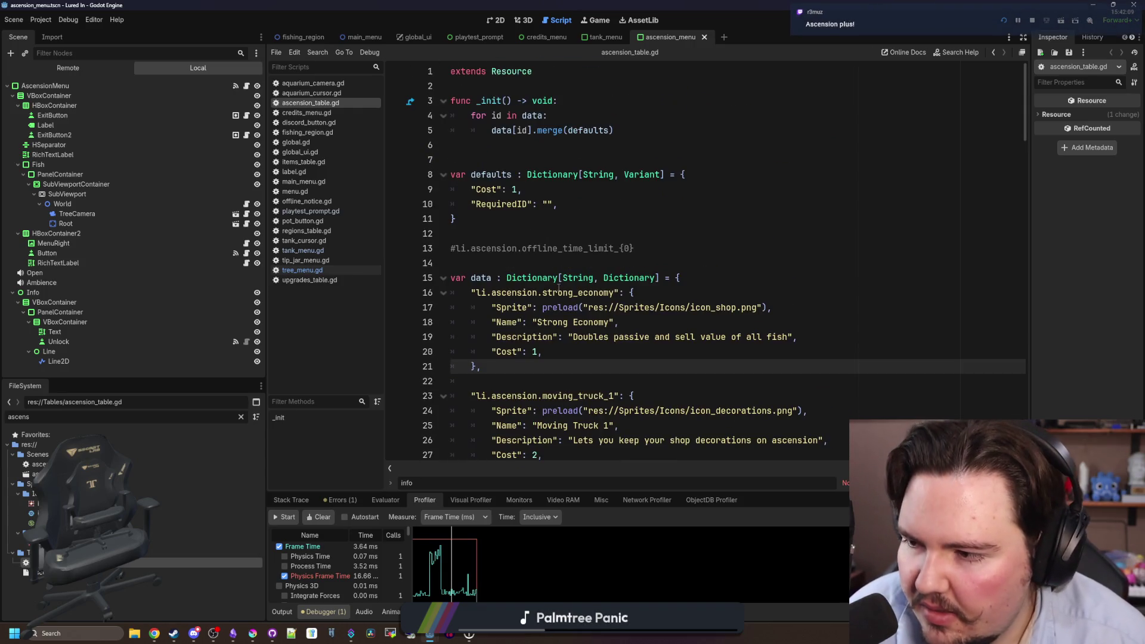
{"action": "left_click", "coordinate": [514, 263]}
{"action": "left_click", "coordinate": [602, 240]}
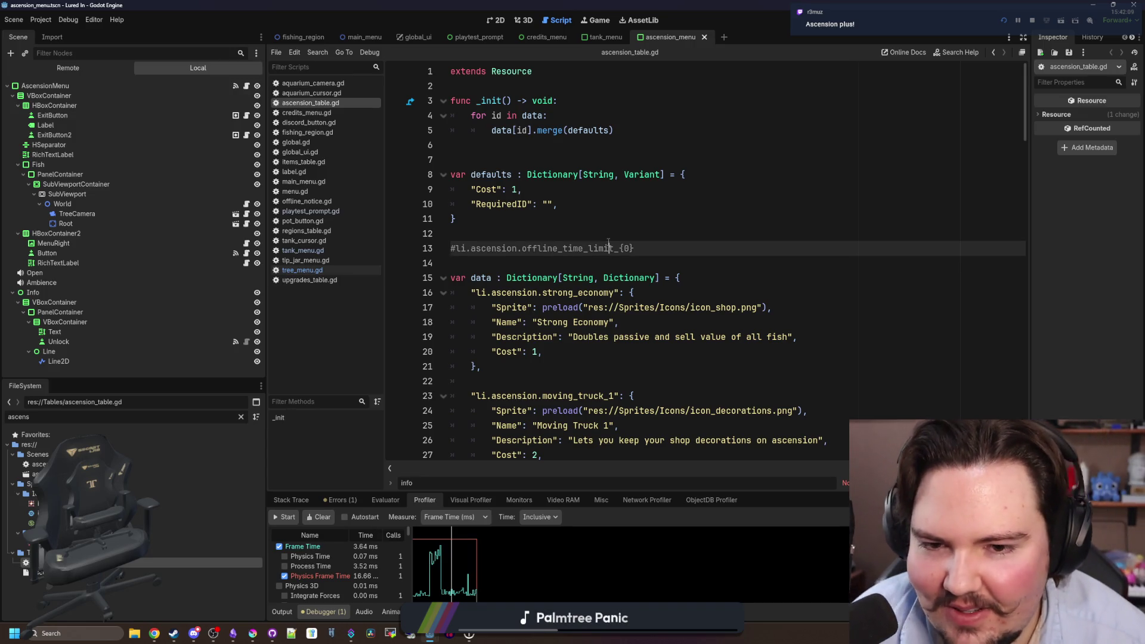
Show the Ascension menu in 2D, select the AscensionMenu root node and save with Ctrl+S.
{"action": "left_click", "coordinate": [496, 20]}
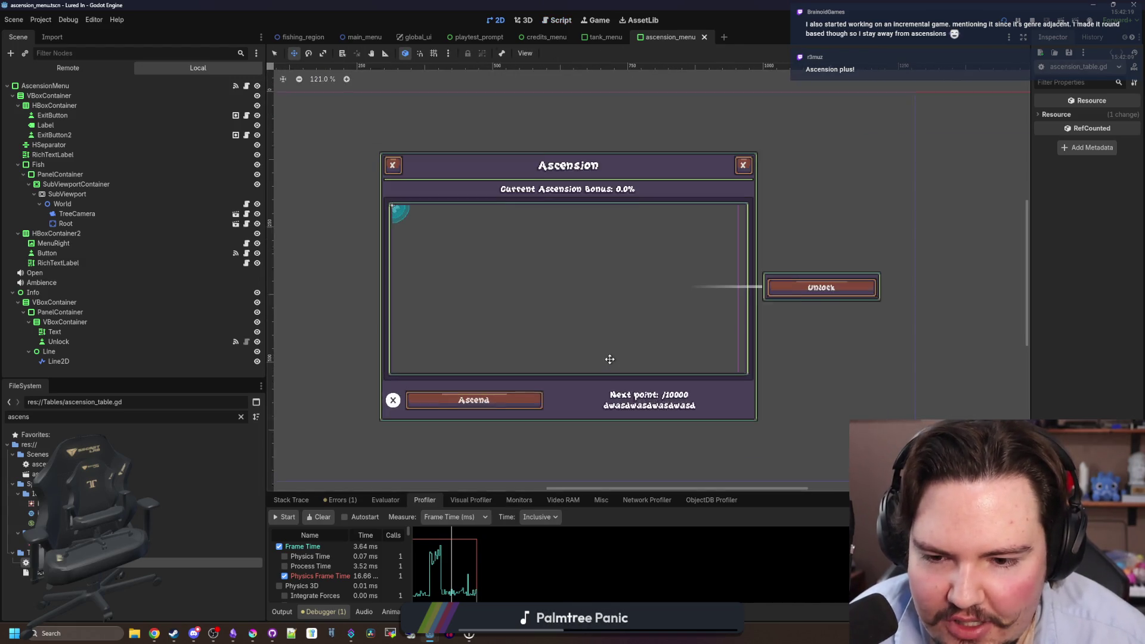
{"action": "scroll", "coordinate": [582, 340], "scroll_direction": "down", "scroll_amount": 3}
{"action": "scroll", "coordinate": [632, 359], "scroll_direction": "up", "scroll_amount": 3}
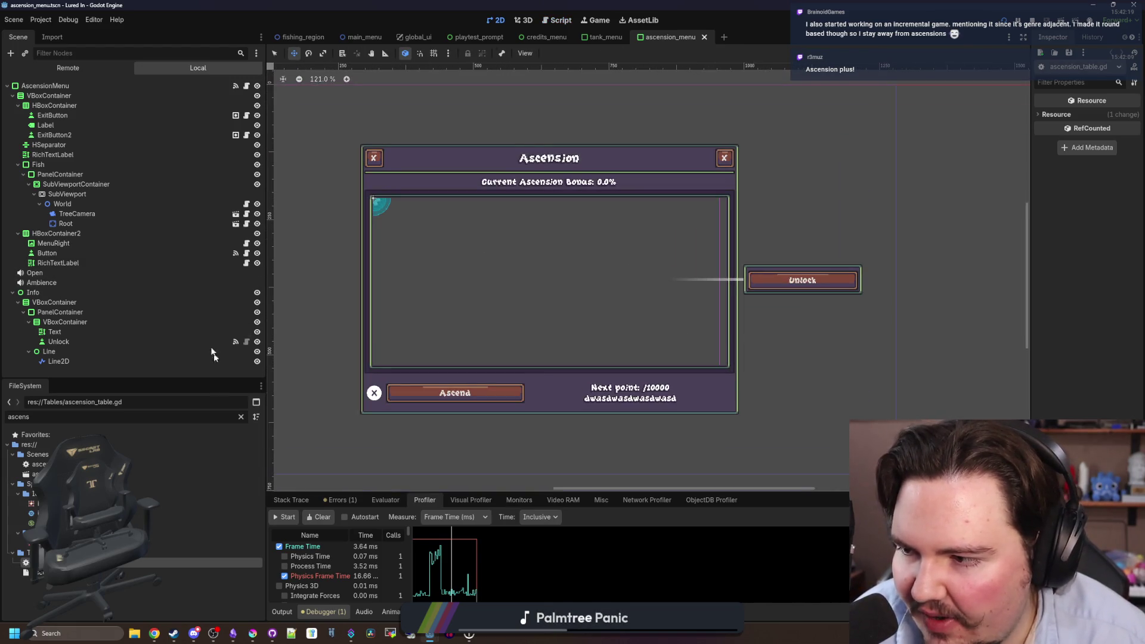
{"action": "left_click", "coordinate": [63, 88]}
{"action": "key", "text": "ctrl+s"}
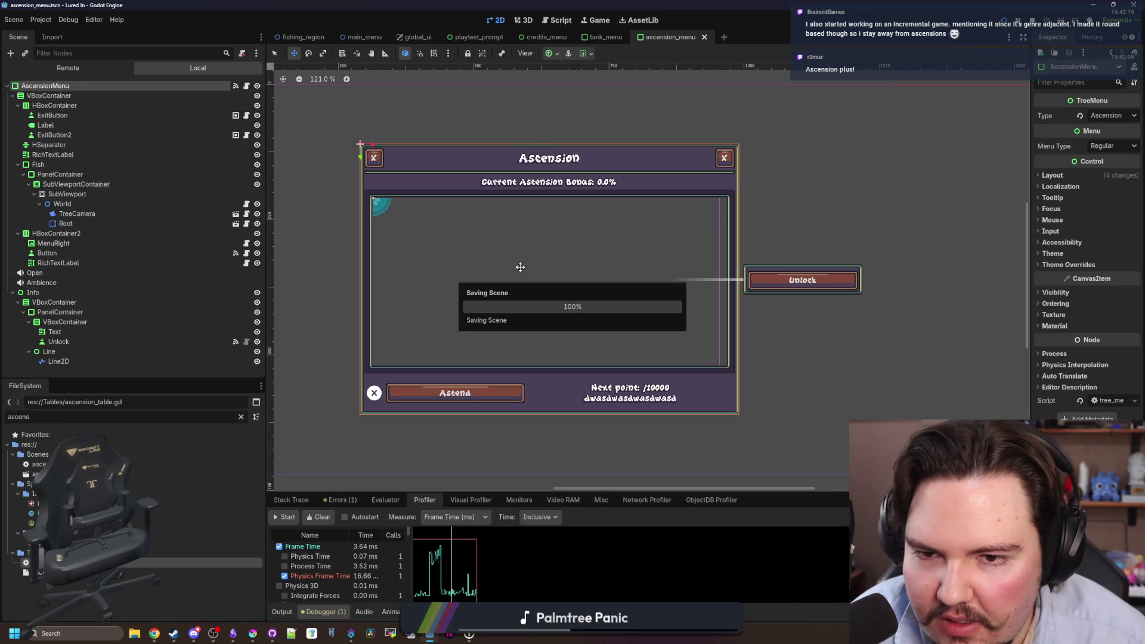
Switch to select mode, zoom around the canvas and save the scene again.
{"action": "scroll", "coordinate": [521, 278], "scroll_direction": "down", "scroll_amount": 2}
{"action": "left_click", "coordinate": [279, 55]}
{"action": "scroll", "coordinate": [552, 331], "scroll_direction": "down", "scroll_amount": 3}
{"action": "scroll", "coordinate": [531, 326], "scroll_direction": "up", "scroll_amount": 2}
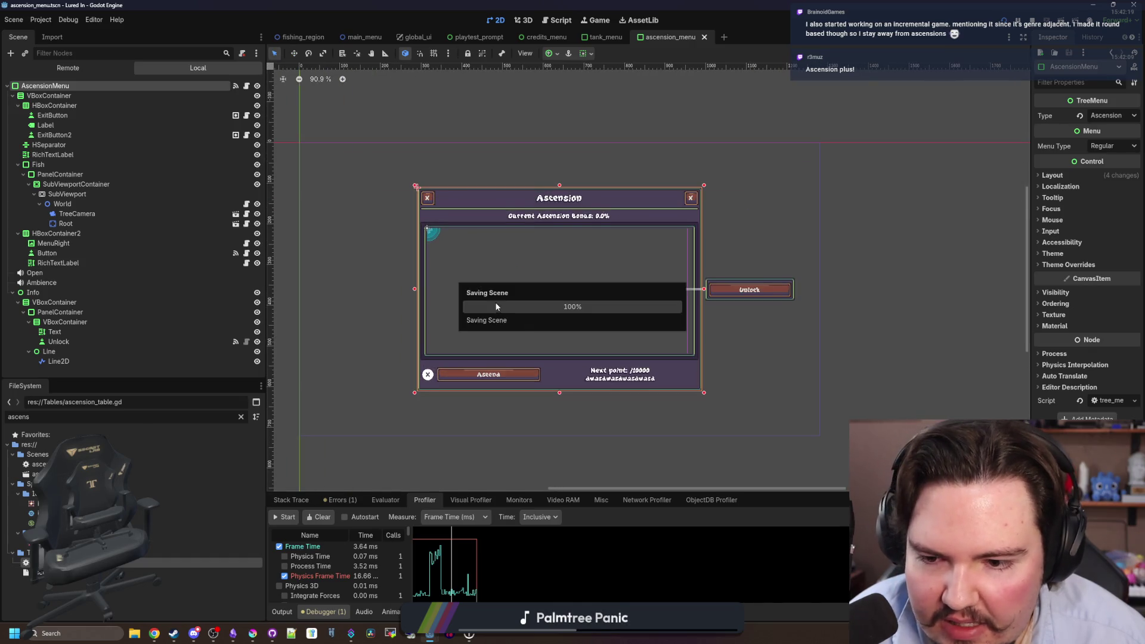
{"action": "scroll", "coordinate": [525, 279], "scroll_direction": "up", "scroll_amount": 4}
{"action": "scroll", "coordinate": [542, 271], "scroll_direction": "up", "scroll_amount": 1}
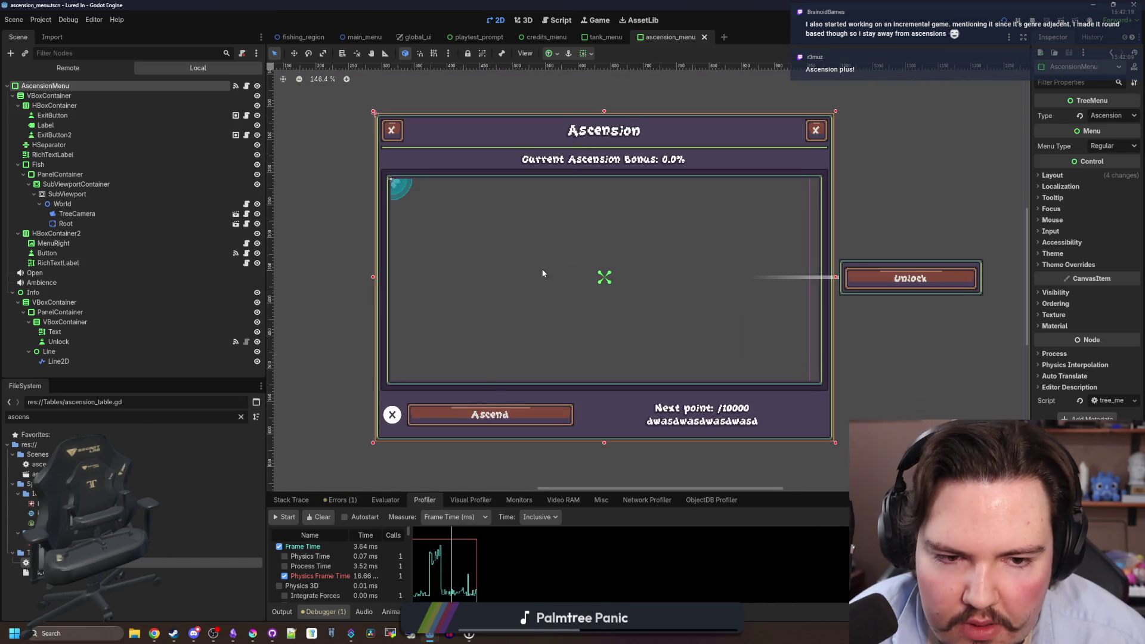
{"action": "scroll", "coordinate": [536, 312], "scroll_direction": "down", "scroll_amount": 2}
{"action": "scroll", "coordinate": [647, 269], "scroll_direction": "down", "scroll_amount": 1}
{"action": "key", "text": "ctrl+s"}
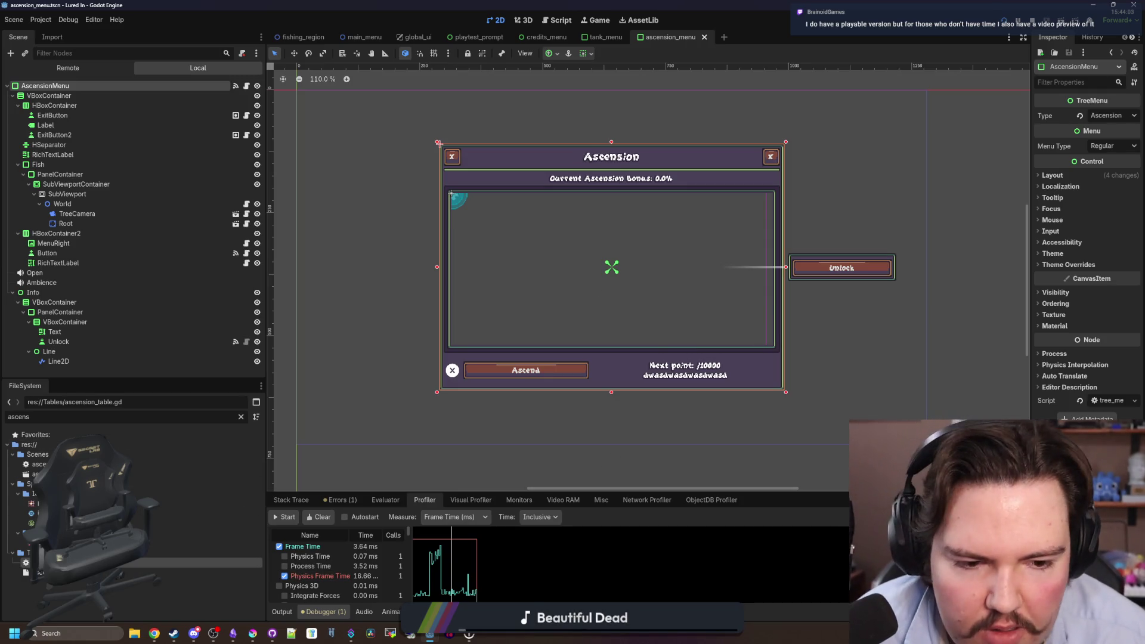
Zoom in and out on the Ascension menu canvas.
{"action": "scroll", "coordinate": [740, 347], "scroll_direction": "up", "scroll_amount": 5}
{"action": "scroll", "coordinate": [570, 383], "scroll_direction": "down", "scroll_amount": 6}
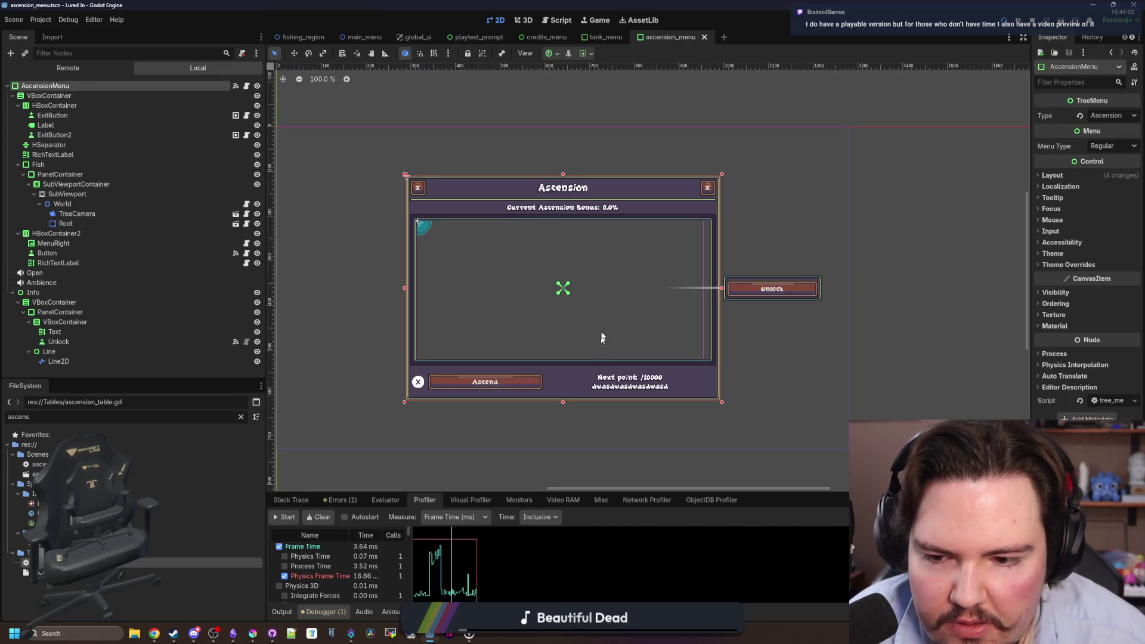
{"action": "scroll", "coordinate": [547, 268], "scroll_direction": "up", "scroll_amount": 3}
{"action": "scroll", "coordinate": [566, 350], "scroll_direction": "up", "scroll_amount": 3}
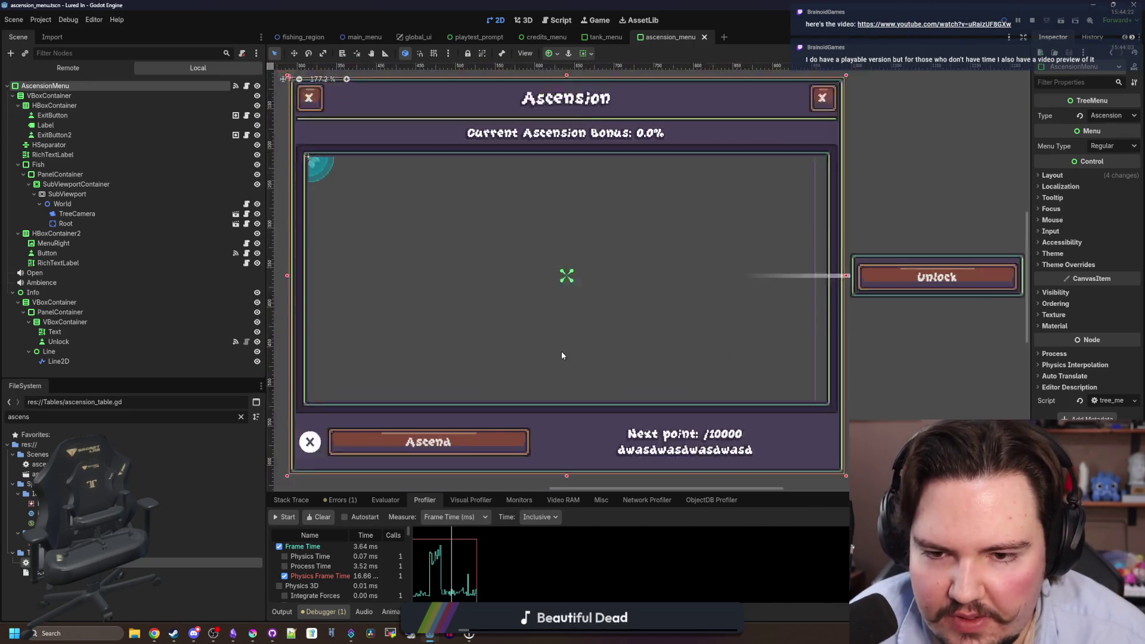
{"action": "scroll", "coordinate": [561, 350], "scroll_direction": "down", "scroll_amount": 5}
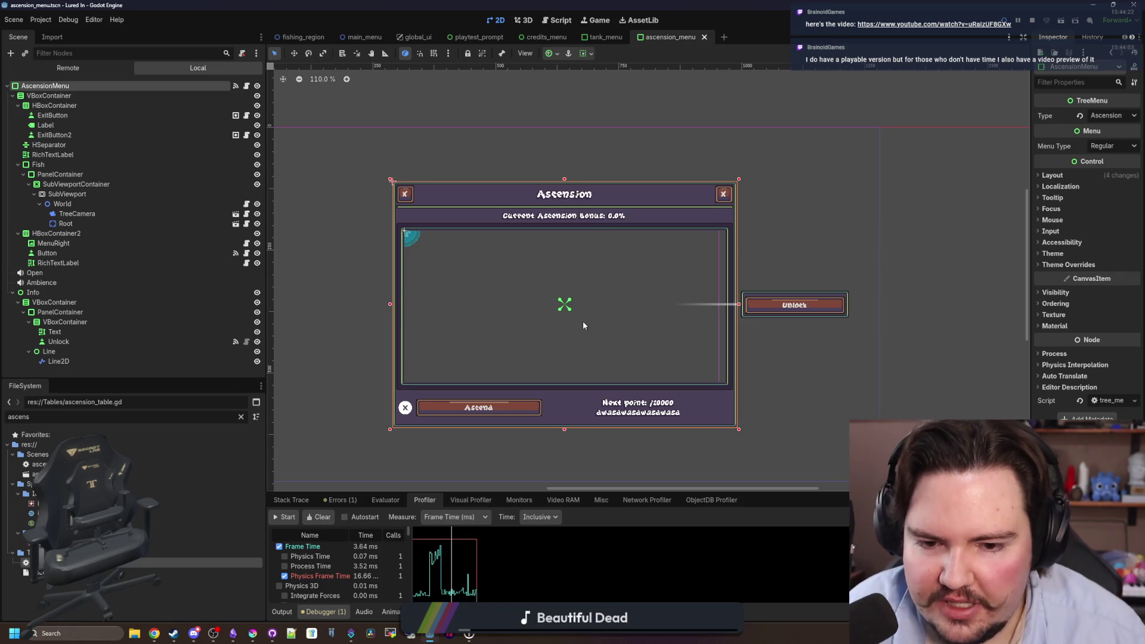
{"action": "scroll", "coordinate": [583, 324], "scroll_direction": "down", "scroll_amount": 2}
{"action": "scroll", "coordinate": [577, 324], "scroll_direction": "up", "scroll_amount": 2}
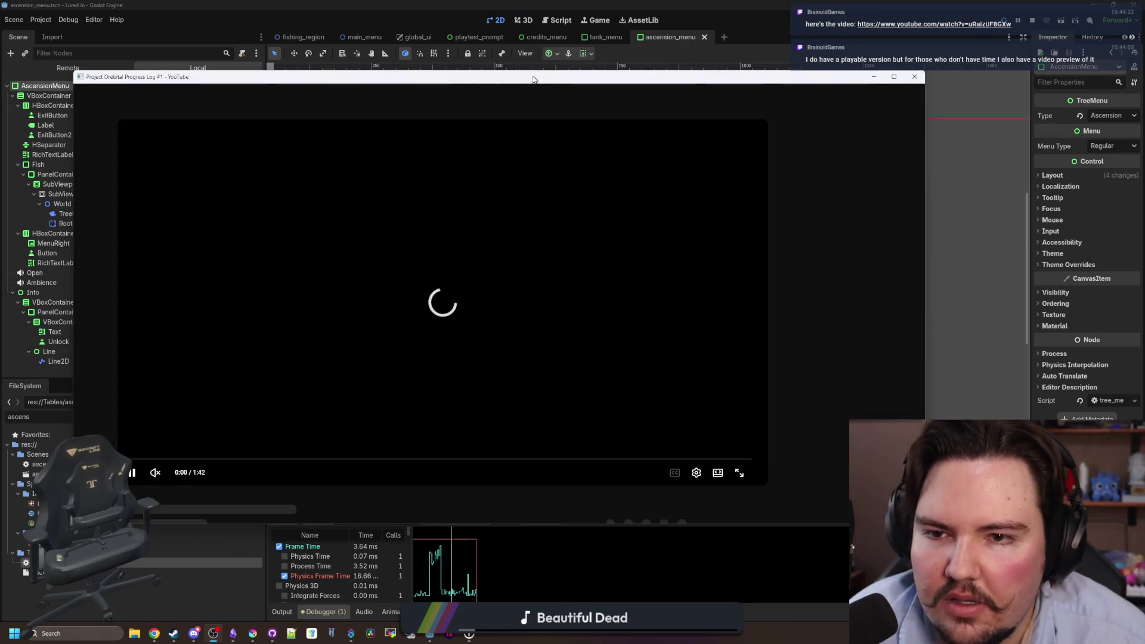
Move the YouTube window further right, then pause and resume the Project Orebital video.
{"action": "left_click_drag", "start_coordinate": [534, 72], "coordinate": [584, 70]}
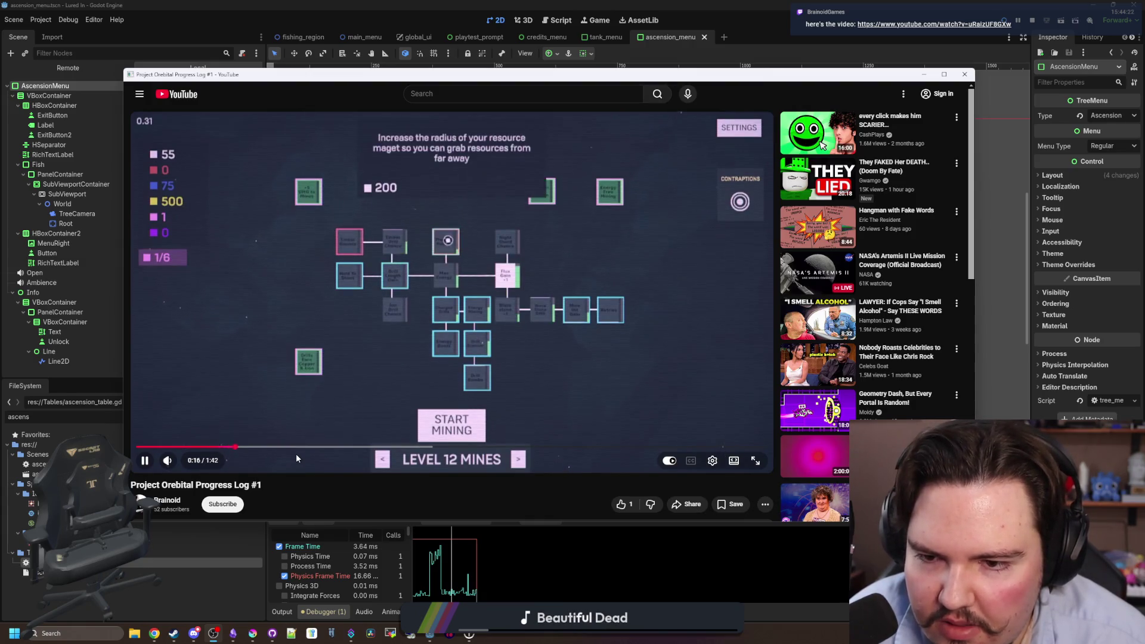
{"action": "left_click", "coordinate": [463, 357]}
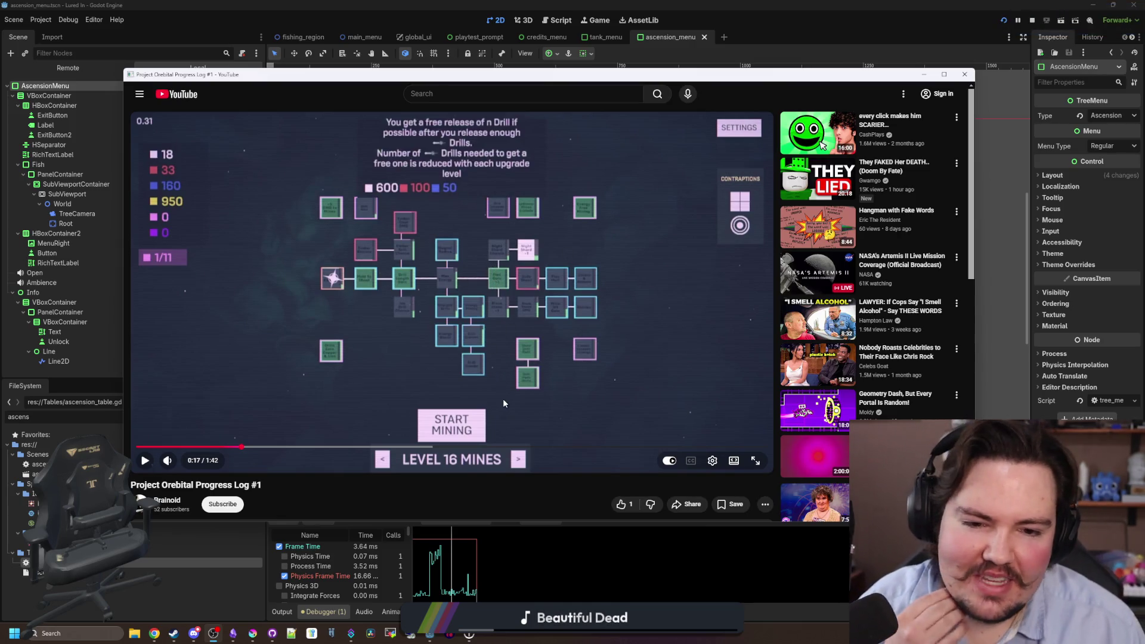
{"action": "left_click", "coordinate": [535, 347]}
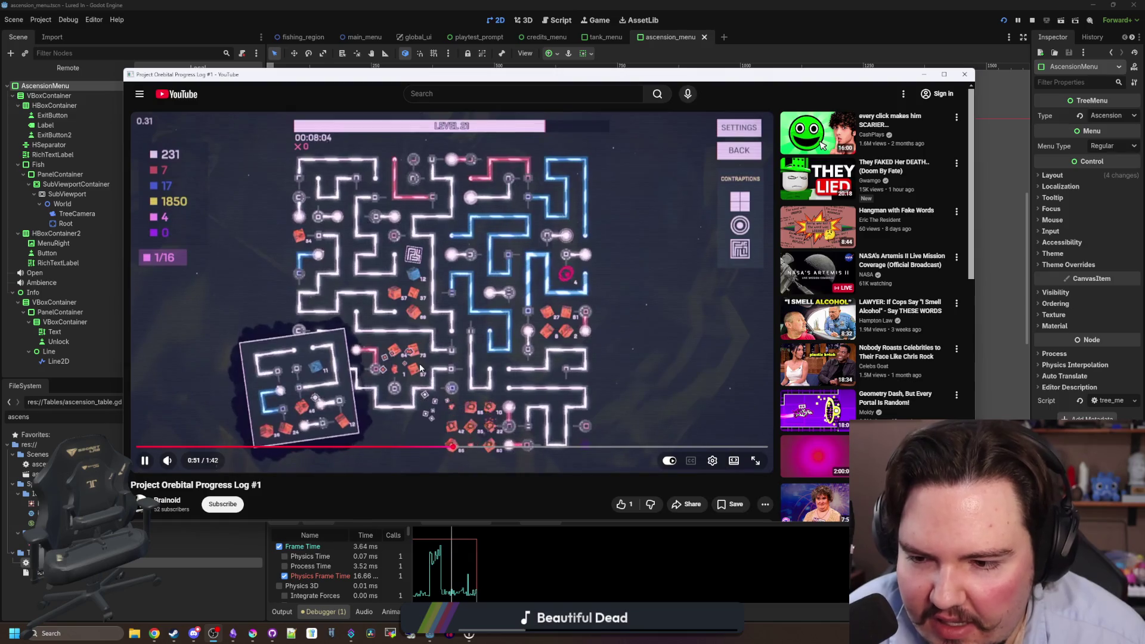
Pause the video at 1:31 and expand its full description.
{"action": "left_click", "coordinate": [529, 352]}
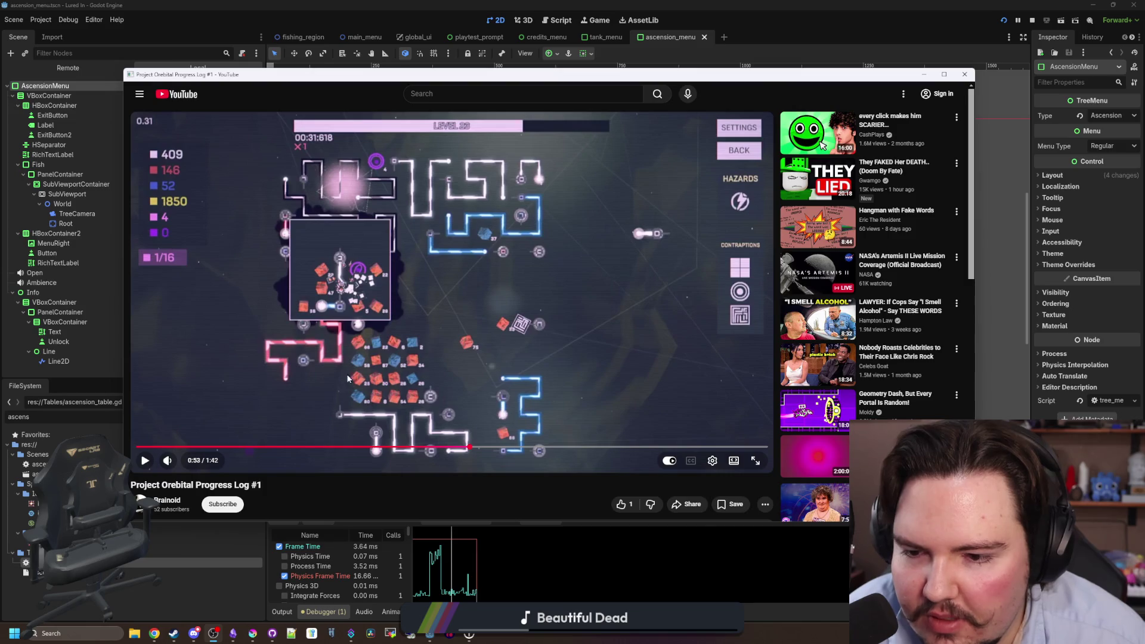
{"action": "left_click", "coordinate": [433, 350]}
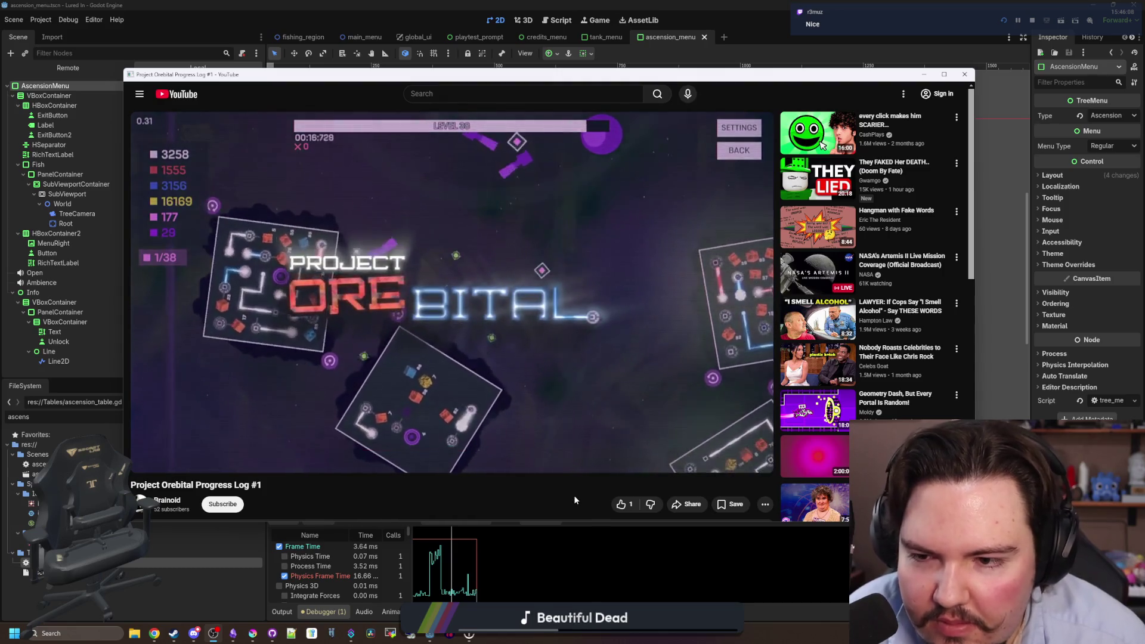
{"action": "left_click", "coordinate": [543, 265]}
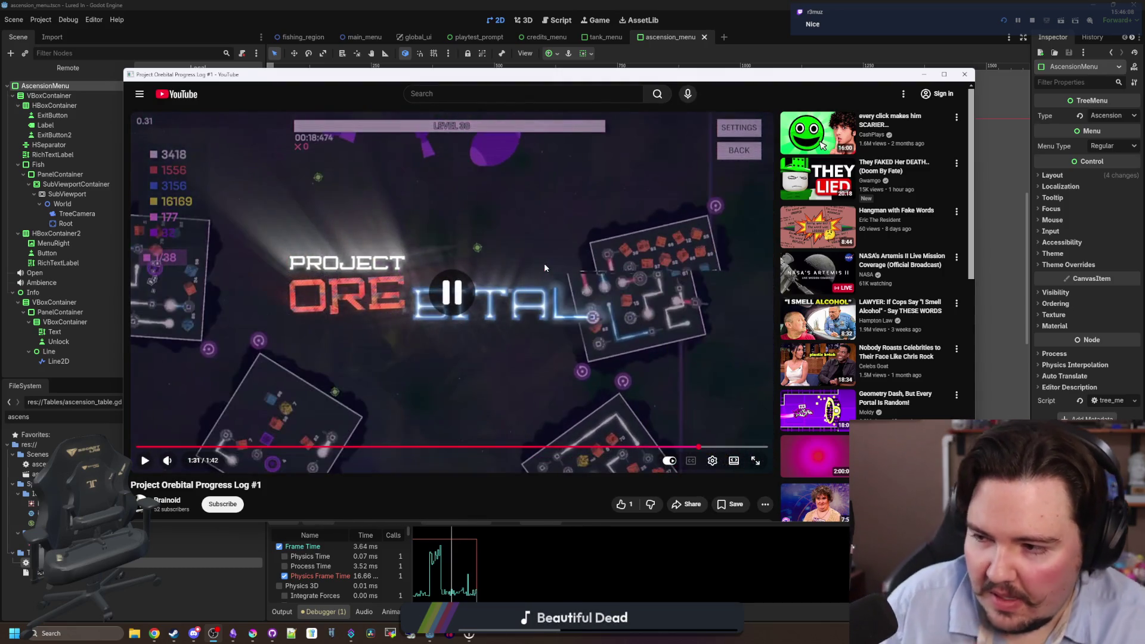
{"action": "left_click", "coordinate": [609, 356]}
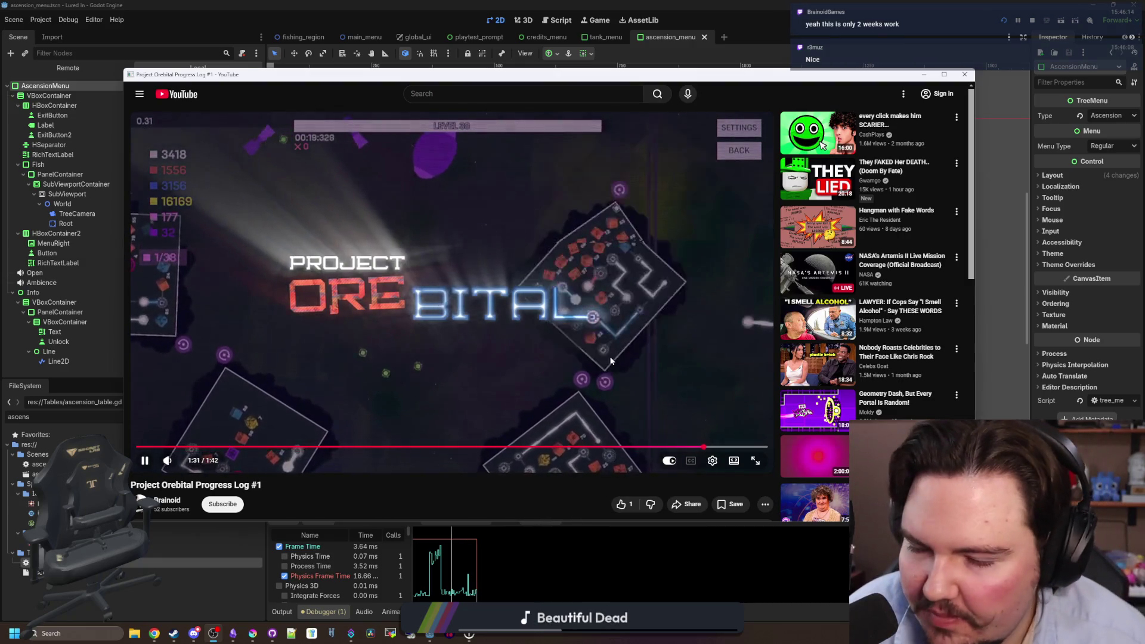
{"action": "left_click", "coordinate": [609, 355]}
{"action": "scroll", "coordinate": [524, 372], "scroll_direction": "down", "scroll_amount": 4}
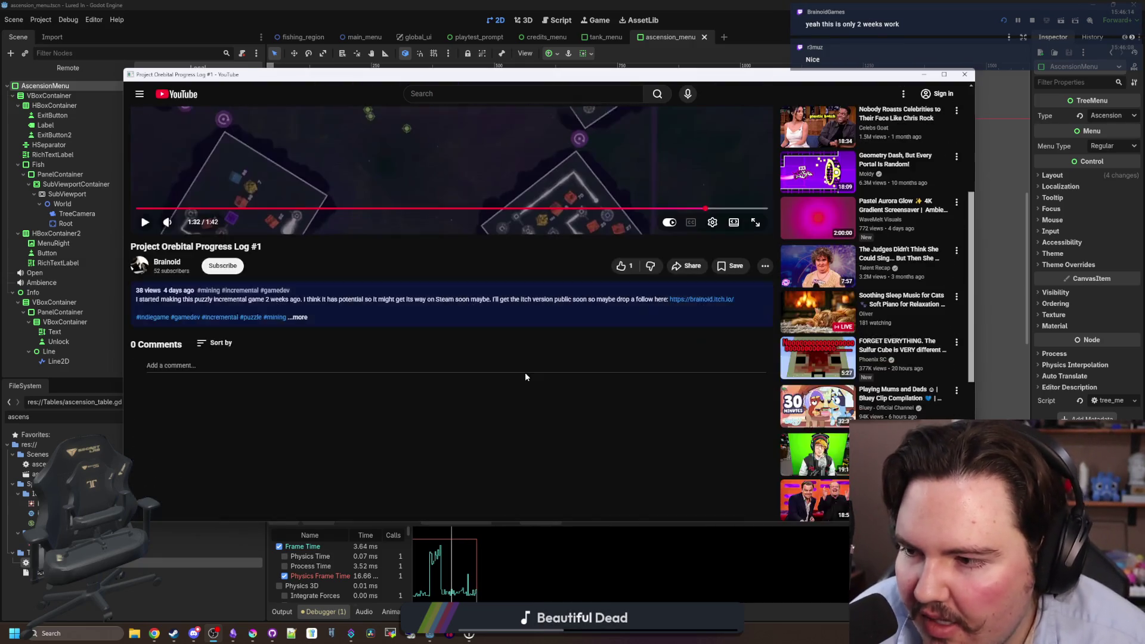
{"action": "left_click", "coordinate": [322, 312]}
{"action": "scroll", "coordinate": [327, 351], "scroll_direction": "up", "scroll_amount": 4}
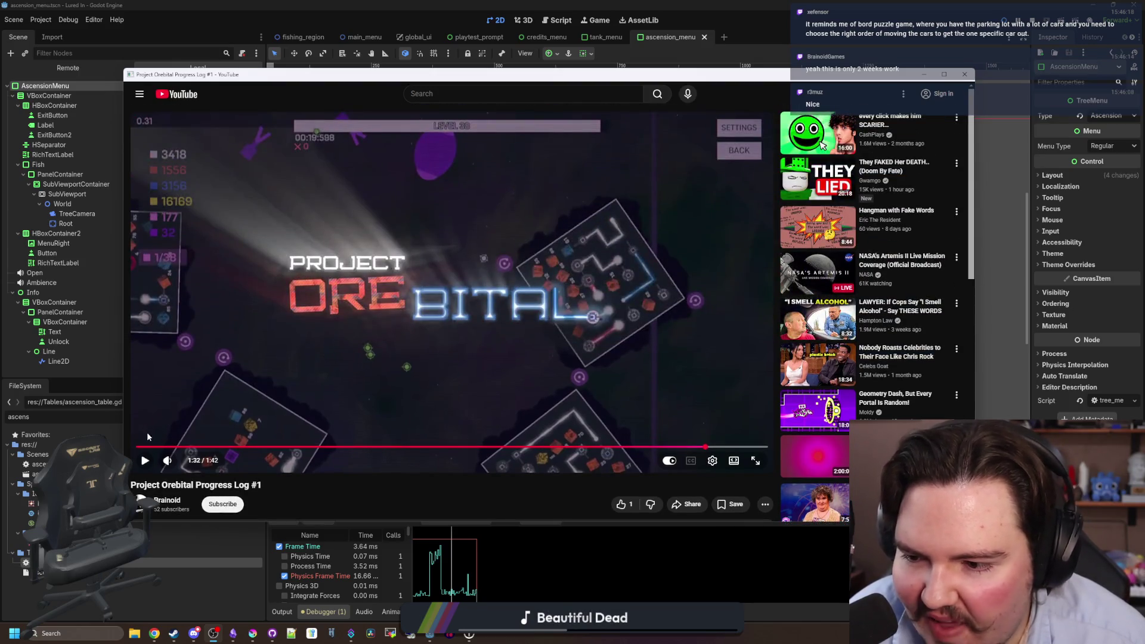
Restart the video from 0:00 muted and skip ahead to about 0:09.
{"action": "left_click", "coordinate": [137, 447]}
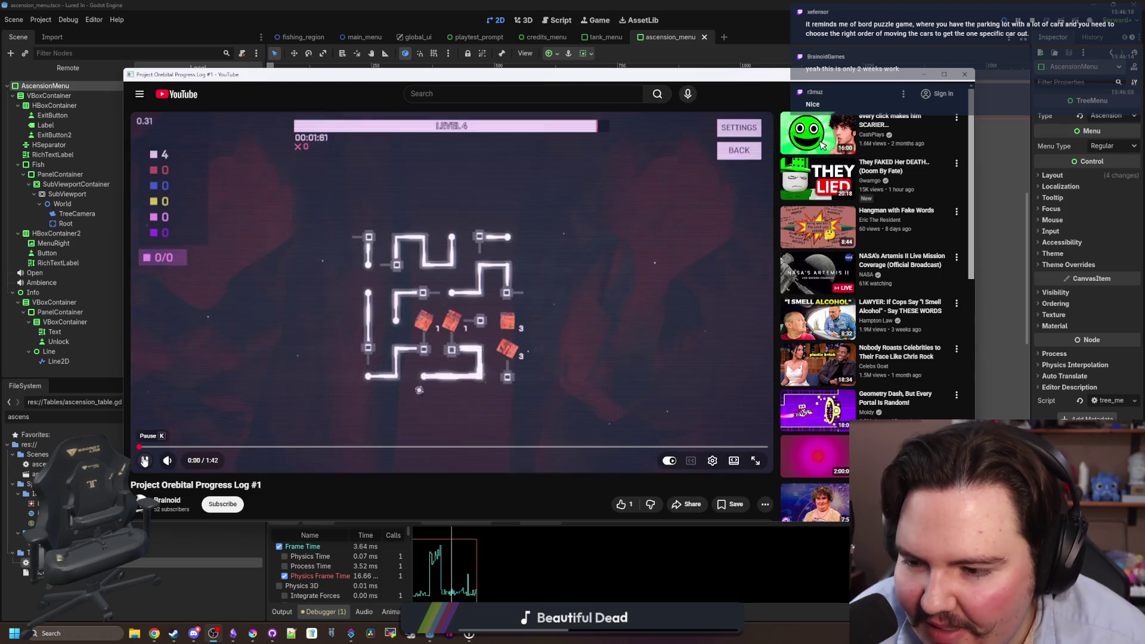
{"action": "left_click", "coordinate": [167, 461]}
{"action": "left_click", "coordinate": [144, 461]}
{"action": "left_click_drag", "start_coordinate": [172, 451], "coordinate": [193, 455]}
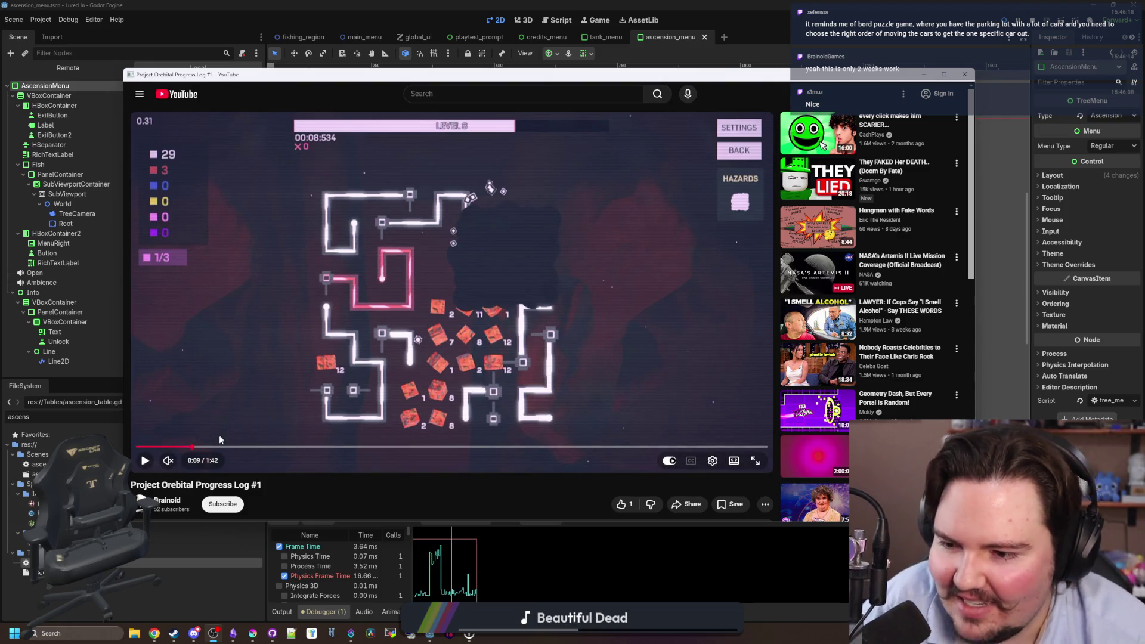
Seek through 0:11, the upgrade tree at 0:15, level 6, level 18 at 0:33 and level 20.
{"action": "left_click", "coordinate": [209, 447]}
{"action": "left_click", "coordinate": [235, 448]}
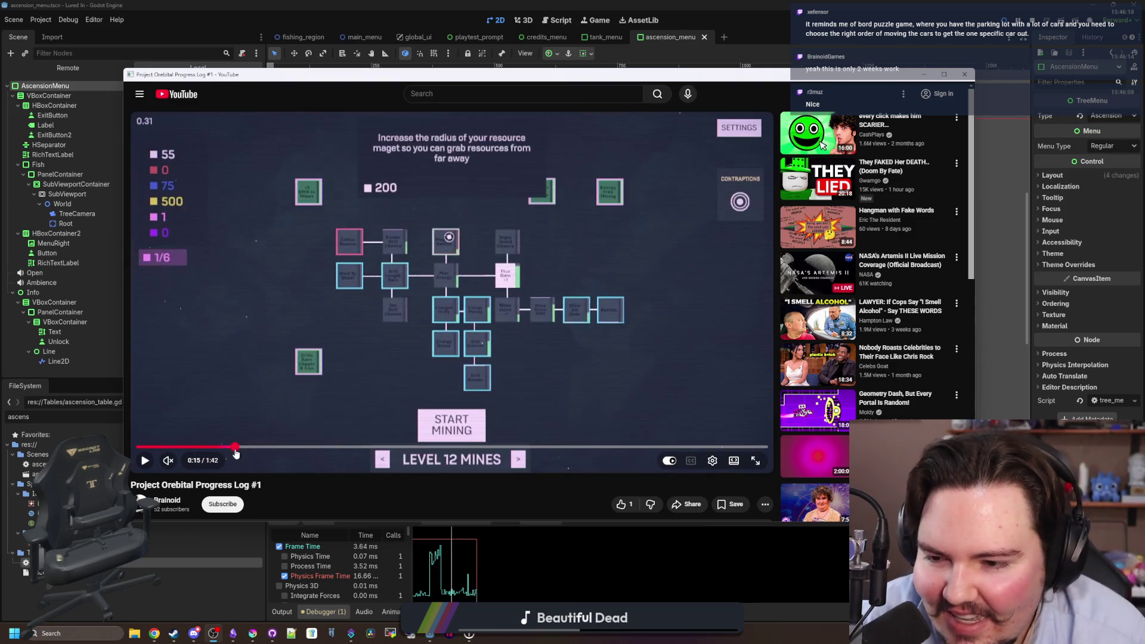
{"action": "left_click", "coordinate": [275, 448]}
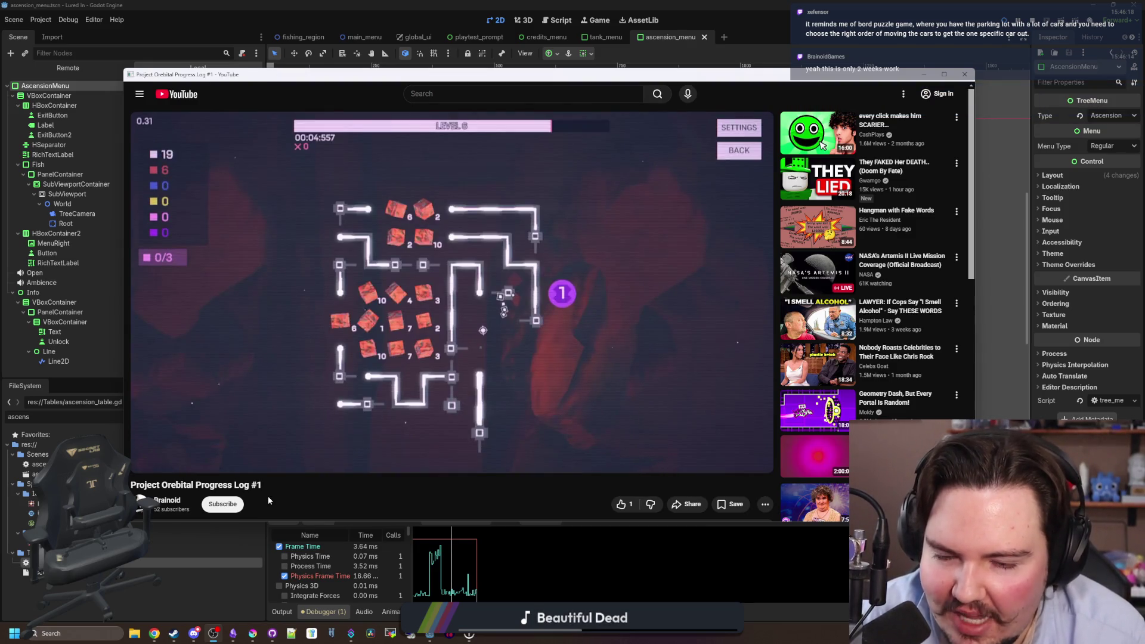
{"action": "left_click", "coordinate": [314, 448]}
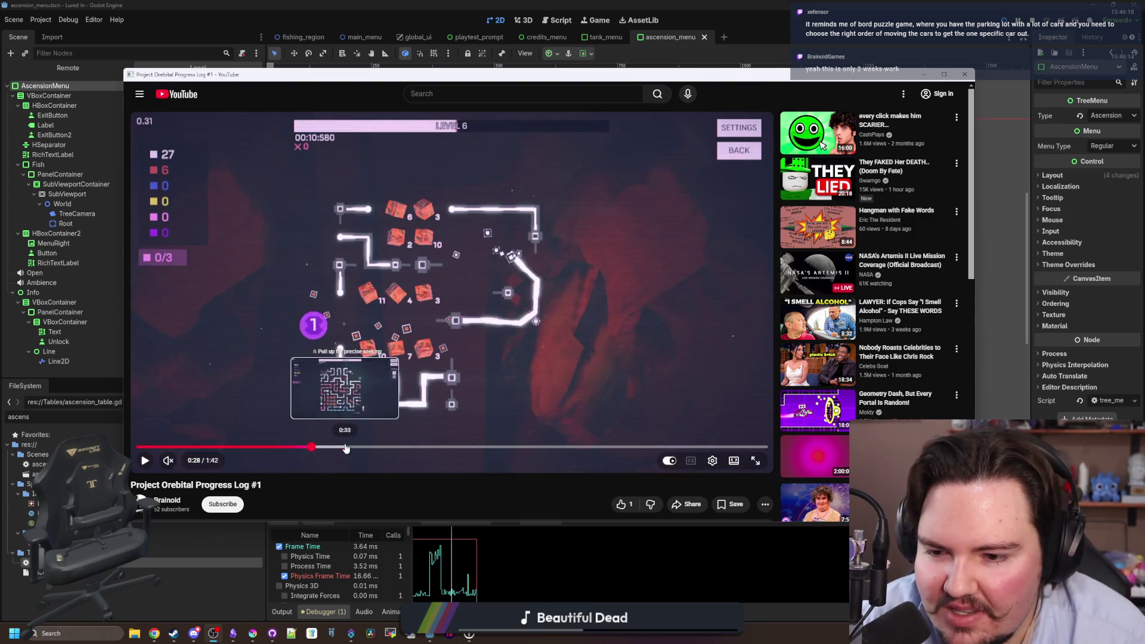
{"action": "left_click", "coordinate": [346, 448]}
{"action": "left_click", "coordinate": [368, 448]}
{"action": "left_click", "coordinate": [427, 448]}
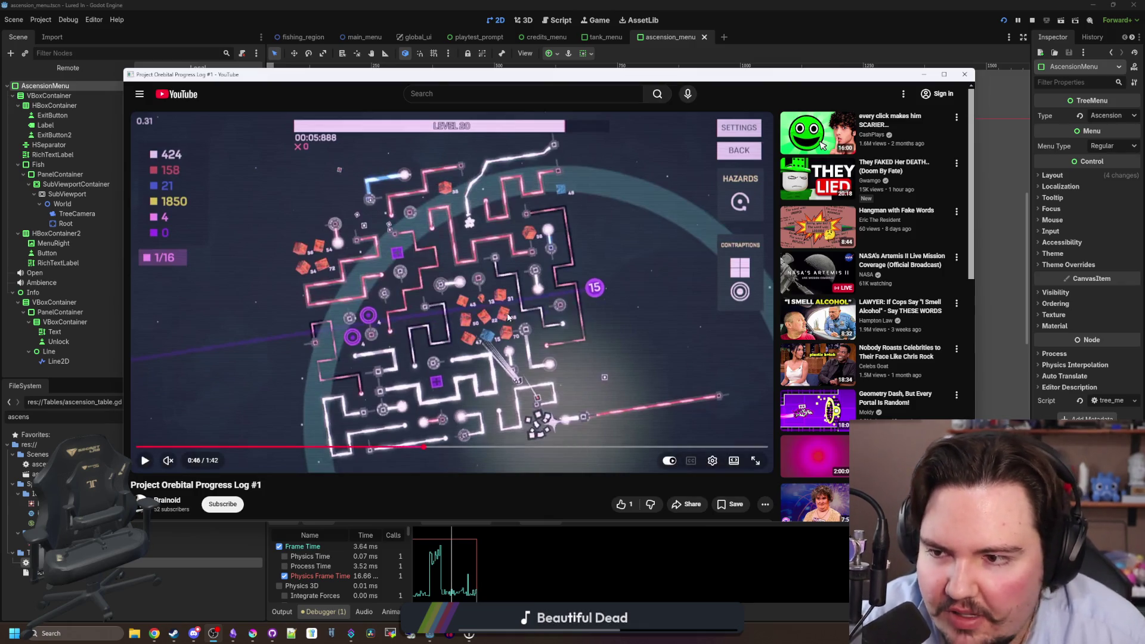
Scroll down to the video description and back up, leaving it paused at 0:46.
{"action": "scroll", "coordinate": [505, 327], "scroll_direction": "down", "scroll_amount": 6}
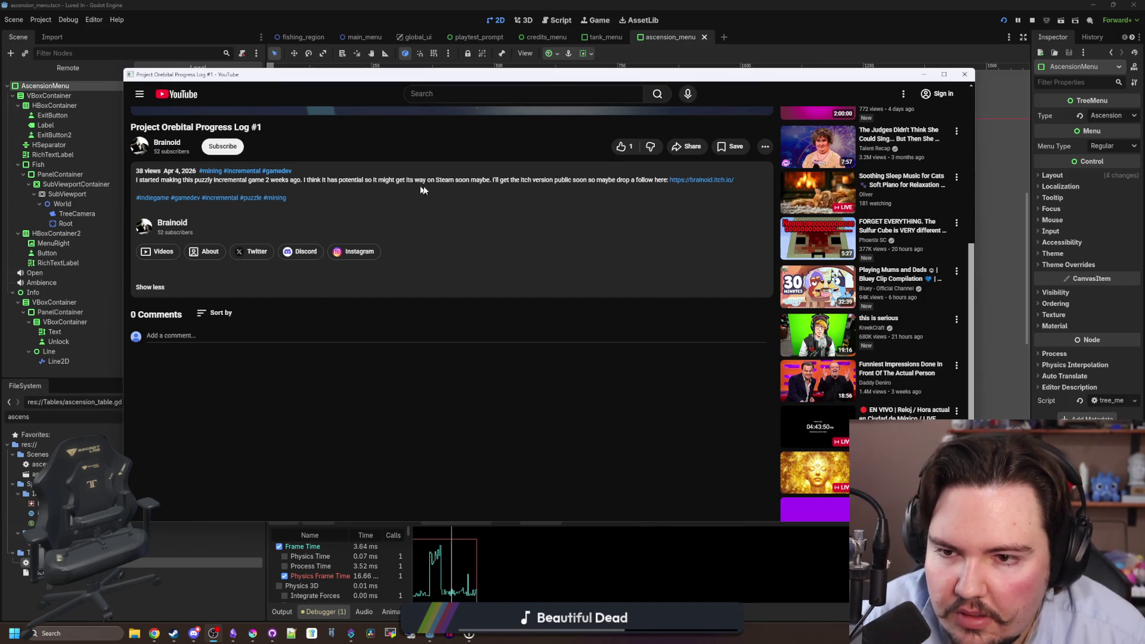
{"action": "scroll", "coordinate": [471, 182], "scroll_direction": "up", "scroll_amount": 6}
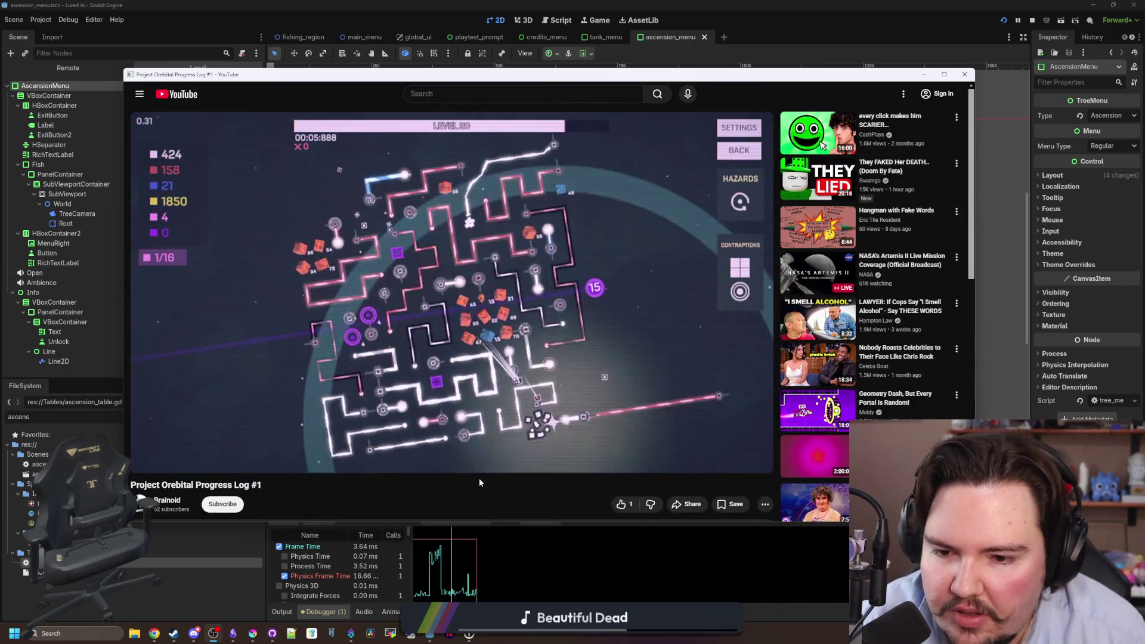
Resume and jump ahead through 0:50, 0:59 and level 36 to the closing title card.
{"action": "left_click", "coordinate": [618, 427]}
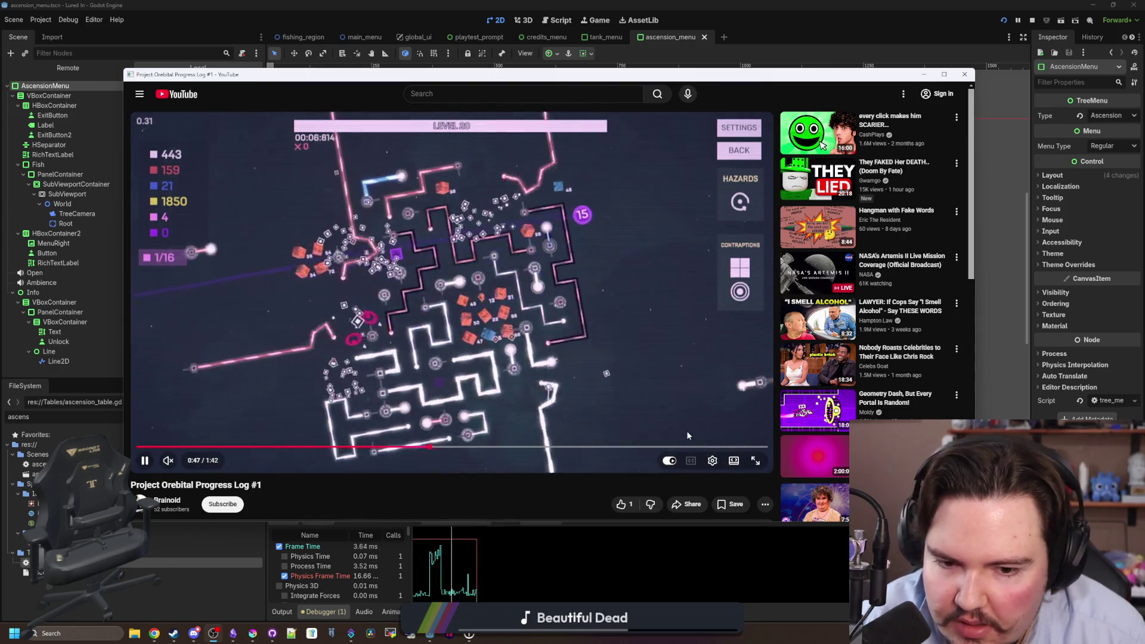
{"action": "left_click", "coordinate": [451, 446]}
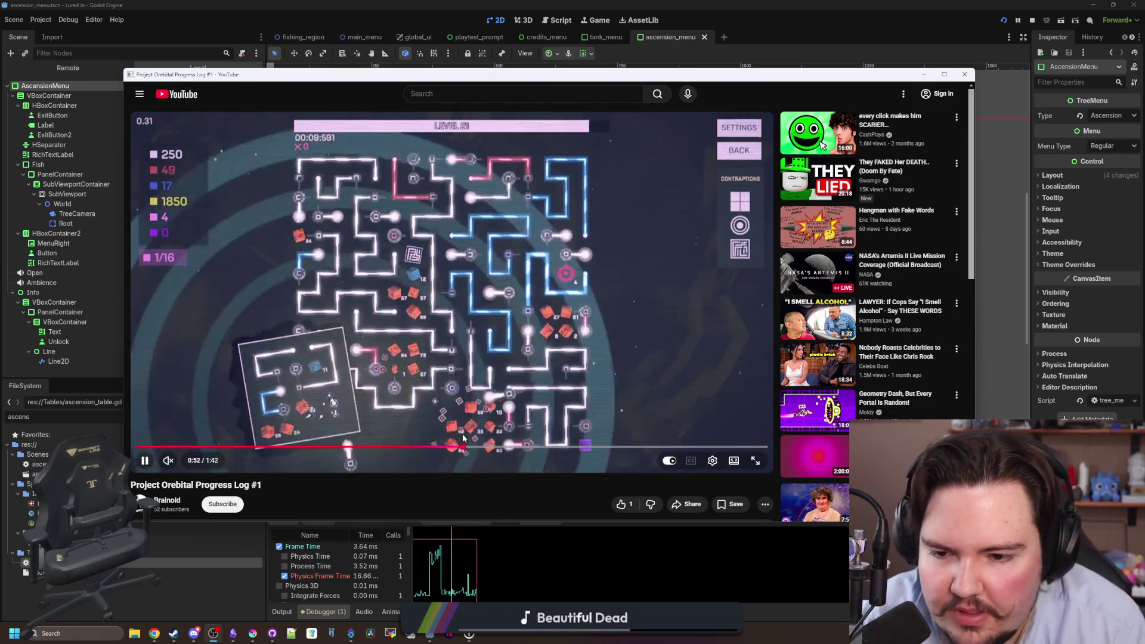
{"action": "left_click", "coordinate": [506, 448]}
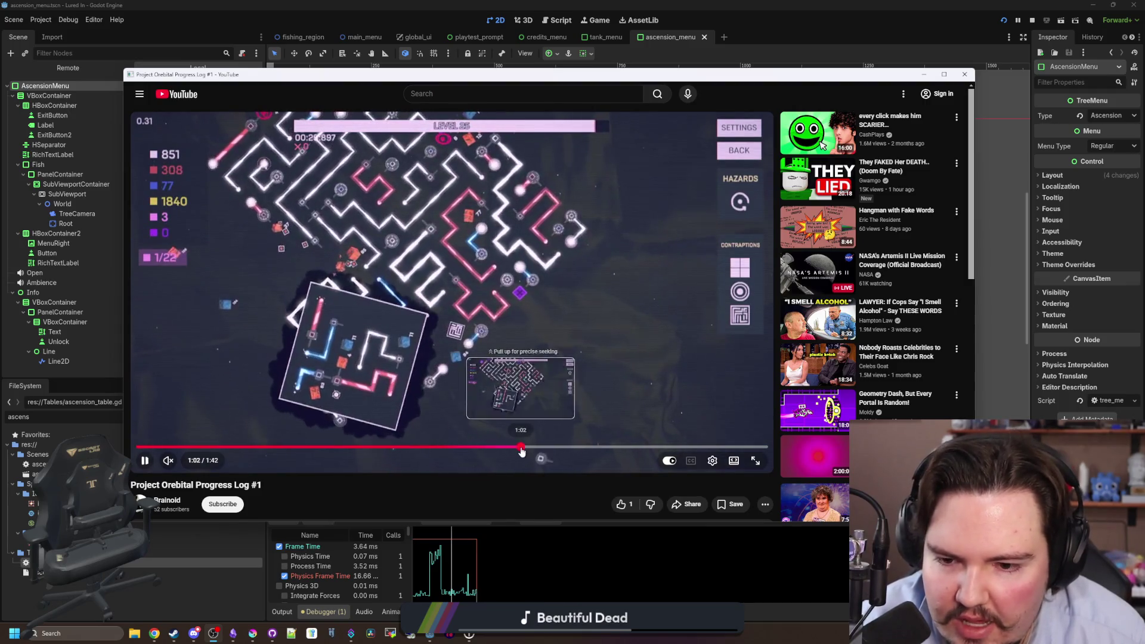
{"action": "left_click", "coordinate": [540, 448]}
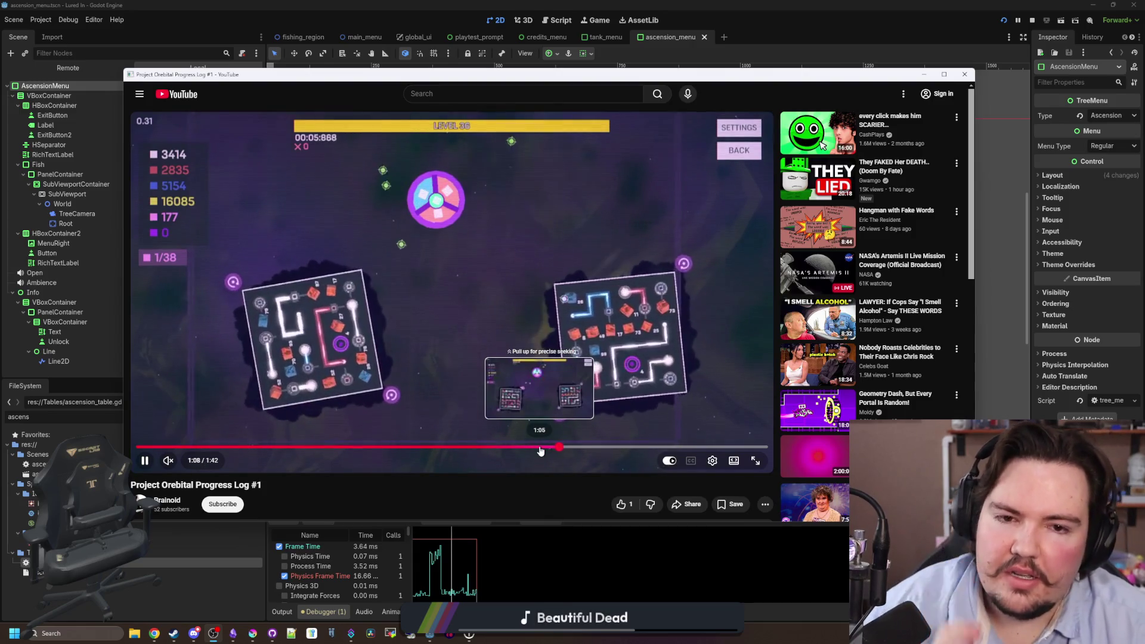
{"action": "left_click", "coordinate": [606, 448]}
{"action": "key", "text": "space"}
{"action": "key", "text": "space"}
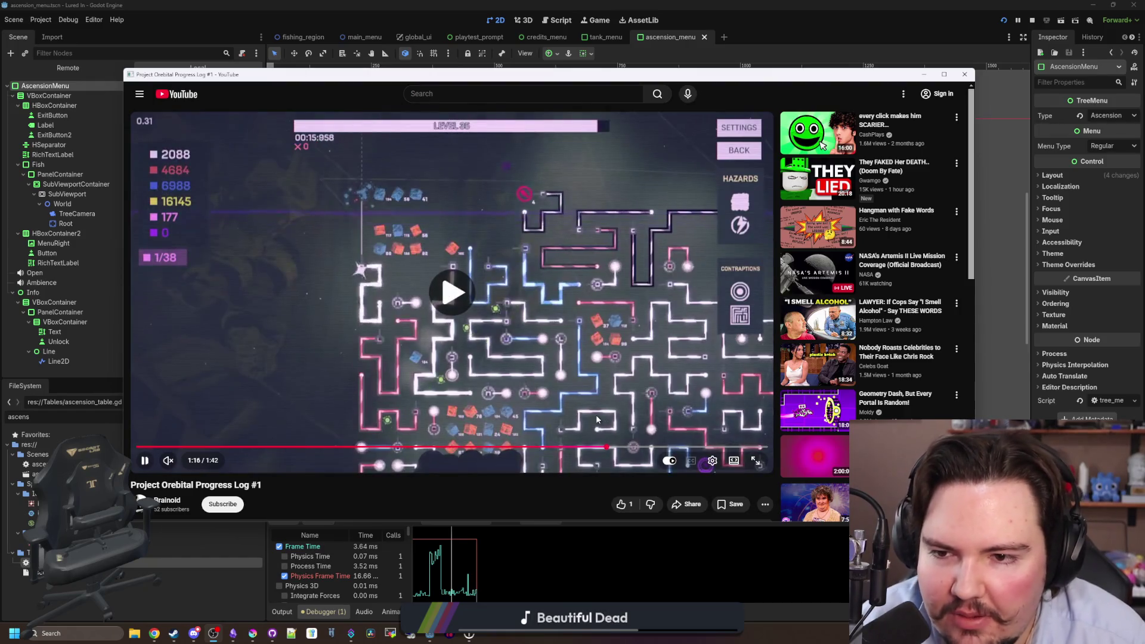
{"action": "left_click", "coordinate": [675, 448]}
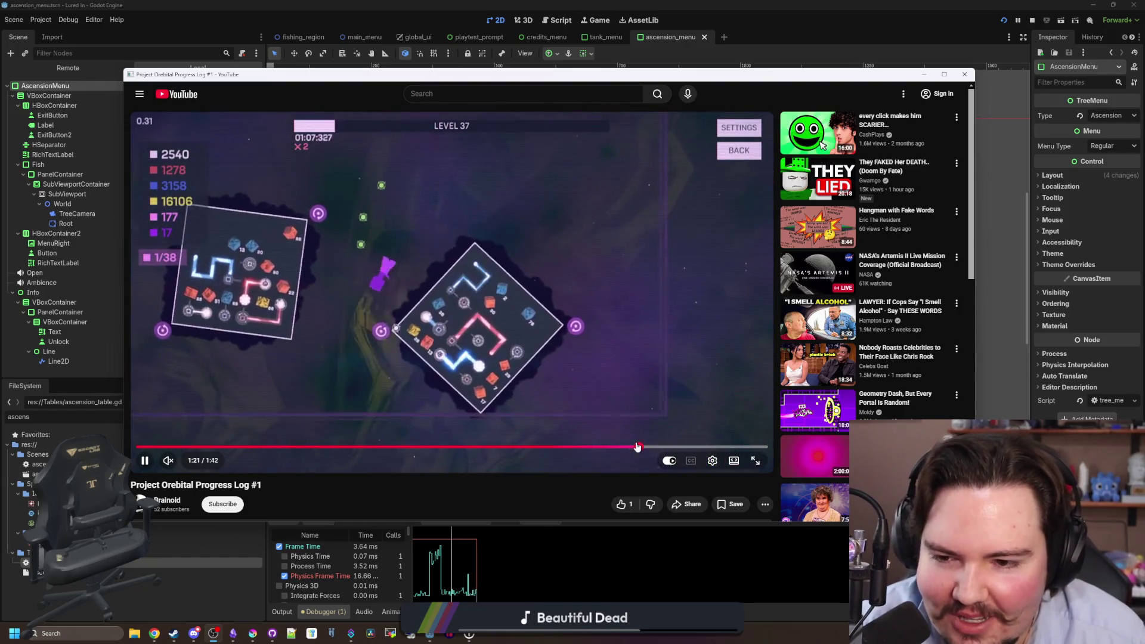
{"action": "left_click_drag", "start_coordinate": [676, 448], "coordinate": [700, 450]}
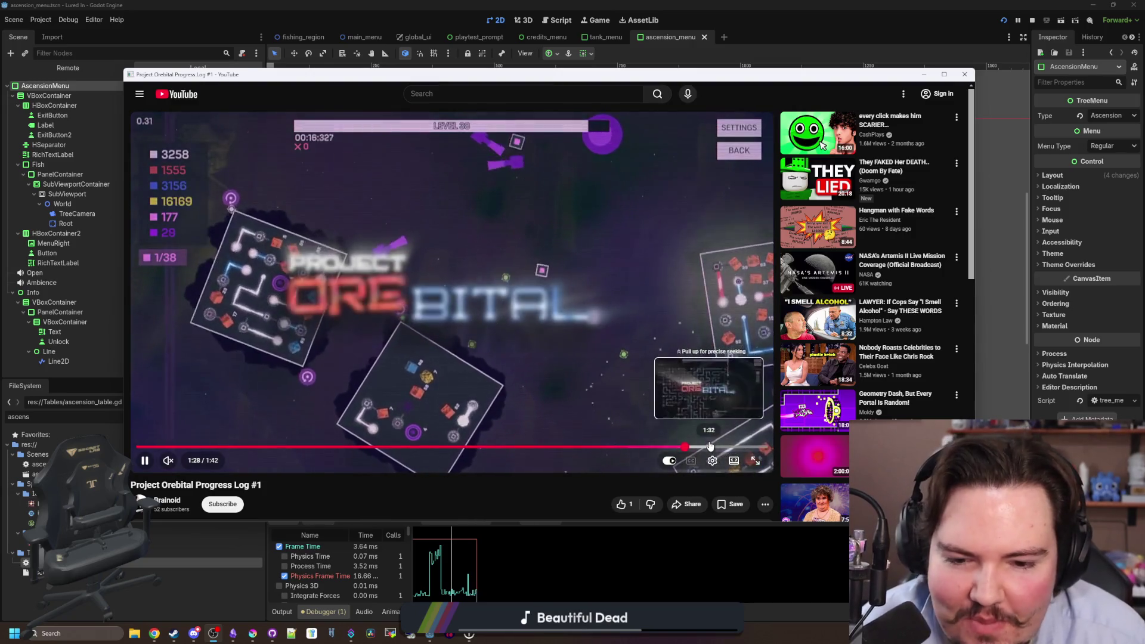
{"action": "left_click", "coordinate": [744, 447]}
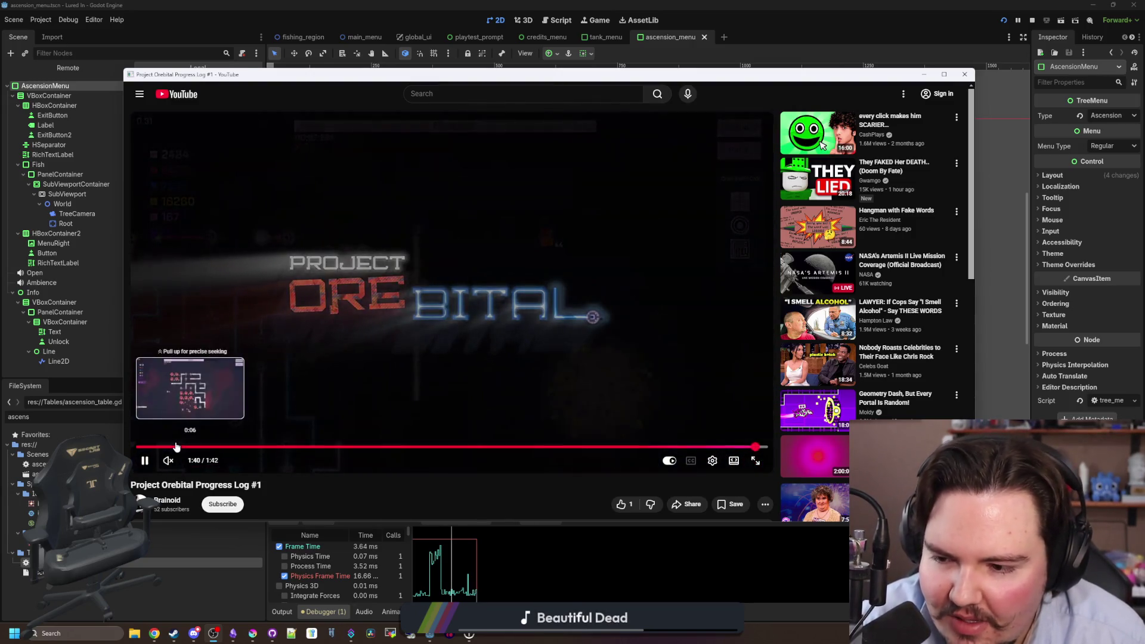
Go back to 0:11 and step through levels 16, 18, 21, 23 and 36.
{"action": "left_click_drag", "start_coordinate": [204, 448], "coordinate": [283, 451]}
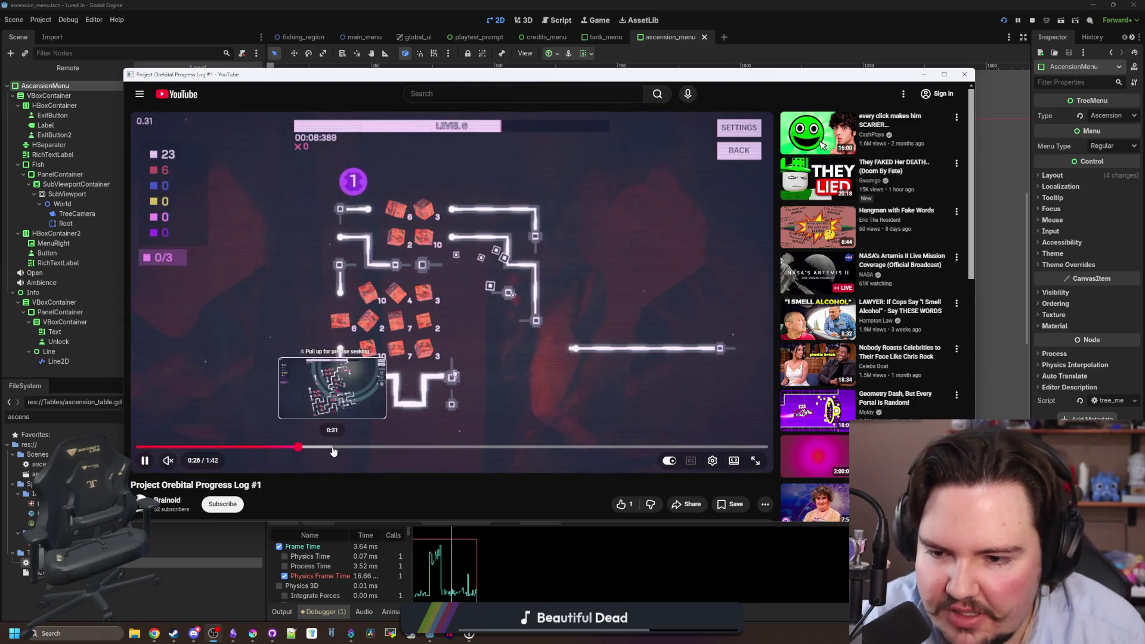
{"action": "left_click", "coordinate": [333, 446]}
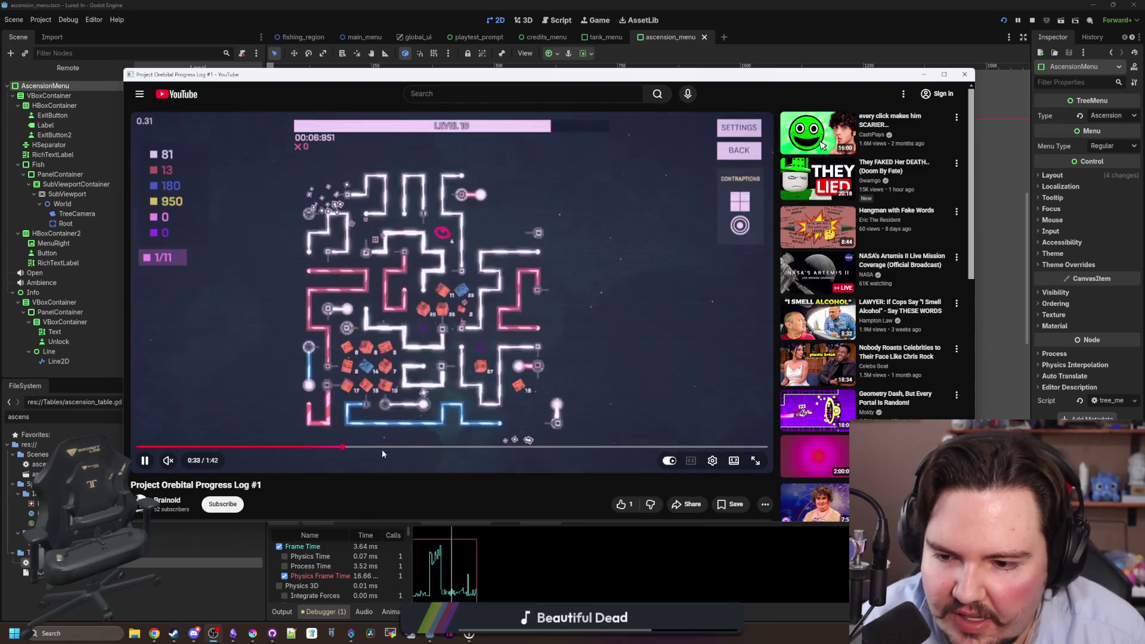
{"action": "left_click", "coordinate": [381, 448]}
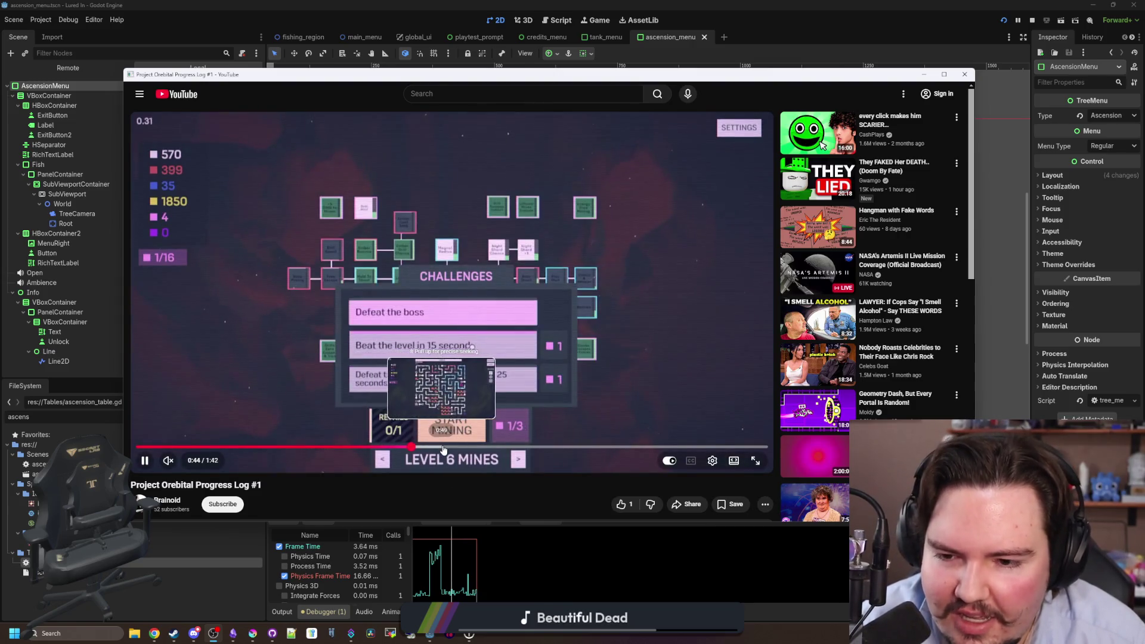
{"action": "left_click", "coordinate": [443, 449]}
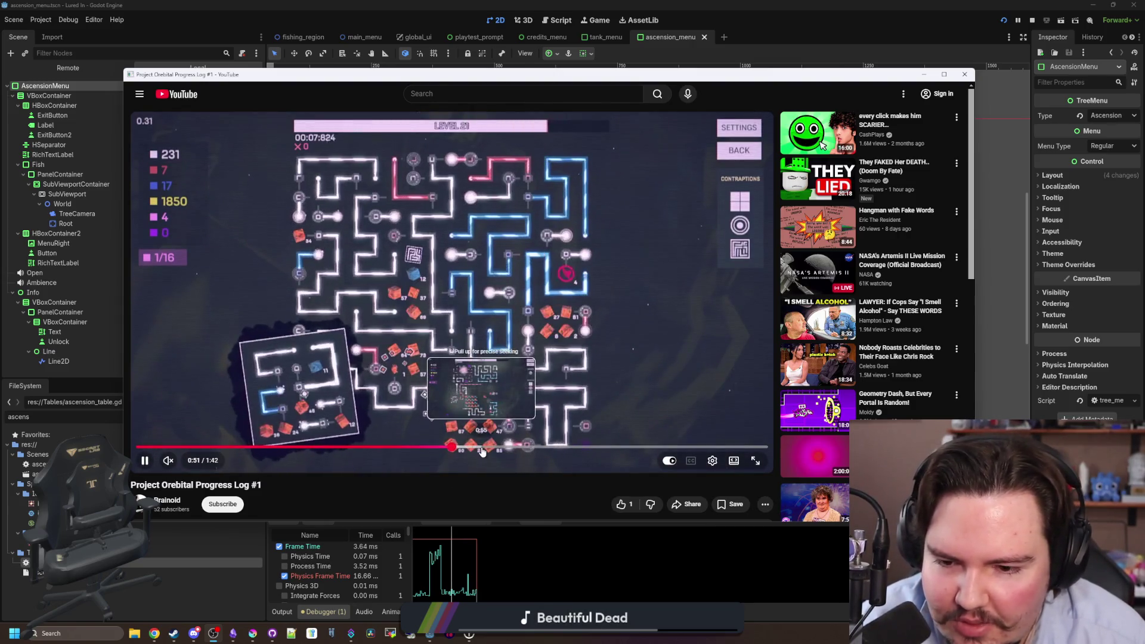
{"action": "left_click", "coordinate": [483, 448]}
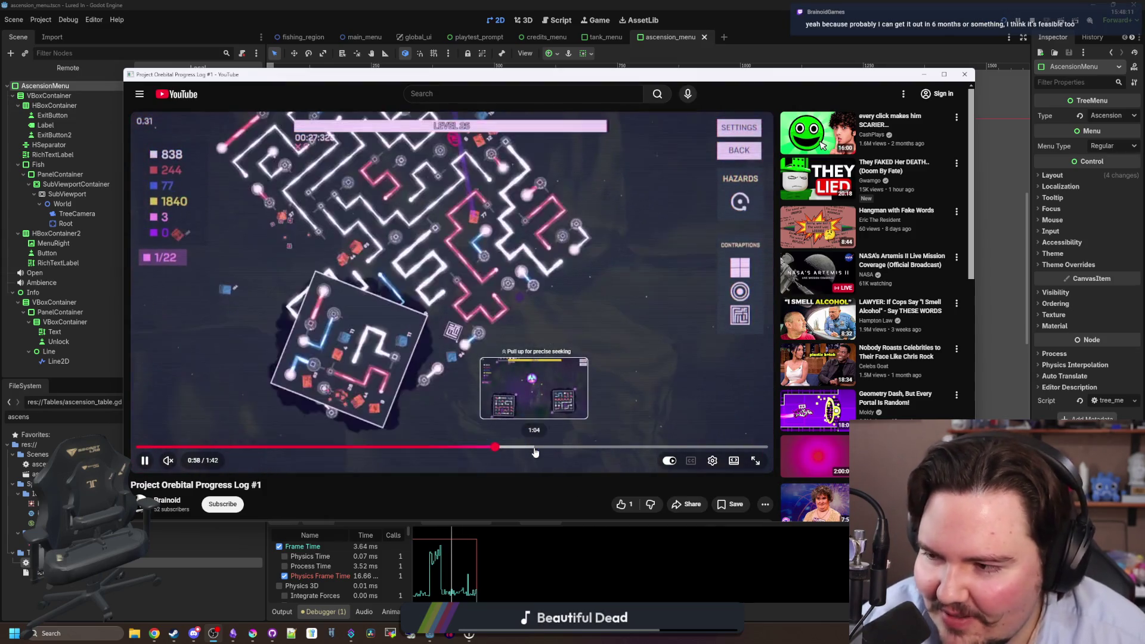
{"action": "left_click", "coordinate": [542, 448]}
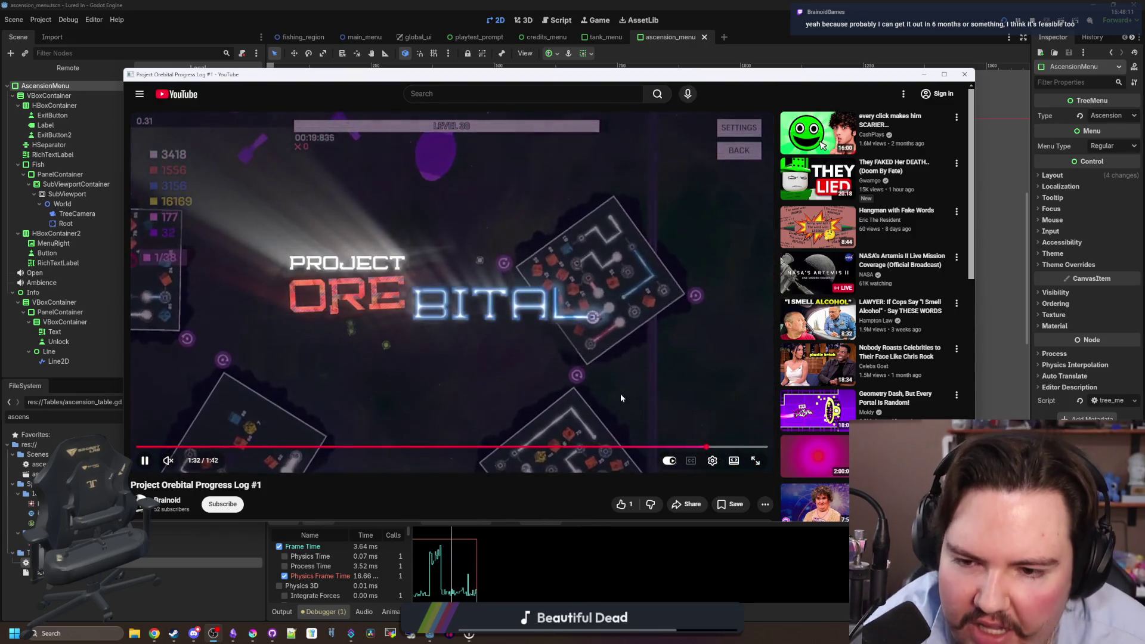
Pause at the title card, rewind to level 16 at 0:33, play, then skip ahead to a later level.
{"action": "left_click", "coordinate": [620, 397]}
{"action": "left_click", "coordinate": [473, 446]}
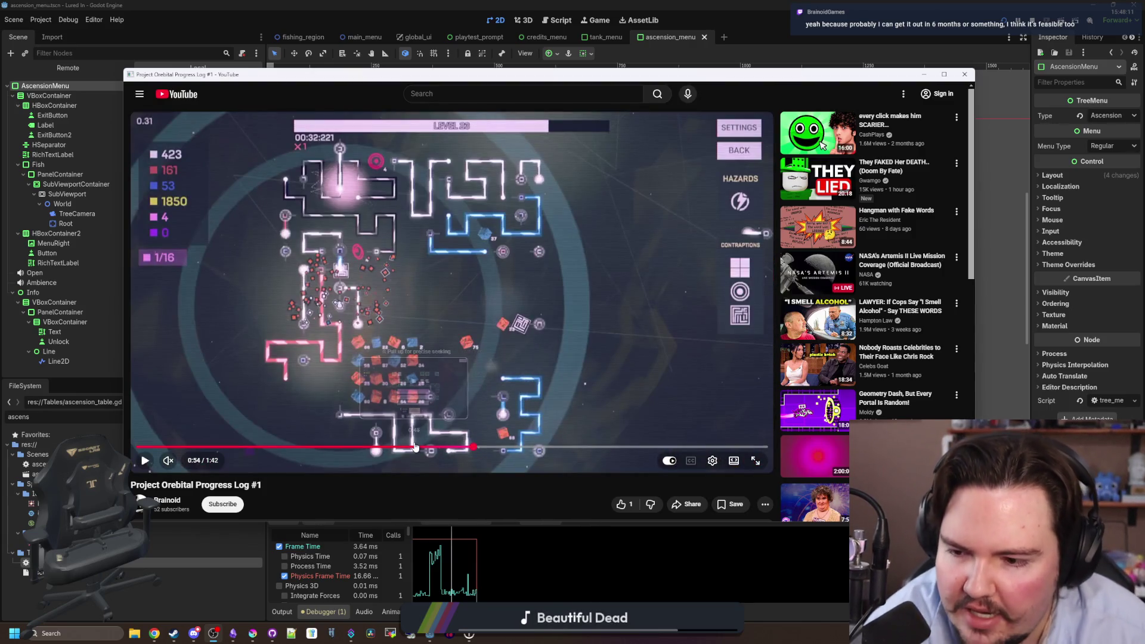
{"action": "left_click_drag", "start_coordinate": [438, 448], "coordinate": [382, 452]}
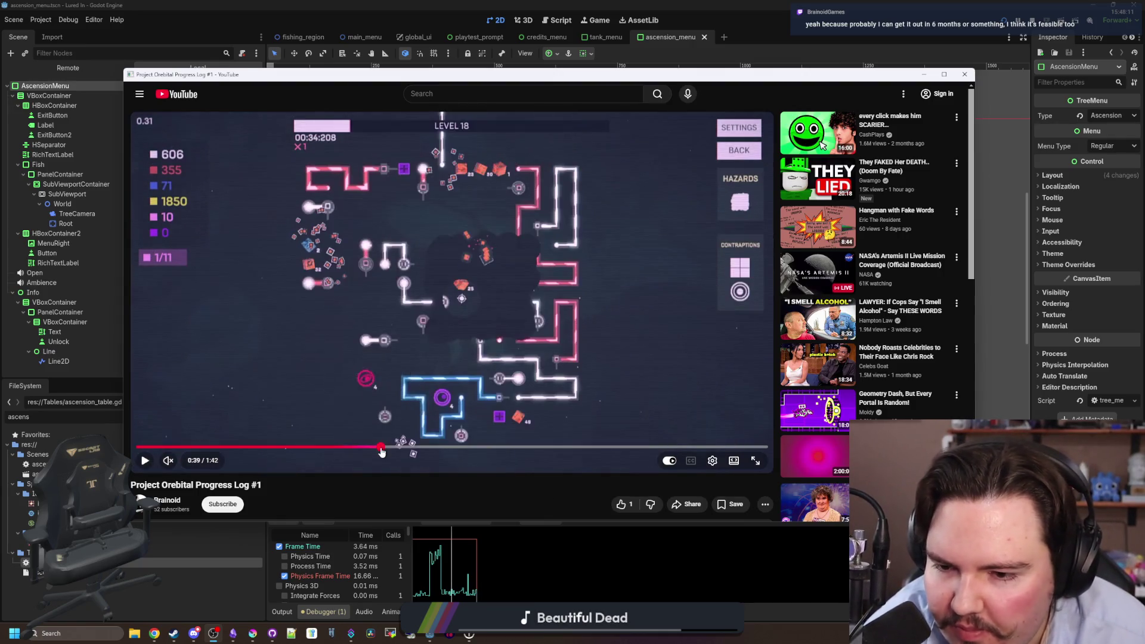
{"action": "left_click", "coordinate": [343, 448]}
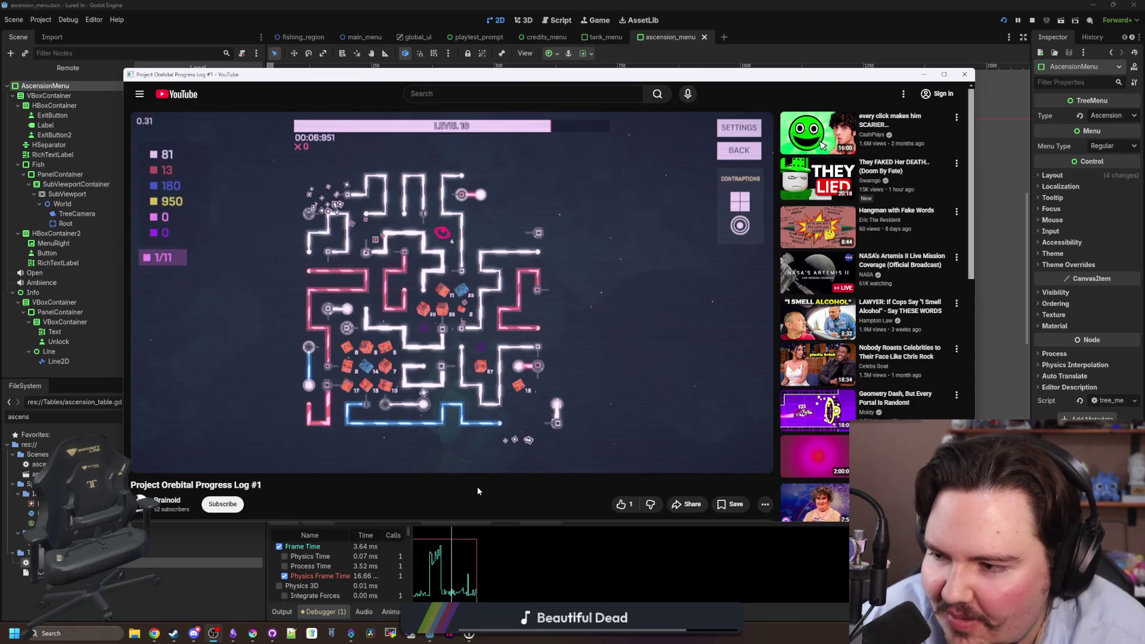
{"action": "left_click", "coordinate": [392, 403]}
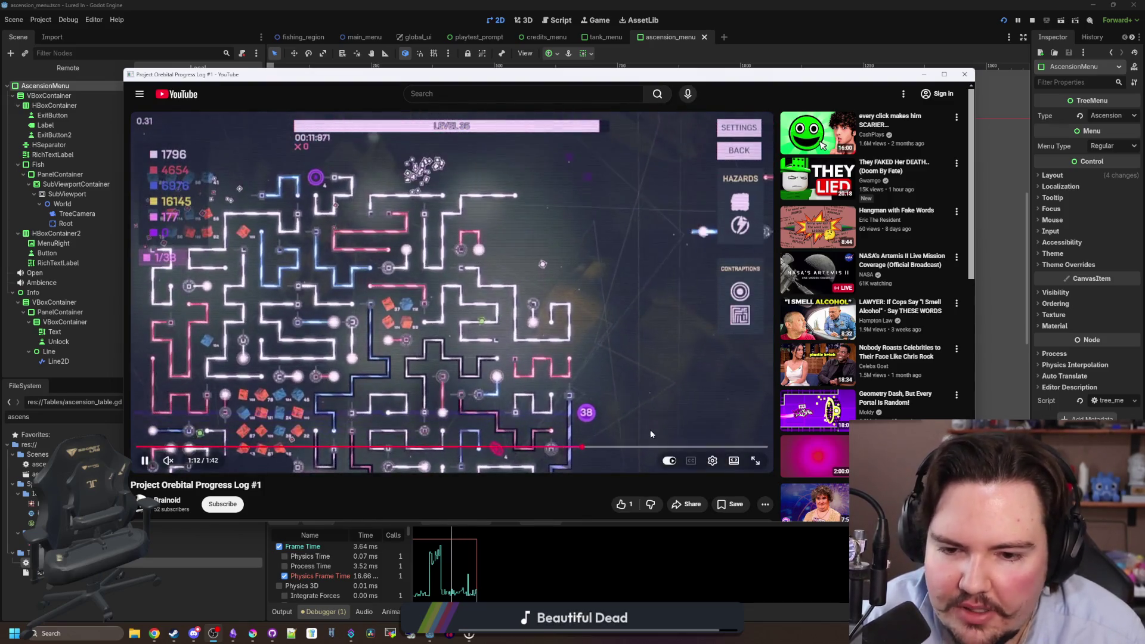
{"action": "left_click", "coordinate": [608, 447]}
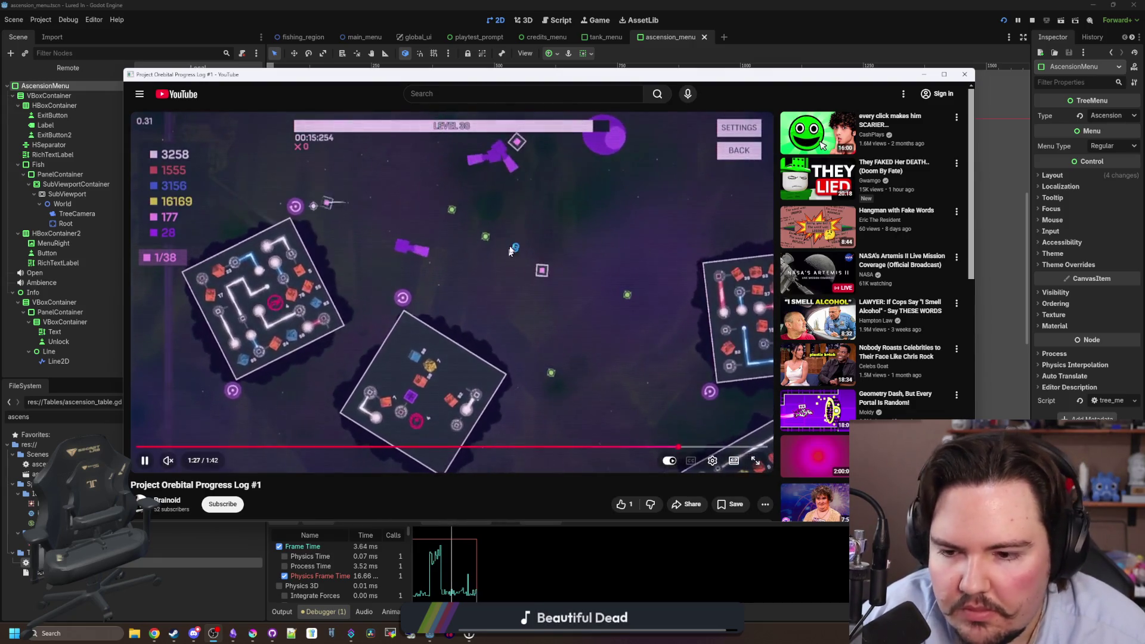
Scroll the description down and back up, then drag the video window higher on screen.
{"action": "scroll", "coordinate": [542, 453], "scroll_direction": "down", "scroll_amount": 5}
{"action": "scroll", "coordinate": [510, 234], "scroll_direction": "up", "scroll_amount": 5}
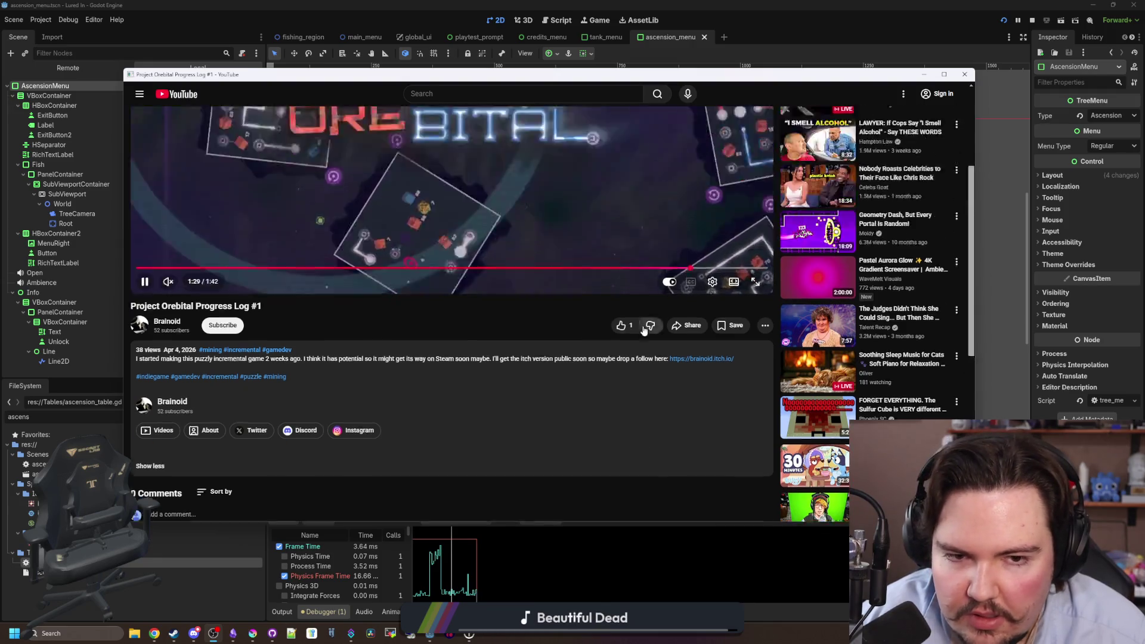
{"action": "mouse_move", "coordinate": [695, 79]}
{"action": "left_mouse_down"}
{"action": "mouse_move", "coordinate": [627, 294]}
{"action": "mouse_move", "coordinate": [676, 244]}
{"action": "mouse_move", "coordinate": [710, 19]}
{"action": "left_mouse_up"}
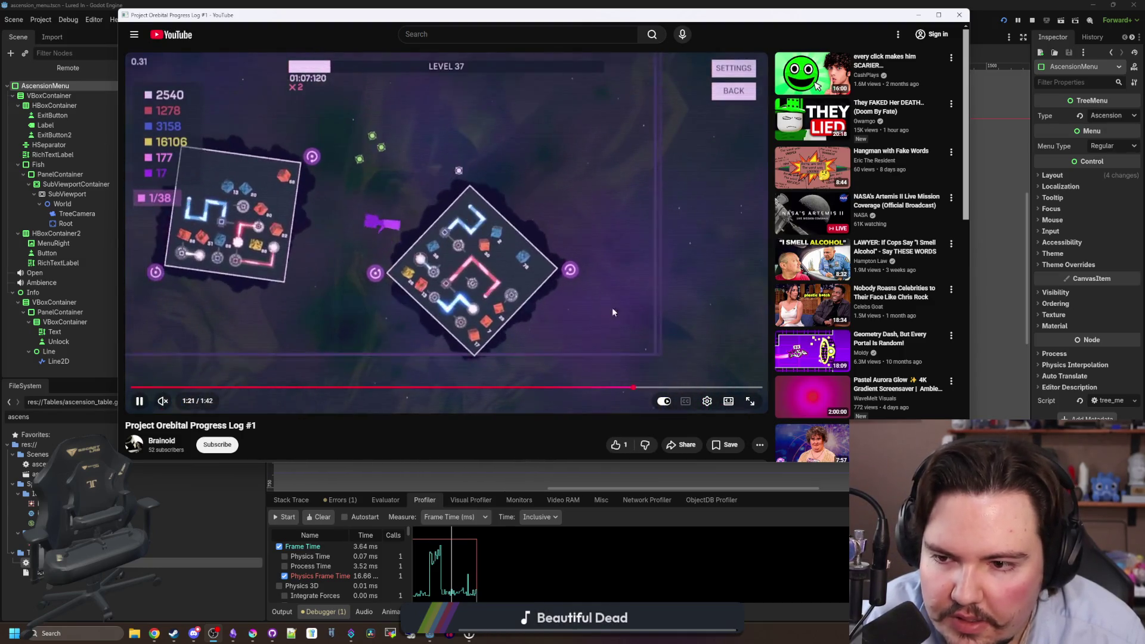
Rewind to about 1:10 on the large maze, then to the 1:05 two-board scene and pause.
{"action": "left_click", "coordinate": [615, 387]}
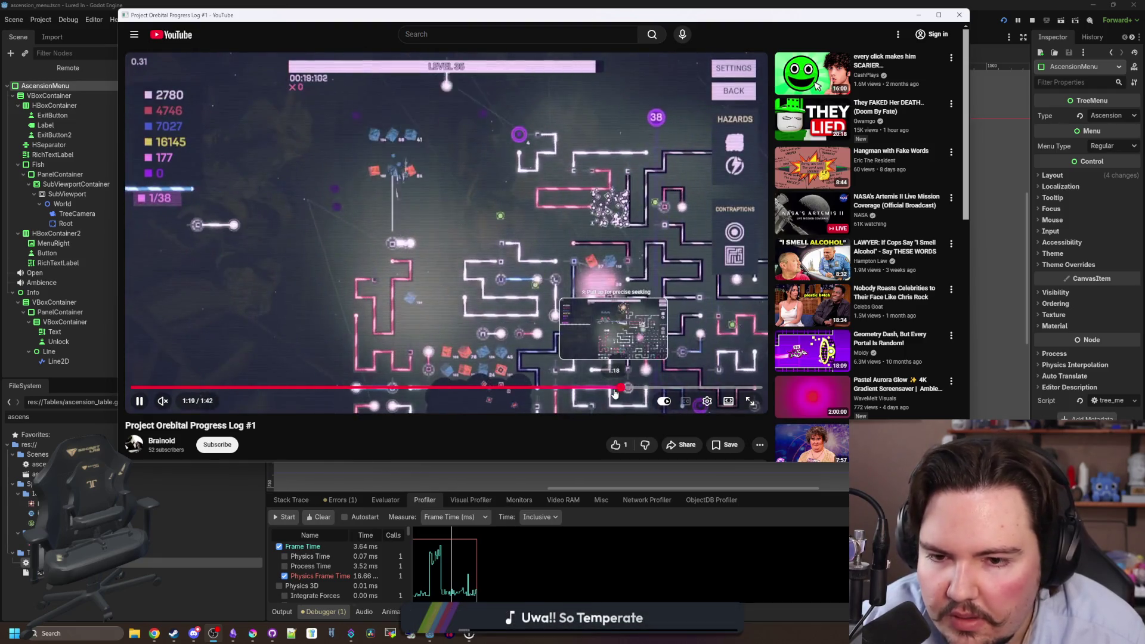
{"action": "left_click_drag", "start_coordinate": [600, 387], "coordinate": [544, 389]}
{"action": "left_click", "coordinate": [468, 291]}
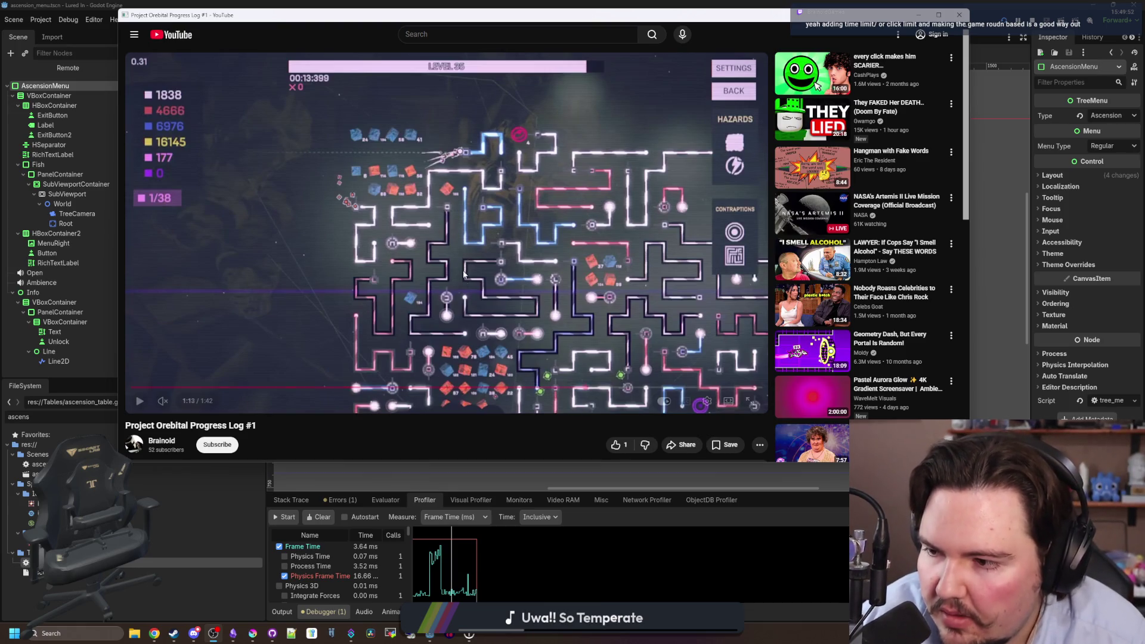
{"action": "left_click", "coordinate": [545, 309]}
{"action": "left_click", "coordinate": [571, 388]}
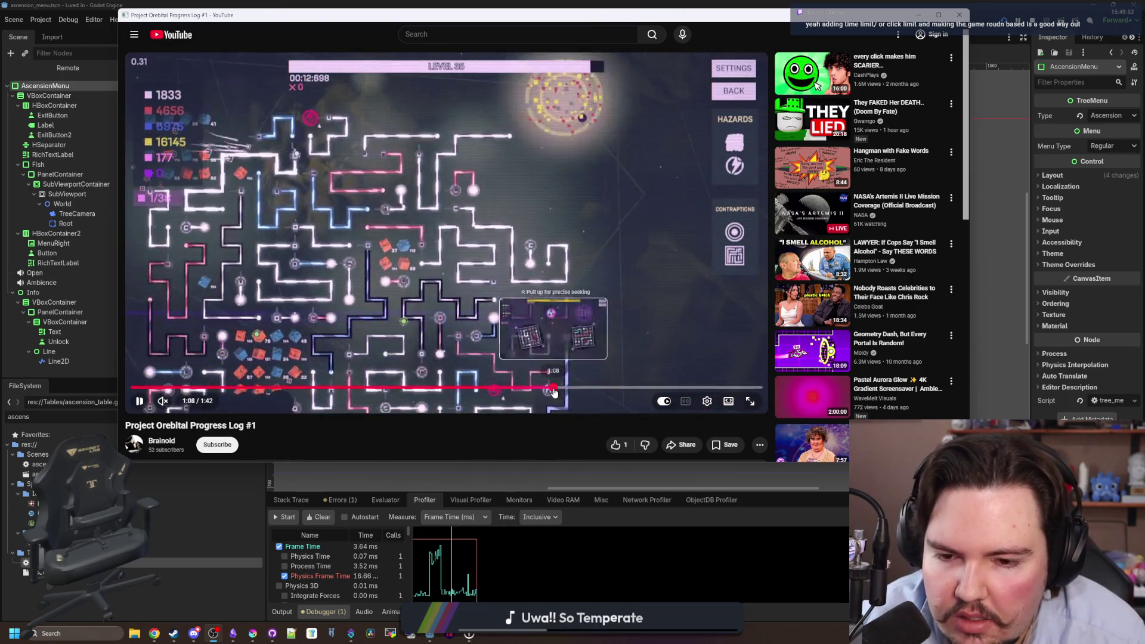
{"action": "left_click", "coordinate": [539, 387]}
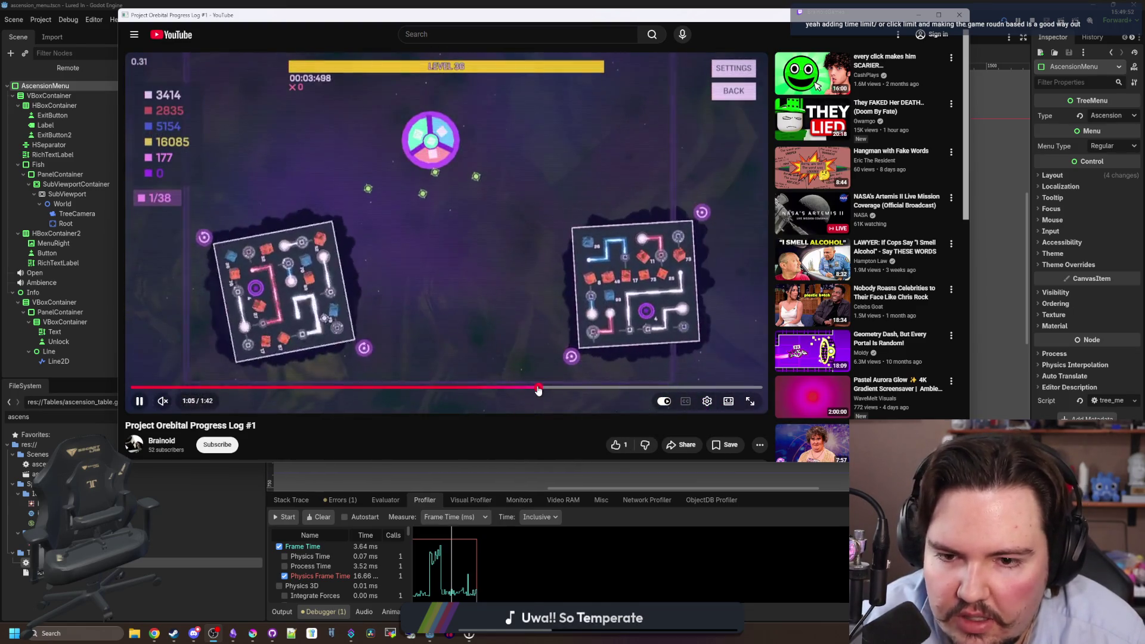
{"action": "left_click", "coordinate": [488, 296]}
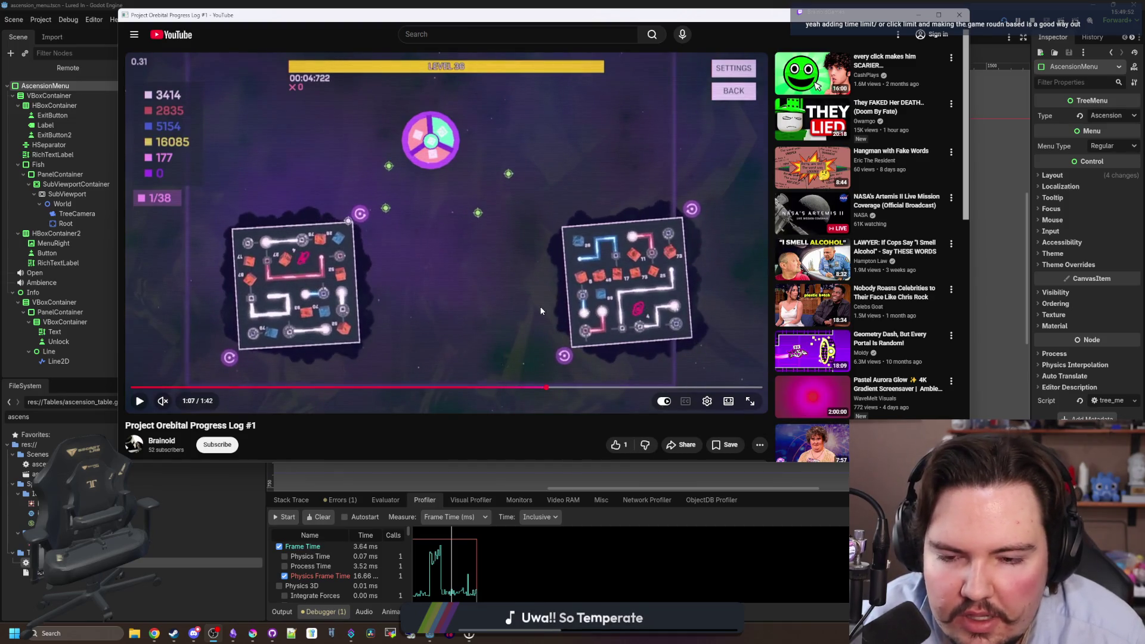
Scroll the description, then close the video window to return to Godot's Ascension menu scene.
{"action": "scroll", "coordinate": [531, 427], "scroll_direction": "down", "scroll_amount": 4}
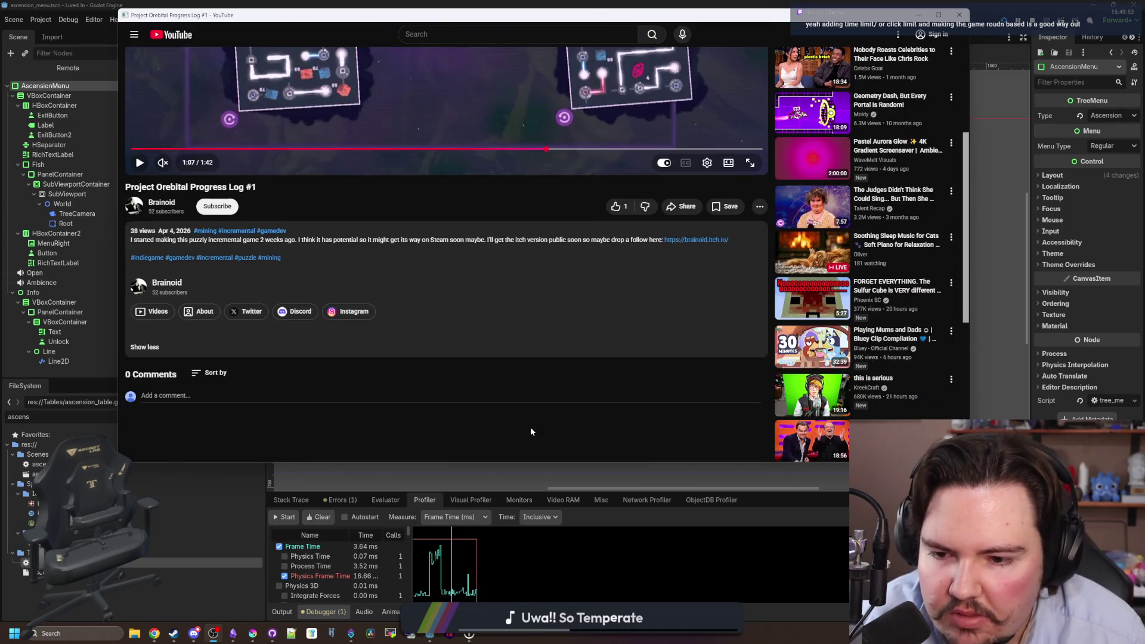
{"action": "scroll", "coordinate": [531, 427], "scroll_direction": "up", "scroll_amount": 4}
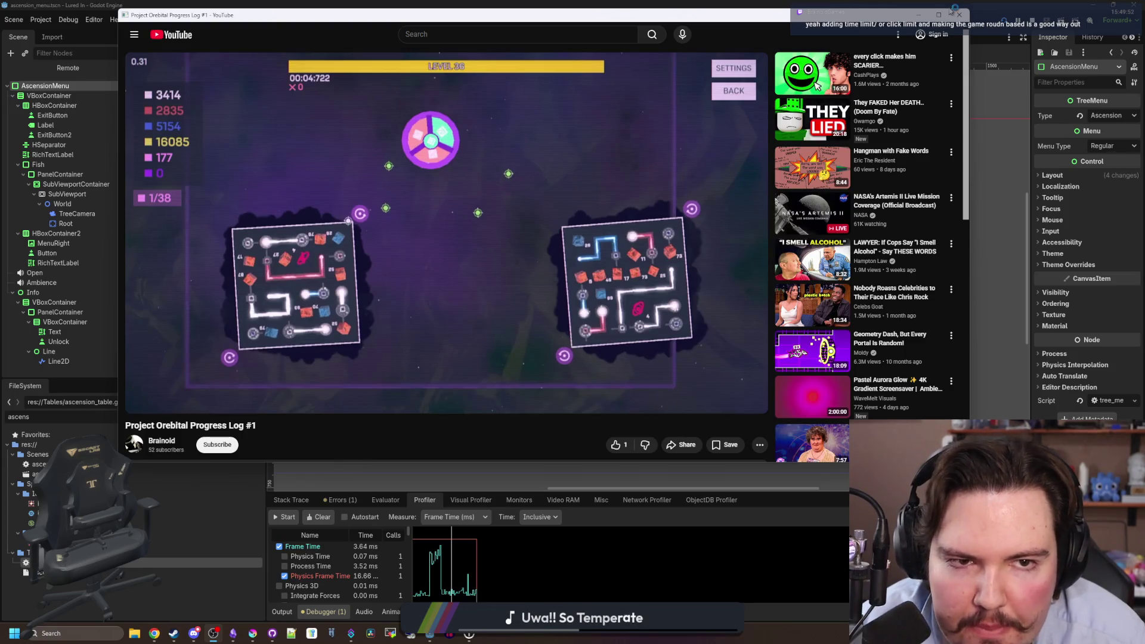
{"action": "left_click", "coordinate": [954, 14]}
{"action": "scroll", "coordinate": [557, 340], "scroll_direction": "down", "scroll_amount": 1}
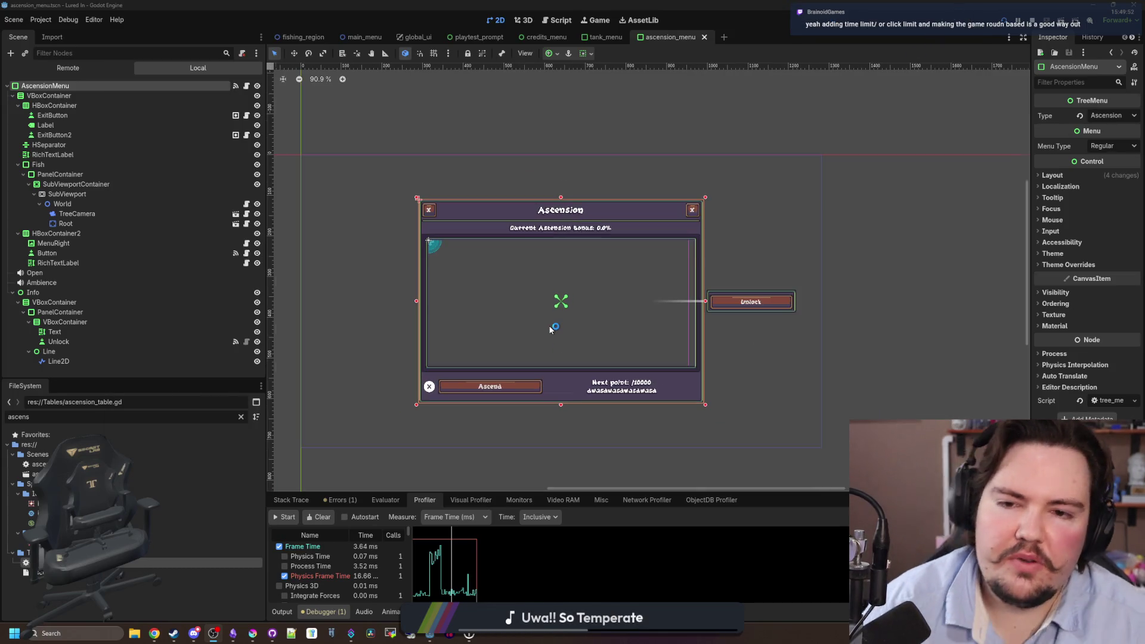
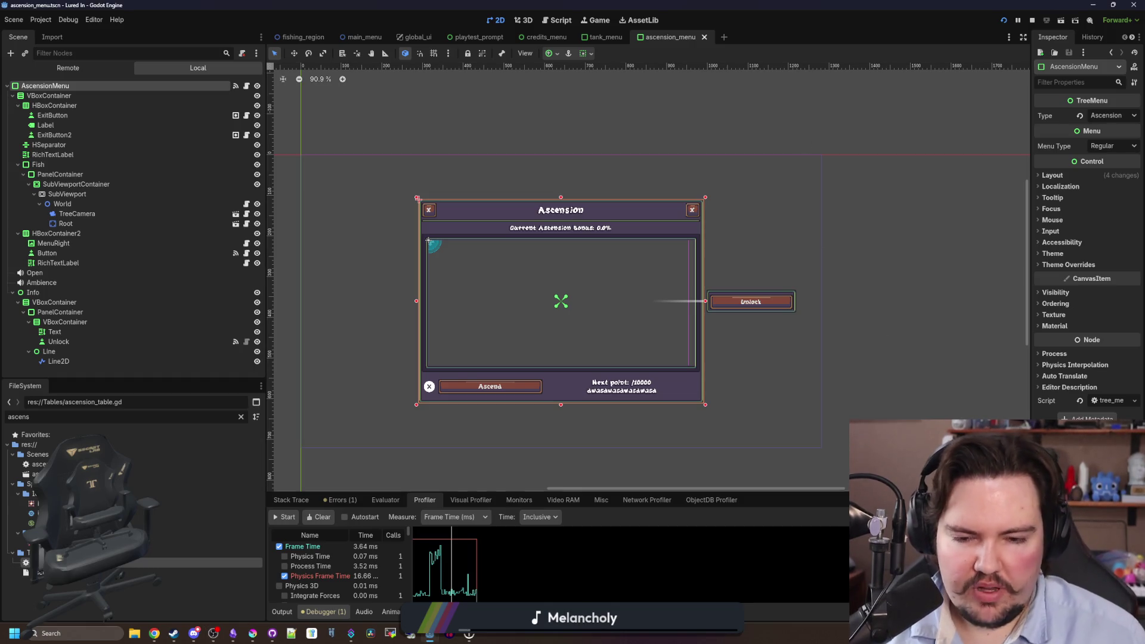
Clear the project file selection and deselect the scene's nodes in the editor.
{"action": "left_click", "coordinate": [148, 608]}
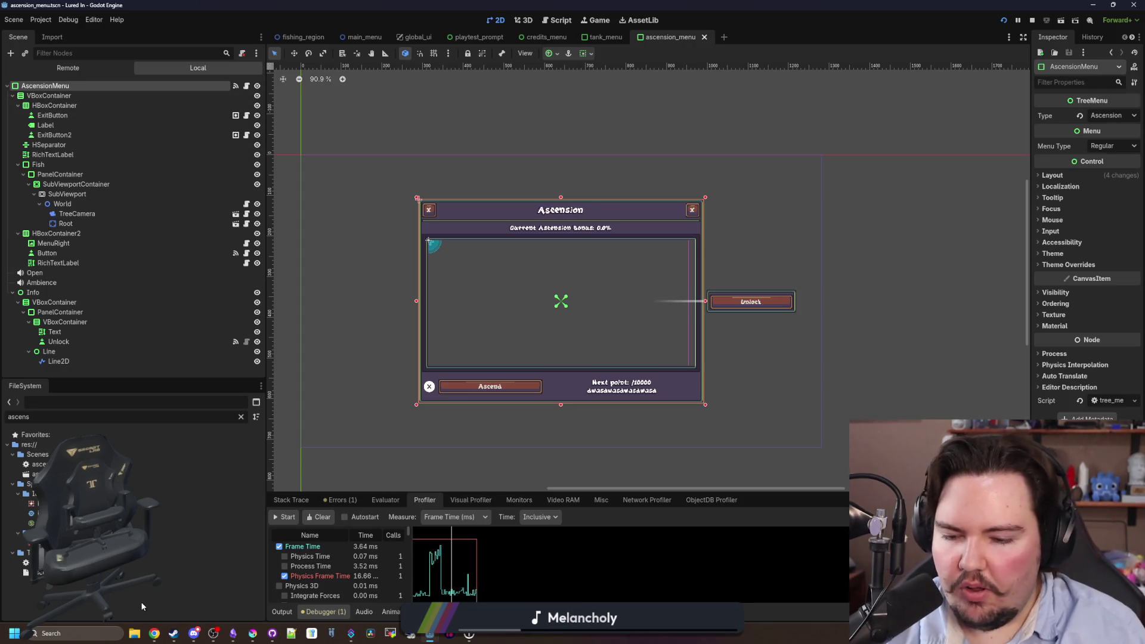
{"action": "scroll", "coordinate": [571, 300], "scroll_direction": "up", "scroll_amount": 5}
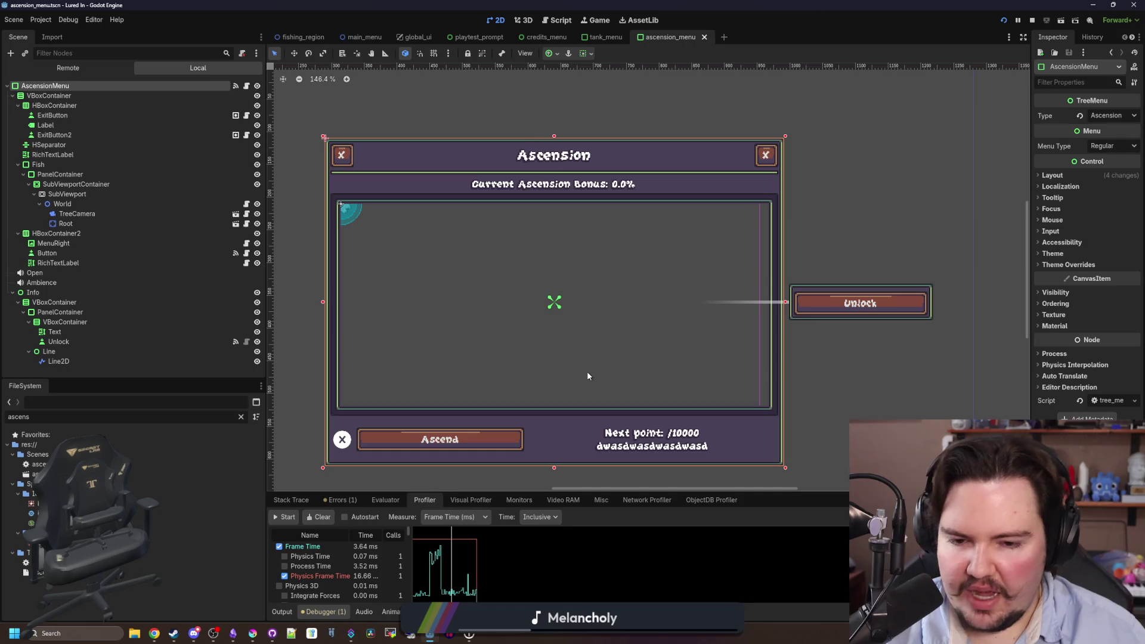
{"action": "scroll", "coordinate": [587, 371], "scroll_direction": "down", "scroll_amount": 4}
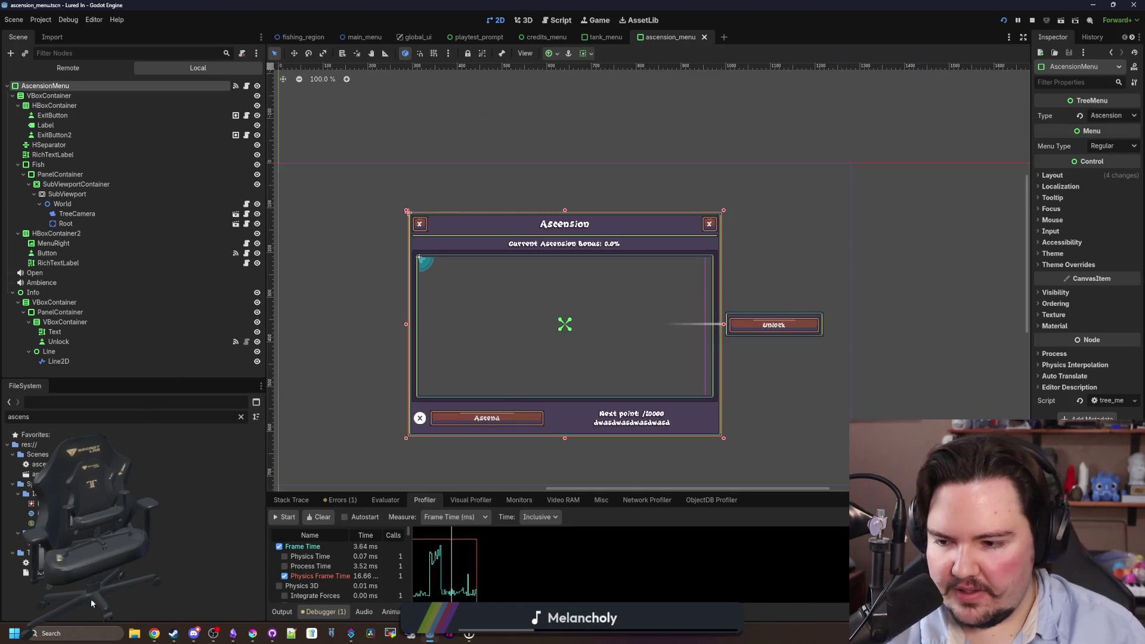
{"action": "left_click", "coordinate": [59, 372]}
{"action": "scroll", "coordinate": [625, 299], "scroll_direction": "down", "scroll_amount": 3}
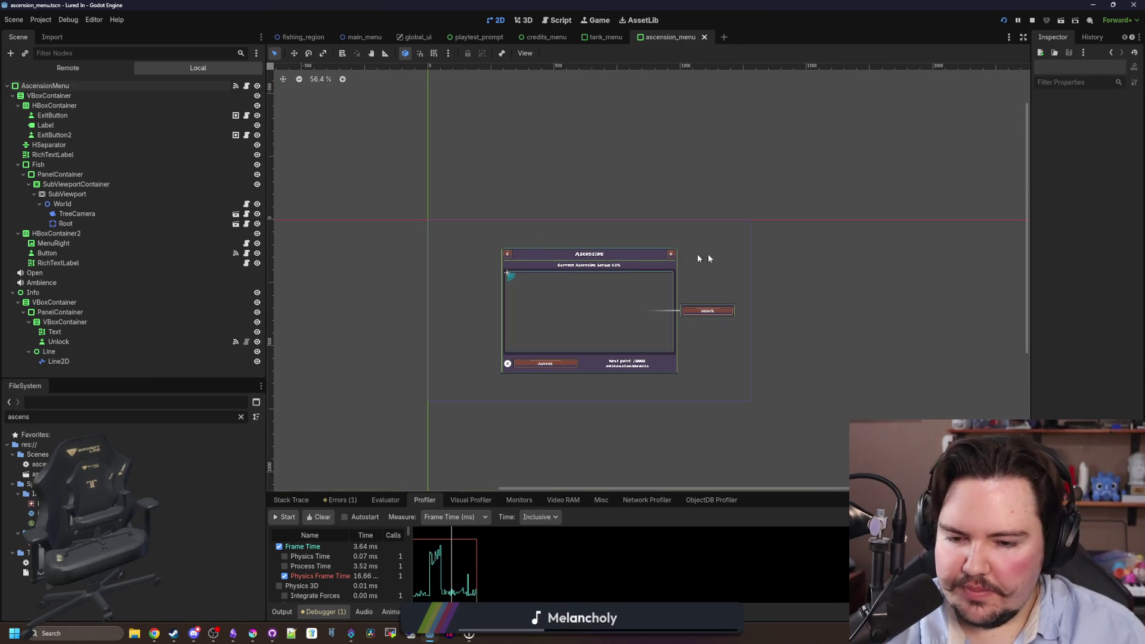
{"action": "scroll", "coordinate": [703, 256], "scroll_direction": "up", "scroll_amount": 3}
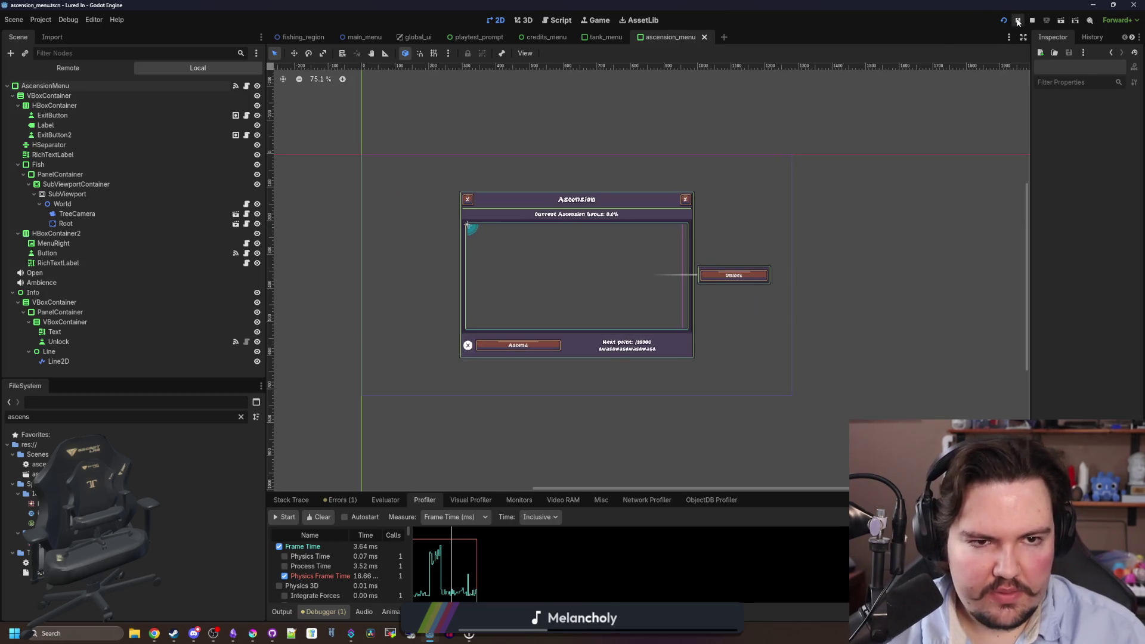
Switch to the running game, close the Fish Tank 1 window, and pan across the shop floor.
{"action": "left_click", "coordinate": [595, 21]}
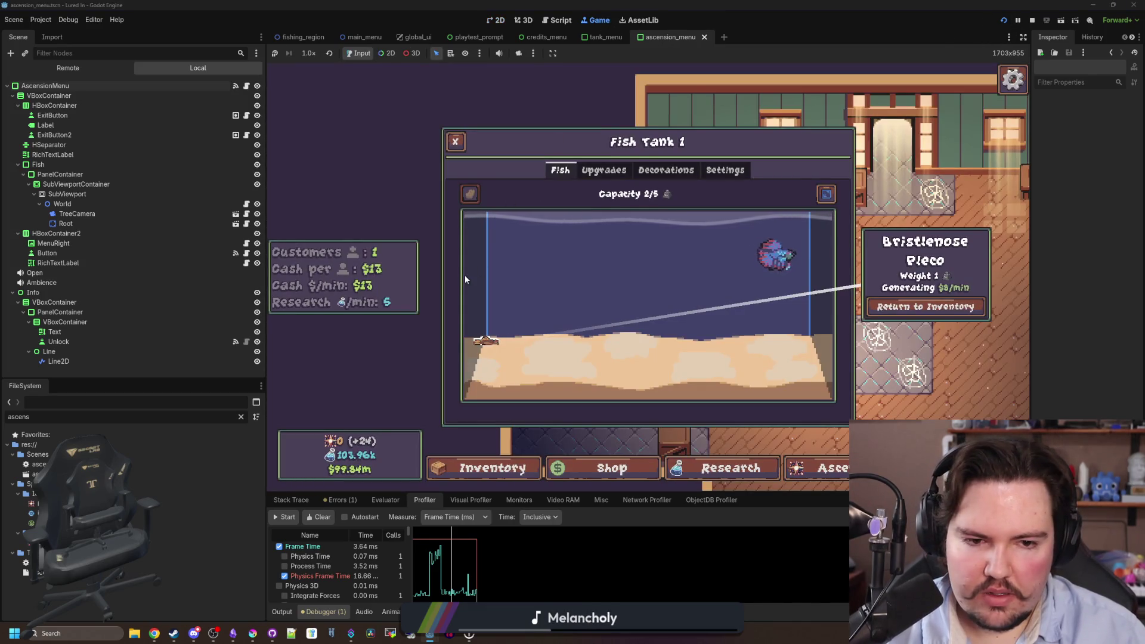
{"action": "left_click", "coordinate": [453, 143]}
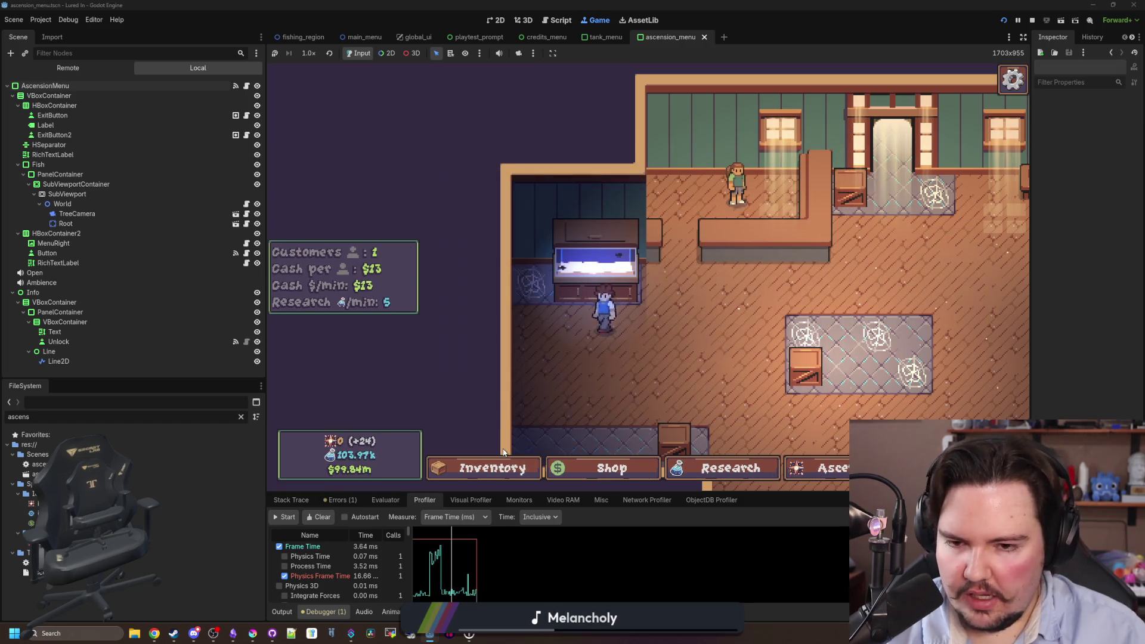
{"action": "left_click_drag", "start_coordinate": [704, 322], "coordinate": [589, 273]}
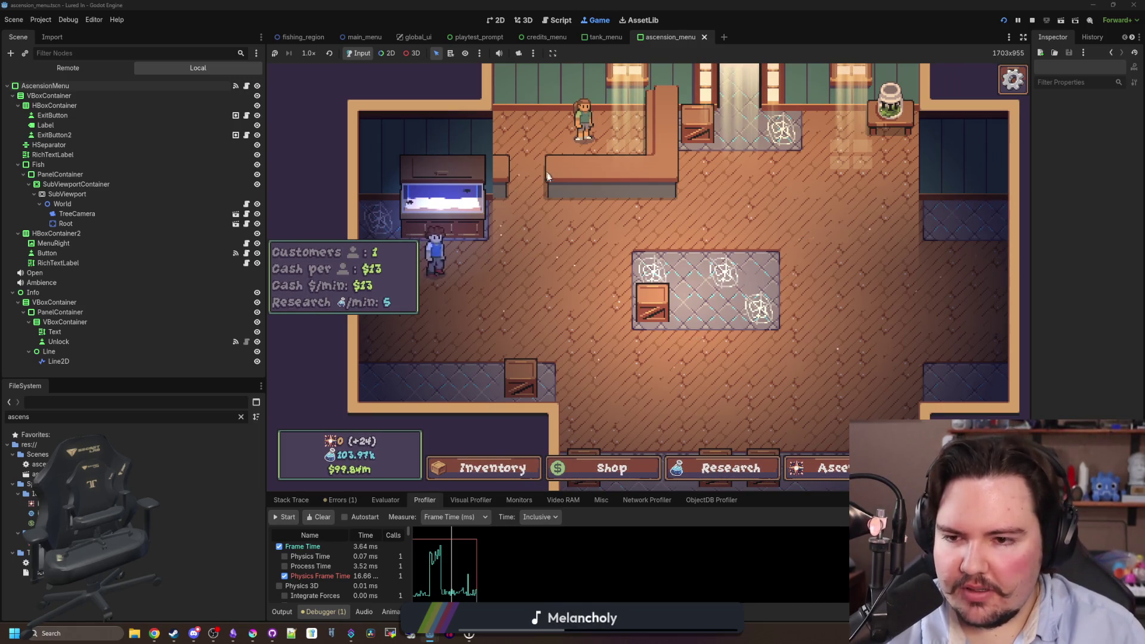
{"action": "left_click_drag", "start_coordinate": [541, 223], "coordinate": [546, 295]}
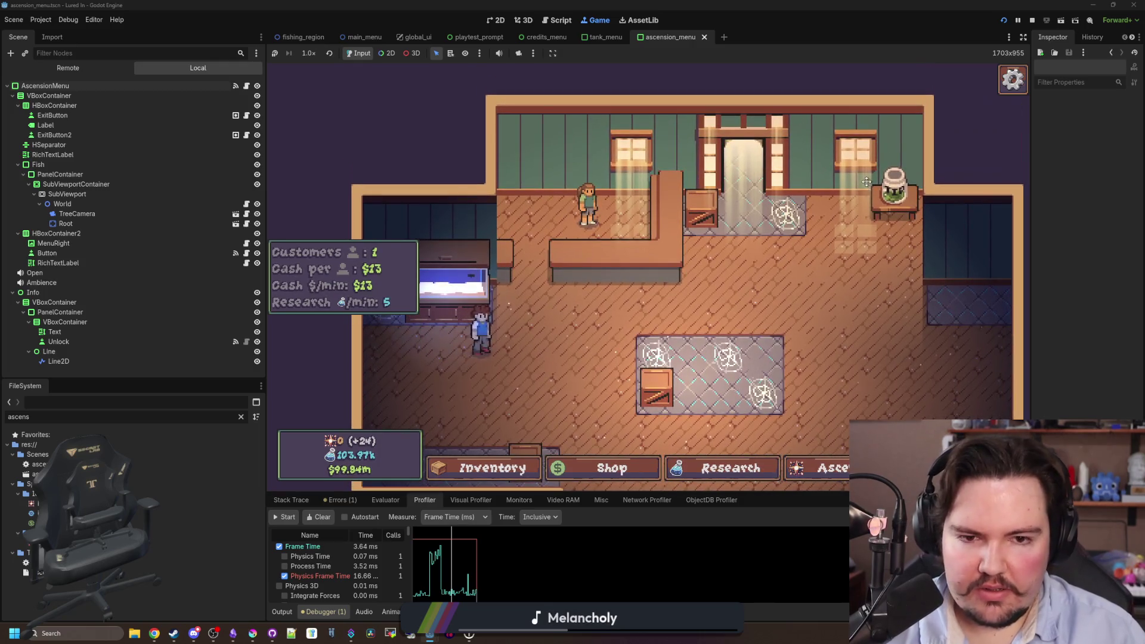
{"action": "left_click_drag", "start_coordinate": [867, 182], "coordinate": [907, 195]}
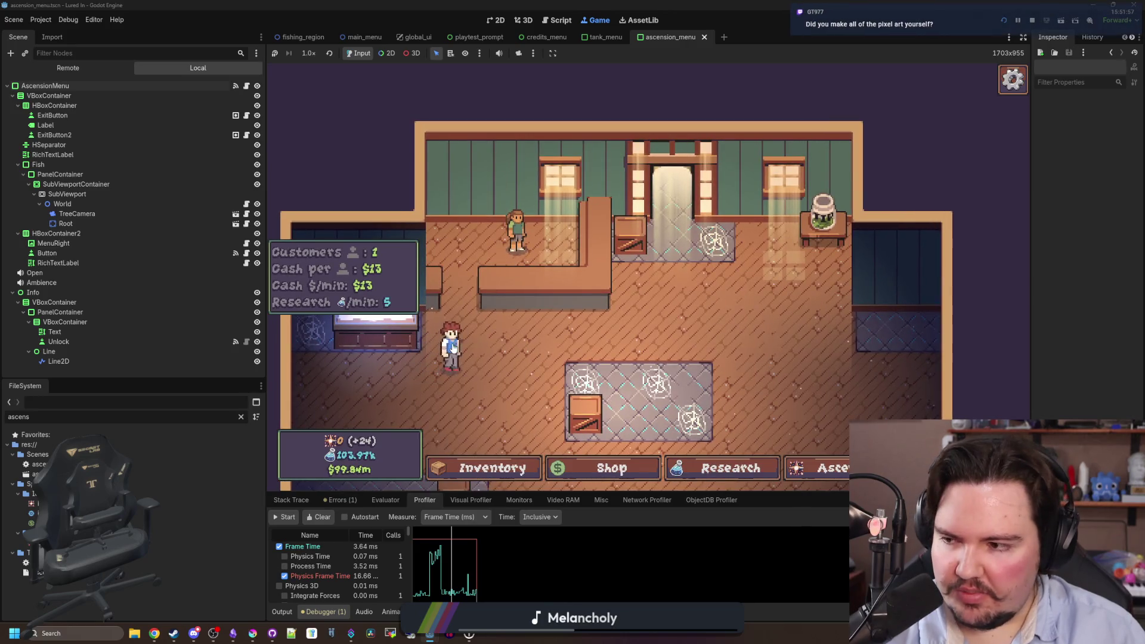
Open and dismiss the character customization panel and the rug's edit options.
{"action": "left_click", "coordinate": [453, 347]}
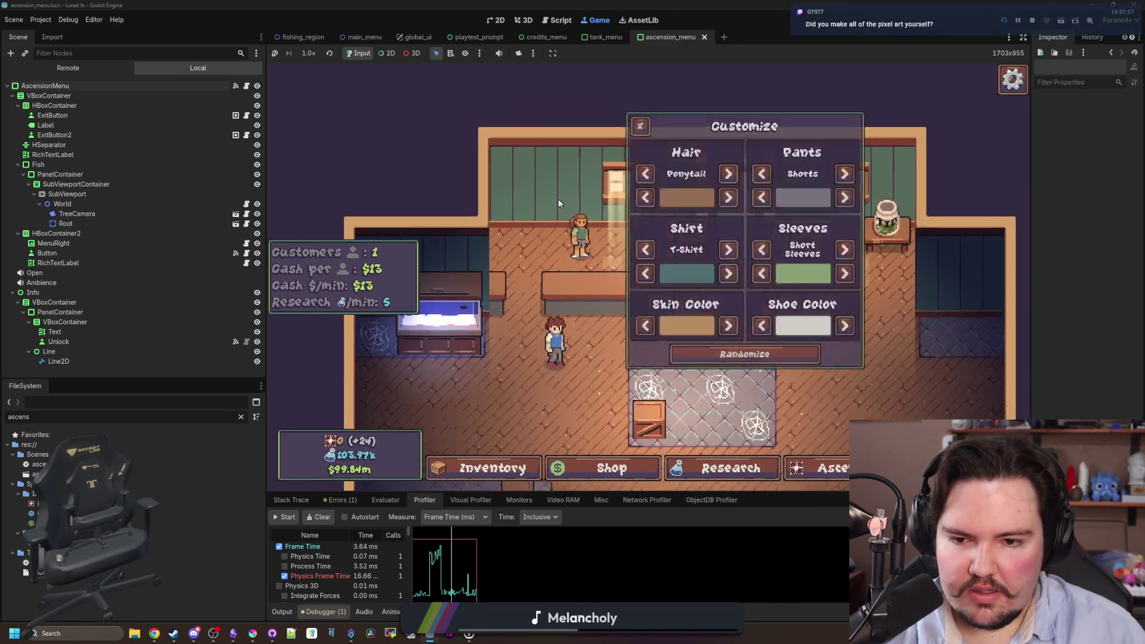
{"action": "left_click", "coordinate": [521, 158]}
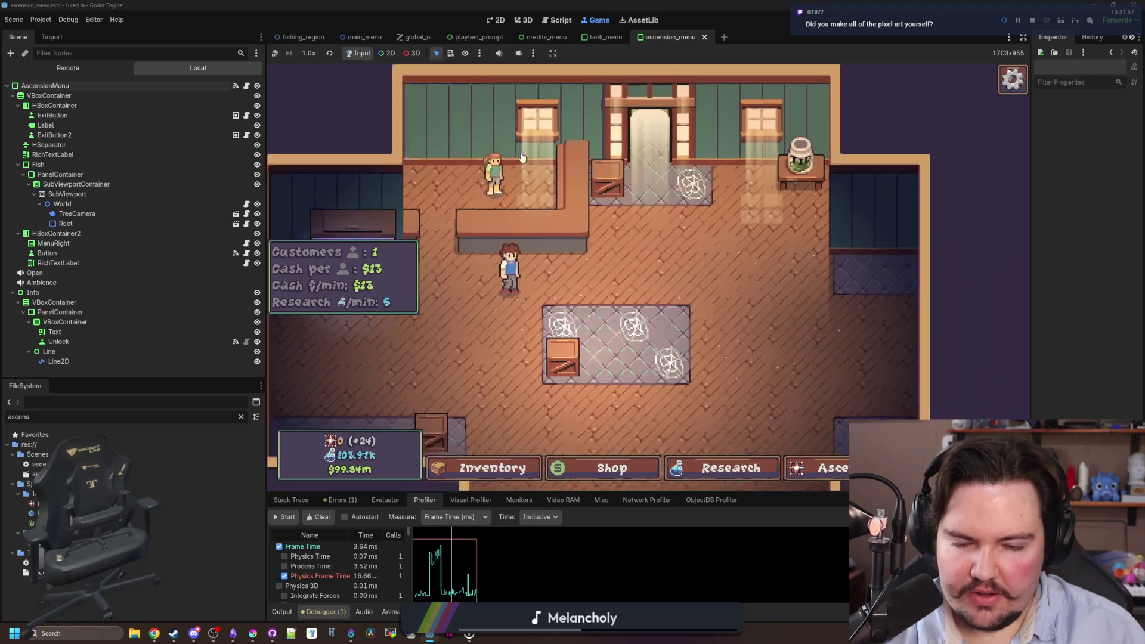
{"action": "scroll", "coordinate": [540, 323], "scroll_direction": "down", "scroll_amount": 3}
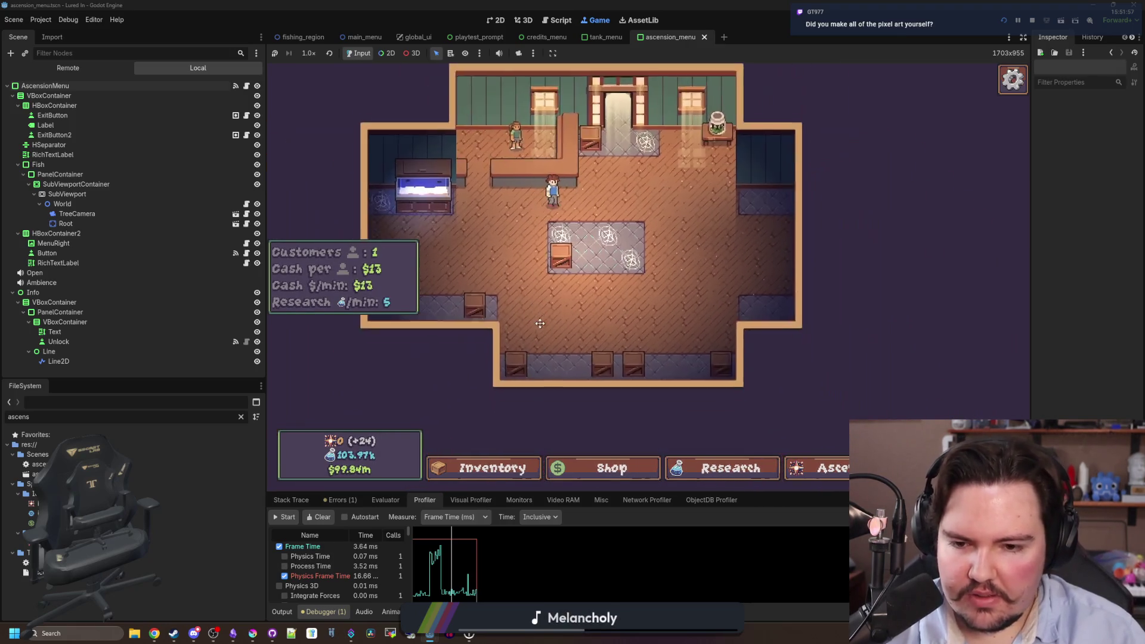
{"action": "scroll", "coordinate": [589, 233], "scroll_direction": "up", "scroll_amount": 3}
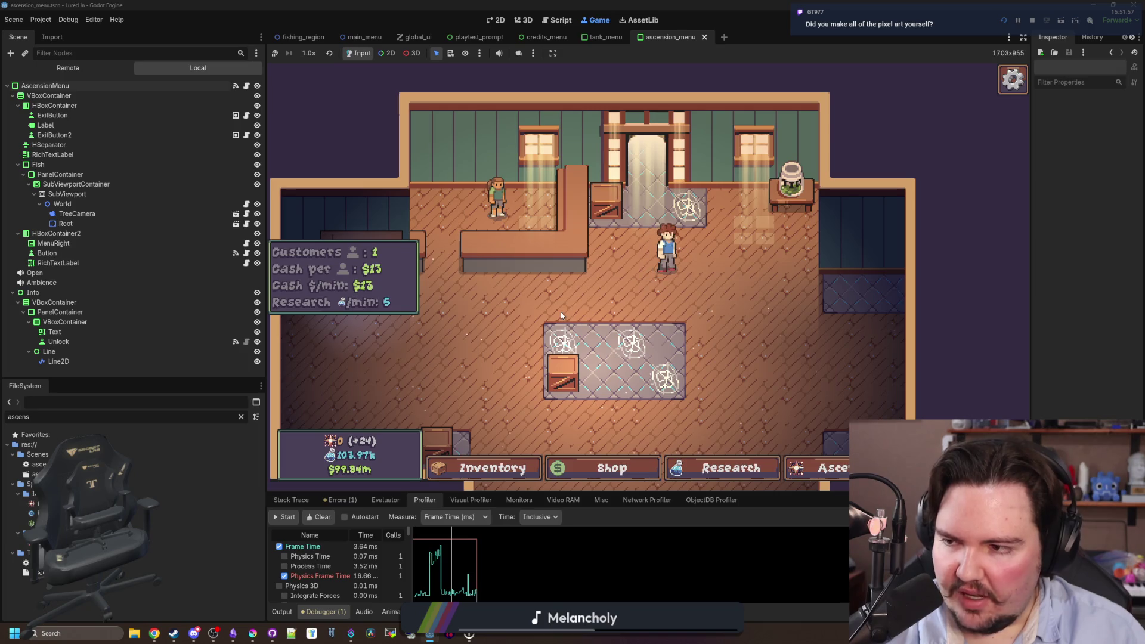
{"action": "left_click", "coordinate": [561, 327]}
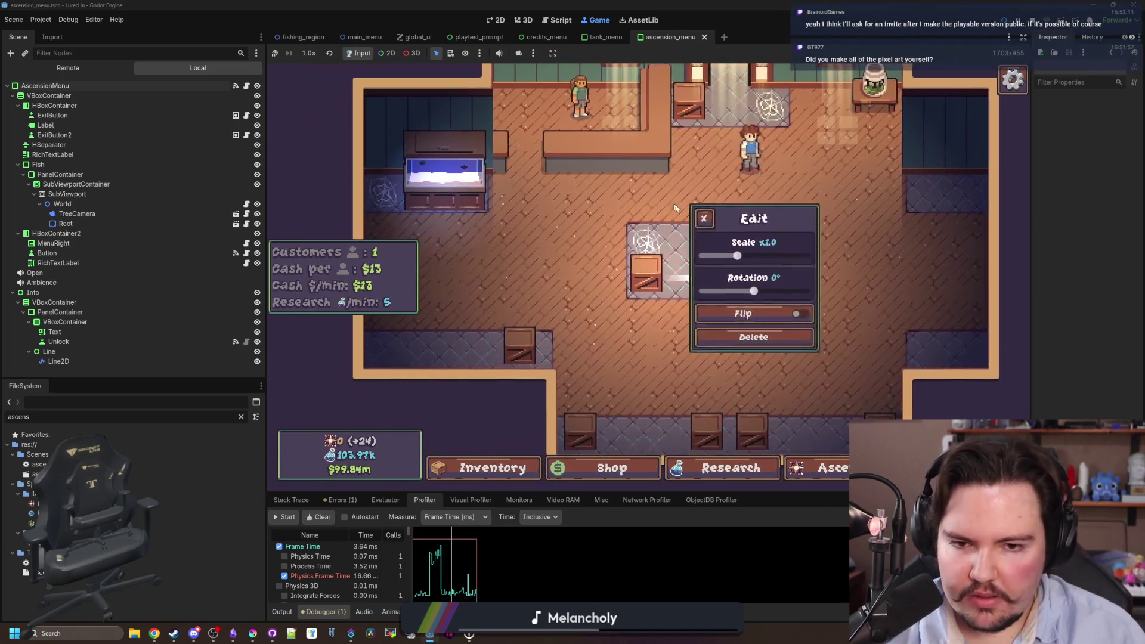
{"action": "left_click", "coordinate": [722, 325]}
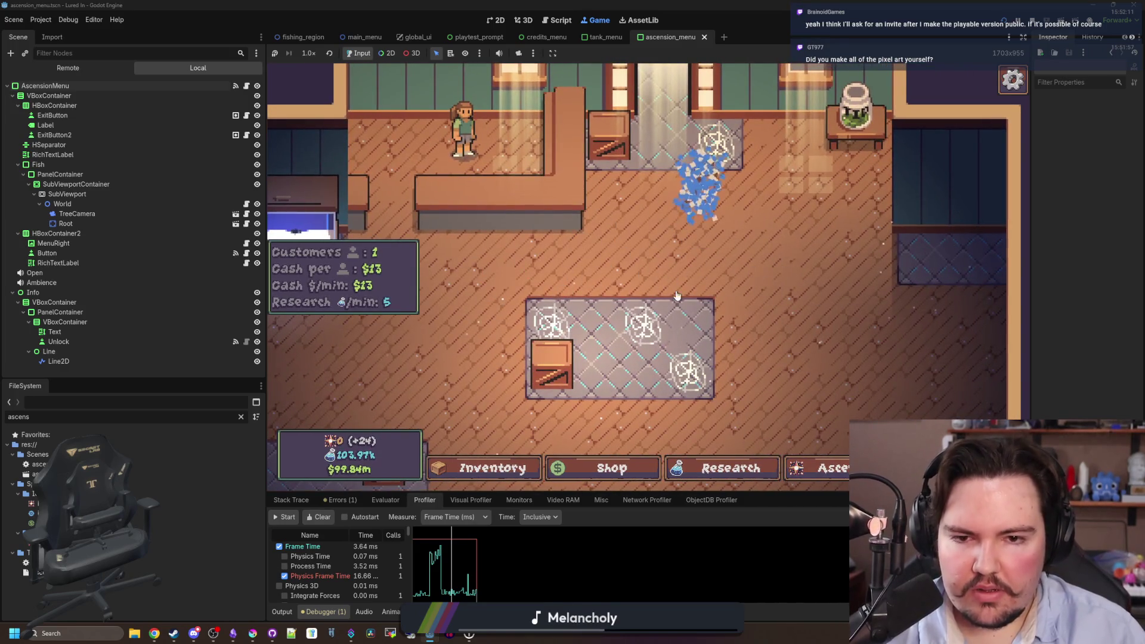
Zoom and pan around the room, then bring up the fish Inventory Menu.
{"action": "scroll", "coordinate": [569, 284], "scroll_direction": "down", "scroll_amount": 3}
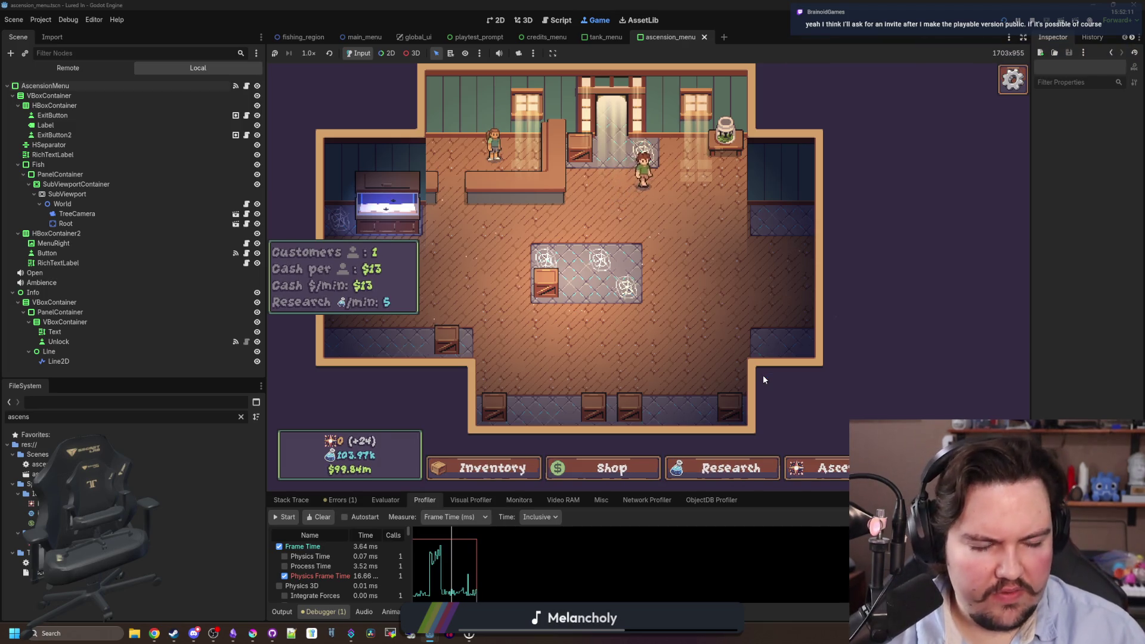
{"action": "mouse_move", "coordinate": [192, 632]}
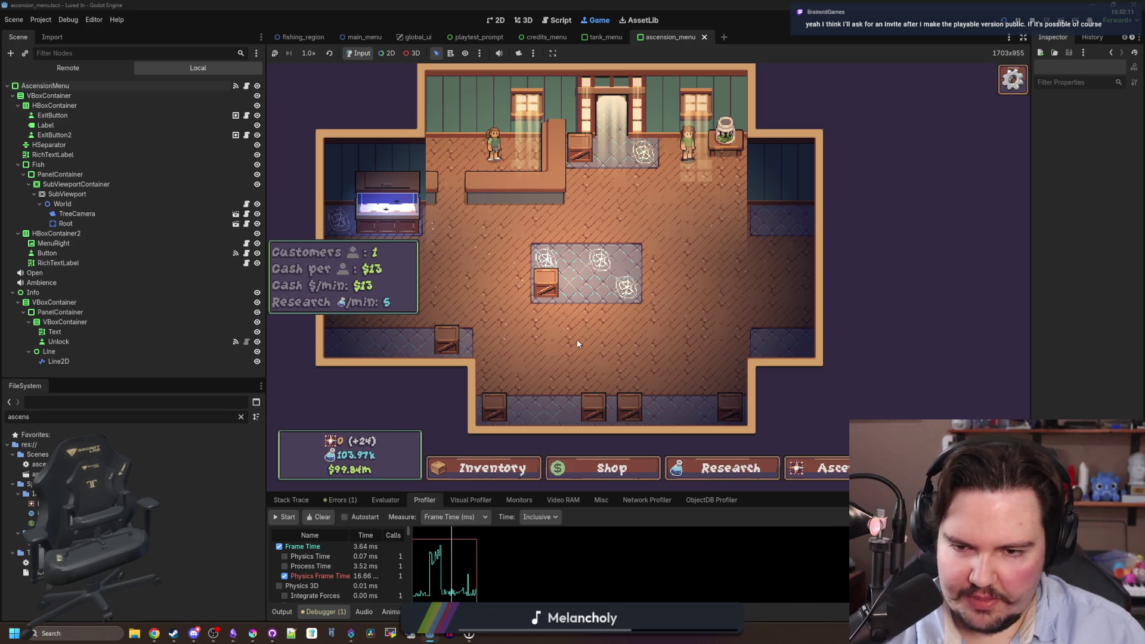
{"action": "scroll", "coordinate": [654, 213], "scroll_direction": "up", "scroll_amount": 2}
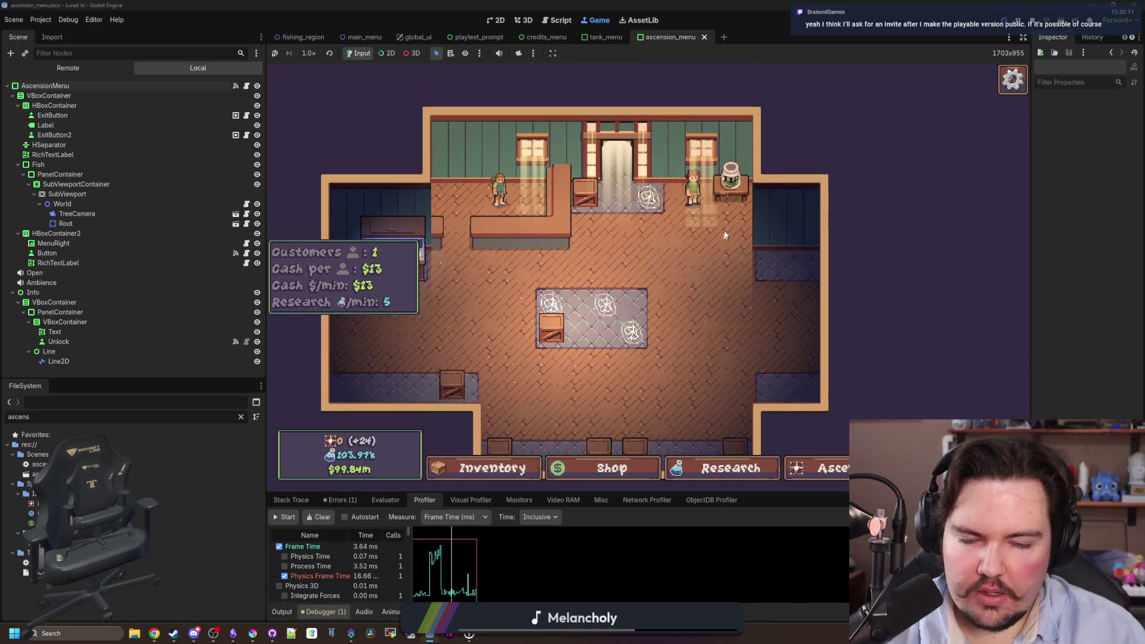
{"action": "scroll", "coordinate": [697, 263], "scroll_direction": "down", "scroll_amount": 2}
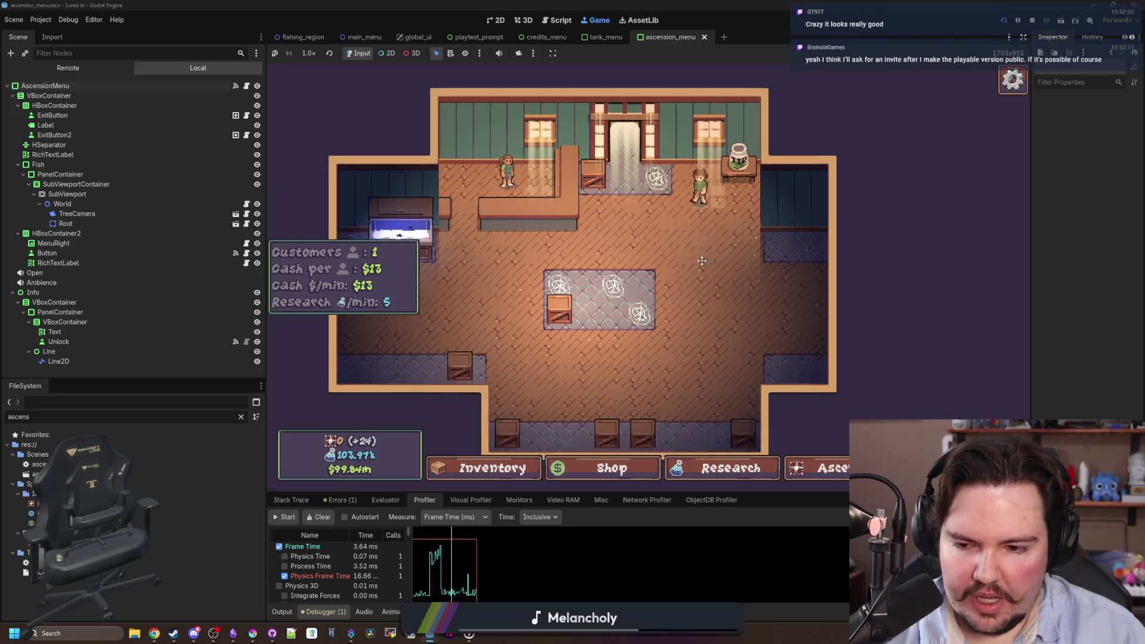
{"action": "scroll", "coordinate": [691, 267], "scroll_direction": "up", "scroll_amount": 4}
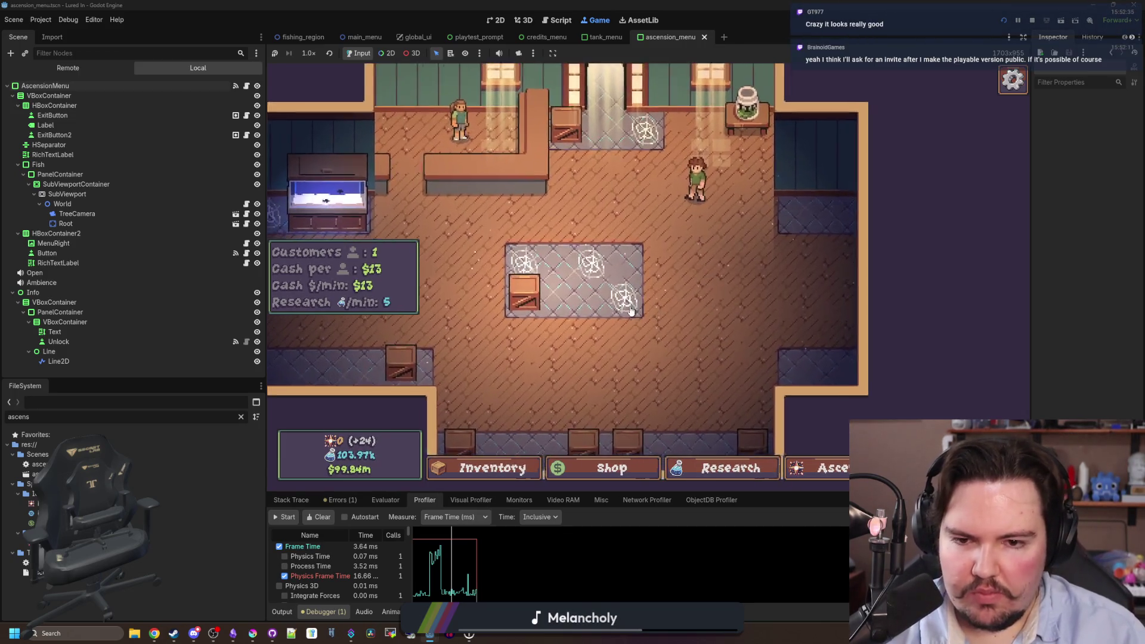
{"action": "scroll", "coordinate": [623, 305], "scroll_direction": "down", "scroll_amount": 5}
{"action": "scroll", "coordinate": [669, 355], "scroll_direction": "up", "scroll_amount": 6}
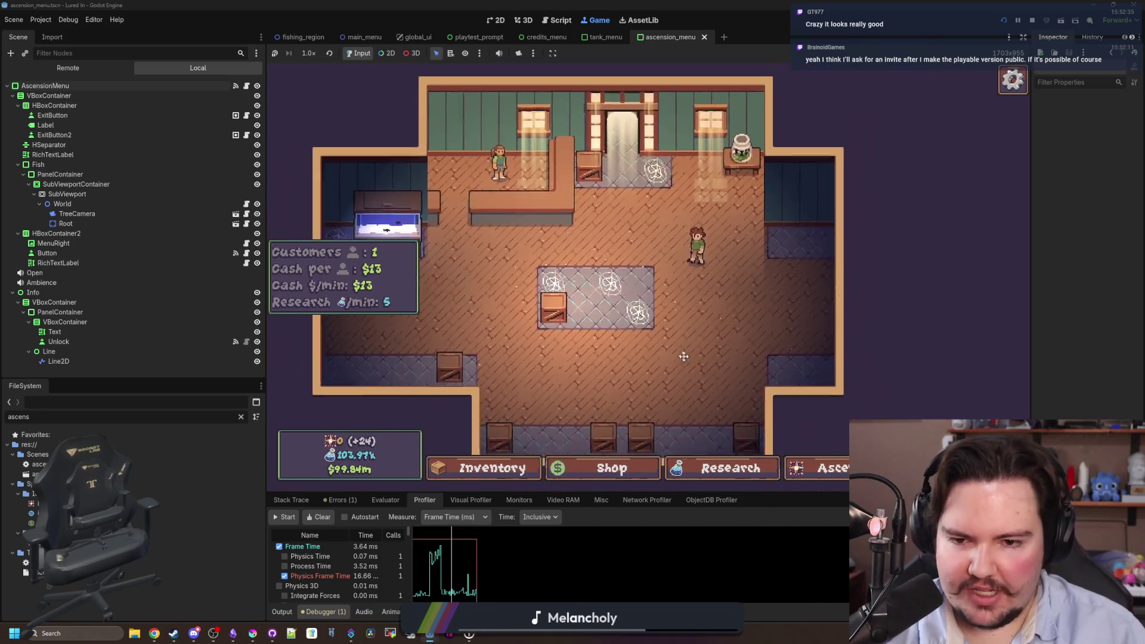
{"action": "scroll", "coordinate": [554, 382], "scroll_direction": "up", "scroll_amount": 4}
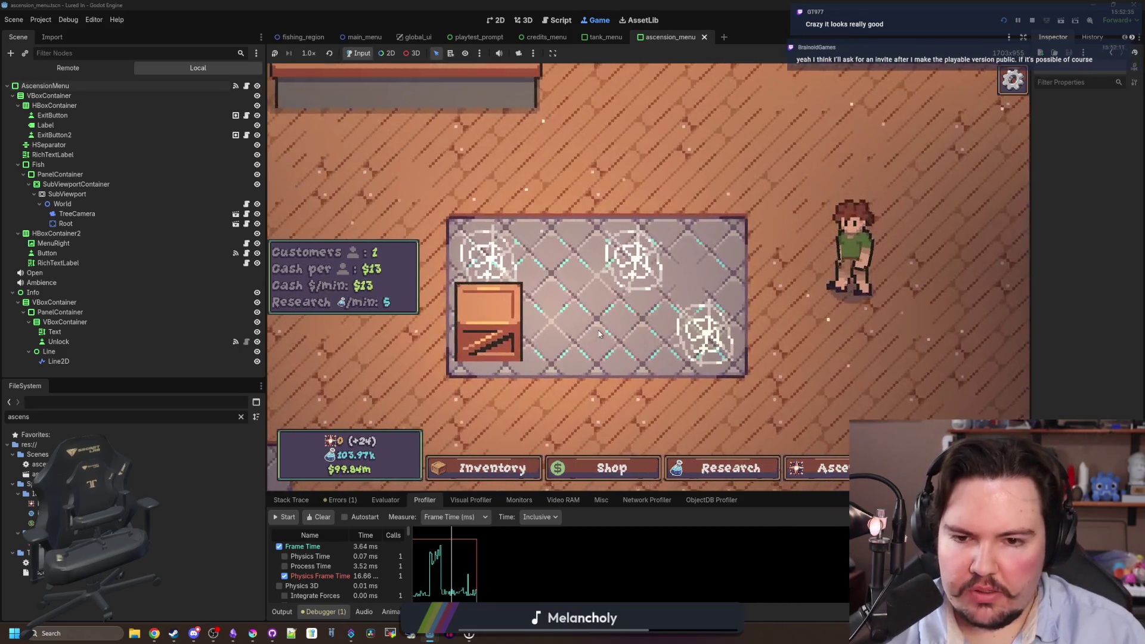
{"action": "scroll", "coordinate": [620, 334], "scroll_direction": "down", "scroll_amount": 5}
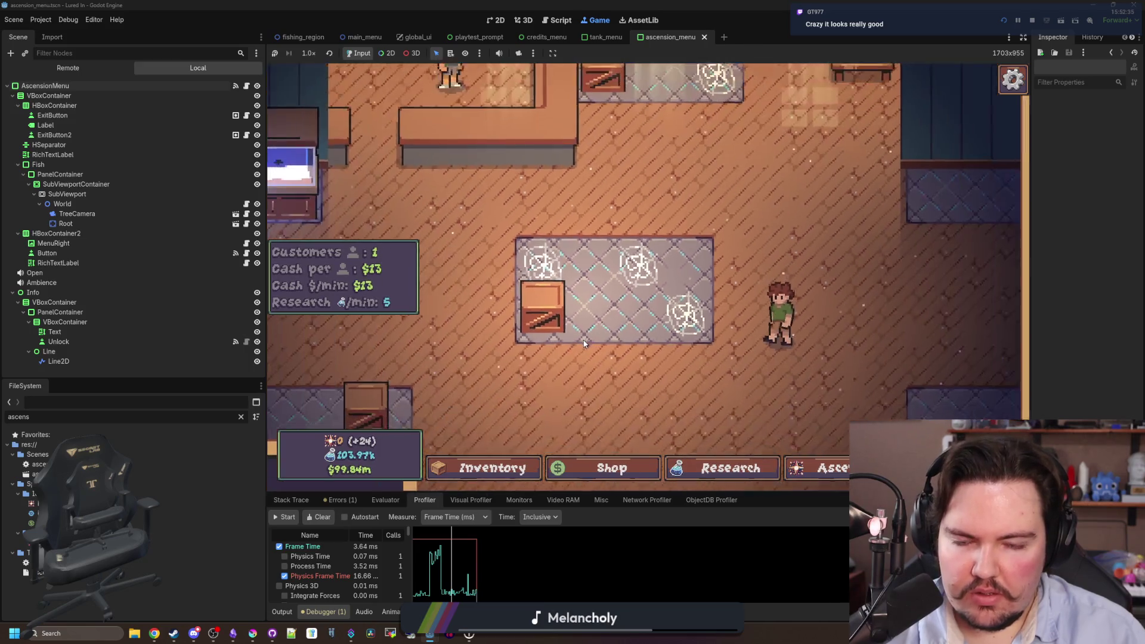
{"action": "scroll", "coordinate": [655, 323], "scroll_direction": "up", "scroll_amount": 4}
{"action": "scroll", "coordinate": [703, 280], "scroll_direction": "down", "scroll_amount": 4}
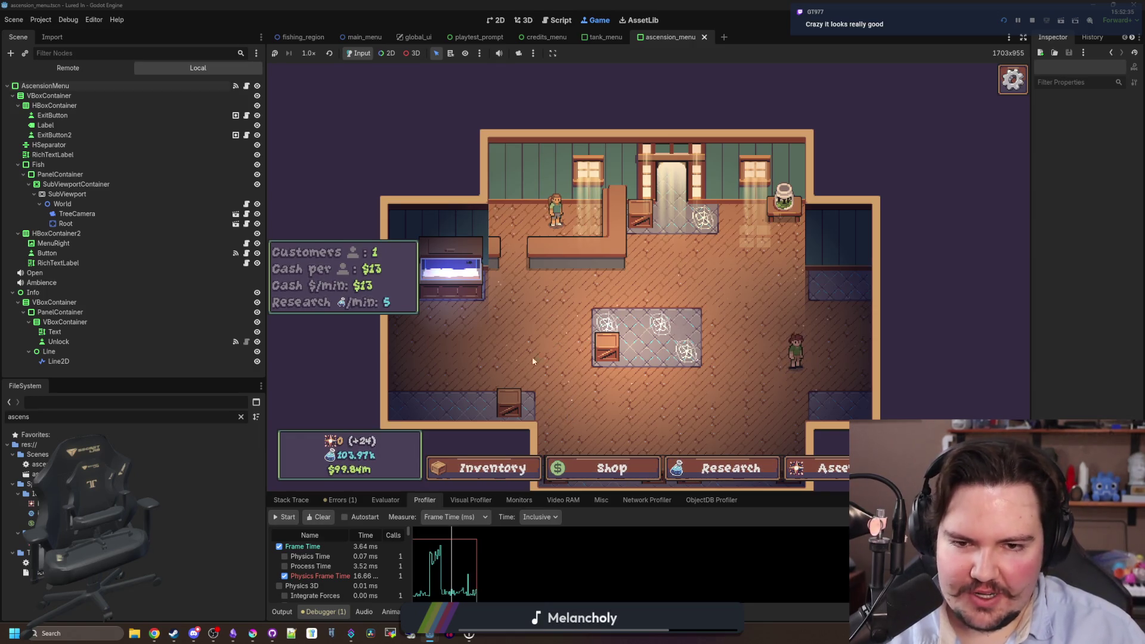
{"action": "scroll", "coordinate": [666, 339], "scroll_direction": "up", "scroll_amount": 5}
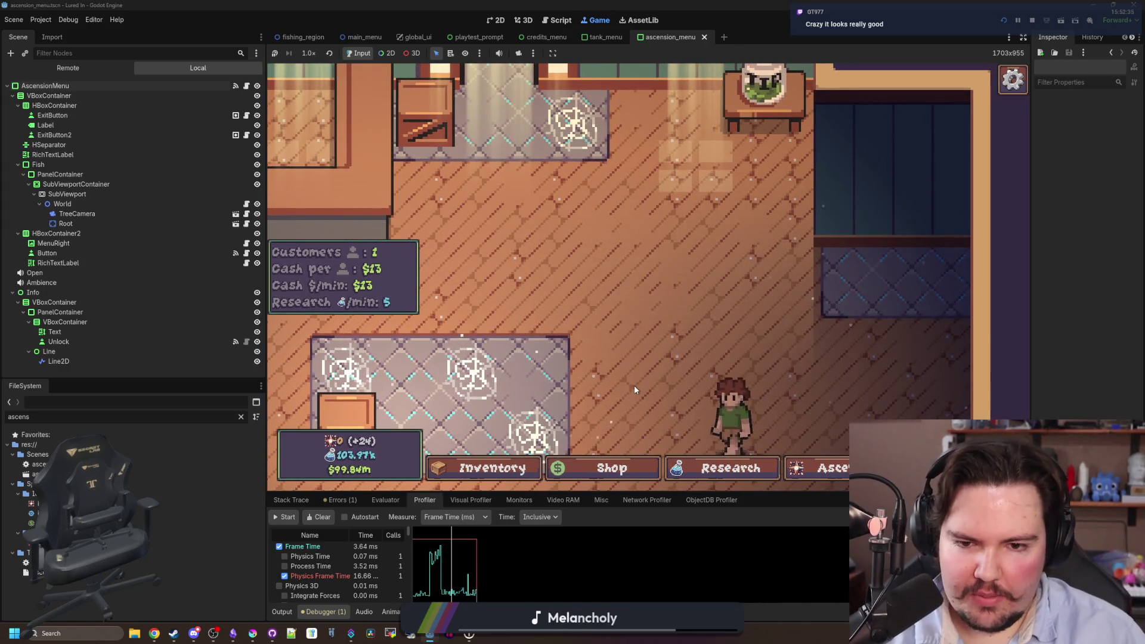
{"action": "mouse_move", "coordinate": [634, 386]}
{"action": "left_mouse_down"}
{"action": "mouse_move", "coordinate": [670, 295]}
{"action": "mouse_move", "coordinate": [629, 253]}
{"action": "left_mouse_up"}
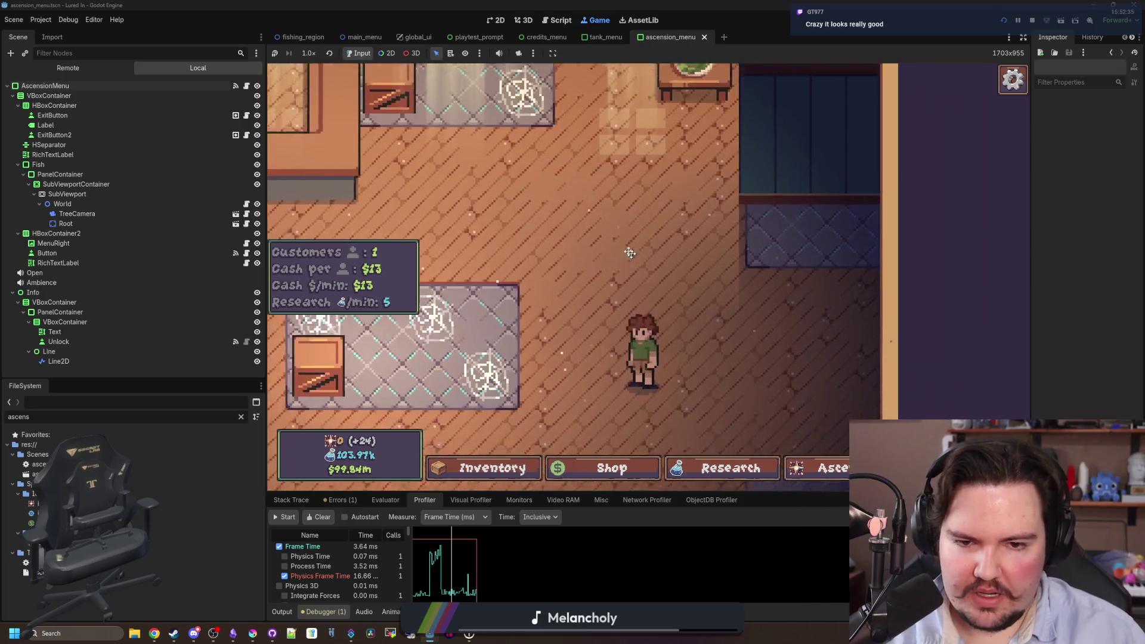
{"action": "scroll", "coordinate": [614, 240], "scroll_direction": "down", "scroll_amount": 4}
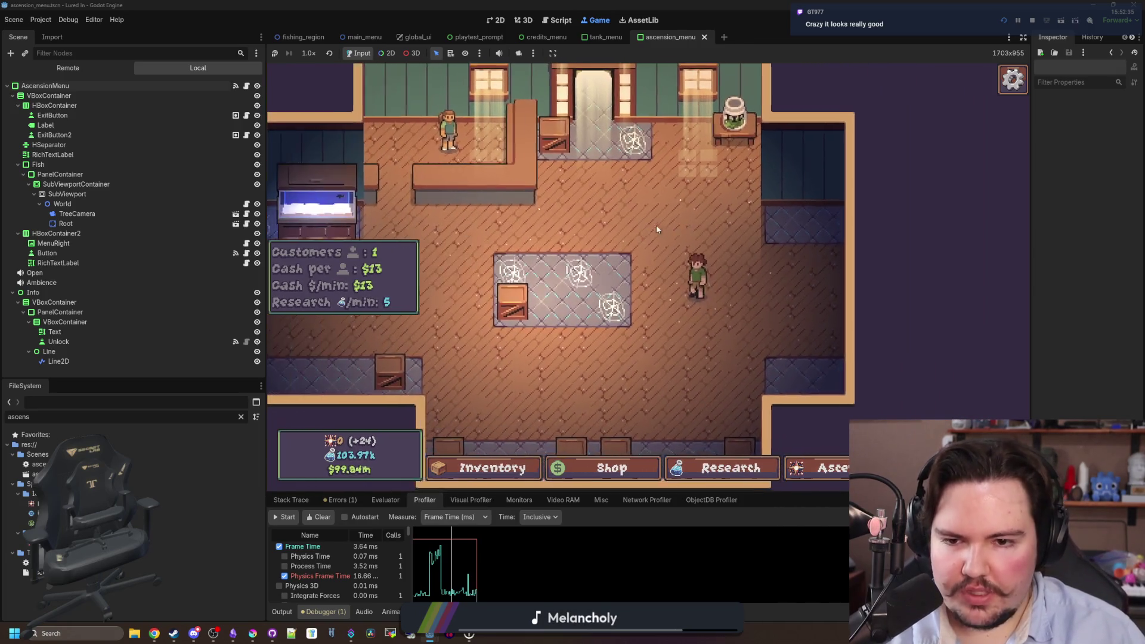
{"action": "scroll", "coordinate": [630, 377], "scroll_direction": "up", "scroll_amount": 3}
{"action": "left_click", "coordinate": [507, 471]}
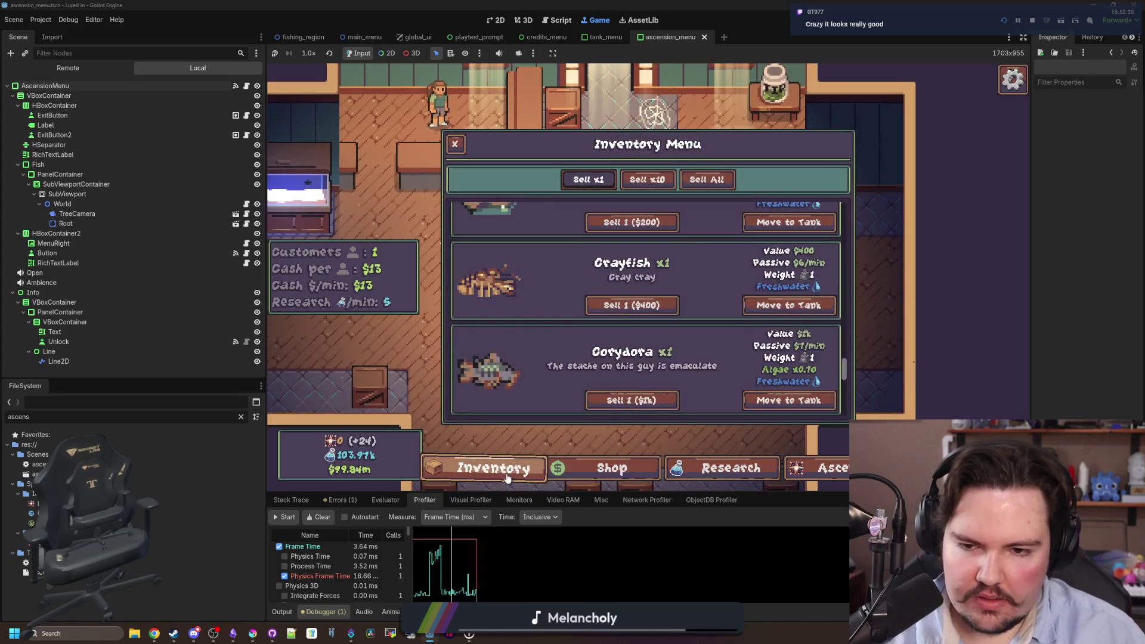
Open the shop from the inventory and browse Marketing, Equipment, then Decorations items.
{"action": "scroll", "coordinate": [538, 350], "scroll_direction": "up", "scroll_amount": 10}
{"action": "scroll", "coordinate": [547, 340], "scroll_direction": "up", "scroll_amount": 1}
{"action": "scroll", "coordinate": [547, 335], "scroll_direction": "down", "scroll_amount": 8}
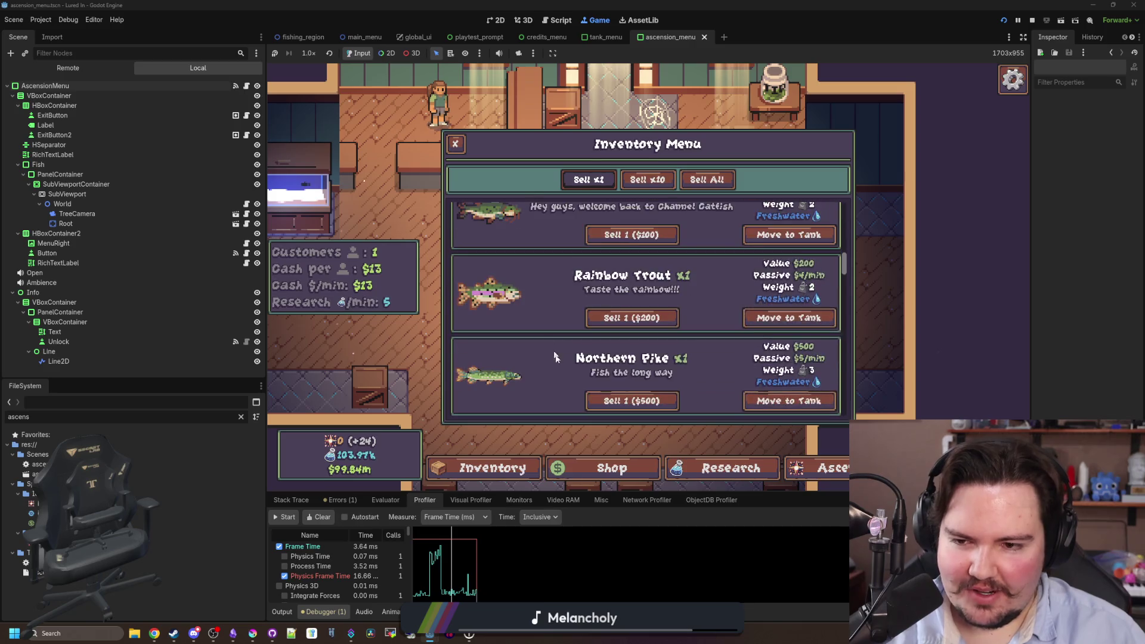
{"action": "left_click", "coordinate": [611, 468]}
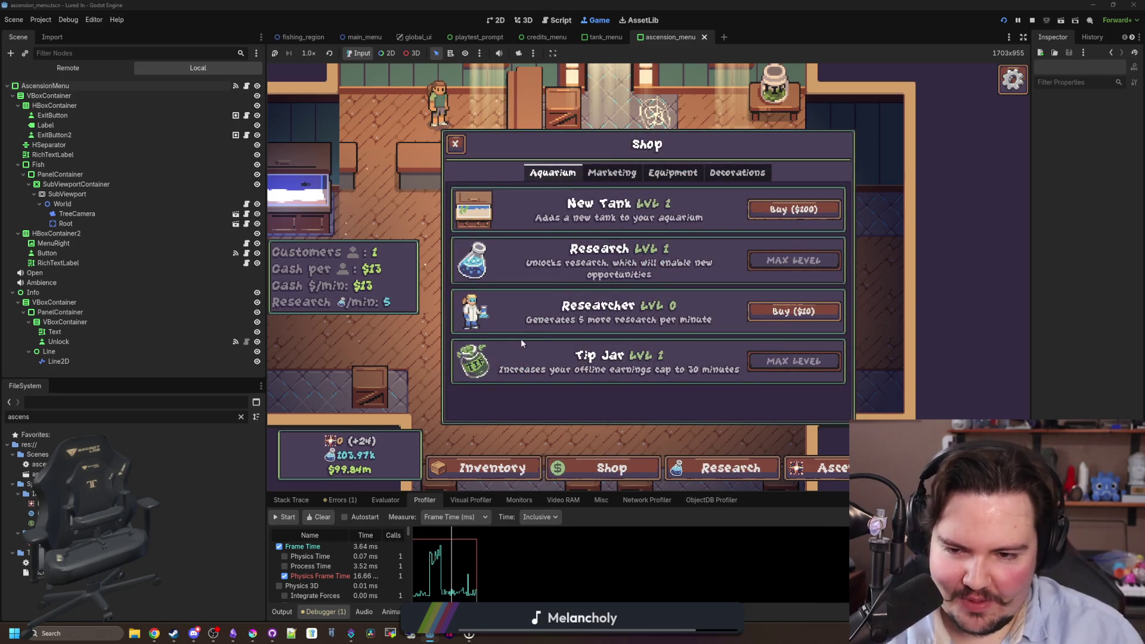
{"action": "left_click", "coordinate": [612, 172]}
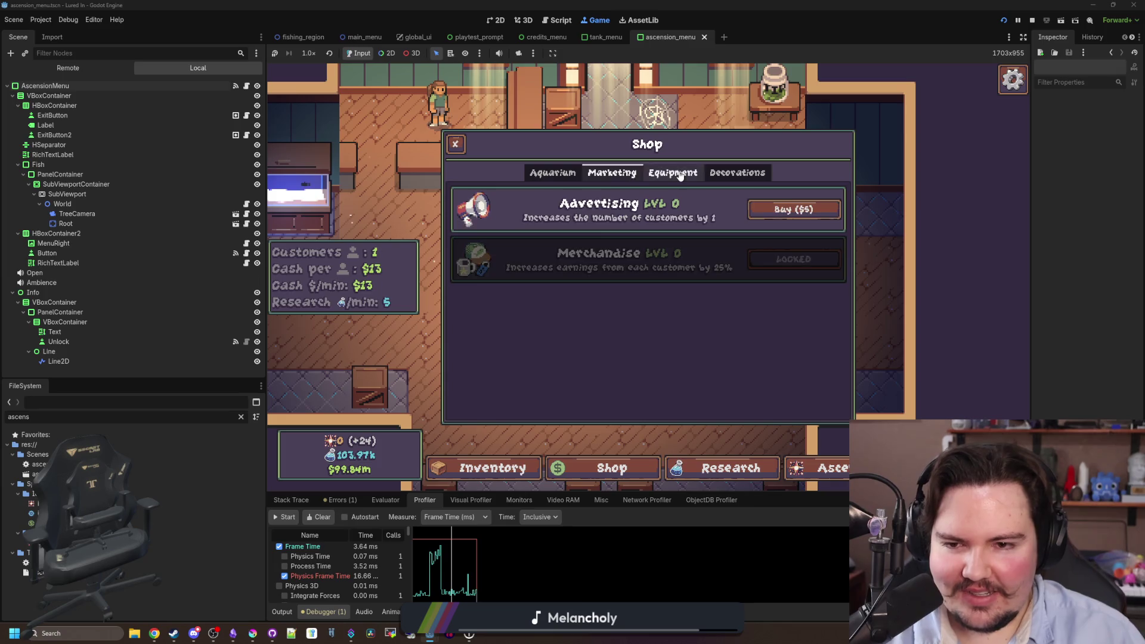
{"action": "left_click", "coordinate": [679, 174]}
{"action": "left_click", "coordinate": [737, 173]}
{"action": "scroll", "coordinate": [613, 298], "scroll_direction": "down", "scroll_amount": 4}
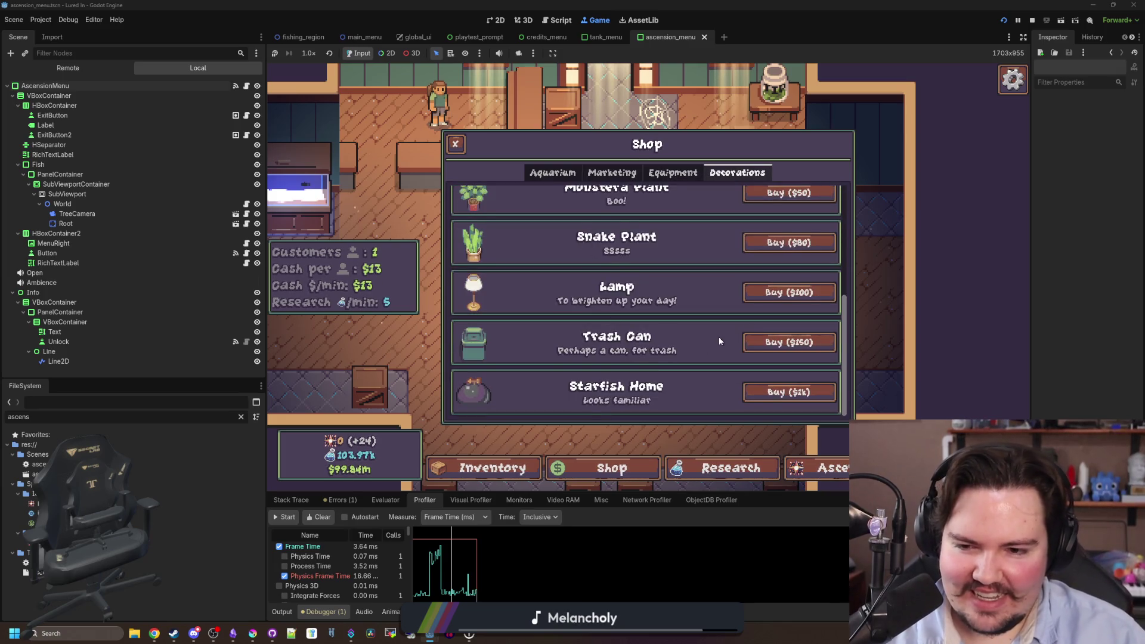
{"action": "scroll", "coordinate": [727, 256], "scroll_direction": "up", "scroll_amount": 2}
Buy Monstera Plants, place two on the central decoration spots, and glance at the Ascension tree.
{"action": "left_click", "coordinate": [790, 278]}
{"action": "left_click", "coordinate": [648, 270]}
{"action": "left_click", "coordinate": [551, 270]}
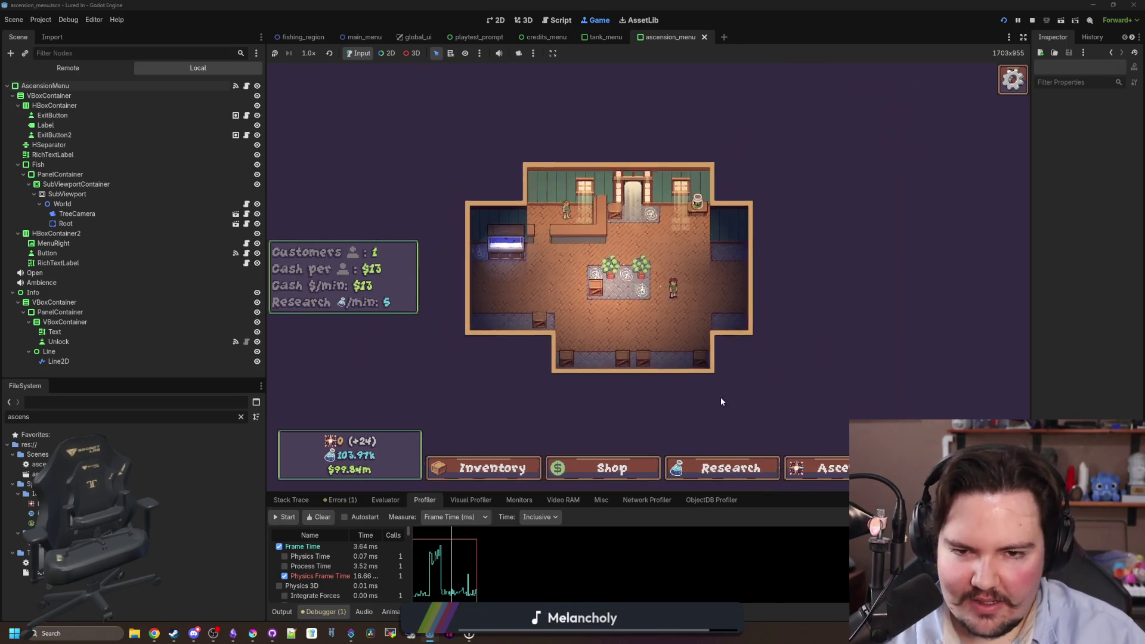
{"action": "left_click", "coordinate": [839, 471]}
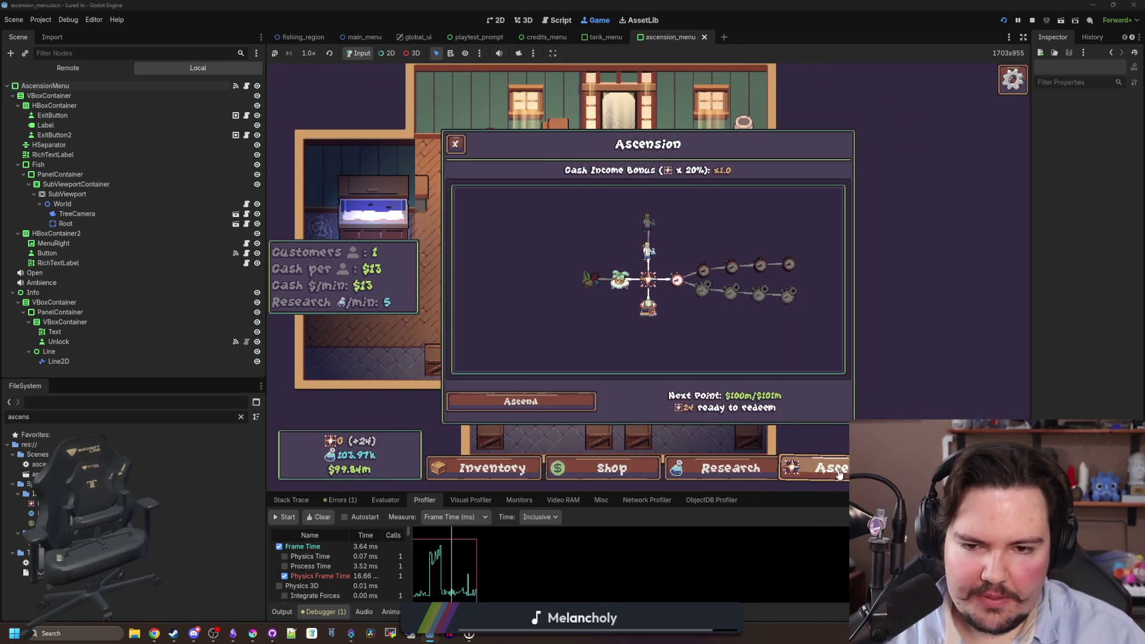
{"action": "left_click", "coordinate": [838, 471]}
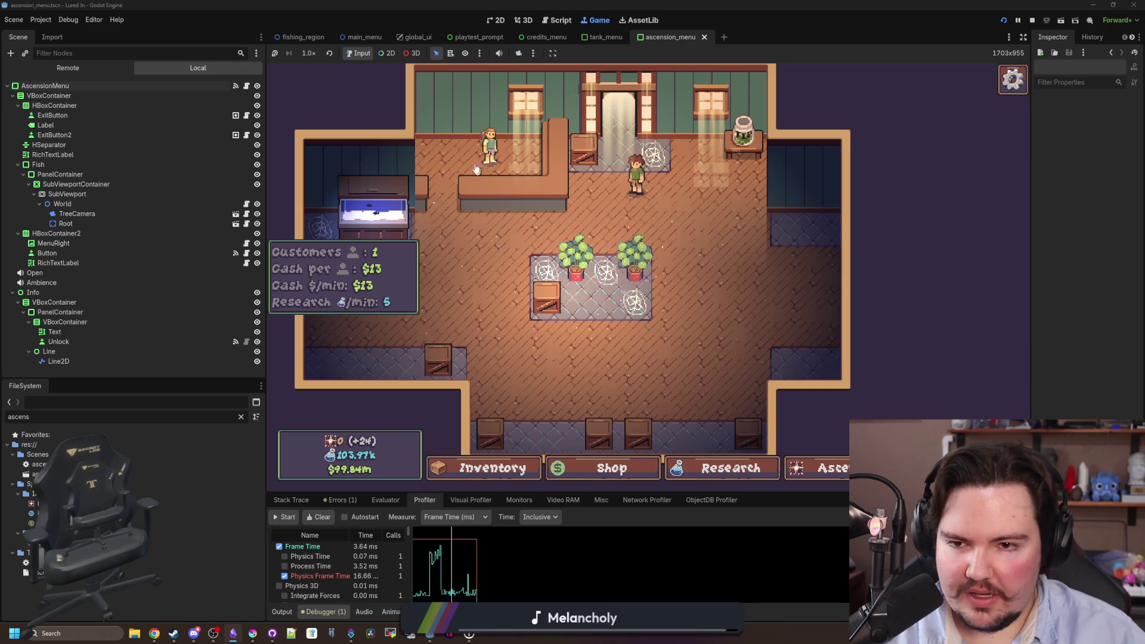
{"action": "left_click", "coordinate": [373, 209]}
Show the Betta's info, then inspect the tank_menu scene's Decoration and Label nodes.
{"action": "left_click", "coordinate": [681, 322]}
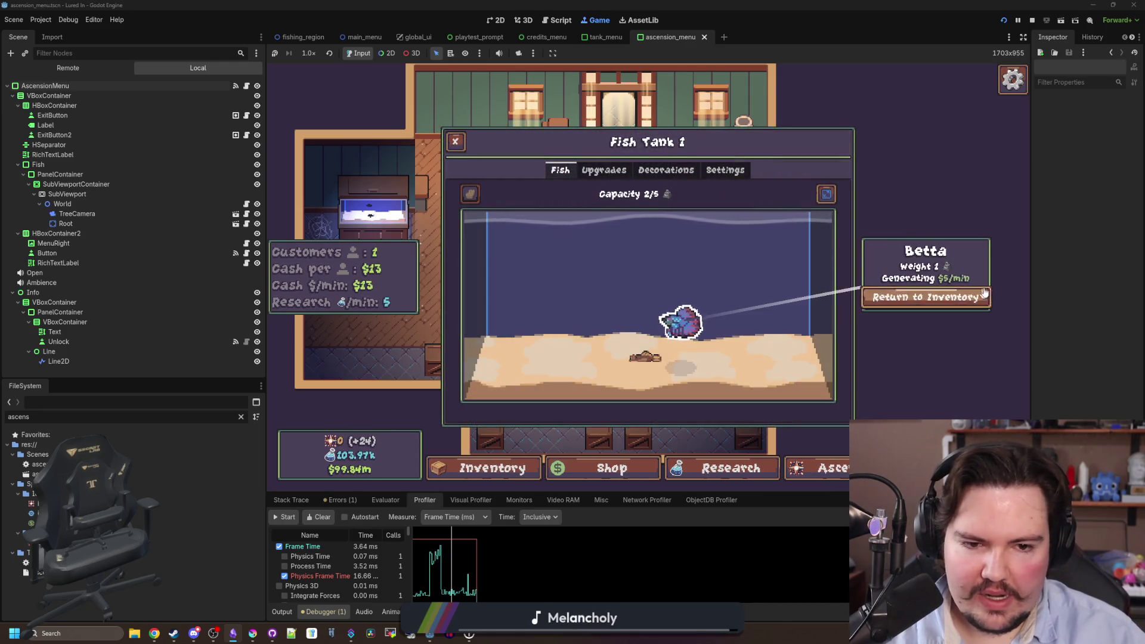
{"action": "left_click", "coordinate": [603, 46]}
{"action": "scroll", "coordinate": [120, 229], "scroll_direction": "down", "scroll_amount": 5}
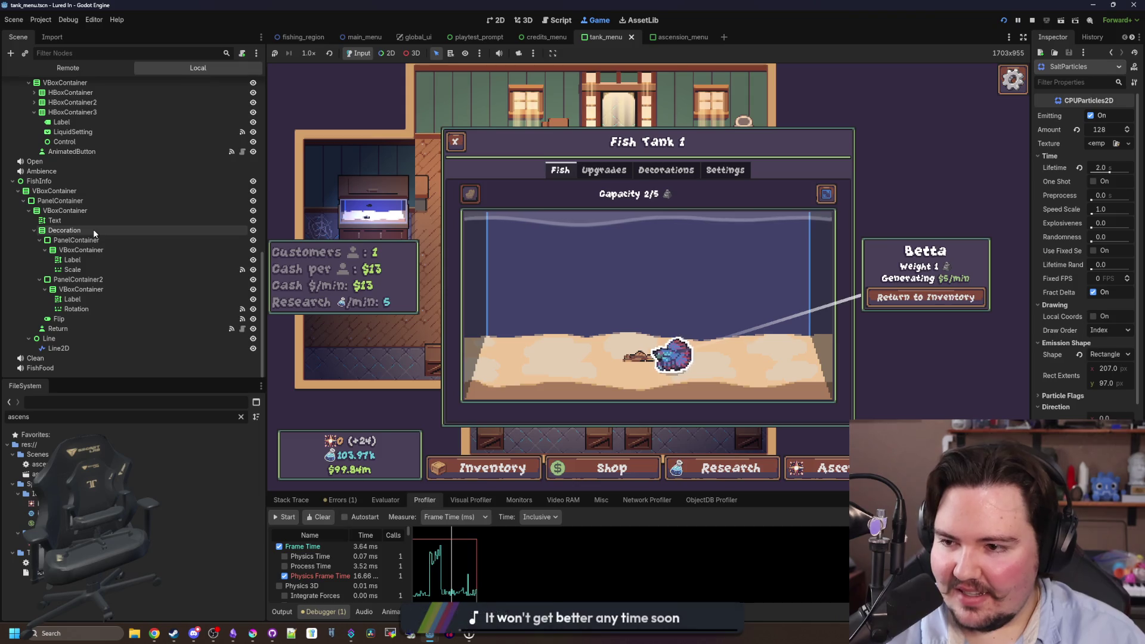
{"action": "left_click", "coordinate": [98, 258]}
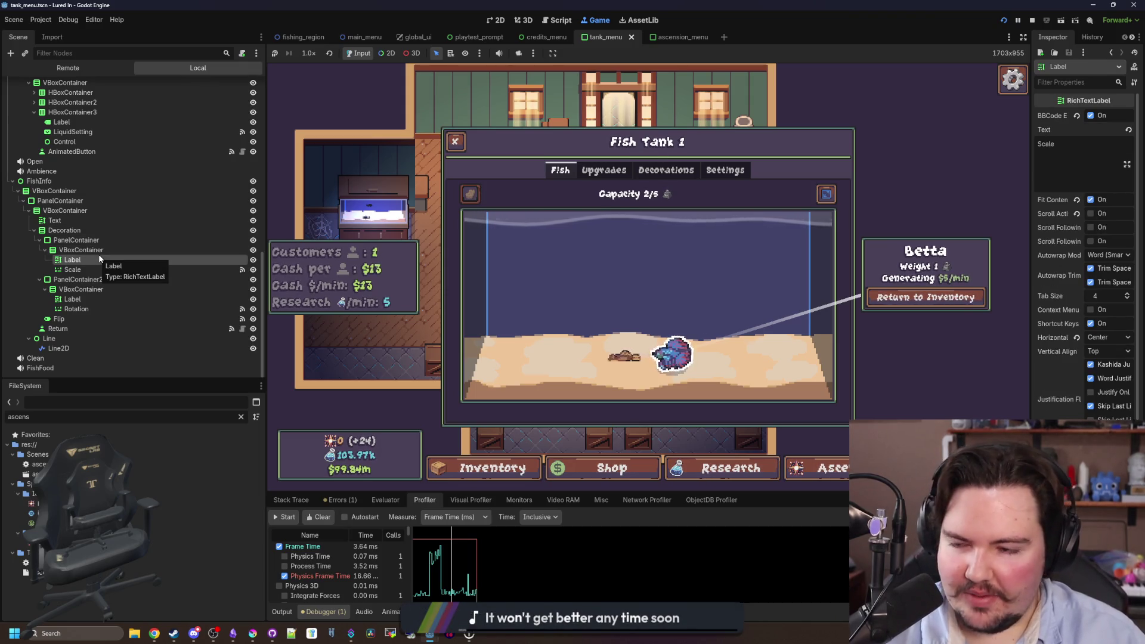
{"action": "left_click", "coordinate": [79, 230]}
{"action": "scroll", "coordinate": [149, 167], "scroll_direction": "up", "scroll_amount": 10}
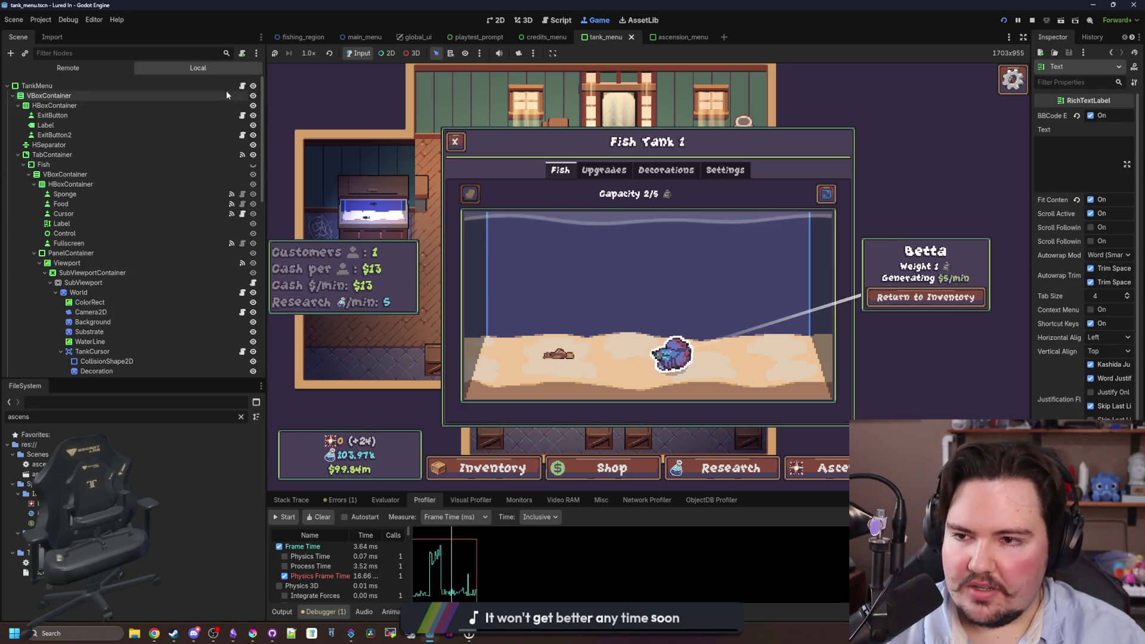
{"action": "left_click", "coordinate": [242, 85]}
Search the project and tank_menu.gd for 'Text' to reach the fish info text on line 275.
{"action": "key", "text": "ctrl+shift+f"}
{"action": "type", "text": "Tex"}
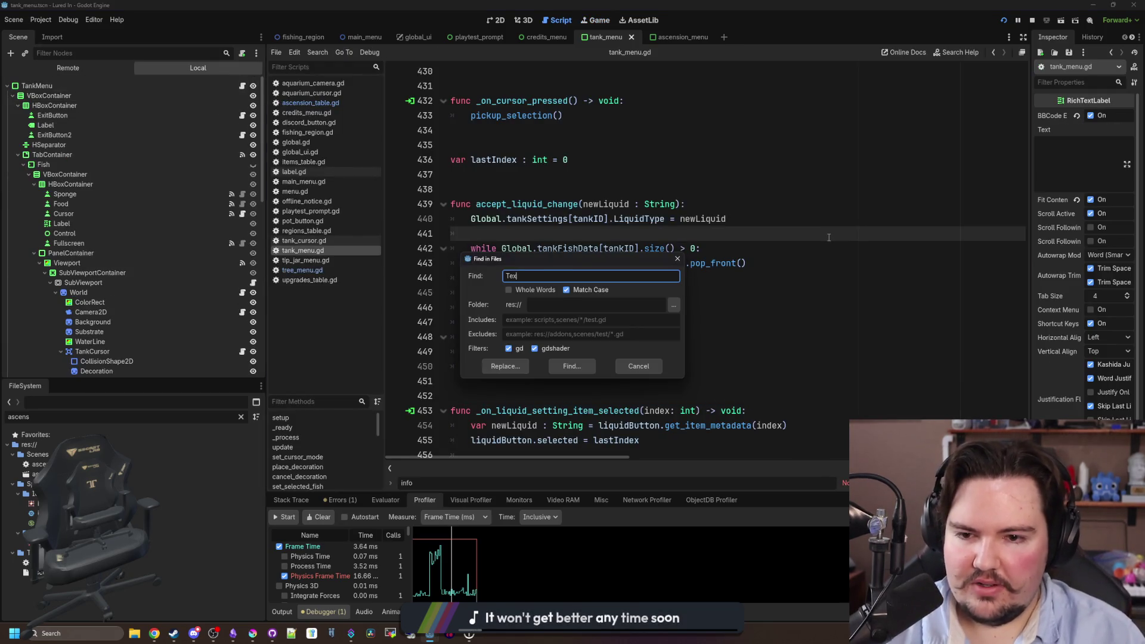
{"action": "type", "text": "t"}
{"action": "key", "text": "Return"}
{"action": "key", "text": "ctrl+f"}
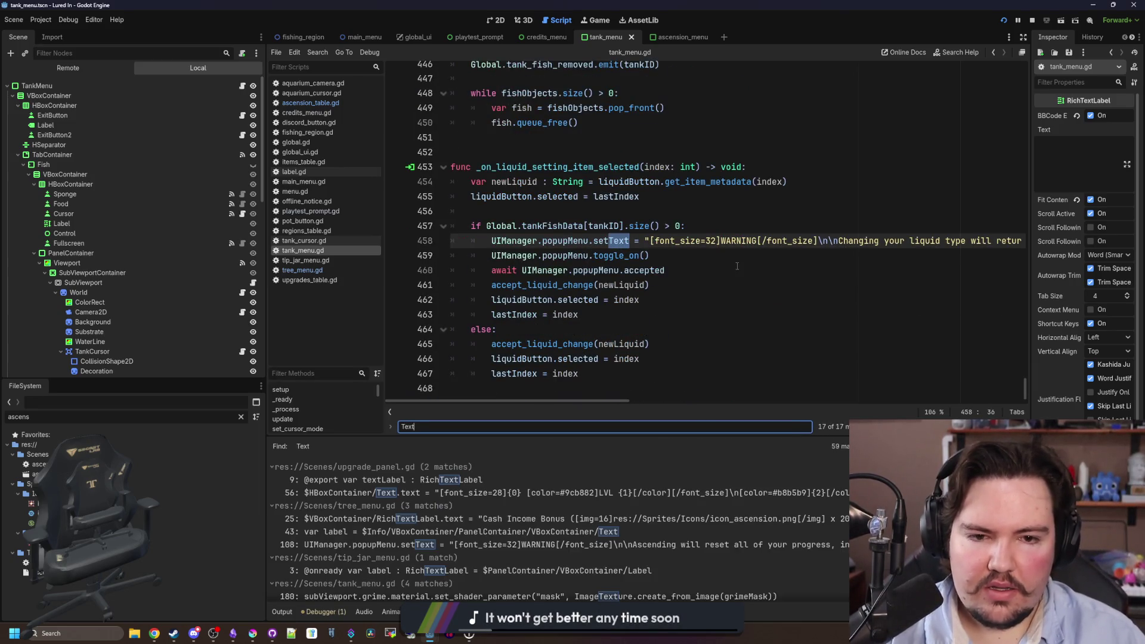
{"action": "key", "text": "Return"}
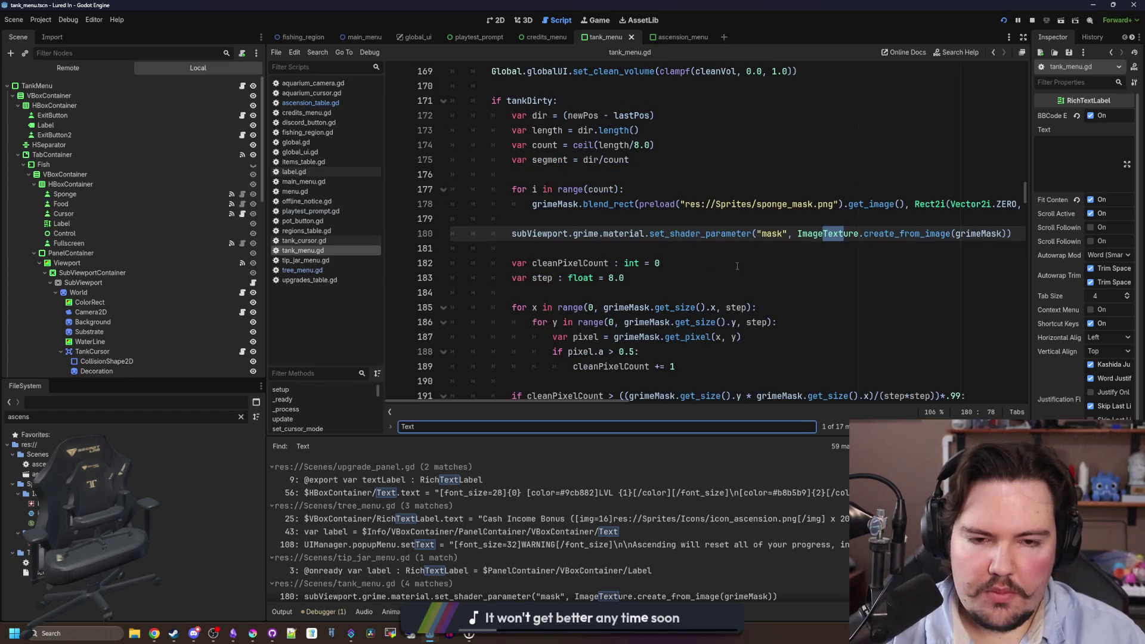
{"action": "key", "text": "Return"}
{"action": "key", "text": "Return"}
{"action": "key", "text": "Return"}
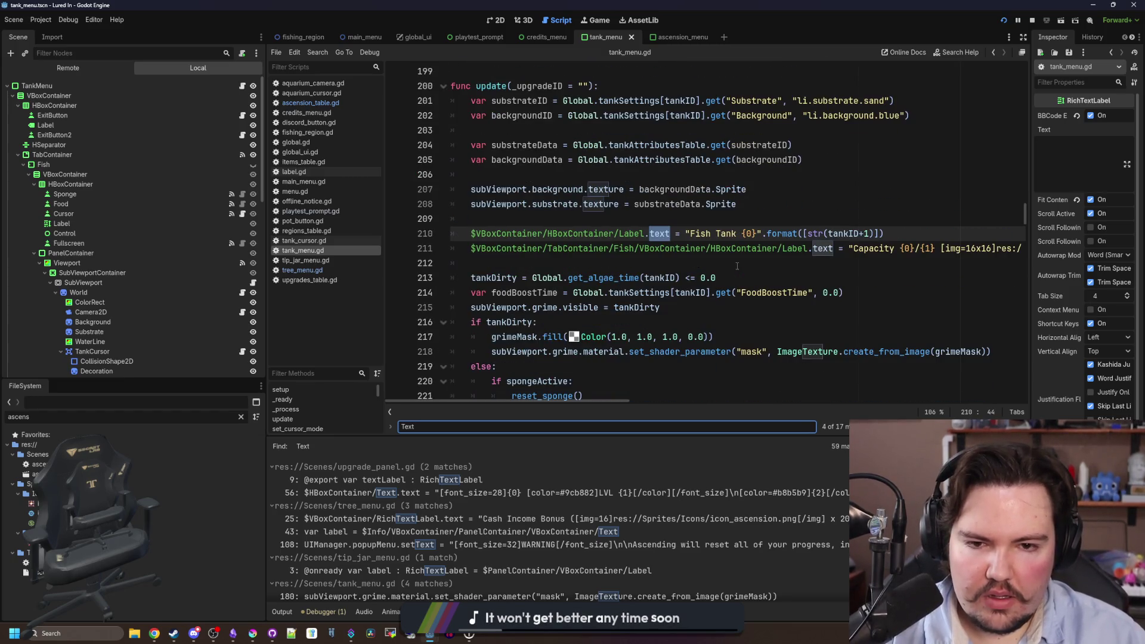
{"action": "key", "text": "Return"}
{"action": "key", "text": "Return"}
{"action": "key", "text": "Return"}
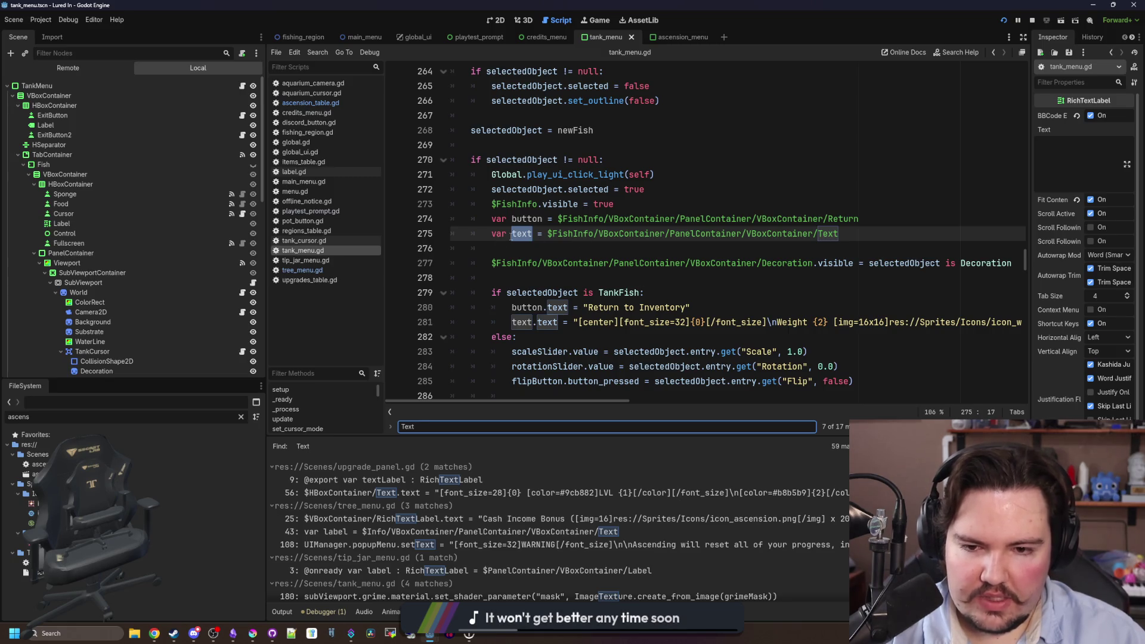
{"action": "scroll", "coordinate": [796, 316], "scroll_direction": "right", "scroll_amount": 5}
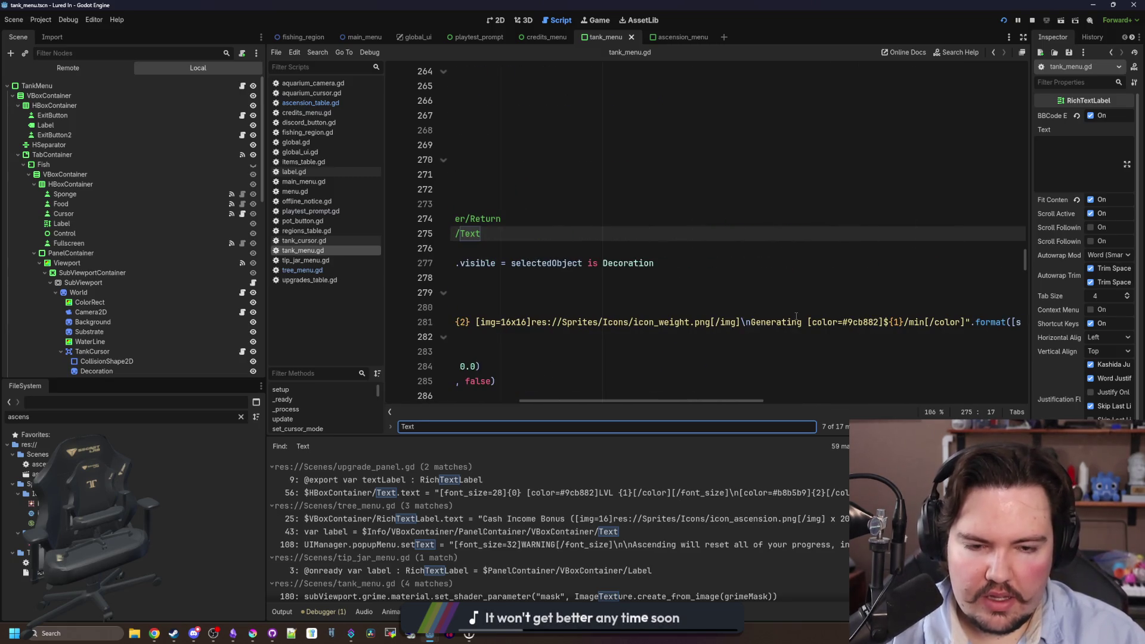
{"action": "scroll", "coordinate": [787, 298], "scroll_direction": "left", "scroll_amount": 5}
Insert a text.text += "" line and a blank line under the fish info text assignment.
{"action": "left_click", "coordinate": [667, 337]}
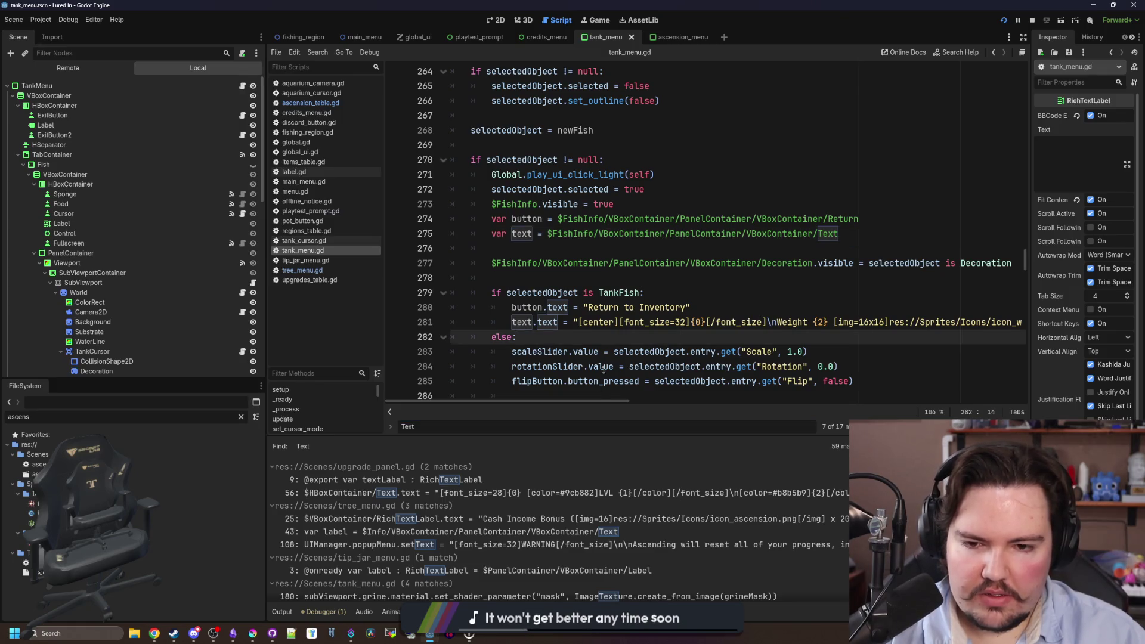
{"action": "scroll", "coordinate": [603, 370], "scroll_direction": "down", "scroll_amount": 1}
{"action": "scroll", "coordinate": [620, 382], "scroll_direction": "right", "scroll_amount": 3}
{"action": "mouse_move", "coordinate": [642, 395]}
{"action": "left_mouse_down"}
{"action": "mouse_move", "coordinate": [937, 374]}
{"action": "mouse_move", "coordinate": [761, 370]}
{"action": "mouse_move", "coordinate": [816, 367]}
{"action": "left_mouse_up"}
{"action": "mouse_move", "coordinate": [695, 278]}
{"action": "left_mouse_down"}
{"action": "mouse_move", "coordinate": [763, 277]}
{"action": "mouse_move", "coordinate": [740, 278]}
{"action": "left_mouse_up"}
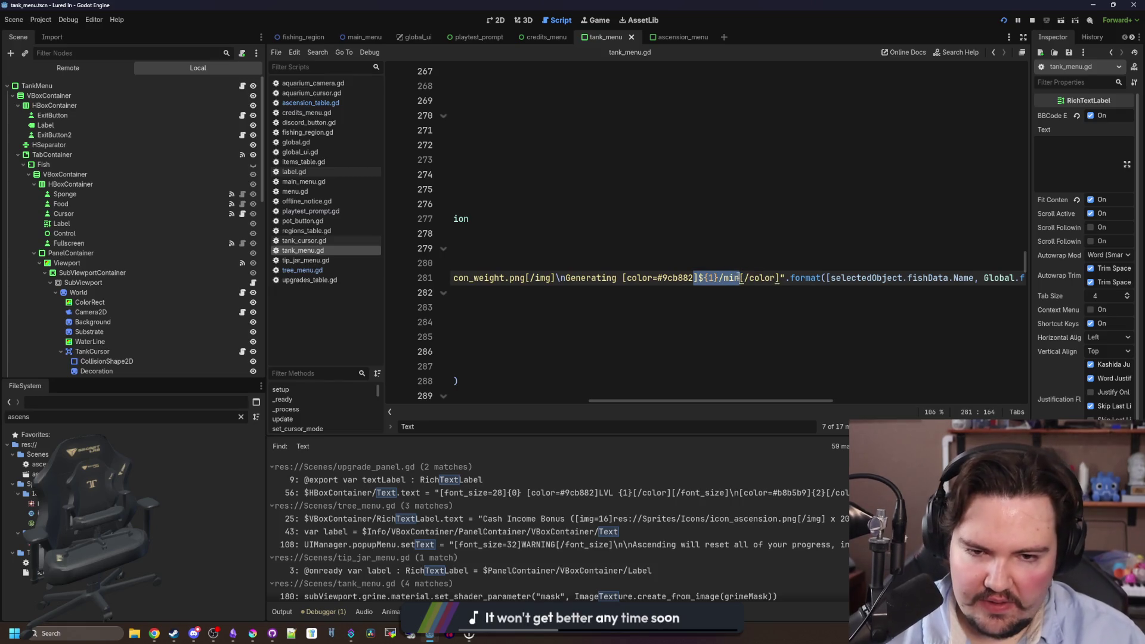
{"action": "left_click", "coordinate": [740, 278]}
{"action": "mouse_move", "coordinate": [795, 396]}
{"action": "left_mouse_down"}
{"action": "mouse_move", "coordinate": [755, 409]}
{"action": "mouse_move", "coordinate": [588, 400]}
{"action": "left_mouse_up"}
{"action": "key", "text": "Return"}
{"action": "type", "text": "text.text += \"\""}
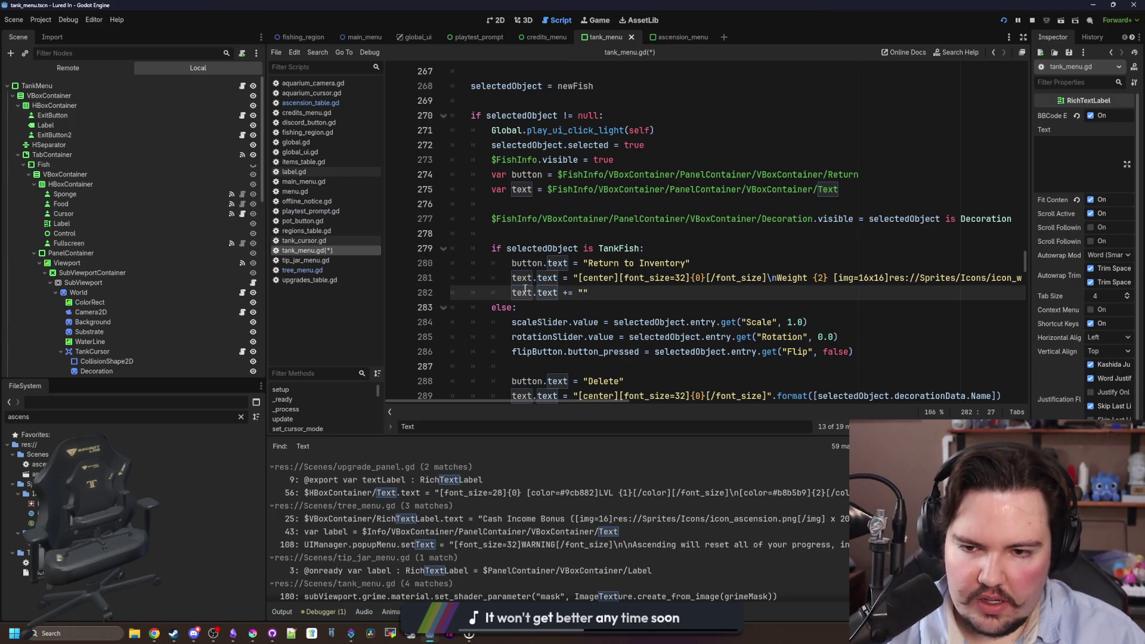
{"action": "key", "text": "ctrl+shift+Return"}
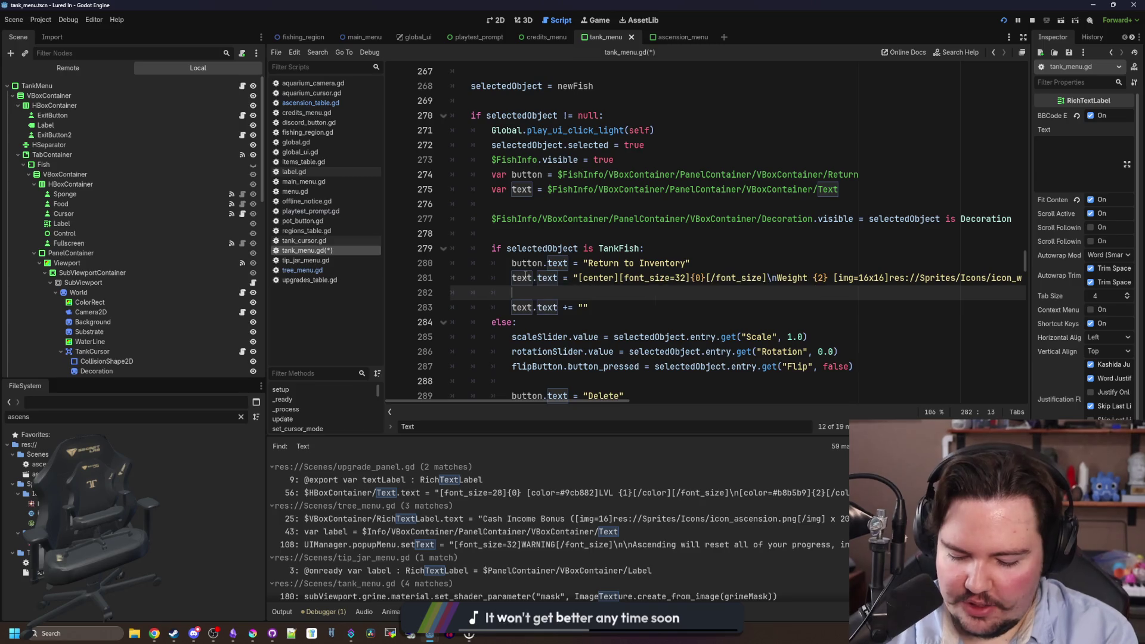
Begin an algaeMult variable on line 282 that reads from selectedObject.fishData.
{"action": "type", "text": "varalgaeMult = "}
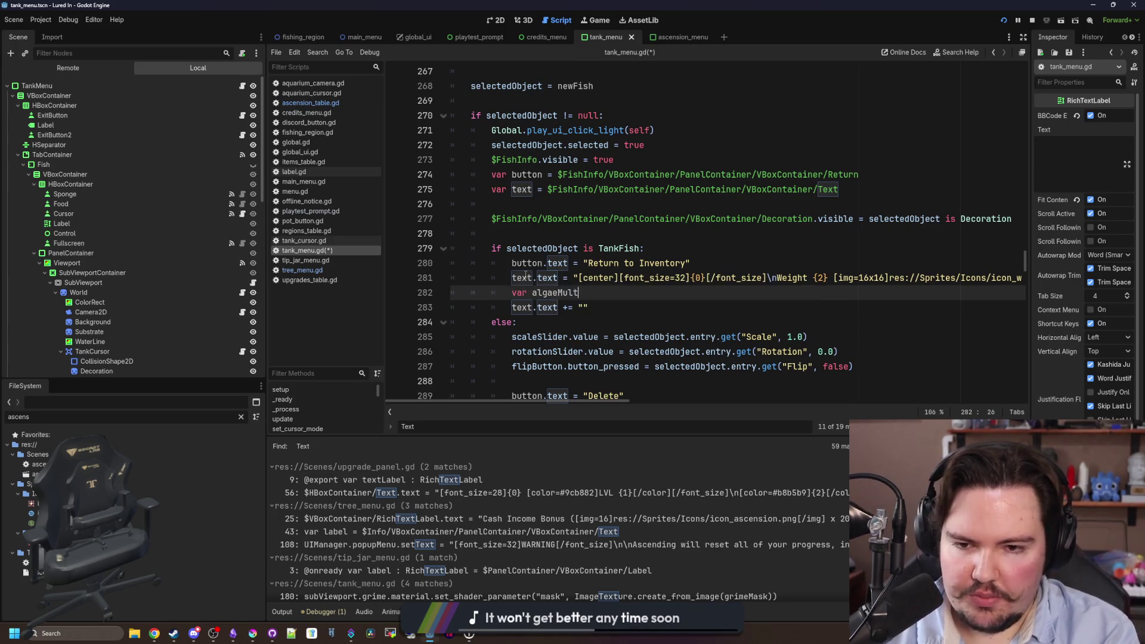
{"action": "type", "text": "fish"}
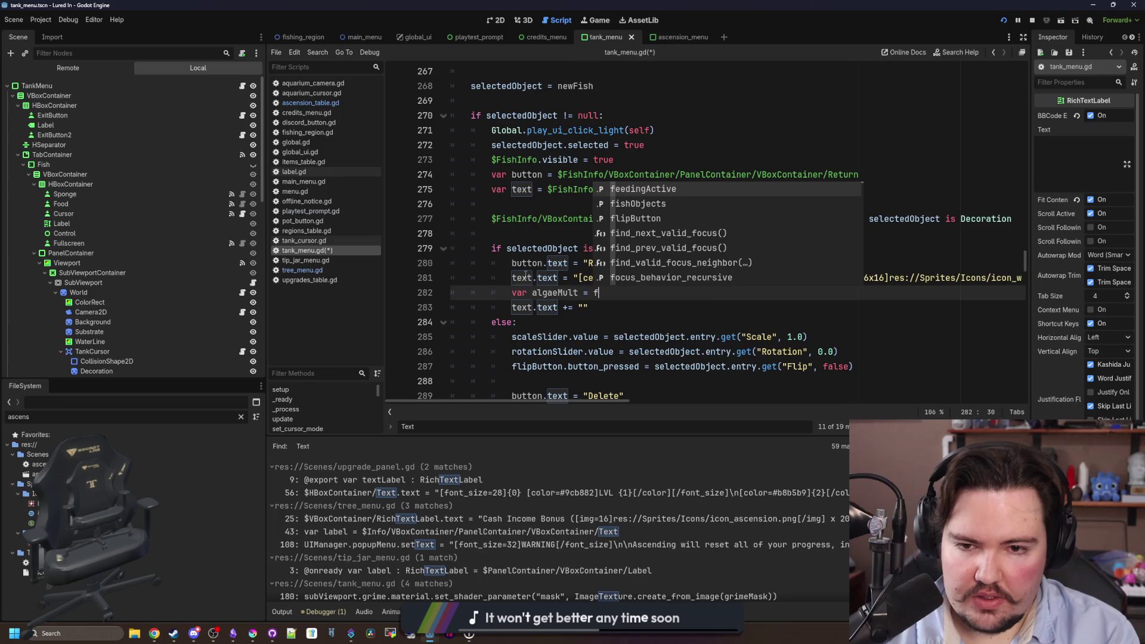
{"action": "left_click", "coordinate": [526, 277]}
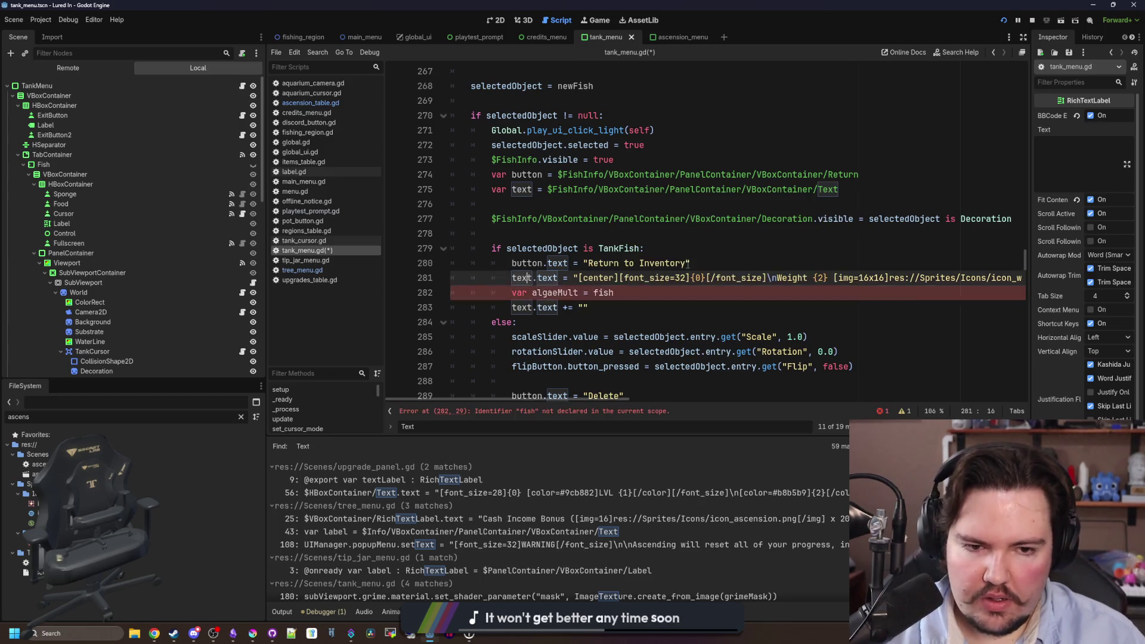
{"action": "scroll", "coordinate": [687, 264], "scroll_direction": "right", "scroll_amount": 5}
{"action": "scroll", "coordinate": [688, 264], "scroll_direction": "right", "scroll_amount": 5}
{"action": "scroll", "coordinate": [732, 287], "scroll_direction": "left", "scroll_amount": 10}
{"action": "left_click", "coordinate": [664, 292]}
{"action": "key", "text": "BackSpace"}
{"action": "type", "text": "electedObject."}
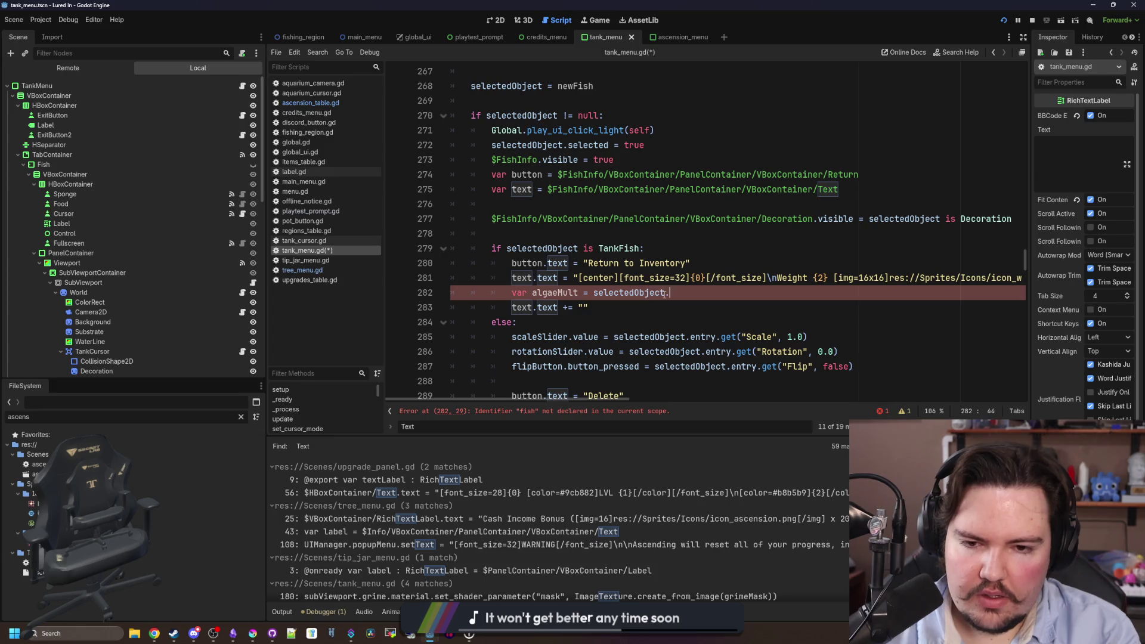
{"action": "type", "text": "fishData."}
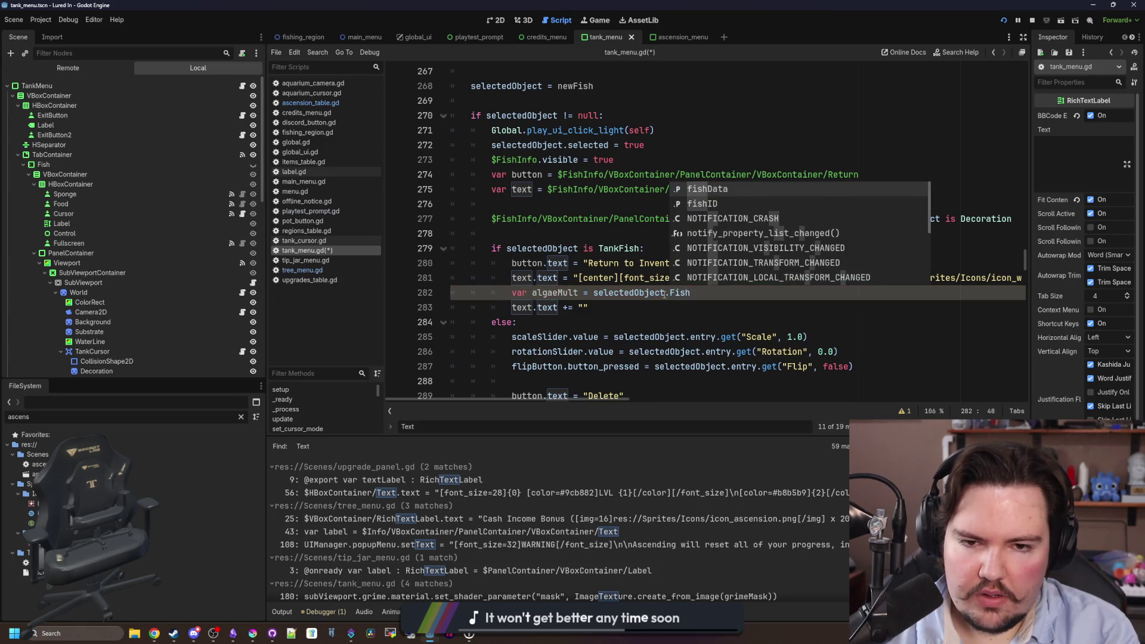
{"action": "key", "text": "Escape"}
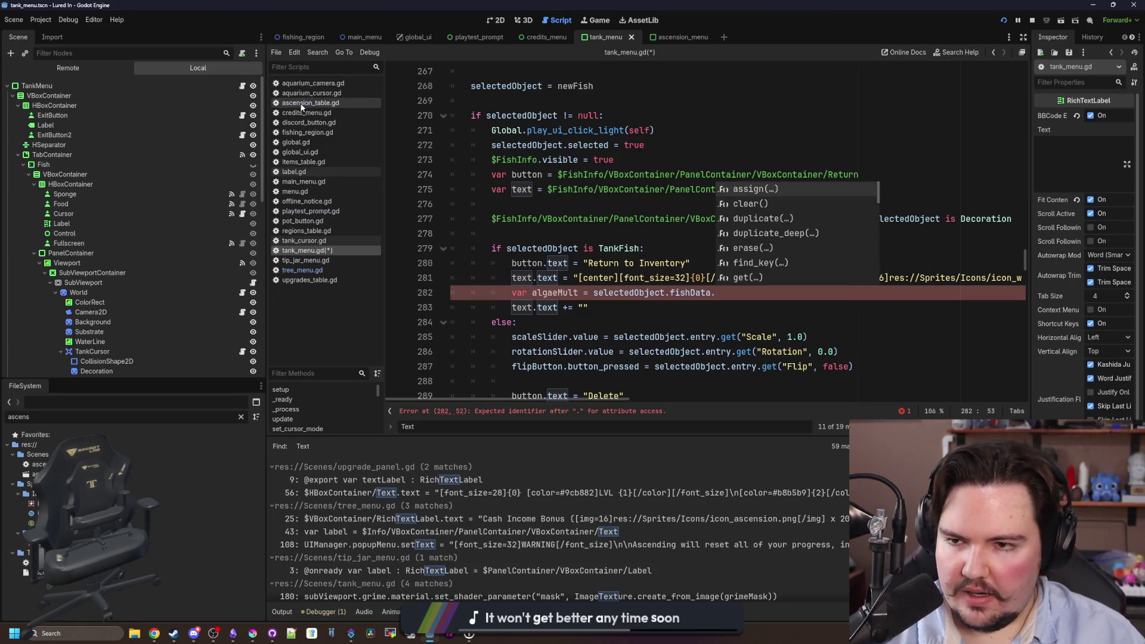
Look up the AlgaeMultiplier key in items_table.gd via the FileSystem filter, then return to tank_menu.gd.
{"action": "left_click", "coordinate": [241, 416]}
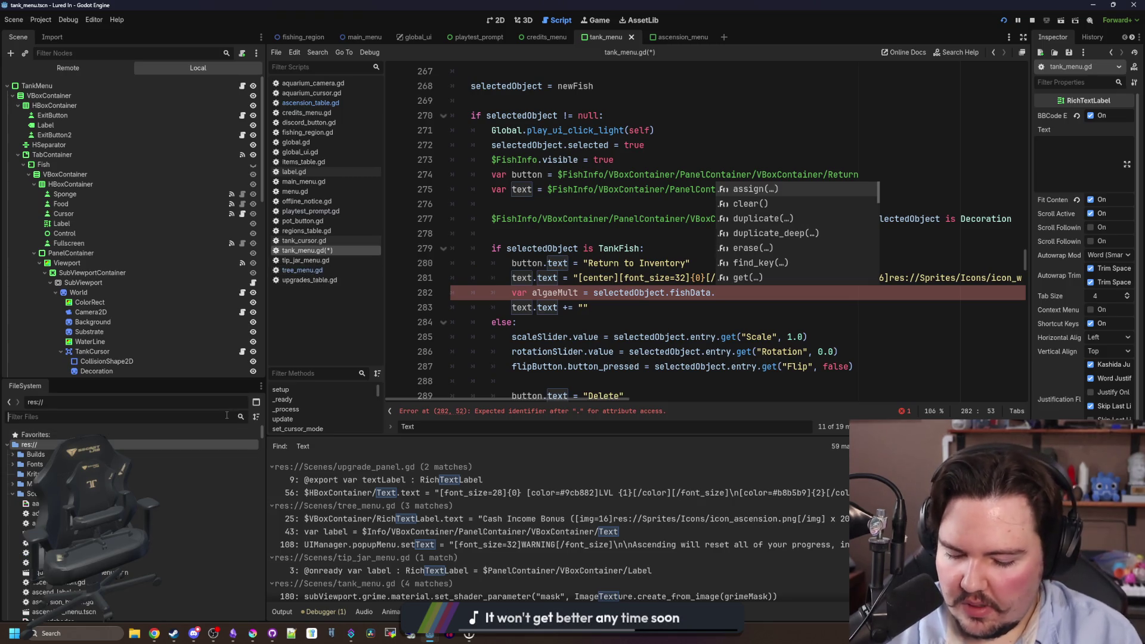
{"action": "type", "text": "items"}
{"action": "double_click", "coordinate": [39, 464]}
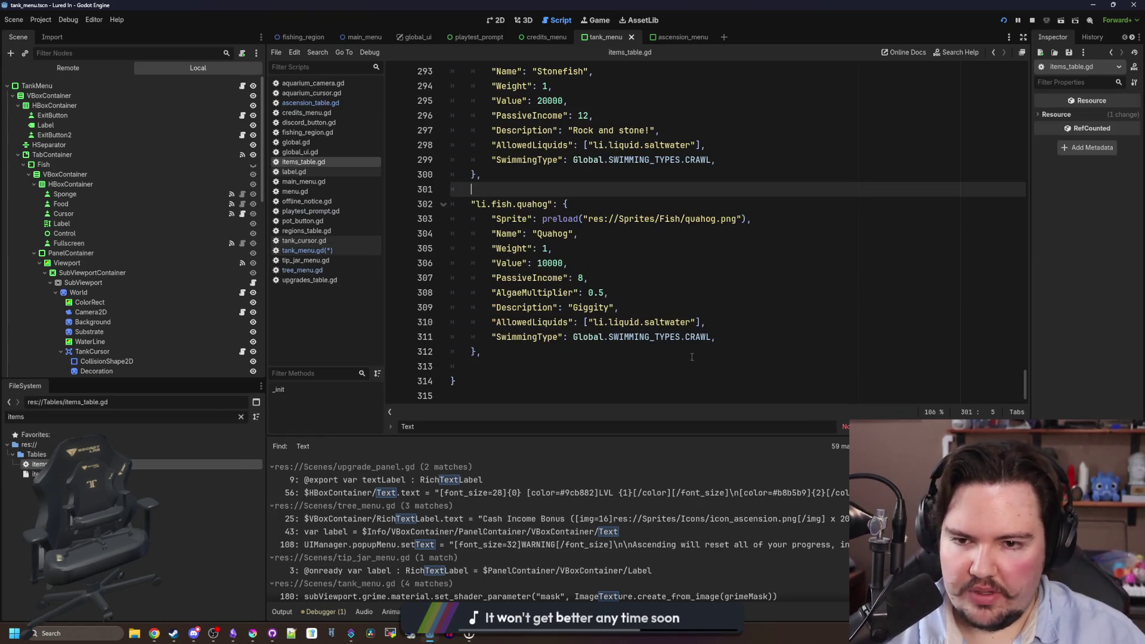
{"action": "left_click", "coordinate": [597, 352]}
{"action": "double_click", "coordinate": [524, 292]}
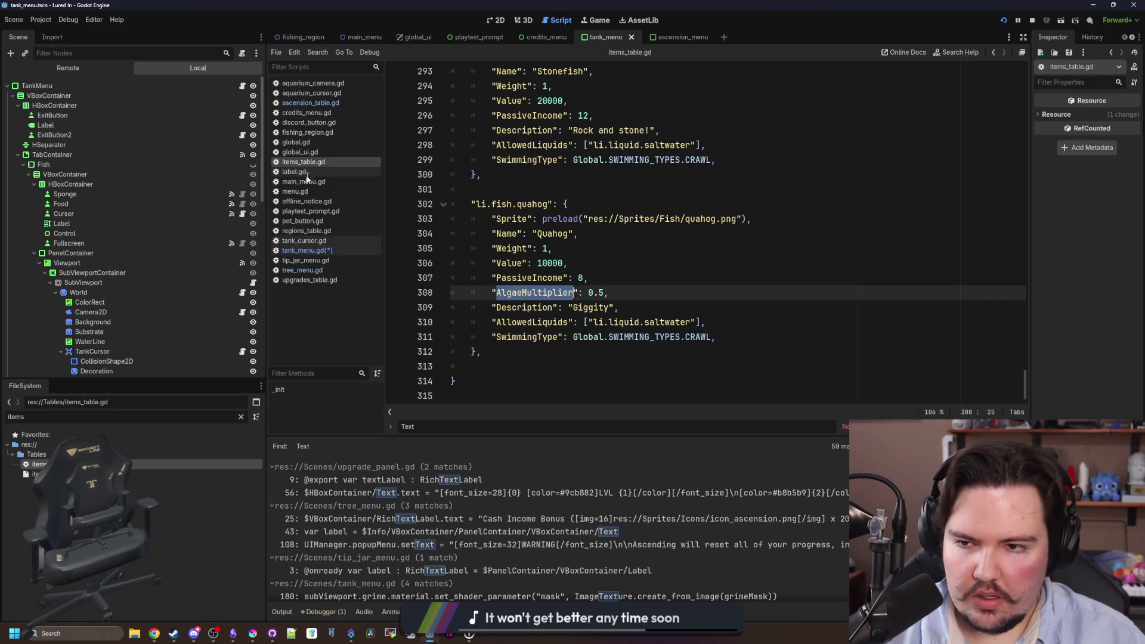
{"action": "left_click", "coordinate": [307, 251]}
{"action": "type", "text": "var algaeMult = selectedObject.fishData.get("}
{"action": "left_click", "coordinate": [743, 289]}
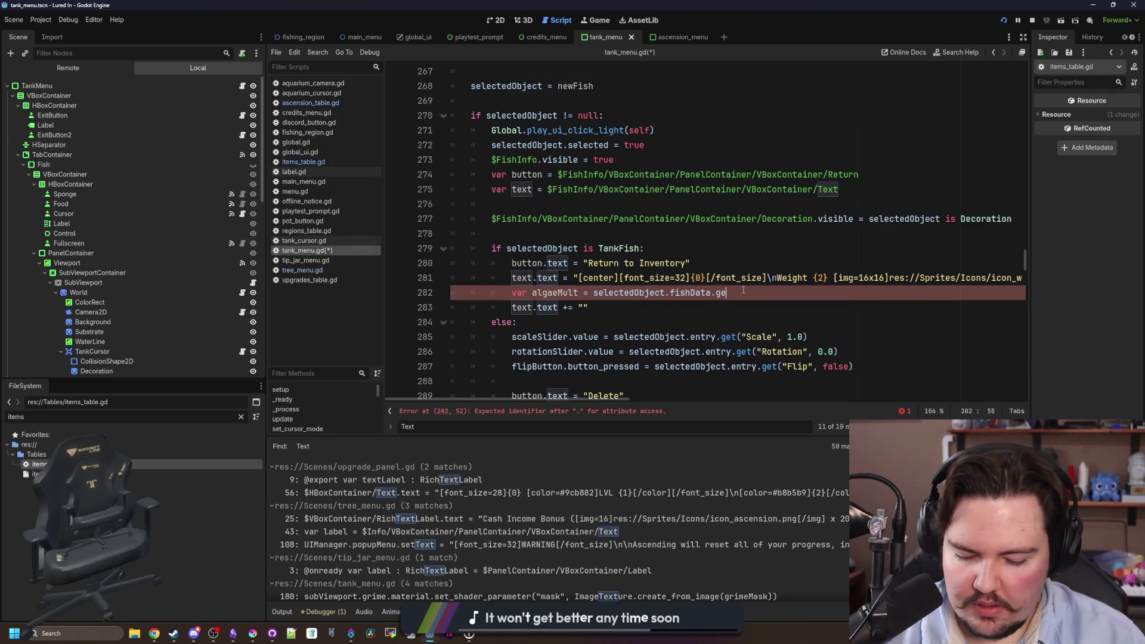
Finish the algaeMult lookup line and indent the text-append line under the algae check.
{"action": "type", "text": "t(\"AlgaeMultiplier"}
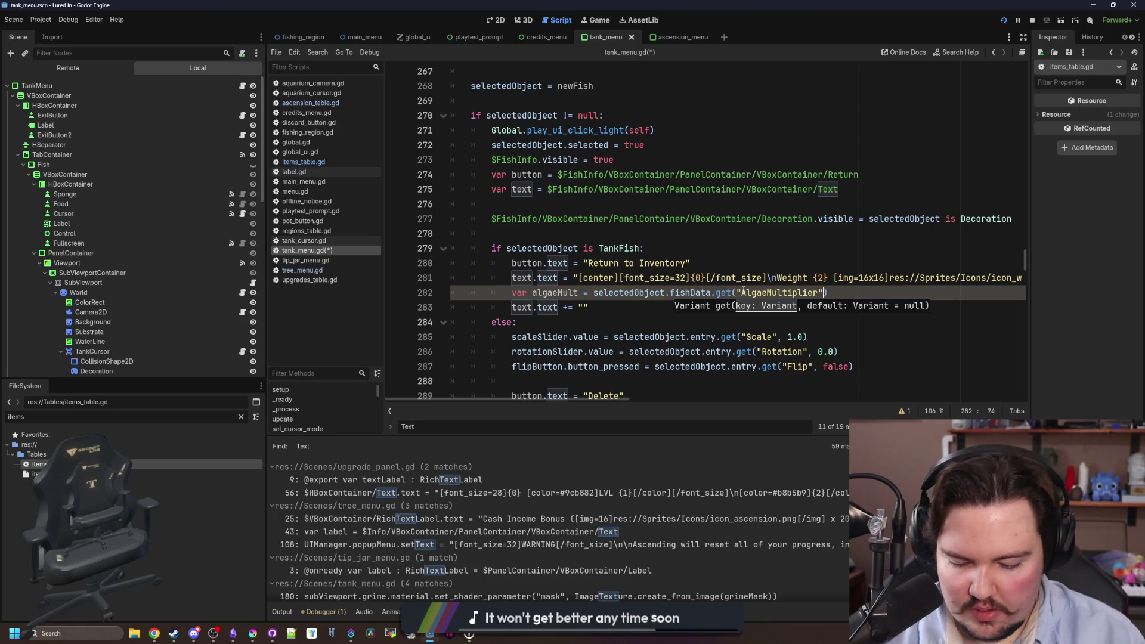
{"action": "type", "text": ")"}
{"action": "key", "text": "Return"}
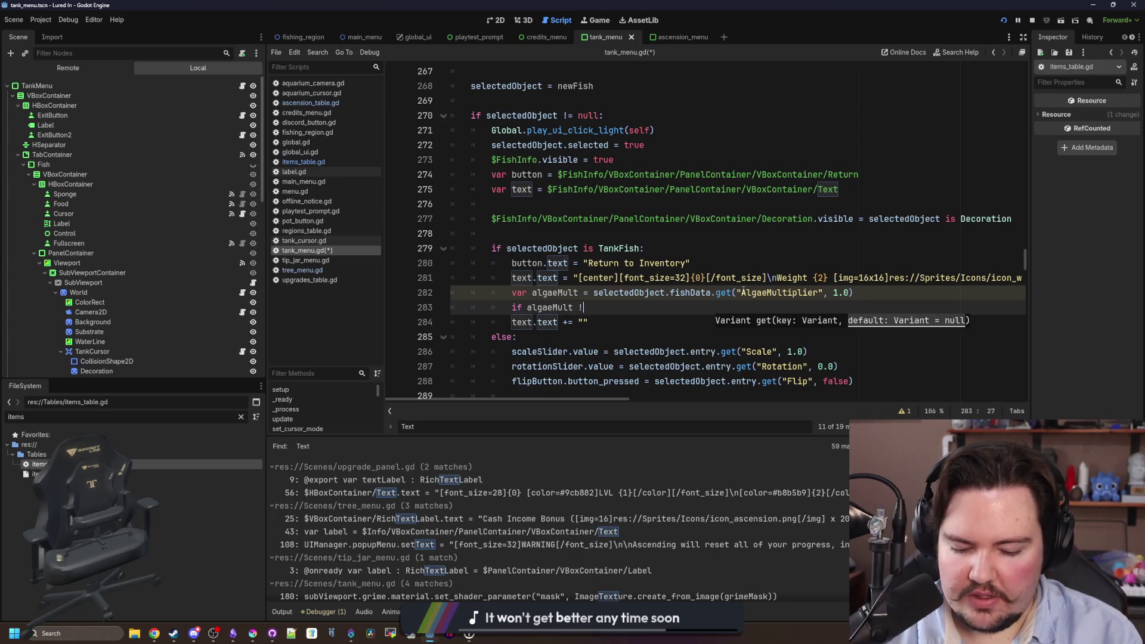
{"action": "left_click", "coordinate": [500, 323]}
{"action": "key", "text": "Tab"}
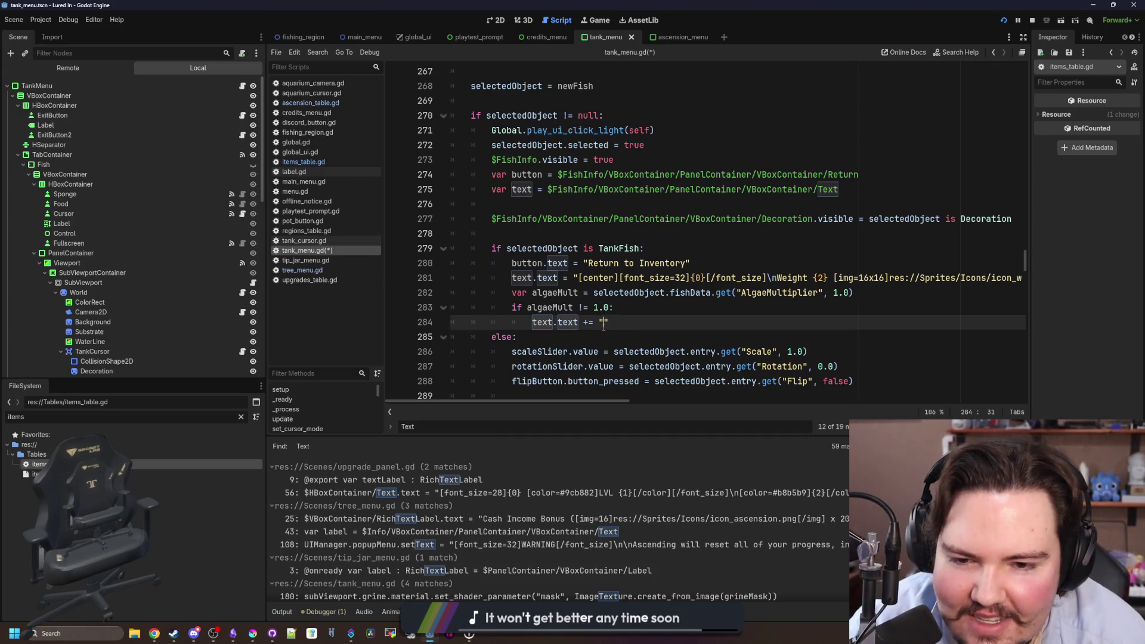
{"action": "left_click", "coordinate": [617, 309]}
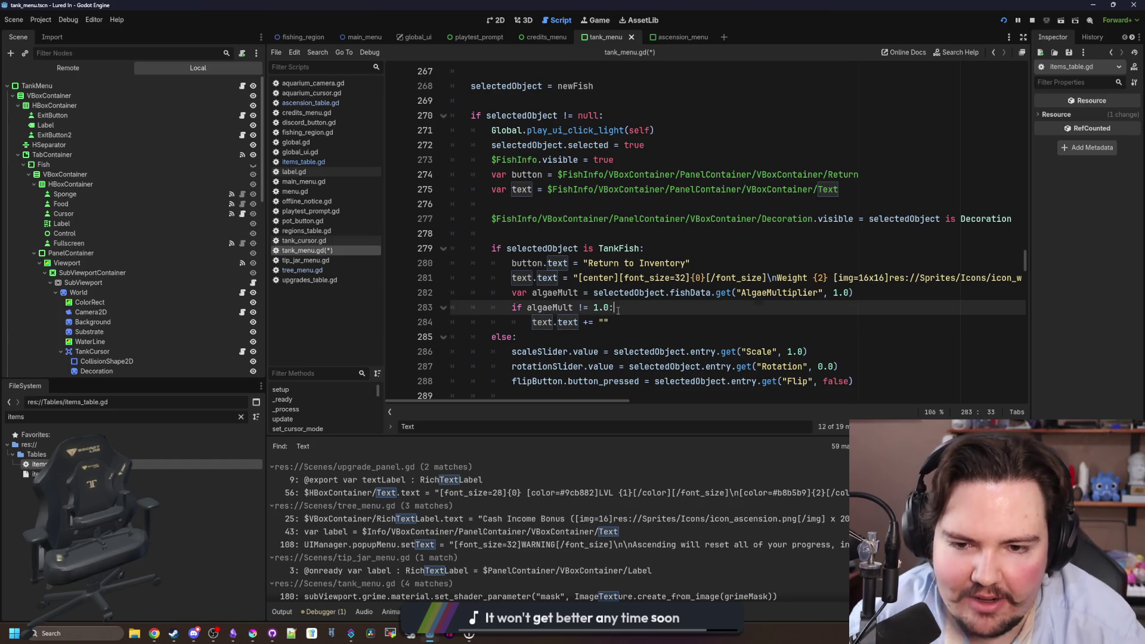
{"action": "left_click", "coordinate": [608, 319]}
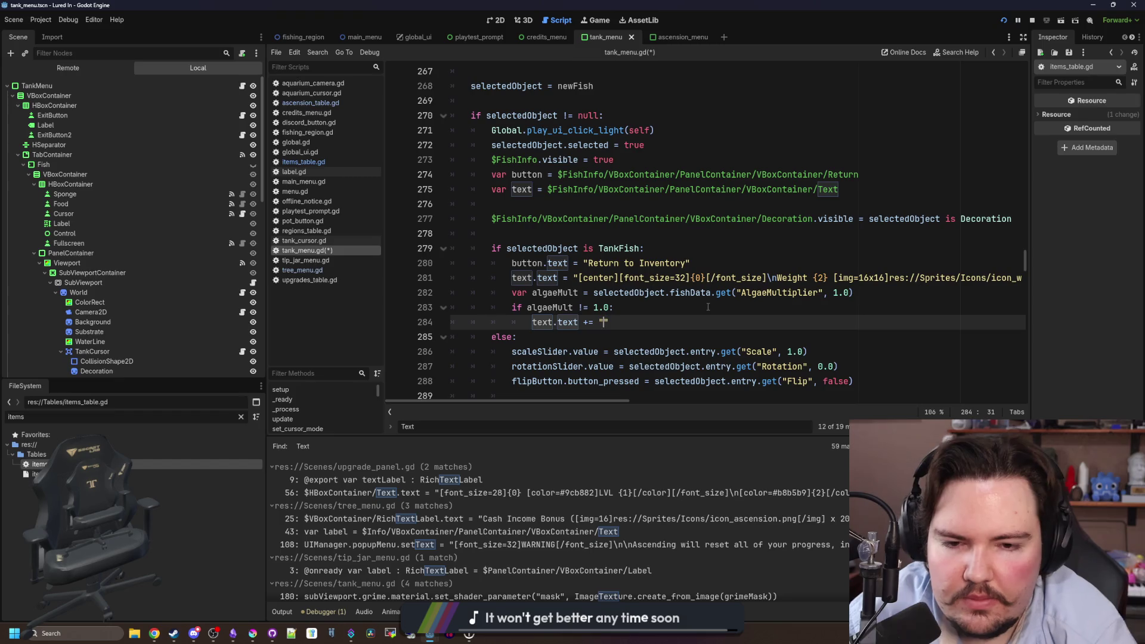
{"action": "scroll", "coordinate": [674, 322], "scroll_direction": "right", "scroll_amount": 15}
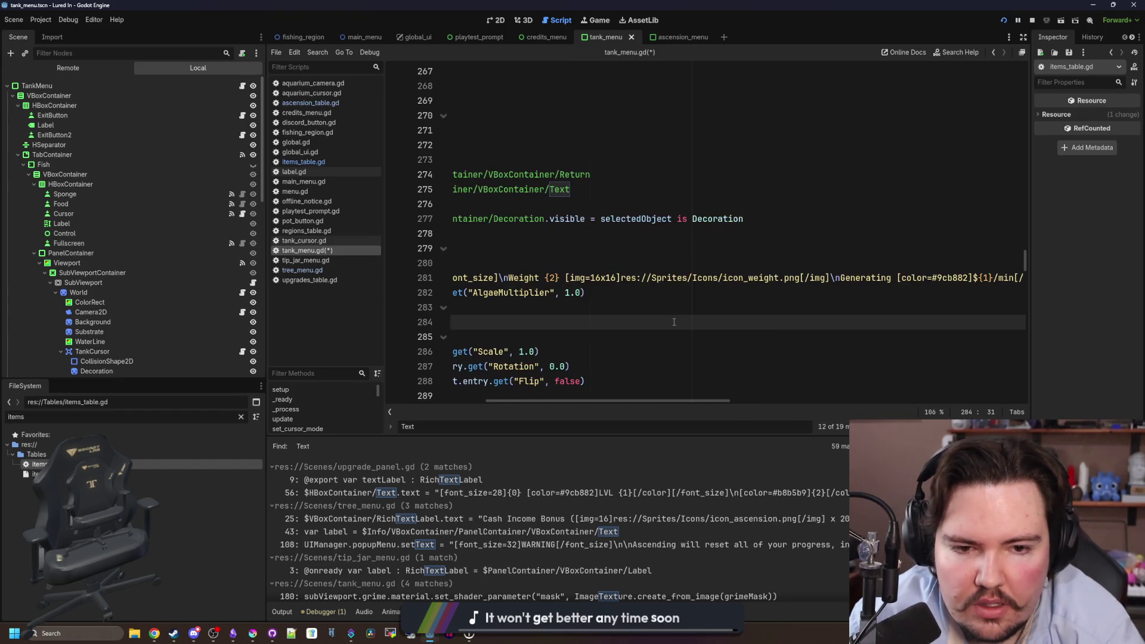
{"action": "scroll", "coordinate": [674, 322], "scroll_direction": "left", "scroll_amount": 12}
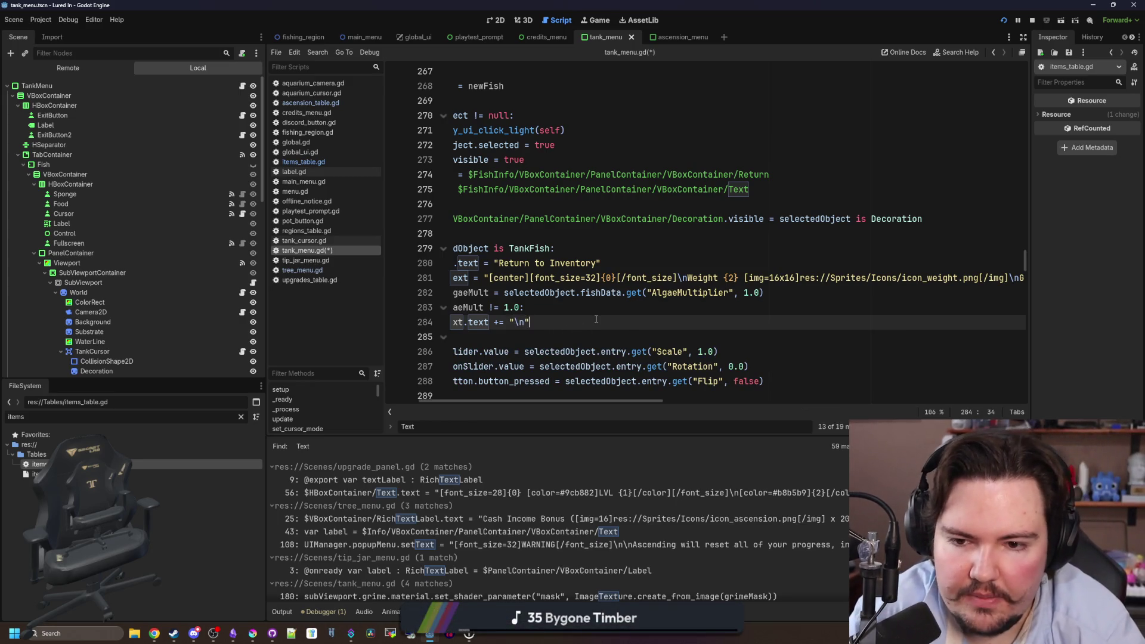
{"action": "scroll", "coordinate": [595, 320], "scroll_direction": "left", "scroll_amount": 3}
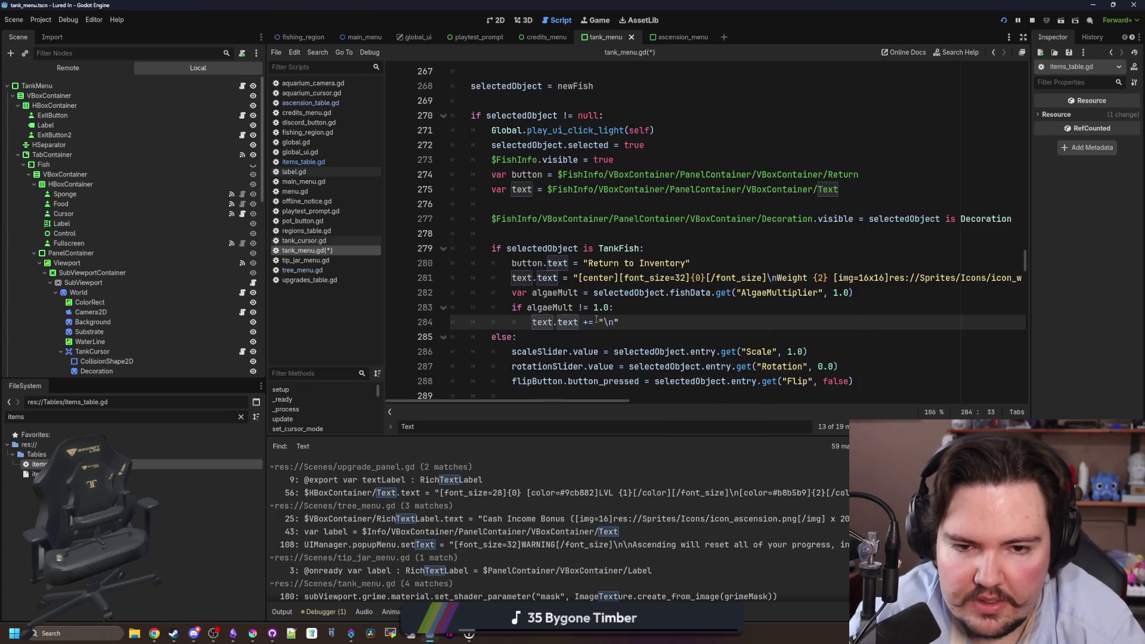
{"action": "scroll", "coordinate": [608, 299], "scroll_direction": "right", "scroll_amount": 12}
{"action": "scroll", "coordinate": [624, 272], "scroll_direction": "left", "scroll_amount": 10}
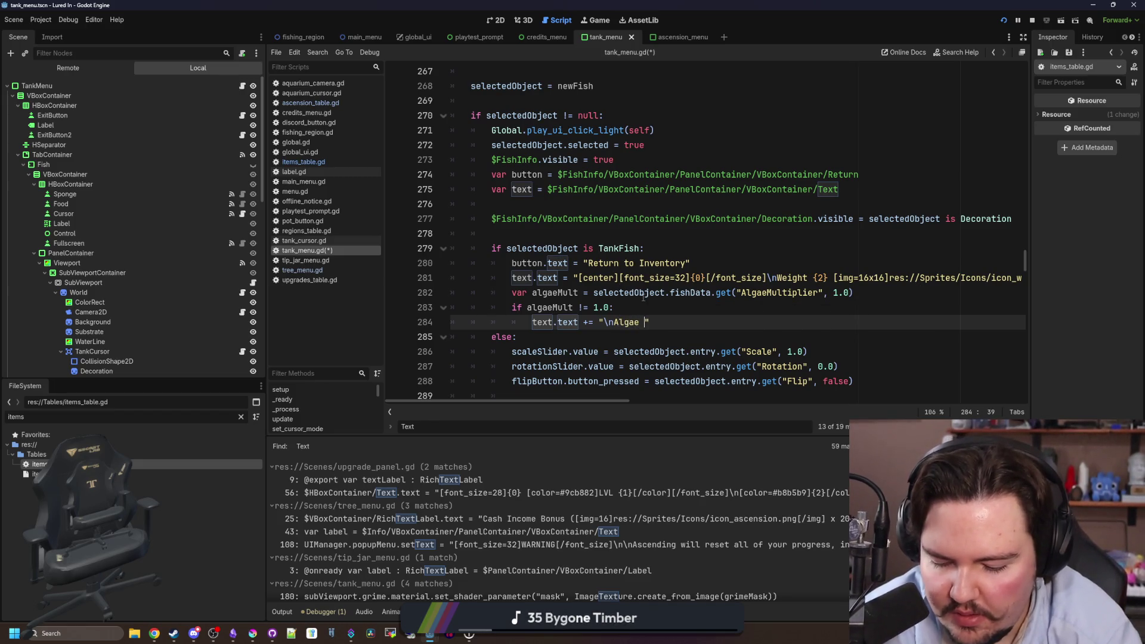
Write the "\nAlgae x{0}" text formatted with Global.format_number(algaeMult) and save the script.
{"action": "type", "text": "c{"}
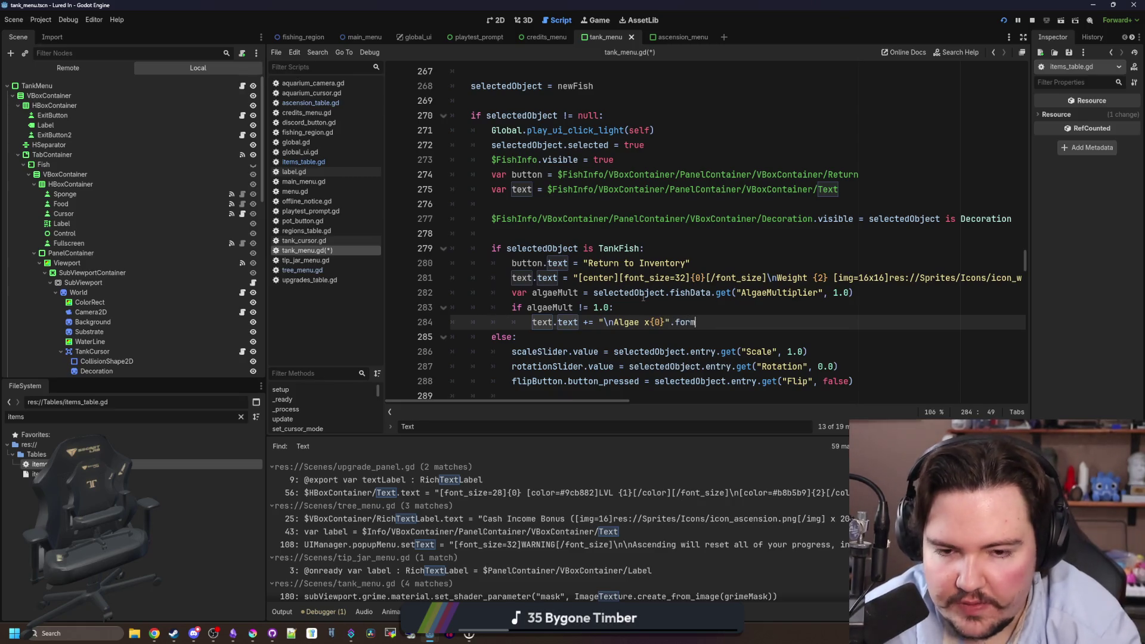
{"action": "scroll", "coordinate": [643, 297], "scroll_direction": "right", "scroll_amount": 5}
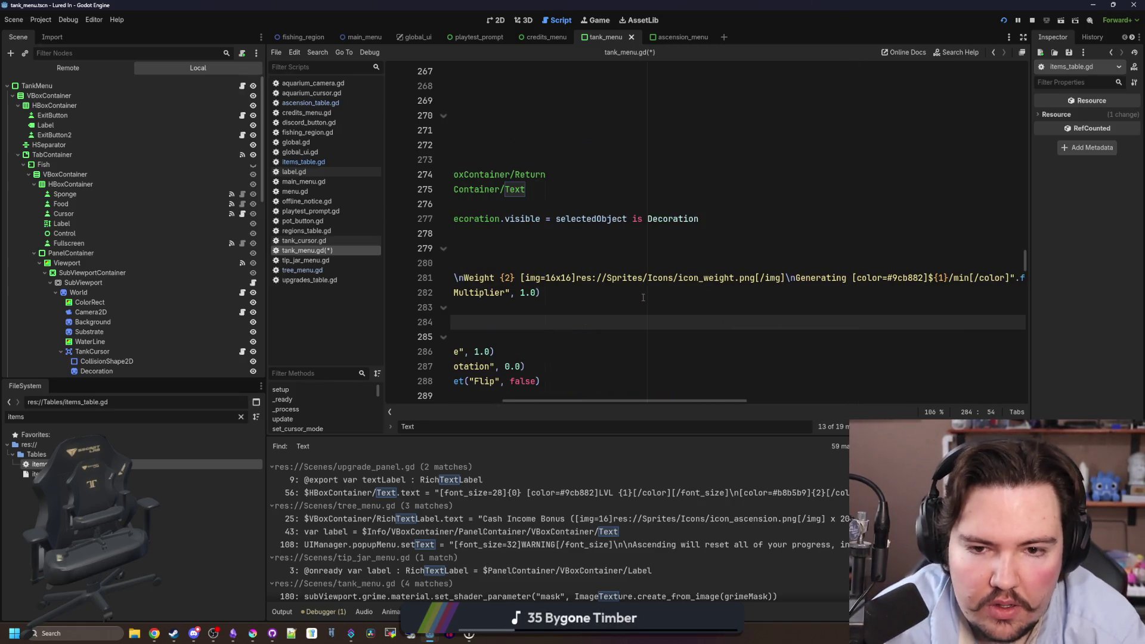
{"action": "scroll", "coordinate": [593, 296], "scroll_direction": "left", "scroll_amount": 5}
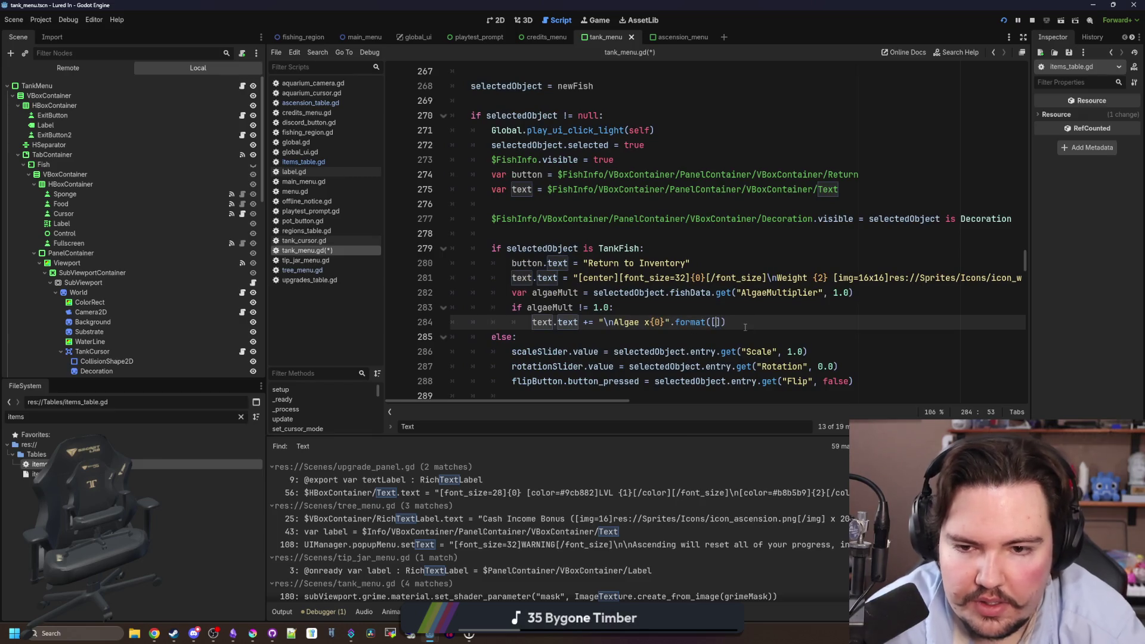
{"action": "type", "text": "Global.format_n"}
{"action": "key", "text": "Return"}
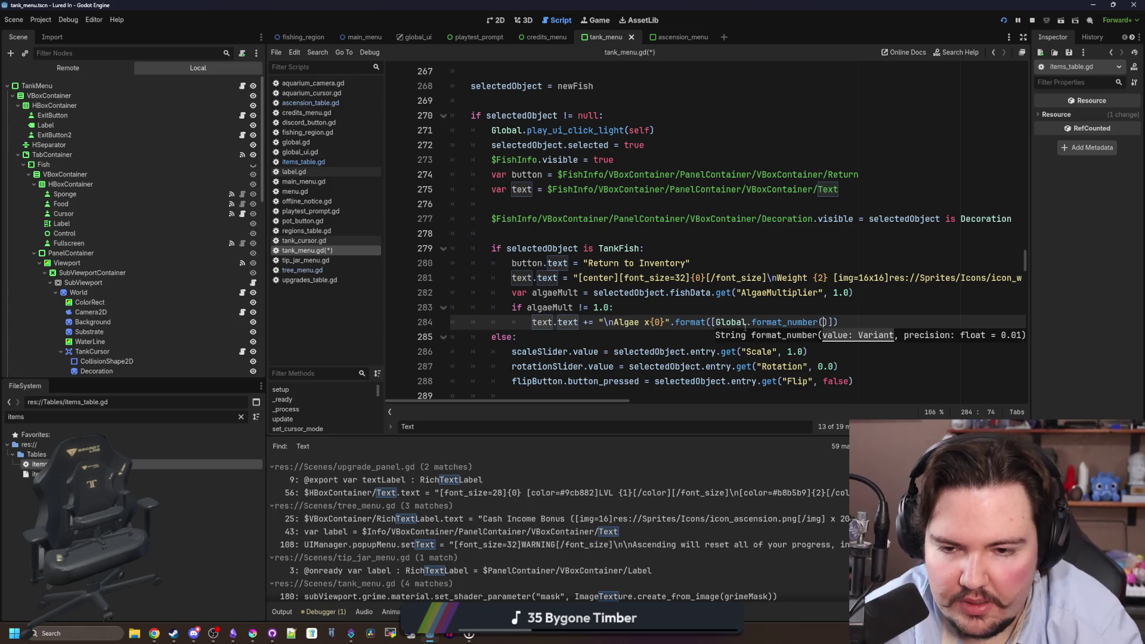
{"action": "type", "text": "algaeMult"}
{"action": "key", "text": "Escape"}
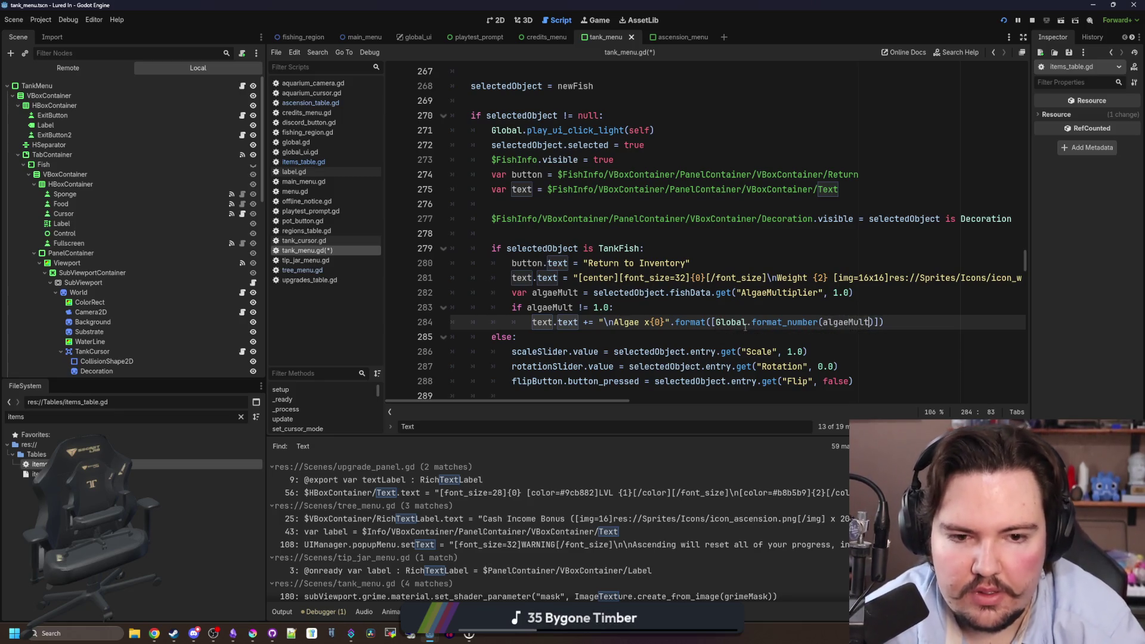
{"action": "left_click", "coordinate": [779, 309]}
{"action": "key", "text": "ctrl+s"}
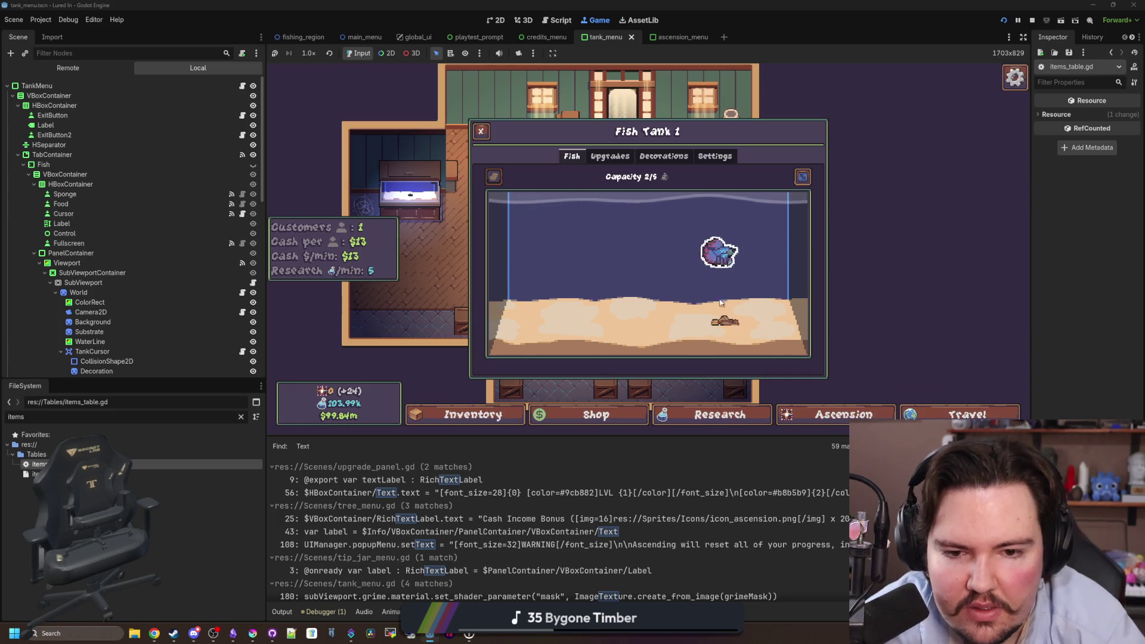
{"action": "left_click", "coordinate": [723, 318]}
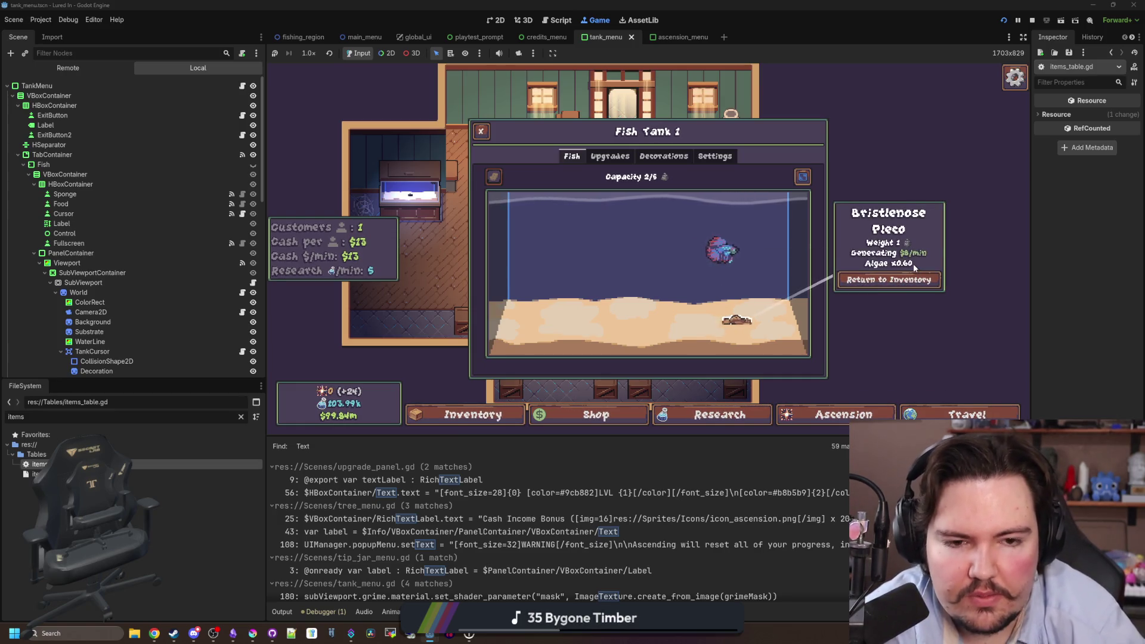
{"action": "left_click", "coordinate": [889, 280]}
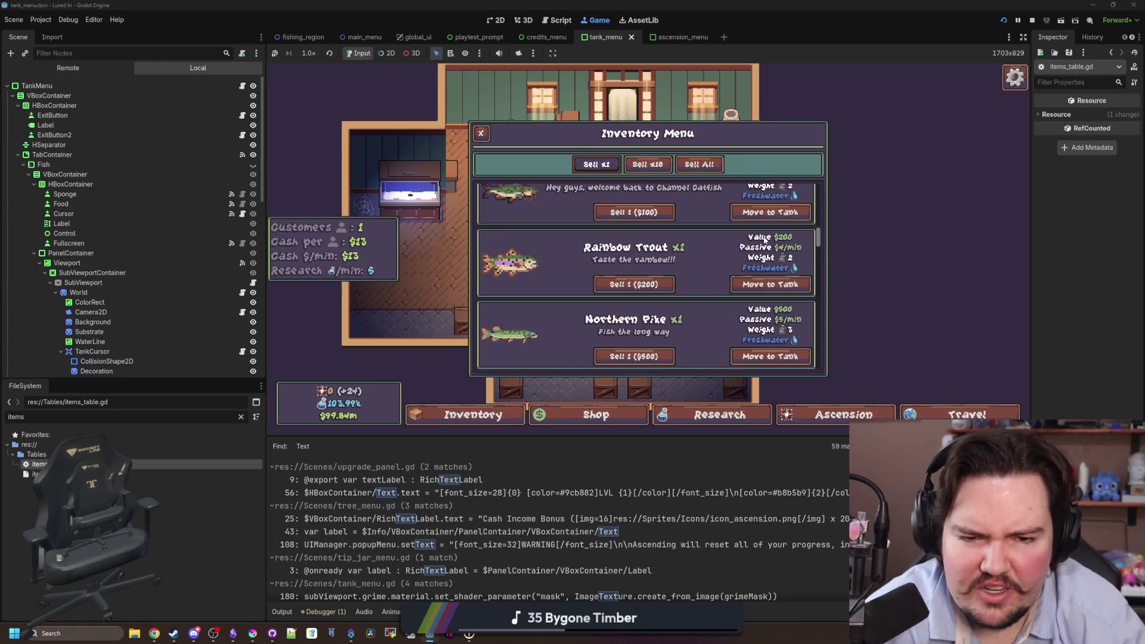
{"action": "scroll", "coordinate": [706, 270], "scroll_direction": "down", "scroll_amount": 5}
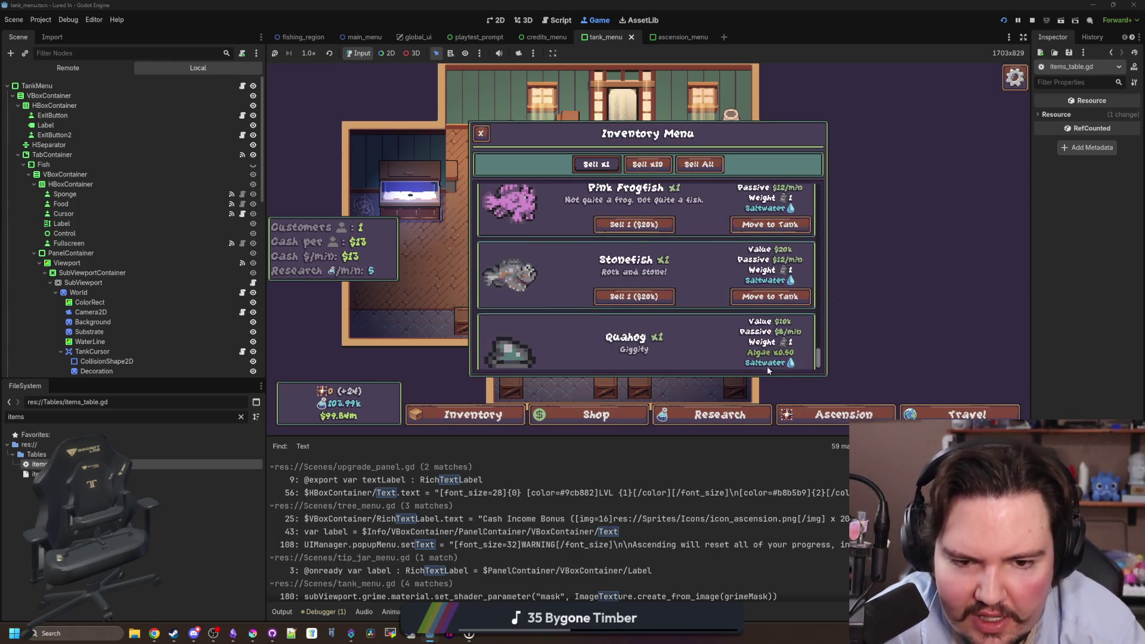
{"action": "key", "text": "Escape"}
{"action": "left_click", "coordinate": [445, 196]}
{"action": "mouse_move", "coordinate": [697, 316]}
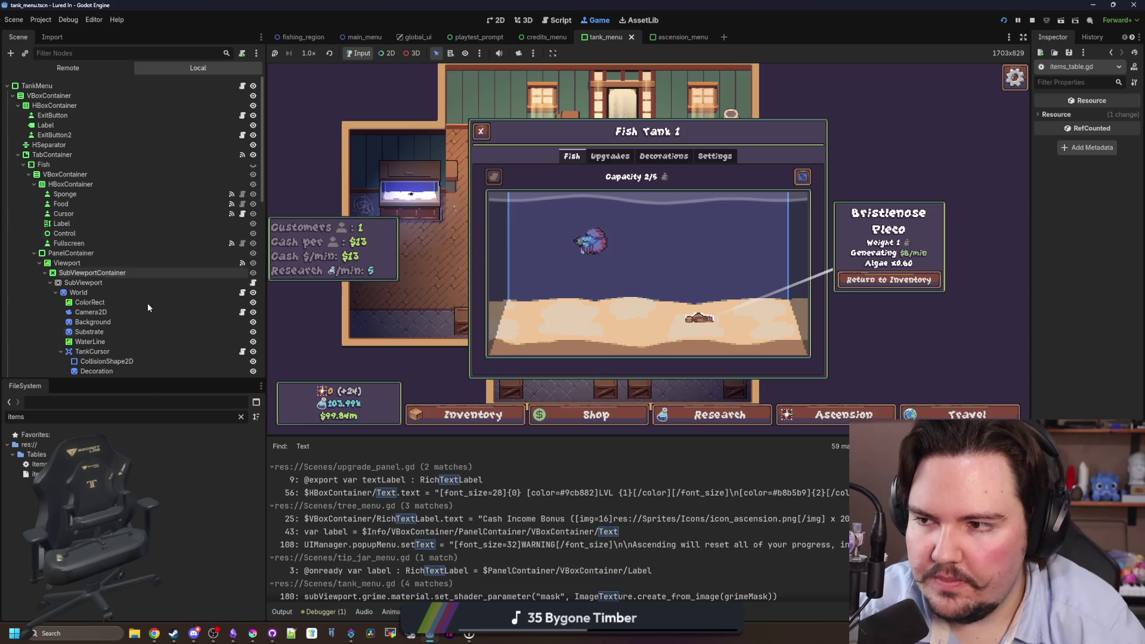
{"action": "left_click", "coordinate": [242, 86]}
{"action": "scroll", "coordinate": [705, 354], "scroll_direction": "right", "scroll_amount": 3}
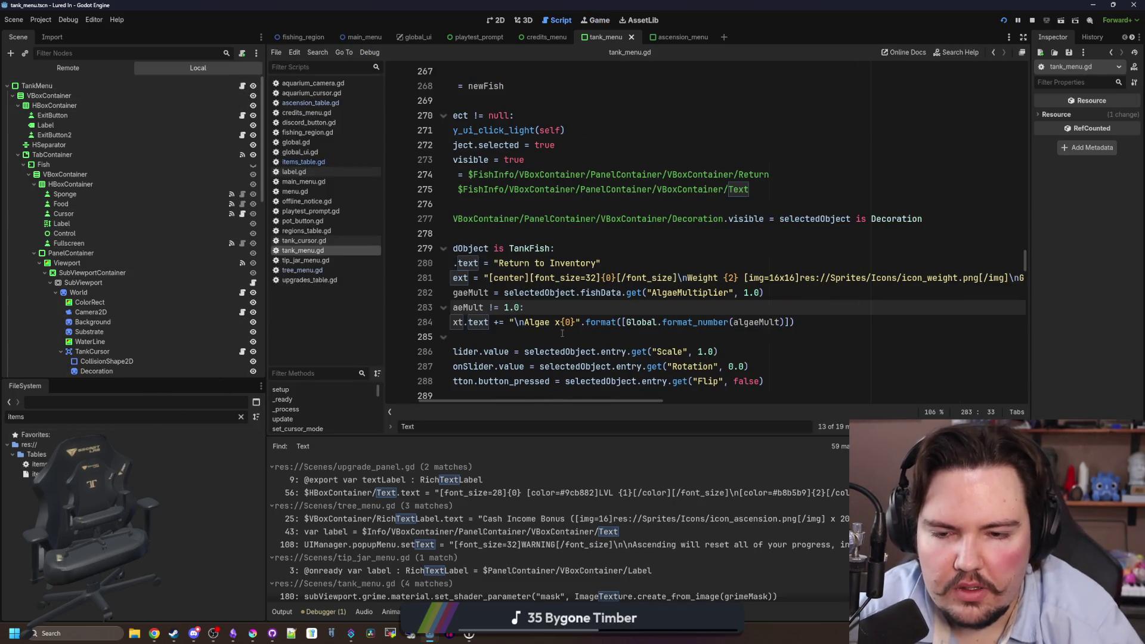
Wrap the Algae text in [Color]…[/color] tags and pick green #5f7743 from Krita's palette.
{"action": "left_click", "coordinate": [526, 322]}
{"action": "type", "text": "[Color"}
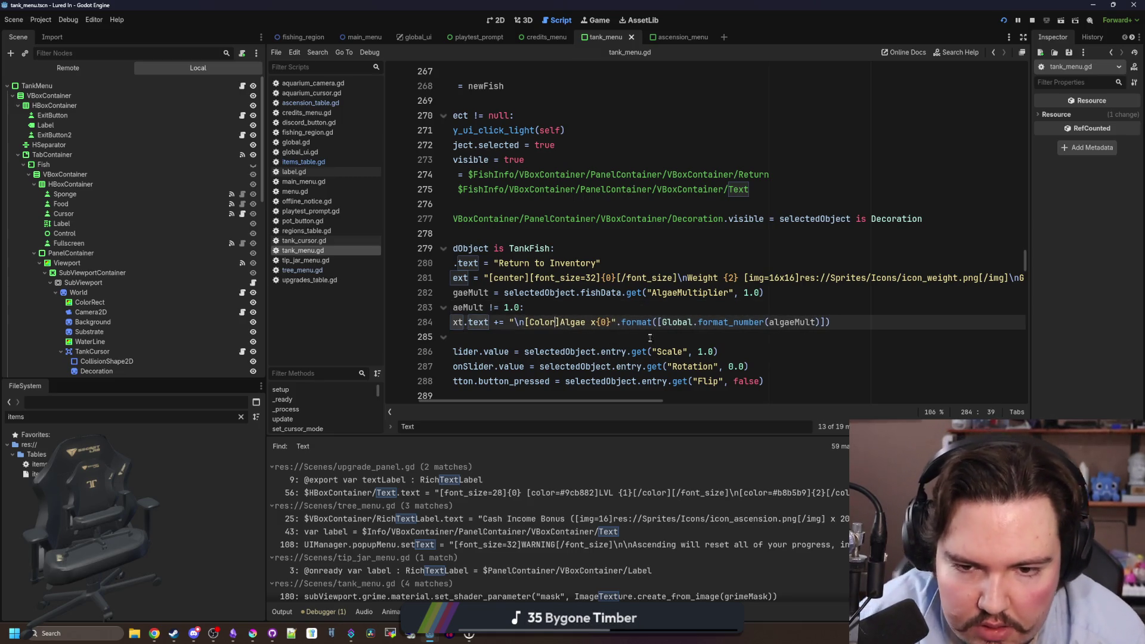
{"action": "type", "text": "[]/color"}
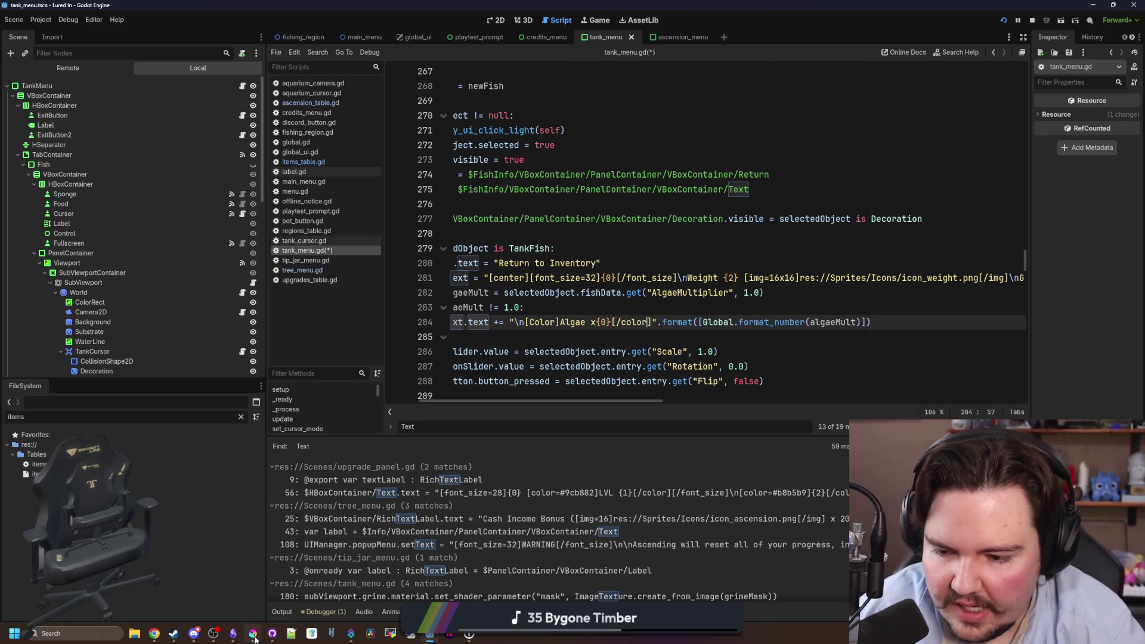
{"action": "key", "text": "alt+Tab"}
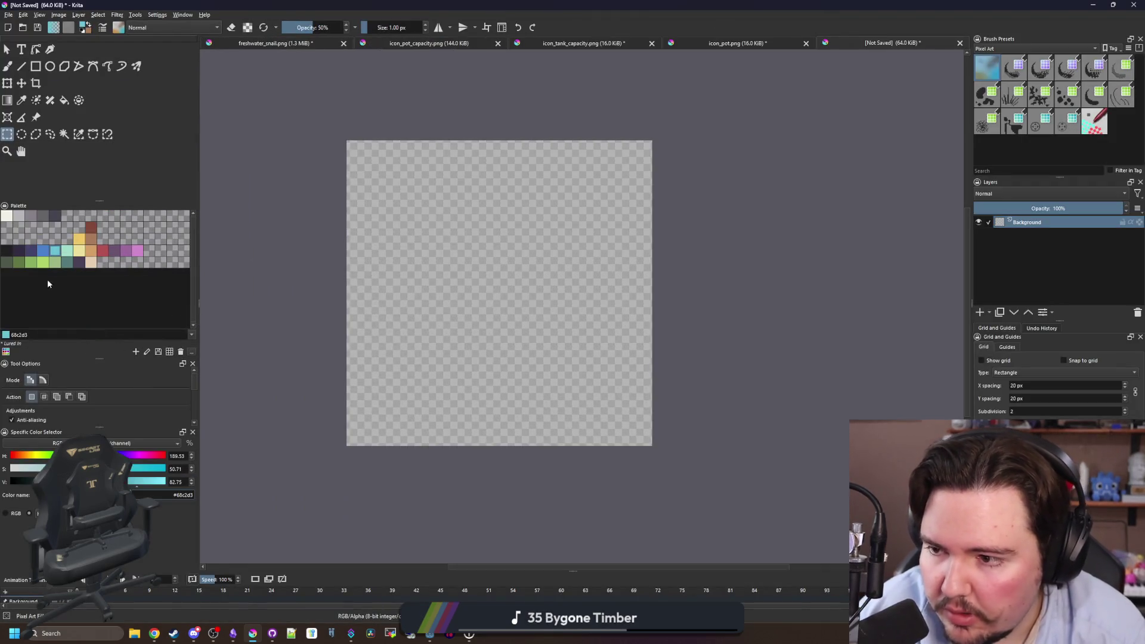
{"action": "left_click", "coordinate": [20, 263]}
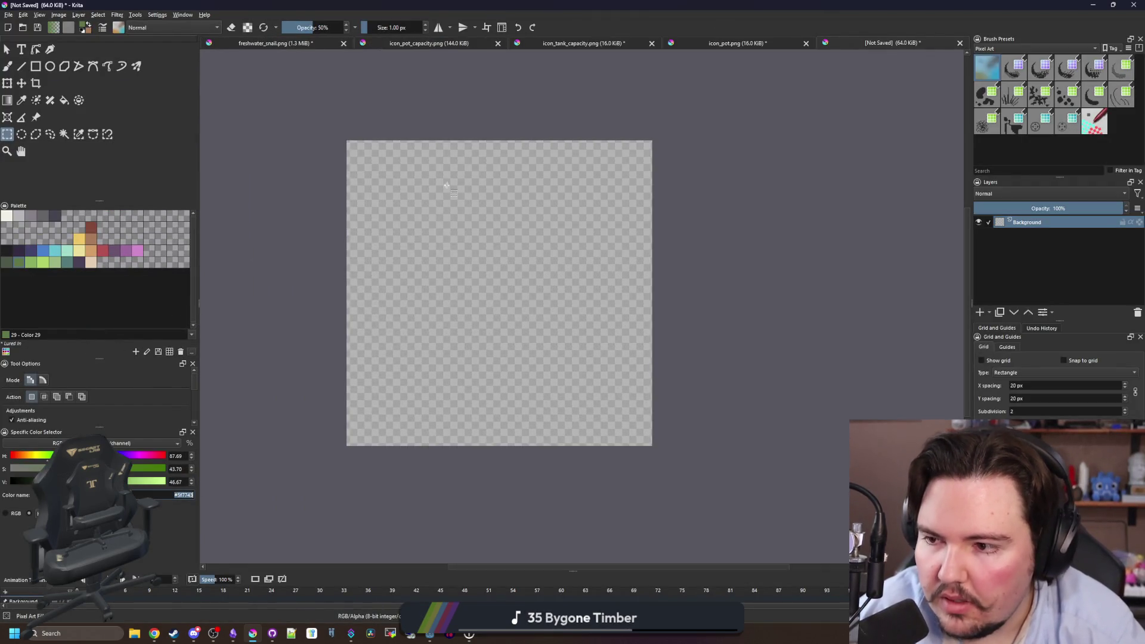
{"action": "key", "text": "alt+Tab"}
{"action": "left_click", "coordinate": [557, 322]}
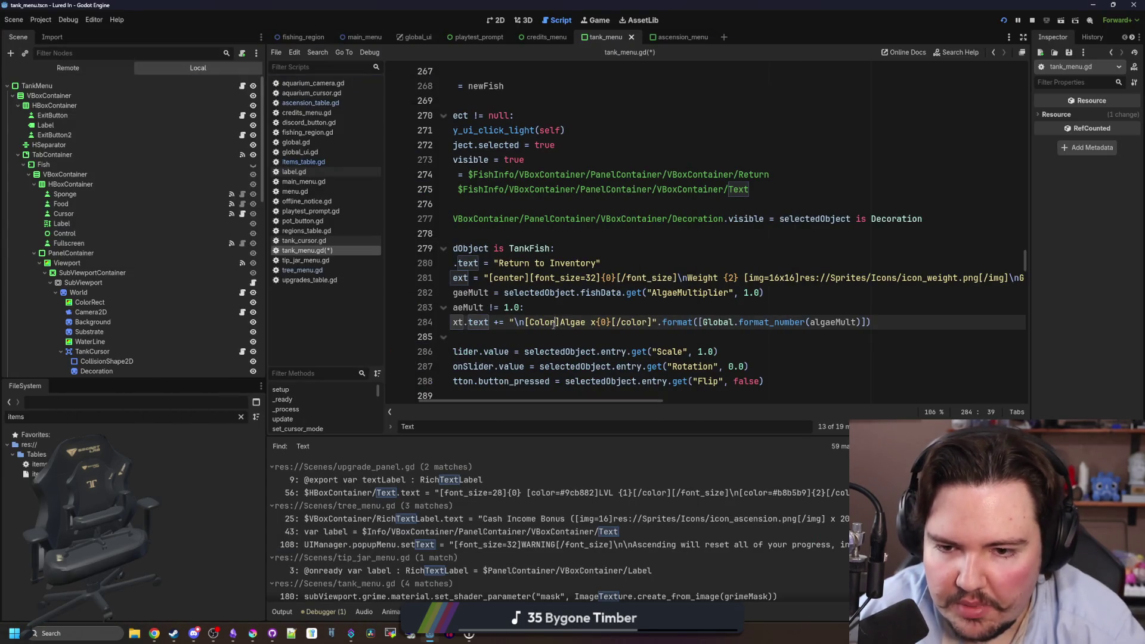
Complete the tag as [Color=#5f7743], save tank_menu.gd, and switch back to the running game.
{"action": "type", "text": "=#5f7743"}
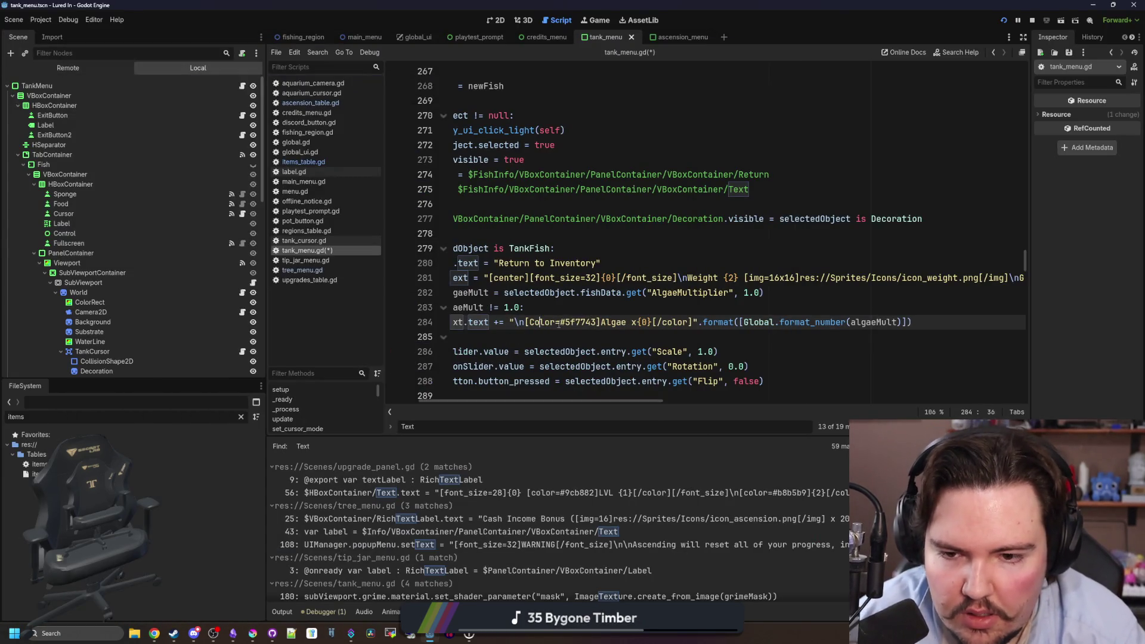
{"action": "left_click", "coordinate": [584, 292]}
{"action": "key", "text": "ctrl+s"}
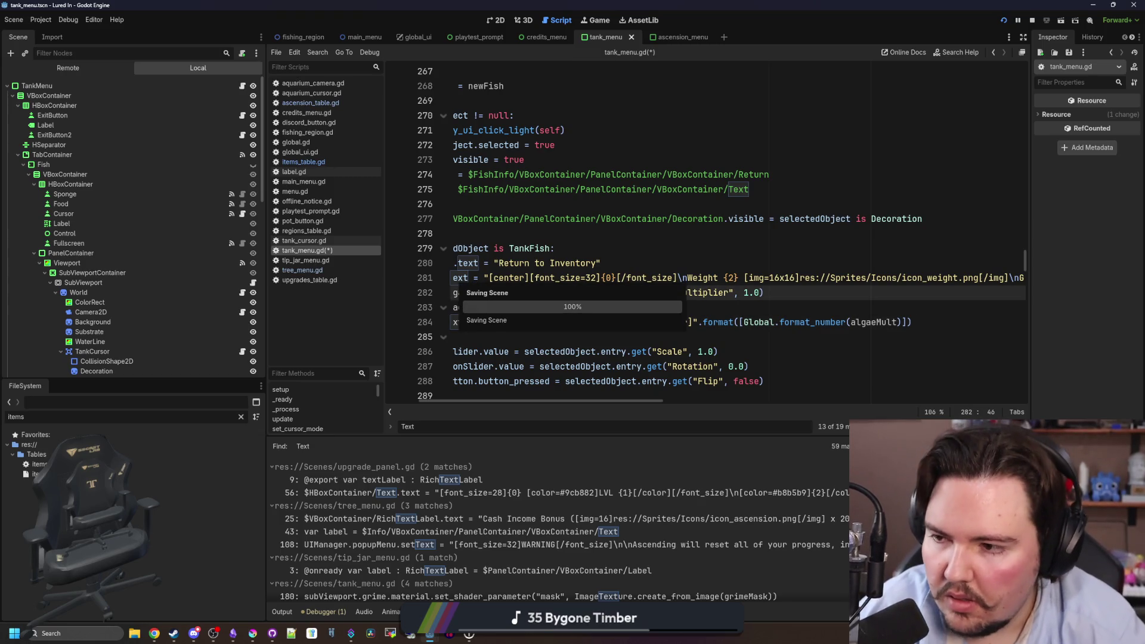
{"action": "key", "text": "alt+Tab"}
{"action": "left_click", "coordinate": [97, 275]}
{"action": "left_click", "coordinate": [507, 233]}
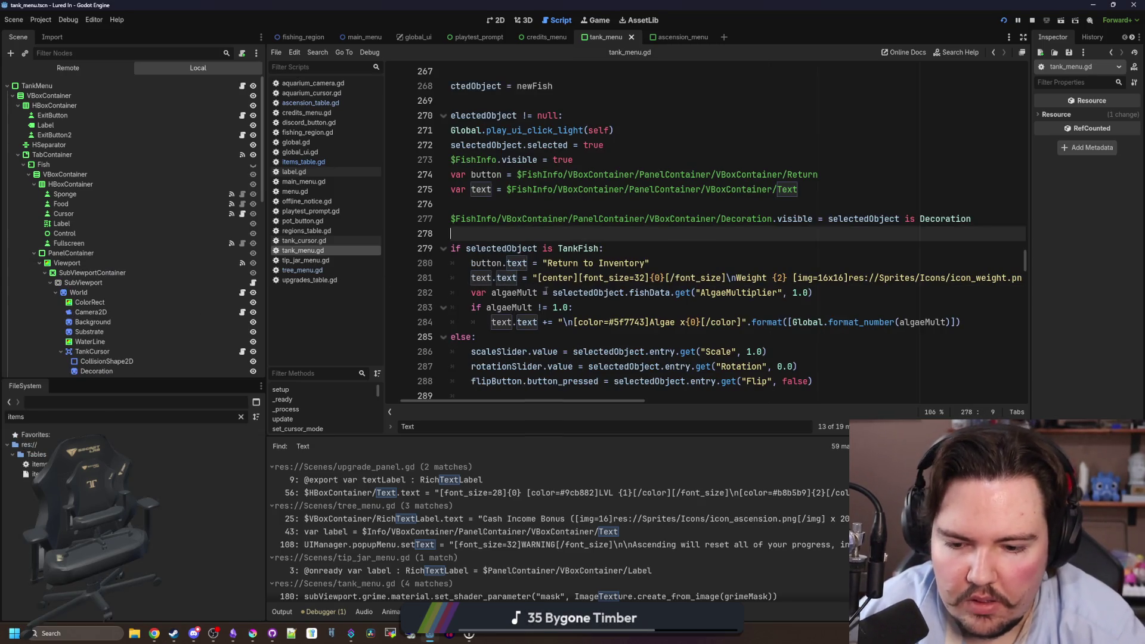
{"action": "left_click", "coordinate": [603, 18]}
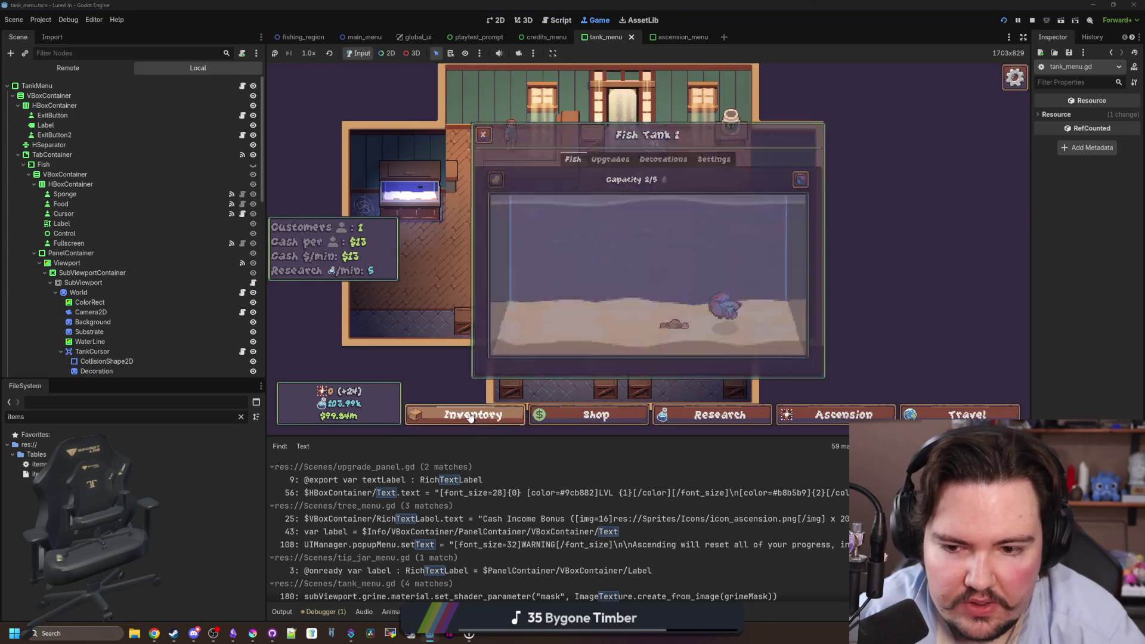
Check the Quahog's Algae x0.50 inventory line, lighten the Krita green to #8ab060, and return to tank_menu.gd.
{"action": "key", "text": "i"}
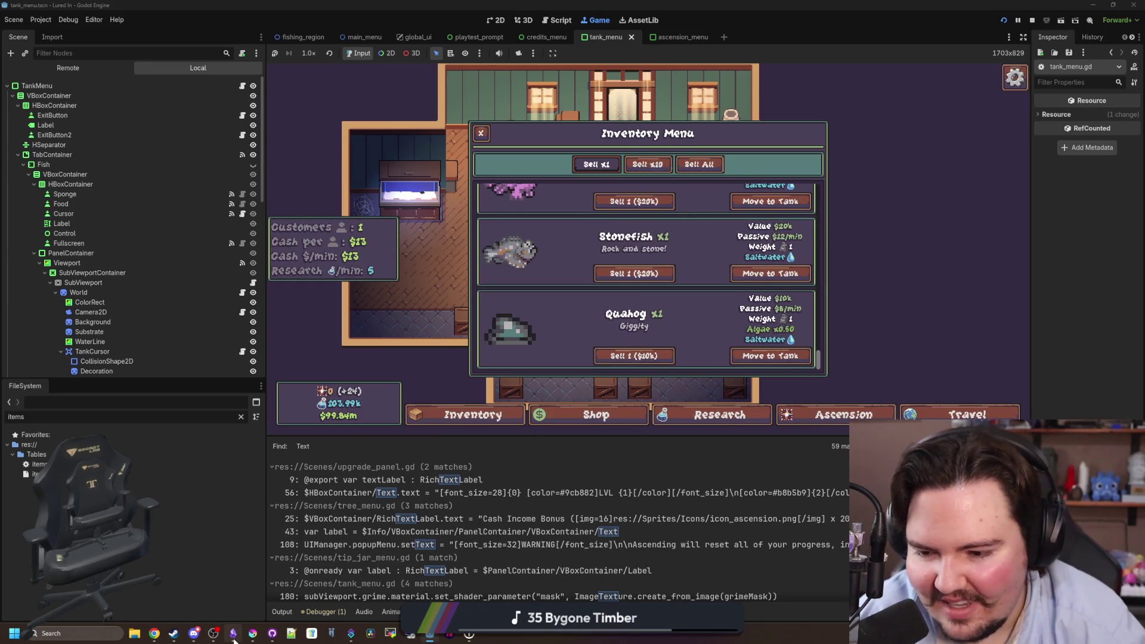
{"action": "left_click", "coordinate": [253, 636]}
{"action": "left_click_drag", "start_coordinate": [60, 275], "coordinate": [543, 156]}
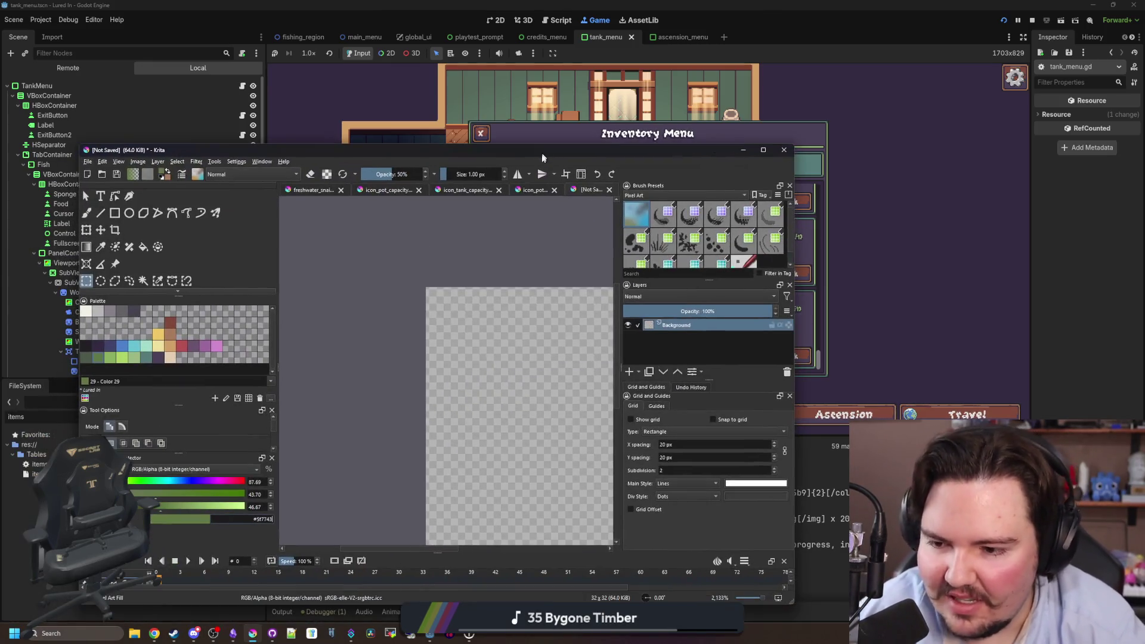
{"action": "left_click_drag", "start_coordinate": [159, 507], "coordinate": [196, 506]}
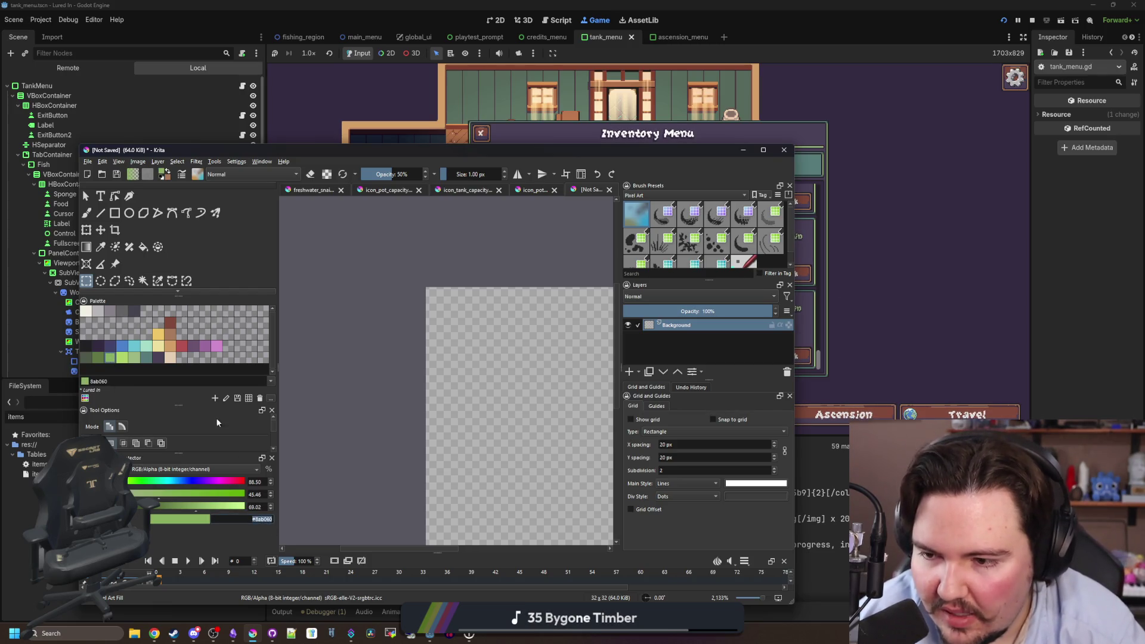
{"action": "left_click", "coordinate": [334, 90]}
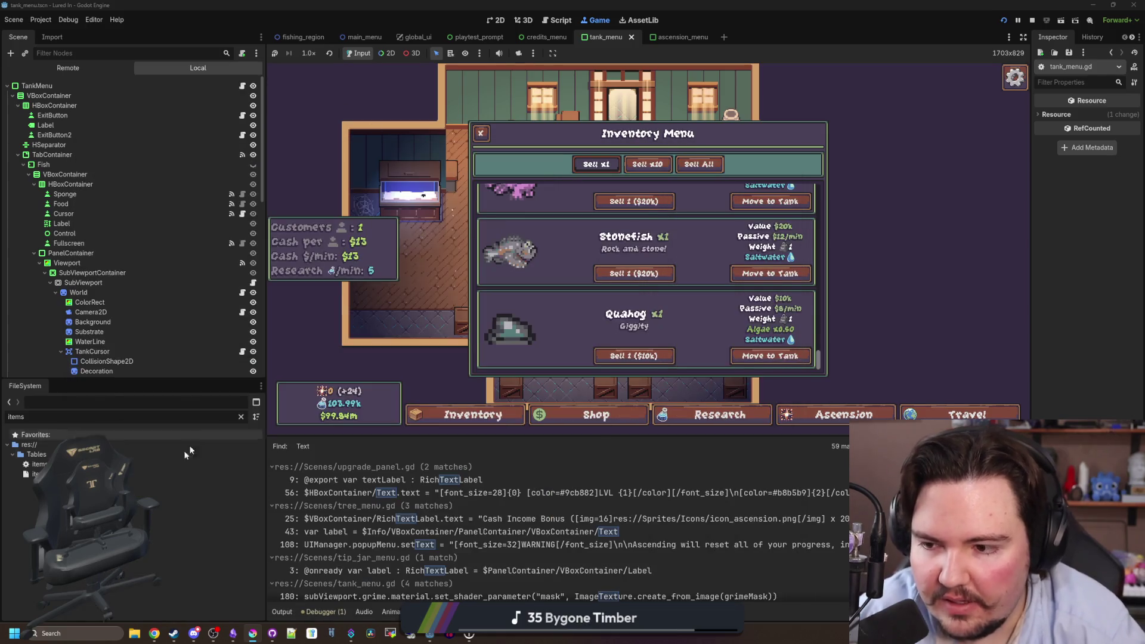
{"action": "key", "text": "ctrl+F3"}
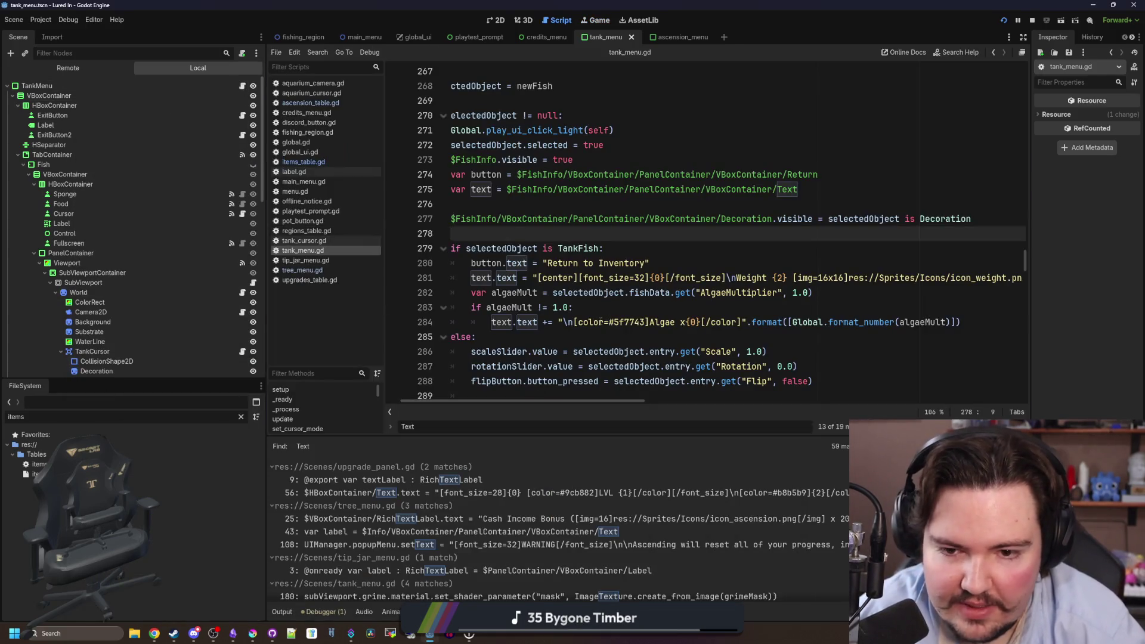
Replace the algae multiplier text colour on line 284 with #8ab060.
{"action": "double_click", "coordinate": [633, 322]}
{"action": "type", "text": "#8ab060"}
{"action": "left_click", "coordinate": [610, 308]}
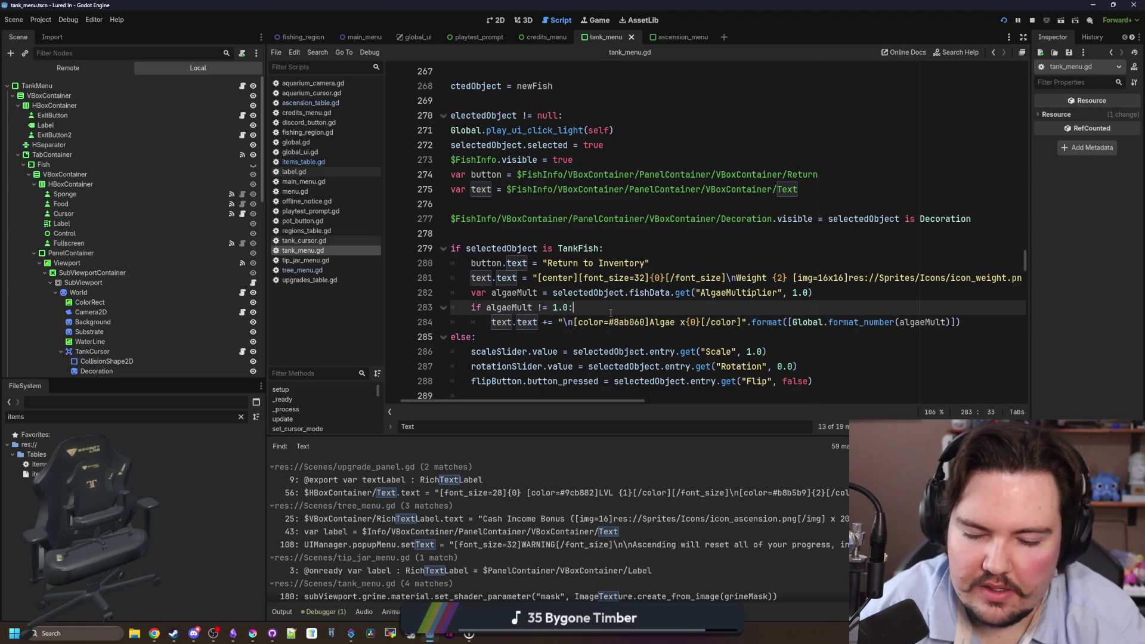
Run the game, move a fish into Fish Tank 1, and view the Bristlenose Pleco's info card.
{"action": "key", "text": "F5"}
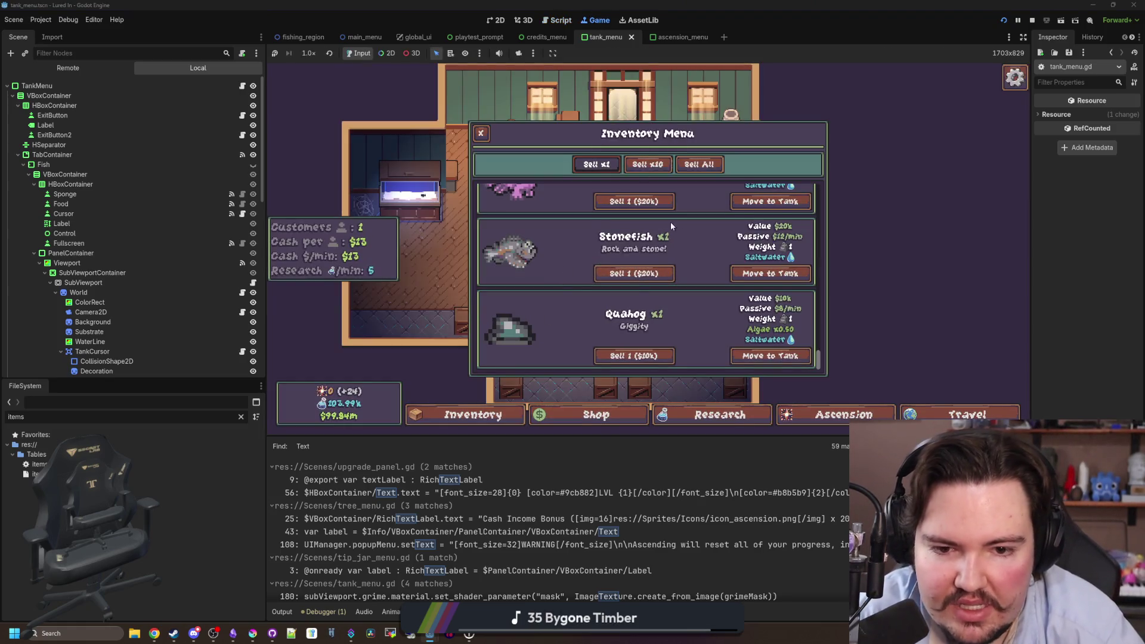
{"action": "key", "text": "Escape"}
{"action": "left_click", "coordinate": [471, 415]}
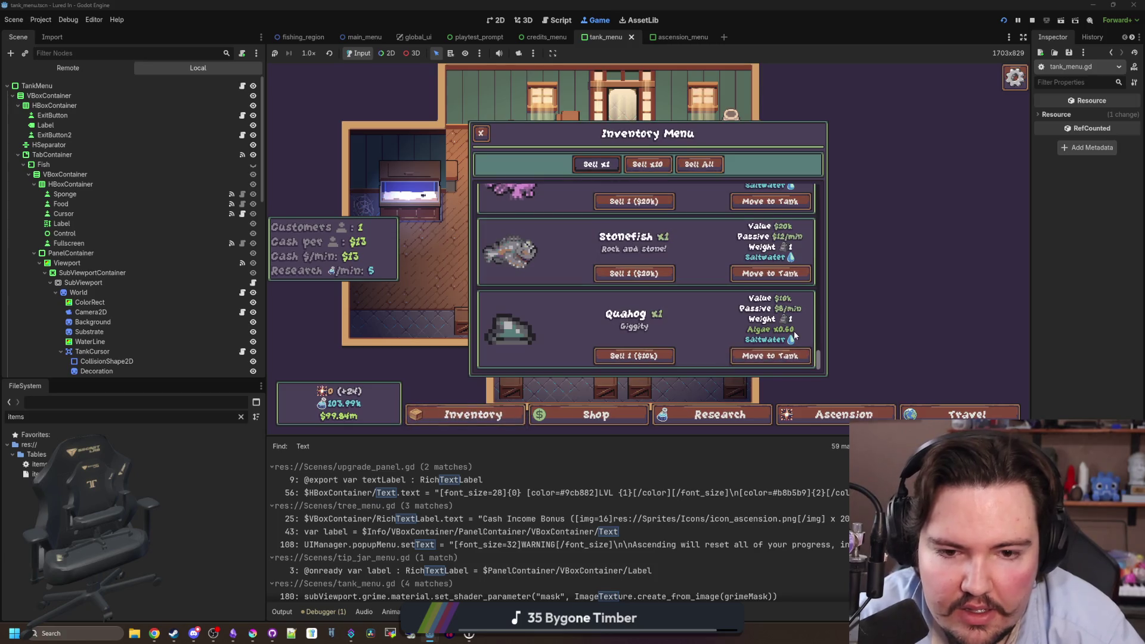
{"action": "left_click", "coordinate": [769, 355]}
{"action": "left_click", "coordinate": [739, 314]}
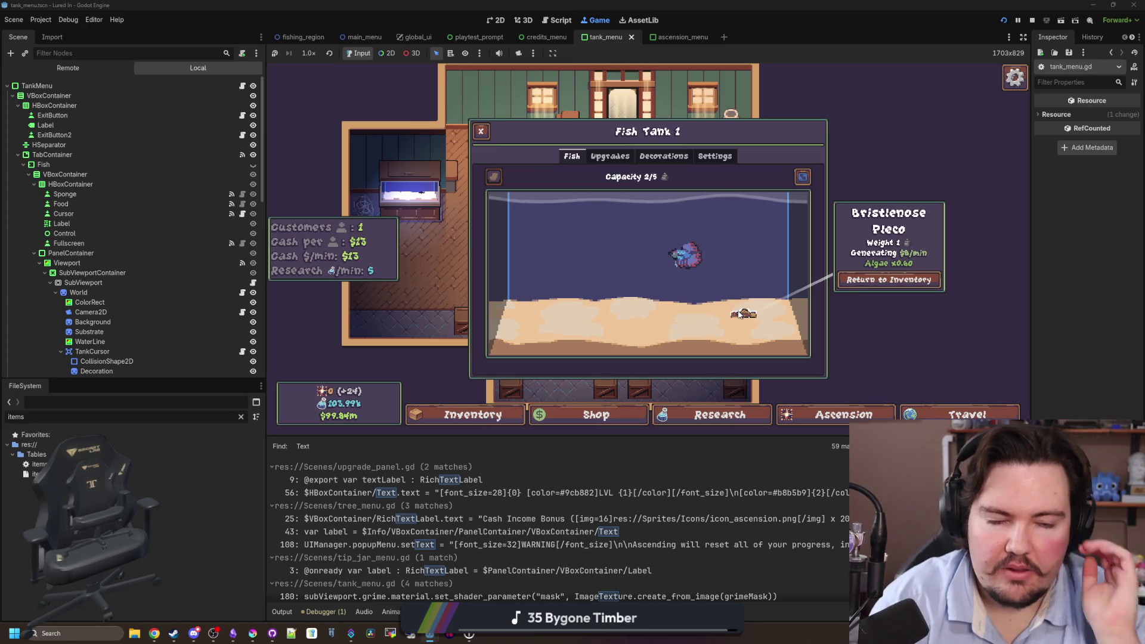
{"action": "left_click", "coordinate": [485, 413]}
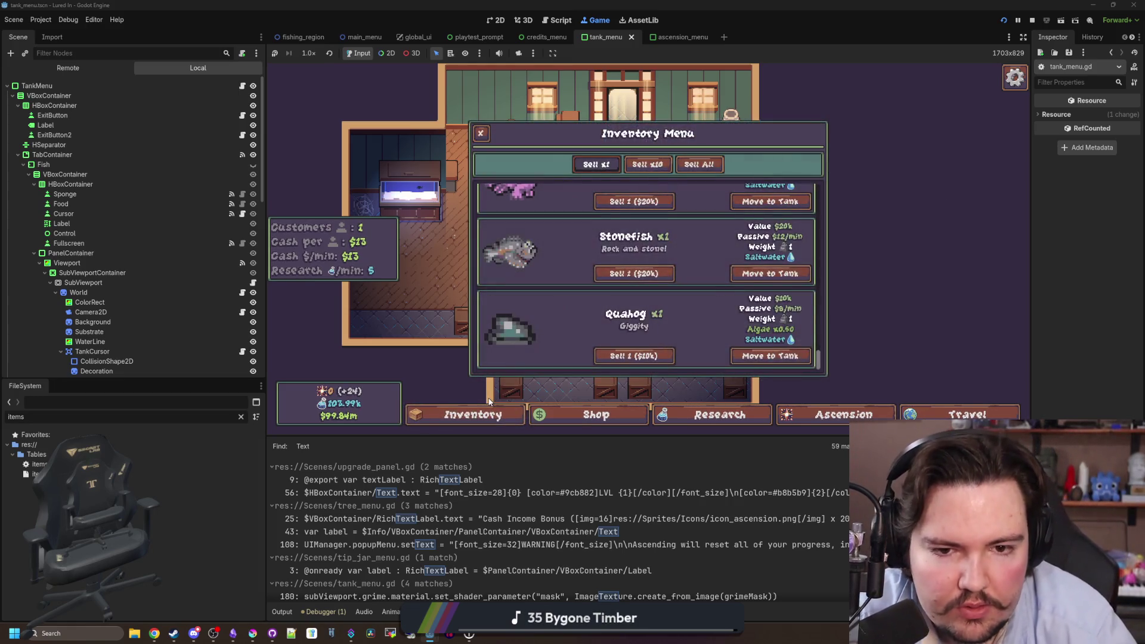
{"action": "left_click", "coordinate": [502, 406]}
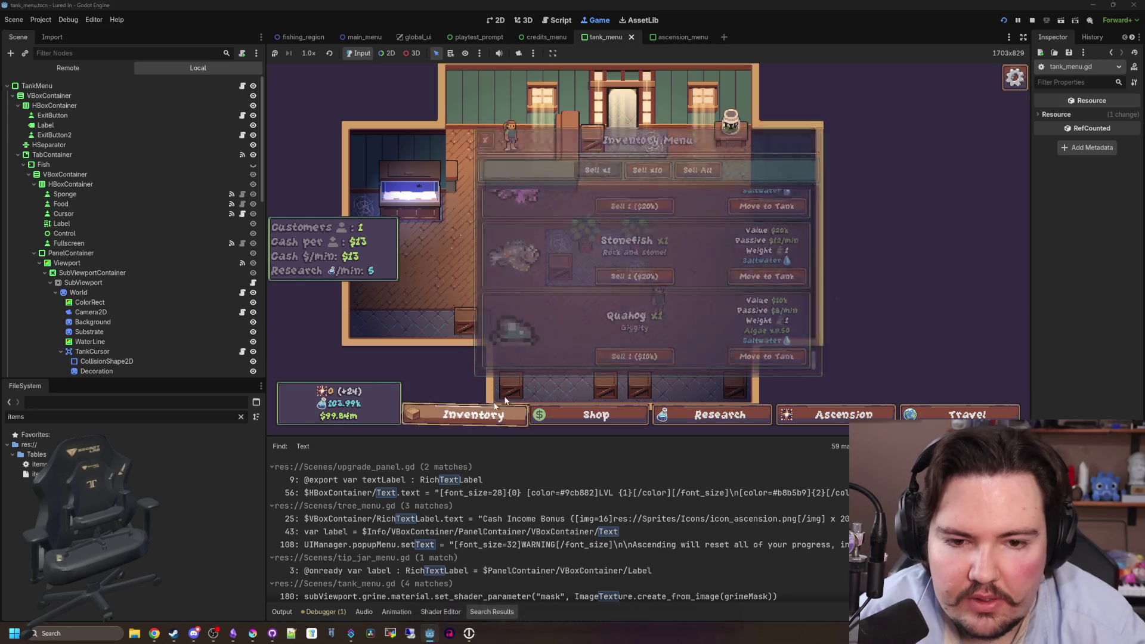
{"action": "left_click", "coordinate": [410, 190]}
{"action": "left_click", "coordinate": [761, 315]}
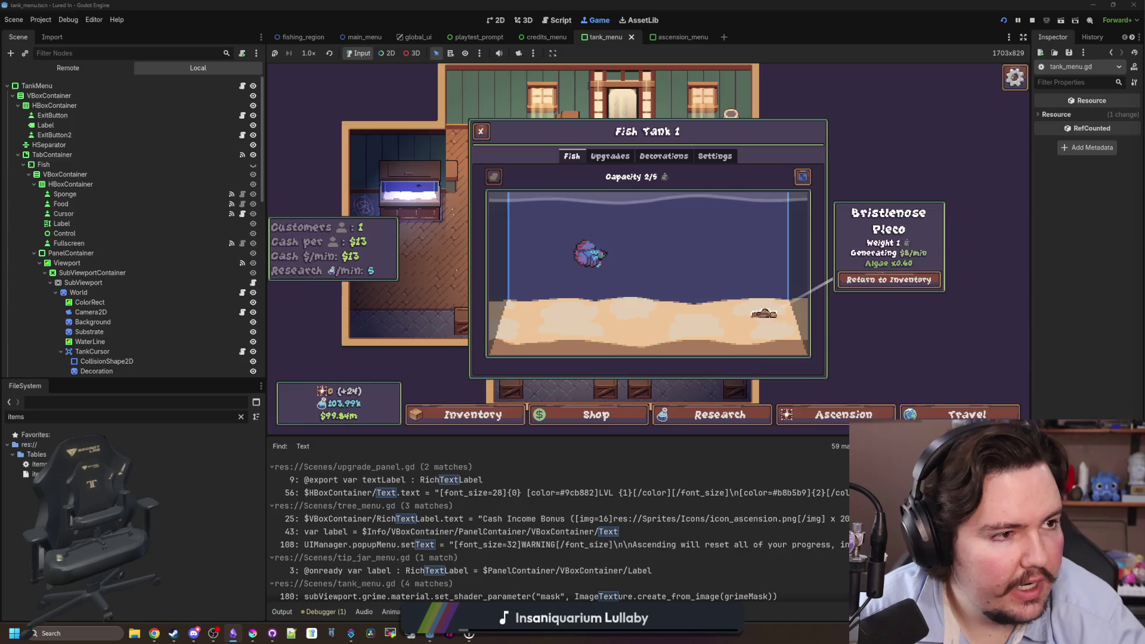
Switch to the Lured In notes page in Obsidian.
{"action": "key", "text": "alt+Tab"}
{"action": "scroll", "coordinate": [611, 349], "scroll_direction": "up", "scroll_amount": 1}
{"action": "scroll", "coordinate": [585, 298], "scroll_direction": "down", "scroll_amount": 6}
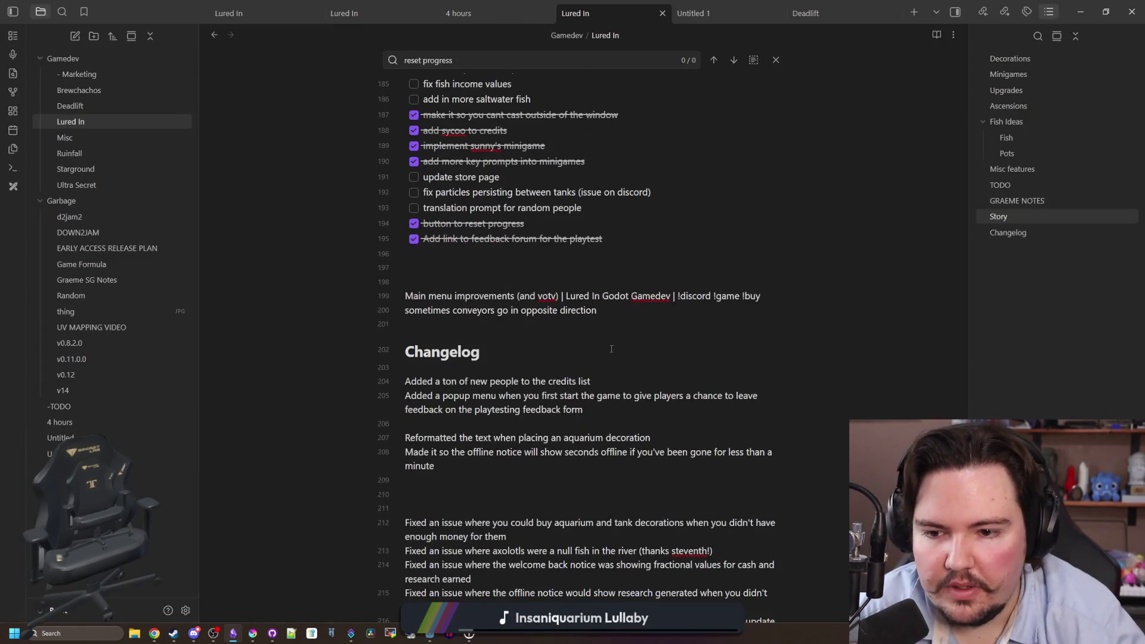
Add the changelog line 'Added algae multiplier text to the fish info panel inside a tank' after the feedback-form entry.
{"action": "left_click", "coordinate": [604, 177]}
{"action": "key", "text": "Return"}
{"action": "type", "text": "A"}
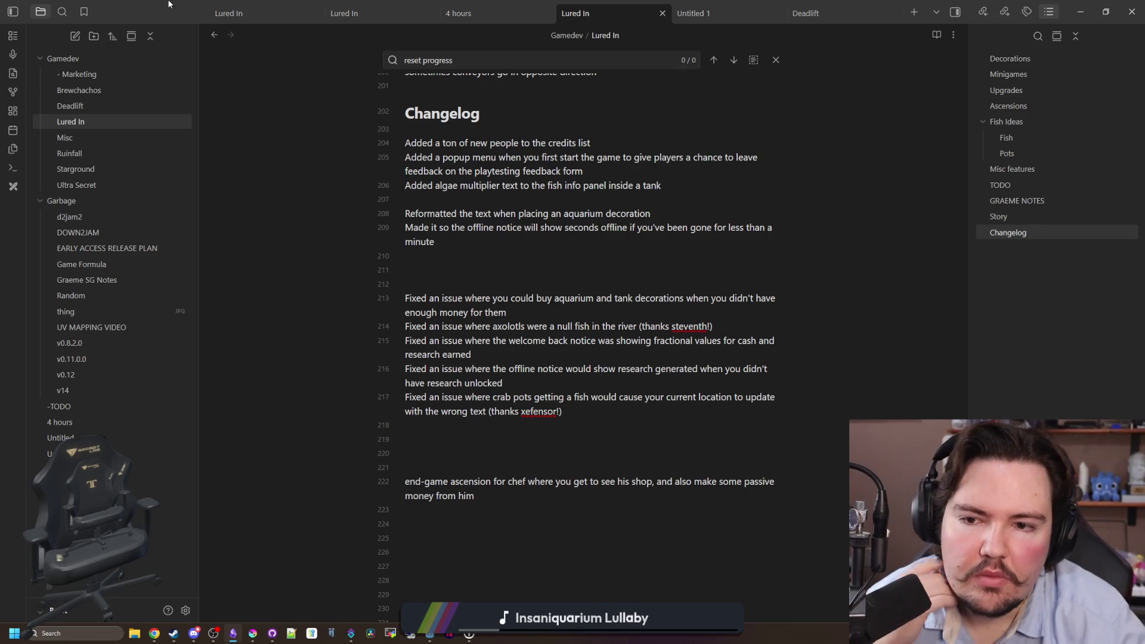
{"action": "key", "text": "alt+Tab"}
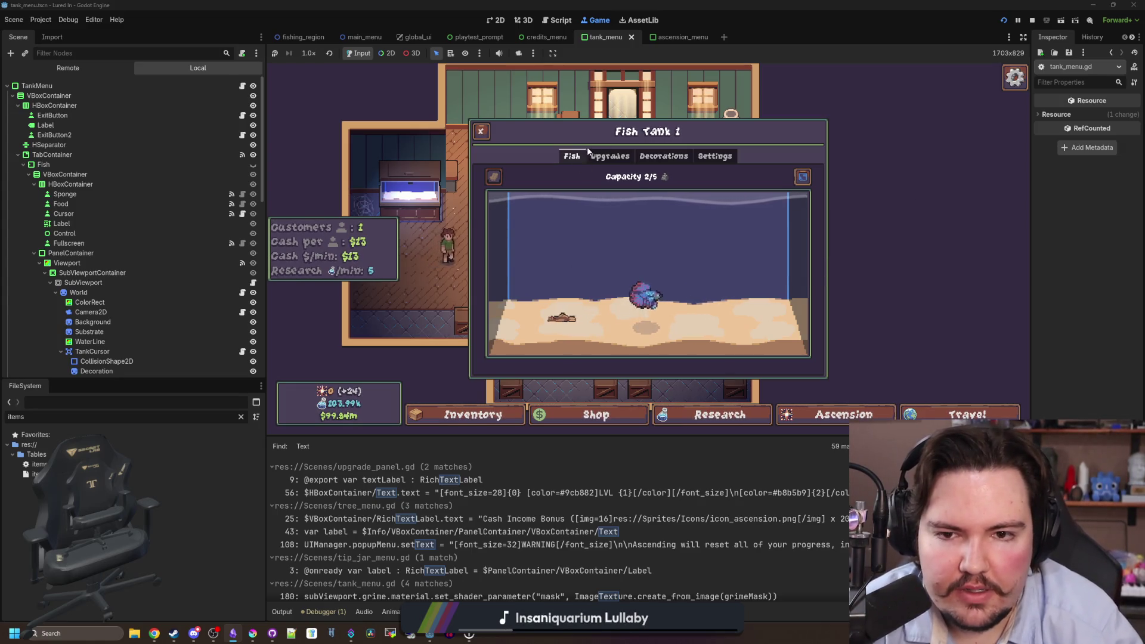
Look through Fish Tank 1's Upgrades, Decorations, Settings and Fish tabs, then close the panel.
{"action": "left_click", "coordinate": [608, 156]}
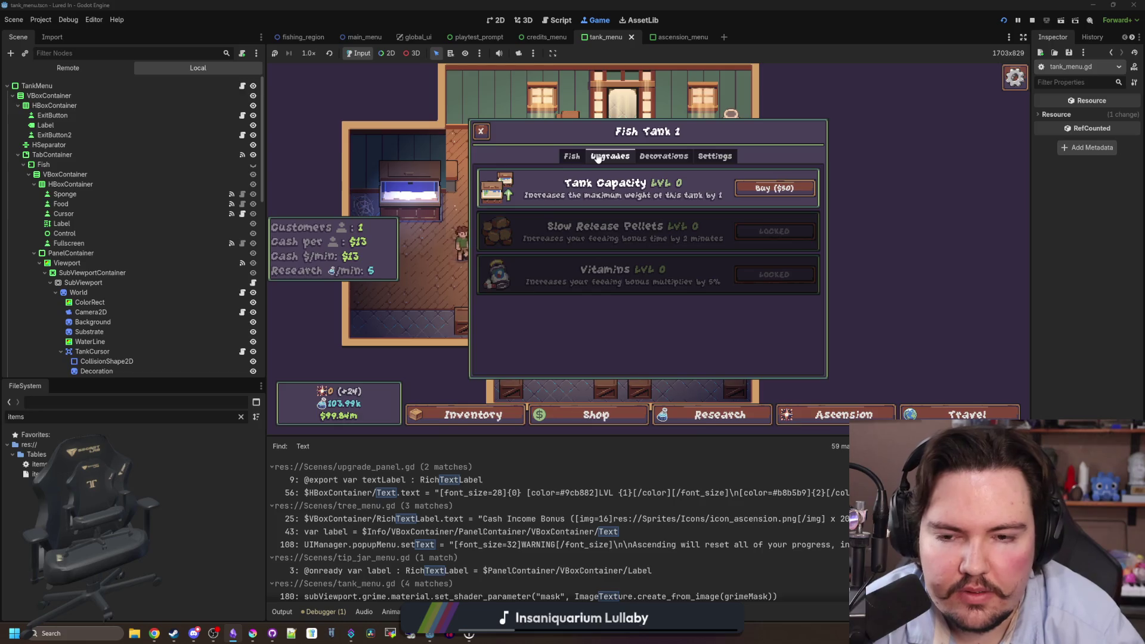
{"action": "left_click", "coordinate": [668, 160]}
{"action": "scroll", "coordinate": [649, 259], "scroll_direction": "down", "scroll_amount": 1}
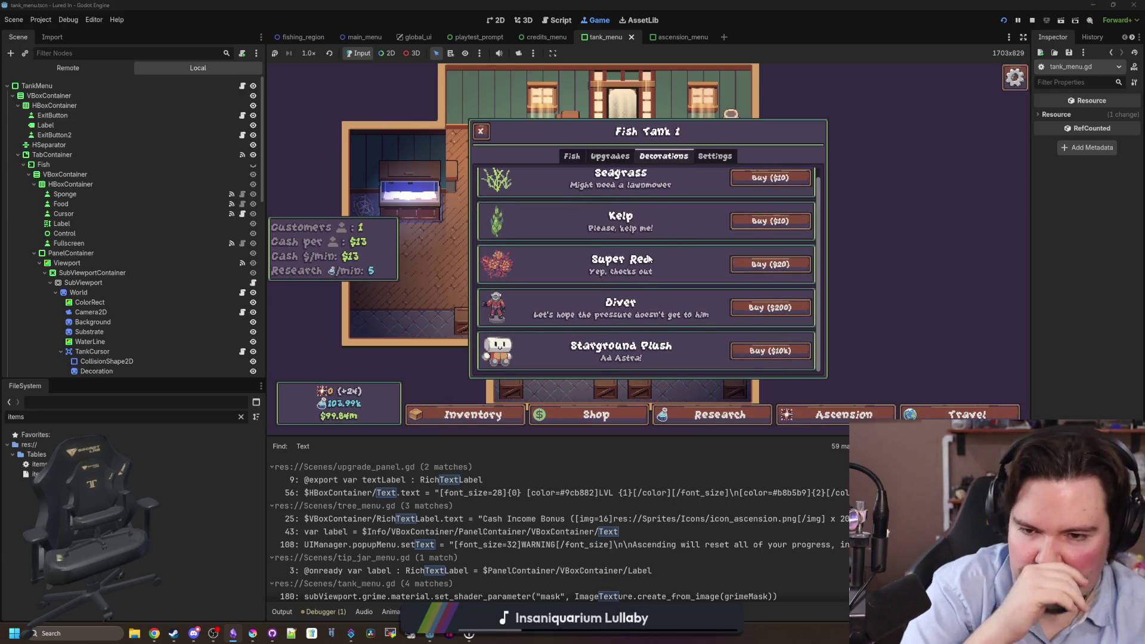
{"action": "left_click", "coordinate": [722, 159]}
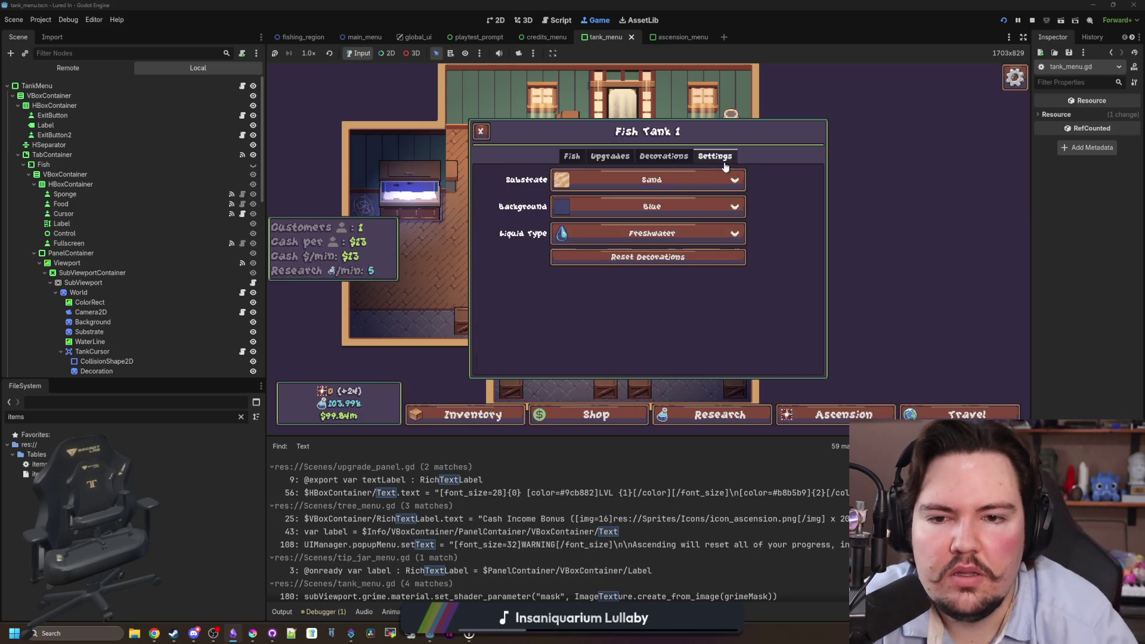
{"action": "left_click", "coordinate": [572, 156]}
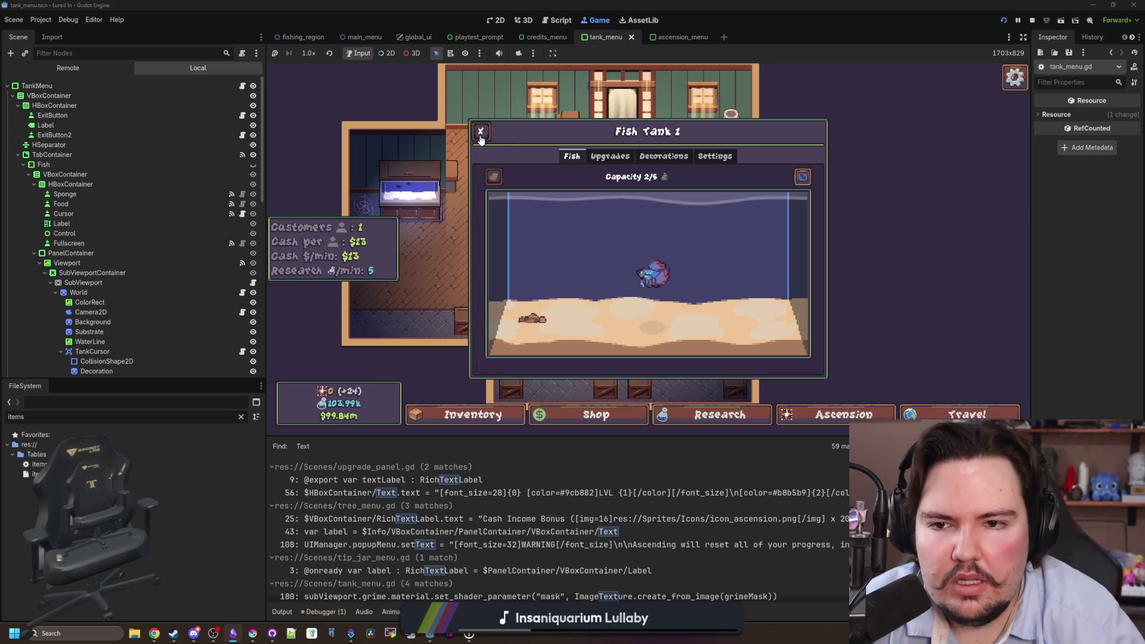
{"action": "left_click", "coordinate": [481, 132]}
Zoom the shop view in and out, then bring up Discord.
{"action": "scroll", "coordinate": [638, 279], "scroll_direction": "up", "scroll_amount": 4}
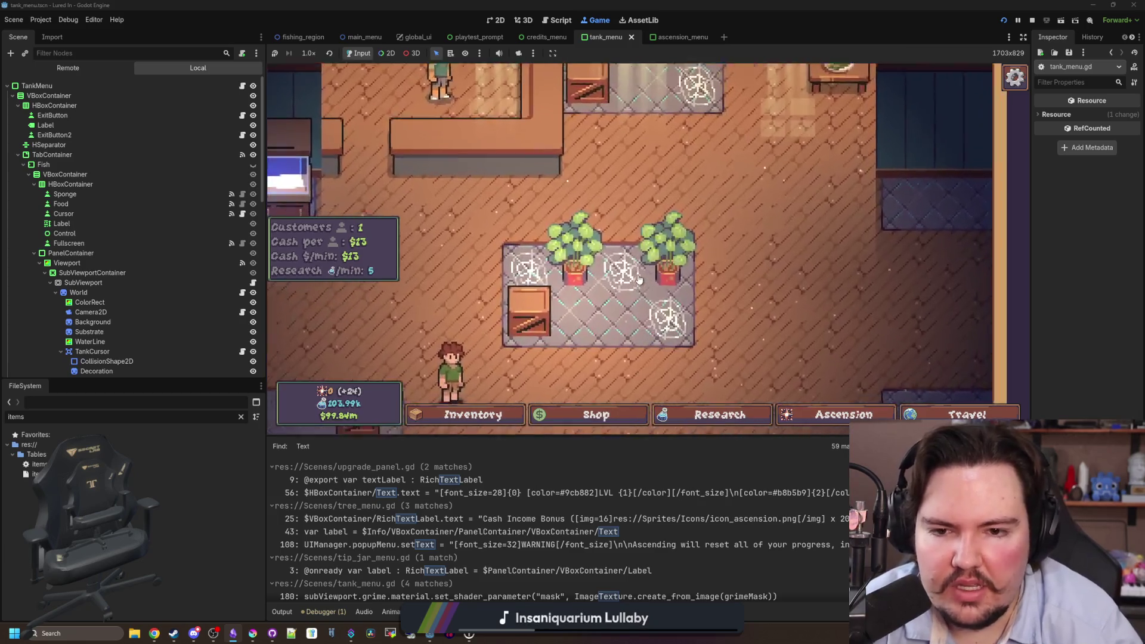
{"action": "scroll", "coordinate": [638, 279], "scroll_direction": "up", "scroll_amount": 1}
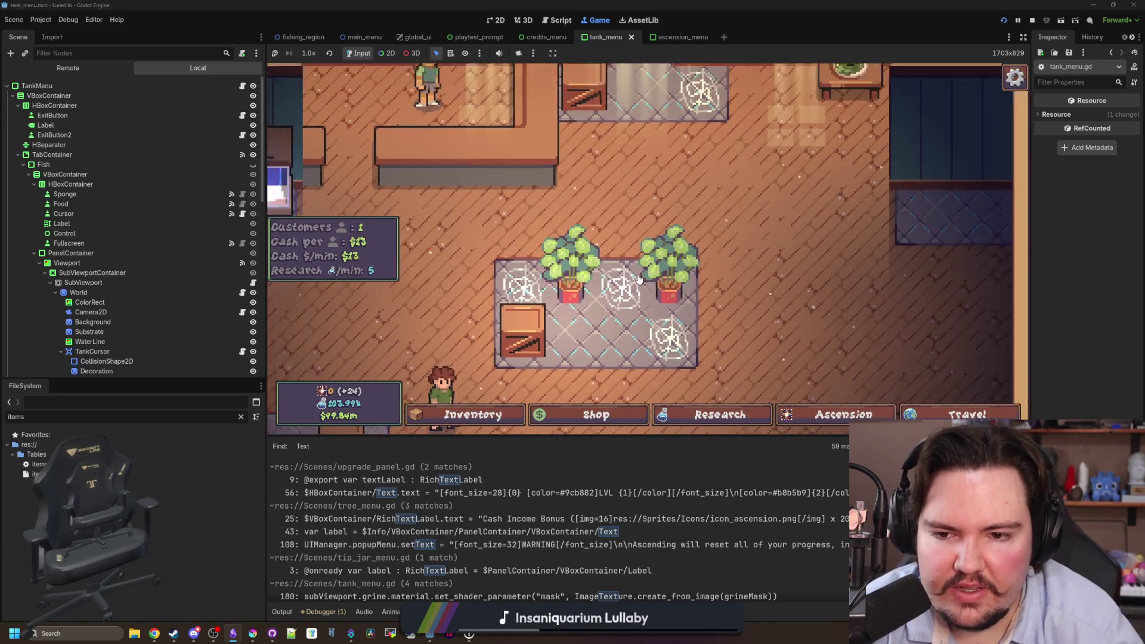
{"action": "scroll", "coordinate": [638, 279], "scroll_direction": "down", "scroll_amount": 4}
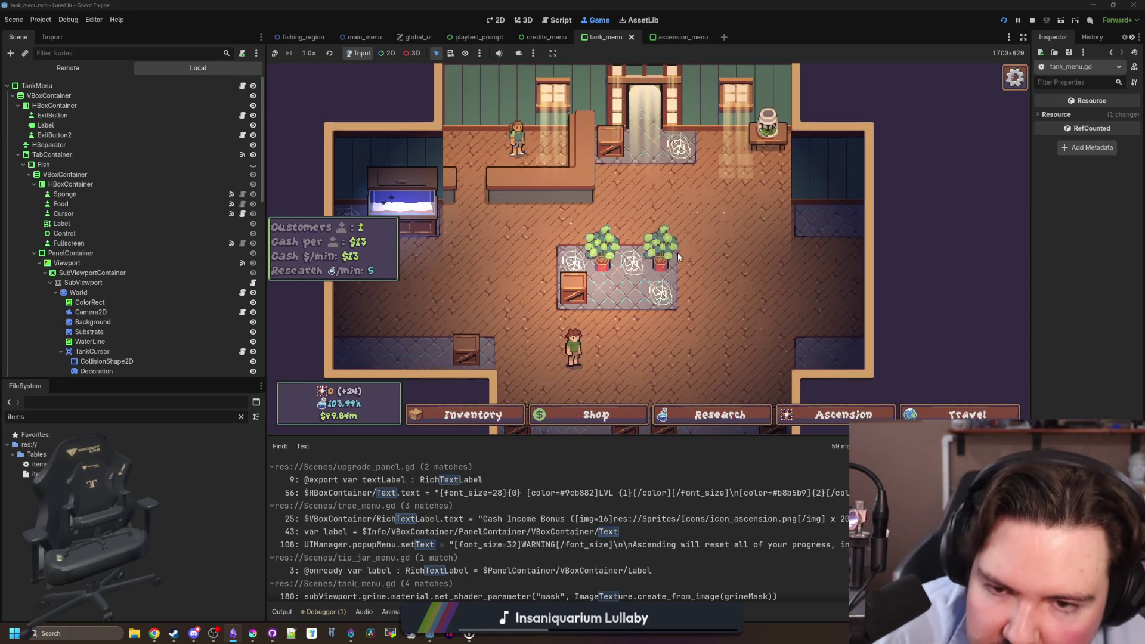
{"action": "scroll", "coordinate": [705, 201], "scroll_direction": "down", "scroll_amount": 1}
{"action": "scroll", "coordinate": [704, 201], "scroll_direction": "down", "scroll_amount": 4}
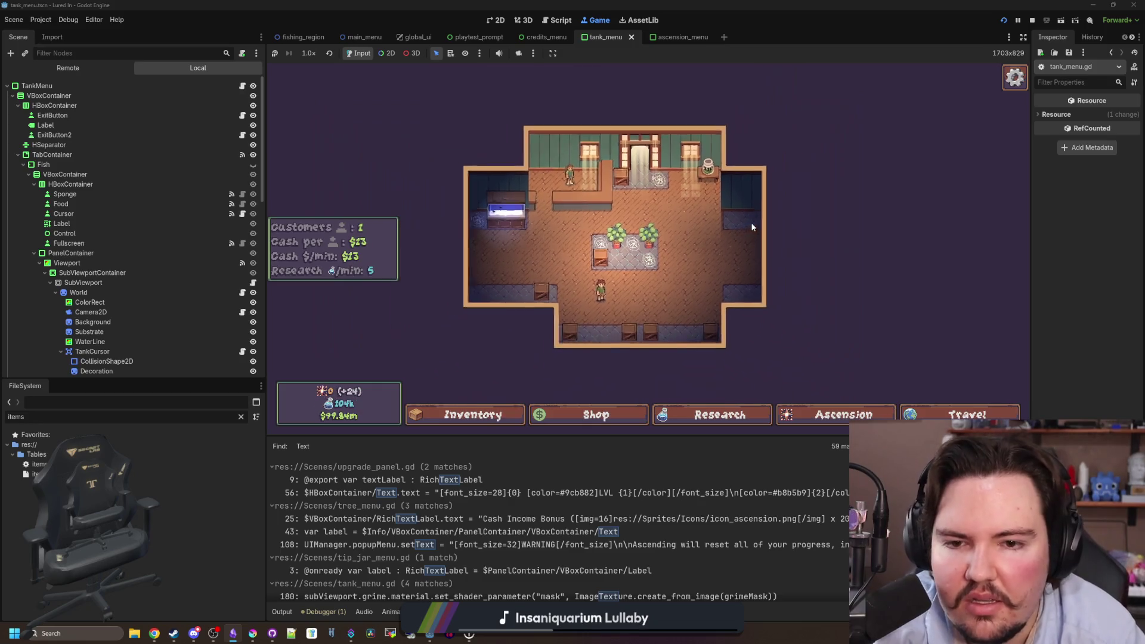
{"action": "scroll", "coordinate": [719, 219], "scroll_direction": "up", "scroll_amount": 2}
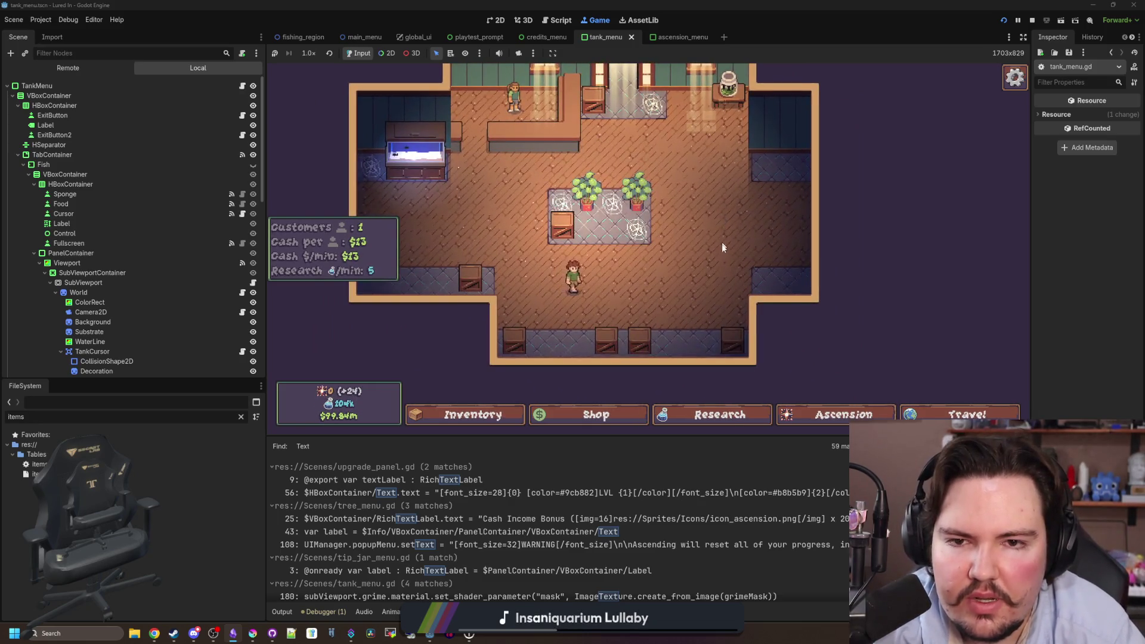
{"action": "scroll", "coordinate": [728, 260], "scroll_direction": "up", "scroll_amount": 1}
{"action": "mouse_move", "coordinate": [193, 633]}
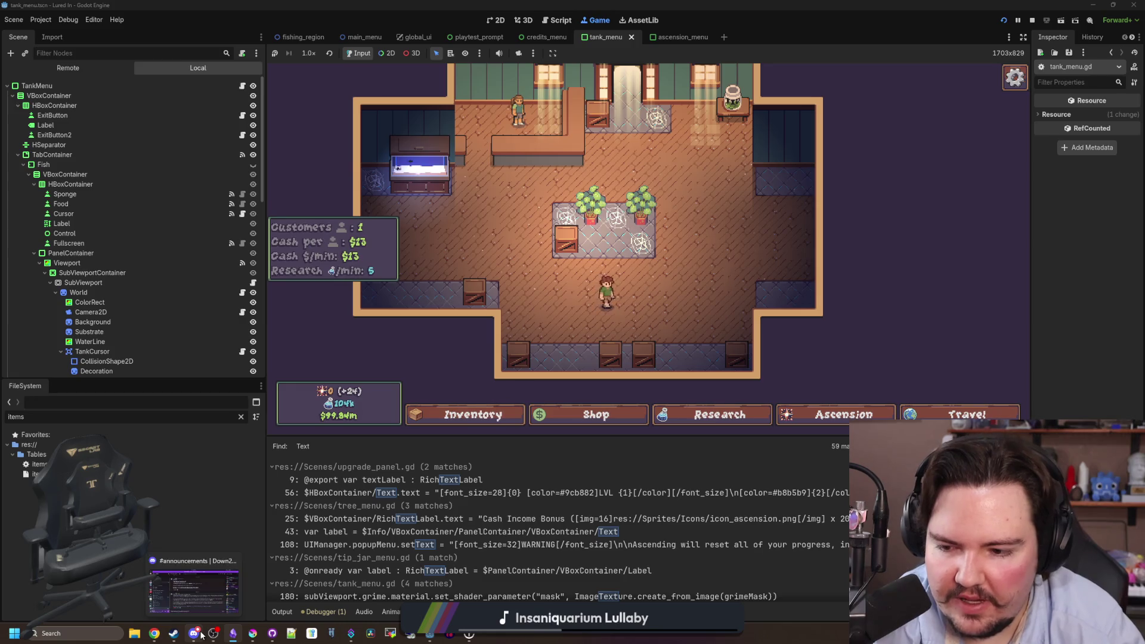
{"action": "left_click", "coordinate": [199, 595]}
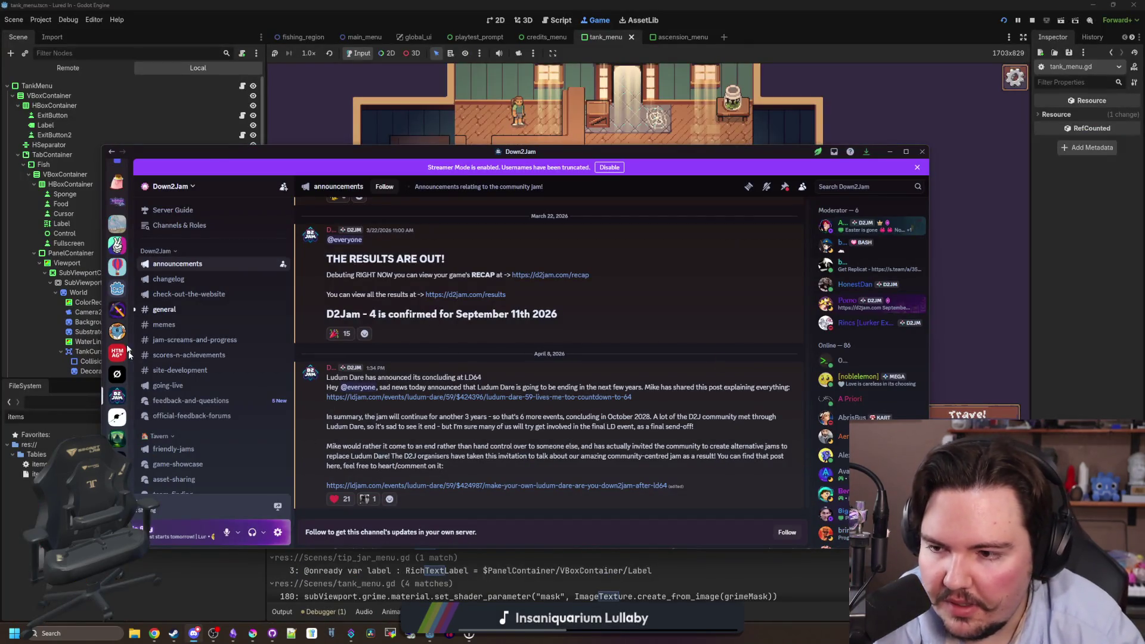
{"action": "scroll", "coordinate": [117, 190], "scroll_direction": "up", "scroll_amount": 3}
{"action": "left_click", "coordinate": [117, 187]}
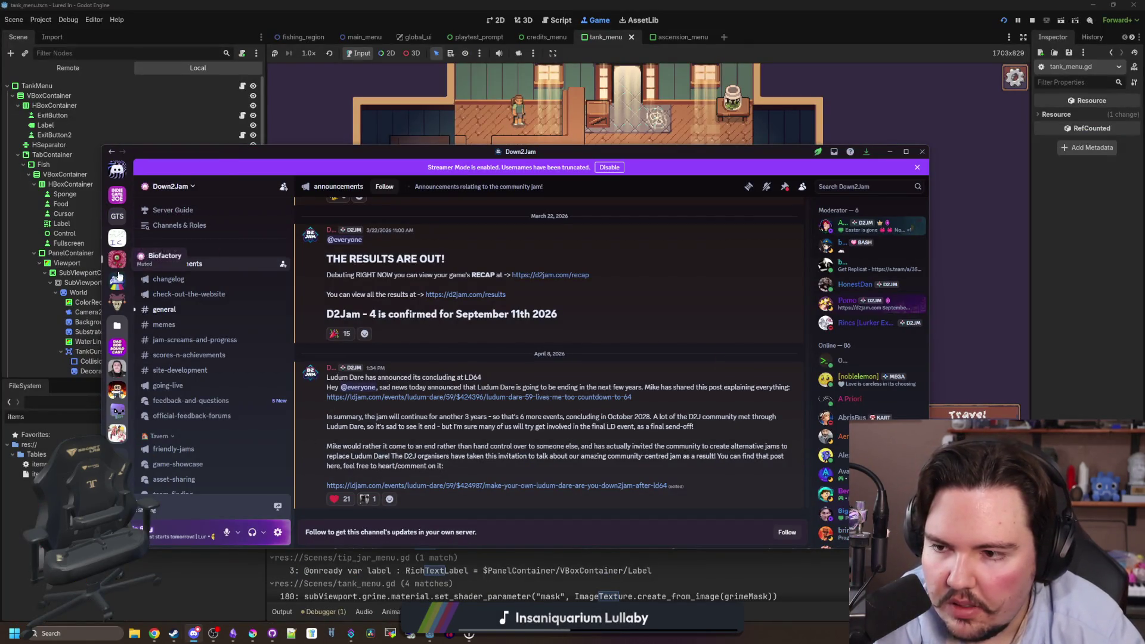
{"action": "scroll", "coordinate": [471, 406], "scroll_direction": "up", "scroll_amount": 2}
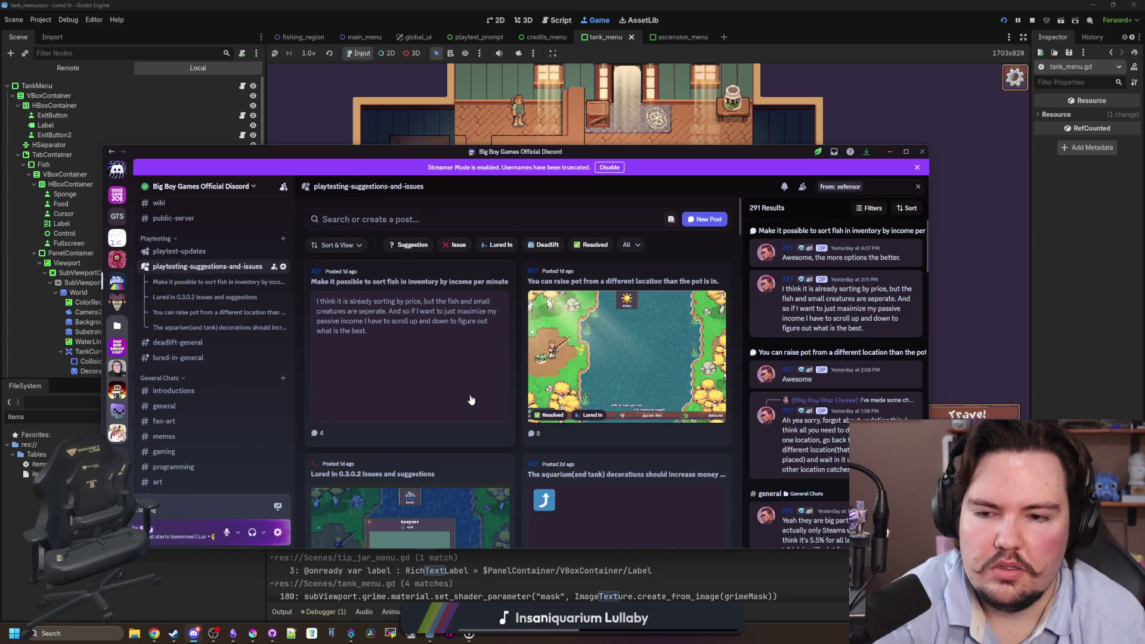
{"action": "left_click", "coordinate": [432, 276]}
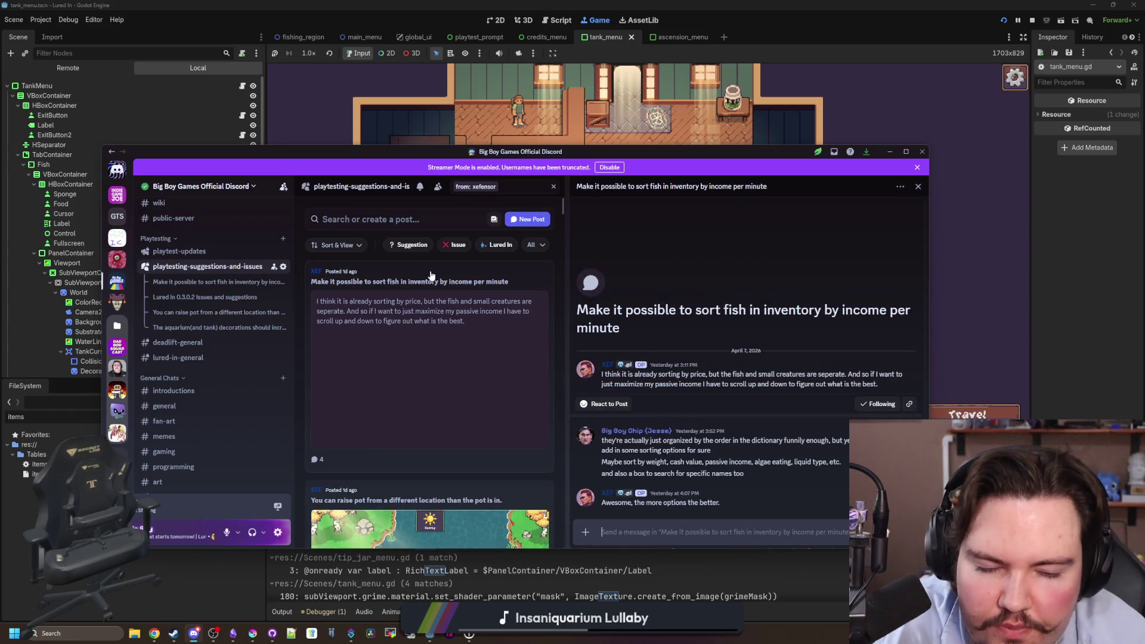
{"action": "scroll", "coordinate": [432, 275], "scroll_direction": "down", "scroll_amount": 2}
{"action": "left_click", "coordinate": [477, 377]}
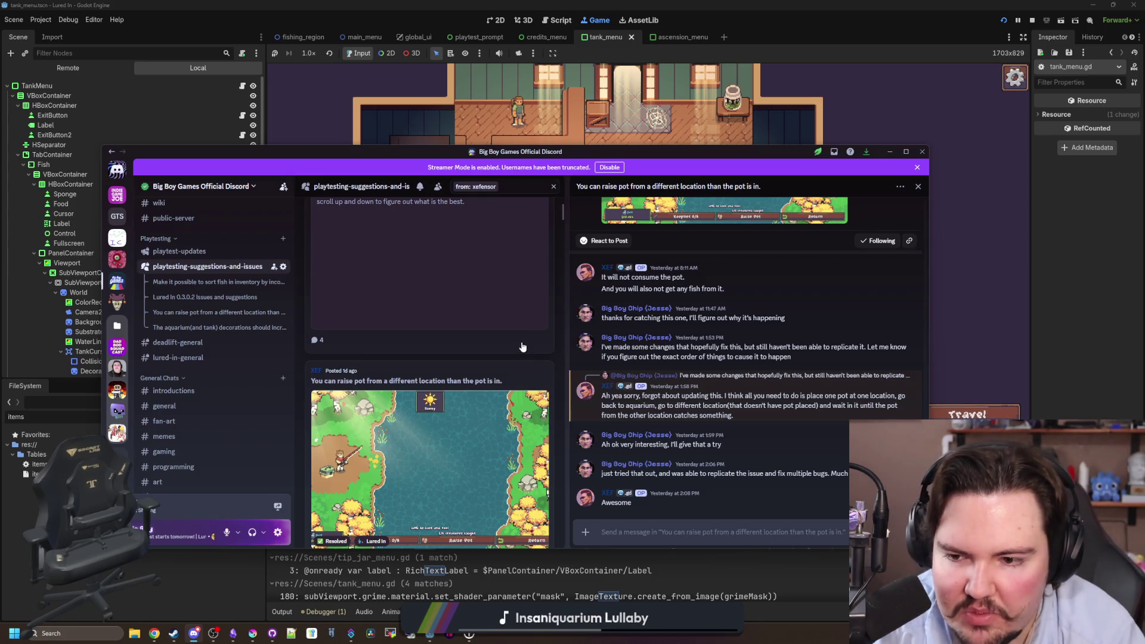
{"action": "scroll", "coordinate": [446, 364], "scroll_direction": "down", "scroll_amount": 3}
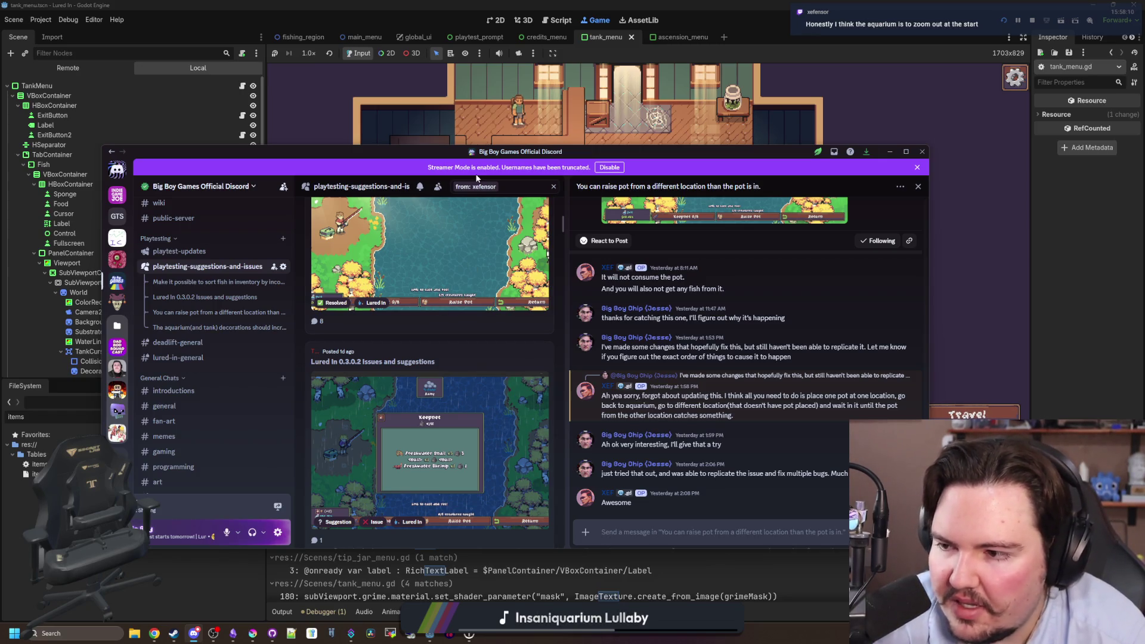
{"action": "left_click", "coordinate": [555, 104]}
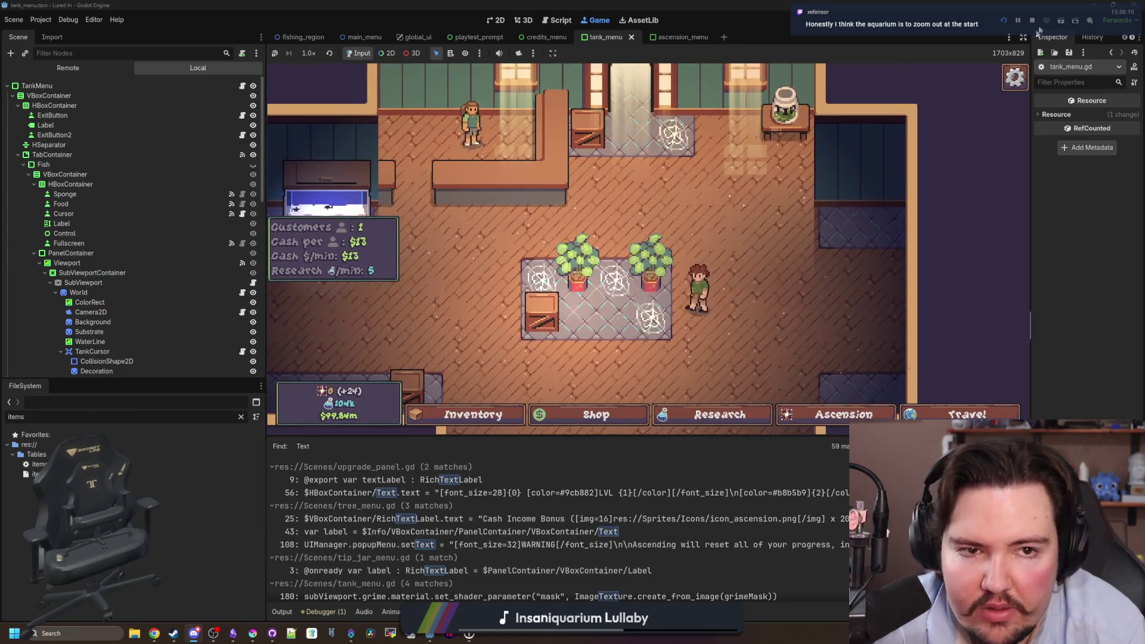
Stop the game, open the aquarium scene via the 'aquar' file filter, and save it.
{"action": "left_click", "coordinate": [1032, 21]}
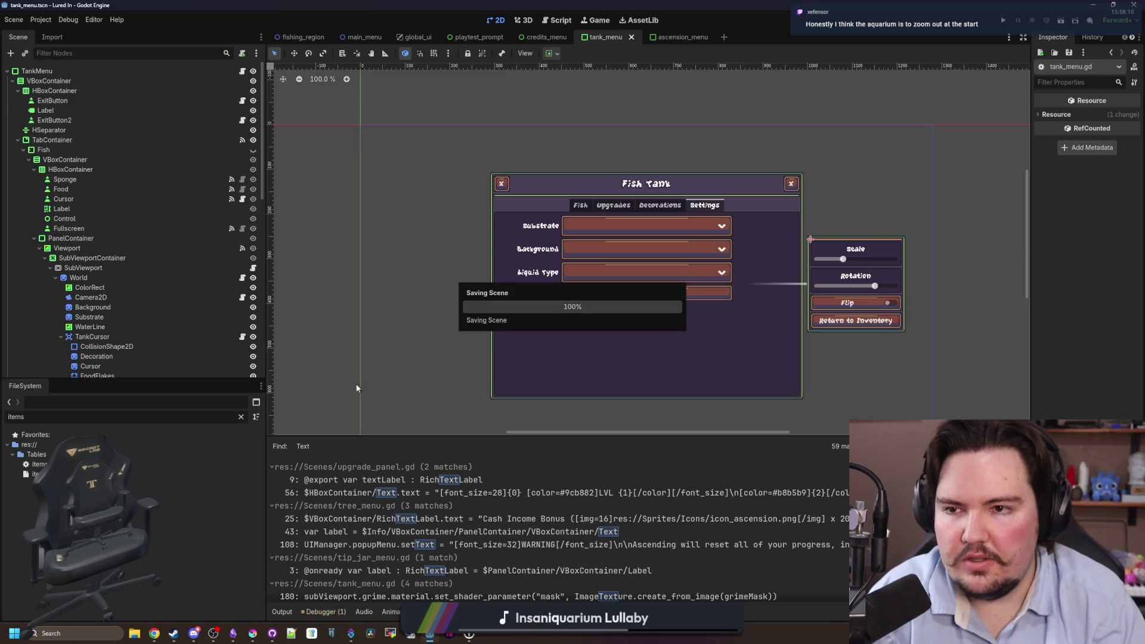
{"action": "double_click", "coordinate": [220, 414]}
{"action": "type", "text": "aquar"}
{"action": "double_click", "coordinate": [36, 474]}
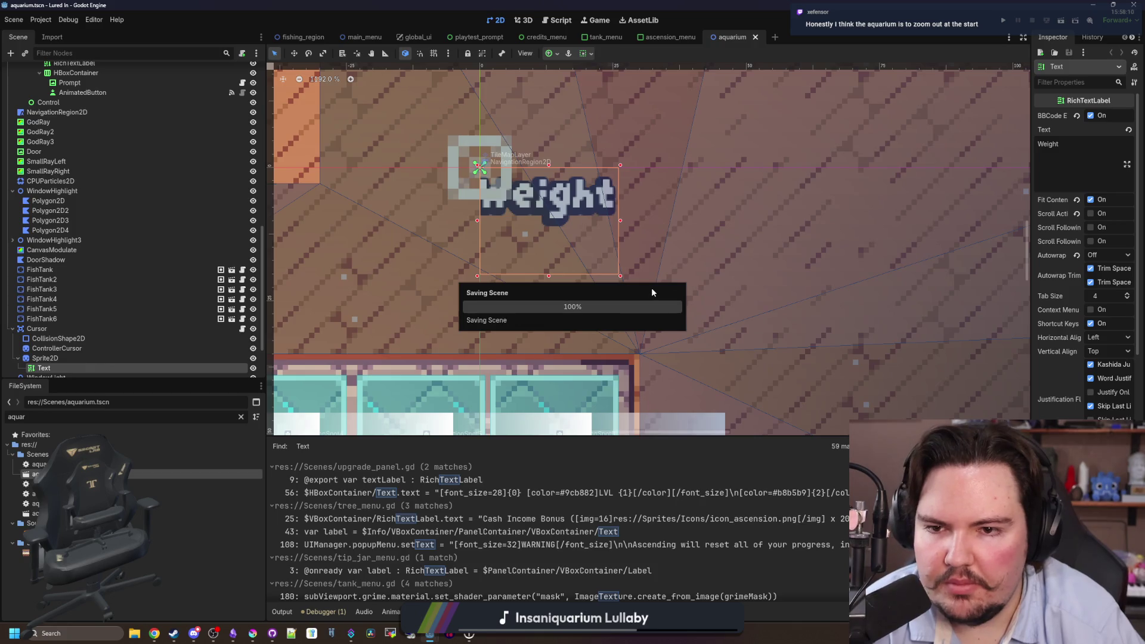
{"action": "scroll", "coordinate": [620, 285], "scroll_direction": "down", "scroll_amount": 6}
{"action": "scroll", "coordinate": [645, 254], "scroll_direction": "down", "scroll_amount": 5}
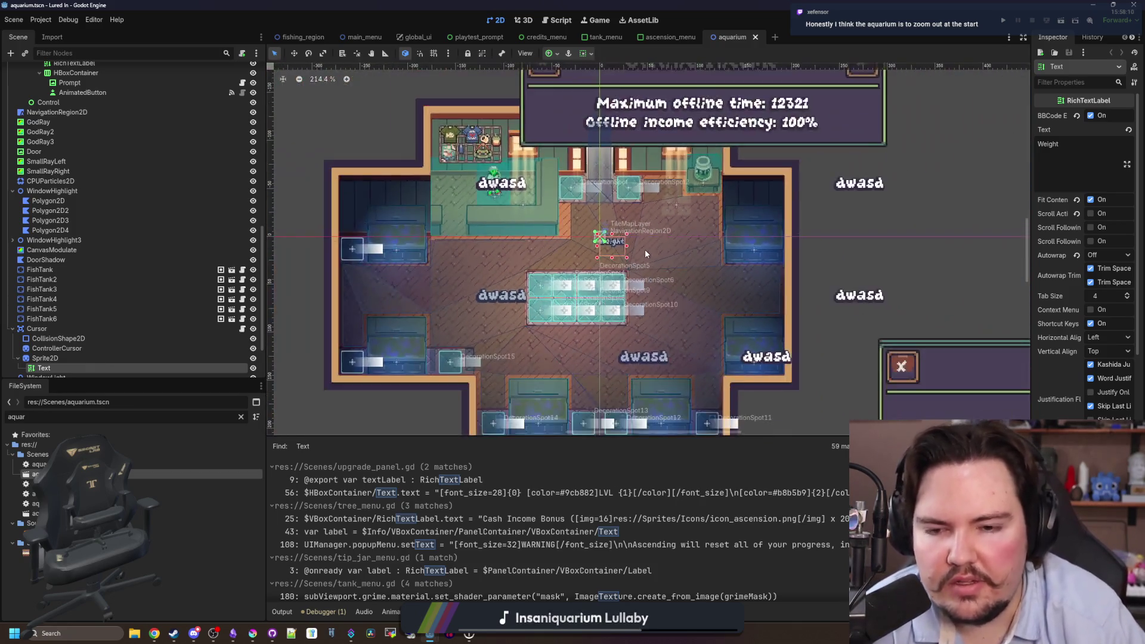
{"action": "key", "text": "ctrl+s"}
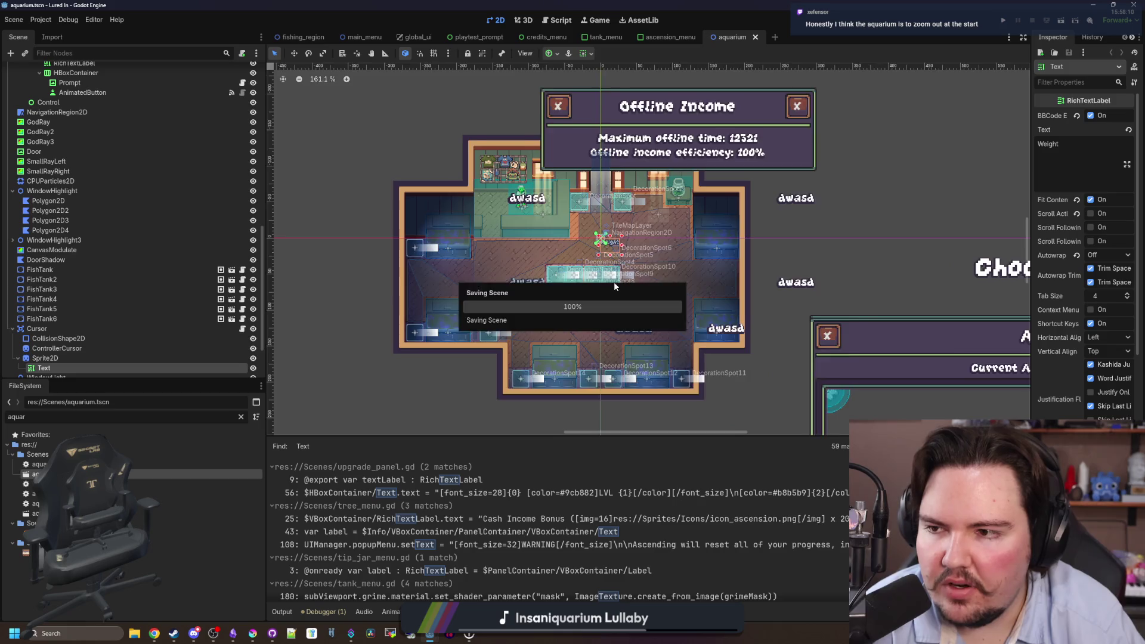
{"action": "scroll", "coordinate": [614, 281], "scroll_direction": "up", "scroll_amount": 2}
{"action": "key", "text": "ctrl+s"}
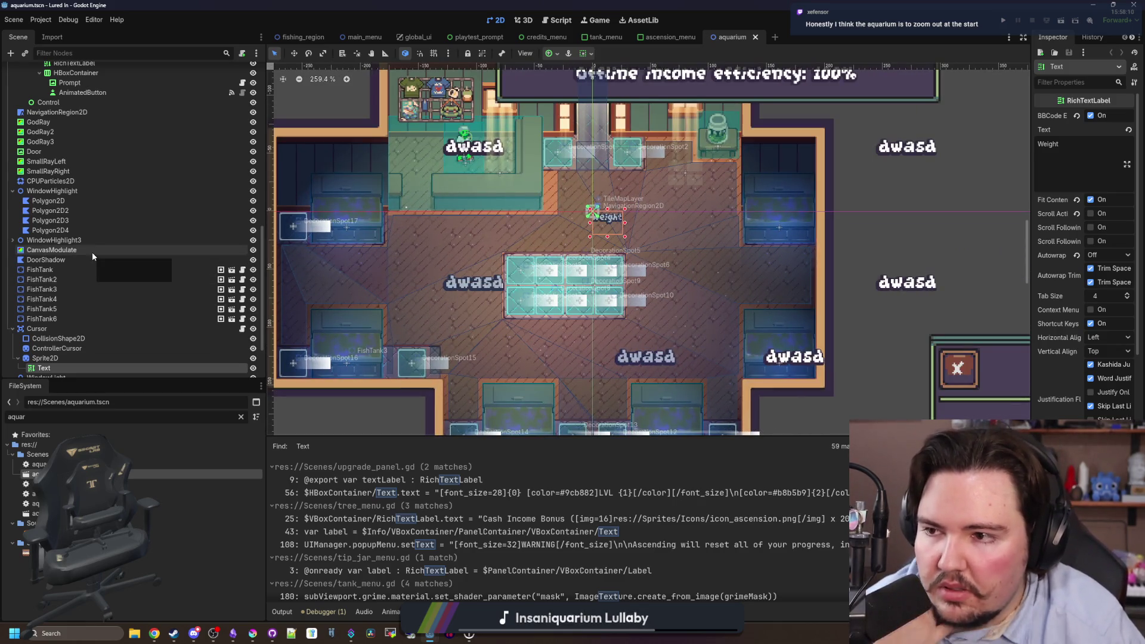
{"action": "scroll", "coordinate": [92, 252], "scroll_direction": "up", "scroll_amount": 10}
Select the Camera2D node, widen the Inspector, and open aquarium.gd.
{"action": "left_click", "coordinate": [43, 100]}
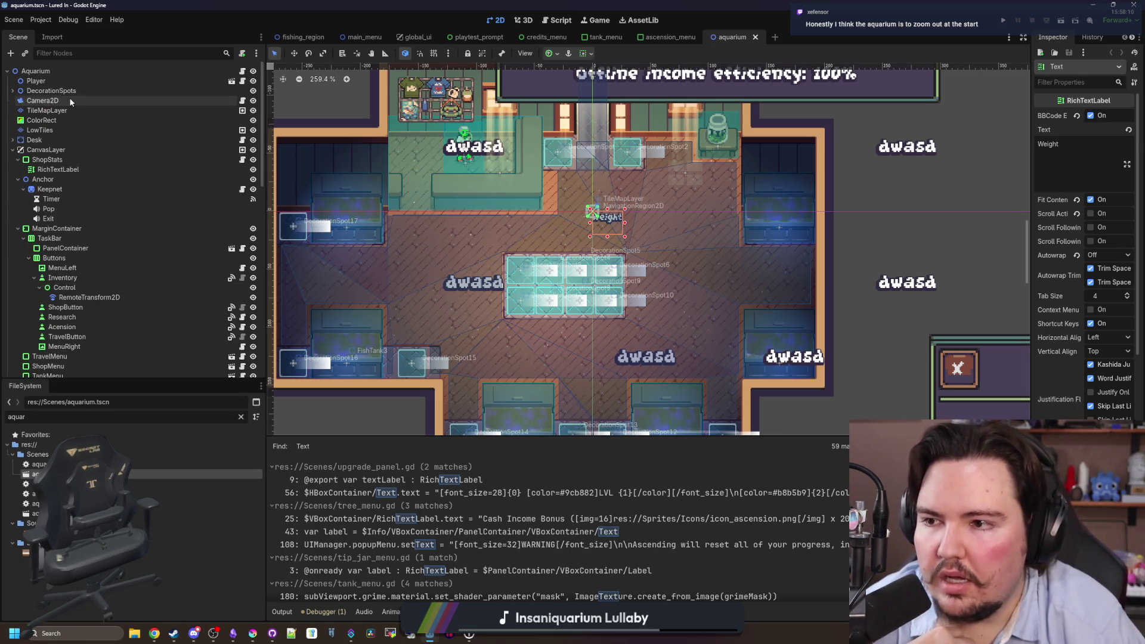
{"action": "left_click_drag", "start_coordinate": [1031, 185], "coordinate": [932, 186]}
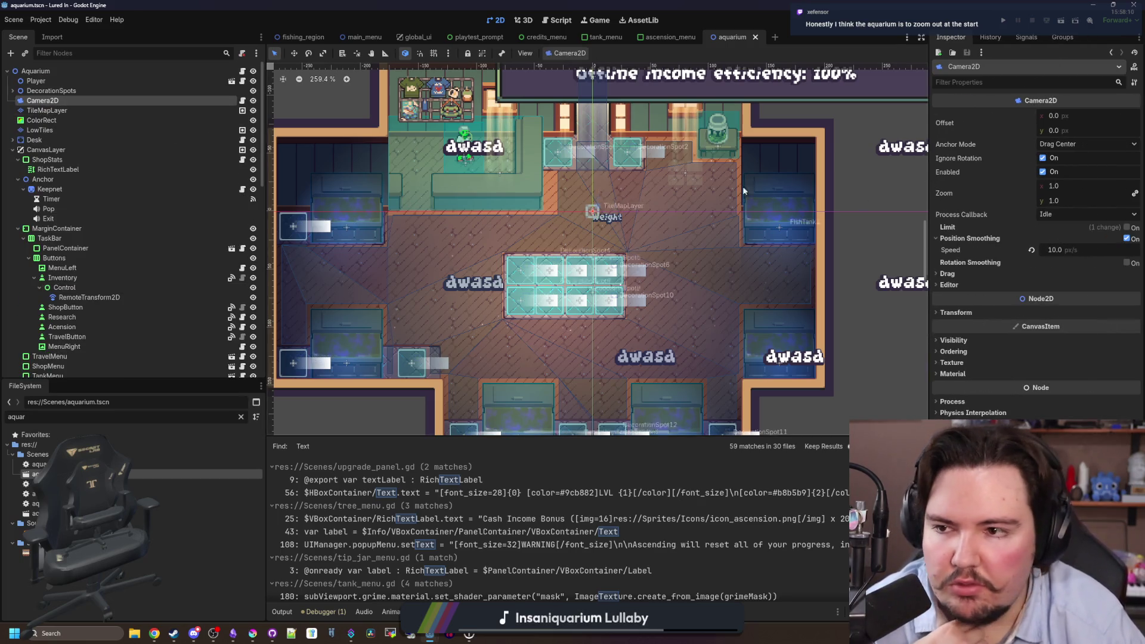
{"action": "left_click", "coordinate": [242, 71]}
{"action": "scroll", "coordinate": [744, 197], "scroll_direction": "up", "scroll_amount": 20}
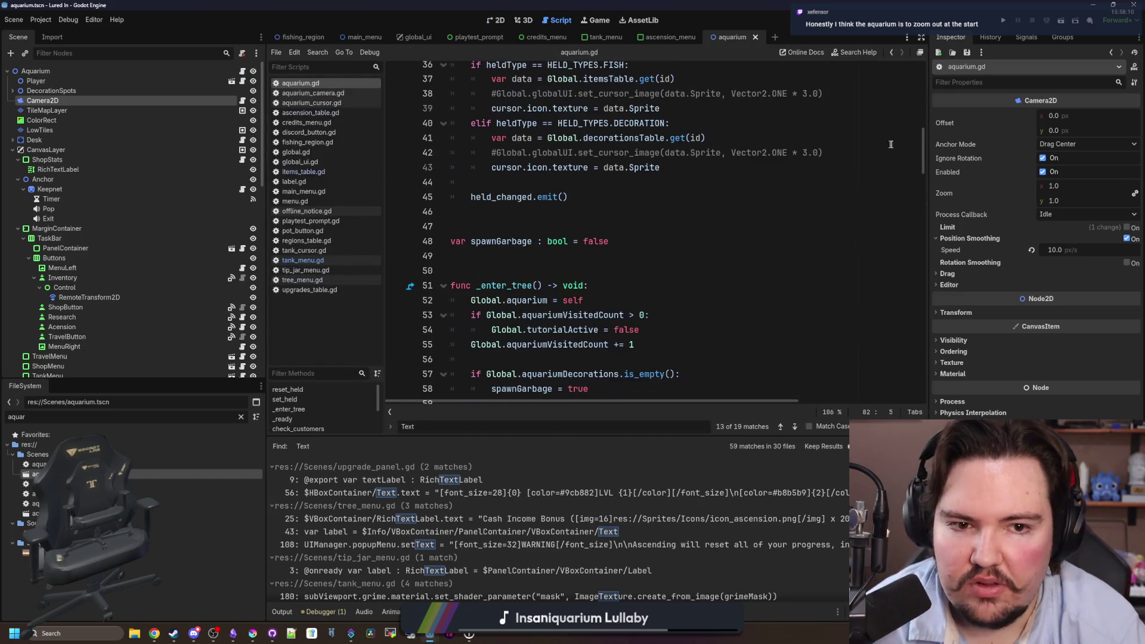
In aquarium_camera.gd, change zoomTarget from 1.0 to 2.0 and save.
{"action": "left_click", "coordinate": [712, 218]}
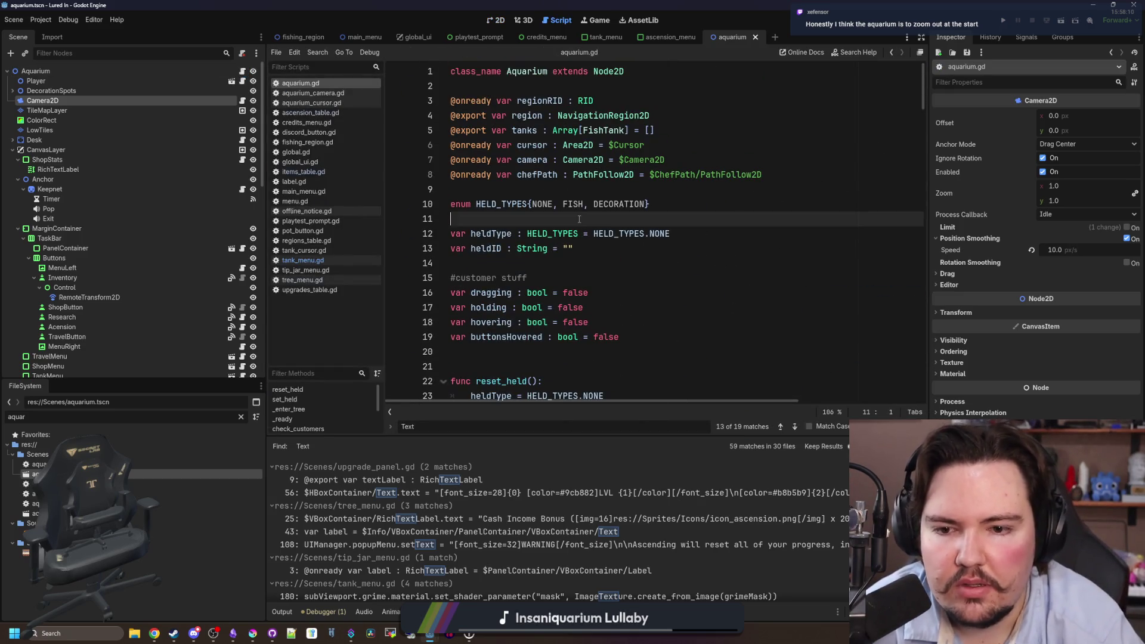
{"action": "scroll", "coordinate": [712, 216], "scroll_direction": "down", "scroll_amount": 13}
{"action": "left_click", "coordinate": [729, 216]}
{"action": "key", "text": "ctrl+f"}
{"action": "type", "text": "zoomT"}
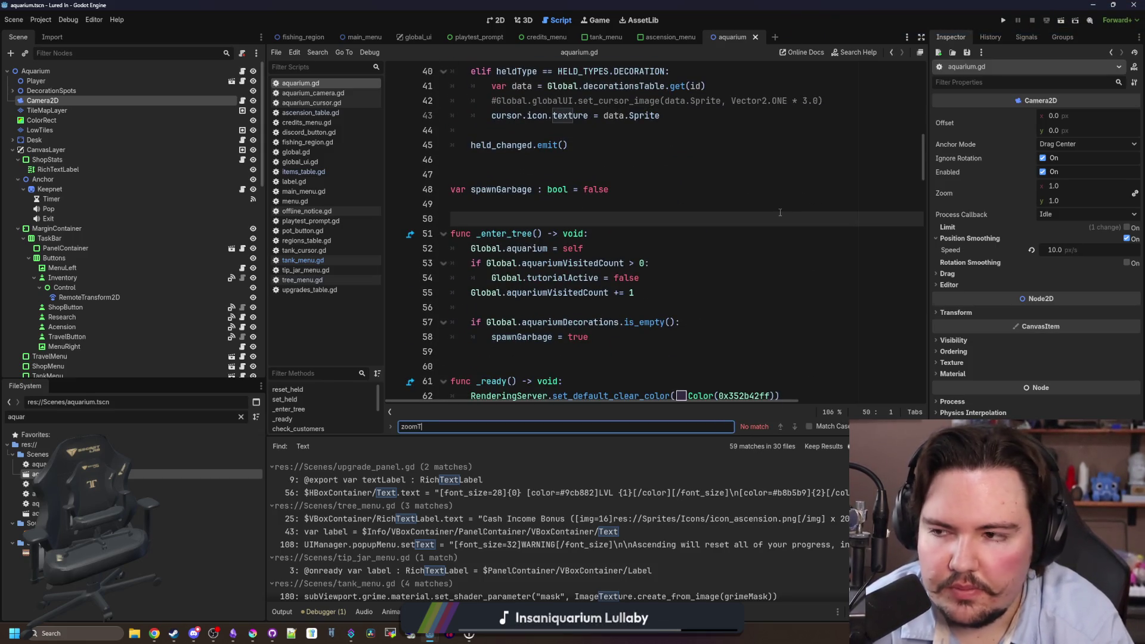
{"action": "left_click", "coordinate": [243, 101]}
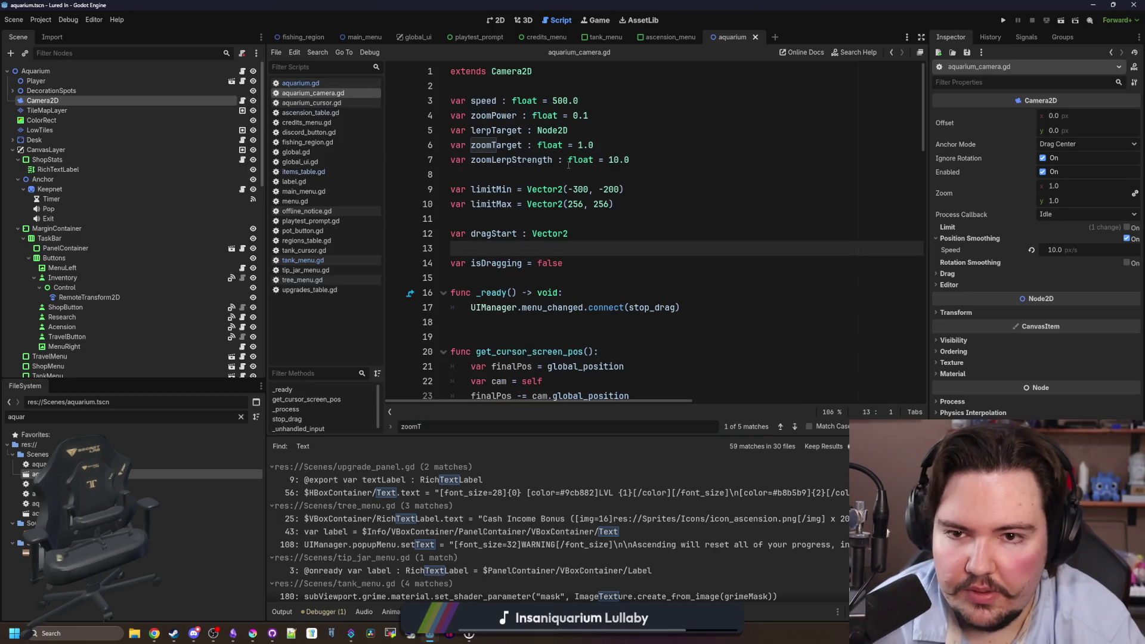
{"action": "left_click", "coordinate": [597, 115]}
{"action": "left_click", "coordinate": [604, 143]}
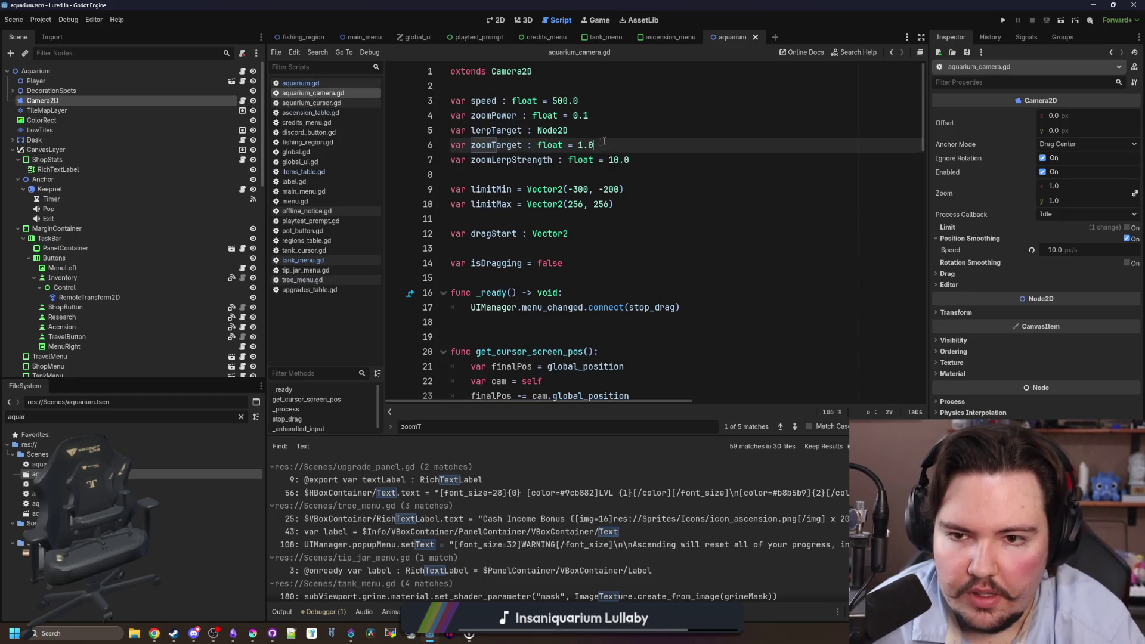
{"action": "left_click", "coordinate": [624, 205]}
{"action": "scroll", "coordinate": [698, 172], "scroll_direction": "down", "scroll_amount": 5}
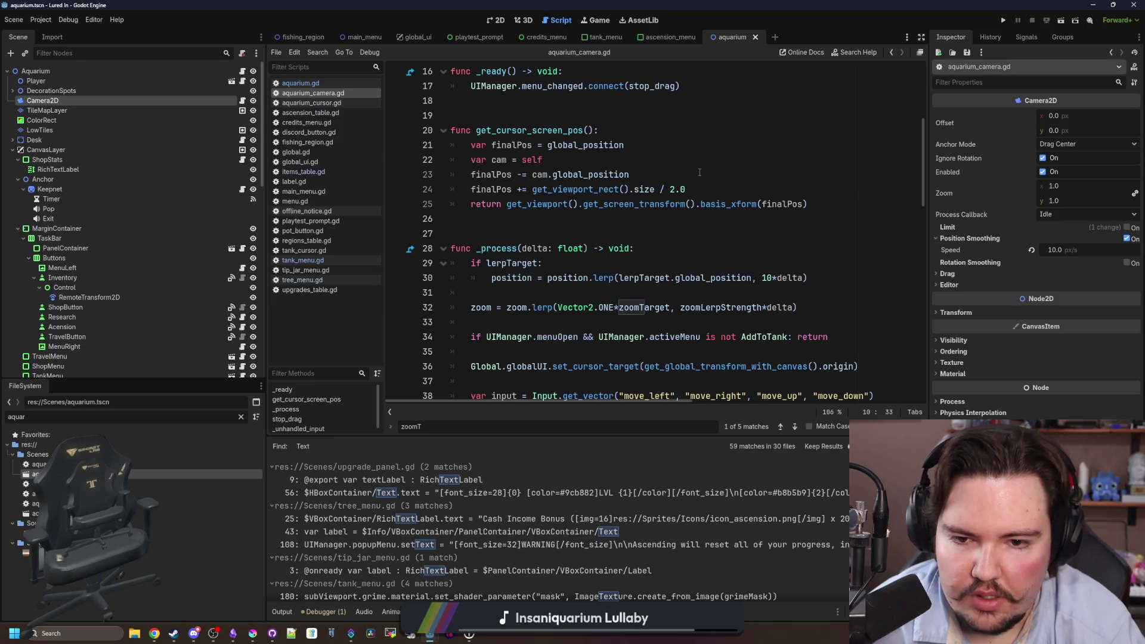
{"action": "scroll", "coordinate": [699, 173], "scroll_direction": "up", "scroll_amount": 5}
{"action": "left_click", "coordinate": [618, 225]}
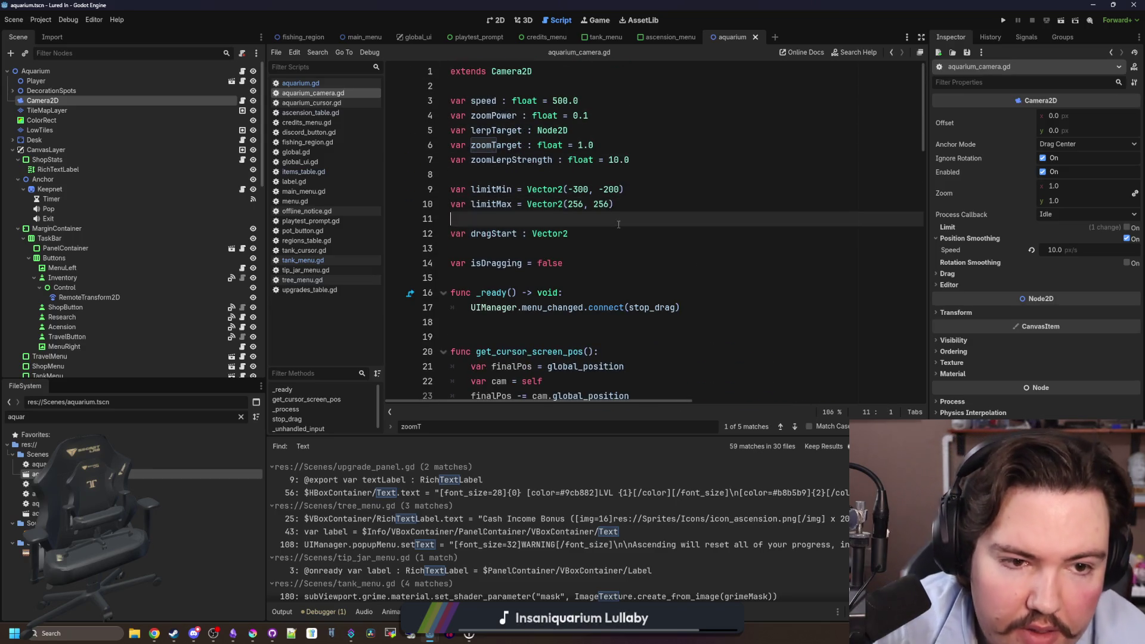
{"action": "left_click", "coordinate": [578, 145]}
{"action": "type", "text": "2"}
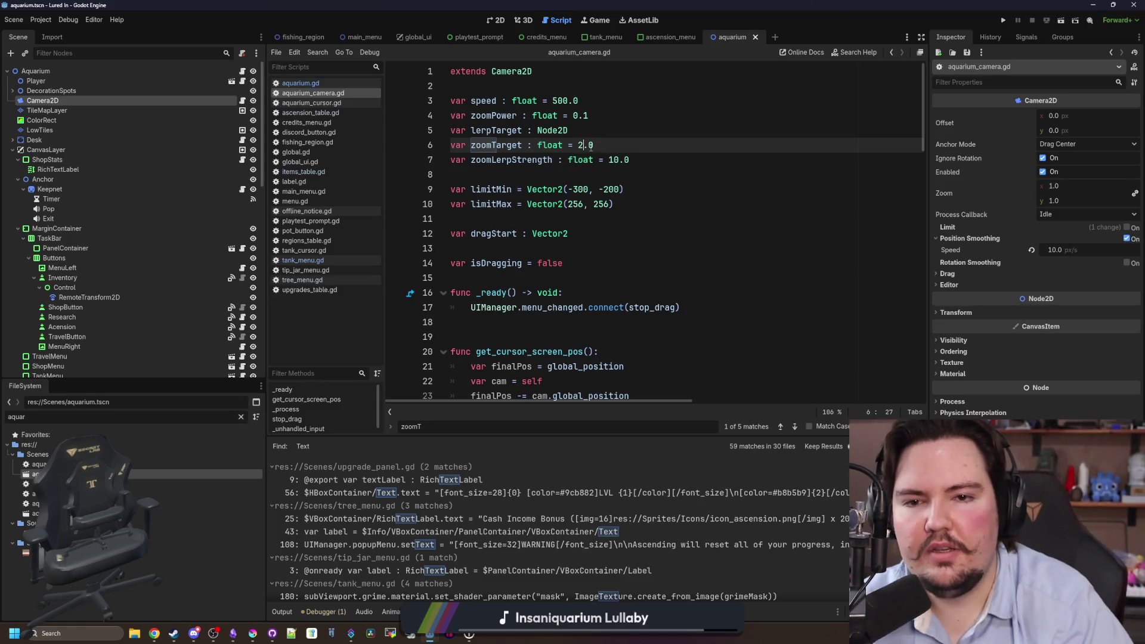
{"action": "left_click", "coordinate": [629, 138]}
{"action": "key", "text": "ctrl+s"}
Set the Camera2D Zoom to 2.0 on both axes in the Inspector.
{"action": "left_click", "coordinate": [1078, 189]}
{"action": "type", "text": "2"}
{"action": "key", "text": "Return"}
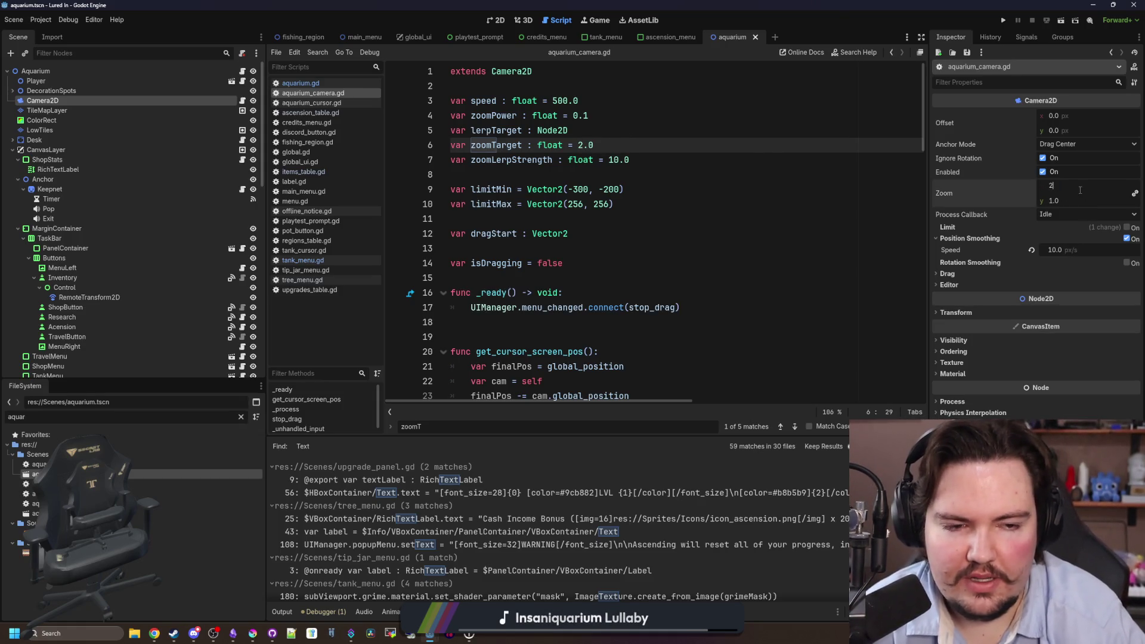
{"action": "left_click", "coordinate": [569, 130]}
{"action": "left_click", "coordinate": [1004, 20]}
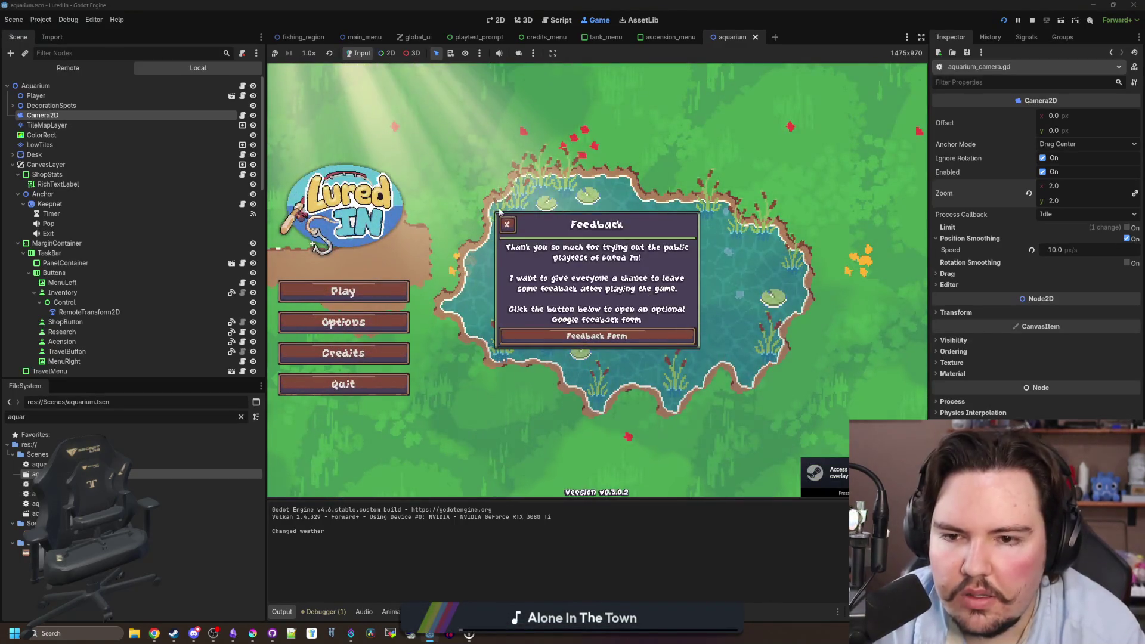
Start the game, dismiss the welcome-back offline income notice, and test zooming and panning.
{"action": "left_click", "coordinate": [506, 224]}
{"action": "left_click", "coordinate": [345, 294]}
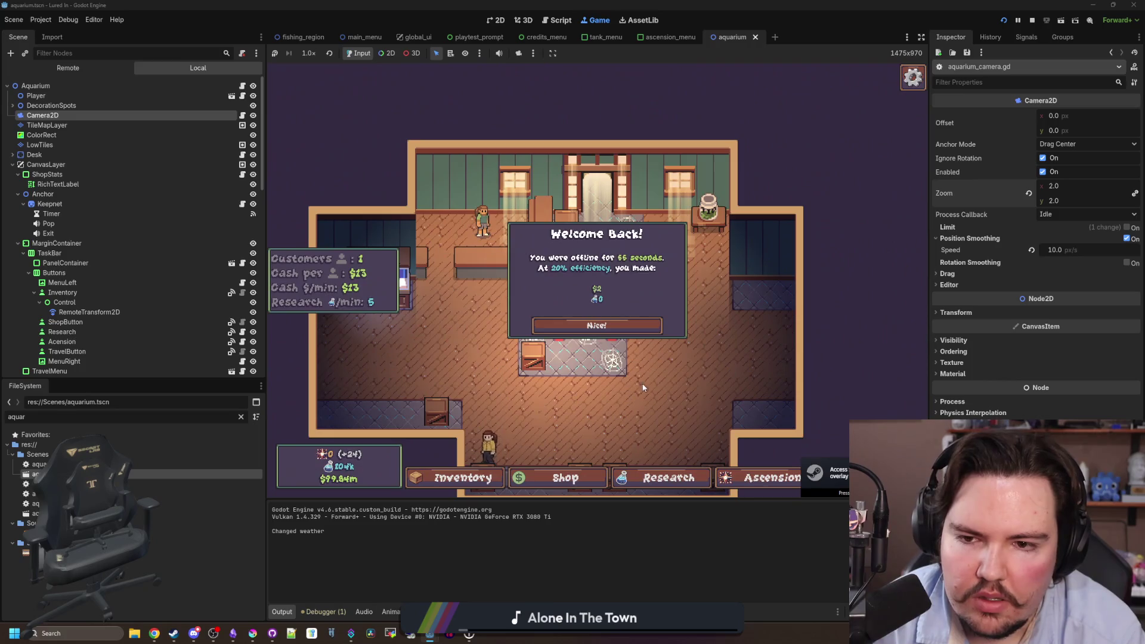
{"action": "left_click", "coordinate": [593, 325]}
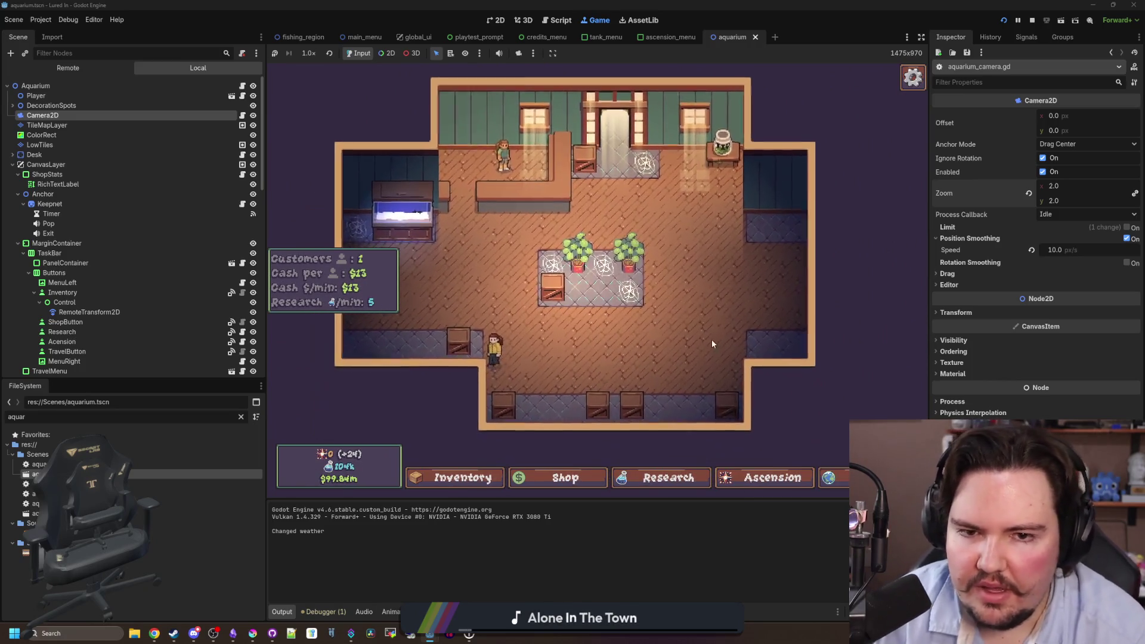
{"action": "scroll", "coordinate": [710, 339], "scroll_direction": "down", "scroll_amount": 3}
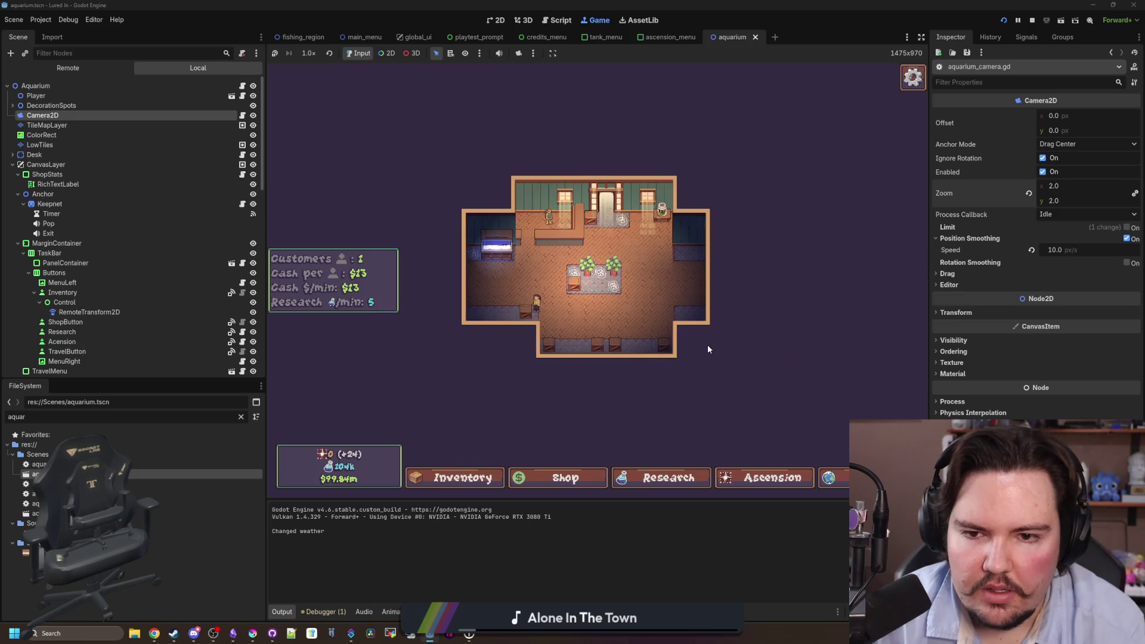
{"action": "scroll", "coordinate": [721, 334], "scroll_direction": "up", "scroll_amount": 3}
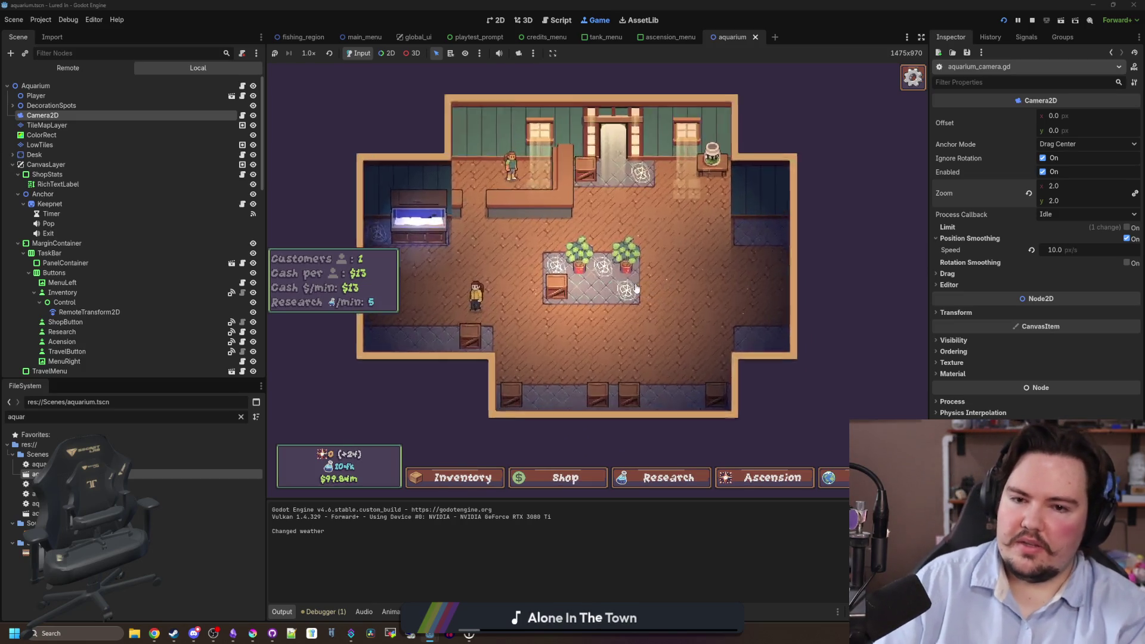
{"action": "mouse_move", "coordinate": [717, 273]}
{"action": "left_mouse_down"}
{"action": "mouse_move", "coordinate": [670, 307]}
{"action": "mouse_move", "coordinate": [680, 274]}
{"action": "mouse_move", "coordinate": [723, 276]}
{"action": "mouse_move", "coordinate": [712, 290]}
{"action": "mouse_move", "coordinate": [703, 251]}
{"action": "mouse_move", "coordinate": [757, 185]}
{"action": "mouse_move", "coordinate": [686, 328]}
{"action": "mouse_move", "coordinate": [698, 284]}
{"action": "left_mouse_up"}
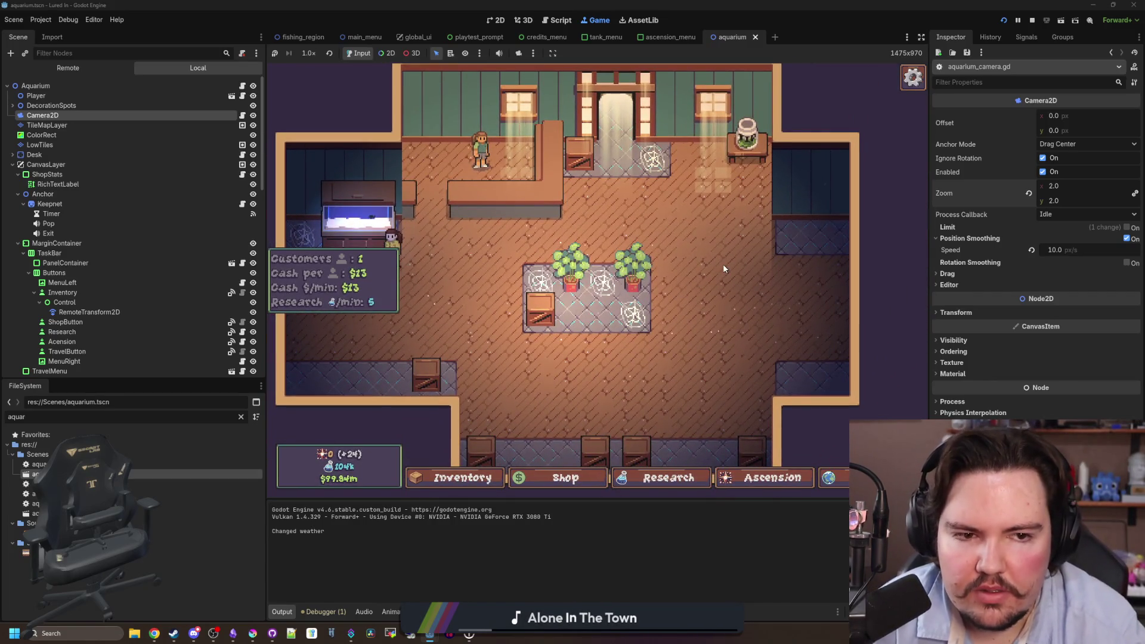
Travel to the fishing pond and back to the aquarium shop.
{"action": "key", "text": "Escape"}
{"action": "left_click", "coordinate": [829, 477]}
{"action": "left_click", "coordinate": [728, 207]}
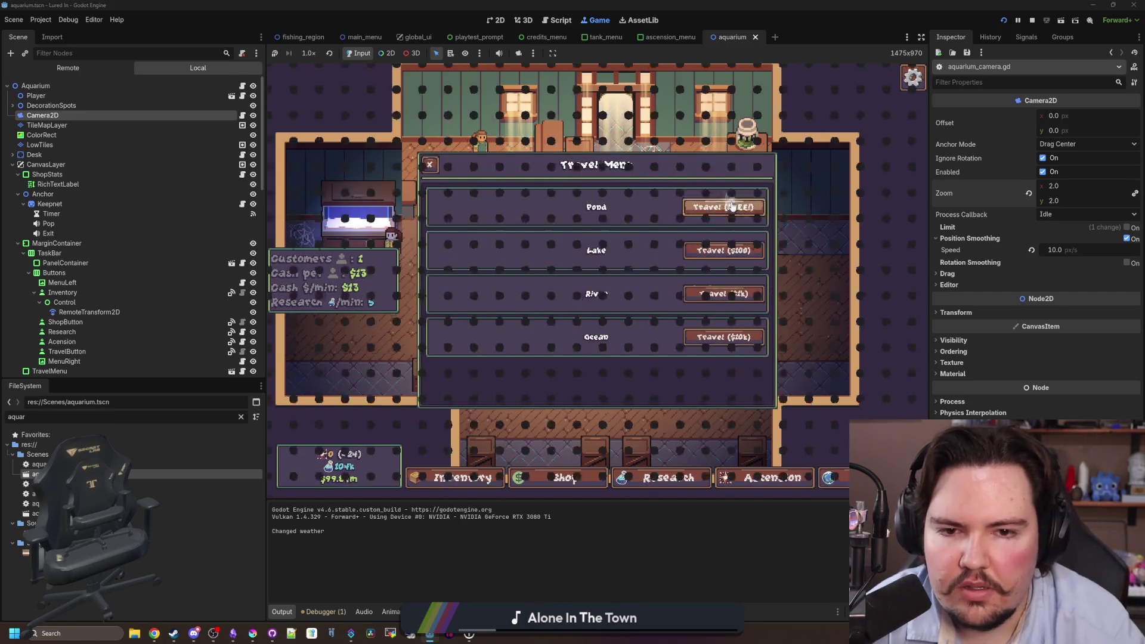
{"action": "left_click", "coordinate": [841, 490]}
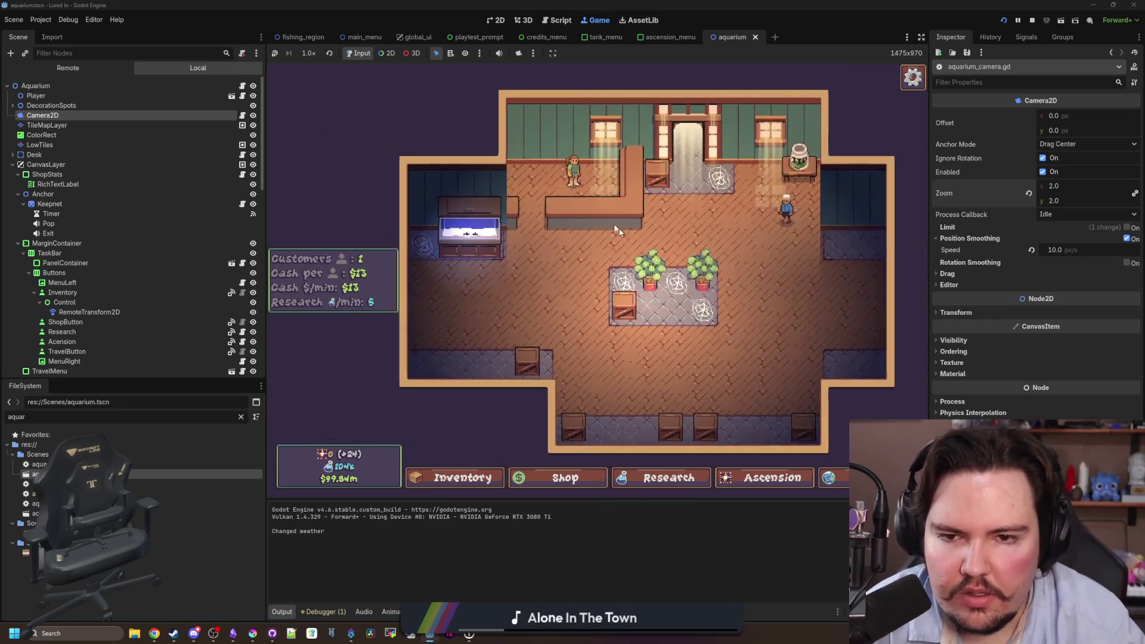
Reopen aquarium_camera.gd and save the scene.
{"action": "left_click", "coordinate": [243, 115]}
{"action": "key", "text": "ctrl+s"}
{"action": "left_click", "coordinate": [545, 248]}
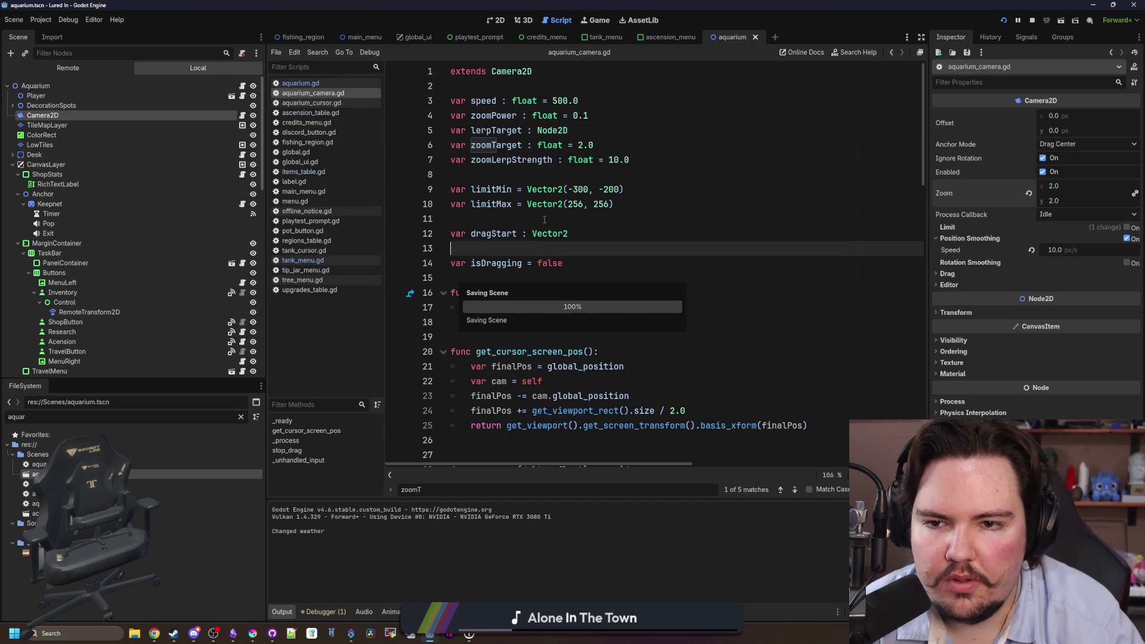
Review aquarium_camera.gd's limits and _ready function, then go back to the running game.
{"action": "left_click", "coordinate": [544, 219]}
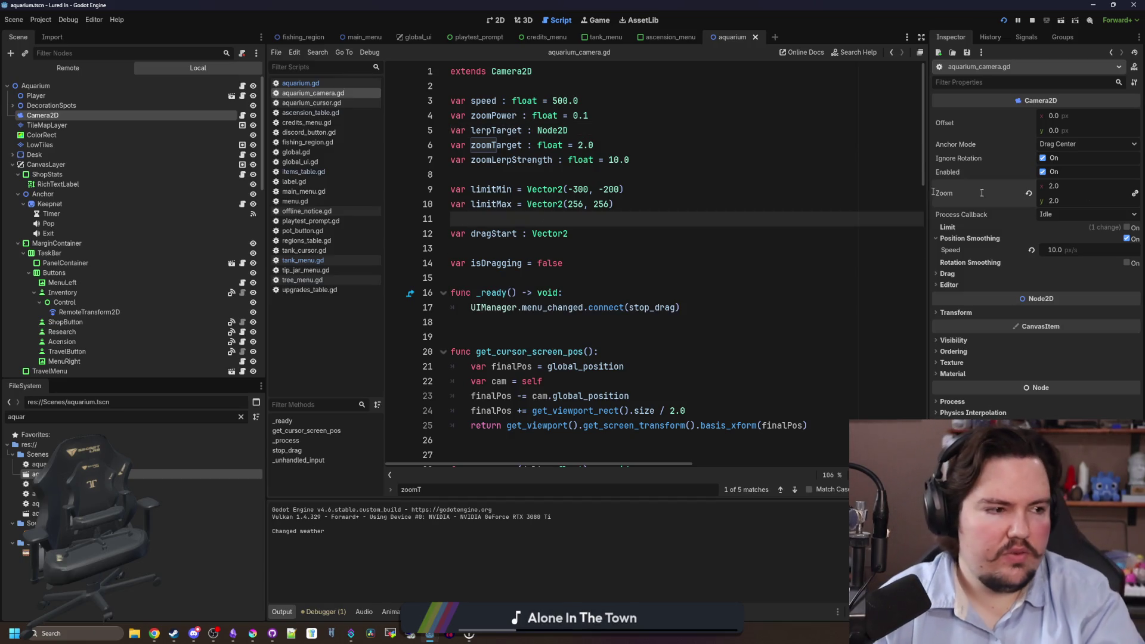
{"action": "key", "text": "alt+Tab"}
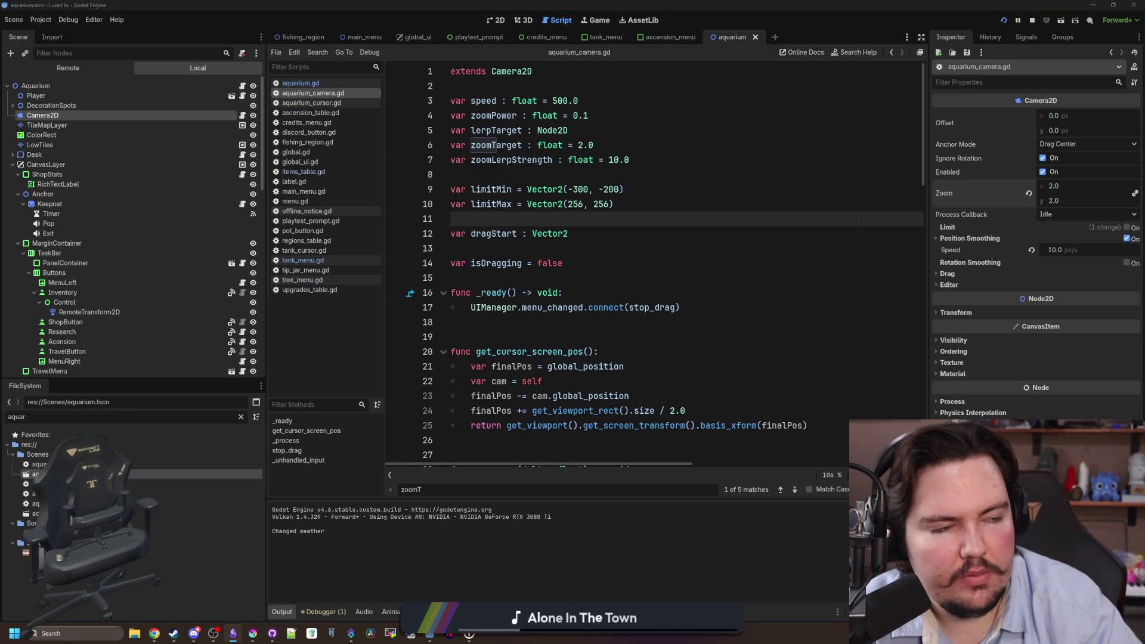
{"action": "left_click", "coordinate": [489, 215]}
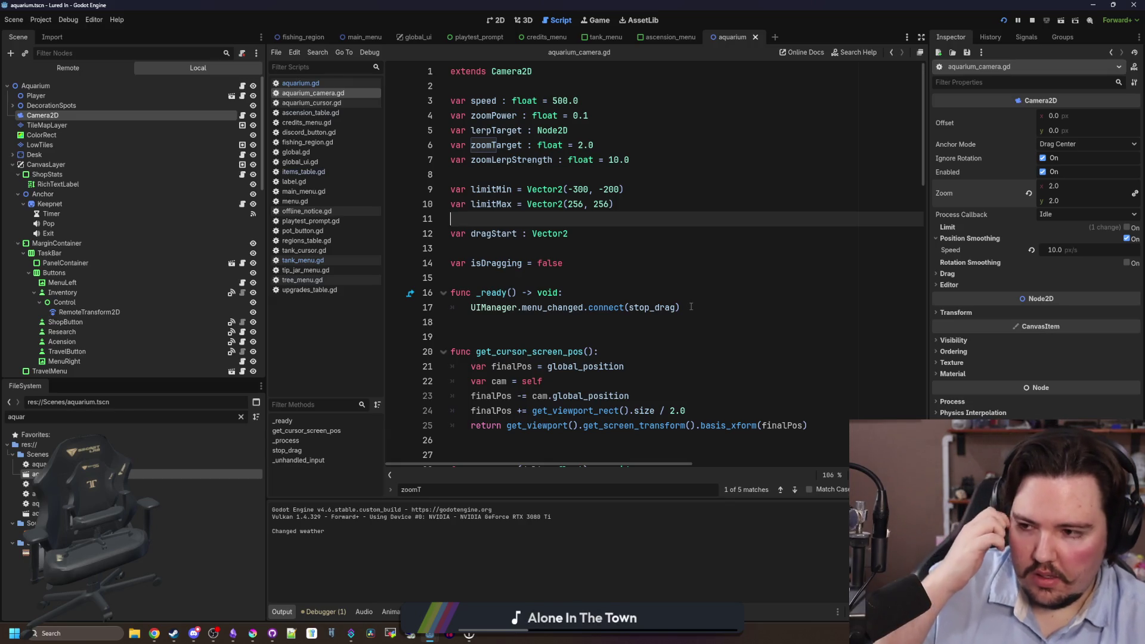
{"action": "left_click", "coordinate": [691, 306]}
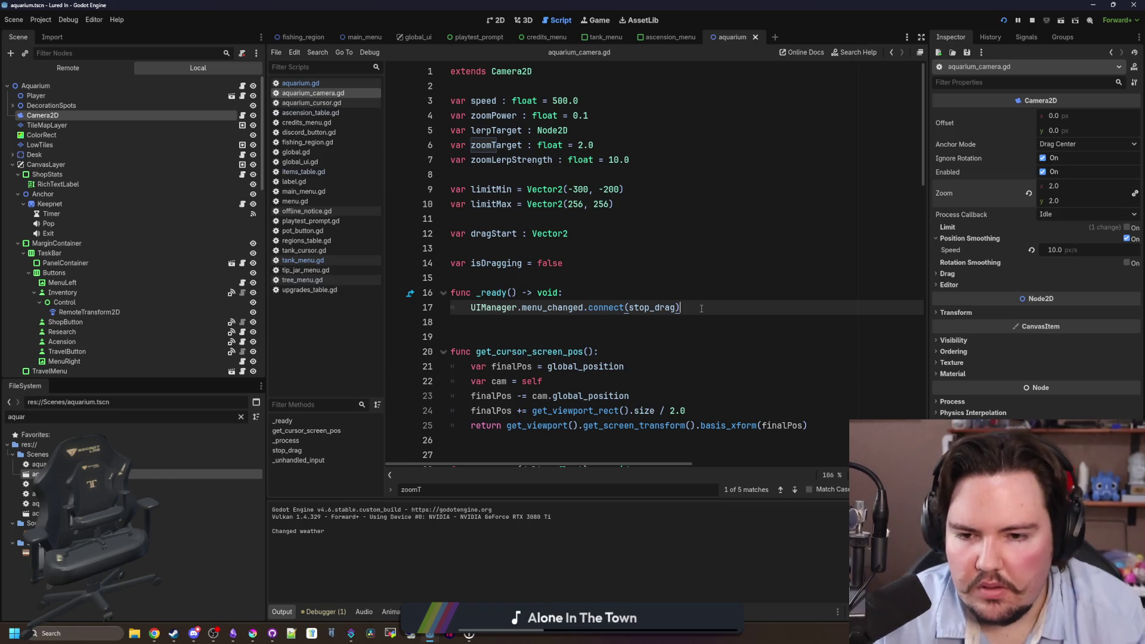
{"action": "left_click", "coordinate": [596, 17]}
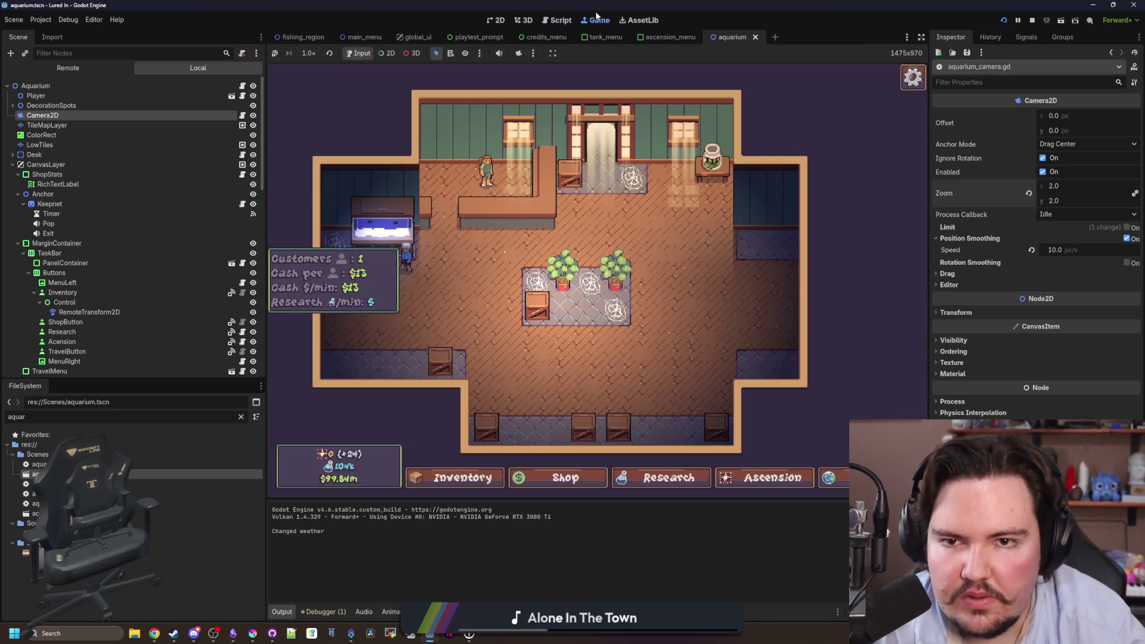
Zoom the Game view in and out, then show the Remote scene tree.
{"action": "scroll", "coordinate": [646, 277], "scroll_direction": "up", "scroll_amount": 5}
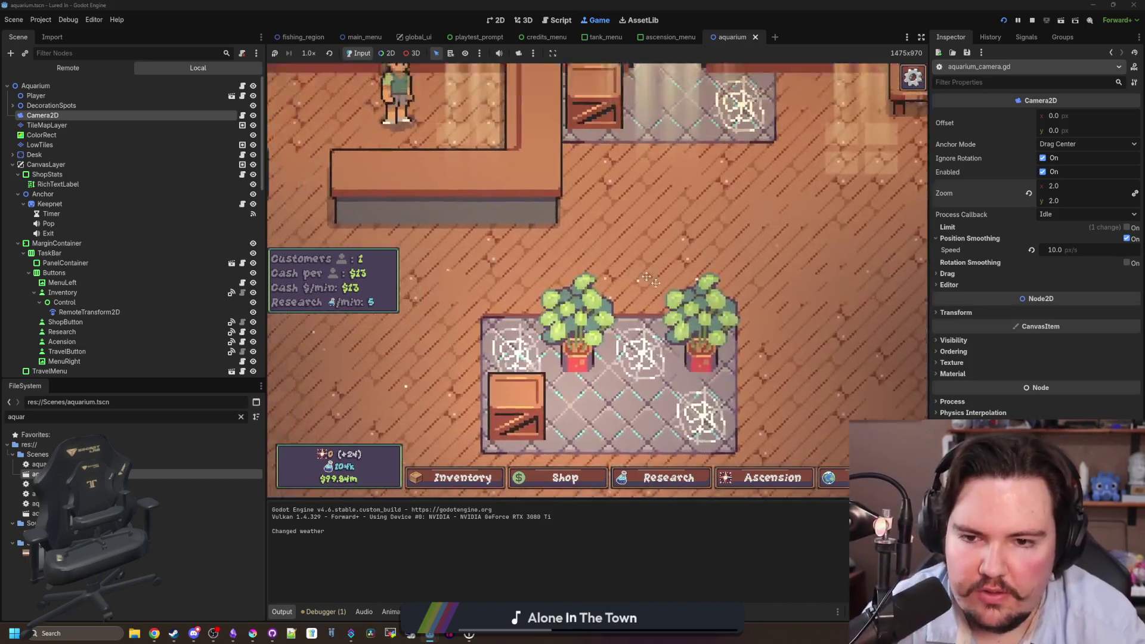
{"action": "scroll", "coordinate": [647, 277], "scroll_direction": "down", "scroll_amount": 5}
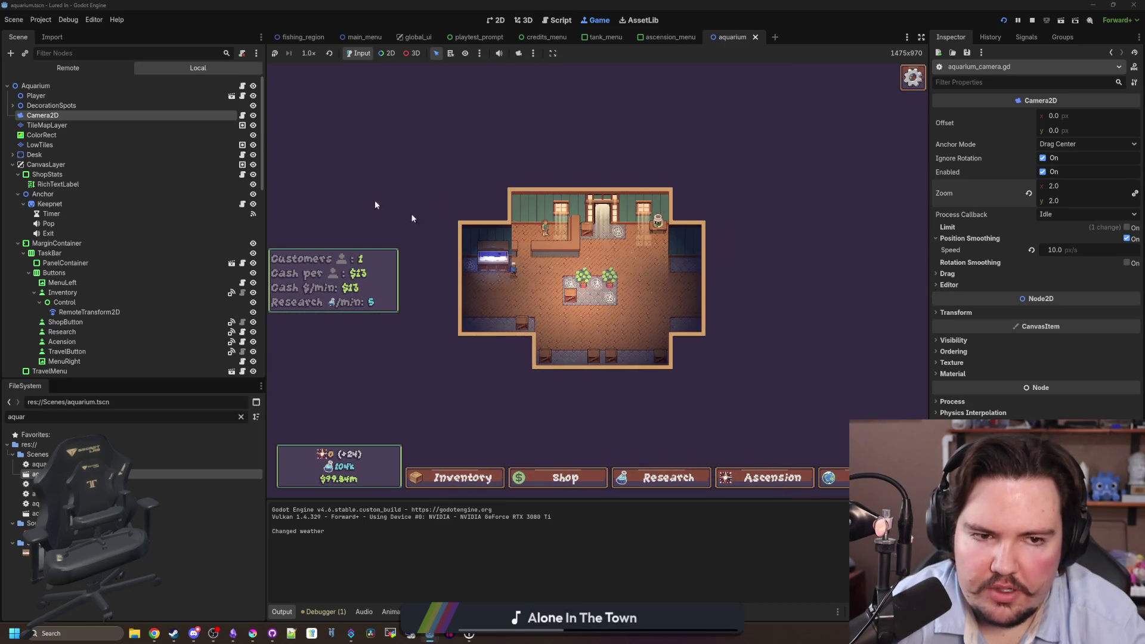
{"action": "left_click", "coordinate": [82, 73]}
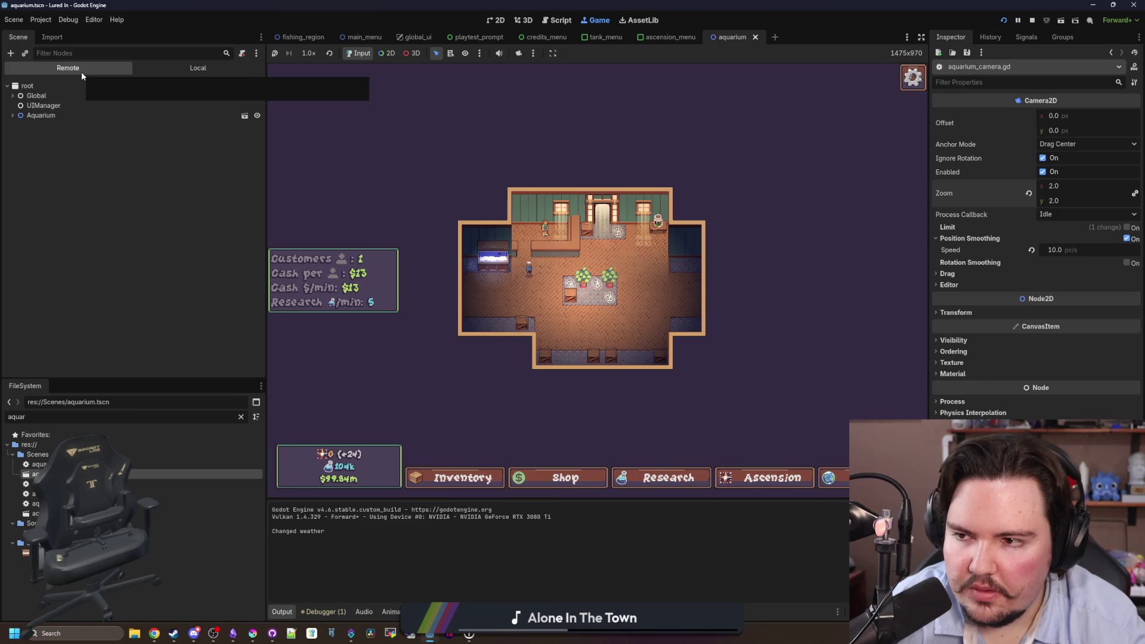
Launch Lured In Playtest from the Steam library and press Play on its title menu.
{"action": "left_click", "coordinate": [174, 632]}
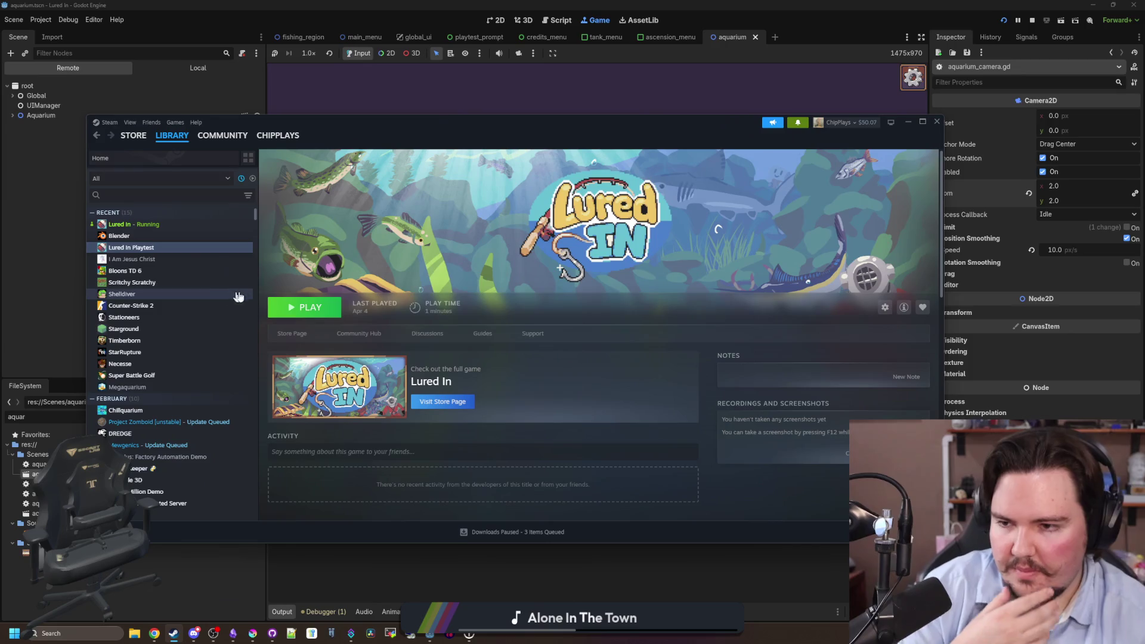
{"action": "left_click", "coordinate": [311, 315]}
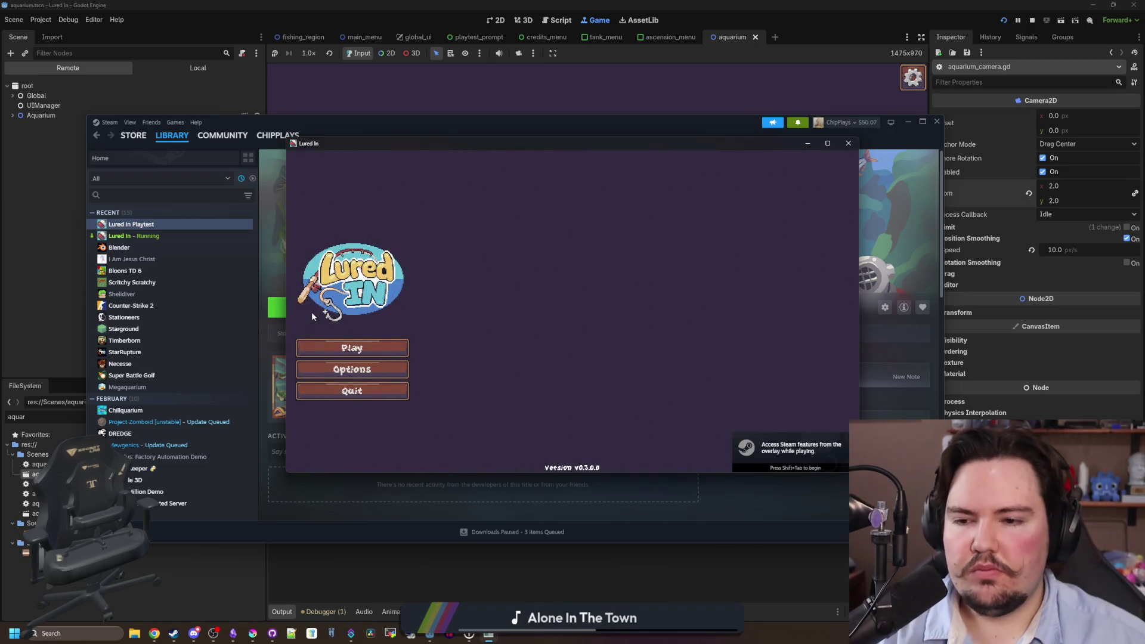
{"action": "left_click", "coordinate": [362, 346]}
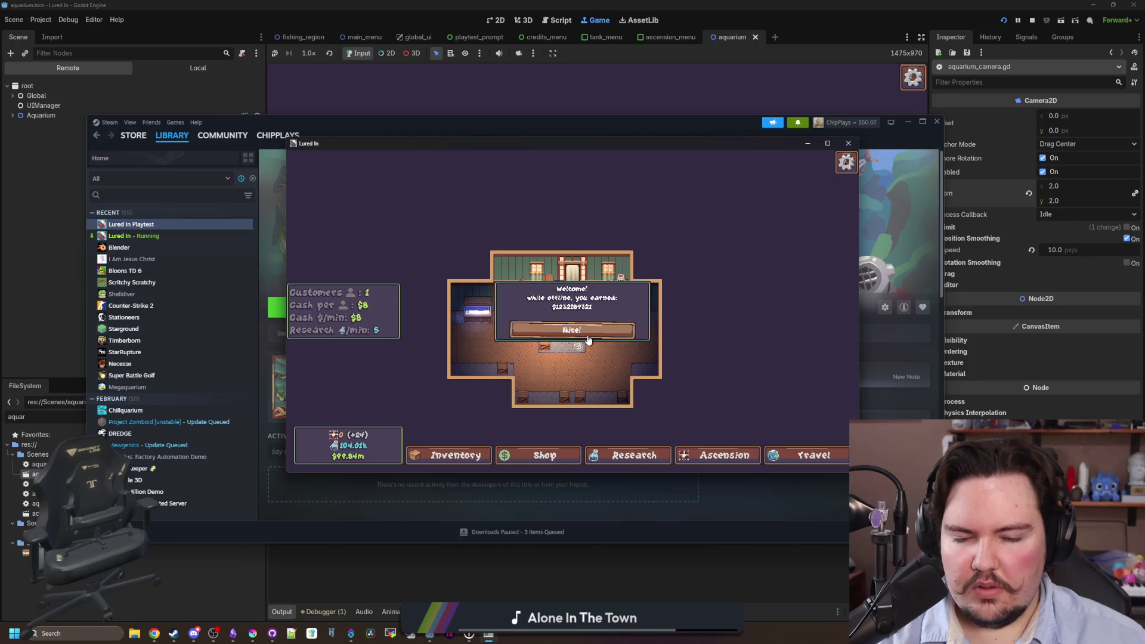
Move the Lured In window mostly off-screen and bring Godot back to the front.
{"action": "mouse_move", "coordinate": [580, 146]}
{"action": "left_mouse_down"}
{"action": "mouse_move", "coordinate": [57, 143]}
{"action": "mouse_move", "coordinate": [1, 188]}
{"action": "left_mouse_up"}
{"action": "left_click", "coordinate": [624, 120]}
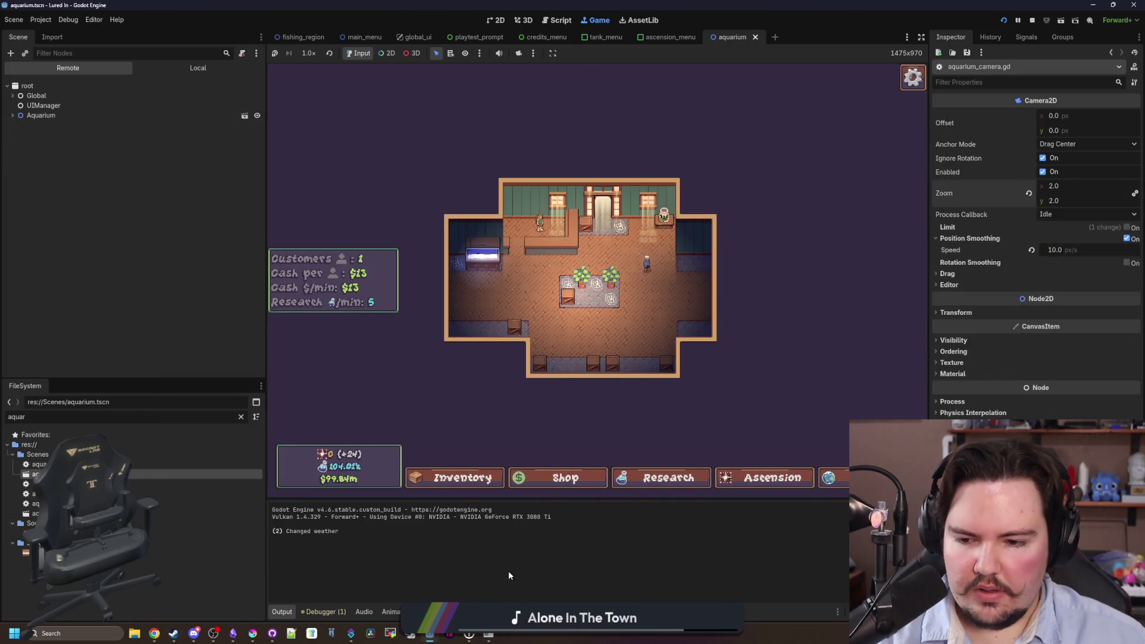
Filter the FileSystem for 'offline', open offline_notice.gd and widen the editor to read its code.
{"action": "left_click", "coordinate": [242, 417]}
{"action": "type", "text": "offline"}
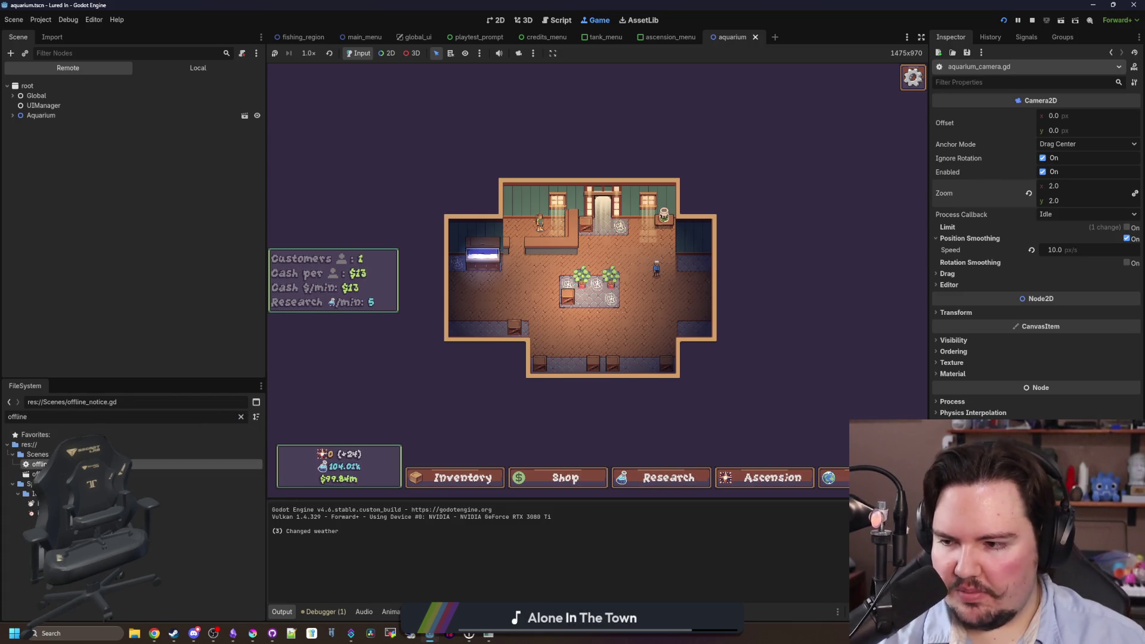
{"action": "double_click", "coordinate": [149, 464]}
{"action": "left_click", "coordinate": [659, 234]}
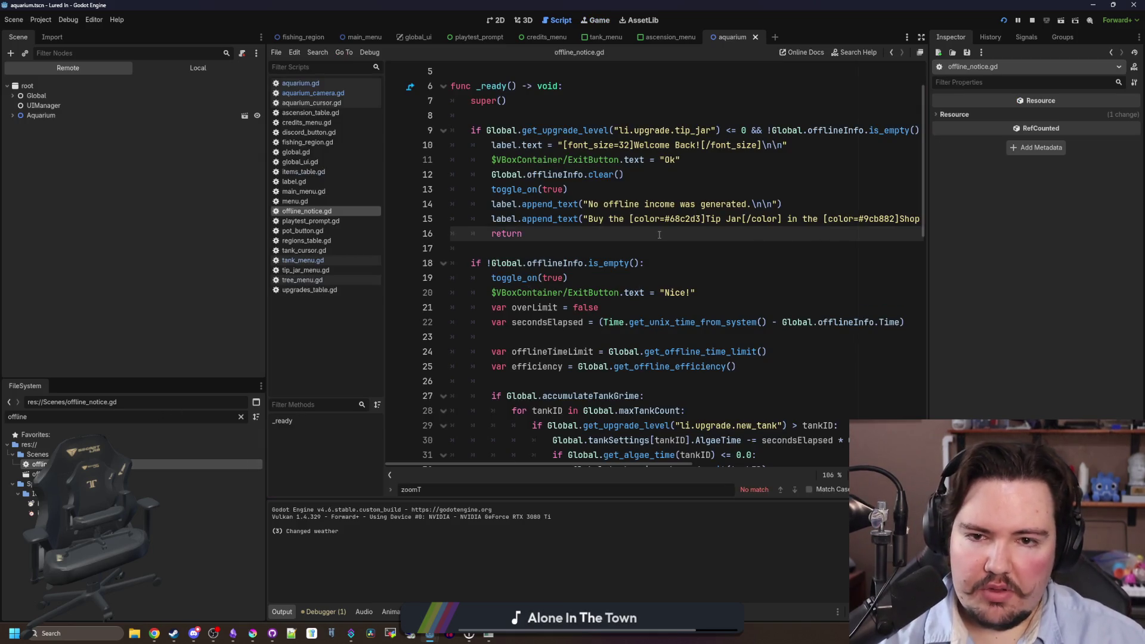
{"action": "scroll", "coordinate": [783, 244], "scroll_direction": "right", "scroll_amount": 3}
{"action": "scroll", "coordinate": [782, 244], "scroll_direction": "down", "scroll_amount": 3}
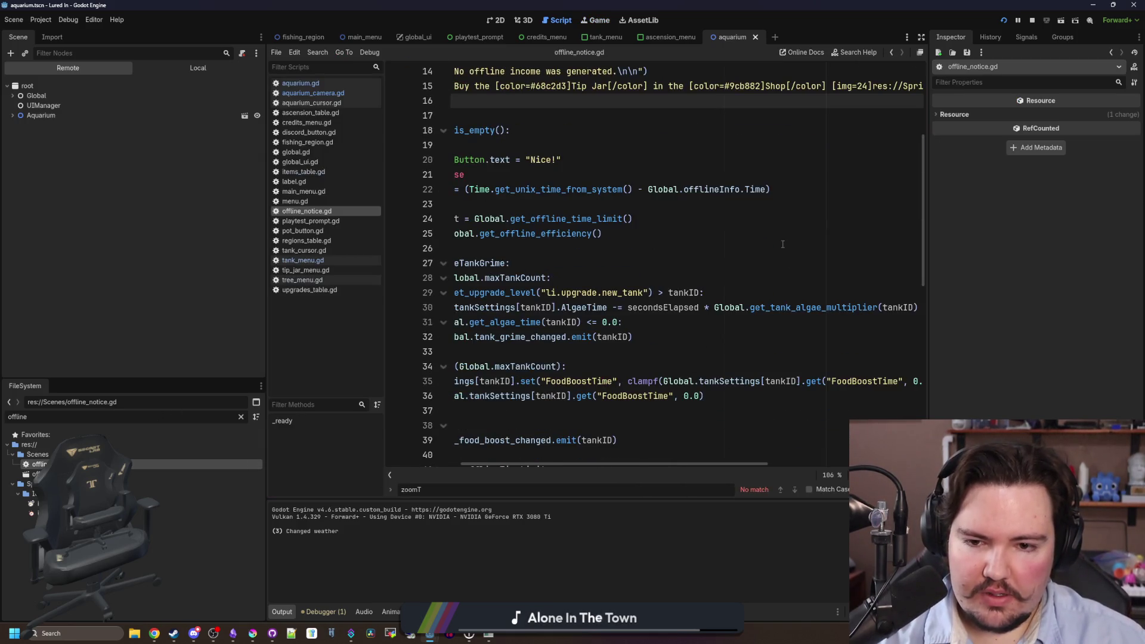
{"action": "scroll", "coordinate": [782, 243], "scroll_direction": "left", "scroll_amount": 3}
{"action": "scroll", "coordinate": [778, 242], "scroll_direction": "down", "scroll_amount": 7}
{"action": "scroll", "coordinate": [774, 242], "scroll_direction": "right", "scroll_amount": 1}
{"action": "scroll", "coordinate": [774, 242], "scroll_direction": "down", "scroll_amount": 4}
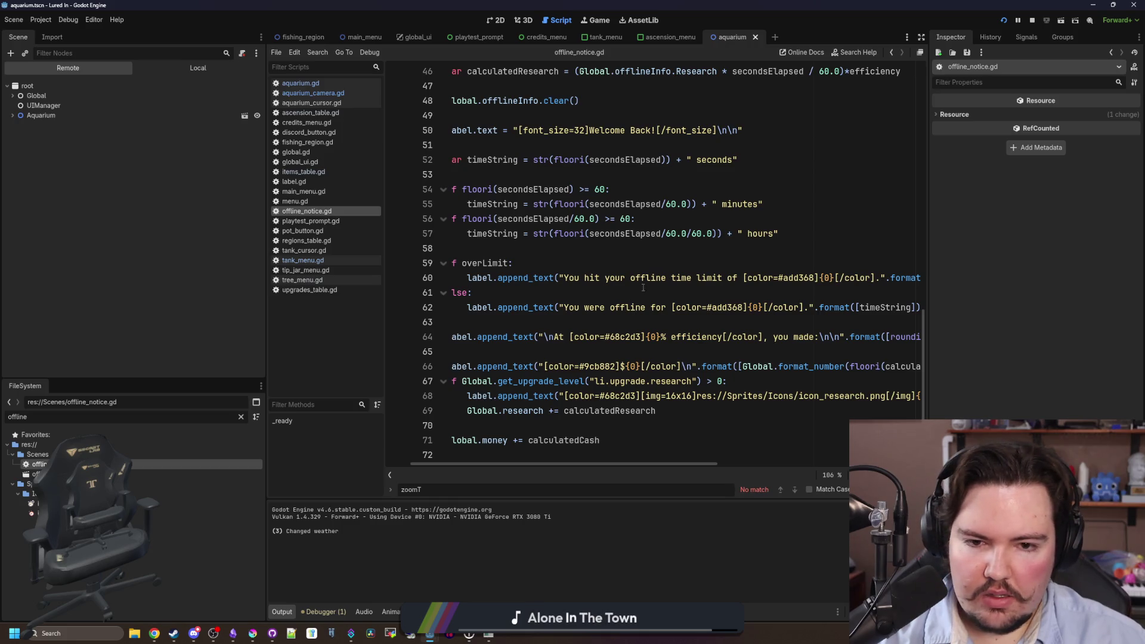
{"action": "left_click_drag", "start_coordinate": [928, 252], "coordinate": [1039, 251]}
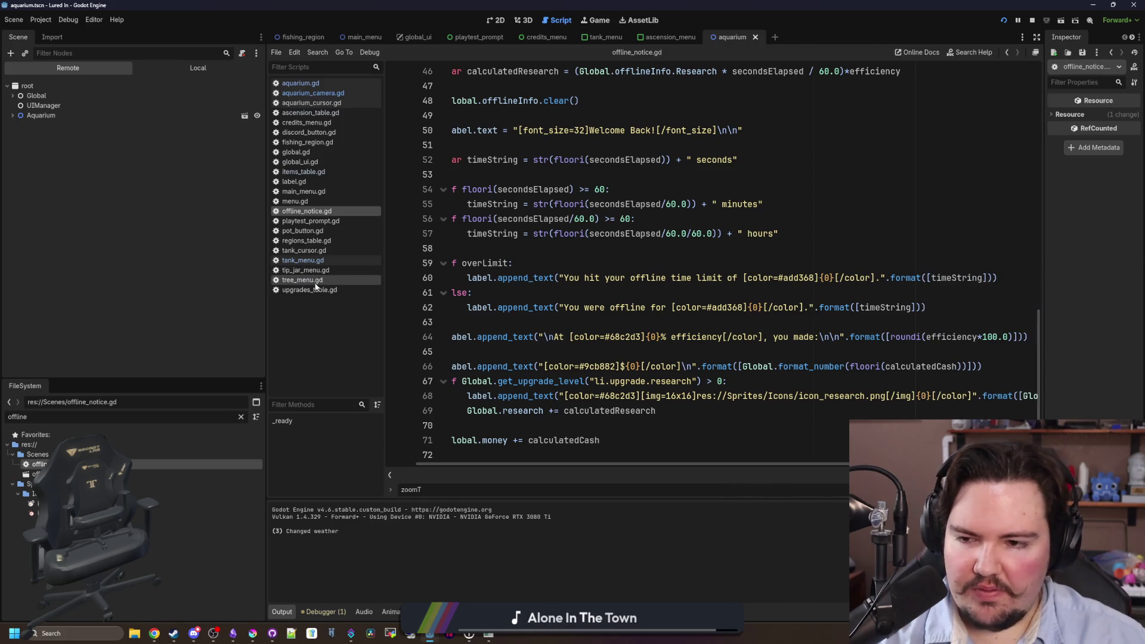
{"action": "left_click_drag", "start_coordinate": [267, 295], "coordinate": [162, 295]}
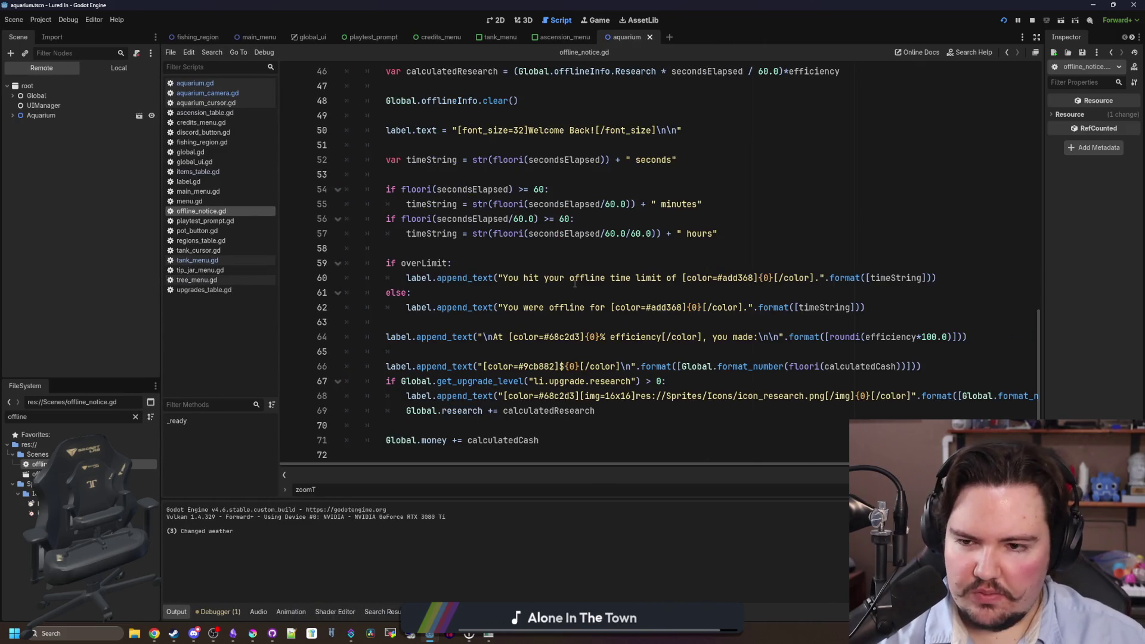
Recheck the script's offline income logic, then open offline_notice.tscn in its own tab.
{"action": "left_click", "coordinate": [575, 253]}
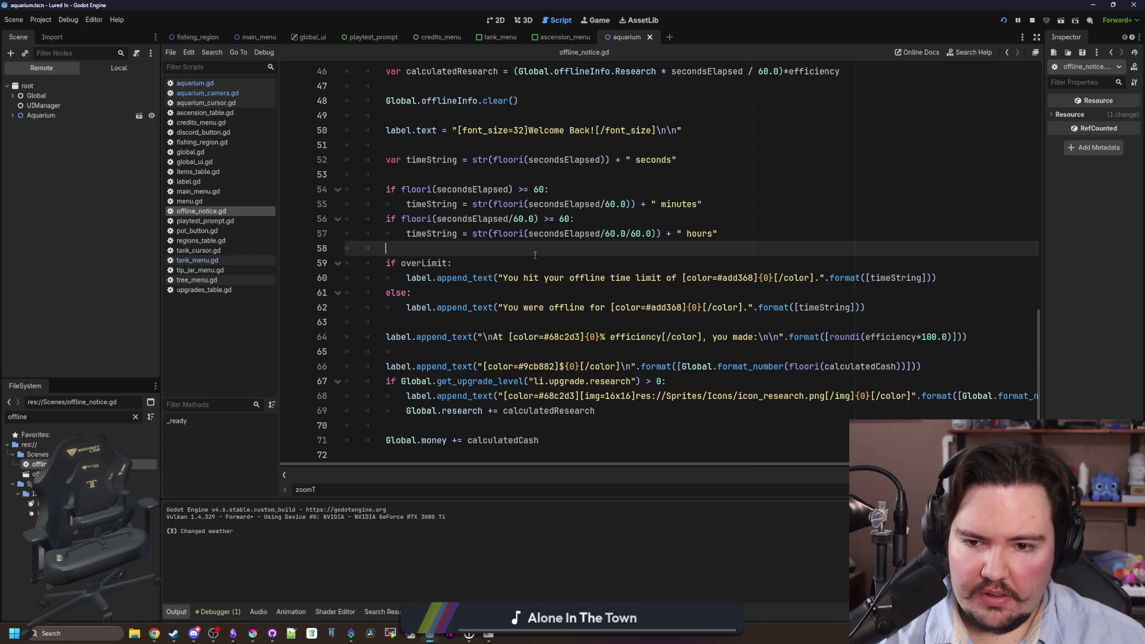
{"action": "scroll", "coordinate": [534, 256], "scroll_direction": "right", "scroll_amount": 3}
{"action": "scroll", "coordinate": [535, 256], "scroll_direction": "left", "scroll_amount": 3}
{"action": "scroll", "coordinate": [537, 258], "scroll_direction": "up", "scroll_amount": 5}
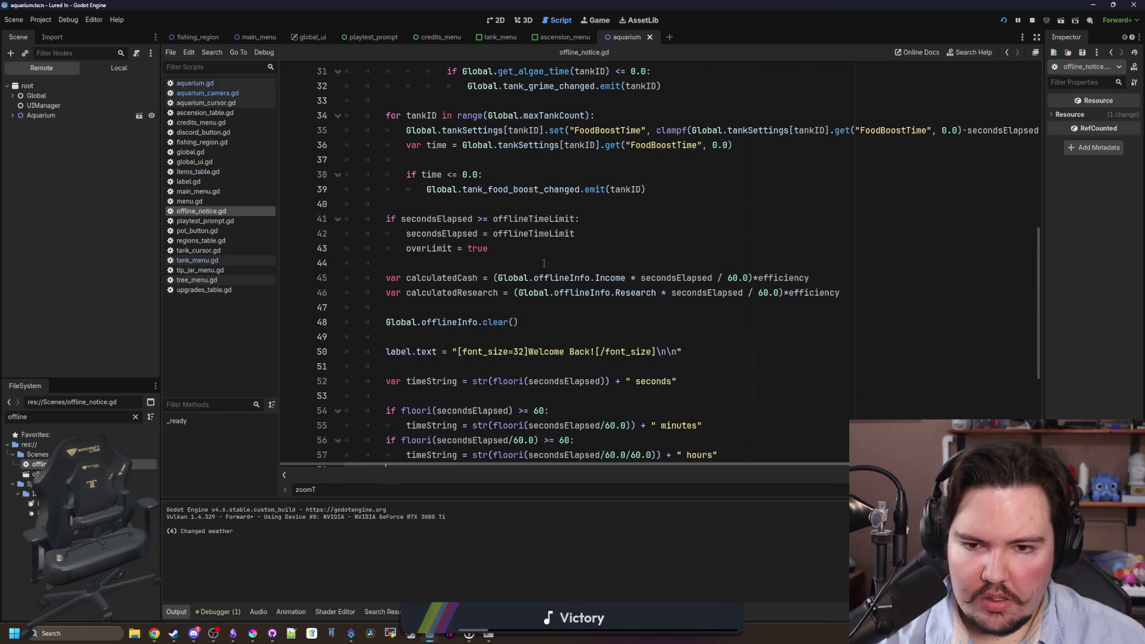
{"action": "scroll", "coordinate": [543, 262], "scroll_direction": "up", "scroll_amount": 5}
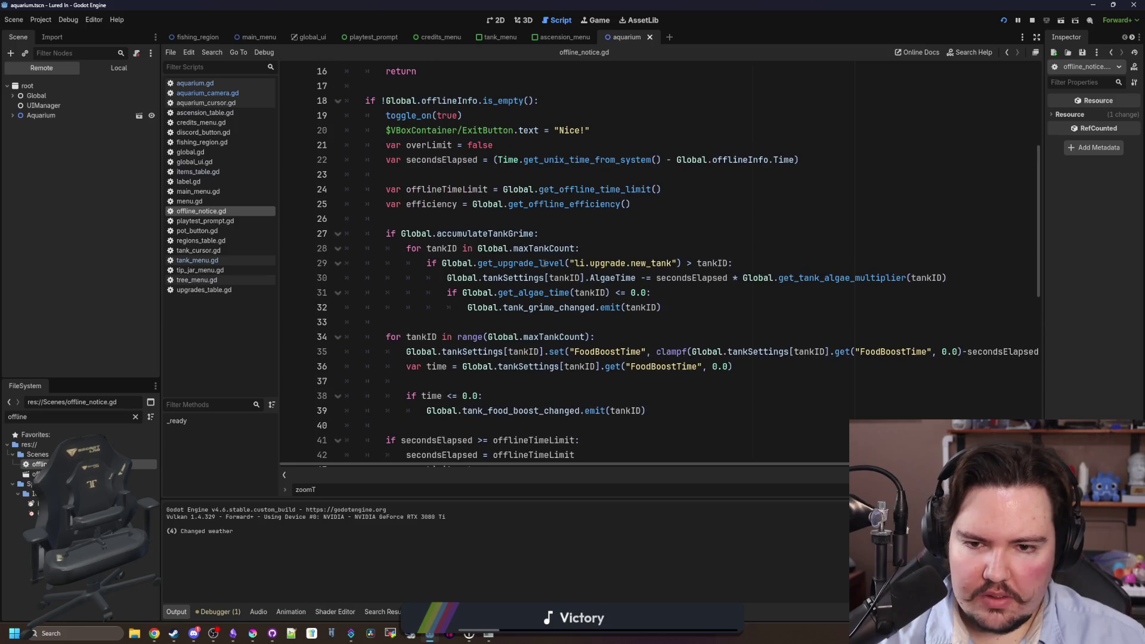
{"action": "scroll", "coordinate": [543, 263], "scroll_direction": "up", "scroll_amount": 3}
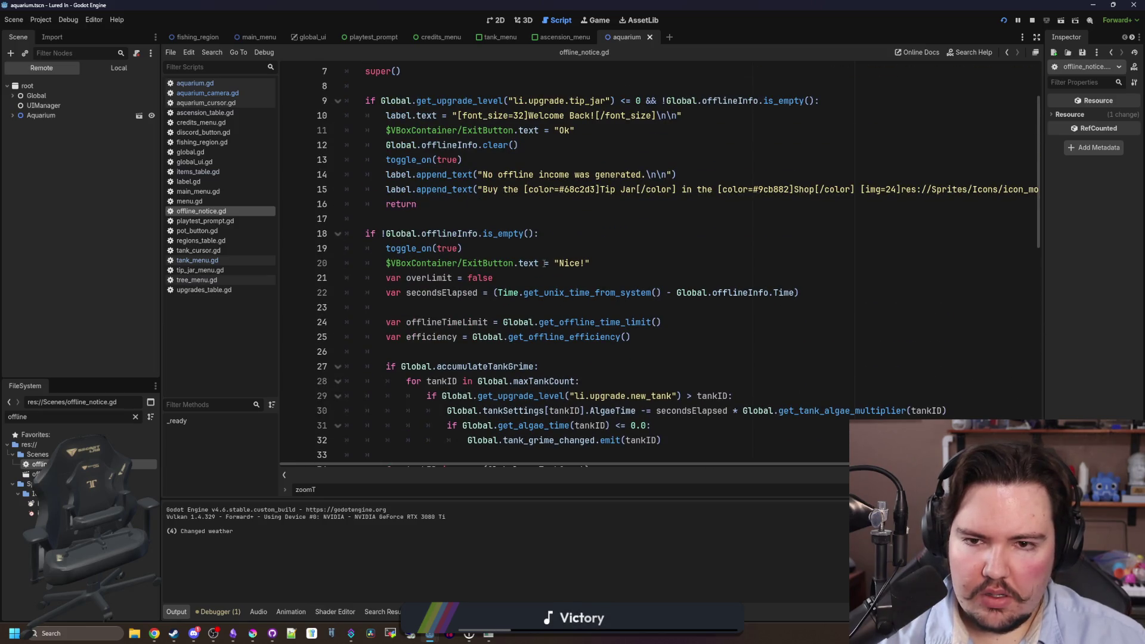
{"action": "scroll", "coordinate": [544, 263], "scroll_direction": "down", "scroll_amount": 13}
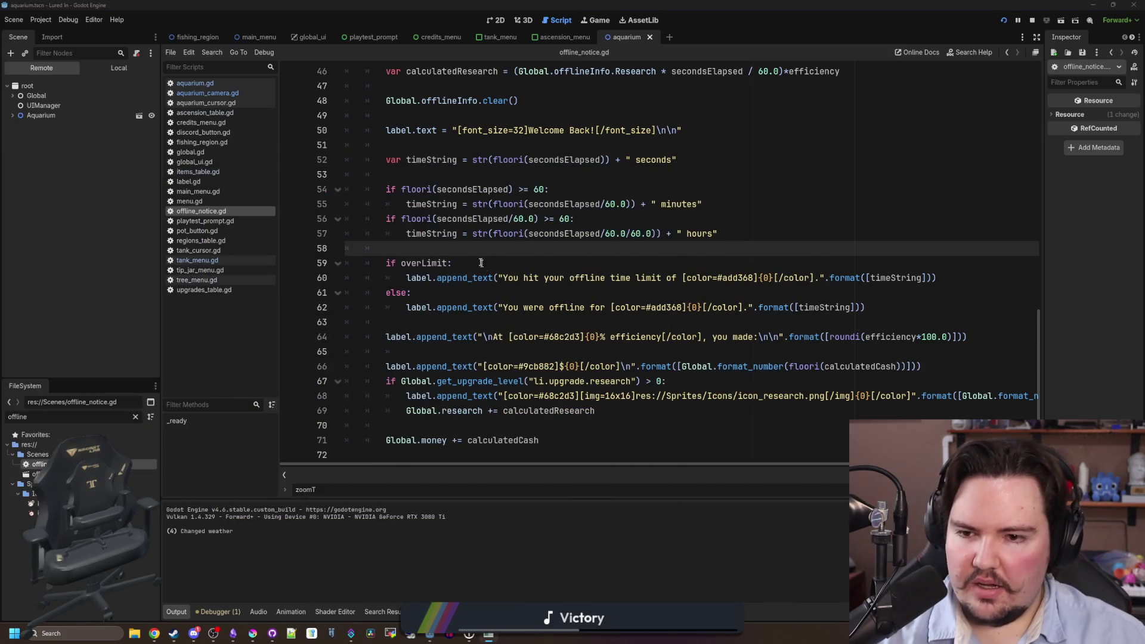
{"action": "left_click", "coordinate": [116, 412]}
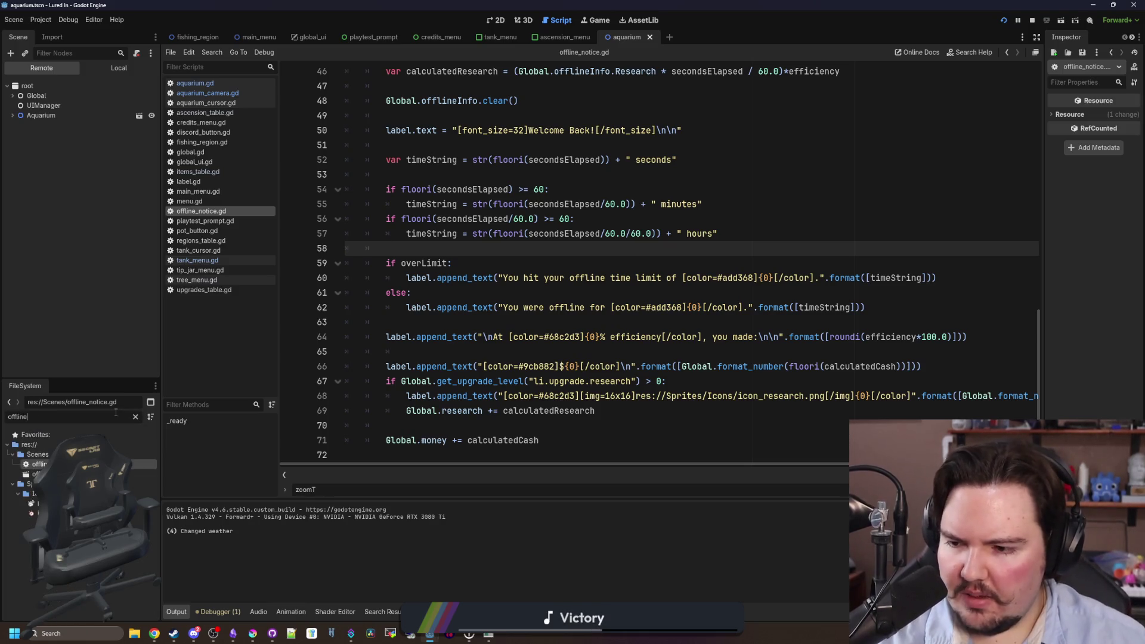
{"action": "double_click", "coordinate": [143, 474]}
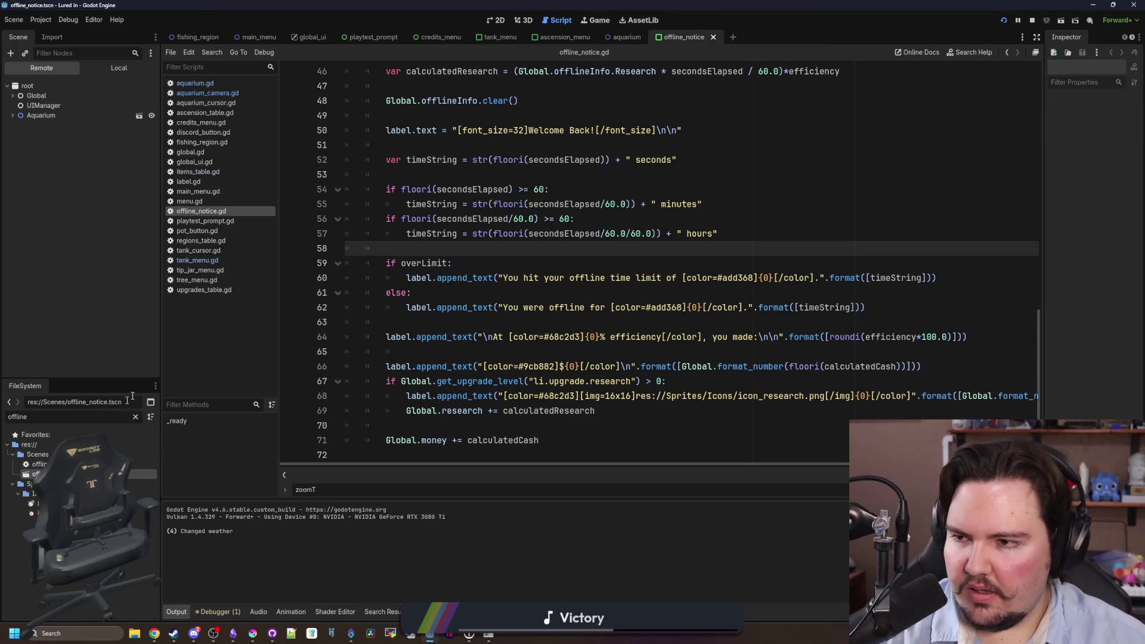
View the offline notice layout in 2D, reopen offline_notice.gd and save the scene.
{"action": "left_click", "coordinate": [485, 20]}
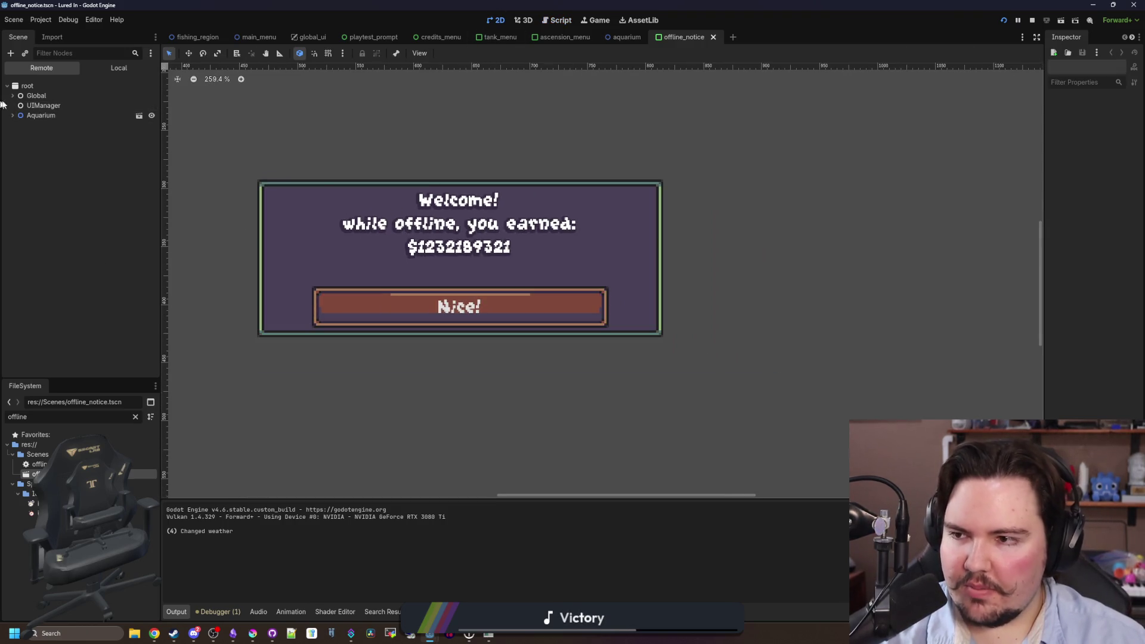
{"action": "scroll", "coordinate": [509, 238], "scroll_direction": "down", "scroll_amount": 1}
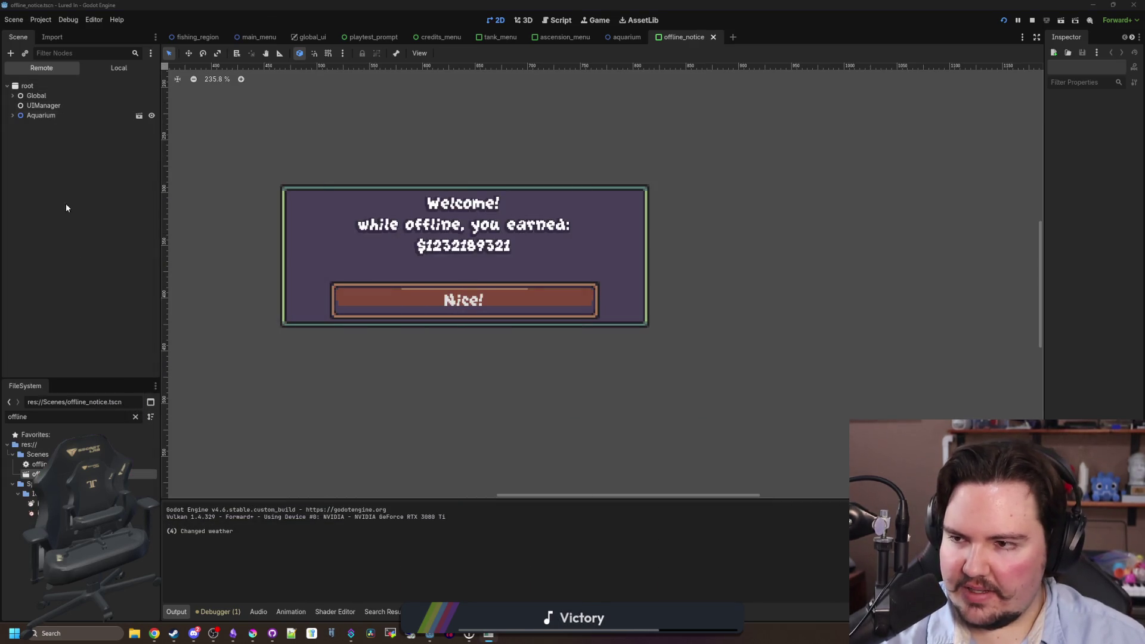
{"action": "double_click", "coordinate": [39, 464]}
{"action": "scroll", "coordinate": [570, 327], "scroll_direction": "up", "scroll_amount": 10}
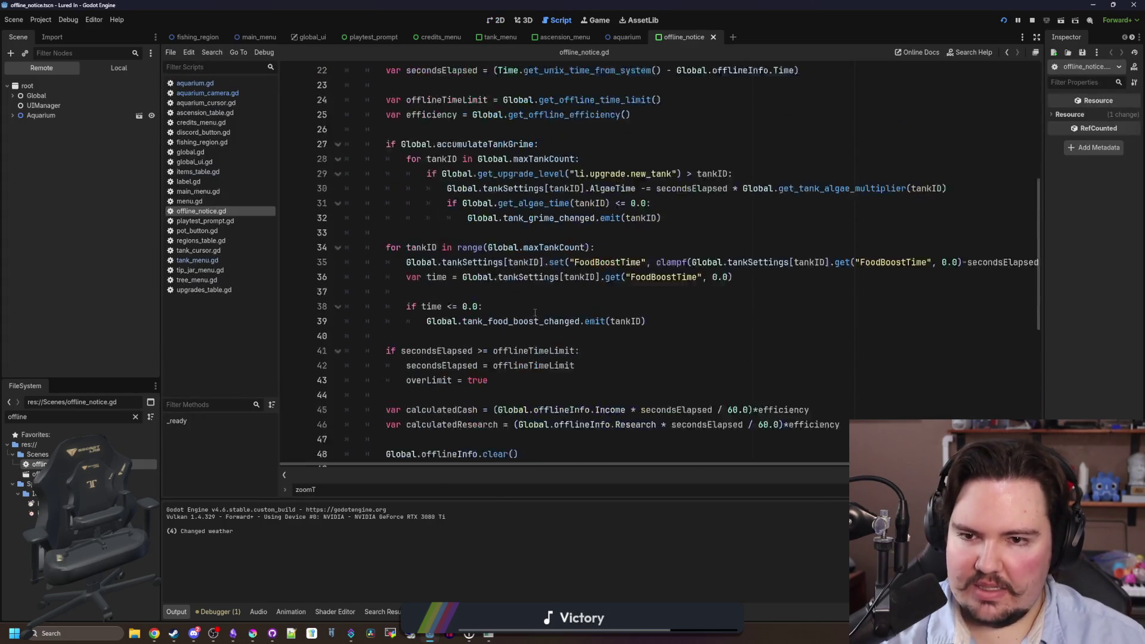
{"action": "left_click_drag", "start_coordinate": [412, 263], "coordinate": [540, 277]}
{"action": "left_click", "coordinate": [408, 261]}
{"action": "key", "text": "ctrl+s"}
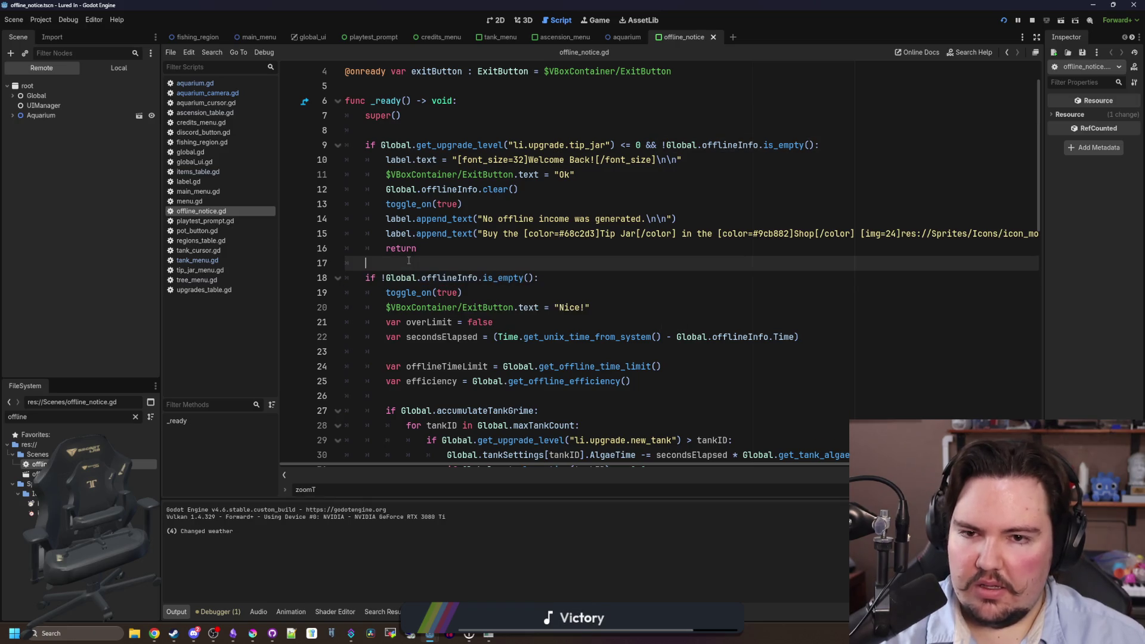
Look over lines 8 and 17 of the script and save the scene again.
{"action": "scroll", "coordinate": [411, 257], "scroll_direction": "up", "scroll_amount": 1}
{"action": "left_click", "coordinate": [421, 176]}
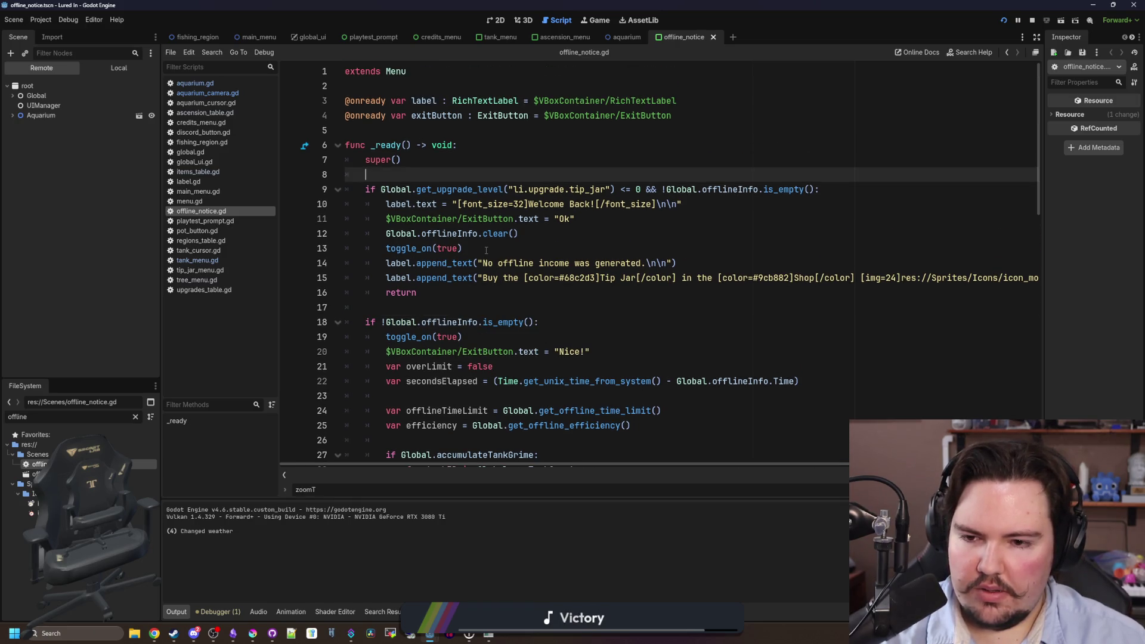
{"action": "left_click", "coordinate": [408, 304]}
{"action": "scroll", "coordinate": [409, 301], "scroll_direction": "down", "scroll_amount": 9}
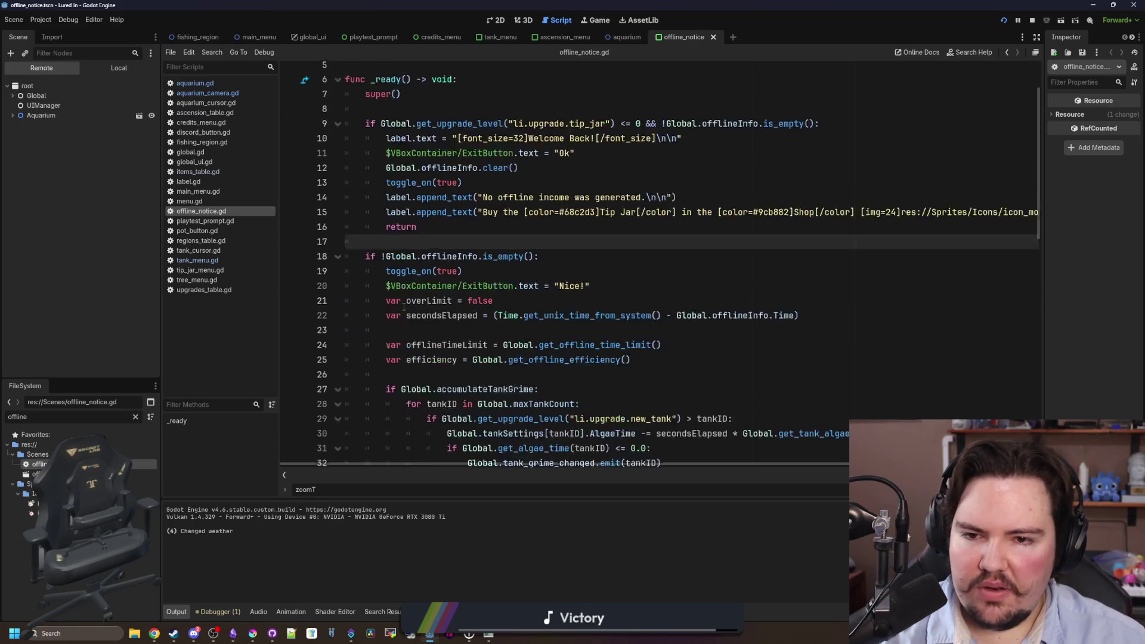
{"action": "scroll", "coordinate": [417, 297], "scroll_direction": "up", "scroll_amount": 14}
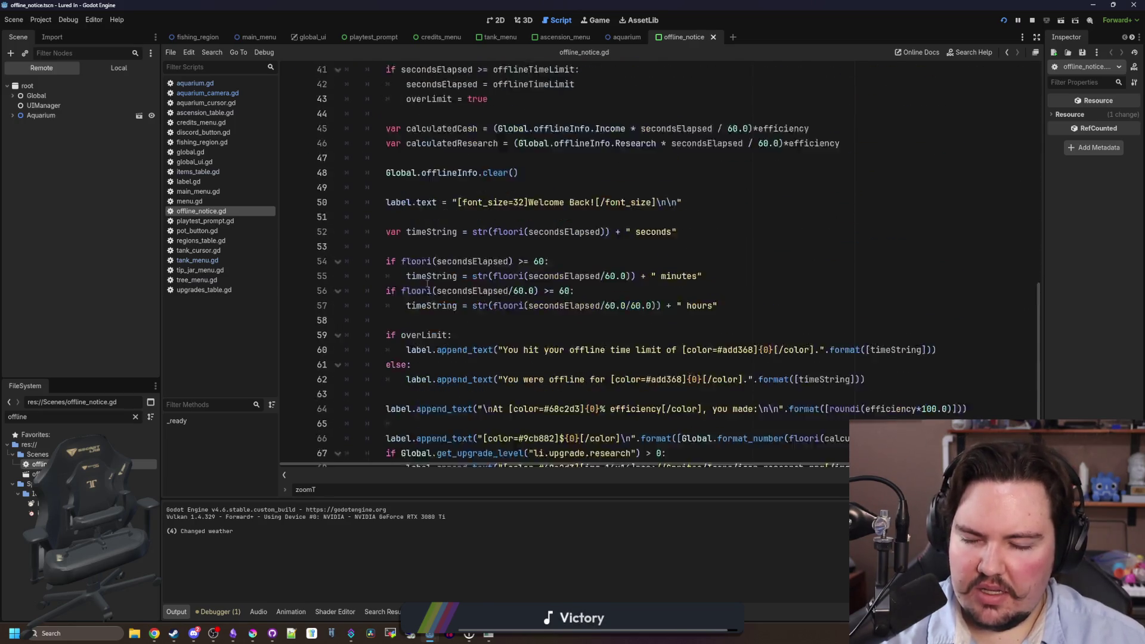
{"action": "key", "text": "ctrl+s"}
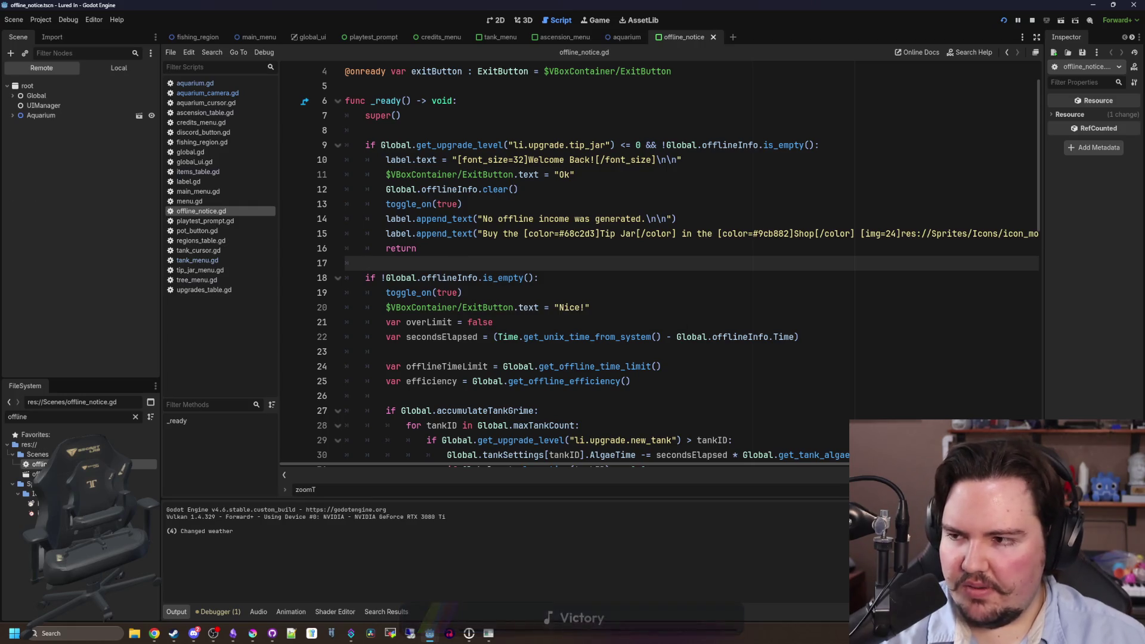
Stop the running game and launch the Lured In build from Steam.
{"action": "left_click", "coordinate": [1032, 19]}
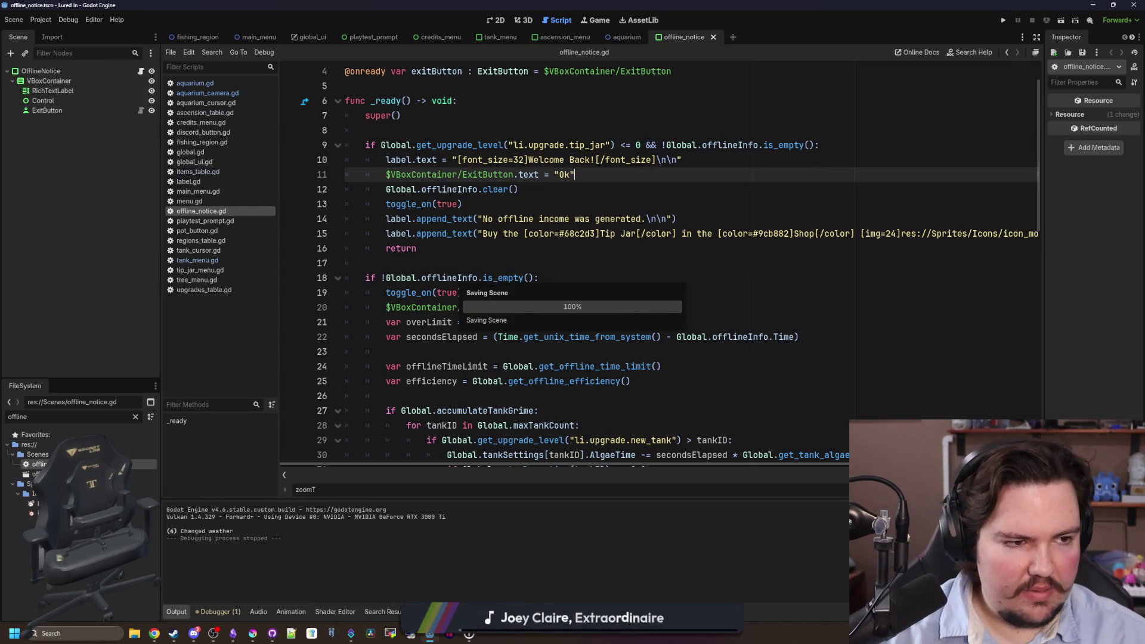
{"action": "key", "text": "alt+Tab"}
{"action": "left_click", "coordinate": [376, 318]}
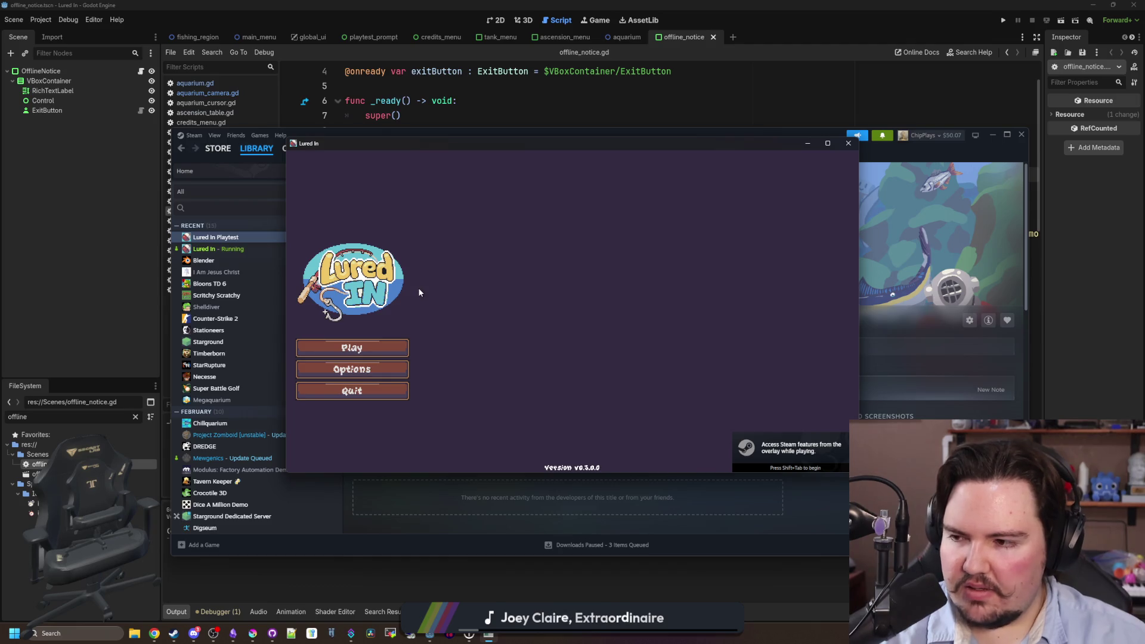
Play the Steam build to see the offline earnings notice, close the game, then play again.
{"action": "left_click", "coordinate": [361, 344]}
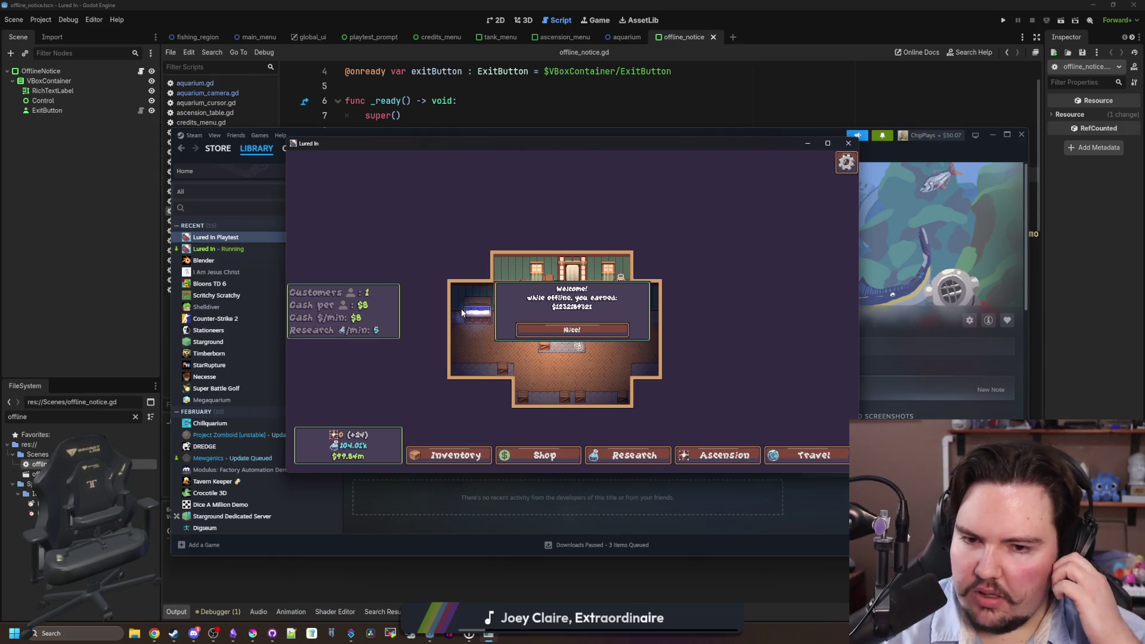
{"action": "left_click", "coordinate": [600, 337]}
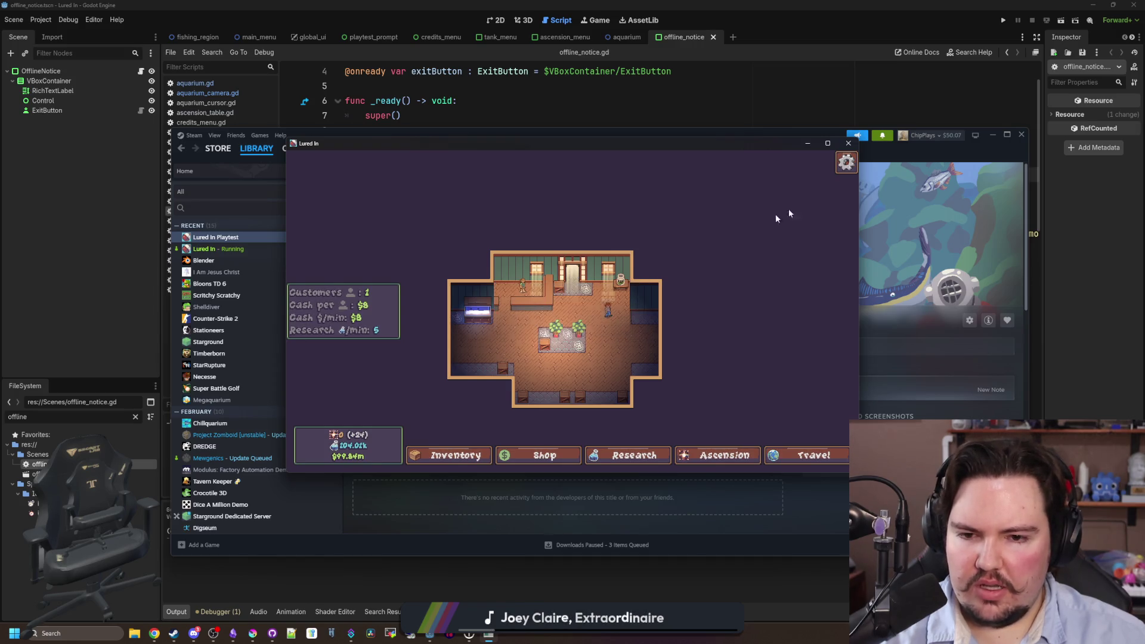
{"action": "left_click", "coordinate": [848, 143]}
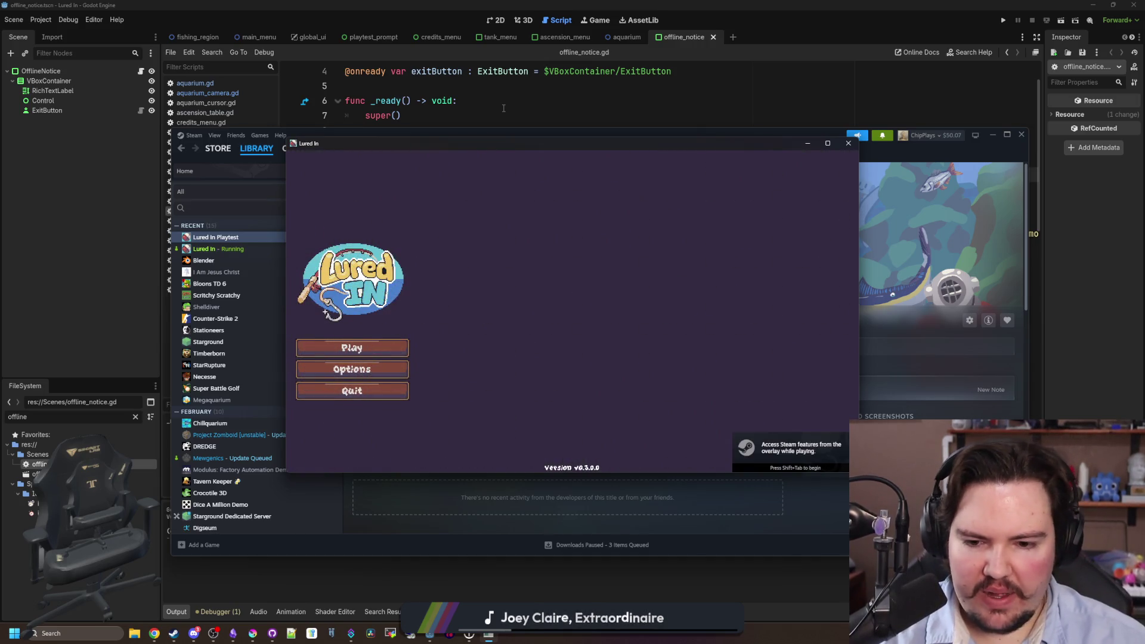
{"action": "left_click", "coordinate": [353, 348]}
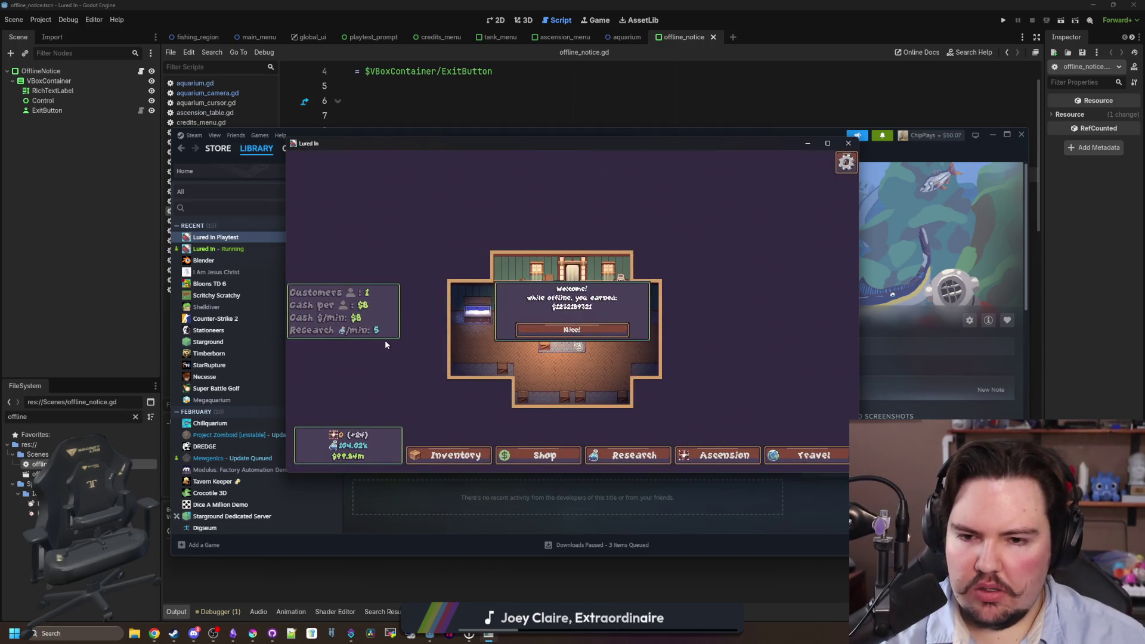
Open the Installed Files page of Lured In Playtest's Steam Properties.
{"action": "right_click", "coordinate": [254, 241]}
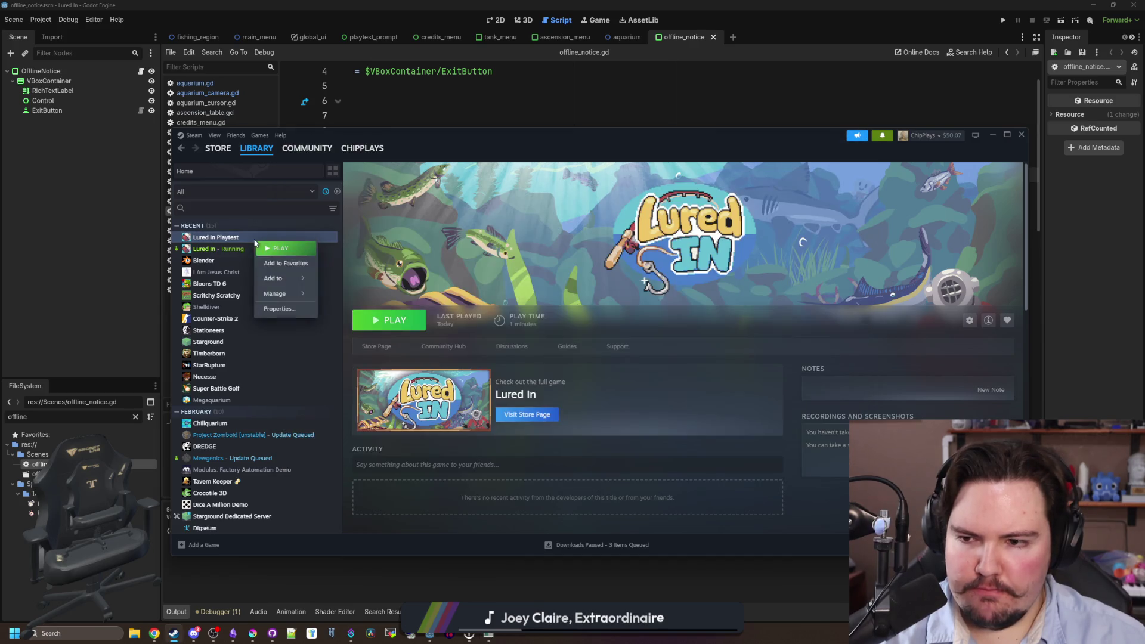
{"action": "mouse_move", "coordinate": [278, 294]}
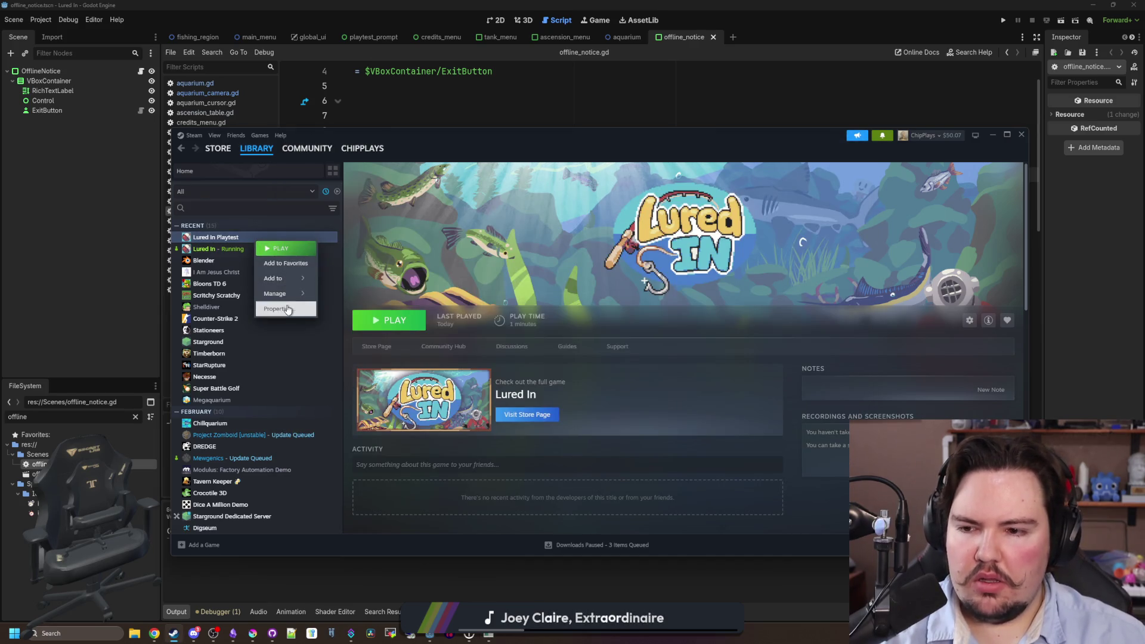
{"action": "left_click", "coordinate": [279, 309]}
{"action": "left_click", "coordinate": [443, 295]}
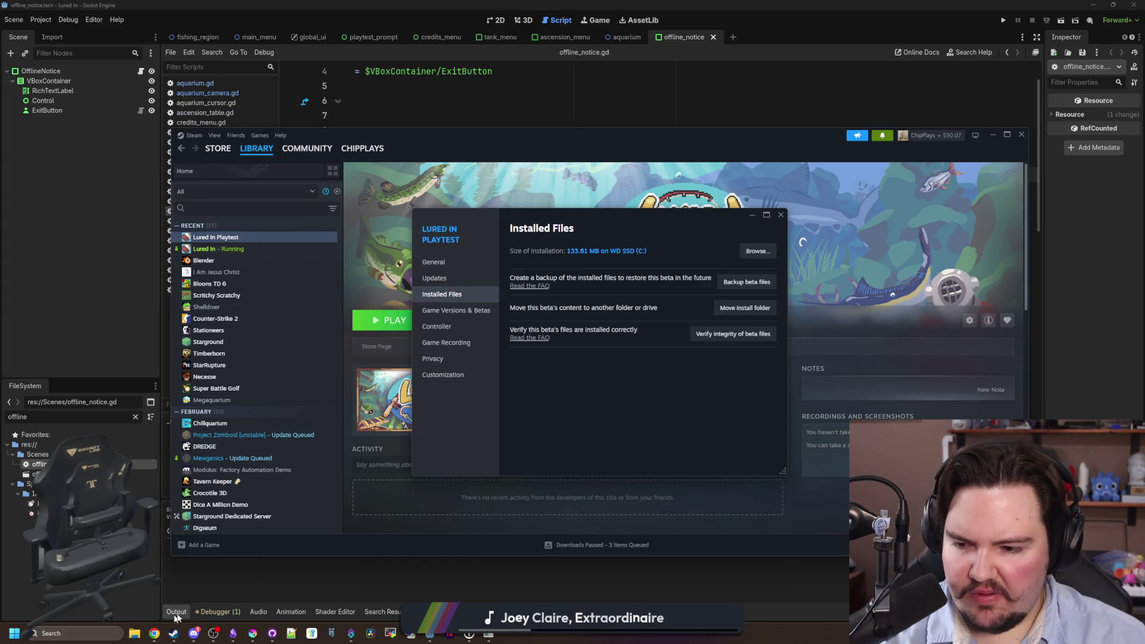
Browse to app_userdata\Lured In in File Explorer, then close Explorer and the Steam Properties window.
{"action": "left_click", "coordinate": [134, 633]}
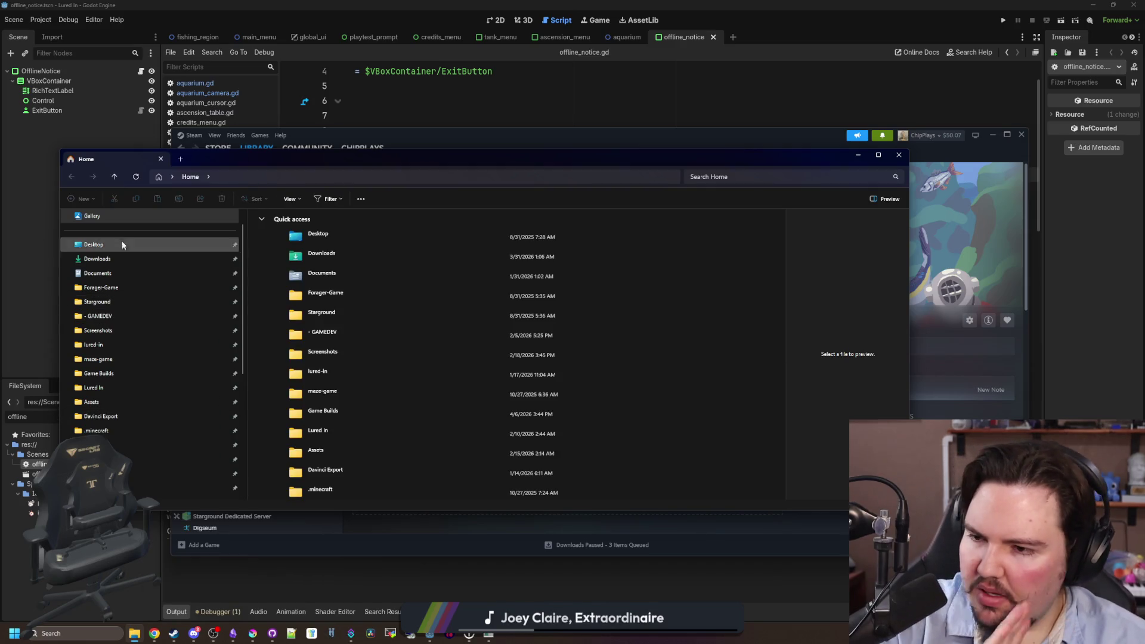
{"action": "left_click", "coordinate": [114, 387]}
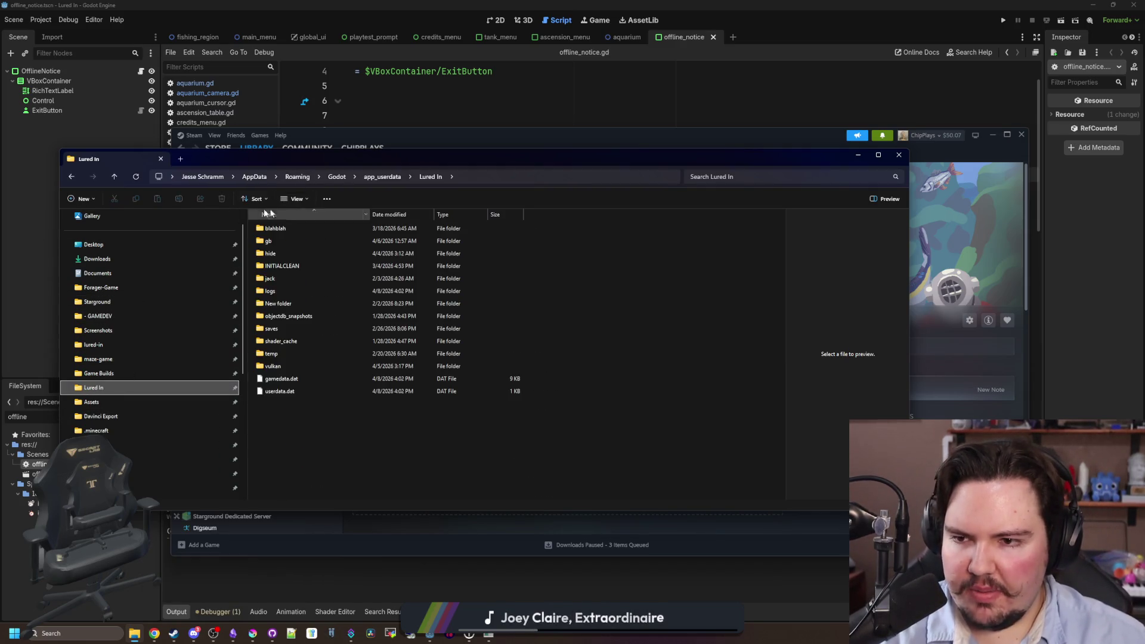
{"action": "left_click", "coordinate": [382, 177]}
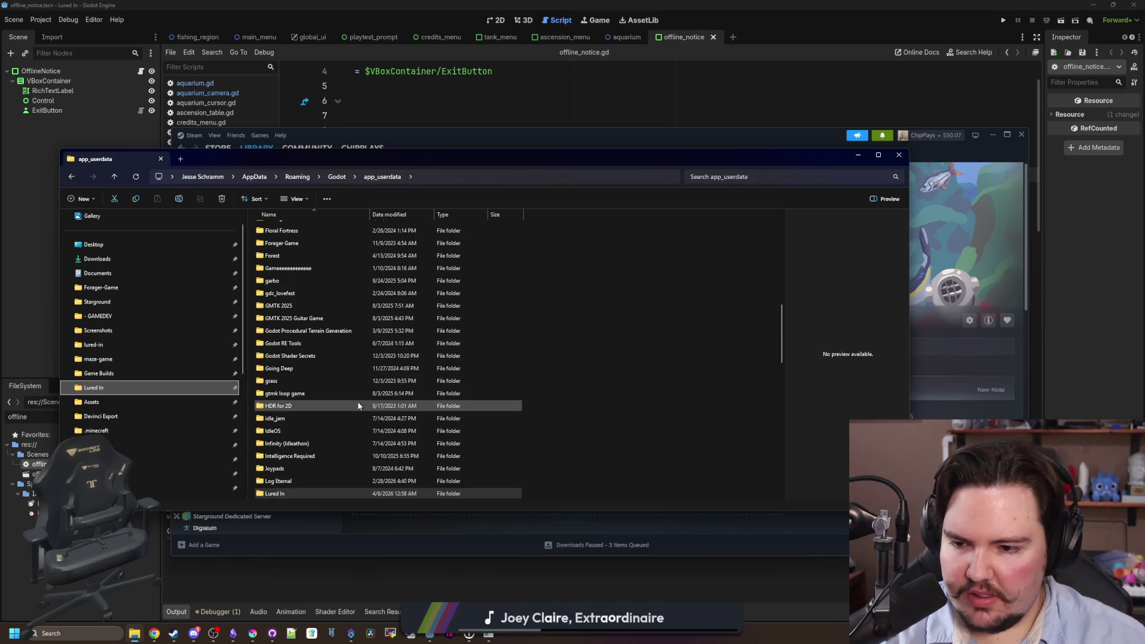
{"action": "scroll", "coordinate": [358, 406], "scroll_direction": "down", "scroll_amount": 3}
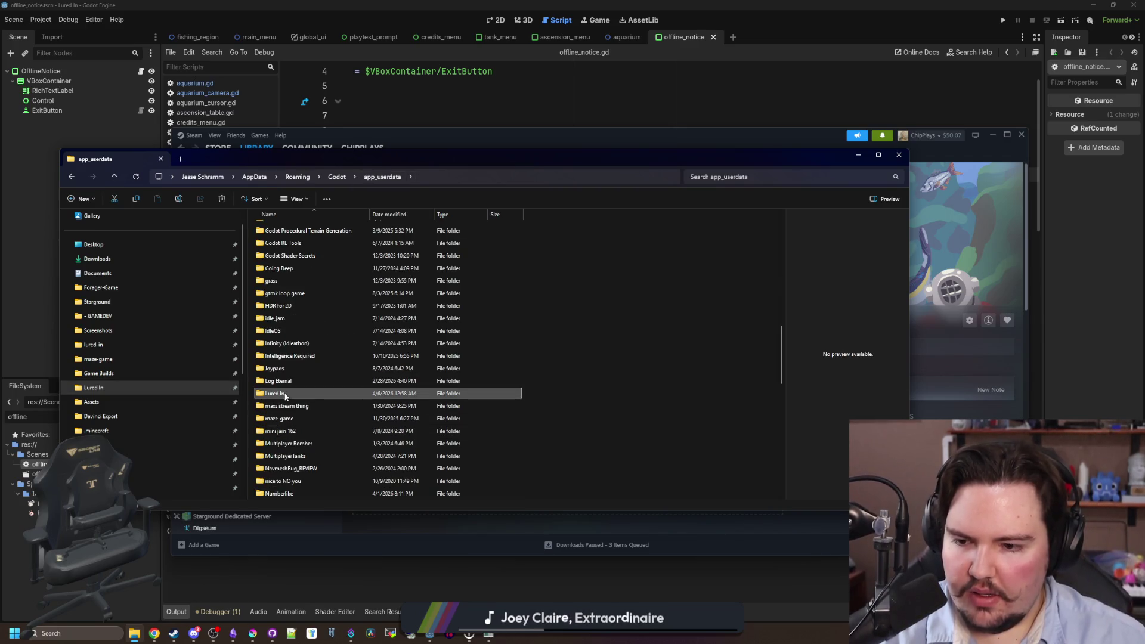
{"action": "double_click", "coordinate": [285, 395]}
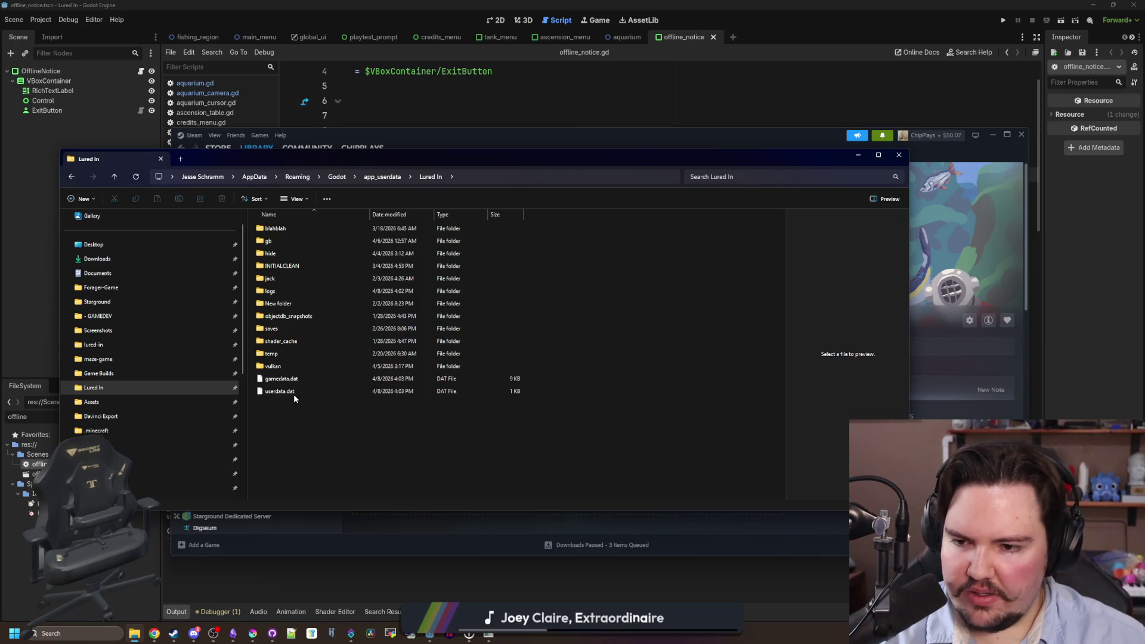
{"action": "left_click", "coordinate": [899, 155]}
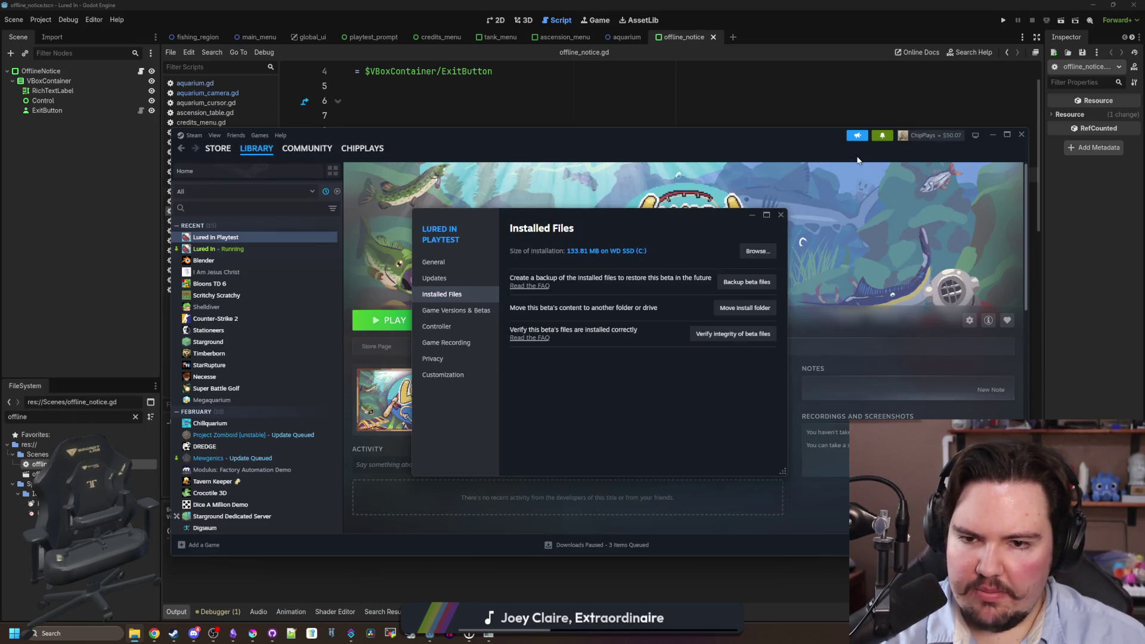
{"action": "left_click", "coordinate": [779, 216]}
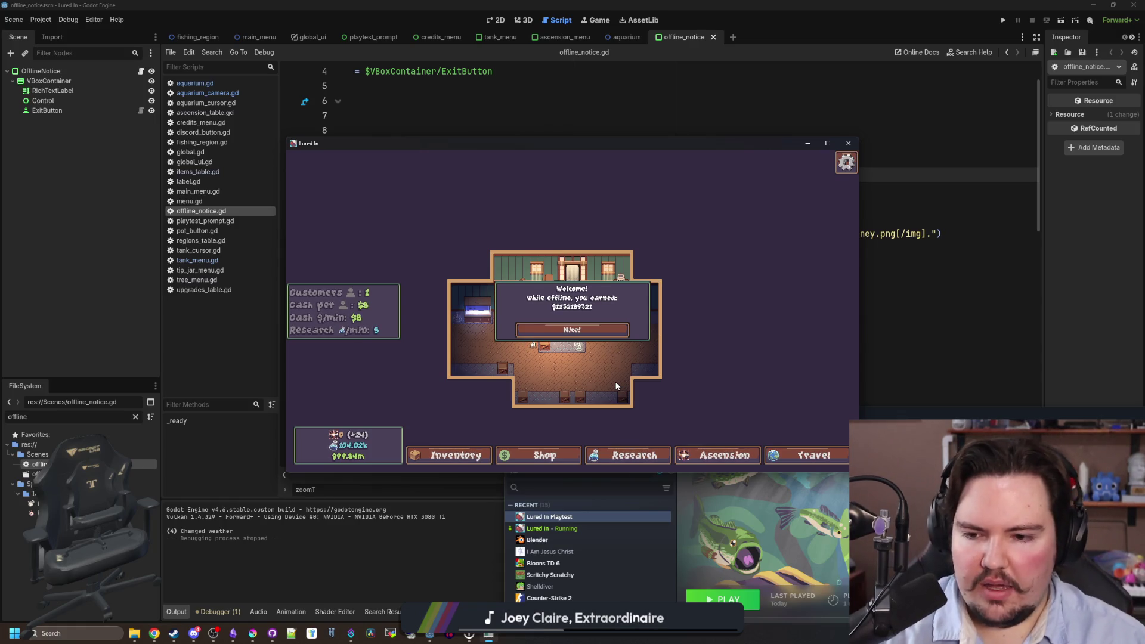
Dismiss the offline earnings welcome and quit the game to desktop.
{"action": "left_click_drag", "start_coordinate": [627, 151], "coordinate": [480, 147]}
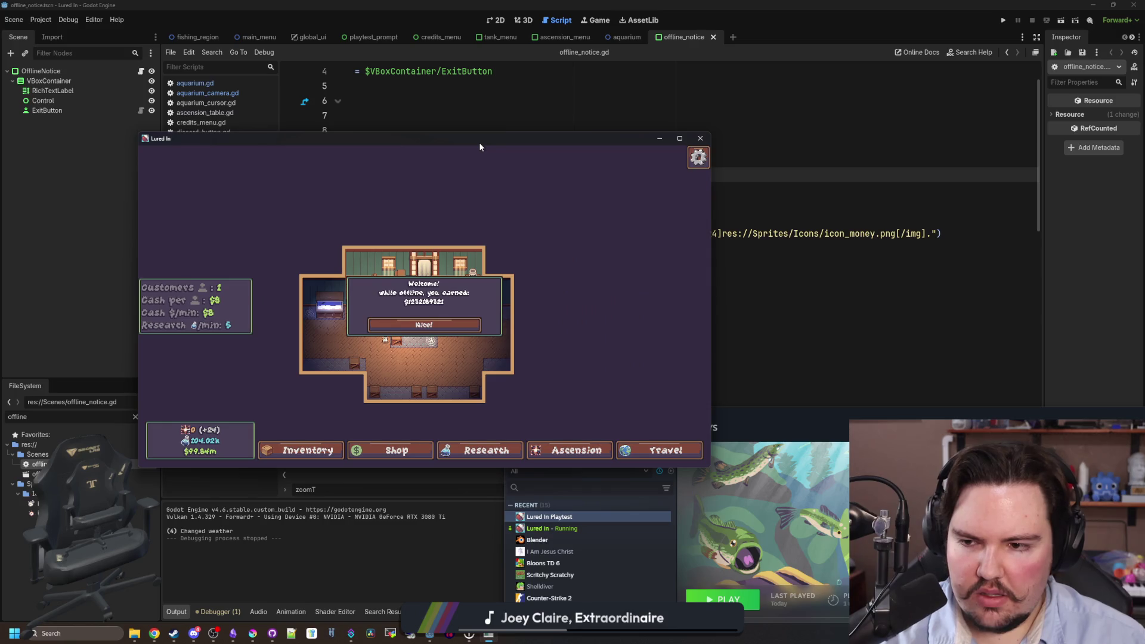
{"action": "left_click", "coordinate": [412, 332]}
{"action": "key", "text": "Escape"}
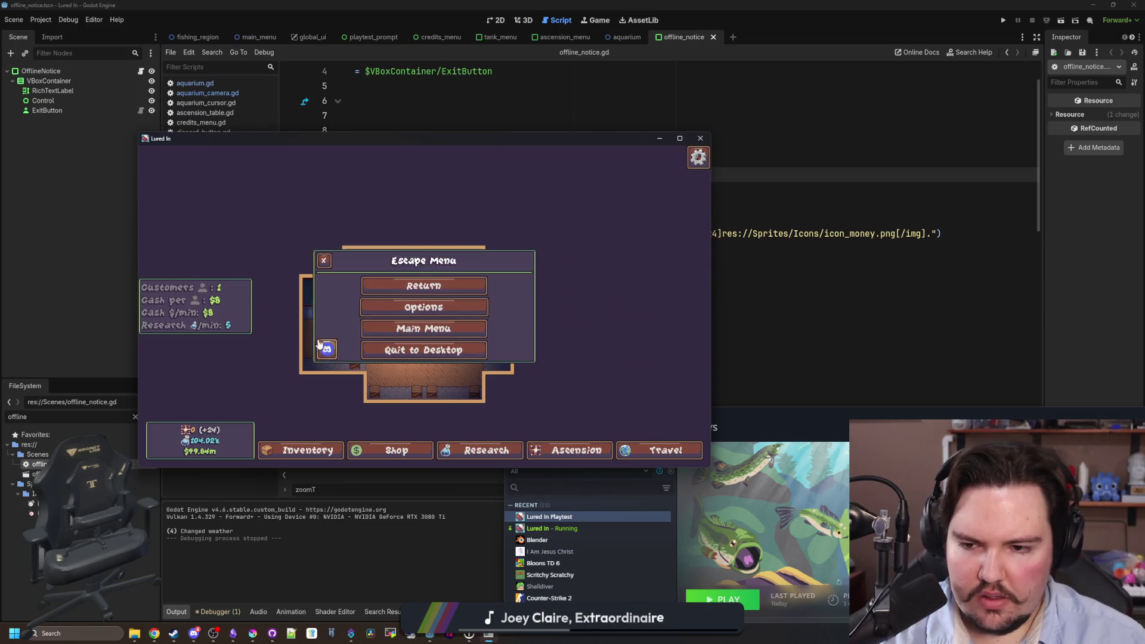
{"action": "left_click", "coordinate": [424, 343]}
Relaunch Lured In from Steam, start playing, acknowledge the offline earnings welcome and return to the editor.
{"action": "left_click", "coordinate": [625, 263]}
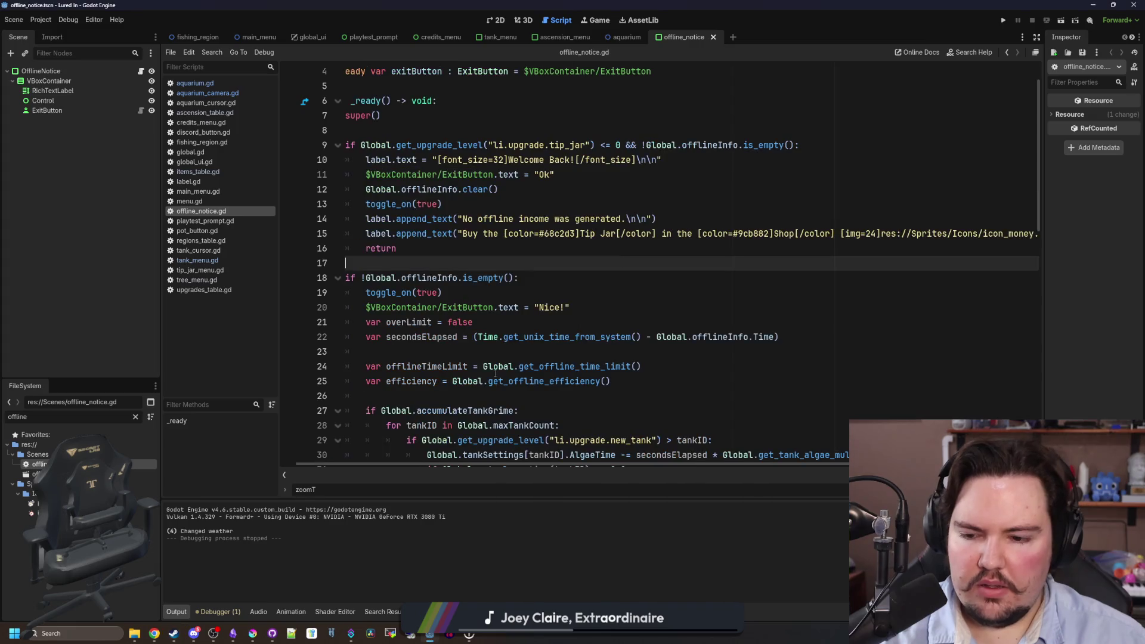
{"action": "mouse_move", "coordinate": [429, 633]}
{"action": "left_click", "coordinate": [668, 554]}
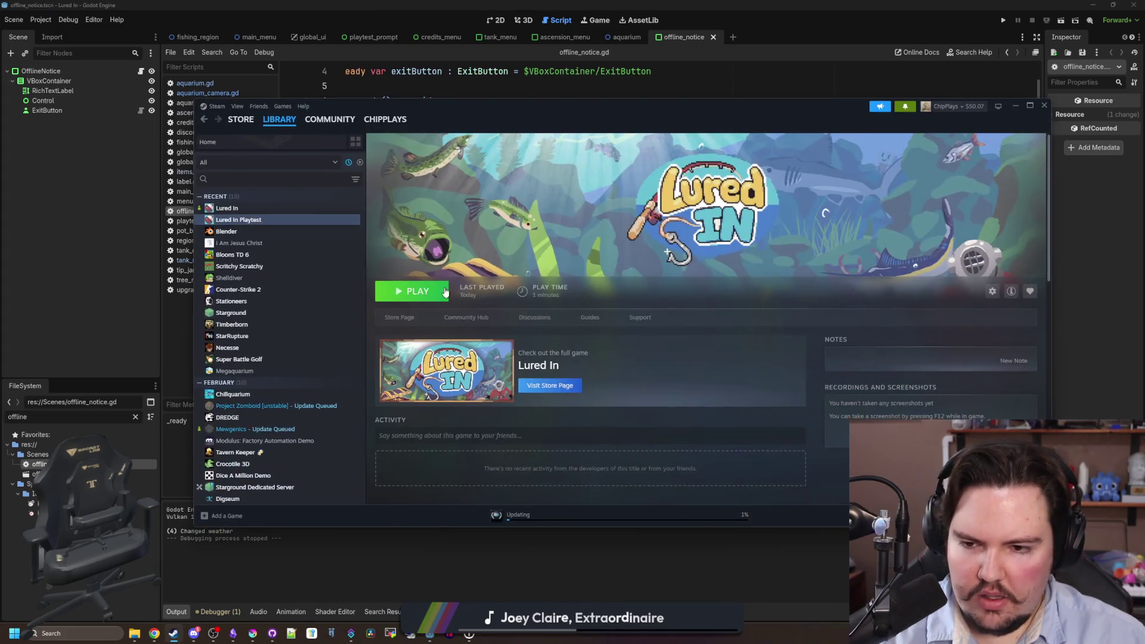
{"action": "left_click", "coordinate": [411, 302]}
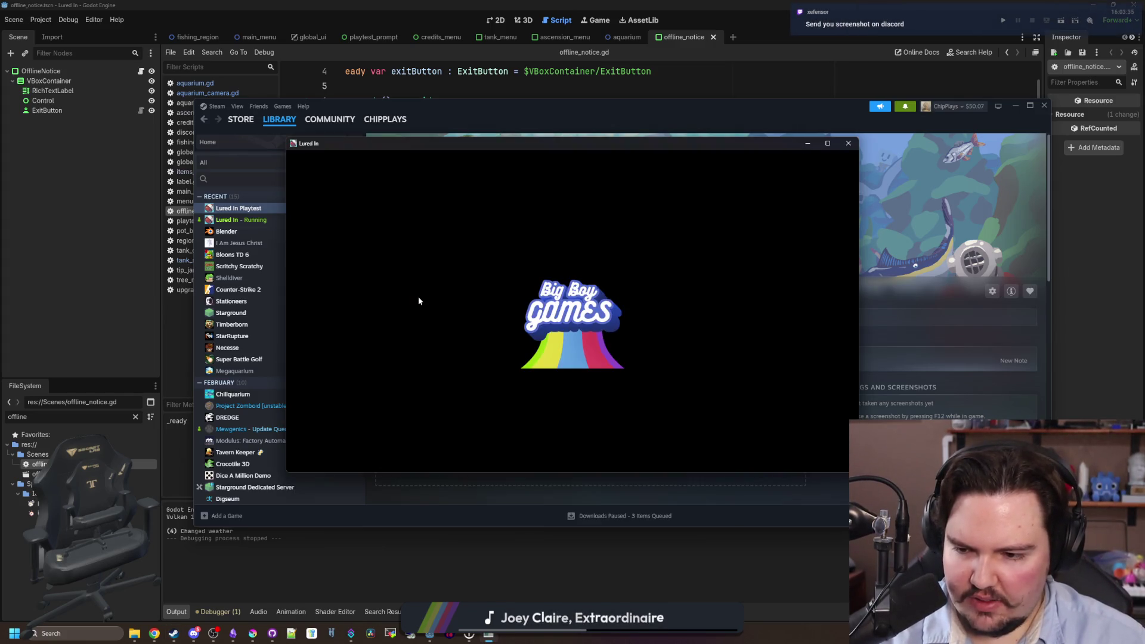
{"action": "left_click", "coordinate": [355, 348]}
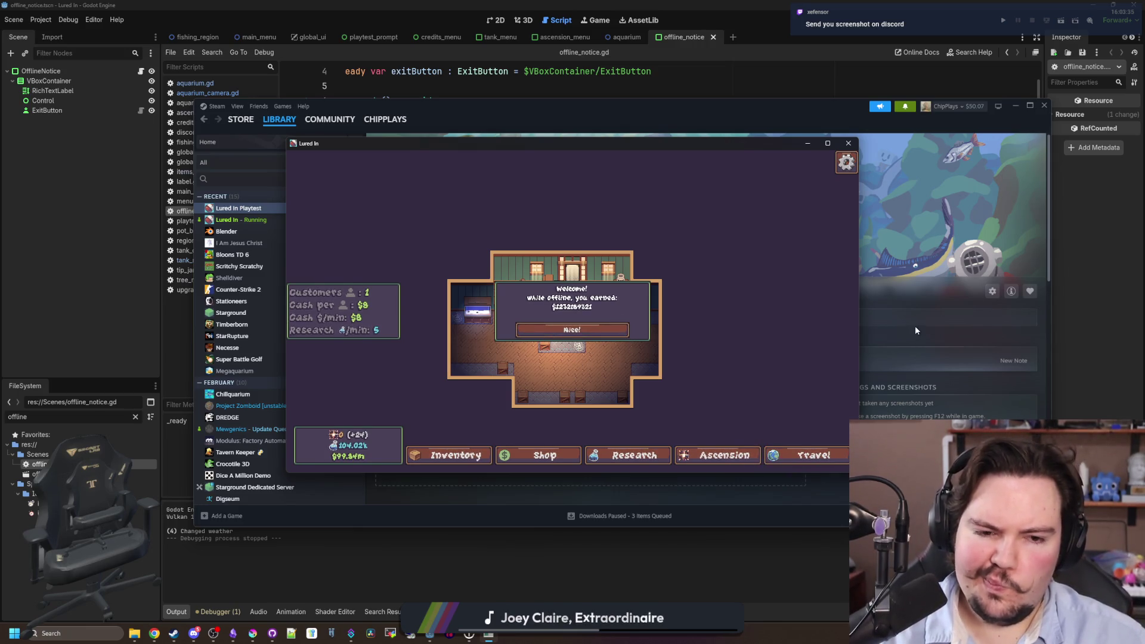
{"action": "left_click", "coordinate": [921, 300]}
{"action": "key", "text": "alt+Tab"}
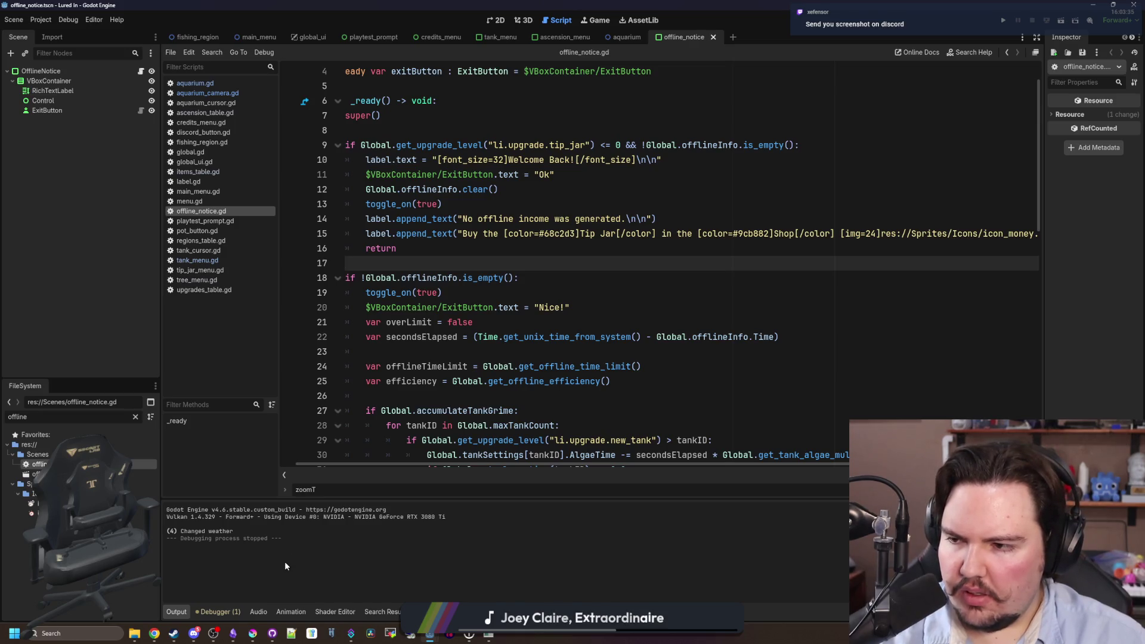
{"action": "mouse_move", "coordinate": [203, 634]}
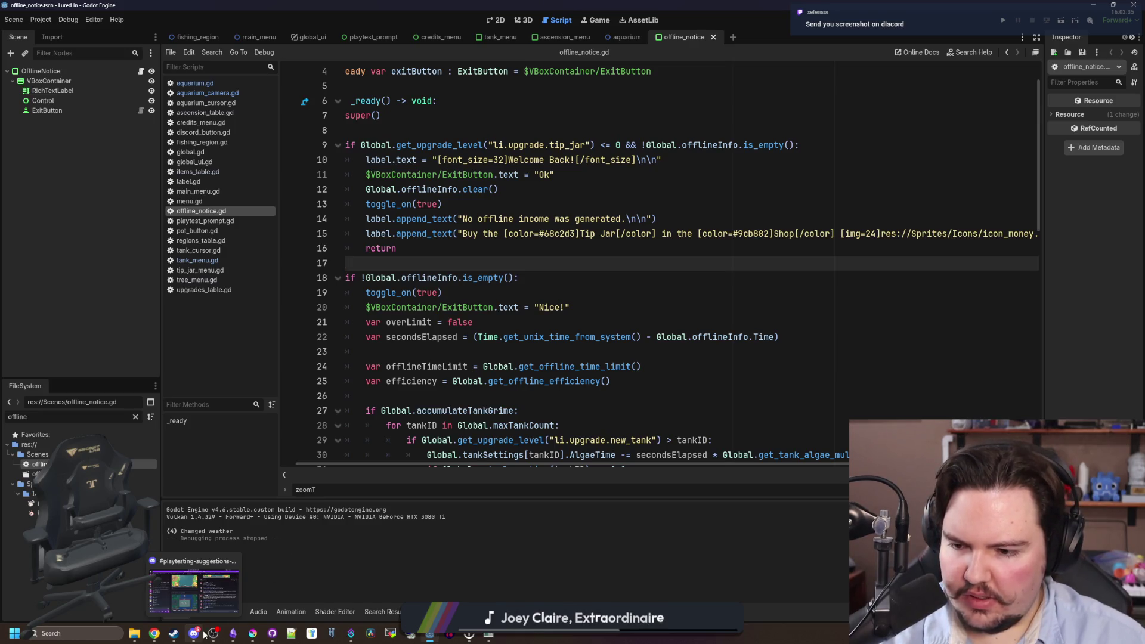
{"action": "left_click", "coordinate": [205, 591]}
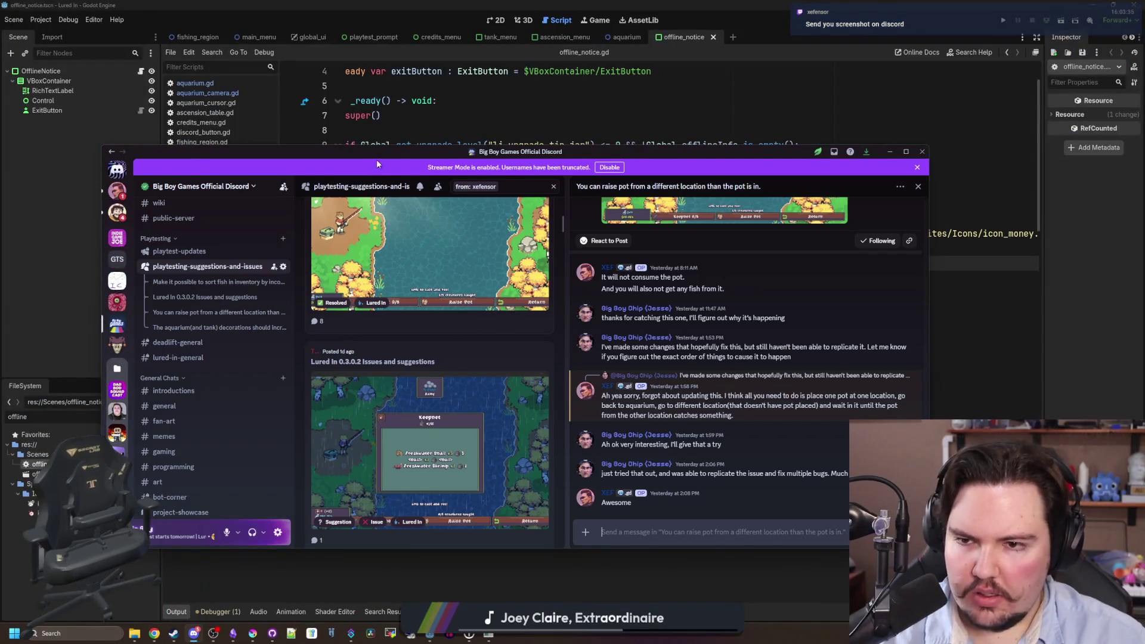
{"action": "key", "text": "alt+Tab"}
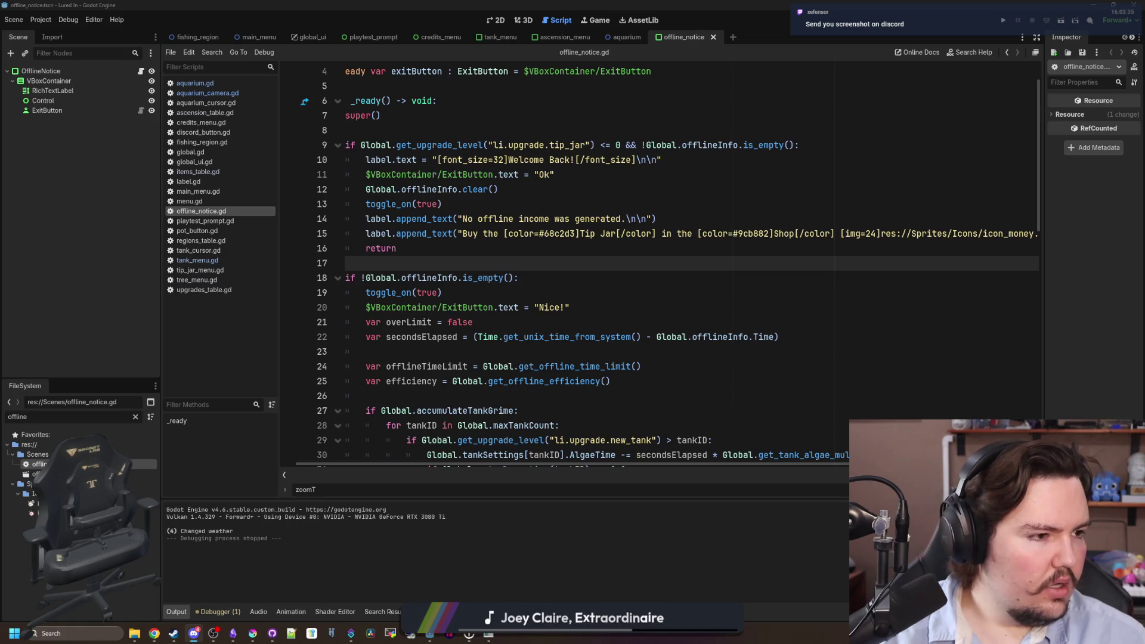
{"action": "left_click", "coordinate": [621, 263]}
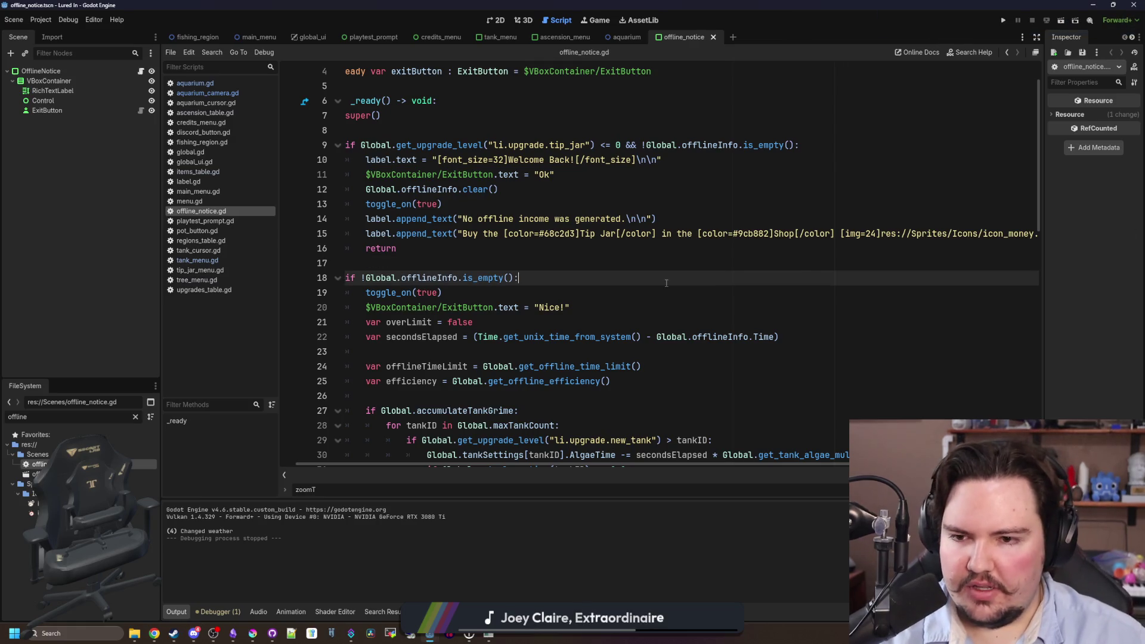
{"action": "left_click", "coordinate": [626, 37]}
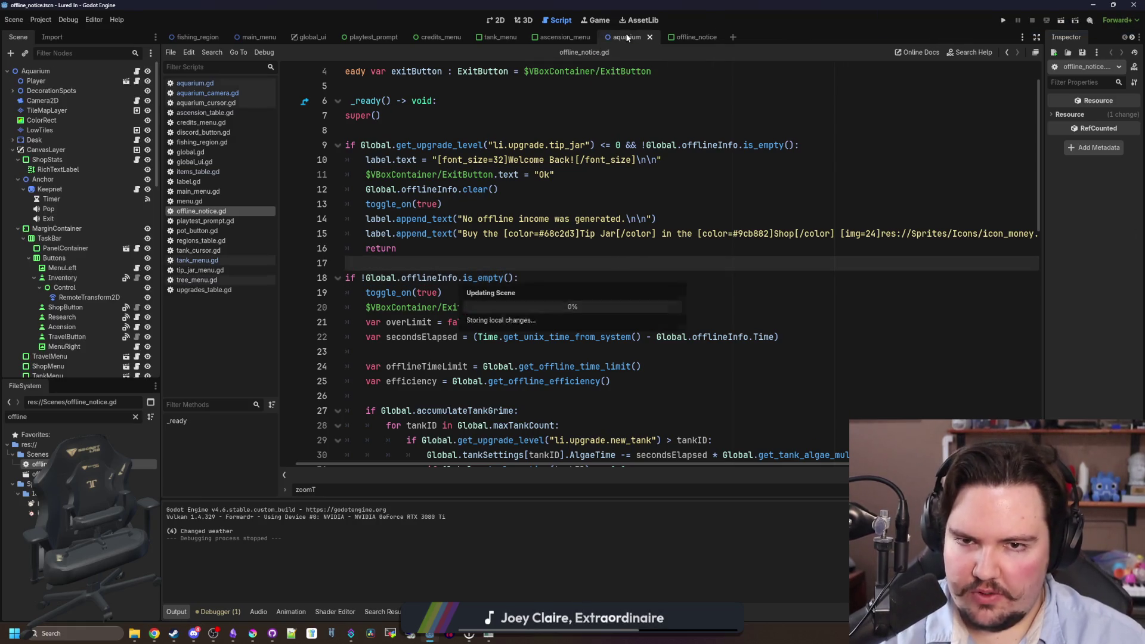
Show the aquarium scene in 2D and expand the Camera2D's Transform properties.
{"action": "left_click", "coordinate": [496, 19]}
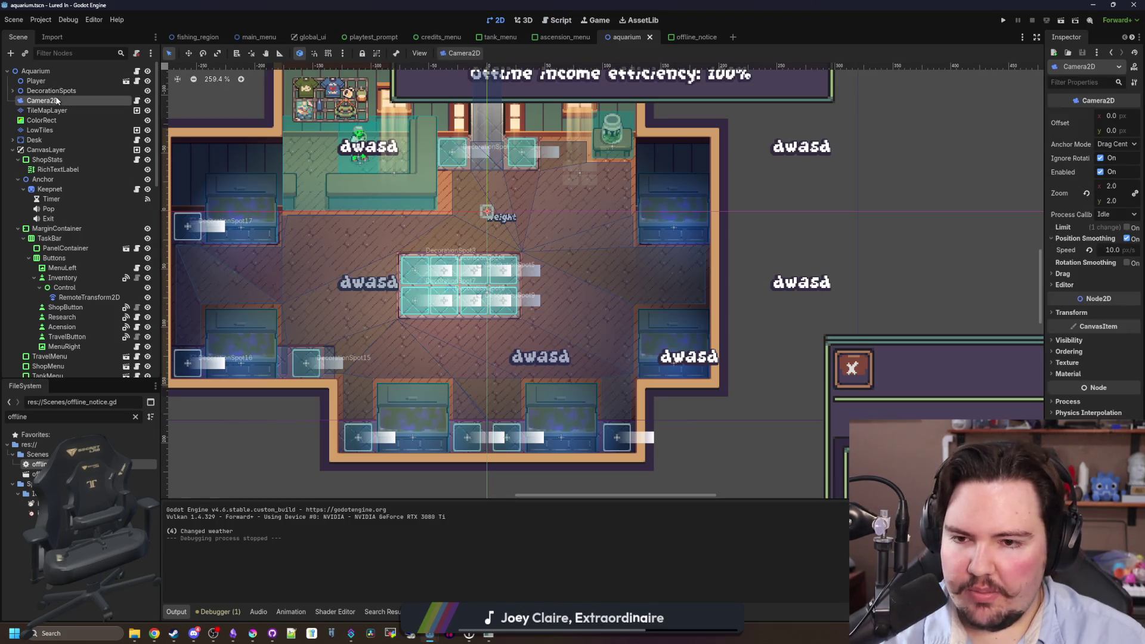
{"action": "scroll", "coordinate": [694, 325], "scroll_direction": "down", "scroll_amount": 1}
{"action": "scroll", "coordinate": [693, 325], "scroll_direction": "down", "scroll_amount": 2}
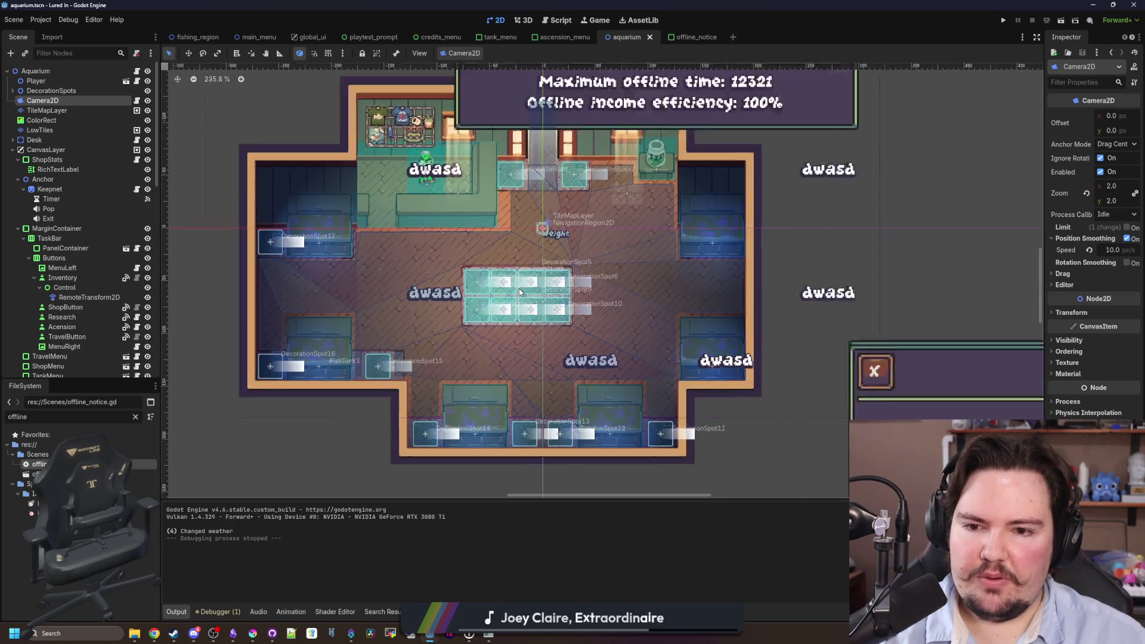
{"action": "scroll", "coordinate": [519, 292], "scroll_direction": "up", "scroll_amount": 4}
{"action": "scroll", "coordinate": [520, 305], "scroll_direction": "down", "scroll_amount": 4}
{"action": "scroll", "coordinate": [520, 305], "scroll_direction": "up", "scroll_amount": 3}
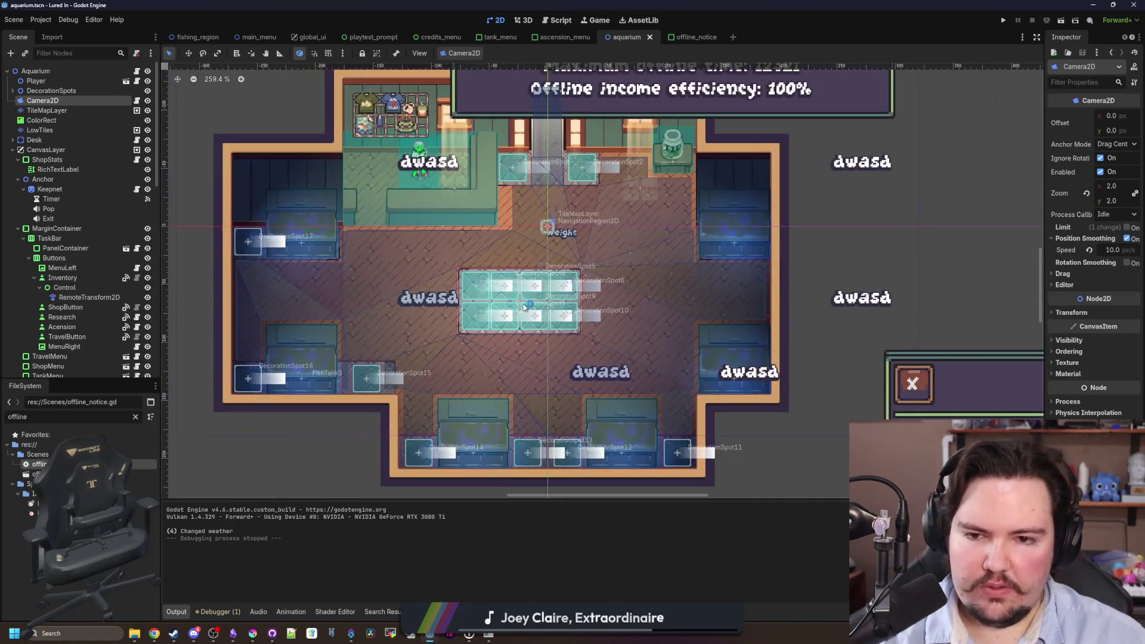
{"action": "left_click", "coordinate": [1069, 313]}
{"action": "scroll", "coordinate": [419, 295], "scroll_direction": "down", "scroll_amount": 4}
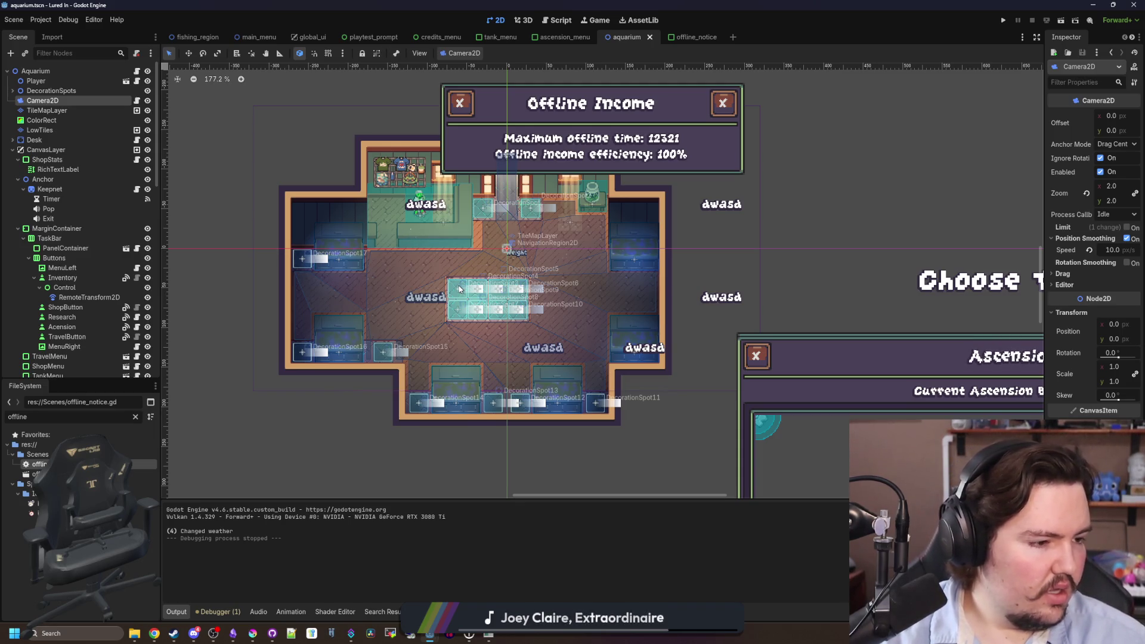
{"action": "scroll", "coordinate": [501, 278], "scroll_direction": "up", "scroll_amount": 3}
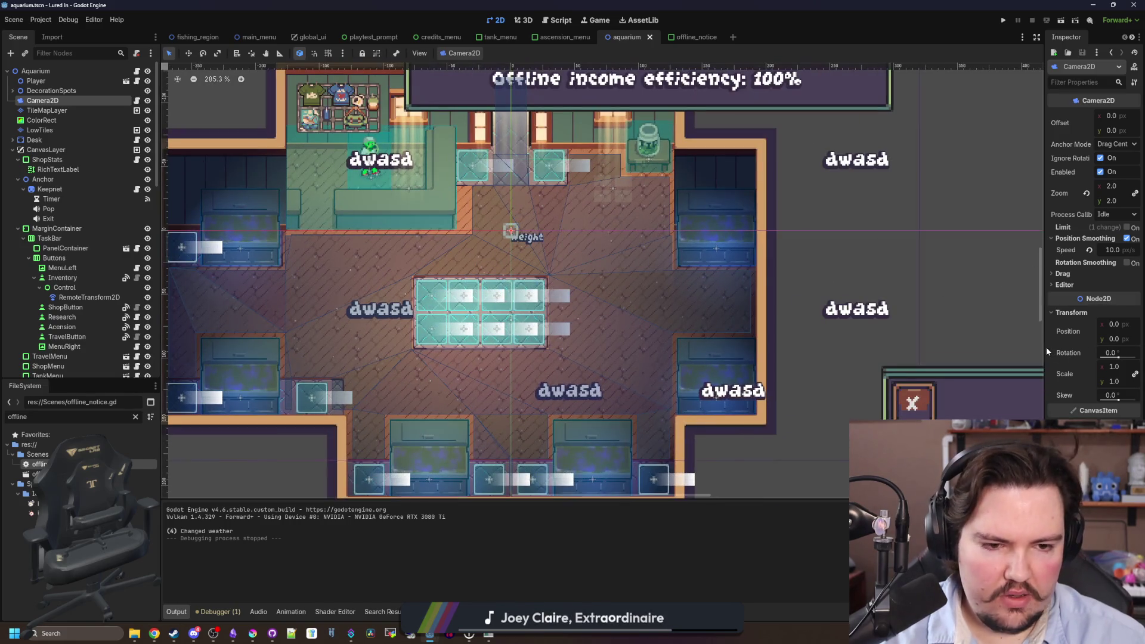
Set the Camera2D position to -24, 32 and save the aquarium scene.
{"action": "left_click_drag", "start_coordinate": [1045, 352], "coordinate": [923, 352]}
{"action": "type", "text": "16"}
{"action": "key", "text": "Return"}
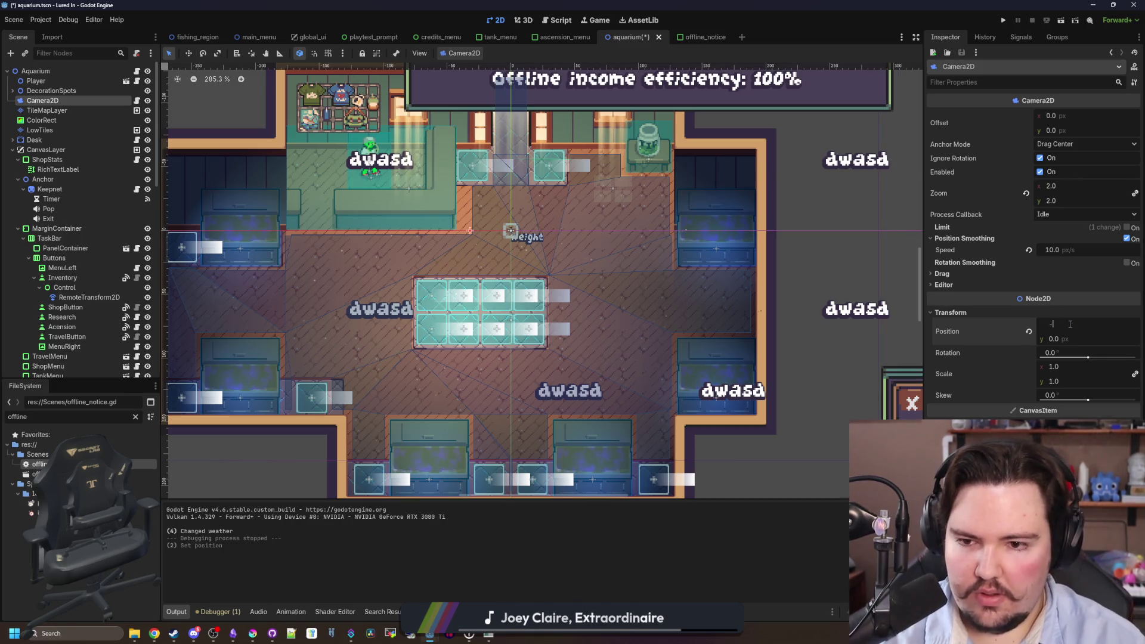
{"action": "scroll", "coordinate": [484, 255], "scroll_direction": "up", "scroll_amount": 4}
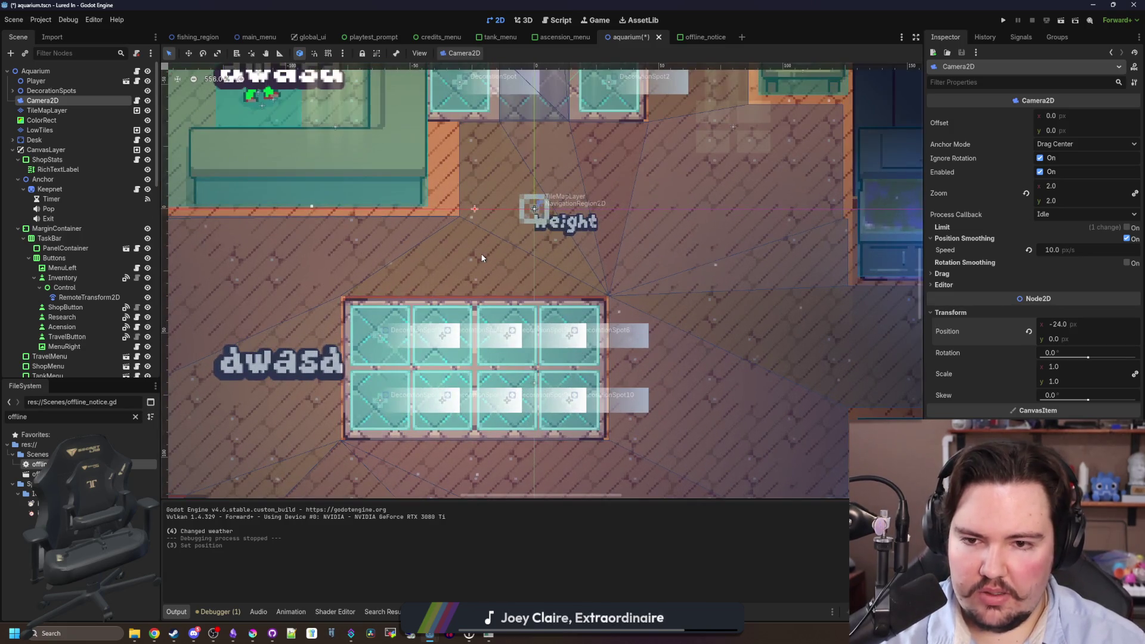
{"action": "scroll", "coordinate": [474, 250], "scroll_direction": "down", "scroll_amount": 4}
{"action": "scroll", "coordinate": [459, 235], "scroll_direction": "up", "scroll_amount": 3}
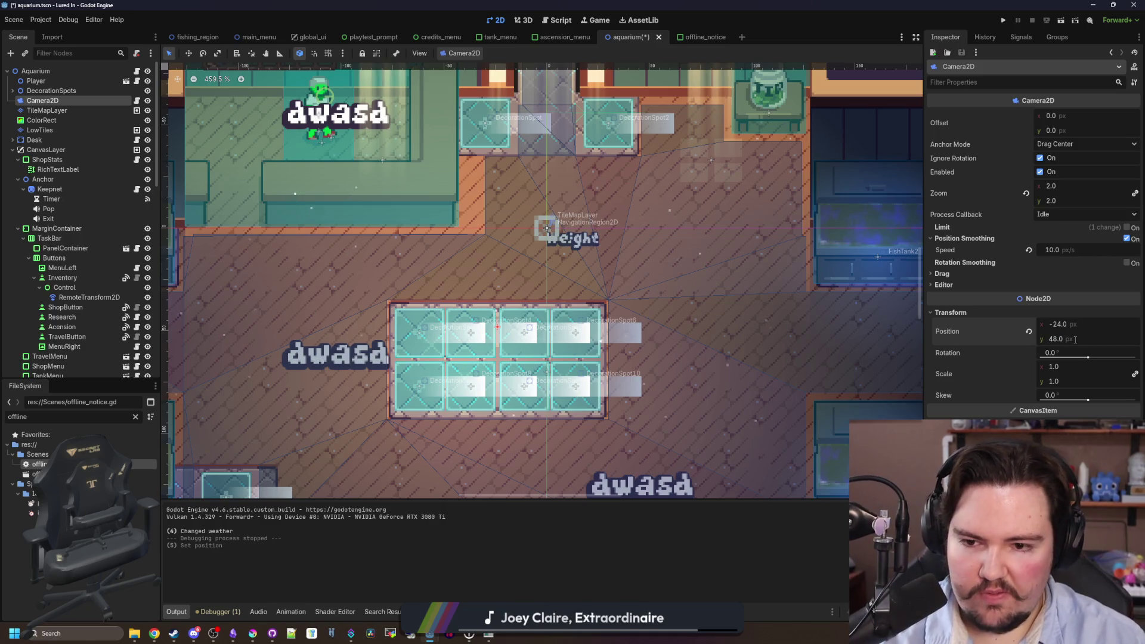
{"action": "key", "text": "ctrl+s"}
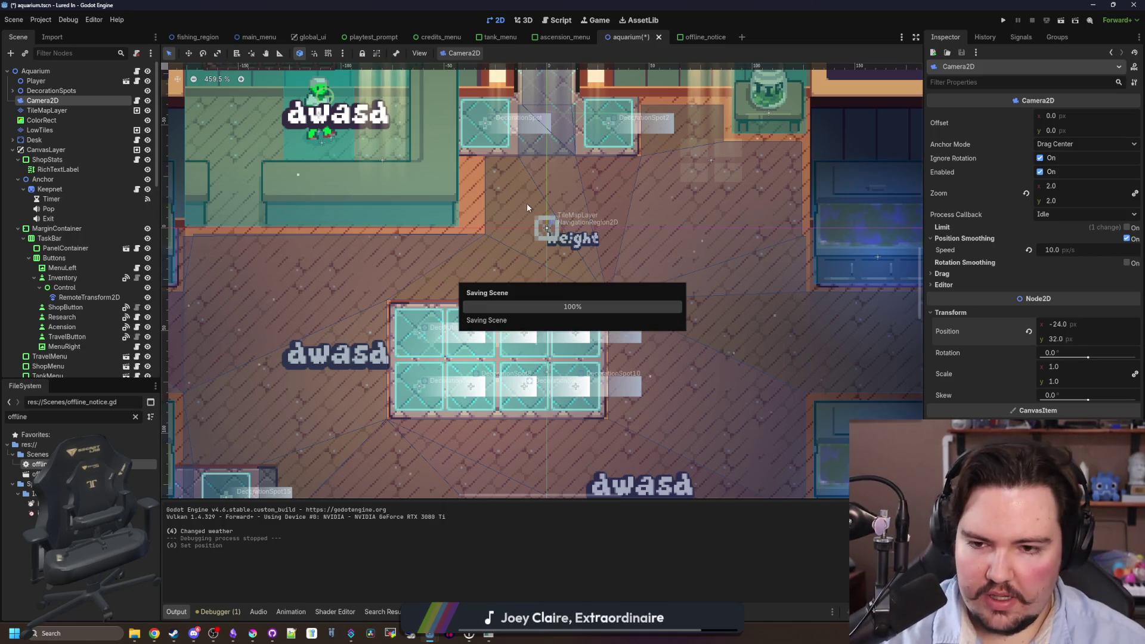
{"action": "scroll", "coordinate": [527, 203], "scroll_direction": "down", "scroll_amount": 3}
{"action": "left_click", "coordinate": [1003, 20]}
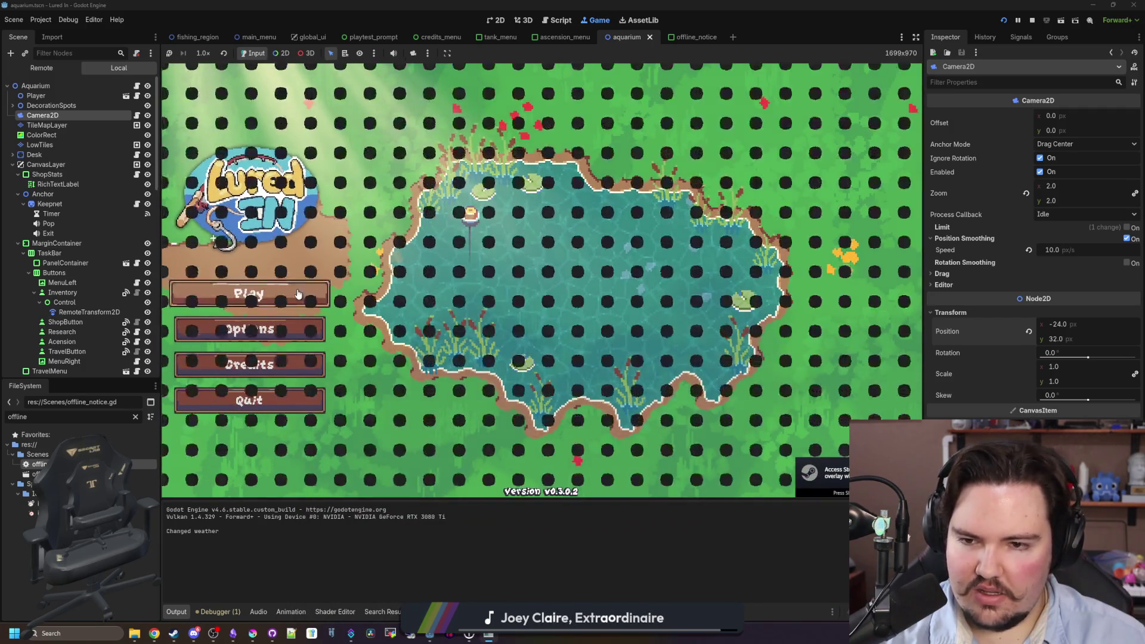
Playtest the game, then set the aquarium Camera2D position to x -48, y 48.
{"action": "left_click", "coordinate": [299, 294]}
{"action": "left_click", "coordinate": [571, 329]}
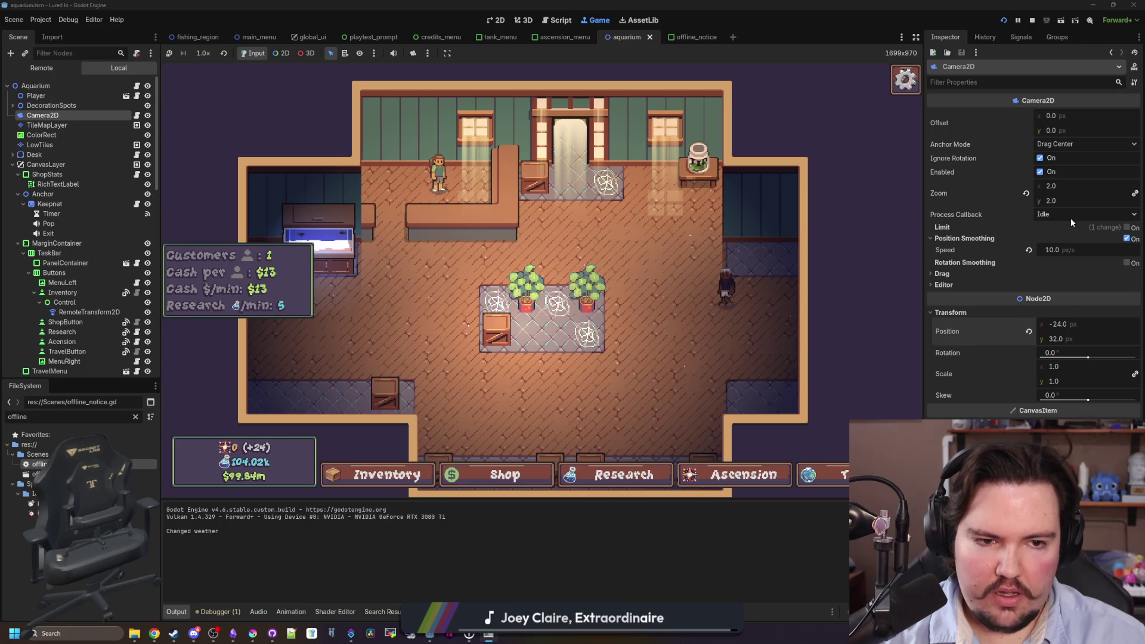
{"action": "left_click", "coordinate": [1075, 334]}
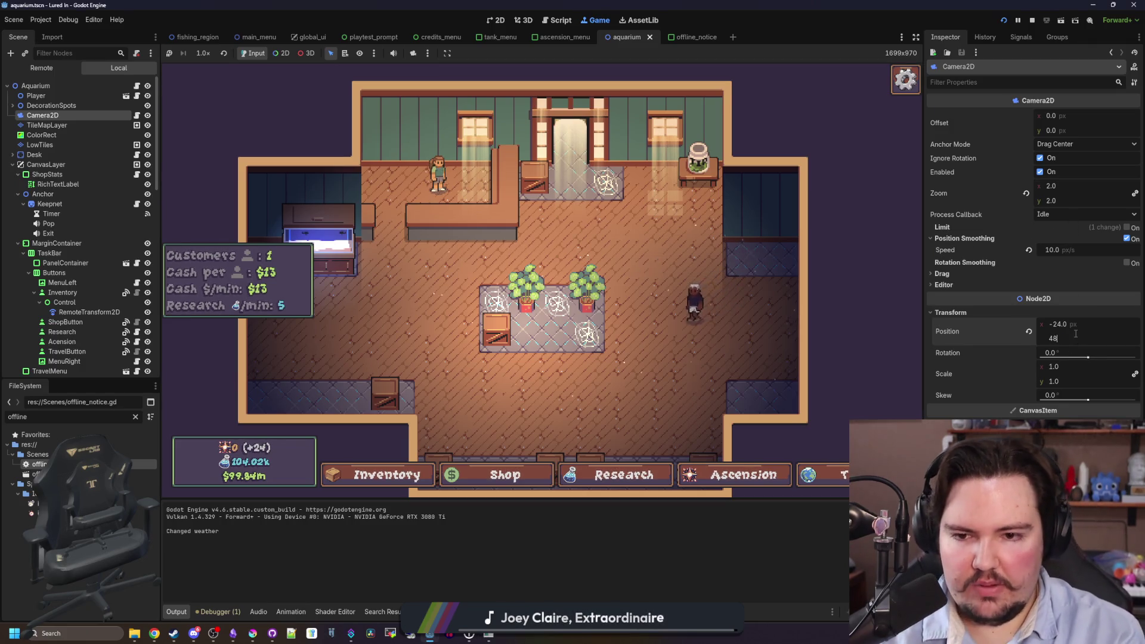
{"action": "type", "text": "48"}
{"action": "key", "text": "Return"}
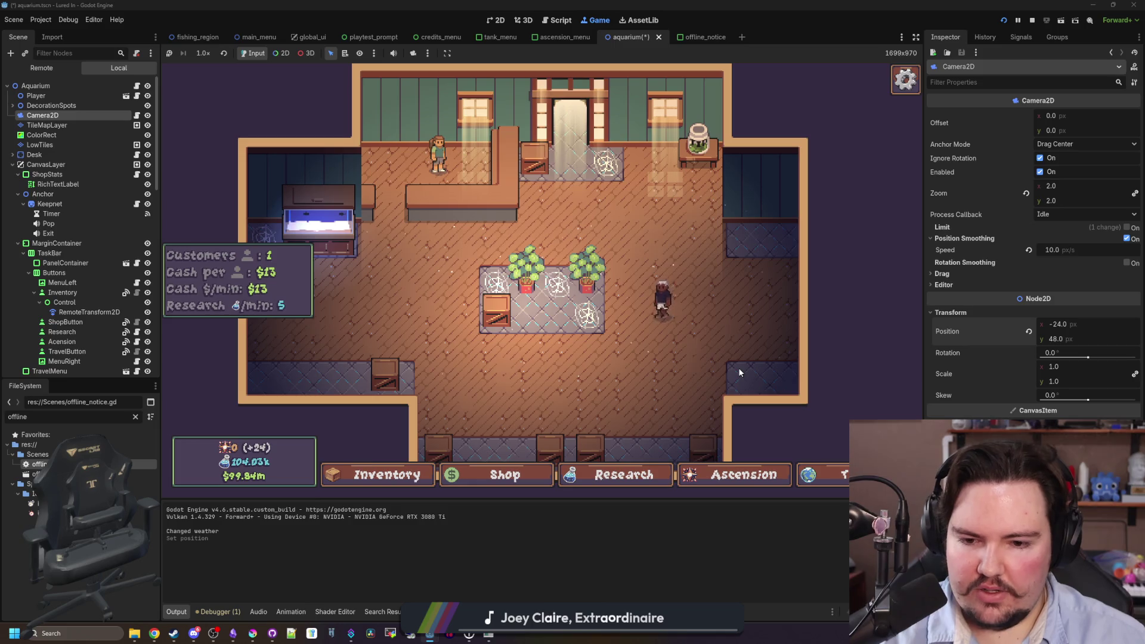
{"action": "left_click_drag", "start_coordinate": [1067, 324], "coordinate": [1055, 324]}
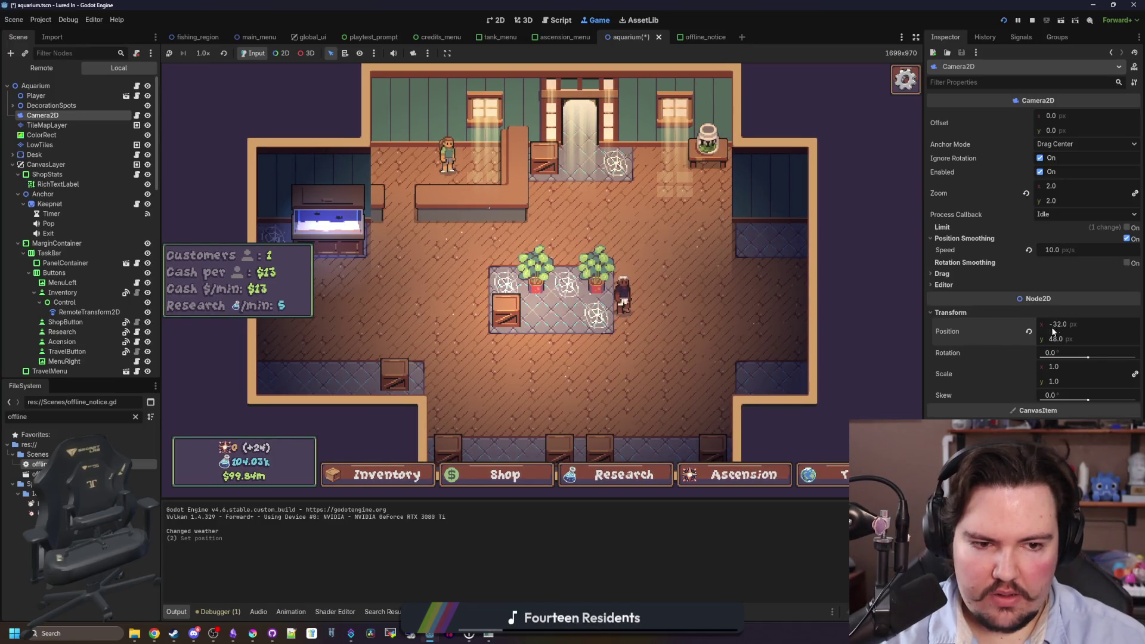
{"action": "left_click_drag", "start_coordinate": [1057, 323], "coordinate": [1033, 324]}
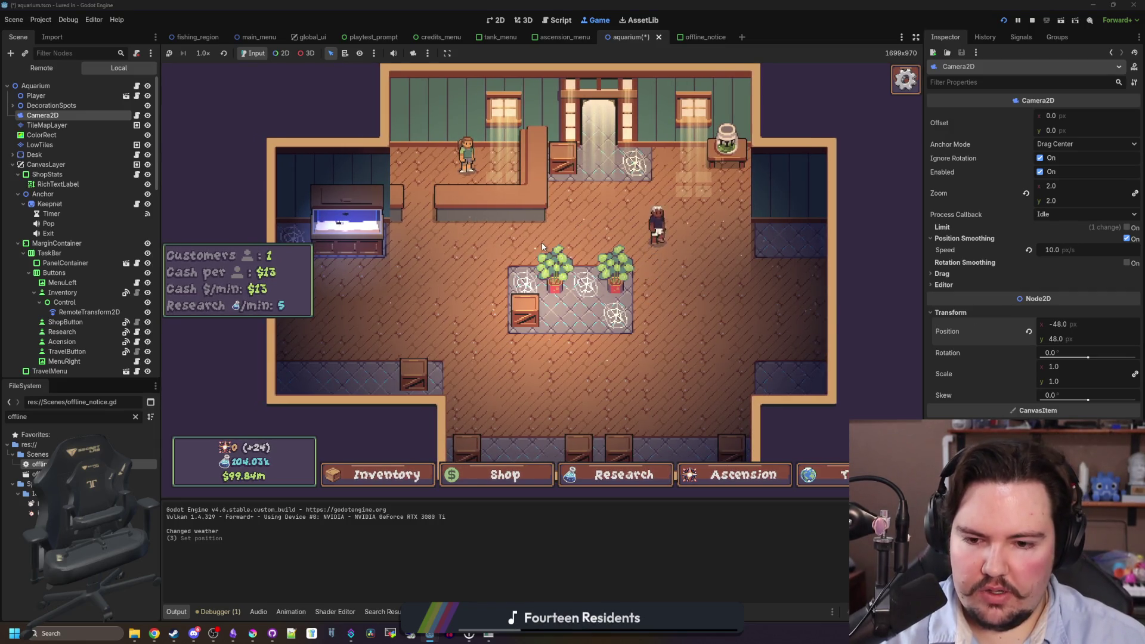
Stop the running game with F8 and save the aquarium scene.
{"action": "scroll", "coordinate": [541, 242], "scroll_direction": "down", "scroll_amount": 2}
{"action": "scroll", "coordinate": [541, 248], "scroll_direction": "up", "scroll_amount": 2}
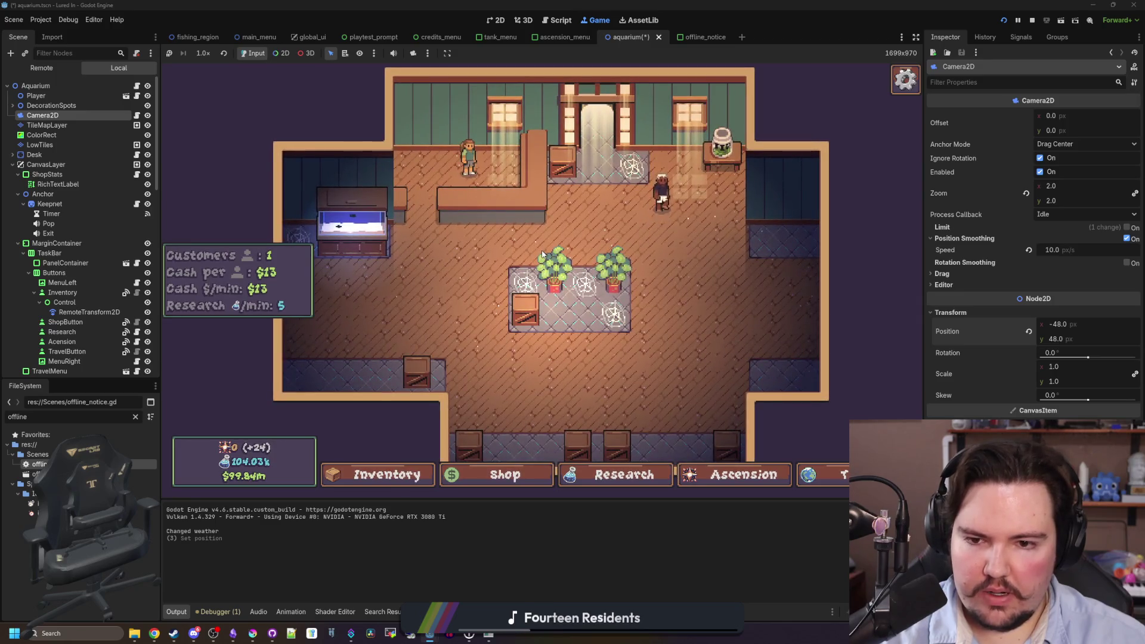
{"action": "scroll", "coordinate": [542, 253], "scroll_direction": "up", "scroll_amount": 1}
{"action": "scroll", "coordinate": [541, 254], "scroll_direction": "down", "scroll_amount": 2}
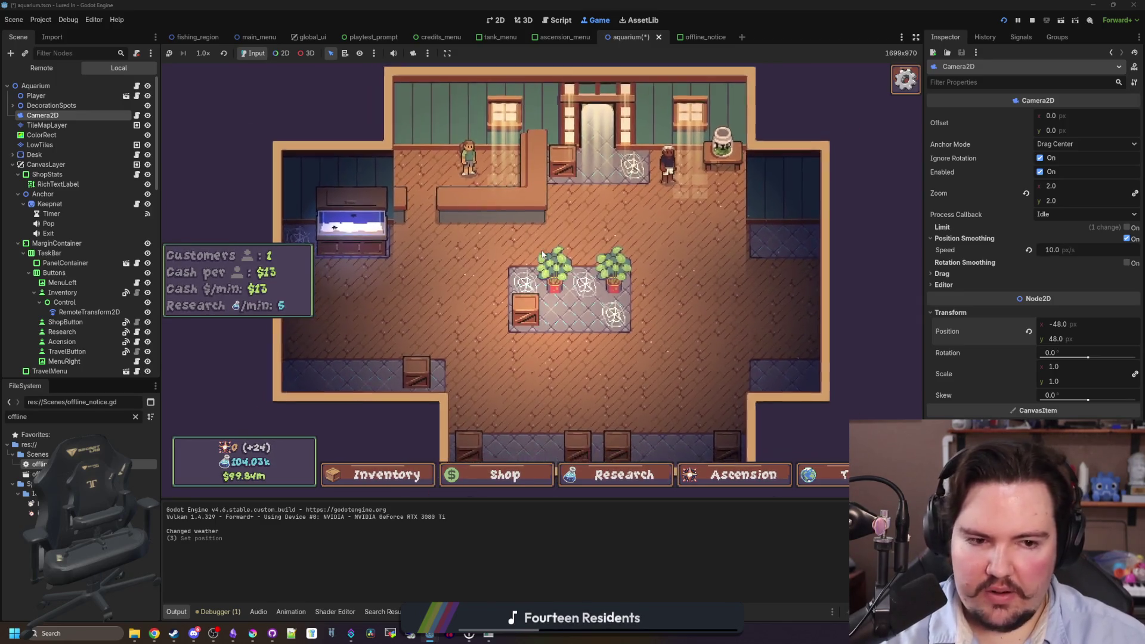
{"action": "key", "text": "F8"}
{"action": "key", "text": "ctrl+s"}
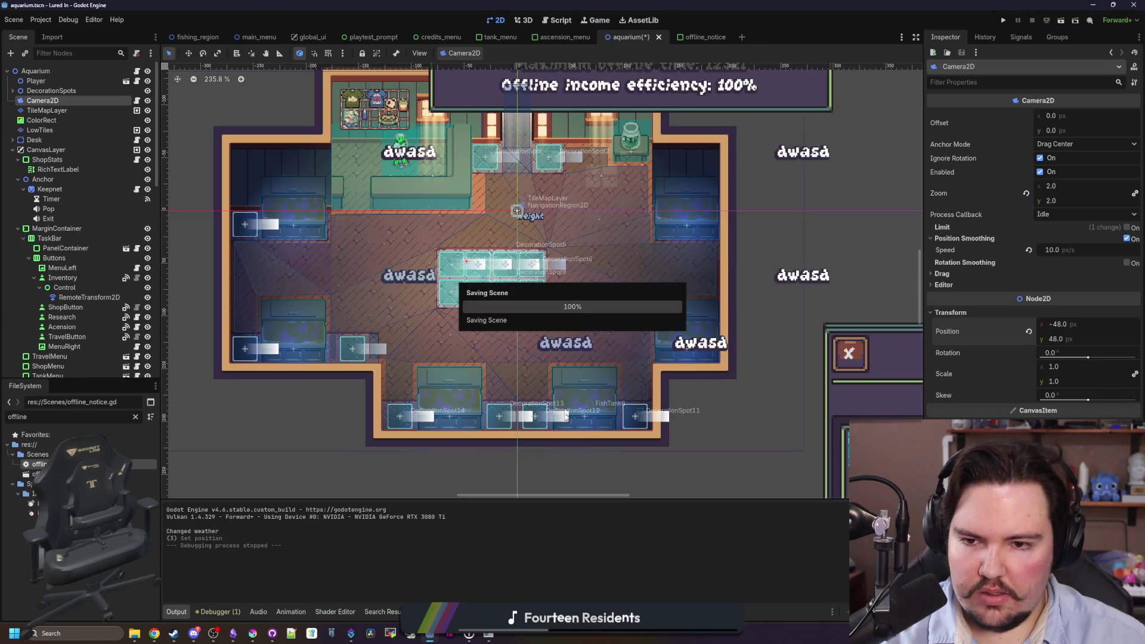
{"action": "key", "text": "ctrl+s"}
{"action": "scroll", "coordinate": [508, 345], "scroll_direction": "down", "scroll_amount": 4}
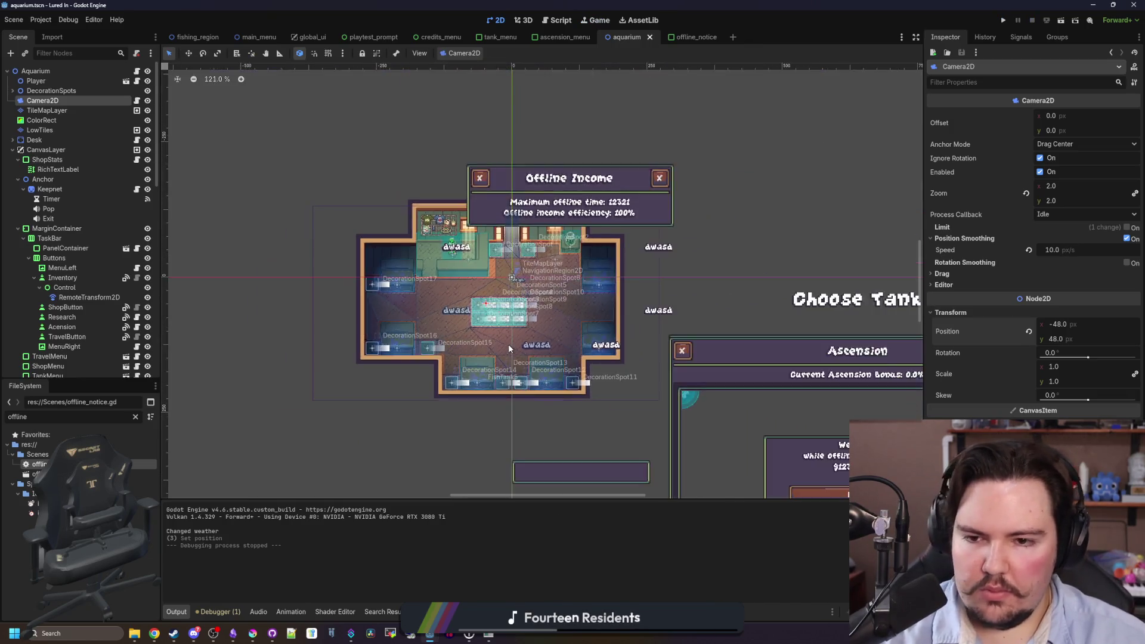
{"action": "scroll", "coordinate": [508, 344], "scroll_direction": "up", "scroll_amount": 2}
{"action": "key", "text": "ctrl+s"}
{"action": "key", "text": "alt+Tab"}
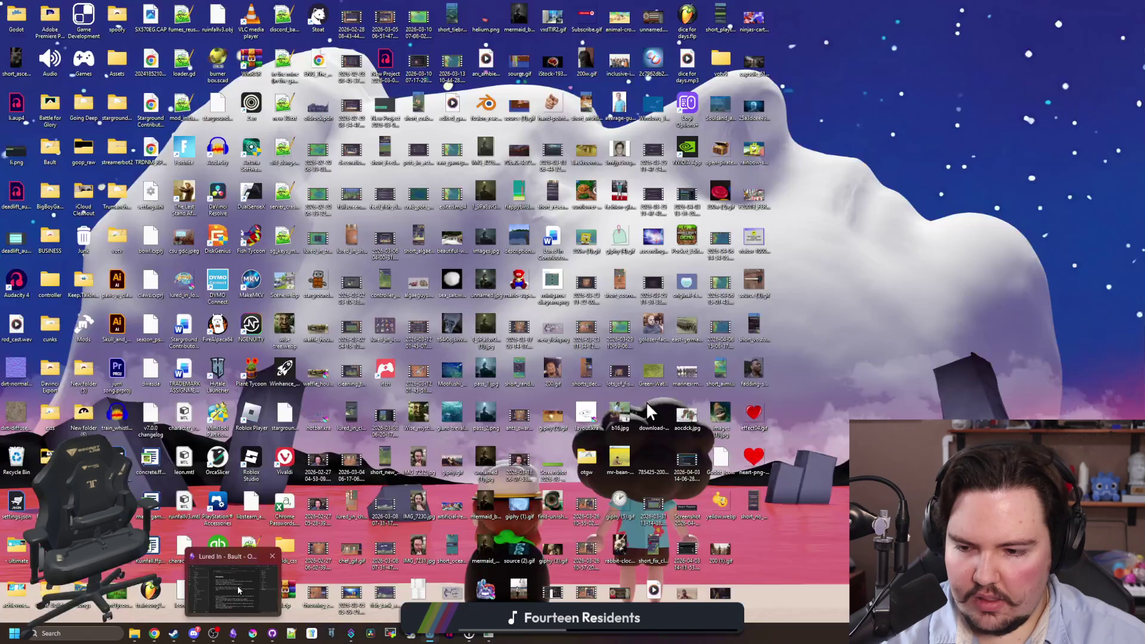
Finish the changelog line with 'returning', add 'Increased the default camera zoom level', and minimize Obsidian.
{"action": "key", "text": "alt+Tab"}
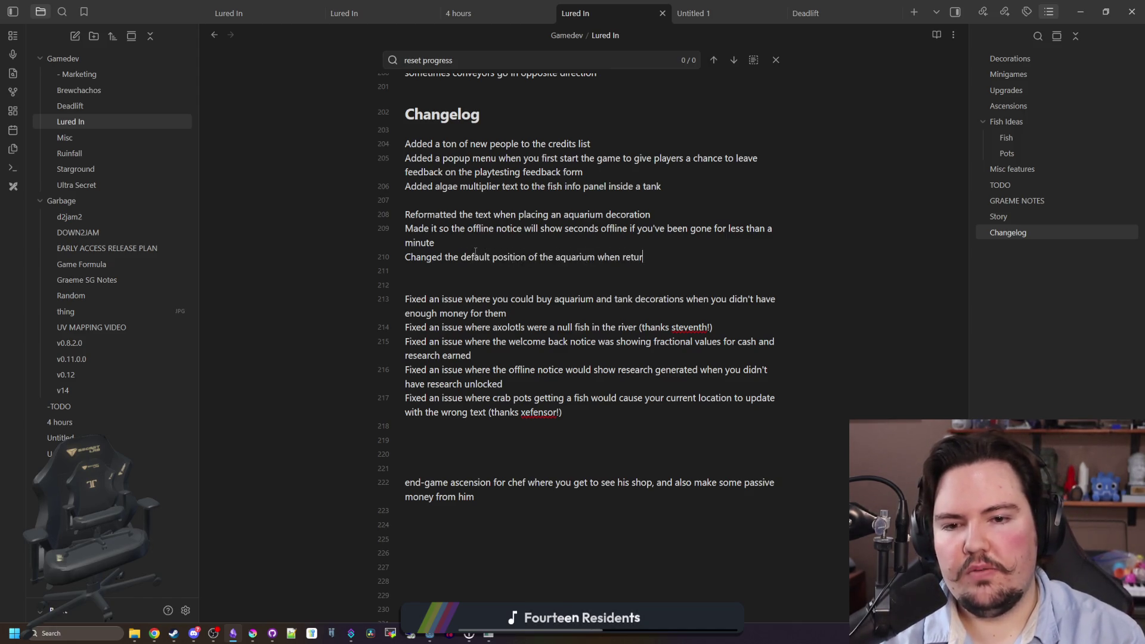
{"action": "type", "text": "ning"}
{"action": "key", "text": "Return"}
{"action": "type", "text": "Chan"}
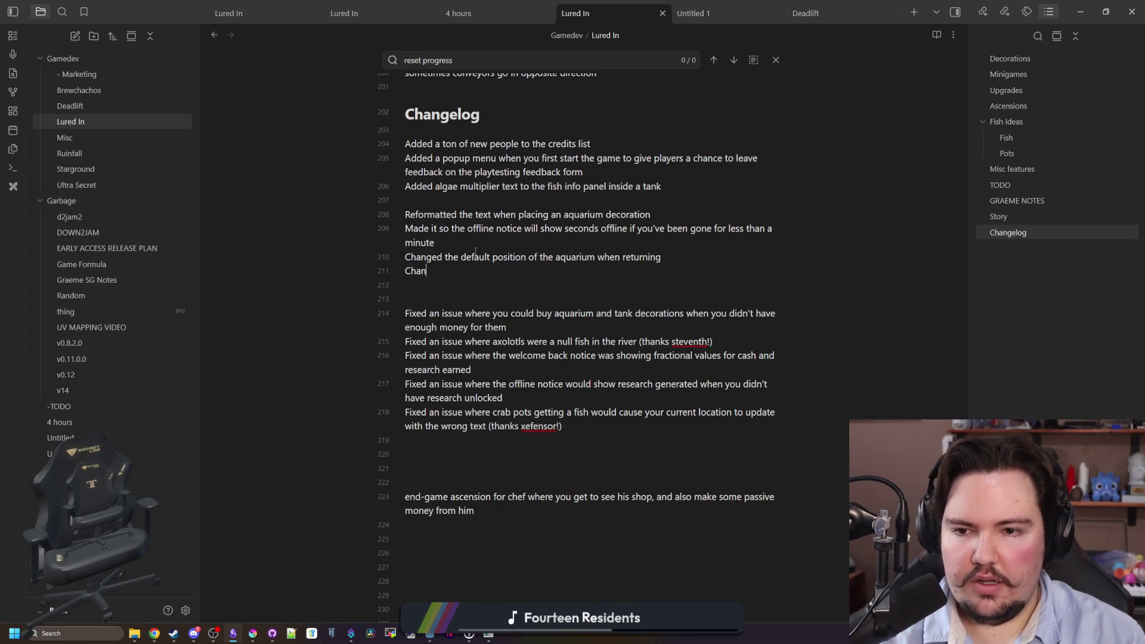
{"action": "key", "text": "BackSpace"}
{"action": "key", "text": "BackSpace"}
{"action": "key", "text": "BackSpace"}
{"action": "type", "text": "Incre"}
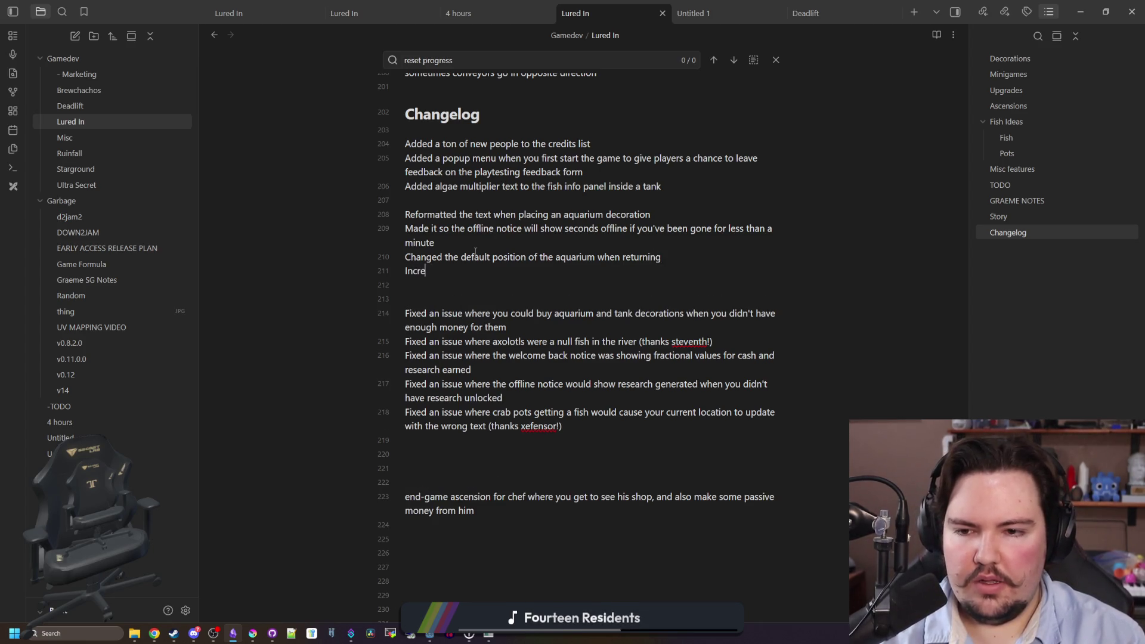
{"action": "type", "text": "ased the default camera zoom level"}
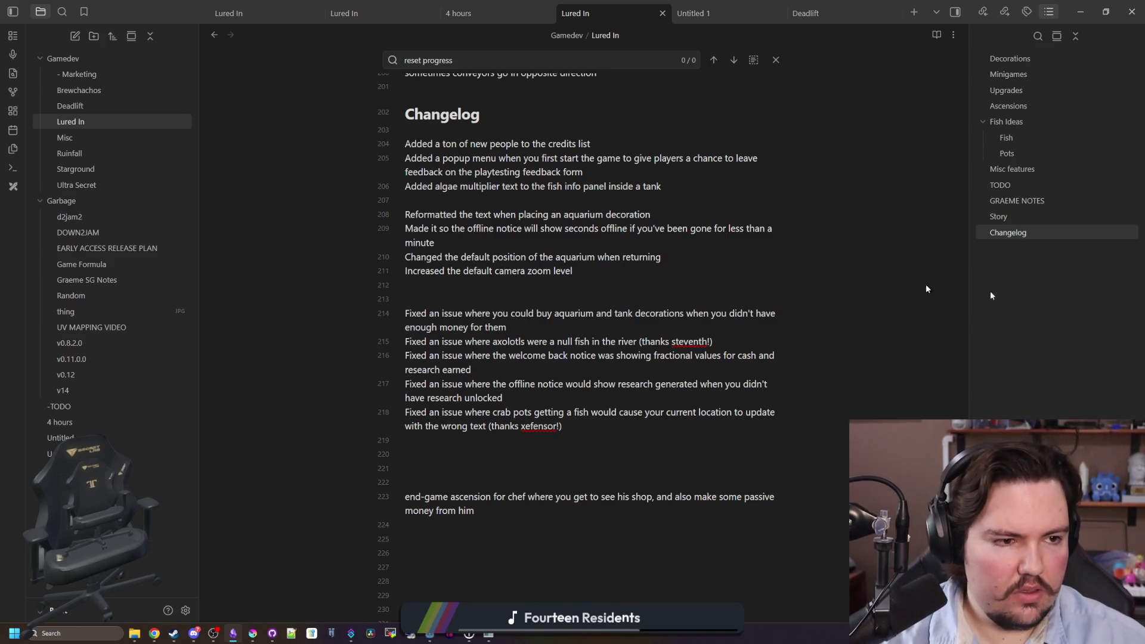
{"action": "left_click", "coordinate": [1084, 7]}
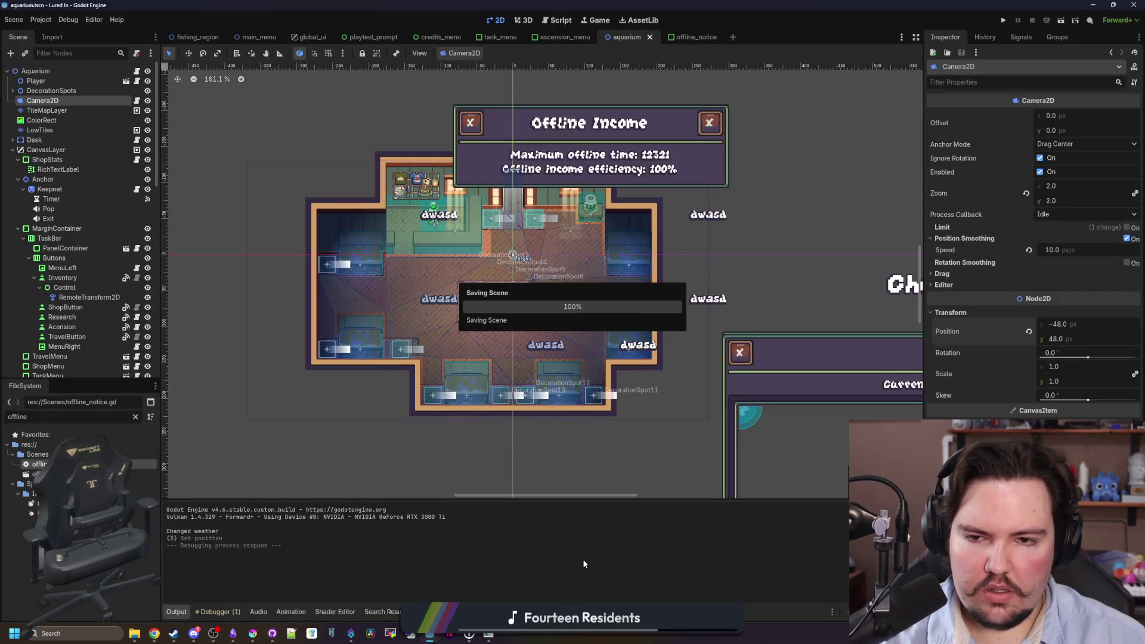
{"action": "scroll", "coordinate": [338, 452], "scroll_direction": "down", "scroll_amount": 3}
{"action": "scroll", "coordinate": [439, 221], "scroll_direction": "up", "scroll_amount": 2}
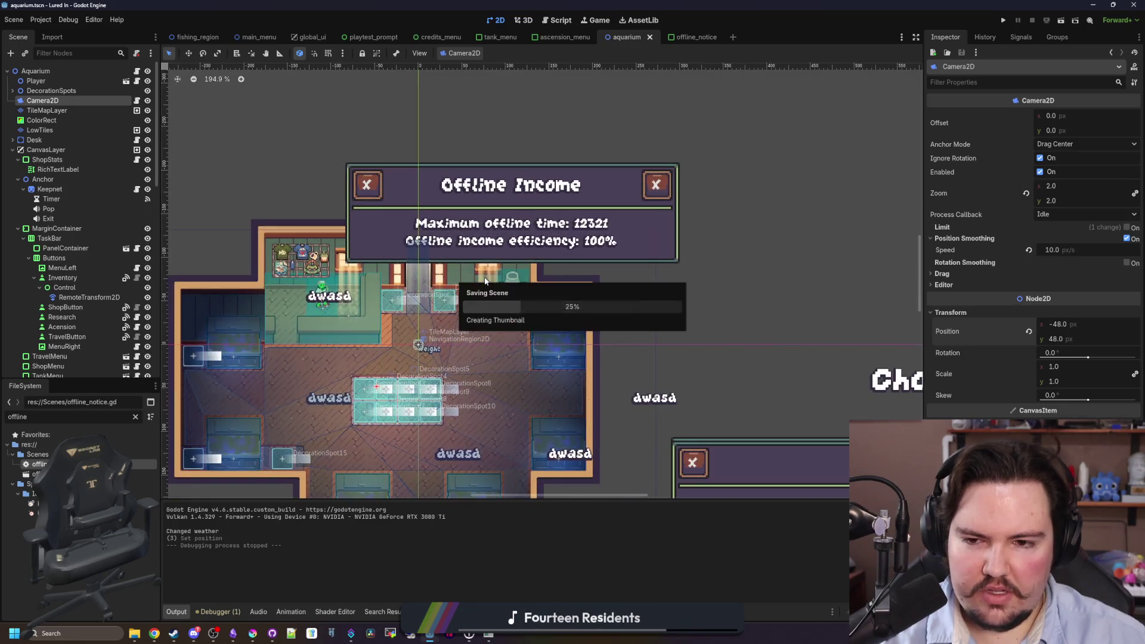
{"action": "scroll", "coordinate": [484, 255], "scroll_direction": "down", "scroll_amount": 4}
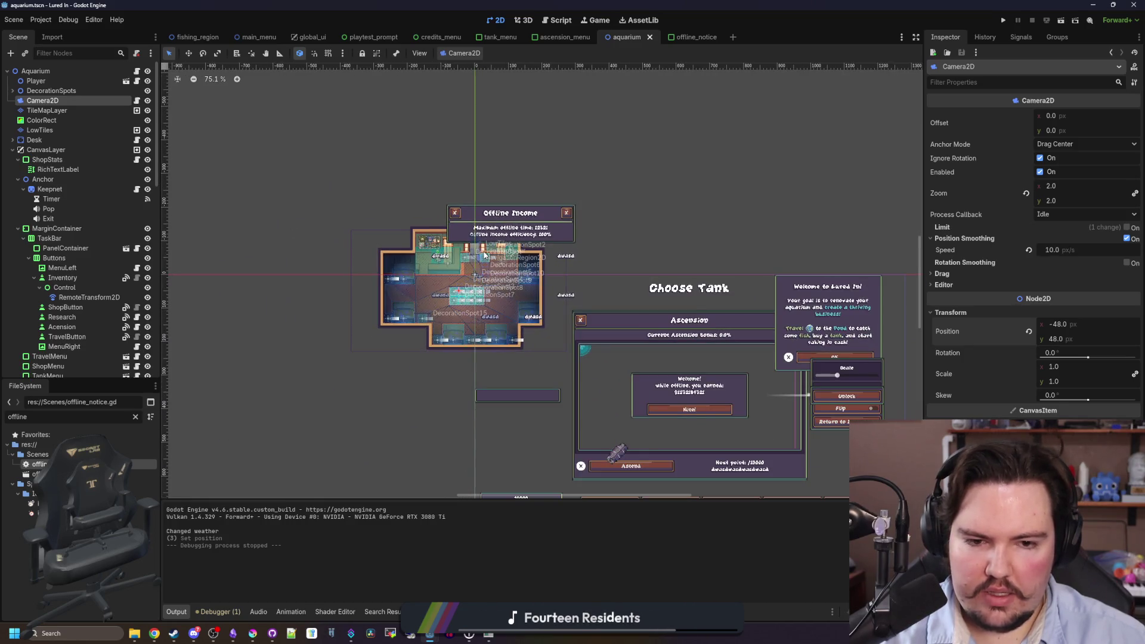
{"action": "scroll", "coordinate": [504, 233], "scroll_direction": "up", "scroll_amount": 12}
{"action": "right_click", "coordinate": [602, 281]}
{"action": "key", "text": "Escape"}
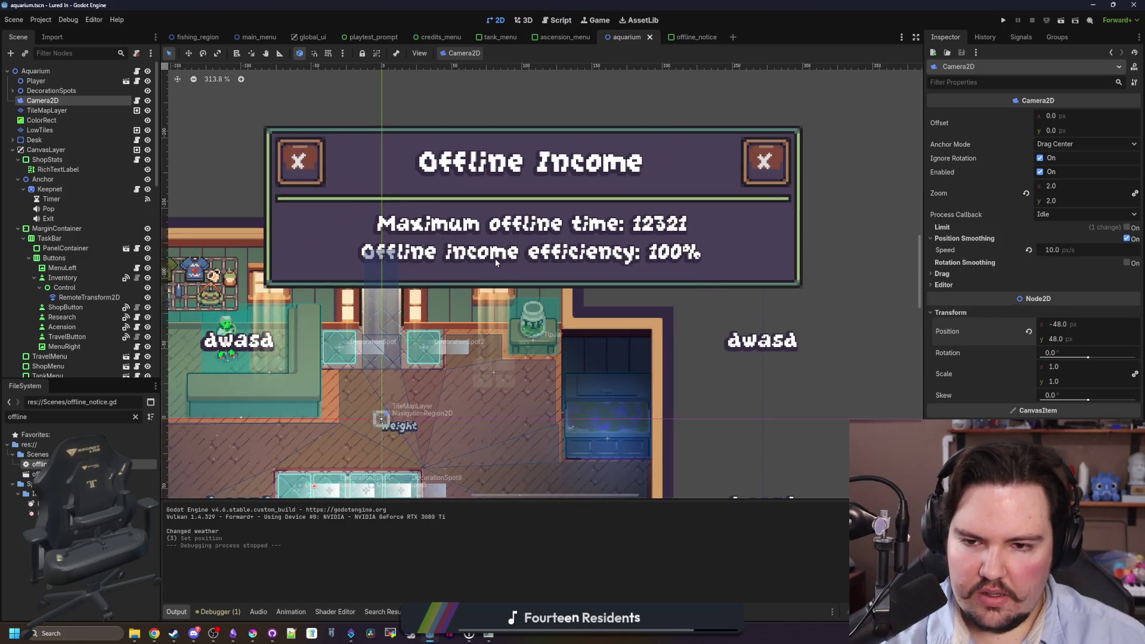
{"action": "scroll", "coordinate": [495, 259], "scroll_direction": "down", "scroll_amount": 5}
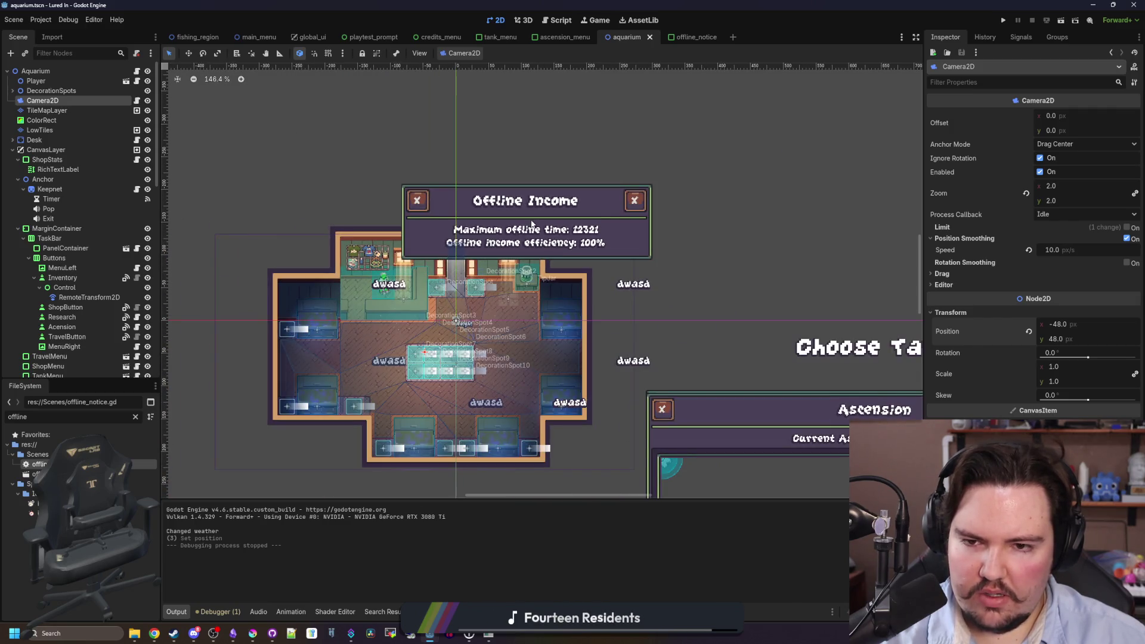
{"action": "scroll", "coordinate": [527, 206], "scroll_direction": "down", "scroll_amount": 5}
{"action": "scroll", "coordinate": [538, 270], "scroll_direction": "up", "scroll_amount": 5}
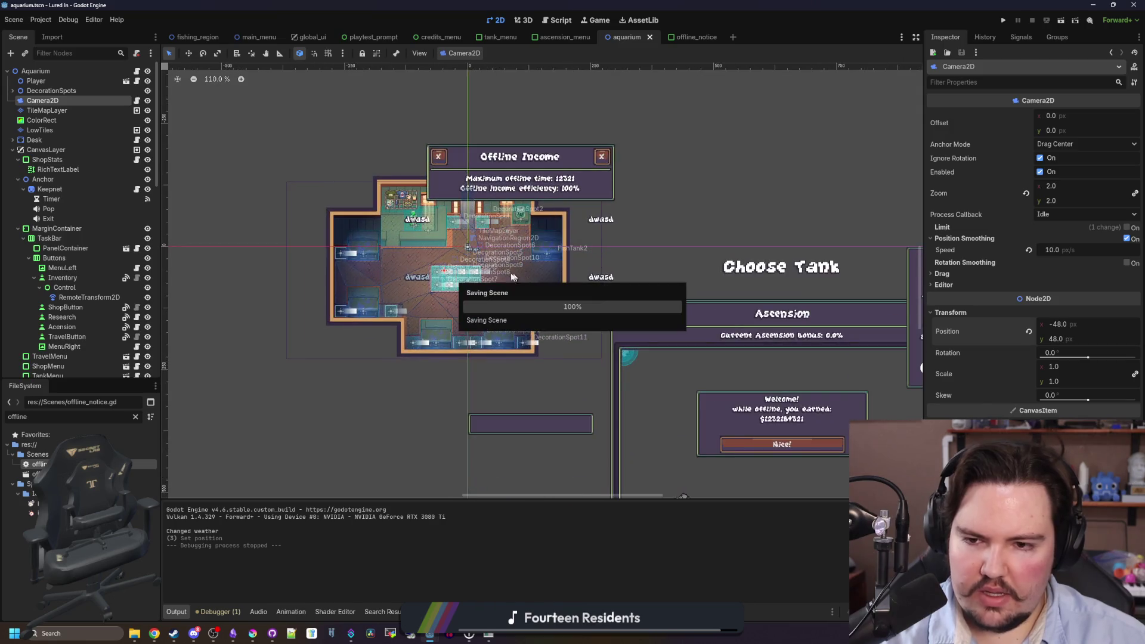
{"action": "mouse_move", "coordinate": [178, 636]}
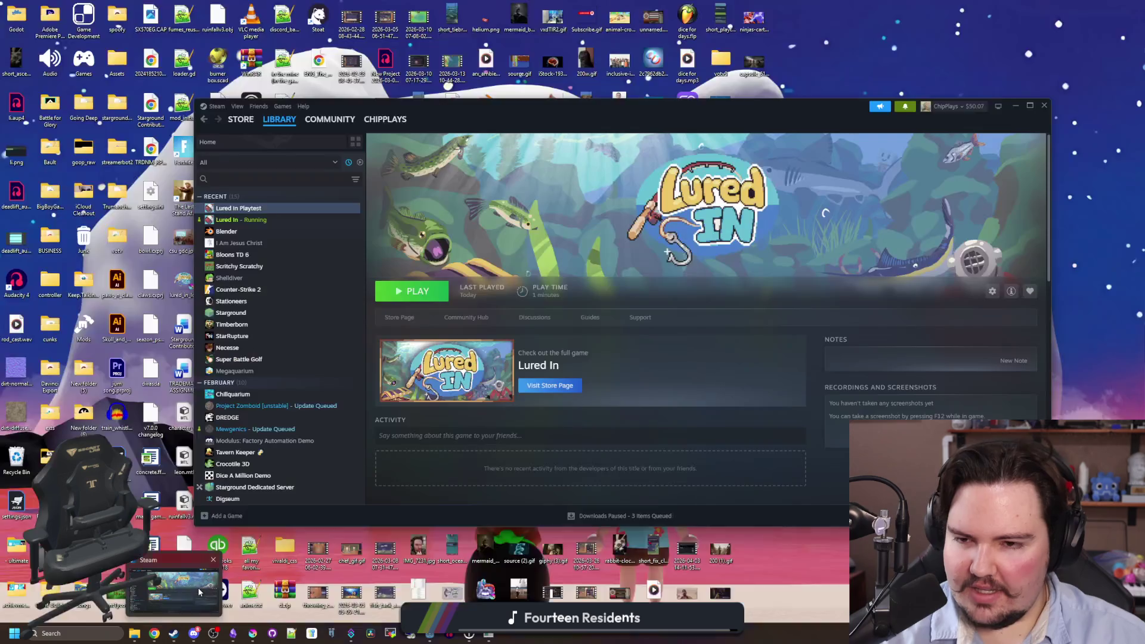
Launch Lured In Playtest from Steam and start a game to trigger the offline-earnings notice.
{"action": "left_click", "coordinate": [173, 590]}
{"action": "left_click", "coordinate": [417, 290]}
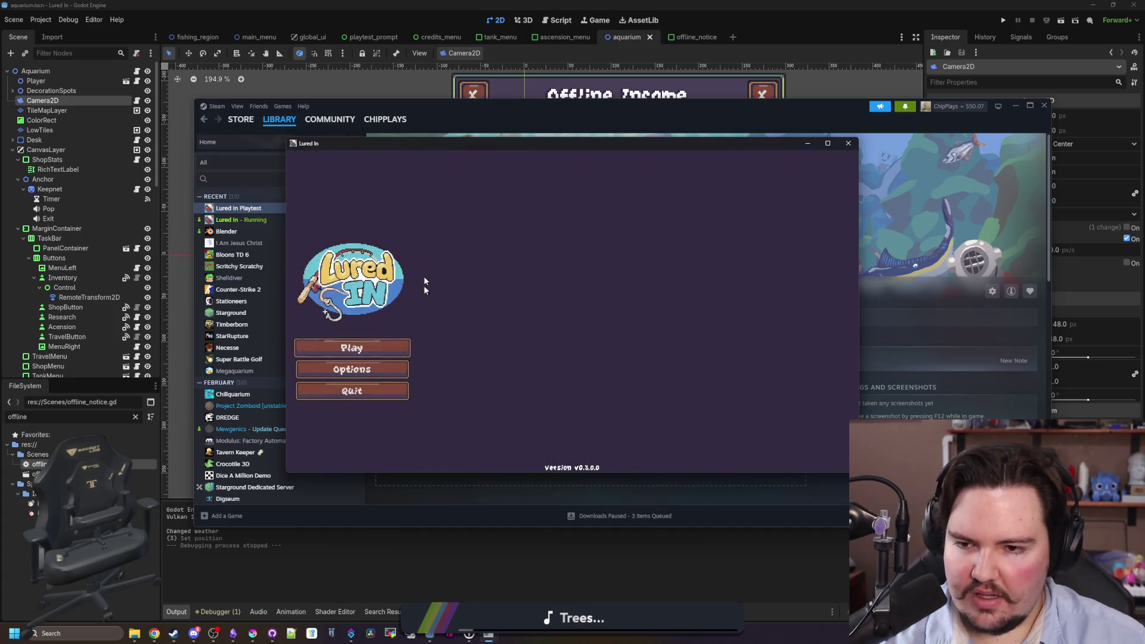
{"action": "left_click", "coordinate": [356, 368]}
{"action": "left_click", "coordinate": [450, 233]}
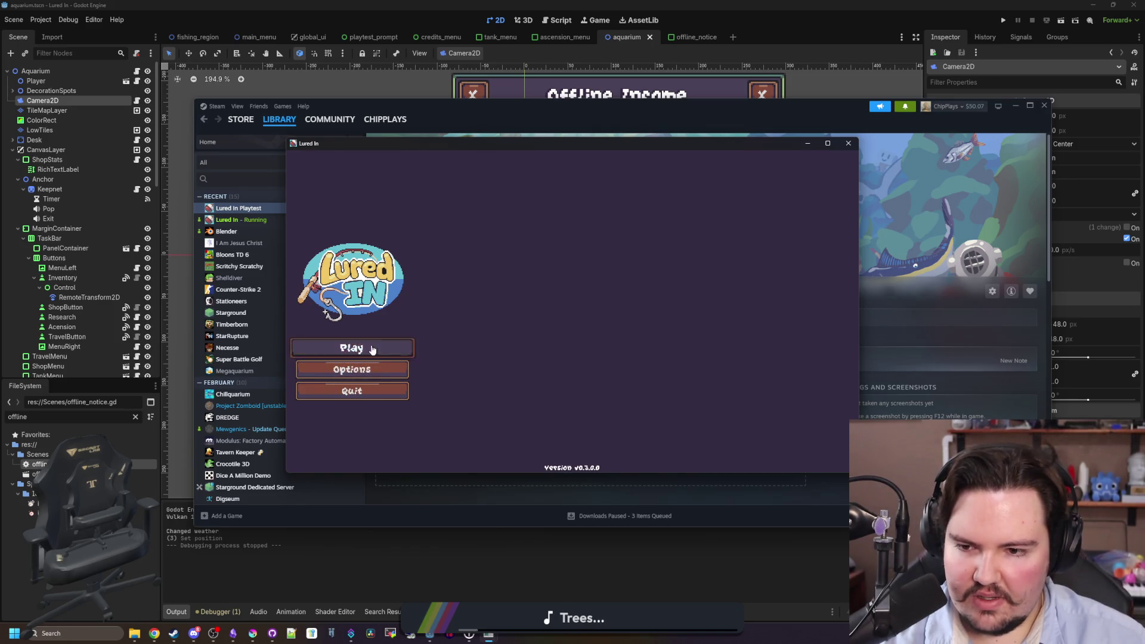
{"action": "left_click", "coordinate": [369, 348]}
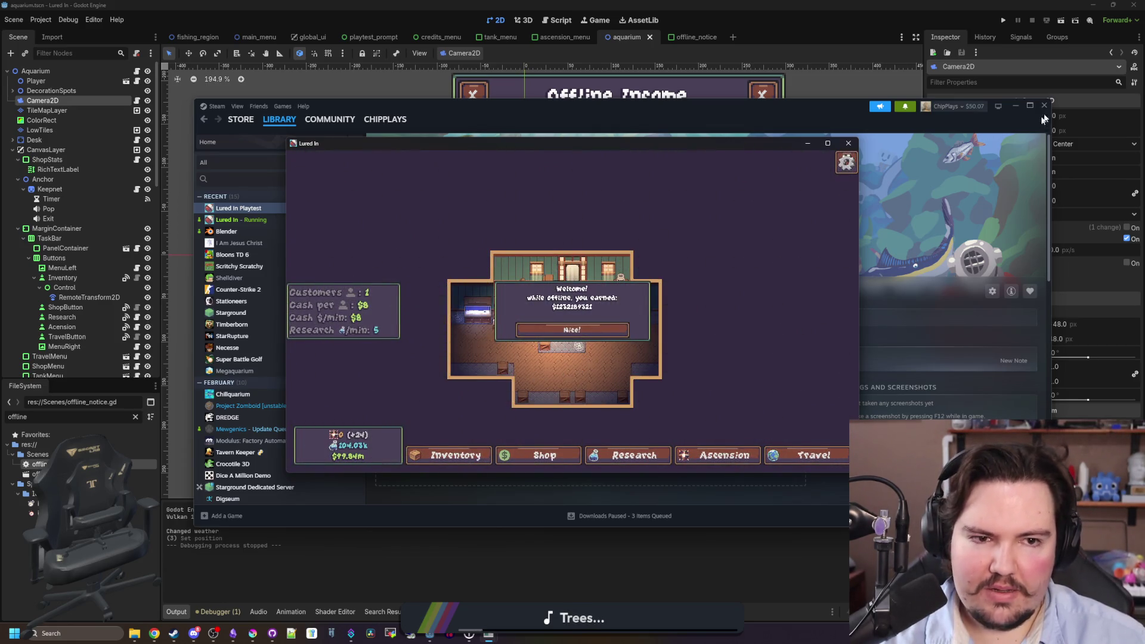
Minimize Steam and move the game window aside to reveal Godot.
{"action": "left_click", "coordinate": [1016, 106]}
{"action": "left_click_drag", "start_coordinate": [760, 143], "coordinate": [0, 134]}
{"action": "scroll", "coordinate": [536, 324], "scroll_direction": "down", "scroll_amount": 4}
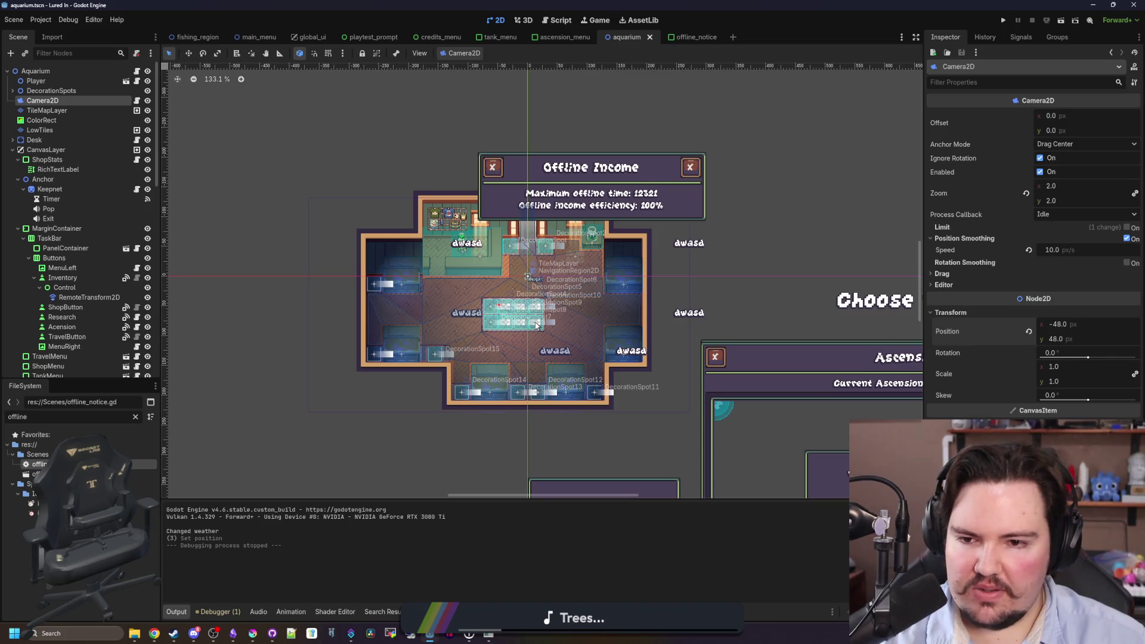
Reselect Camera2D, then open the offline_notice scene's script with a wider code editor.
{"action": "left_click", "coordinate": [81, 109]}
{"action": "left_click", "coordinate": [87, 101]}
{"action": "double_click", "coordinate": [35, 473]}
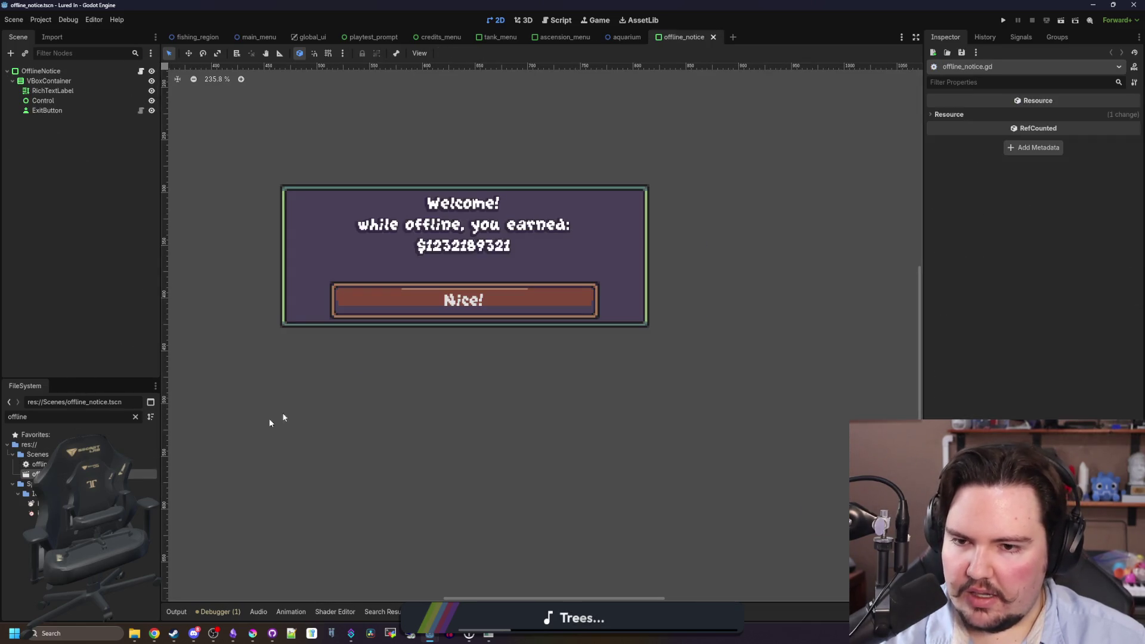
{"action": "left_click", "coordinate": [141, 71]}
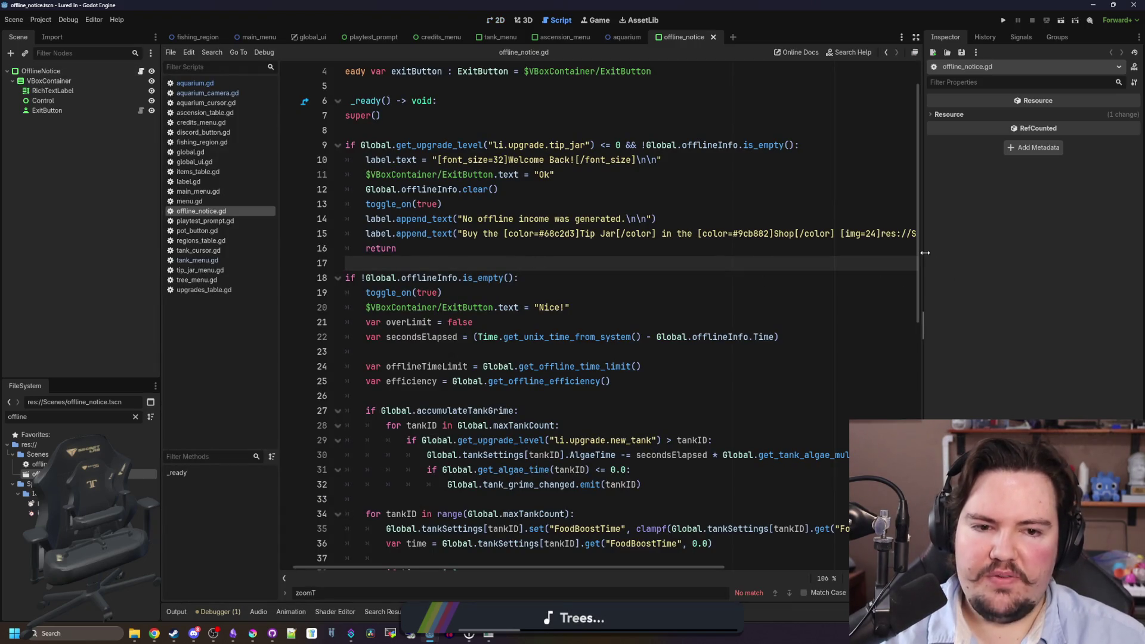
{"action": "left_click_drag", "start_coordinate": [923, 258], "coordinate": [1125, 250]}
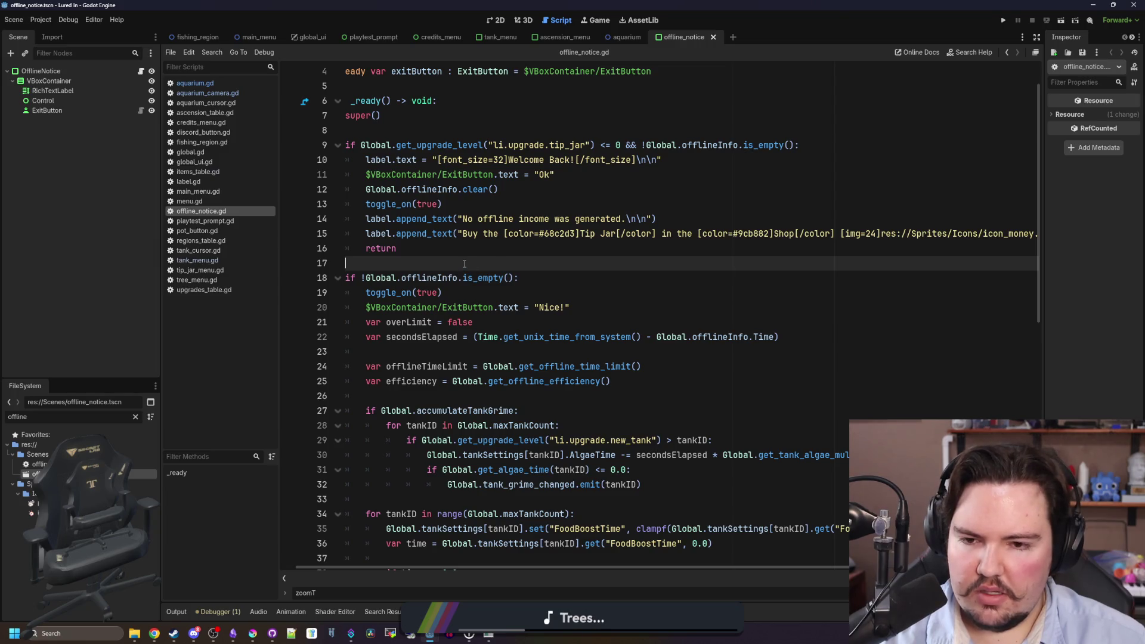
Review the script's offlineInfo clearing line and the early return on line 16.
{"action": "scroll", "coordinate": [464, 264], "scroll_direction": "up", "scroll_amount": 2}
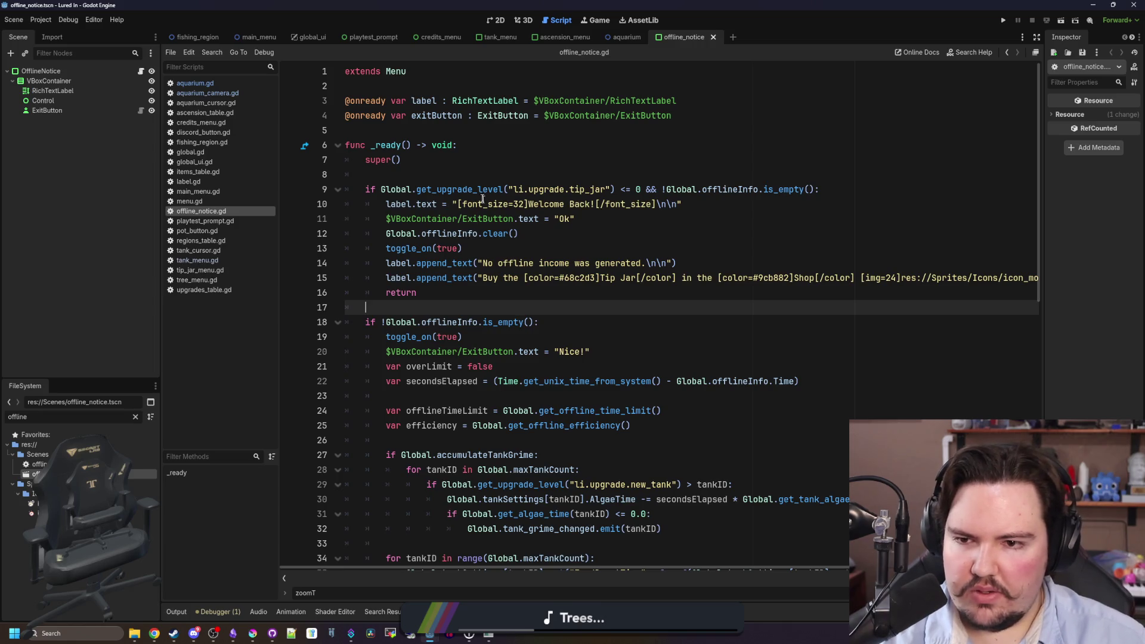
{"action": "left_click", "coordinate": [394, 170]}
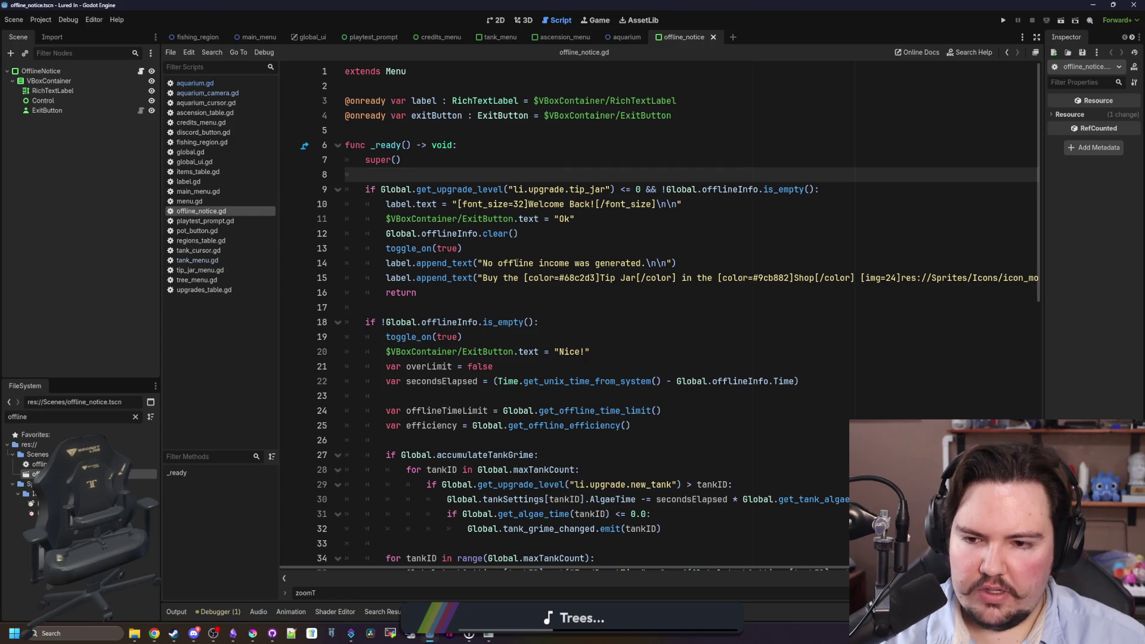
{"action": "scroll", "coordinate": [516, 263], "scroll_direction": "down", "scroll_amount": 4}
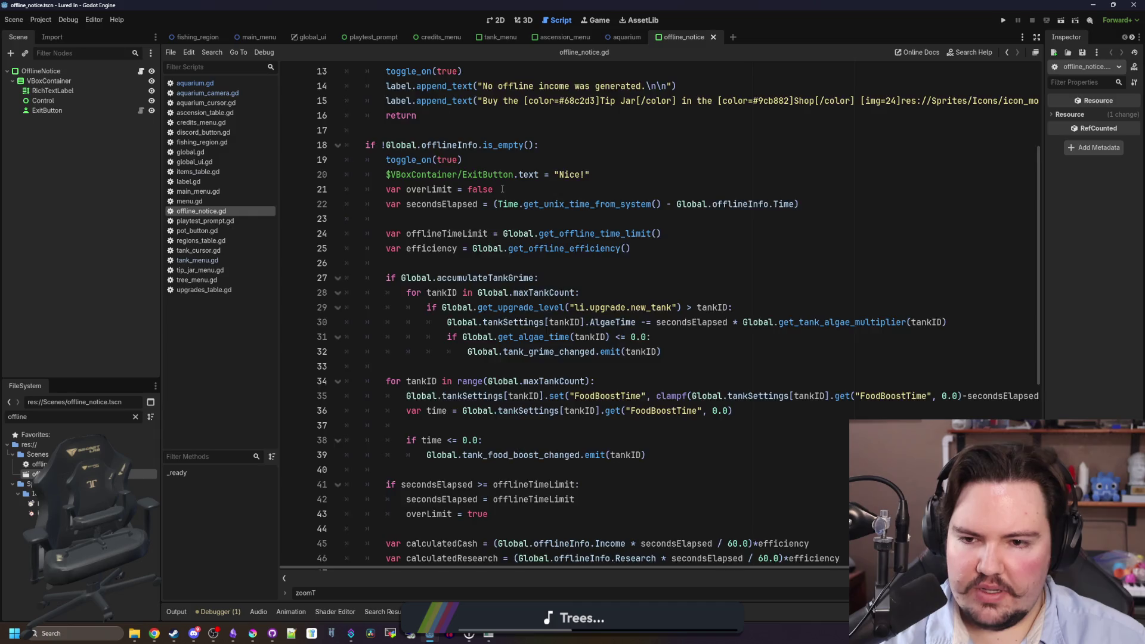
{"action": "scroll", "coordinate": [502, 189], "scroll_direction": "down", "scroll_amount": 7}
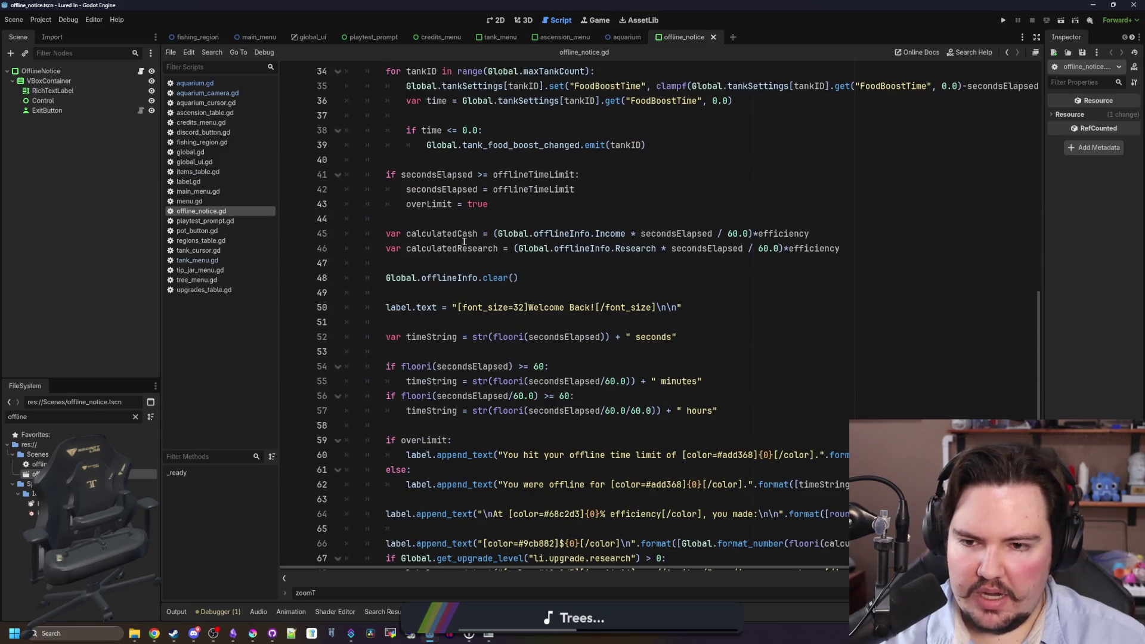
{"action": "left_click_drag", "start_coordinate": [519, 278], "coordinate": [385, 279]}
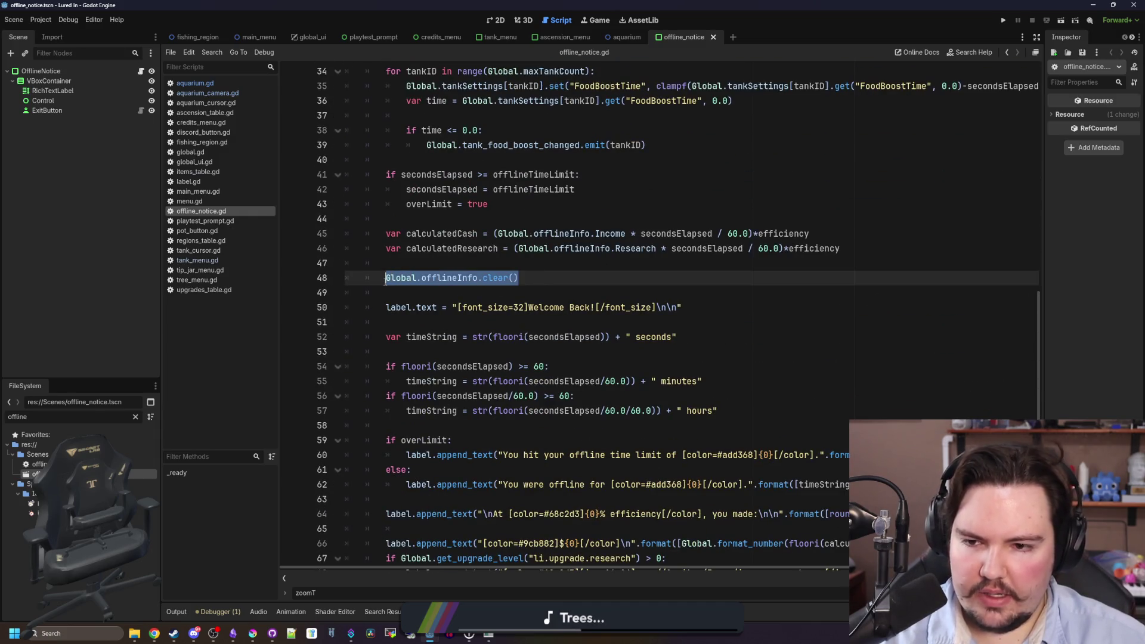
{"action": "scroll", "coordinate": [464, 324], "scroll_direction": "up", "scroll_amount": 3}
{"action": "scroll", "coordinate": [494, 406], "scroll_direction": "up", "scroll_amount": 1}
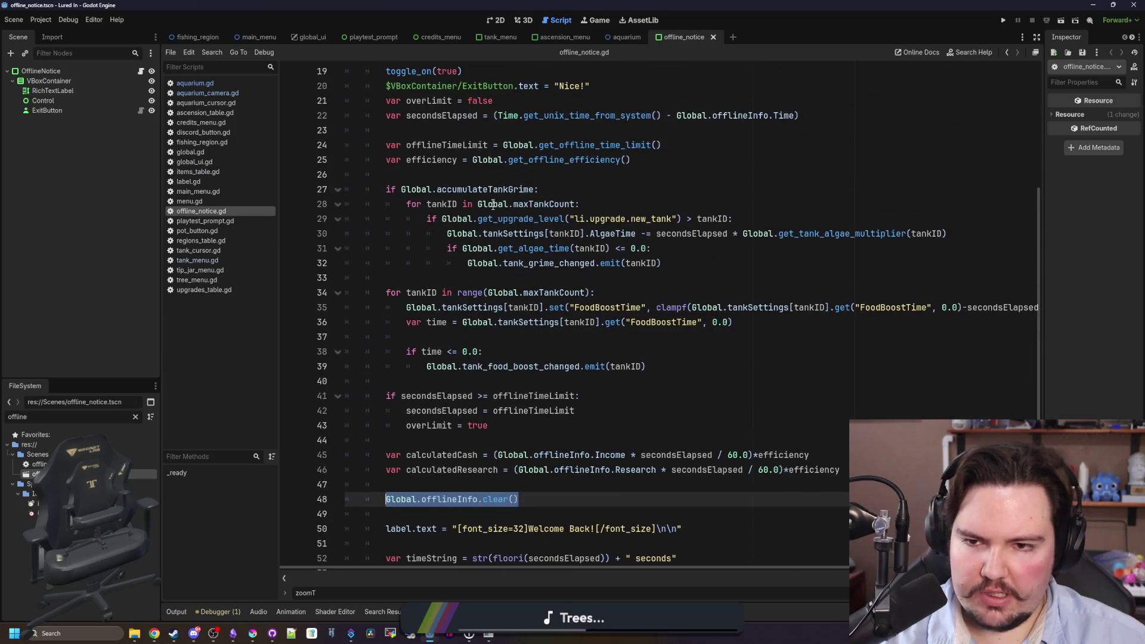
{"action": "scroll", "coordinate": [576, 278], "scroll_direction": "down", "scroll_amount": 6}
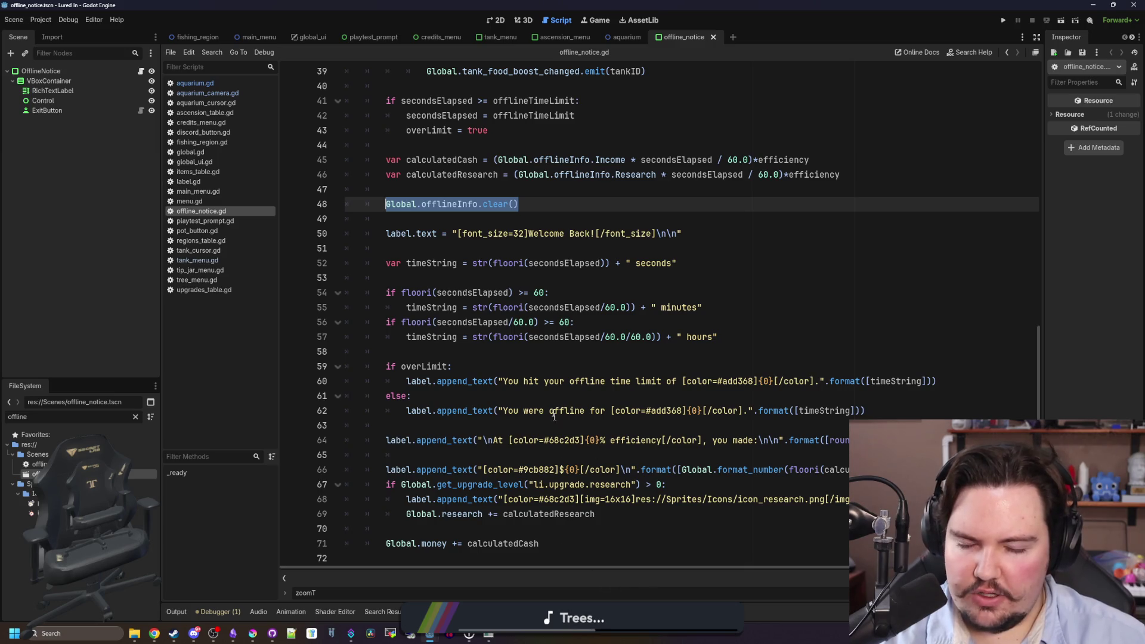
{"action": "mouse_move", "coordinate": [556, 312]}
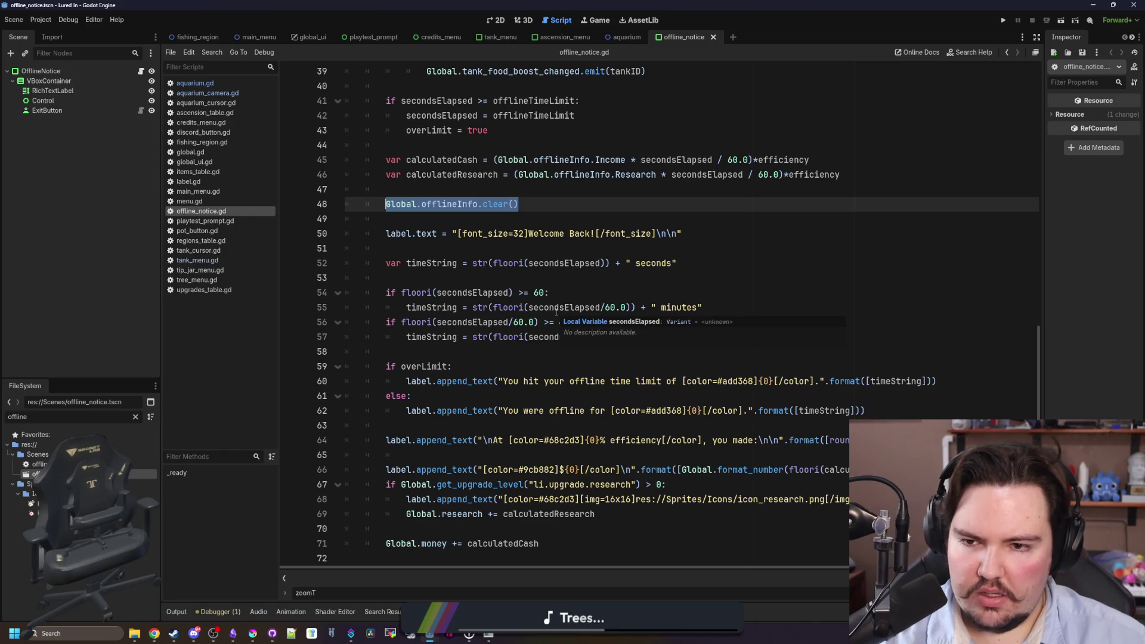
{"action": "scroll", "coordinate": [557, 313], "scroll_direction": "up", "scroll_amount": 13}
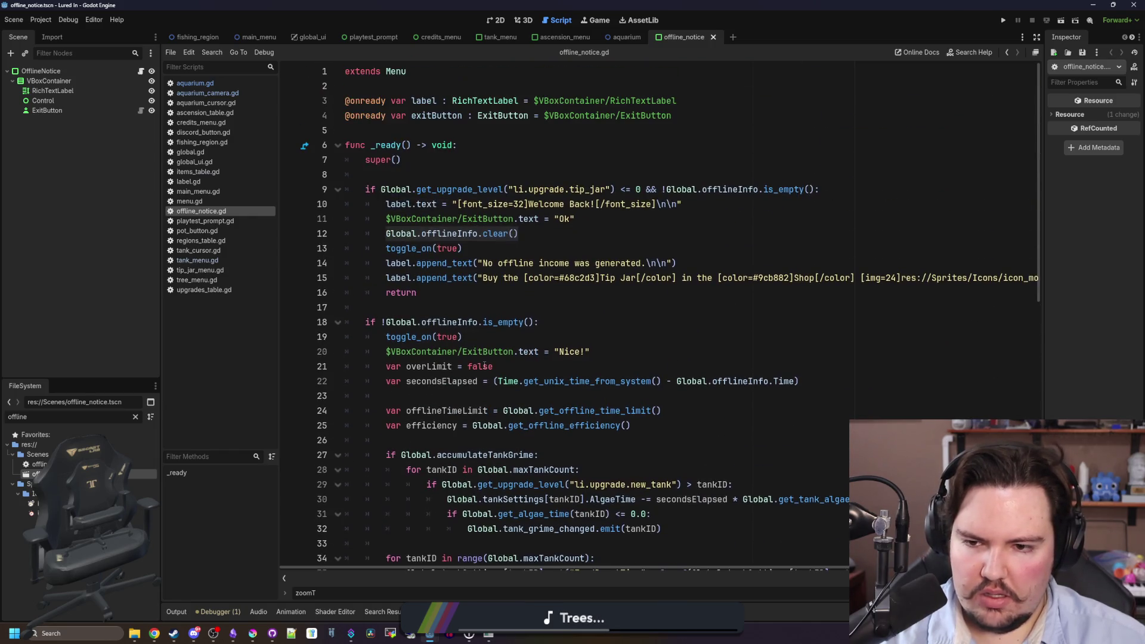
{"action": "left_click", "coordinate": [466, 296]}
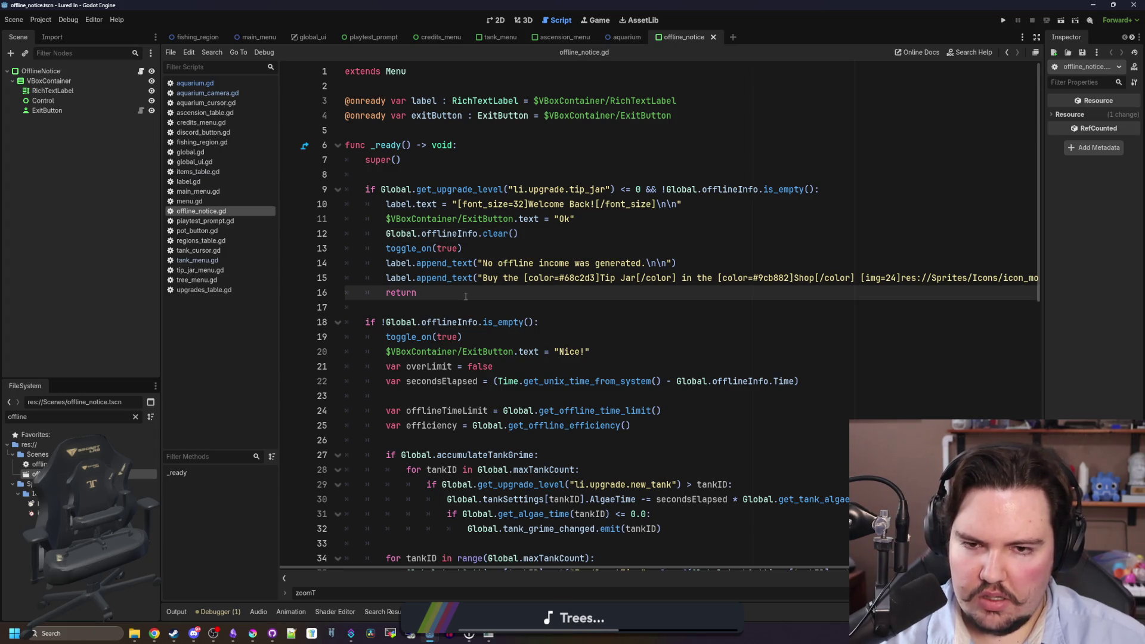
Jump from offlineInfo on line 9 to its Dictionary definition in global.gd, then save.
{"action": "left_click", "coordinate": [709, 176]}
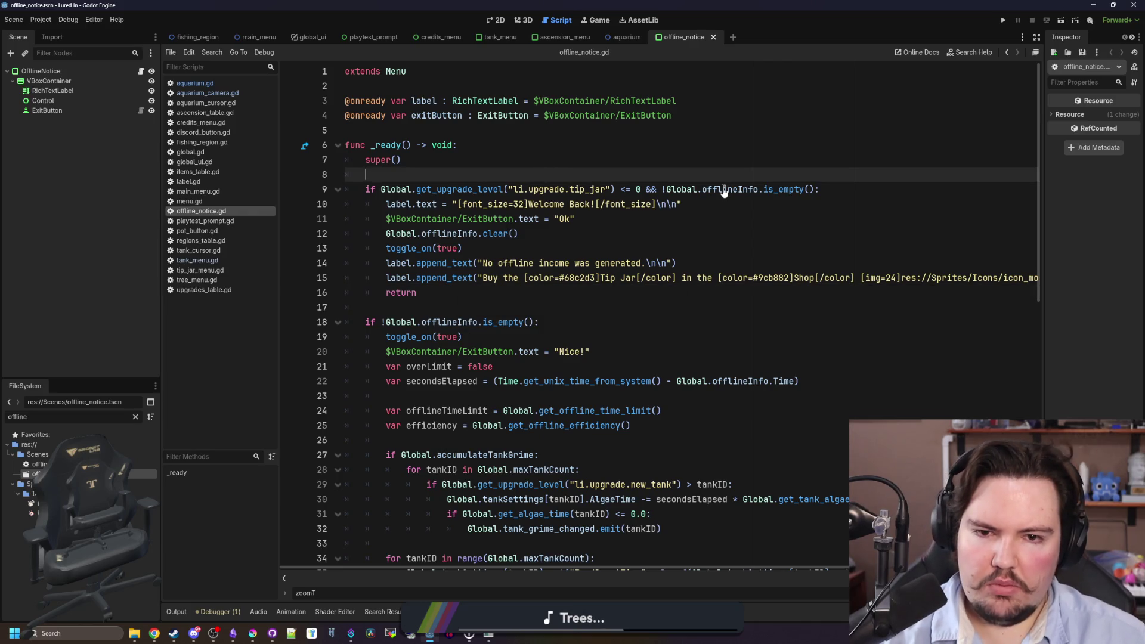
{"action": "left_click", "coordinate": [723, 189]}
{"action": "left_click", "coordinate": [723, 190], "text": "ctrl"}
{"action": "left_click", "coordinate": [469, 254]}
{"action": "key", "text": "ctrl+s"}
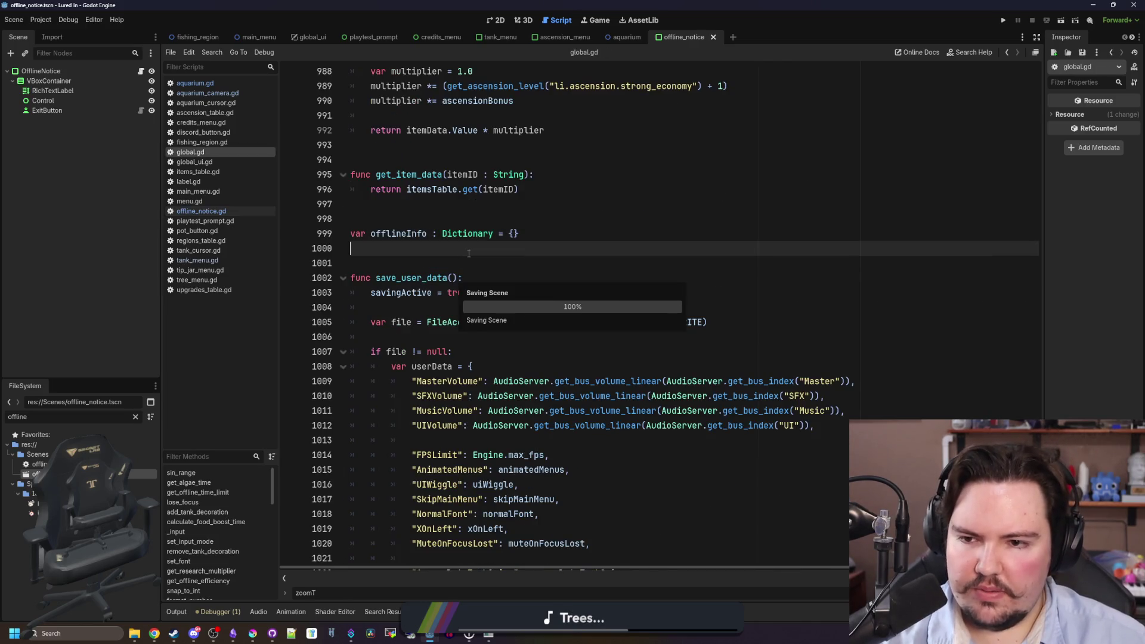
Find where offlineInfo is written into the save data in global.gd.
{"action": "key", "text": "ctrl+f"}
{"action": "type", "text": "of"}
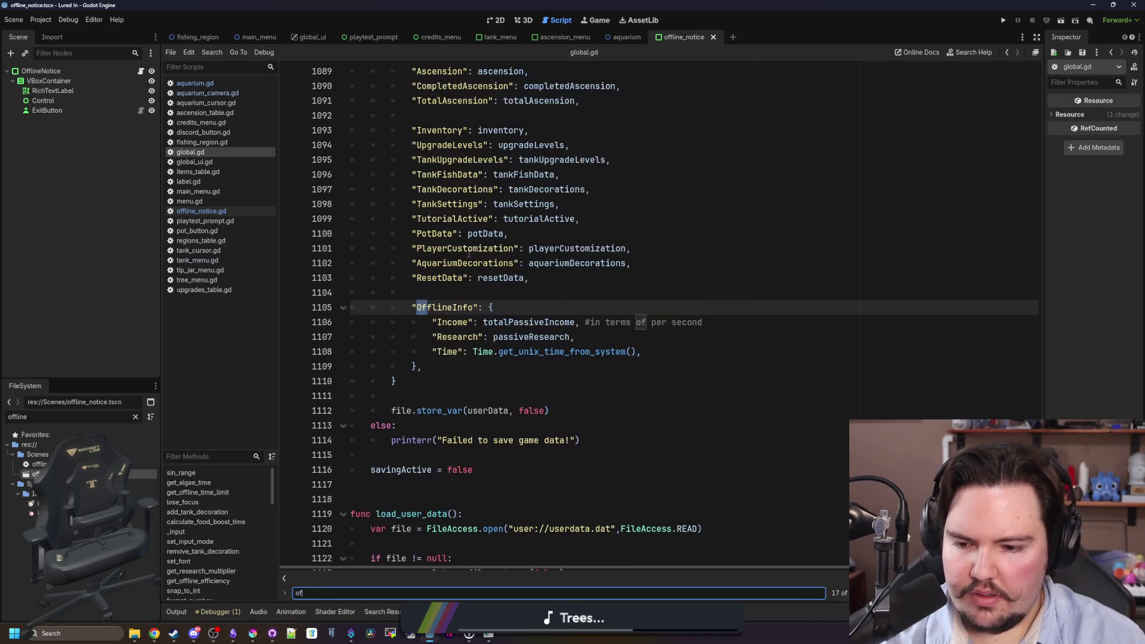
{"action": "type", "text": "flineInfo"}
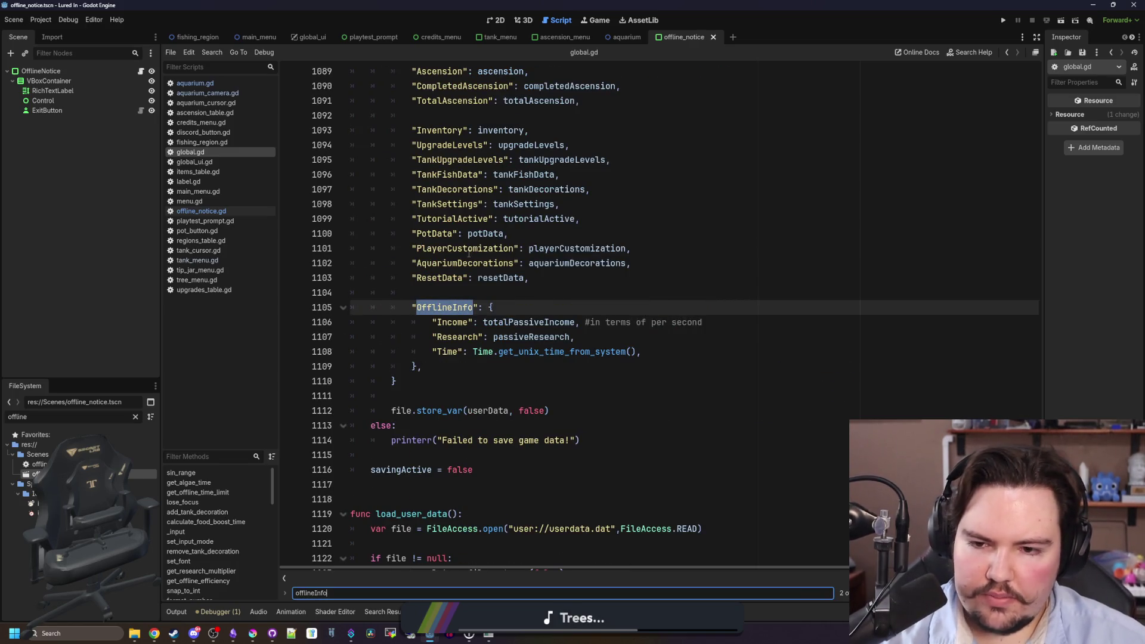
{"action": "left_click", "coordinate": [468, 254]}
{"action": "left_click", "coordinate": [475, 307]}
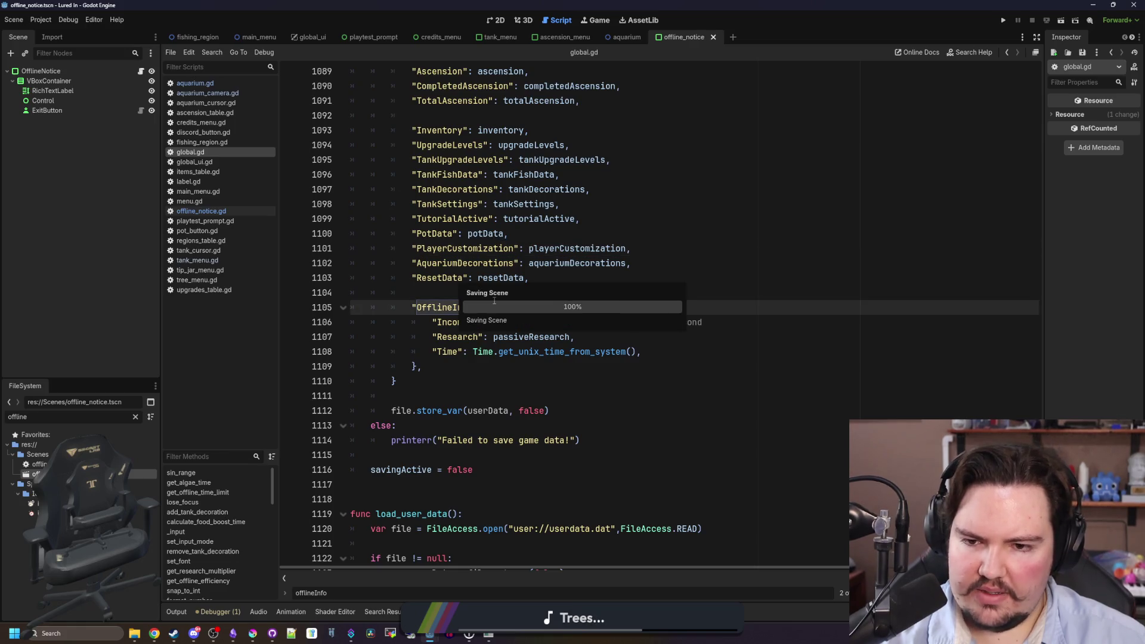
{"action": "left_click", "coordinate": [475, 295]}
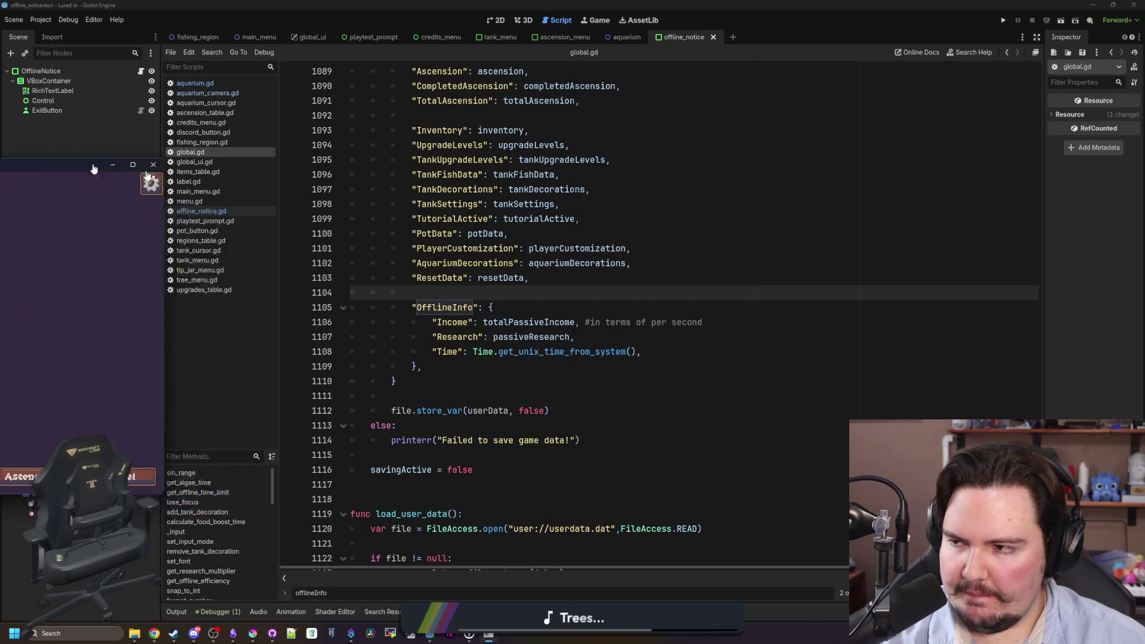
Close the running game and open the project's user data folder.
{"action": "left_click_drag", "start_coordinate": [852, 223], "coordinate": [639, 141]}
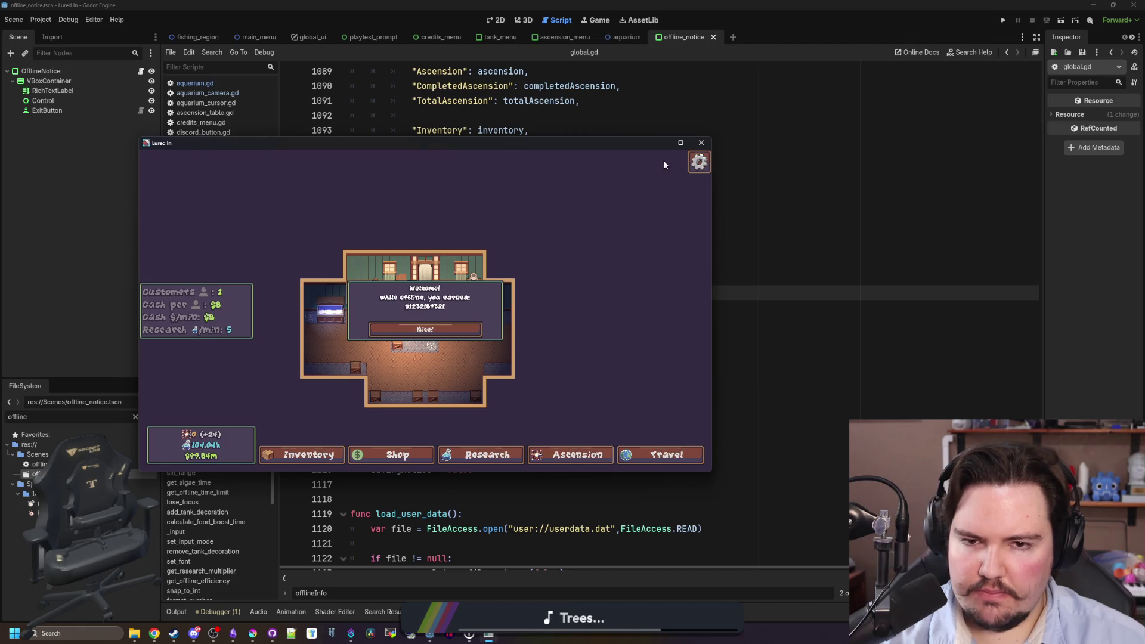
{"action": "left_click", "coordinate": [701, 142]}
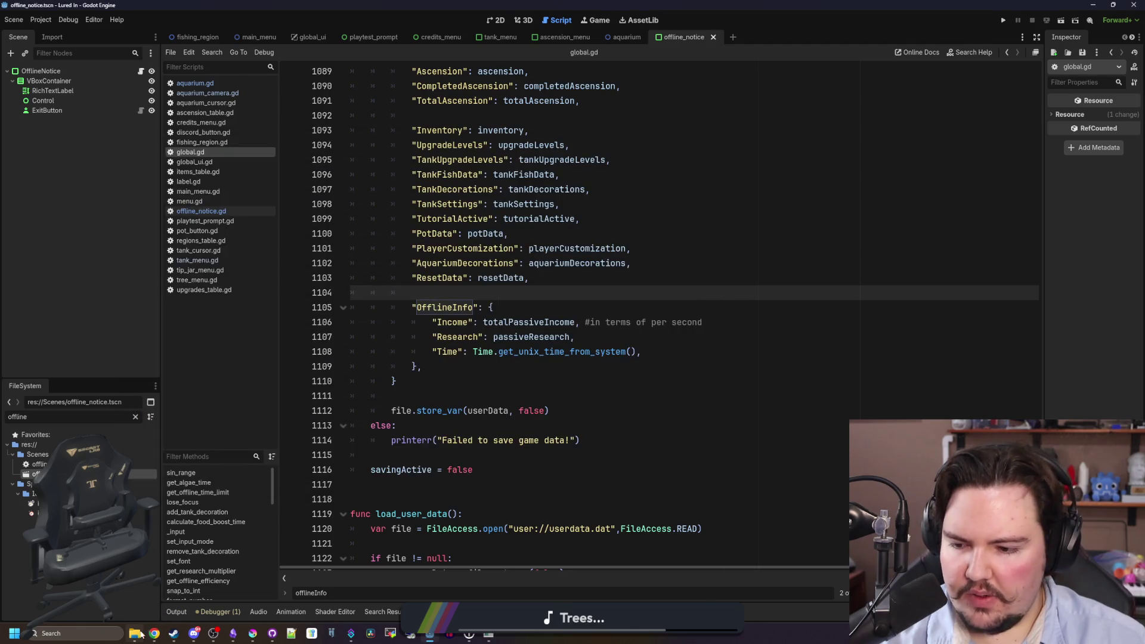
{"action": "left_click", "coordinate": [134, 633]}
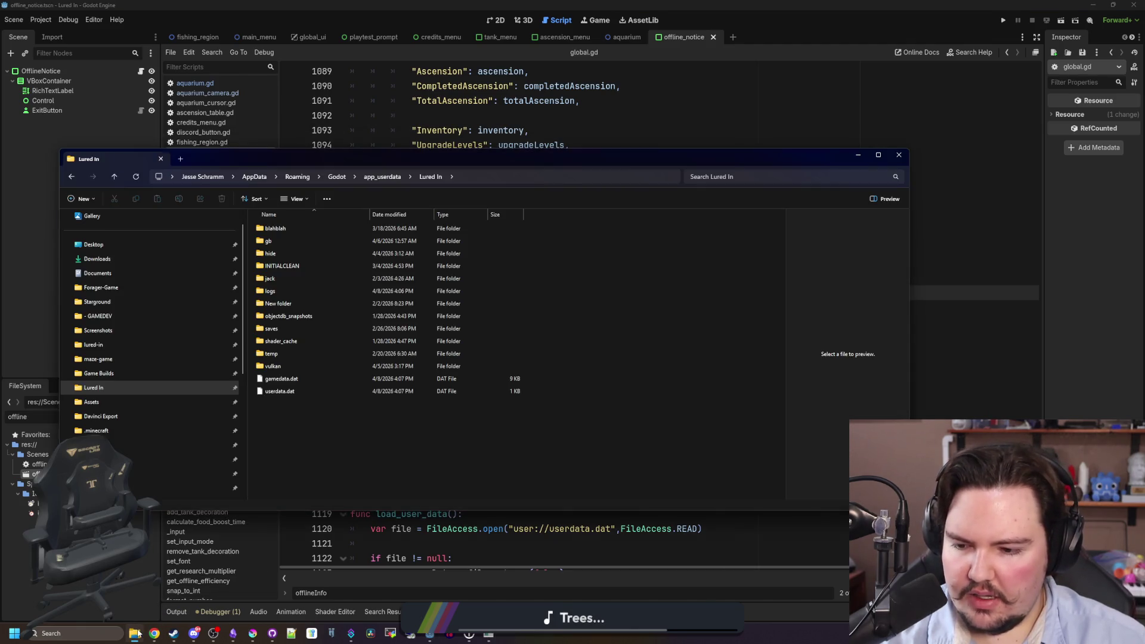
Go to the Godot folder on the Desktop.
{"action": "left_click", "coordinate": [116, 247]}
{"action": "key", "text": "g"}
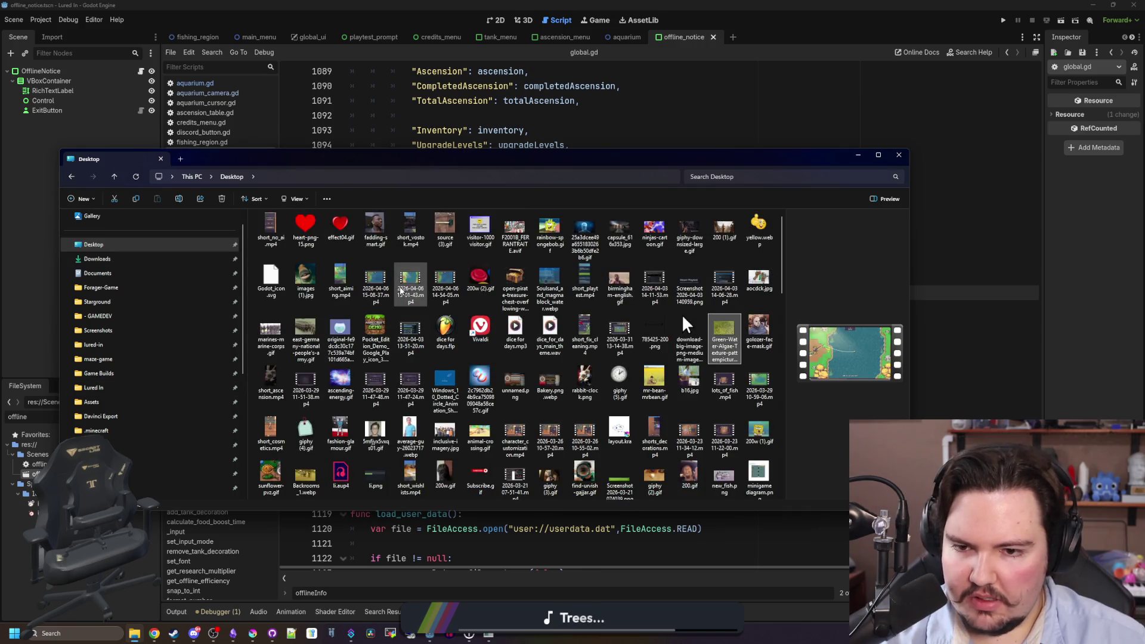
{"action": "key", "text": "g"}
{"action": "scroll", "coordinate": [684, 320], "scroll_direction": "down", "scroll_amount": 10}
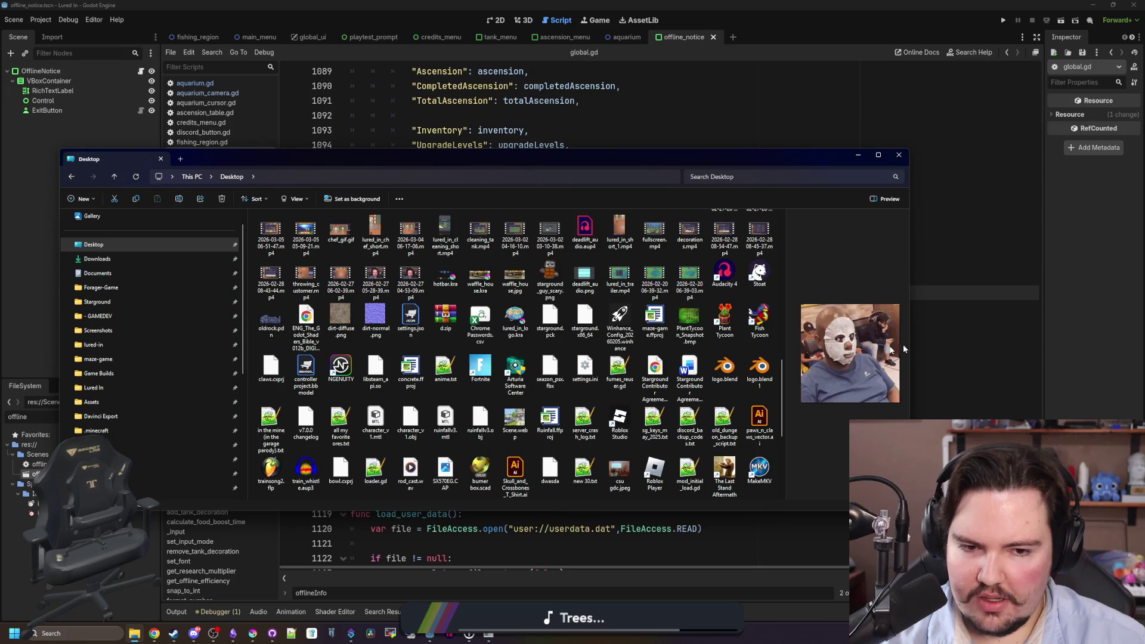
{"action": "scroll", "coordinate": [489, 343], "scroll_direction": "down", "scroll_amount": 3}
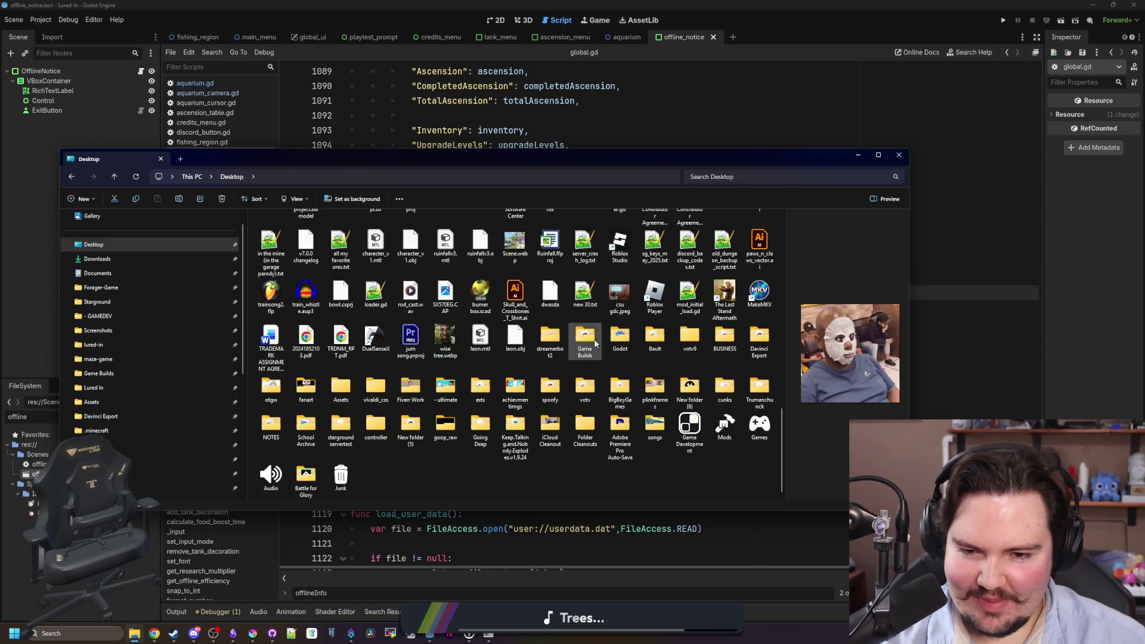
{"action": "double_click", "coordinate": [618, 332]}
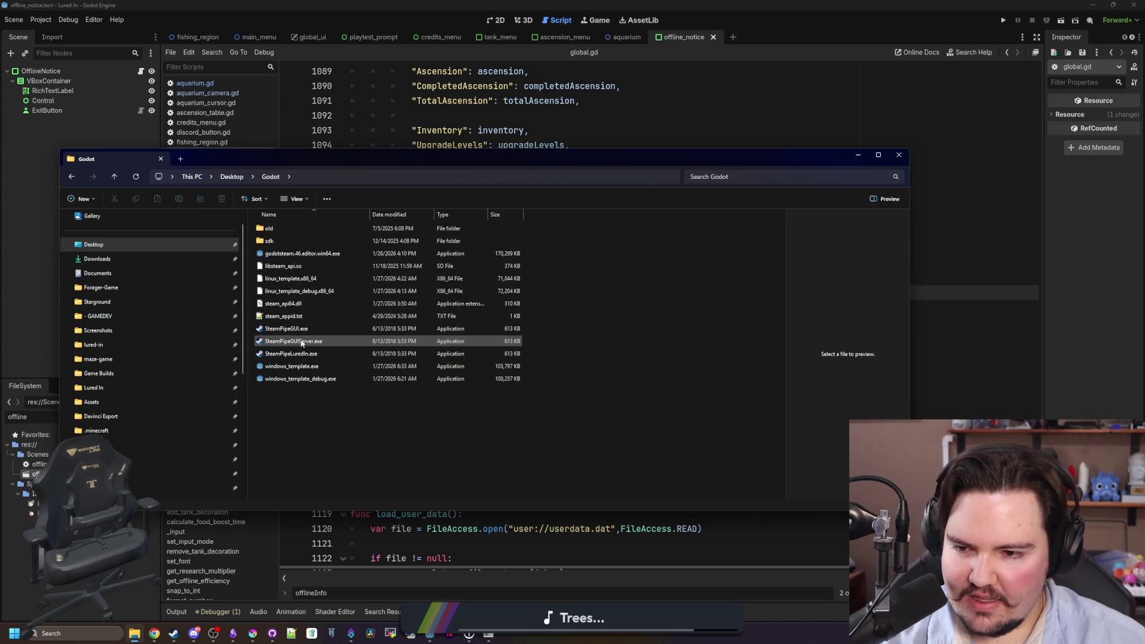
Duplicate SteamPipeLuredIn.exe and rename the copy SteamPipeLuredInPlaytest.exe.
{"action": "left_click", "coordinate": [304, 353]}
{"action": "right_click", "coordinate": [306, 351]}
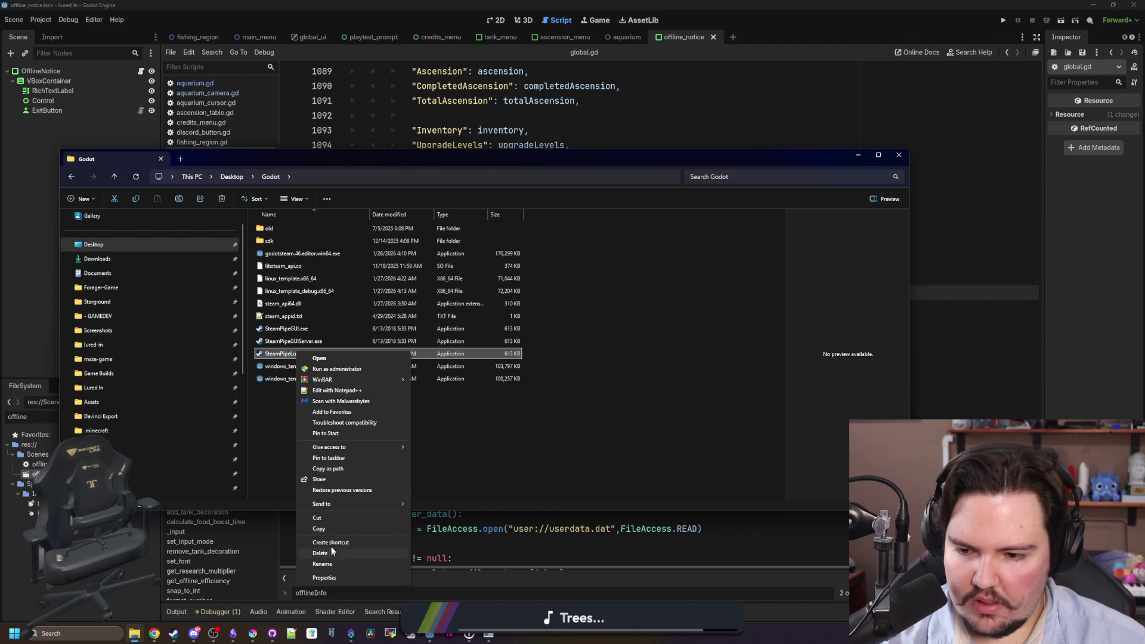
{"action": "left_click", "coordinate": [323, 412]}
{"action": "right_click", "coordinate": [323, 413]}
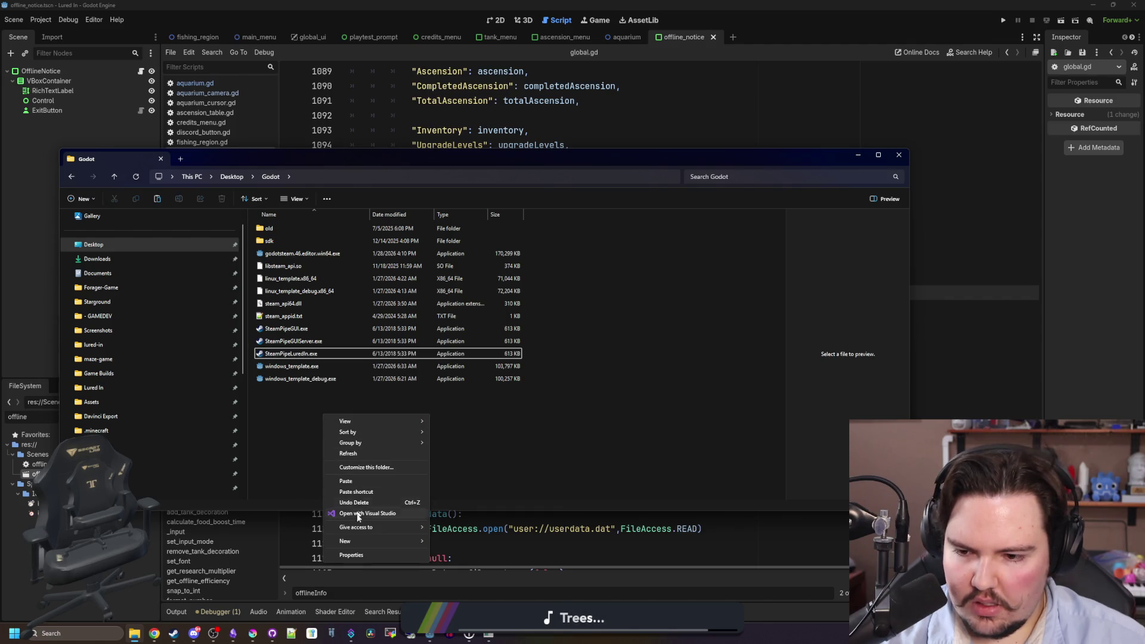
{"action": "left_click", "coordinate": [348, 480]}
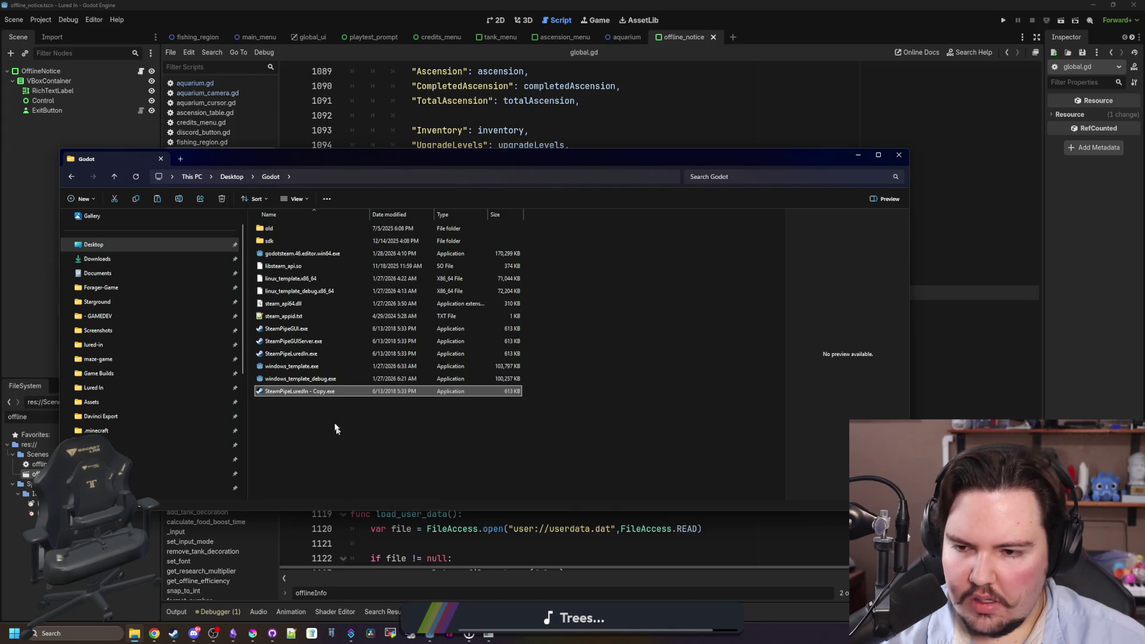
{"action": "right_click", "coordinate": [311, 395]}
{"action": "left_click", "coordinate": [338, 360]}
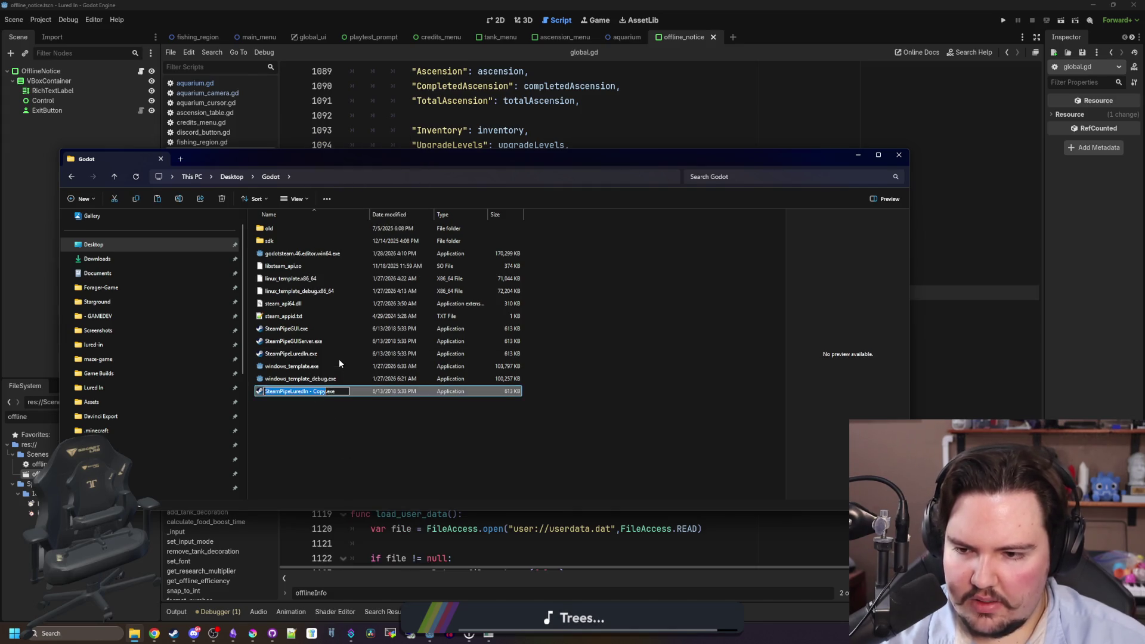
{"action": "key", "text": "Right"}
{"action": "key", "text": "Right"}
{"action": "key", "text": "Right"}
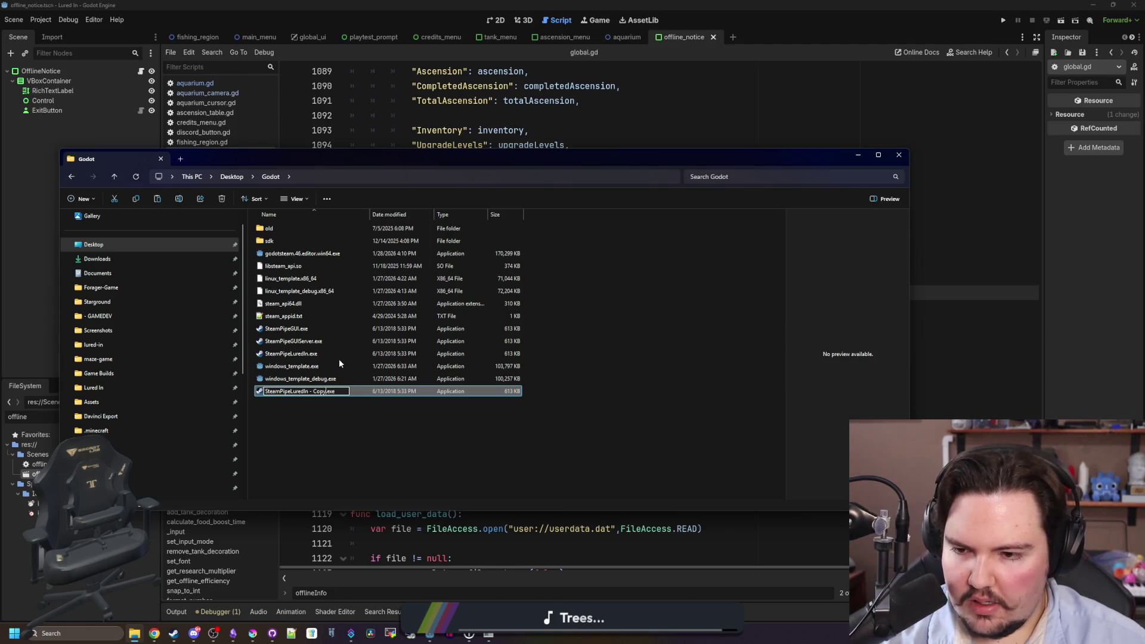
{"action": "type", "text": "st"}
{"action": "key", "text": "Return"}
Launch and close the new Playtest uploader, then launch the original SteamPipeLuredIn uploader.
{"action": "double_click", "coordinate": [320, 394]}
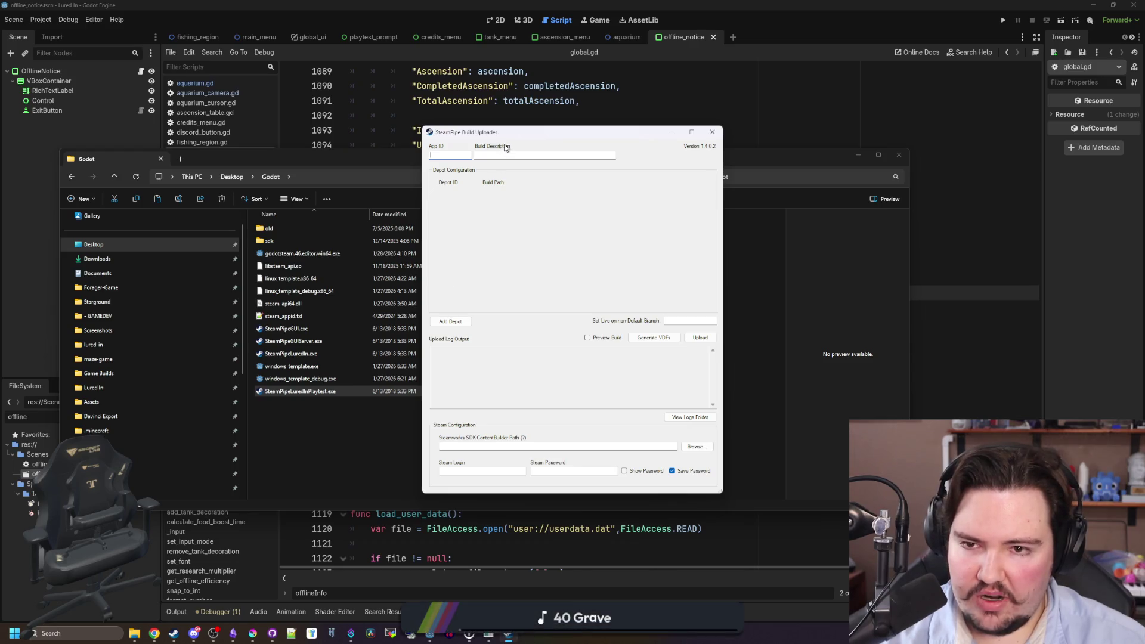
{"action": "key", "text": "alt+F4"}
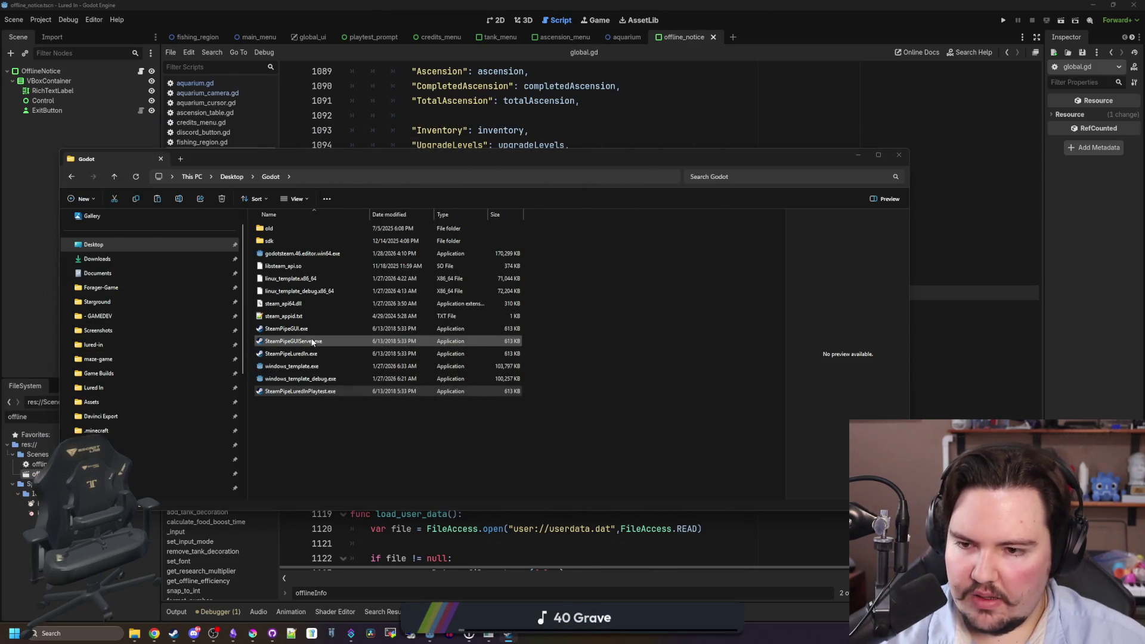
{"action": "double_click", "coordinate": [292, 353]}
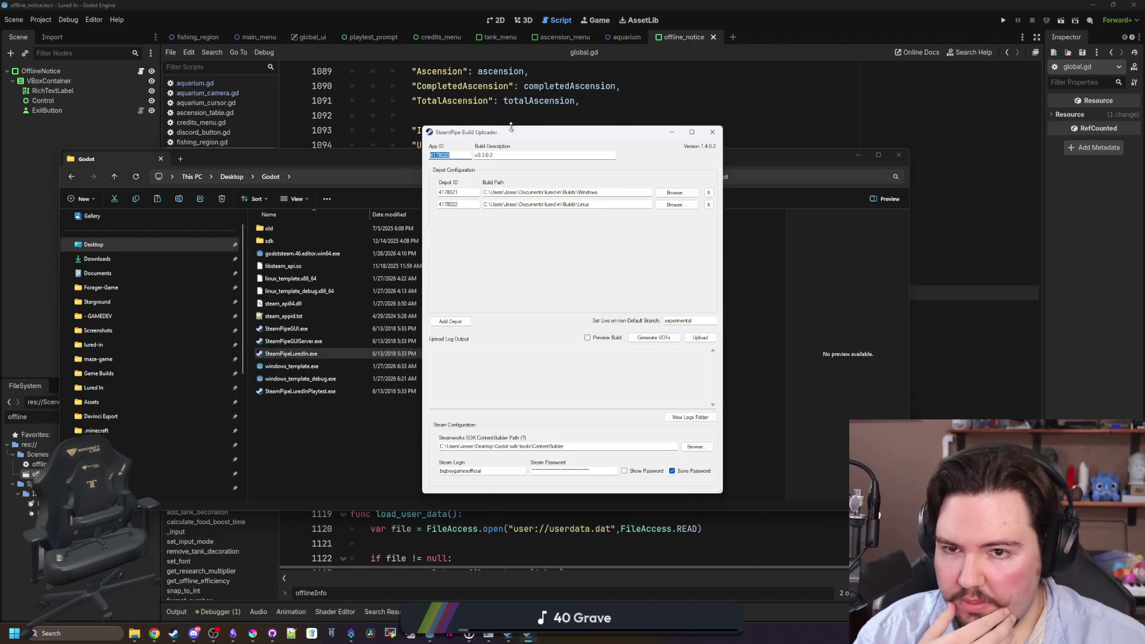
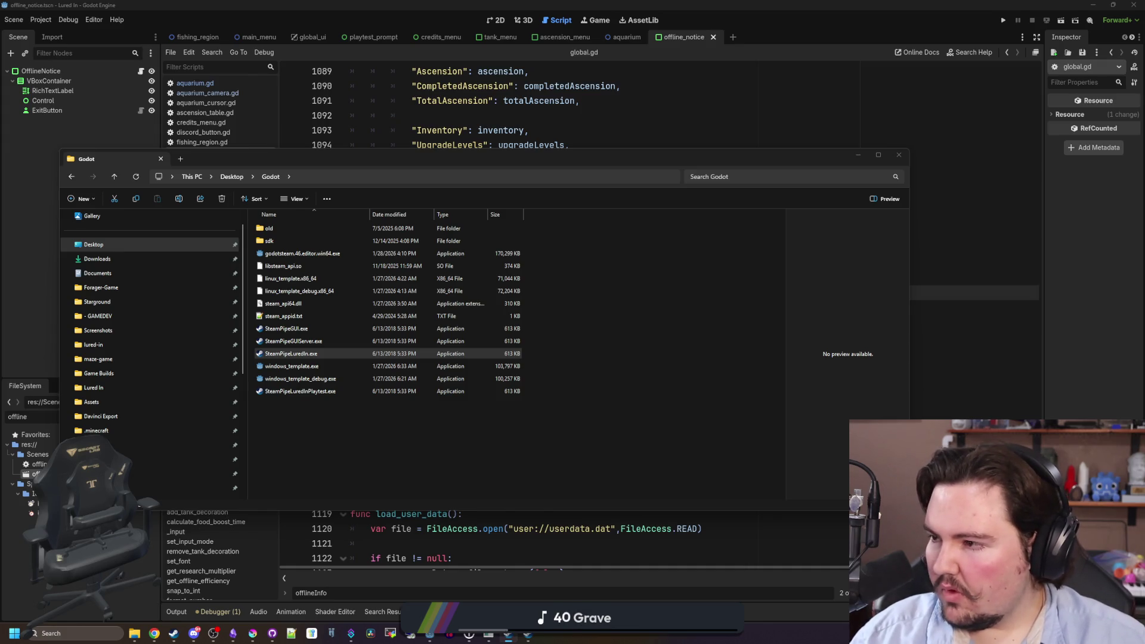
Return to the global.gd save-data script in Godot and launch the SteamPipe Build Uploader.
{"action": "left_click_drag", "start_coordinate": [544, 130], "coordinate": [487, 130]}
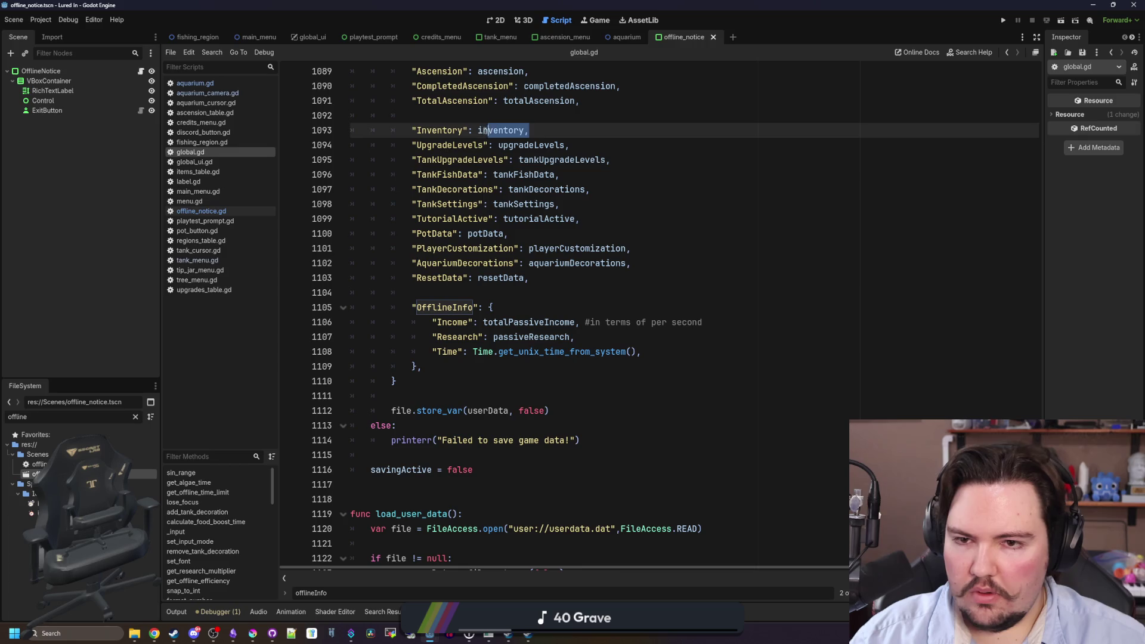
{"action": "left_click", "coordinate": [559, 134]}
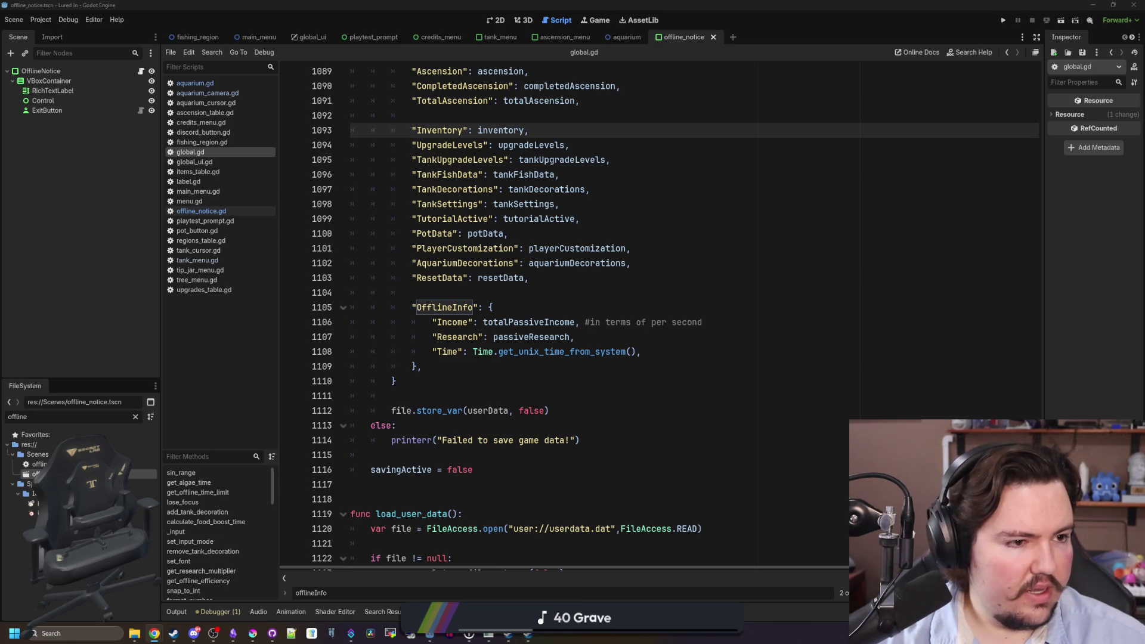
{"action": "left_click", "coordinate": [508, 633]}
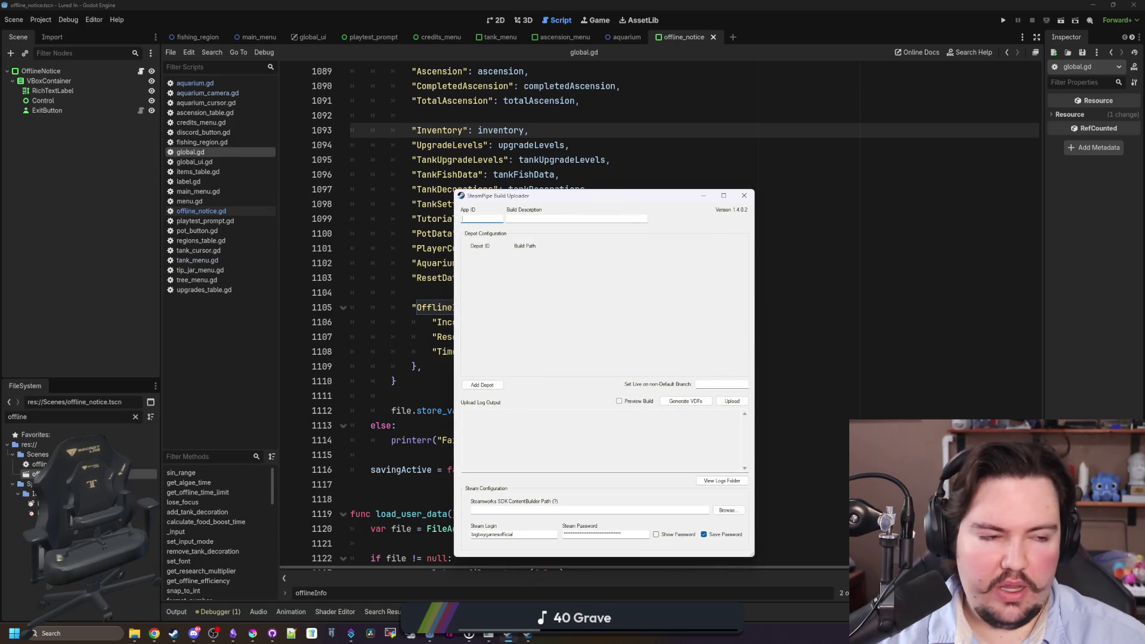
Paste App ID 4554720 from the browser into the uploader.
{"action": "left_click", "coordinate": [155, 633]}
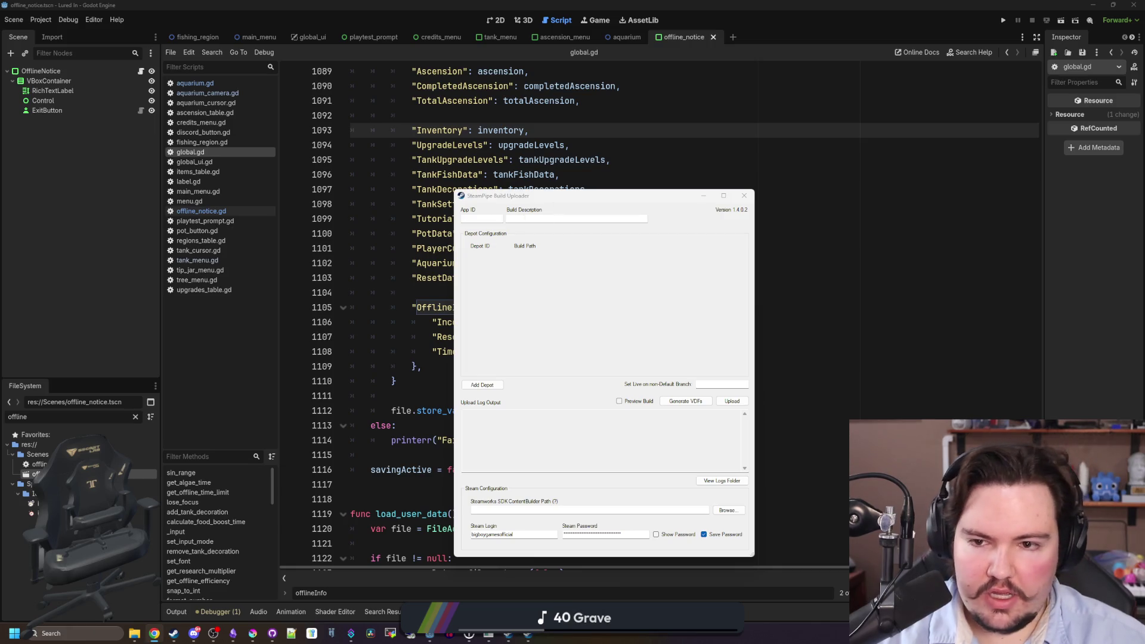
{"action": "left_click", "coordinate": [491, 219]}
{"action": "type", "text": "4554720"}
{"action": "left_click", "coordinate": [532, 218]}
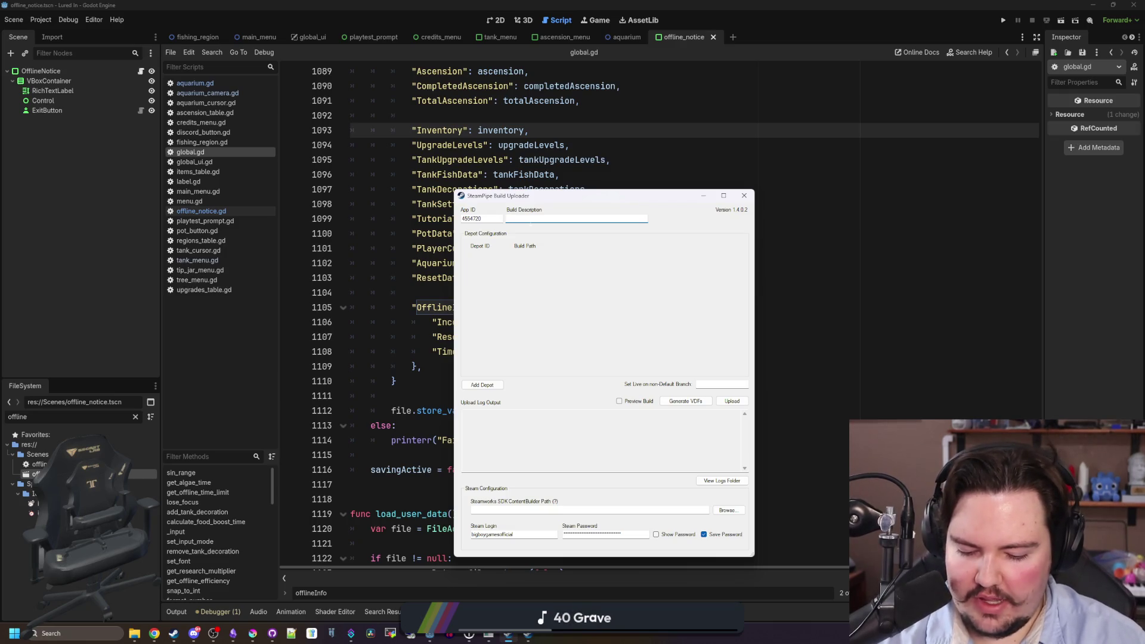
Set the SDK path to the Godot\sdk\tools\ContentBuilder folder.
{"action": "left_click", "coordinate": [727, 510]}
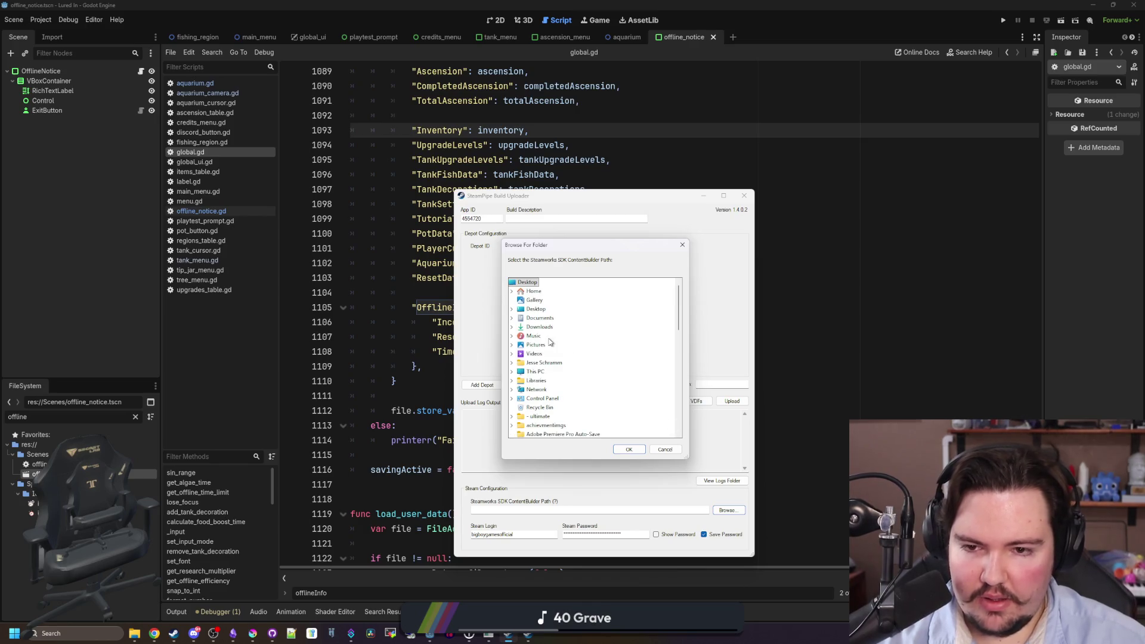
{"action": "scroll", "coordinate": [533, 316], "scroll_direction": "down", "scroll_amount": 10}
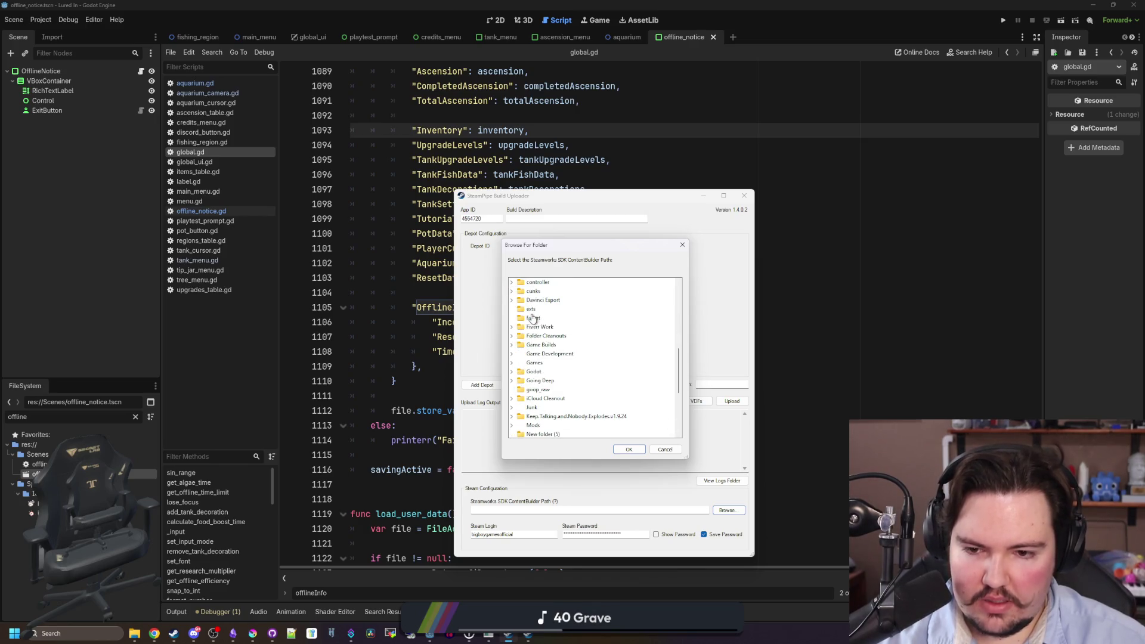
{"action": "left_click", "coordinate": [523, 371]}
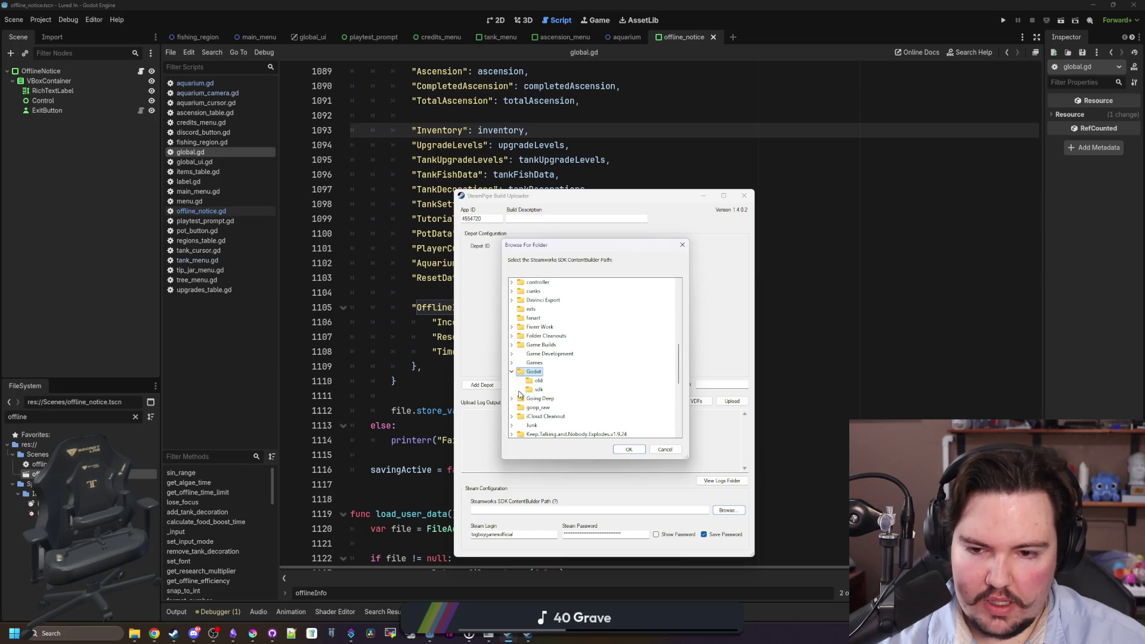
{"action": "left_click", "coordinate": [520, 389]}
{"action": "left_click", "coordinate": [528, 389]}
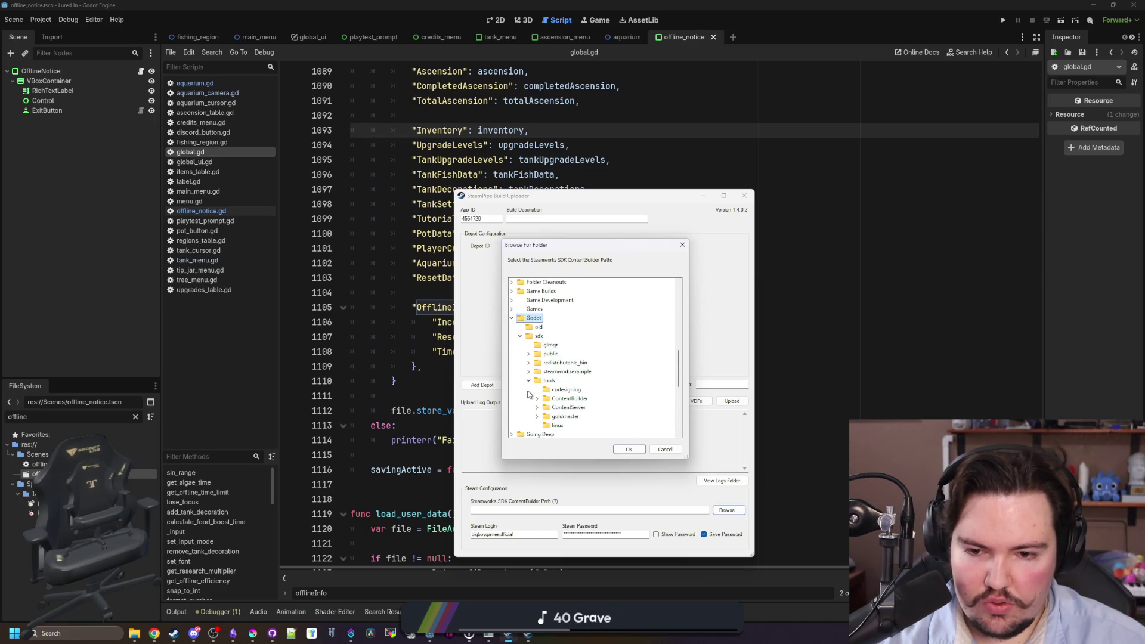
{"action": "left_click", "coordinate": [536, 399]}
{"action": "left_click", "coordinate": [570, 398]}
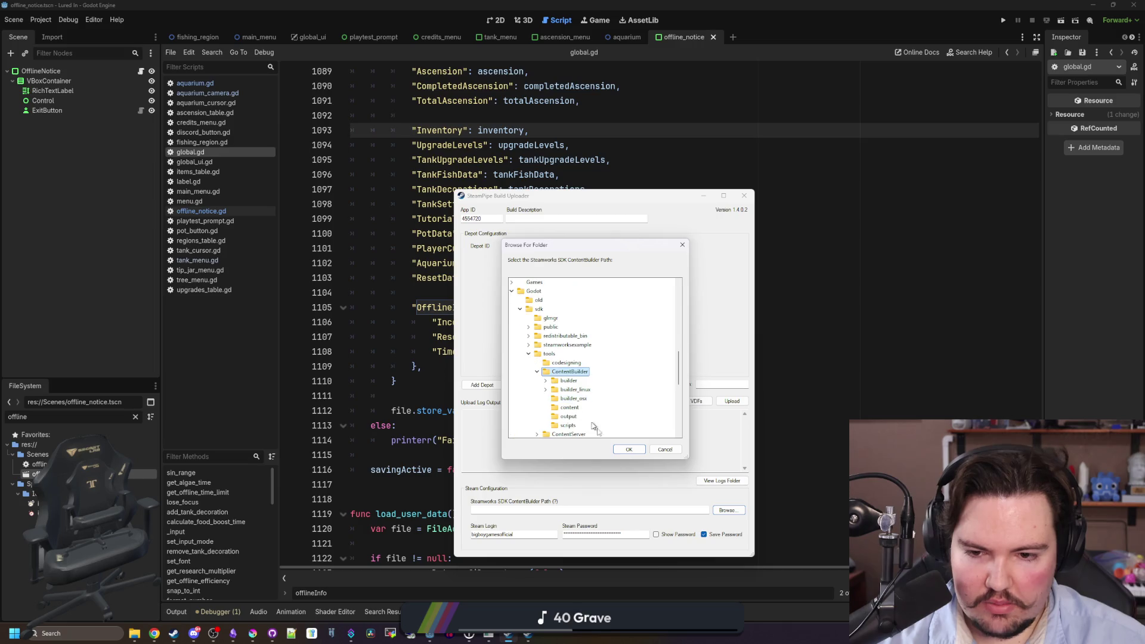
{"action": "left_click", "coordinate": [631, 451]}
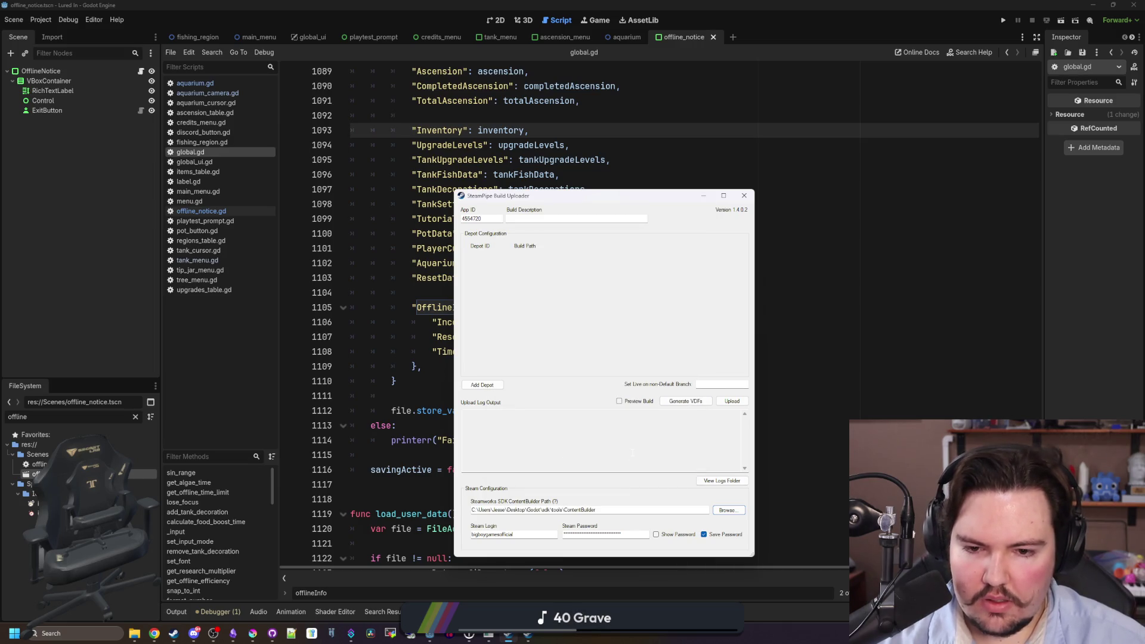
Enter build description v0.3.1.0 and add the two depots 4554721 and 4554722.
{"action": "left_click", "coordinate": [704, 384]}
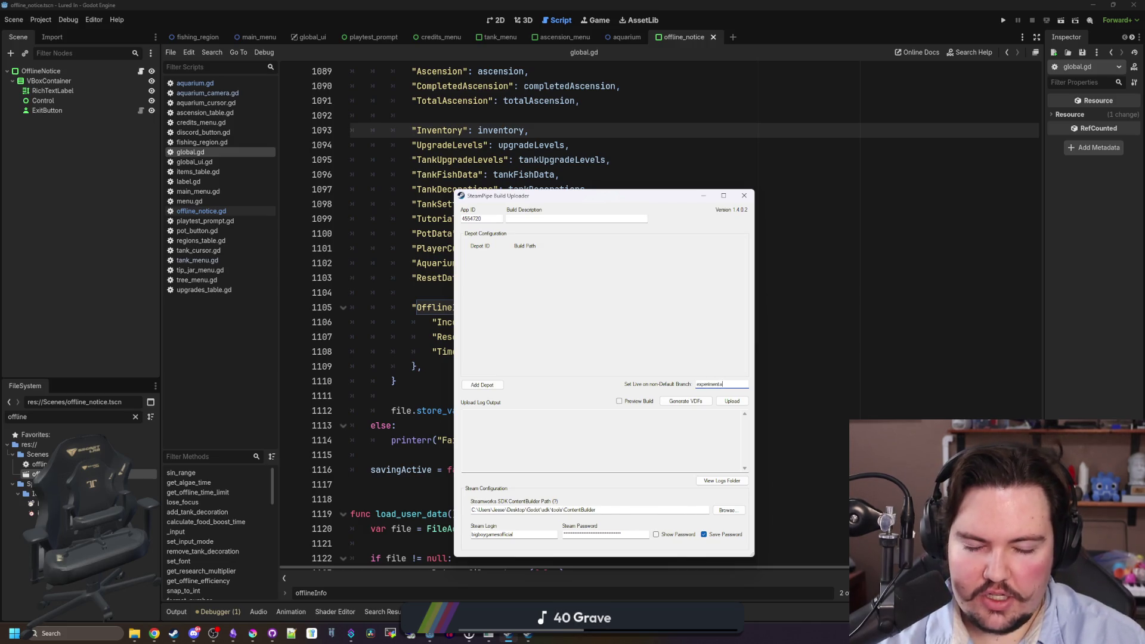
{"action": "key", "text": "alt+Tab"}
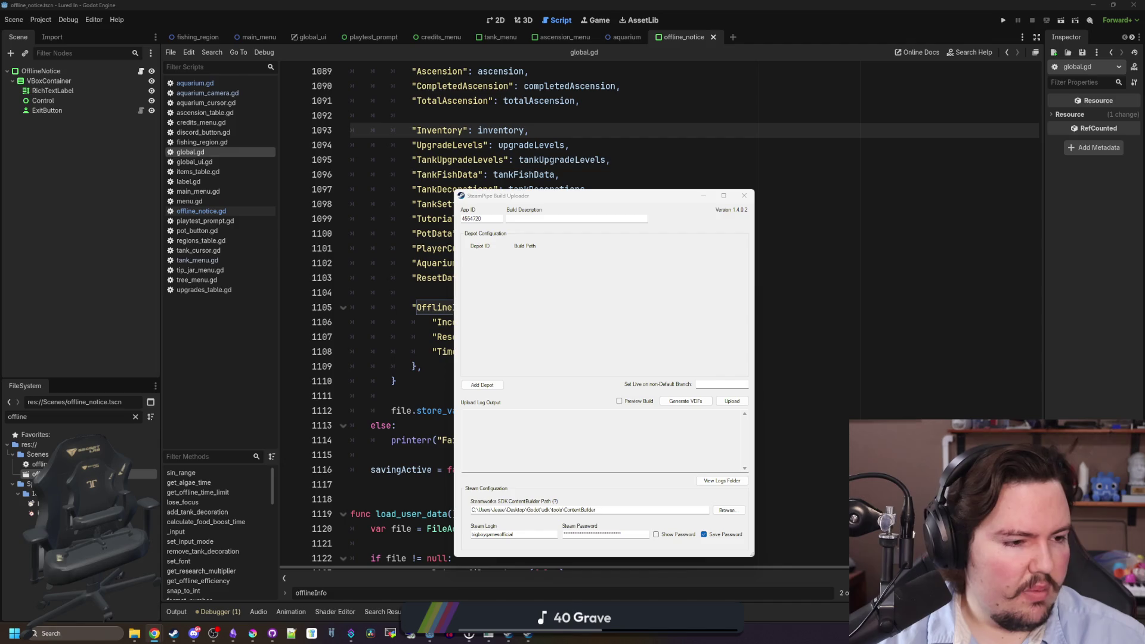
{"action": "left_click", "coordinate": [548, 220]}
{"action": "type", "text": "v0.3.1.0"}
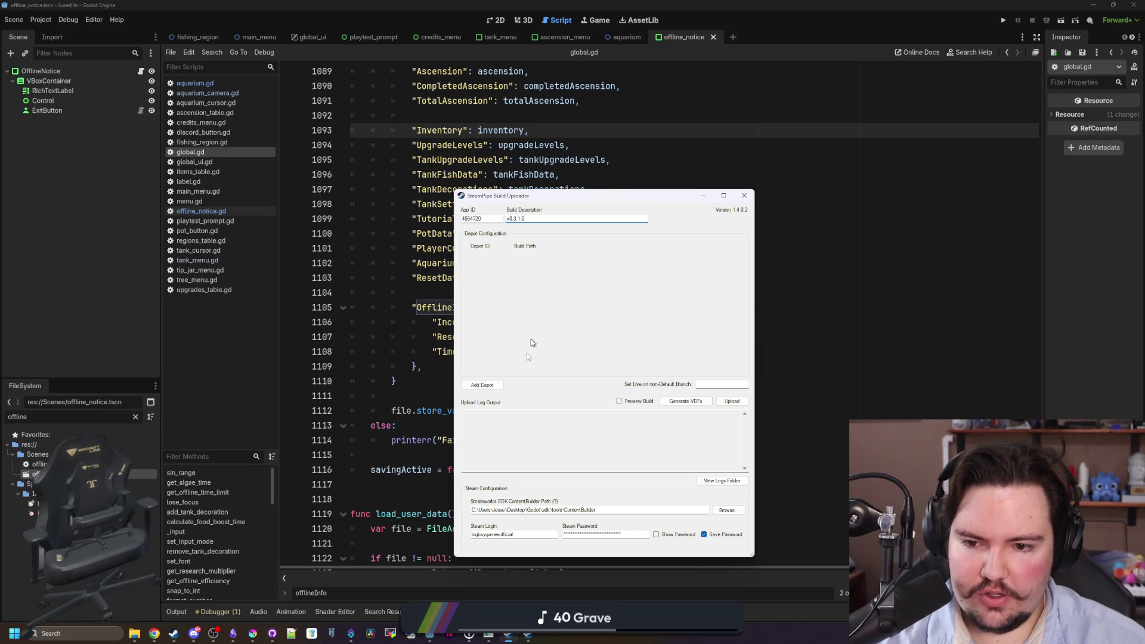
{"action": "double_click", "coordinate": [495, 385]}
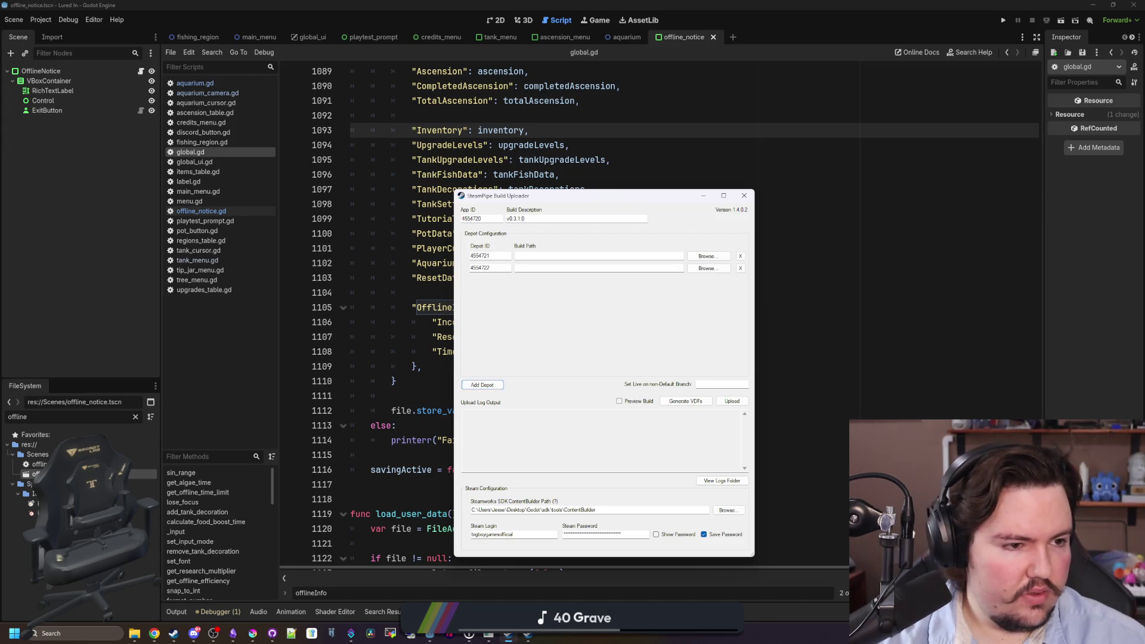
{"action": "key", "text": "alt+Tab"}
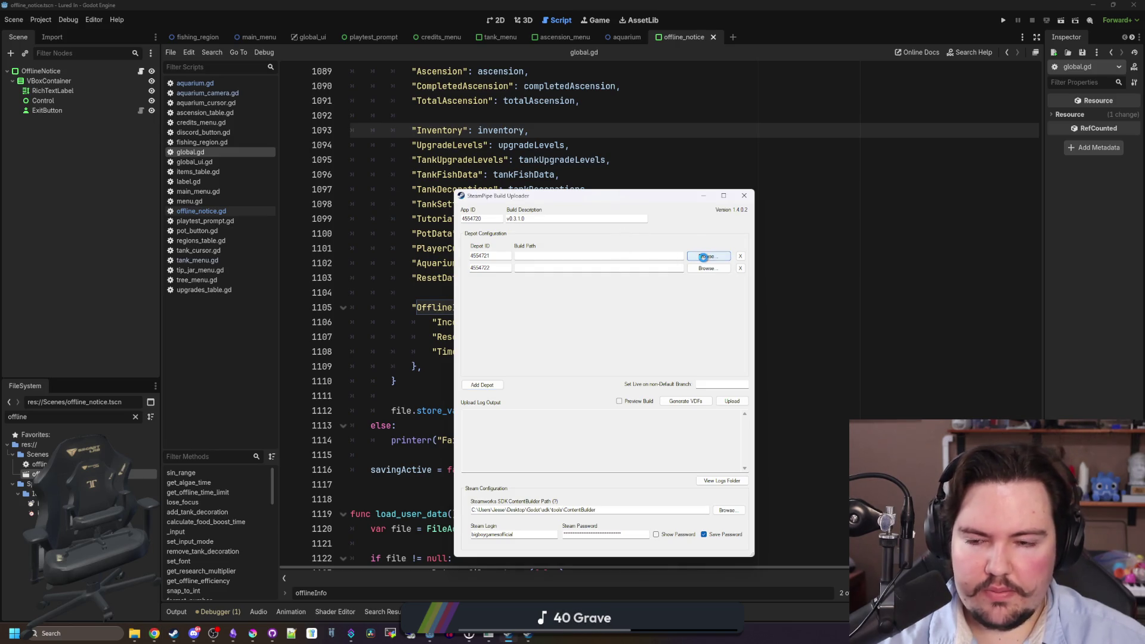
Set the first depot's build folder to lured-in\Builds\Windows.
{"action": "left_click", "coordinate": [706, 258]}
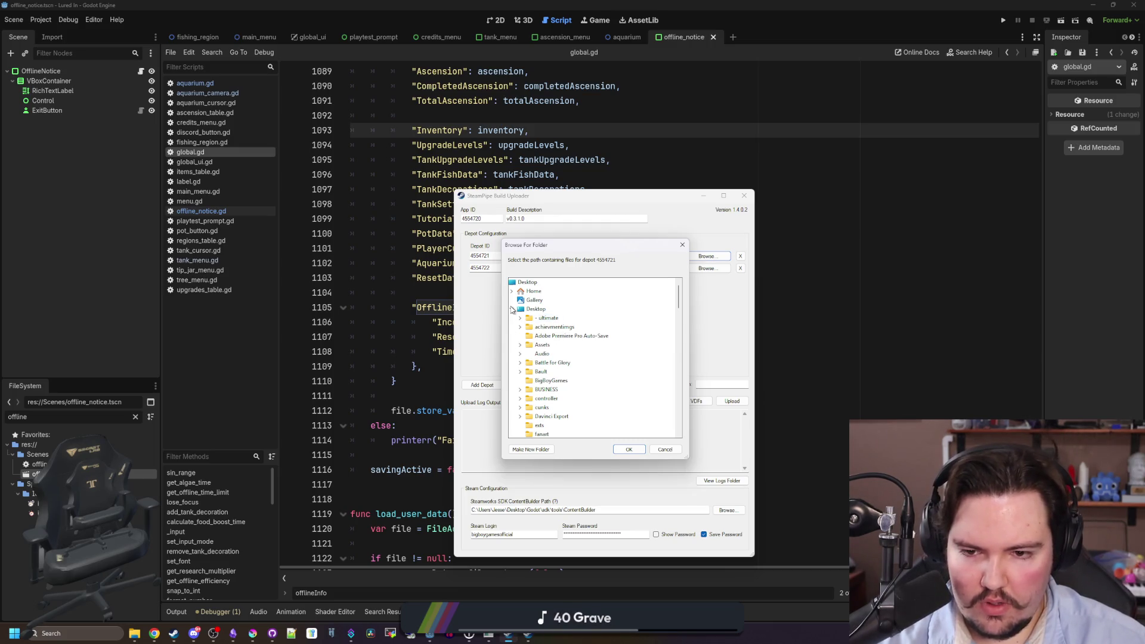
{"action": "scroll", "coordinate": [542, 357], "scroll_direction": "down", "scroll_amount": 6}
{"action": "scroll", "coordinate": [539, 381], "scroll_direction": "up", "scroll_amount": 6}
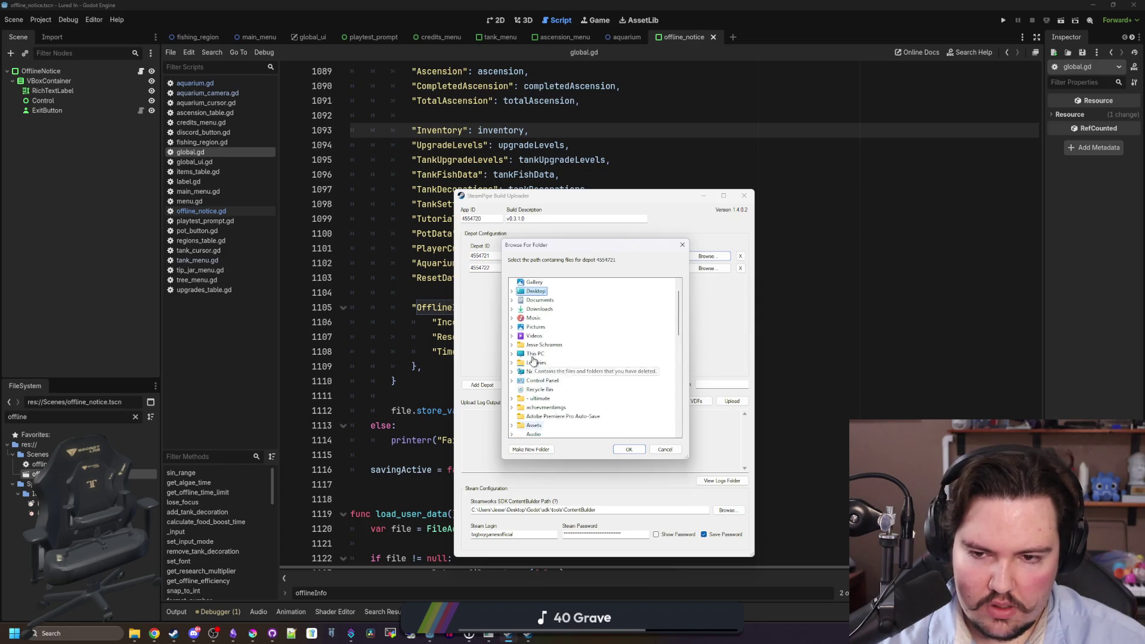
{"action": "double_click", "coordinate": [535, 362]}
{"action": "scroll", "coordinate": [556, 374], "scroll_direction": "down", "scroll_amount": 10}
{"action": "scroll", "coordinate": [569, 365], "scroll_direction": "down", "scroll_amount": 5}
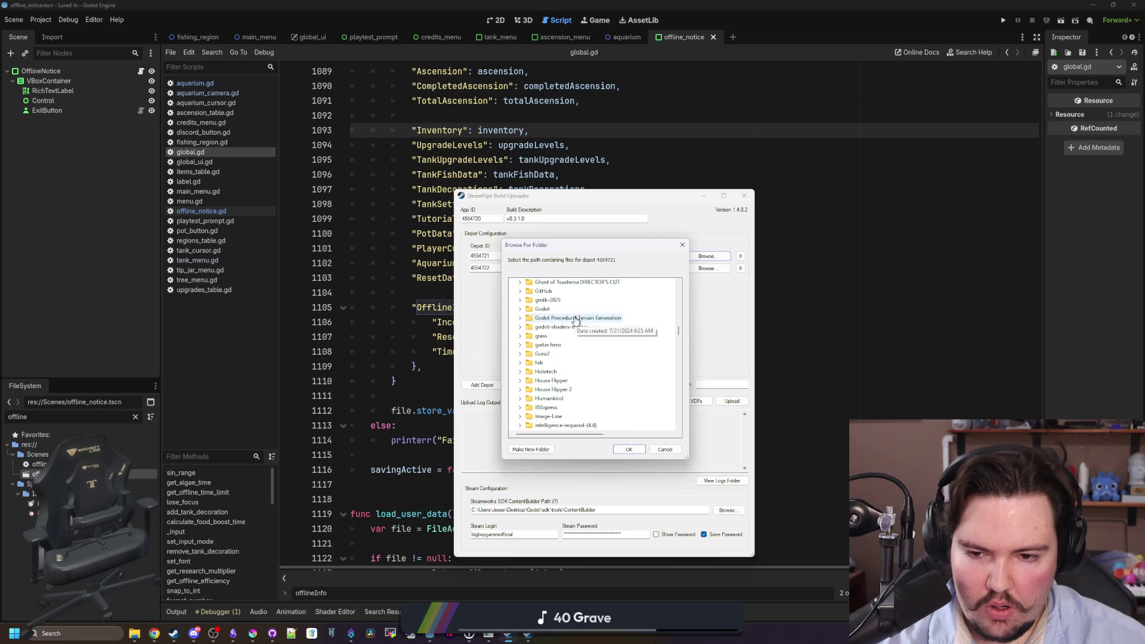
{"action": "scroll", "coordinate": [557, 382], "scroll_direction": "down", "scroll_amount": 3}
{"action": "left_click", "coordinate": [520, 407]}
{"action": "scroll", "coordinate": [525, 357], "scroll_direction": "down", "scroll_amount": 3}
{"action": "left_click", "coordinate": [528, 344]}
{"action": "left_click", "coordinate": [551, 353]}
{"action": "left_click", "coordinate": [628, 449]}
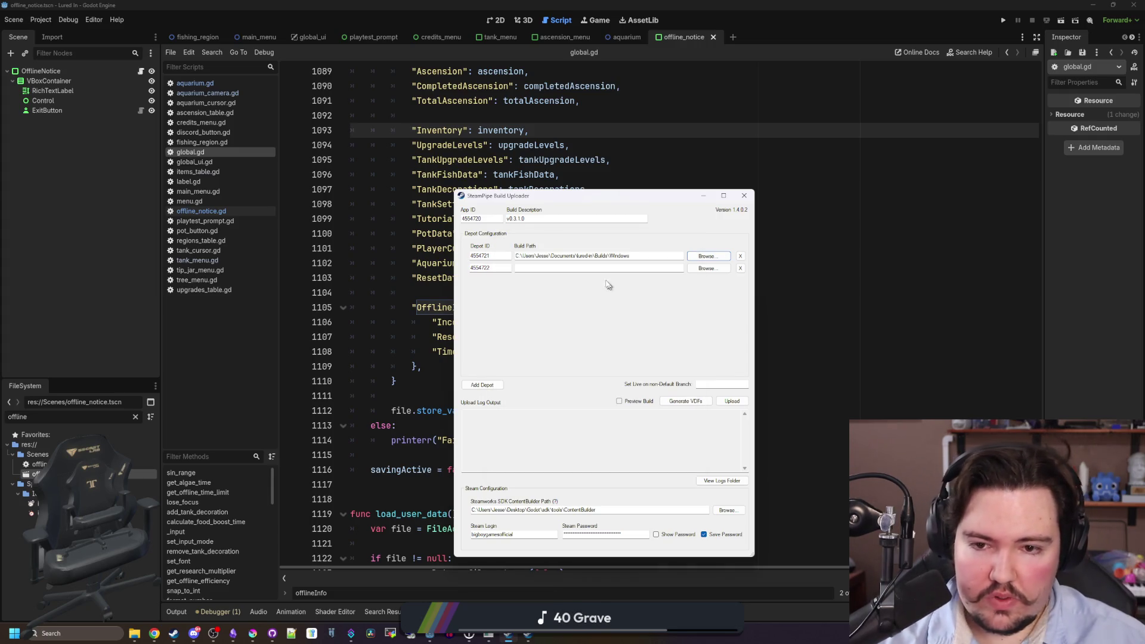
Copy that path into the second depot, change it to Builds\Linux, and minimise the uploader.
{"action": "triple_click", "coordinate": [628, 256]}
{"action": "key", "text": "ctrl+c"}
{"action": "left_click", "coordinate": [543, 268]}
{"action": "key", "text": "ctrl+v"}
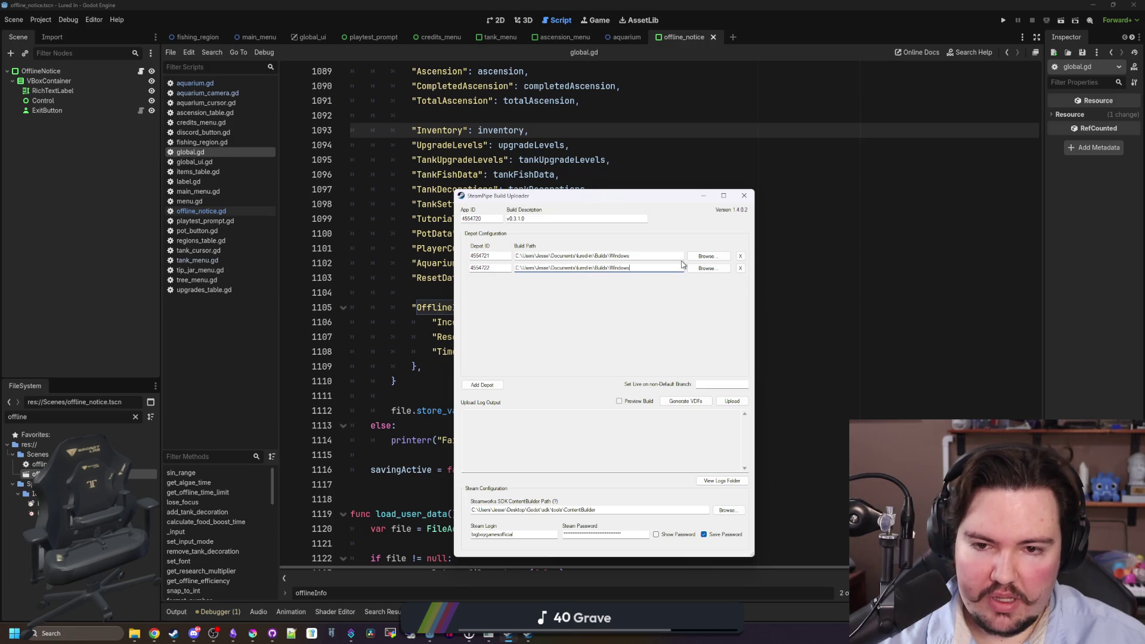
{"action": "key", "text": "BackSpace"}
{"action": "key", "text": "BackSpace"}
{"action": "key", "text": "BackSpace"}
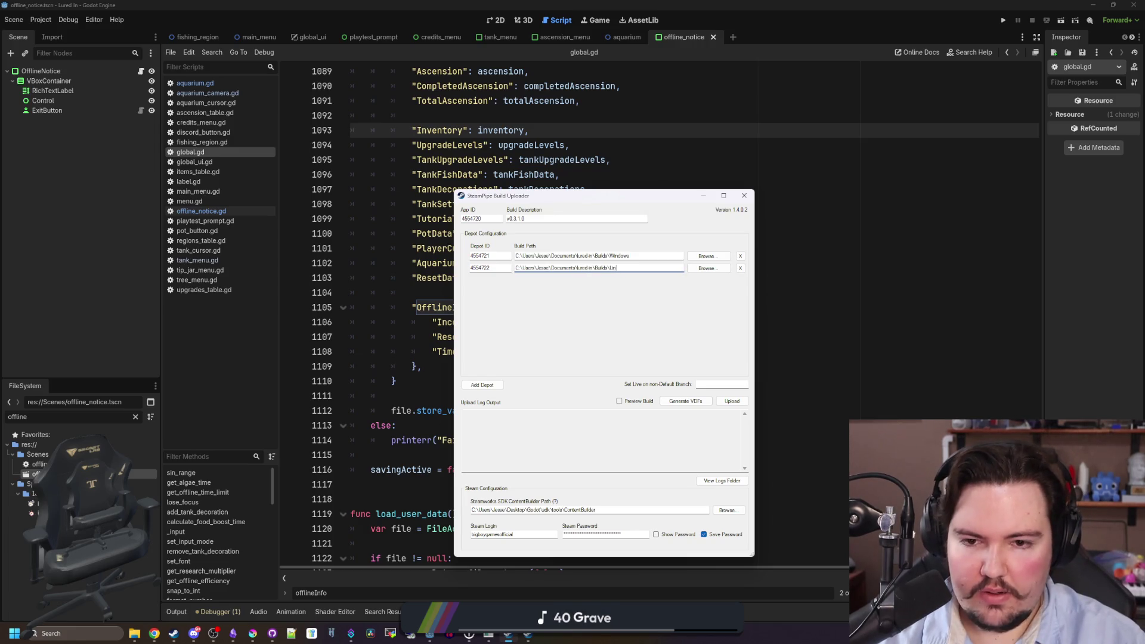
{"action": "left_click", "coordinate": [543, 218]}
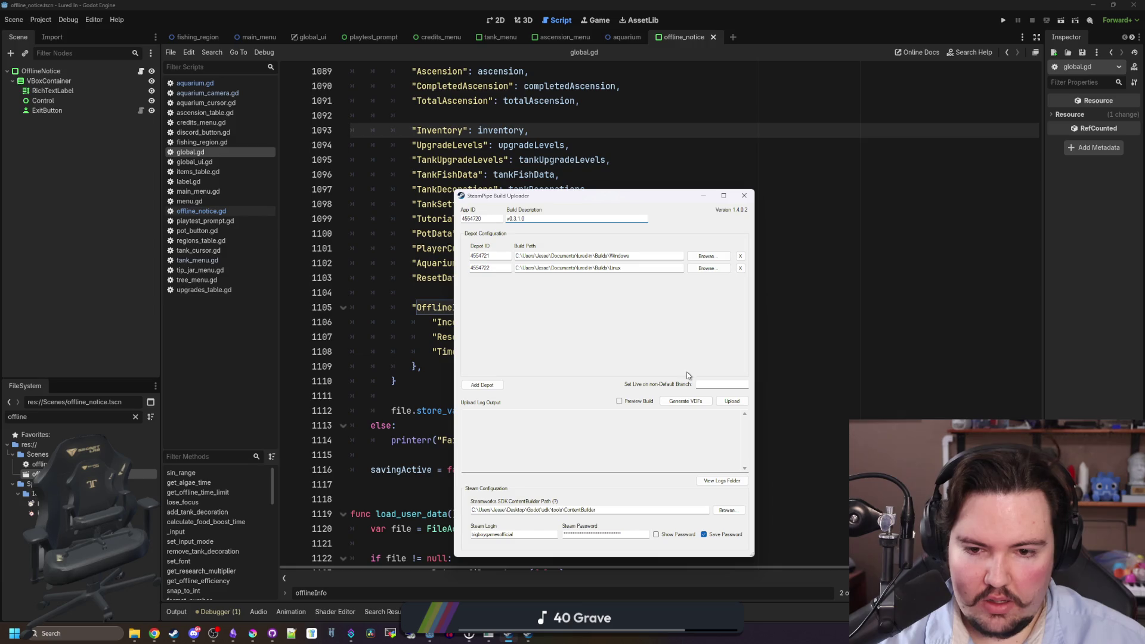
{"action": "left_click", "coordinate": [714, 384]}
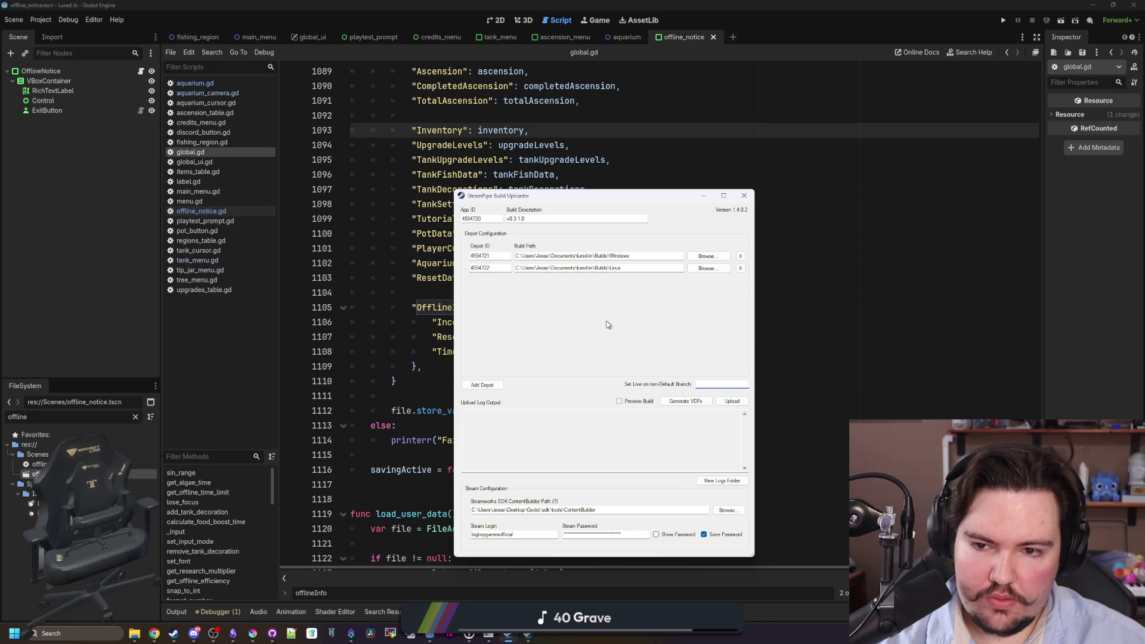
{"action": "left_click", "coordinate": [704, 196]}
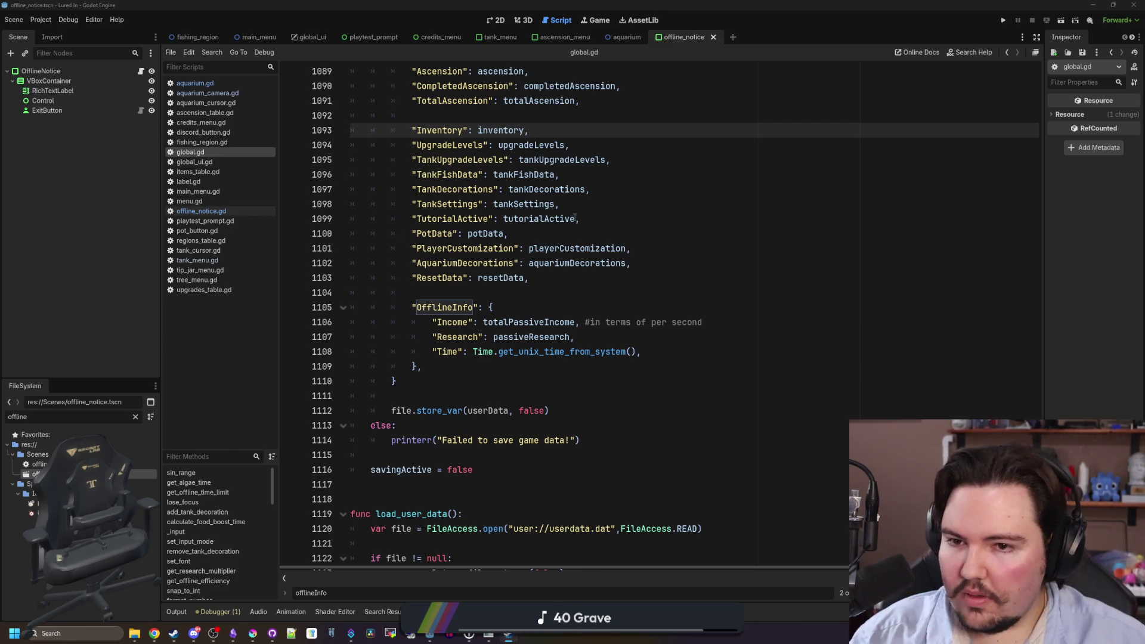
Check the Application/Config Version in Project Settings, then close it.
{"action": "left_click", "coordinate": [370, 219]}
{"action": "left_click", "coordinate": [42, 19]}
{"action": "left_click", "coordinate": [61, 28]}
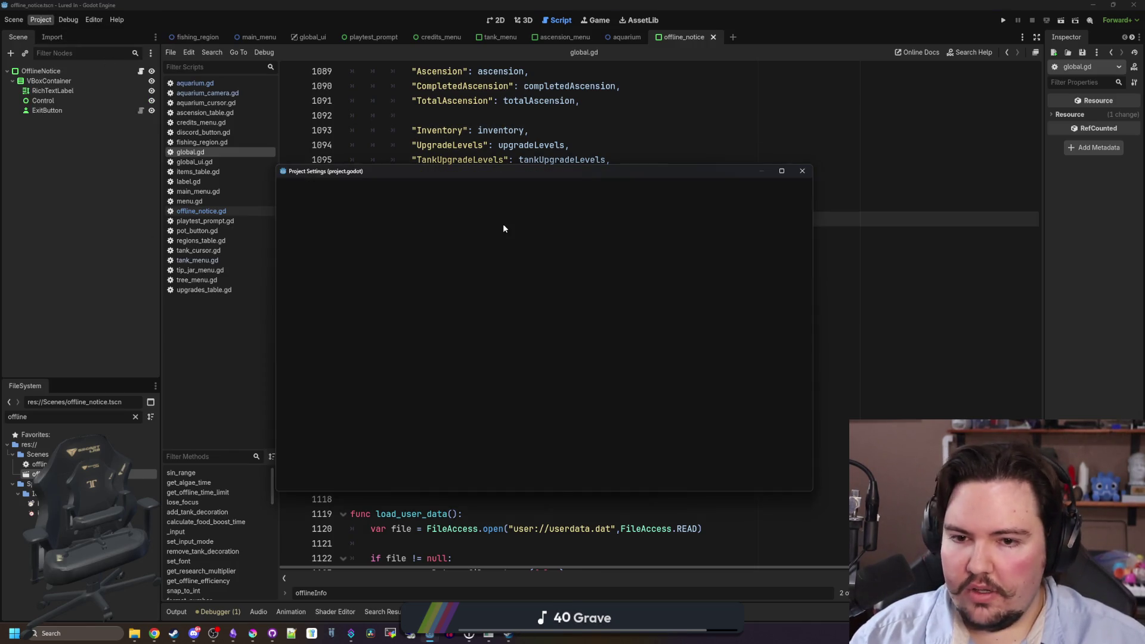
{"action": "left_click", "coordinate": [604, 339]}
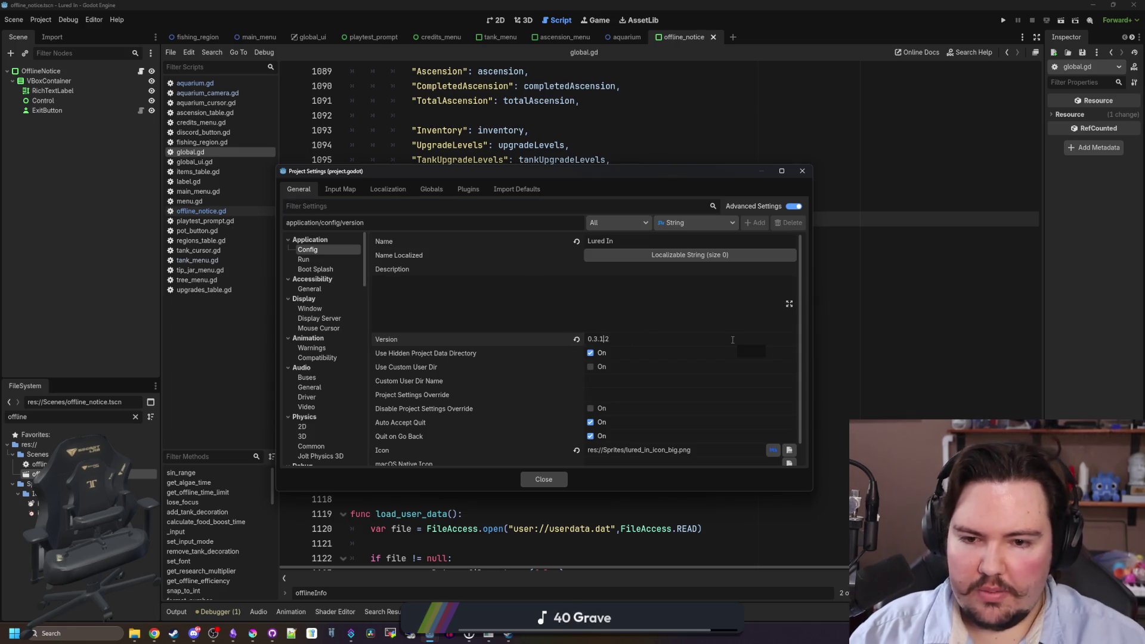
{"action": "left_click", "coordinate": [544, 479]}
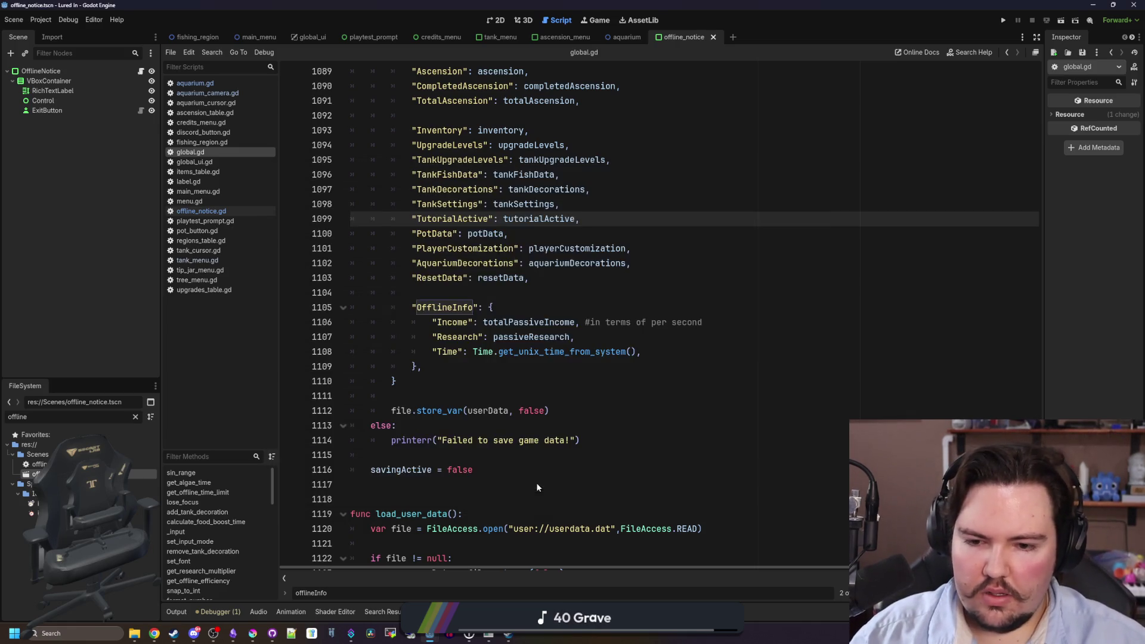
Add a comma at the end of line 1109, save the project, and bring up File Explorer at Desktop > Godot.
{"action": "left_click", "coordinate": [513, 366]}
{"action": "type", "text": ","}
{"action": "left_click", "coordinate": [513, 396]}
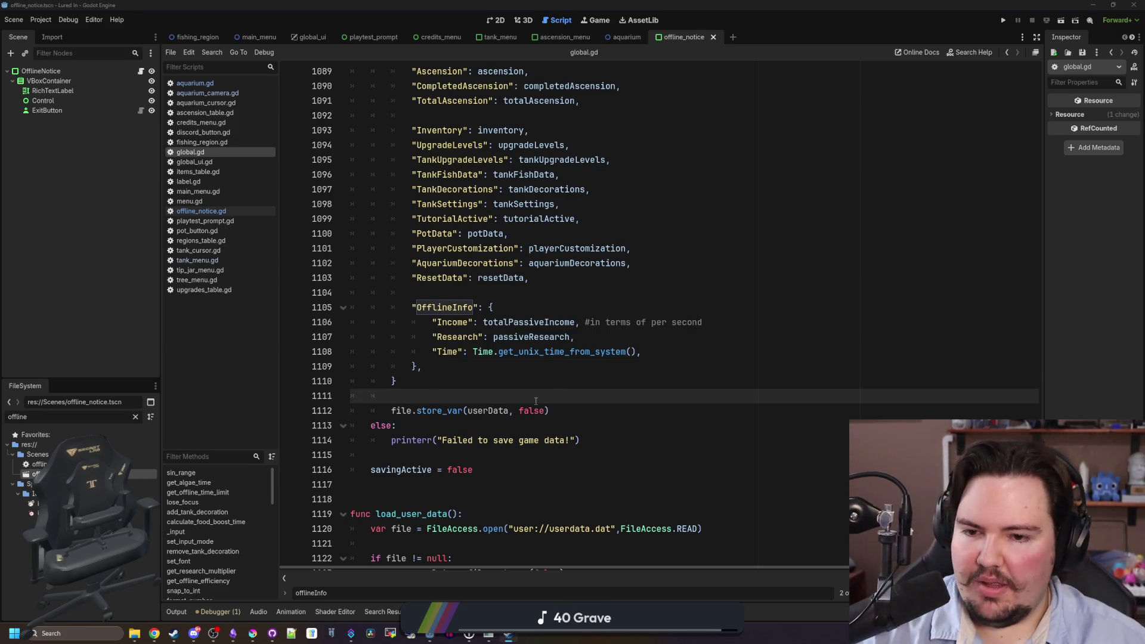
{"action": "key", "text": "ctrl+s"}
{"action": "left_click", "coordinate": [135, 633]}
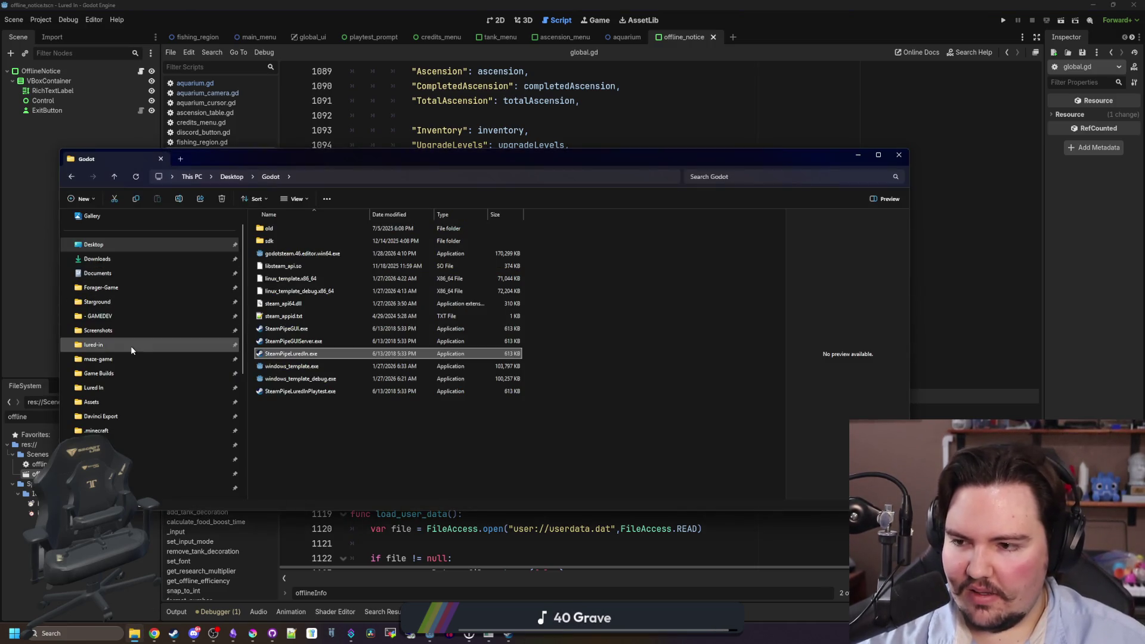
Open lured-in\Builds\Windows in File Explorer to check the build output.
{"action": "left_click", "coordinate": [95, 345]}
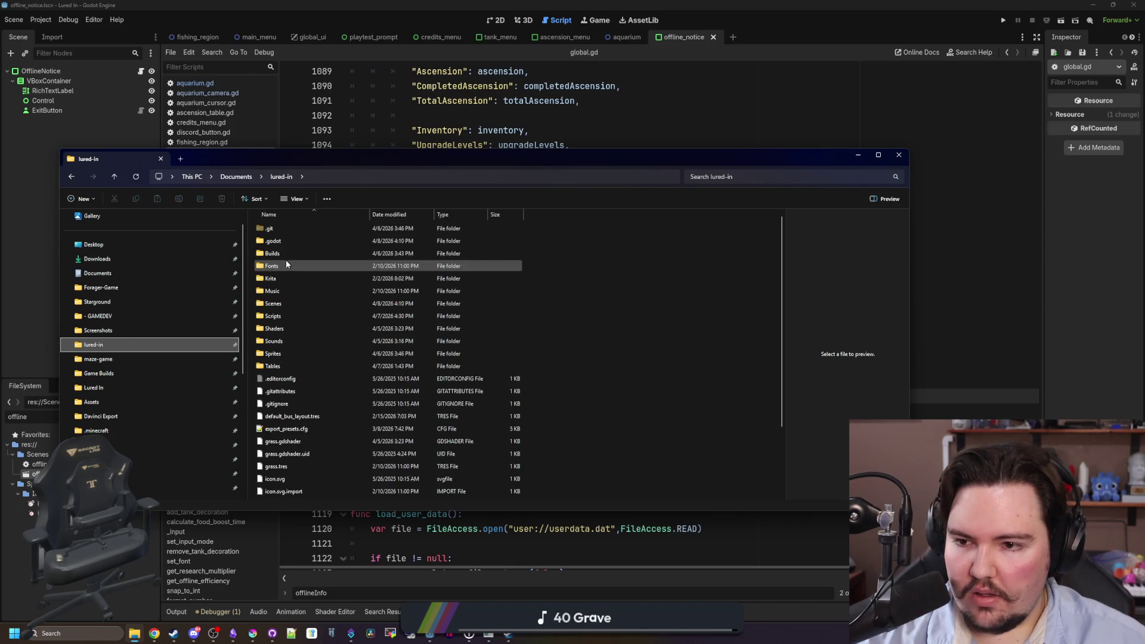
{"action": "double_click", "coordinate": [291, 255]}
{"action": "double_click", "coordinate": [302, 228]}
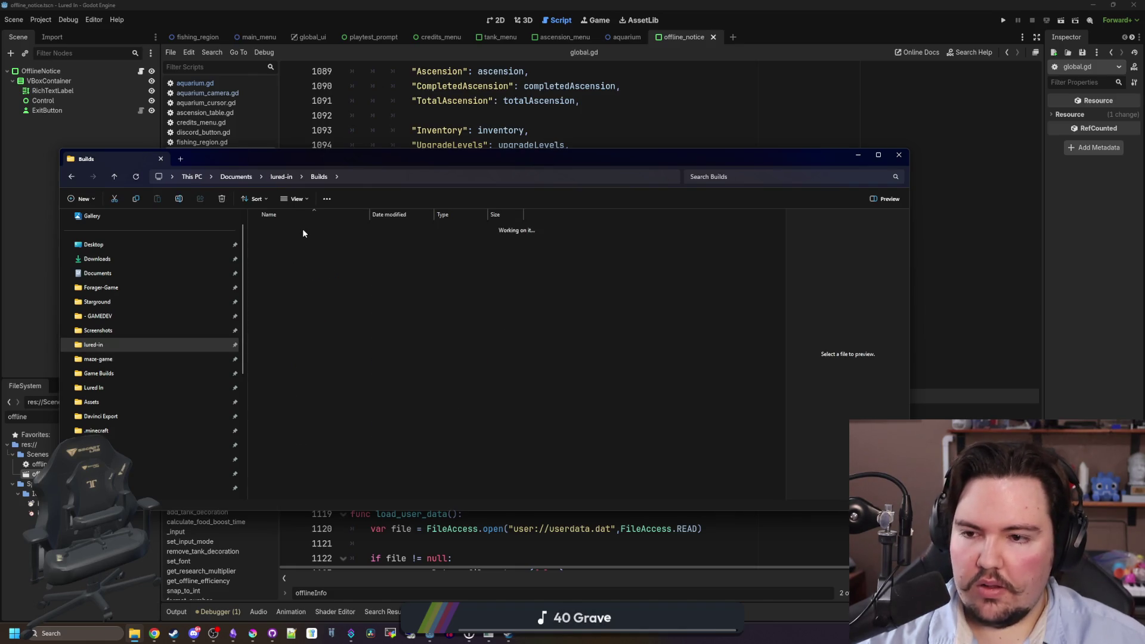
Close the running Lured In game window and return to the global.gd script.
{"action": "left_click", "coordinate": [462, 134]}
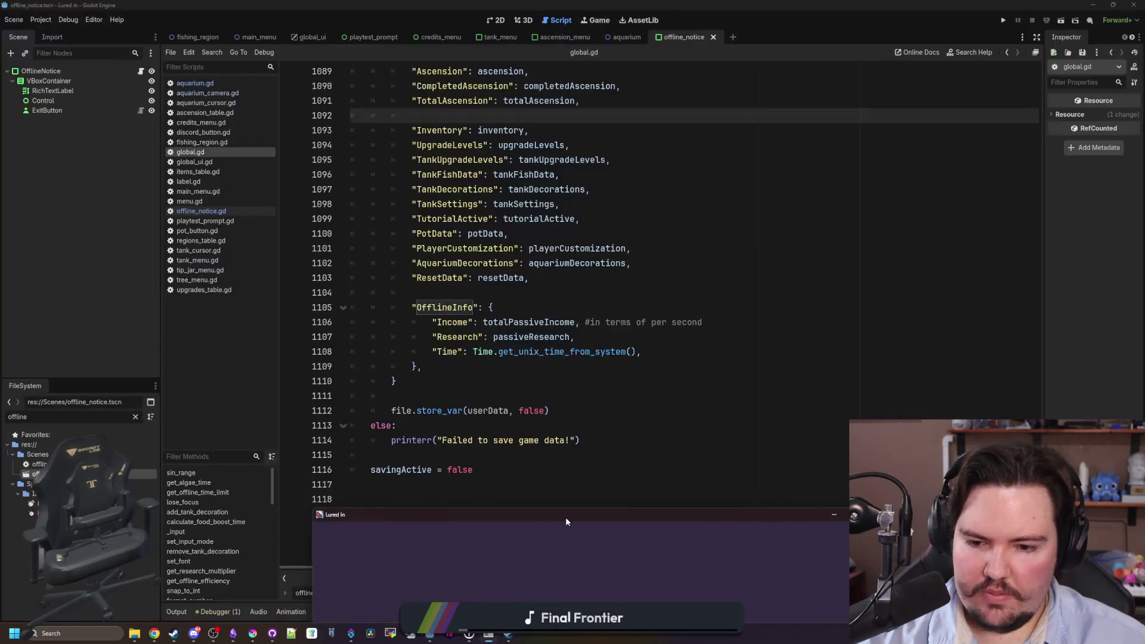
{"action": "left_click", "coordinate": [565, 517]}
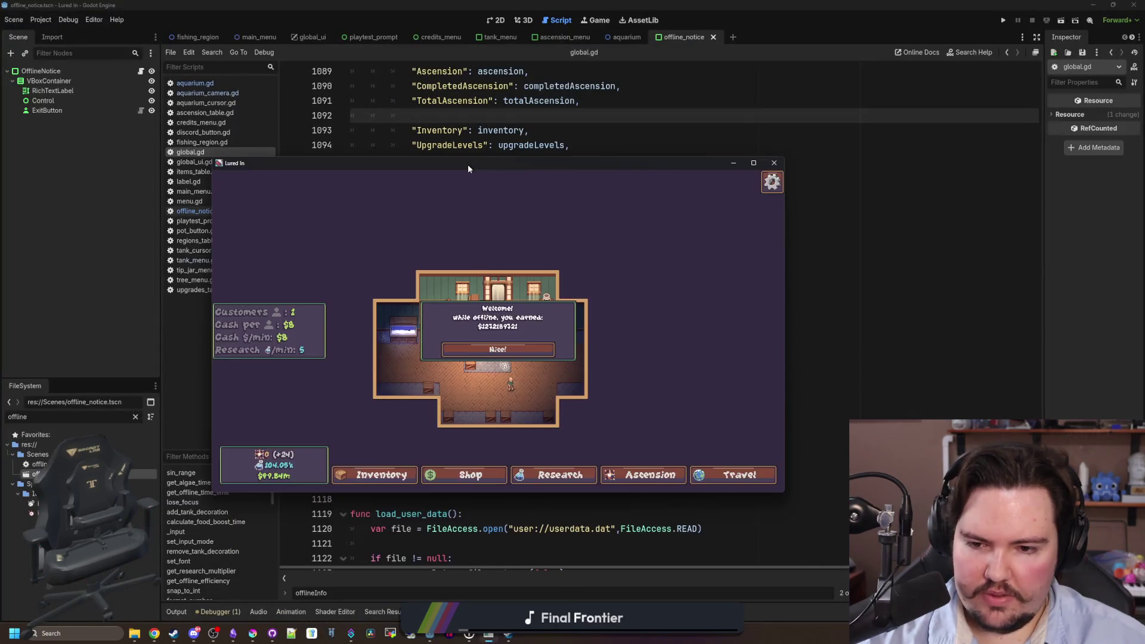
{"action": "left_click", "coordinate": [774, 163]}
{"action": "left_click", "coordinate": [656, 146]}
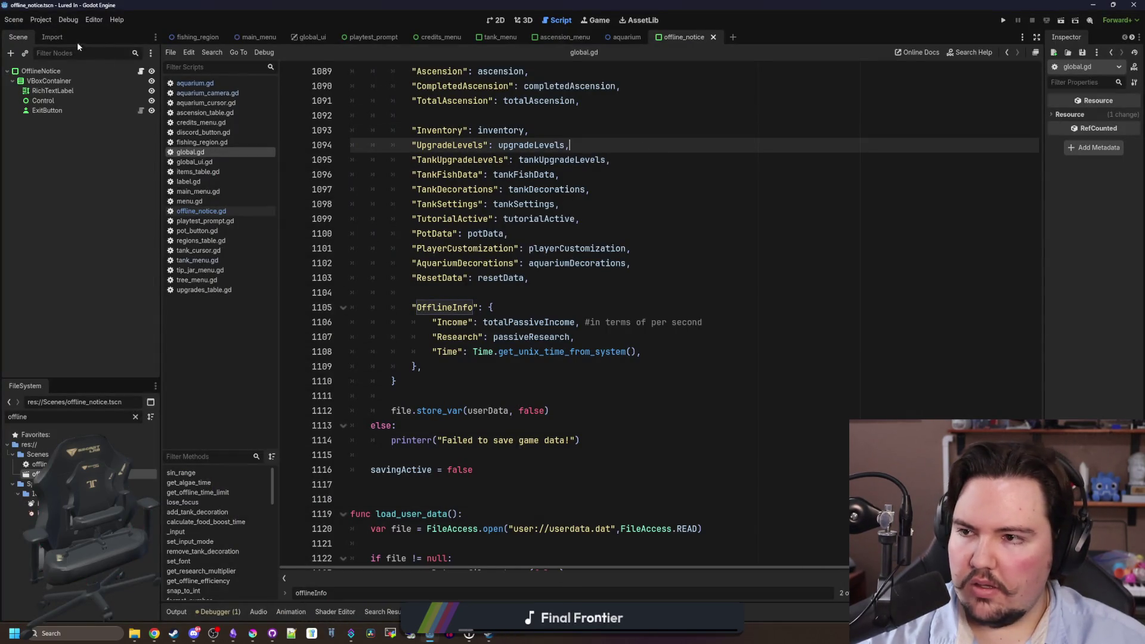
{"action": "left_click", "coordinate": [41, 20]}
Export all presets, Windows and Linux, as release builds.
{"action": "left_click", "coordinate": [74, 73]}
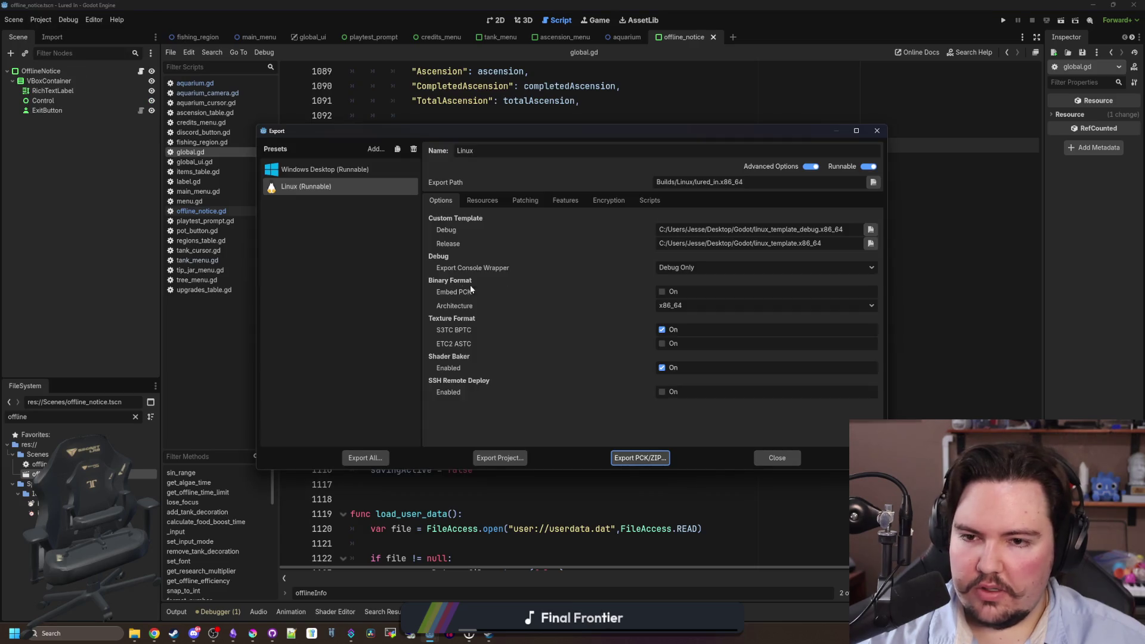
{"action": "left_click", "coordinate": [362, 457]}
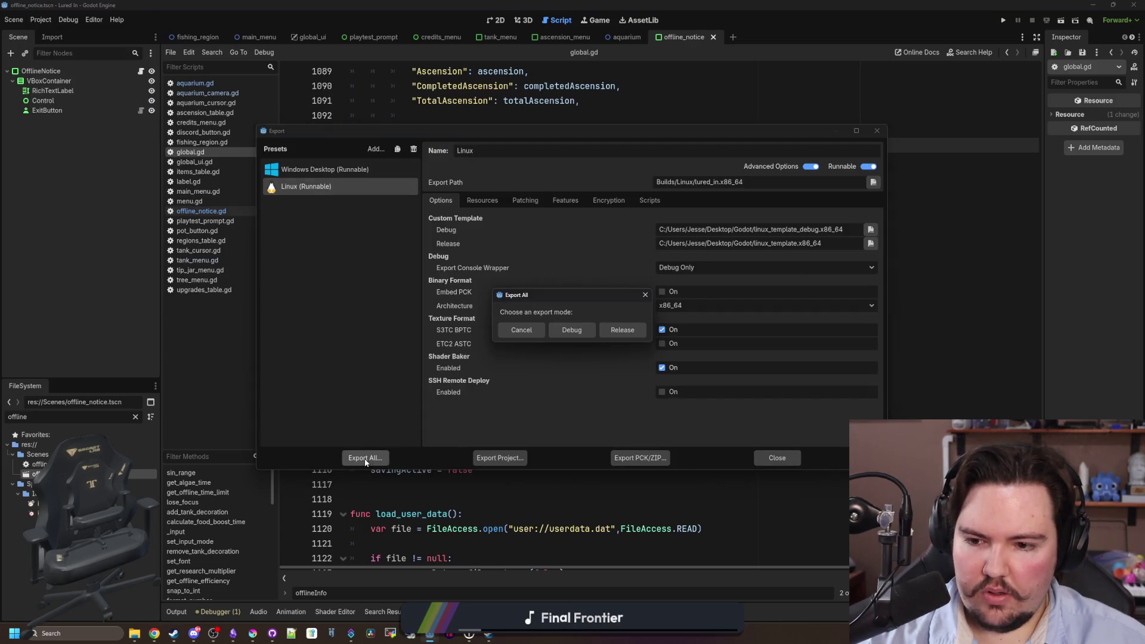
{"action": "left_click", "coordinate": [633, 330]}
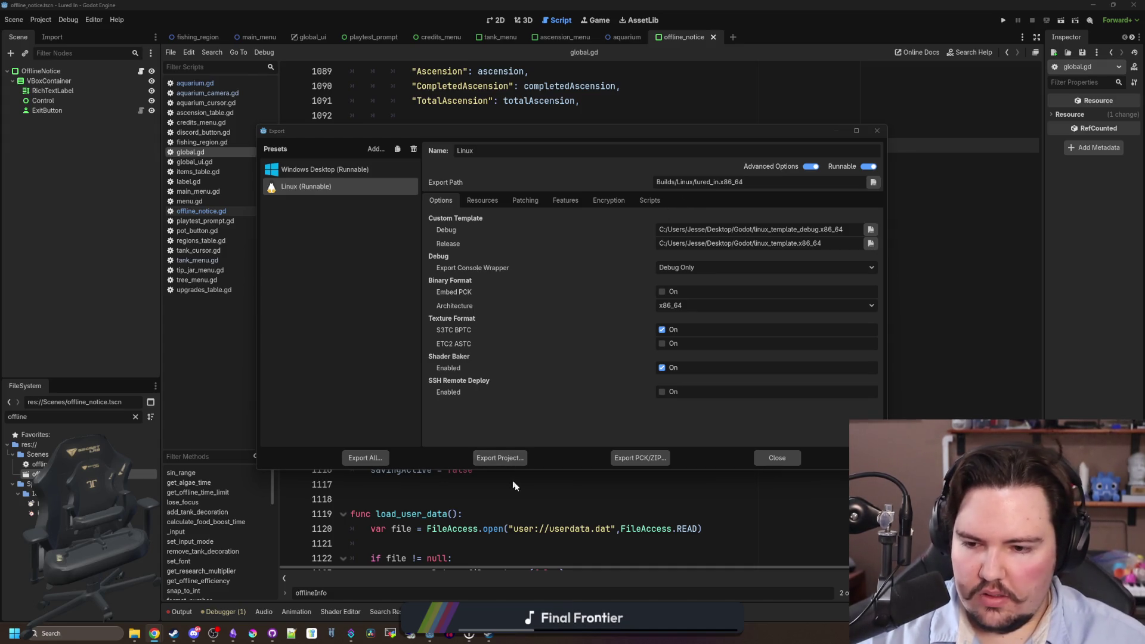
{"action": "mouse_move", "coordinate": [487, 639]}
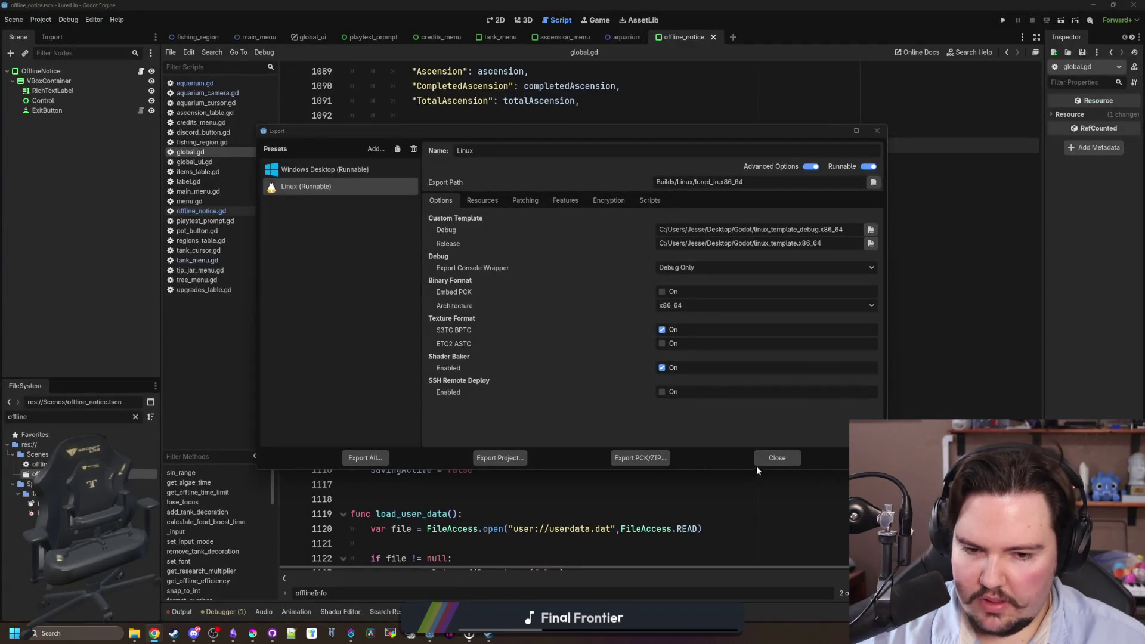
{"action": "left_click", "coordinate": [777, 458]}
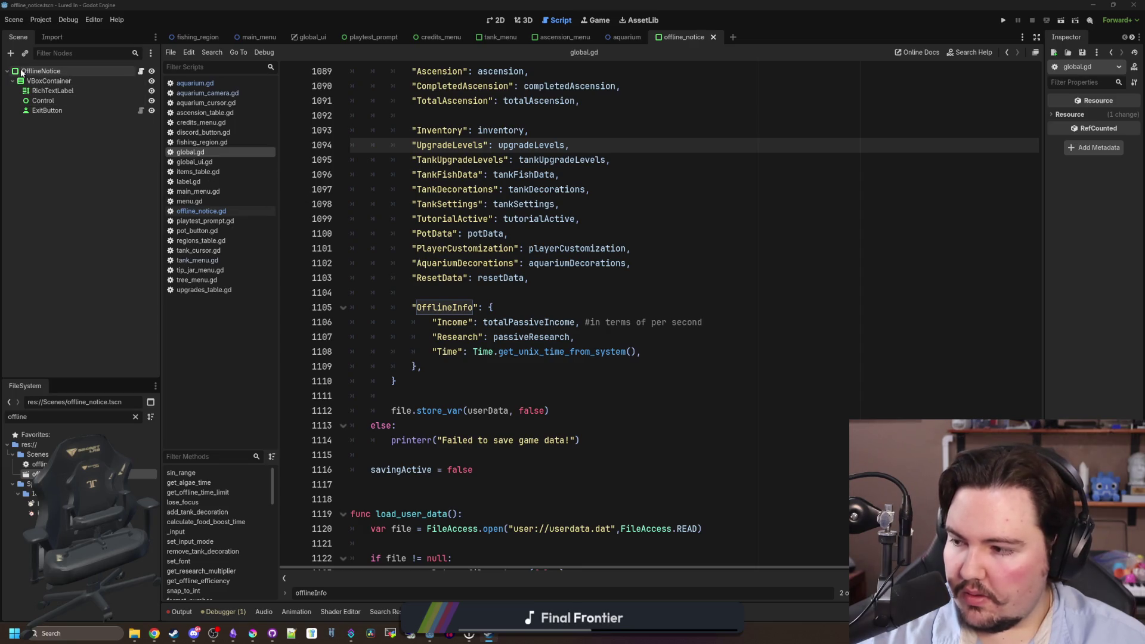
Confirm in Project Settings that the project version is 0.3.1.0.
{"action": "left_click", "coordinate": [41, 20]}
{"action": "left_click", "coordinate": [51, 34]}
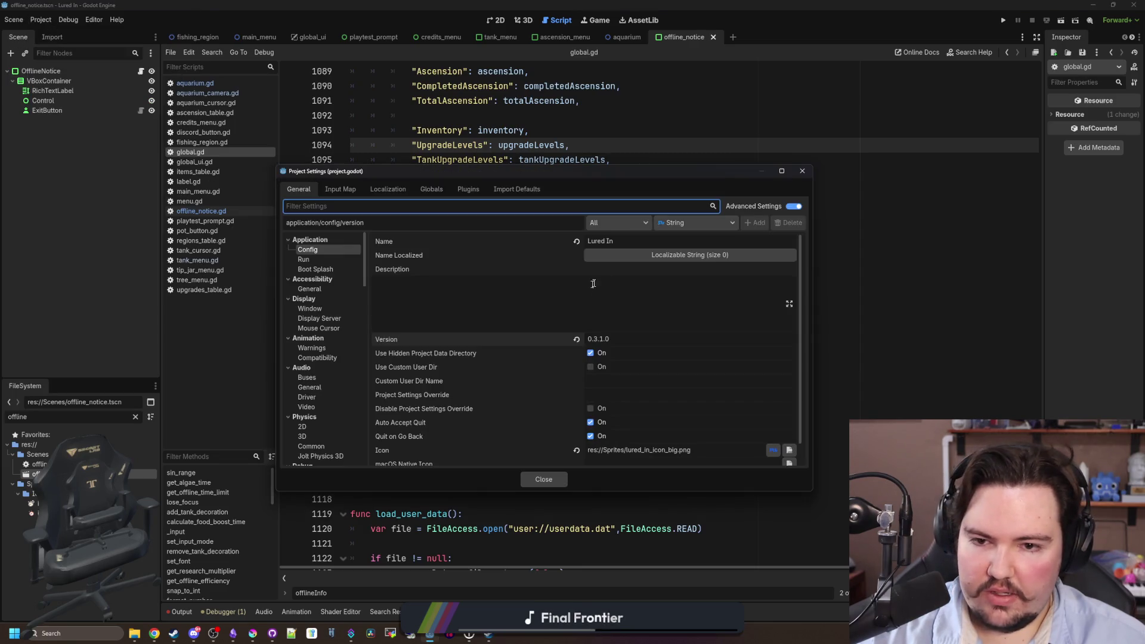
{"action": "left_click", "coordinate": [802, 171]}
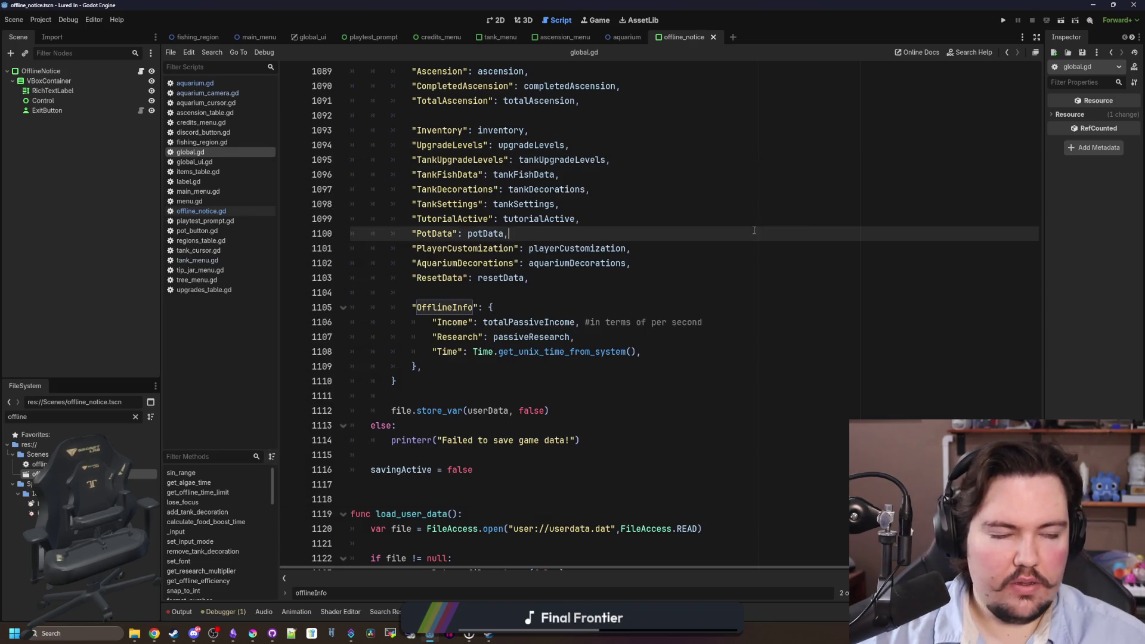
{"action": "key", "text": "alt+Tab"}
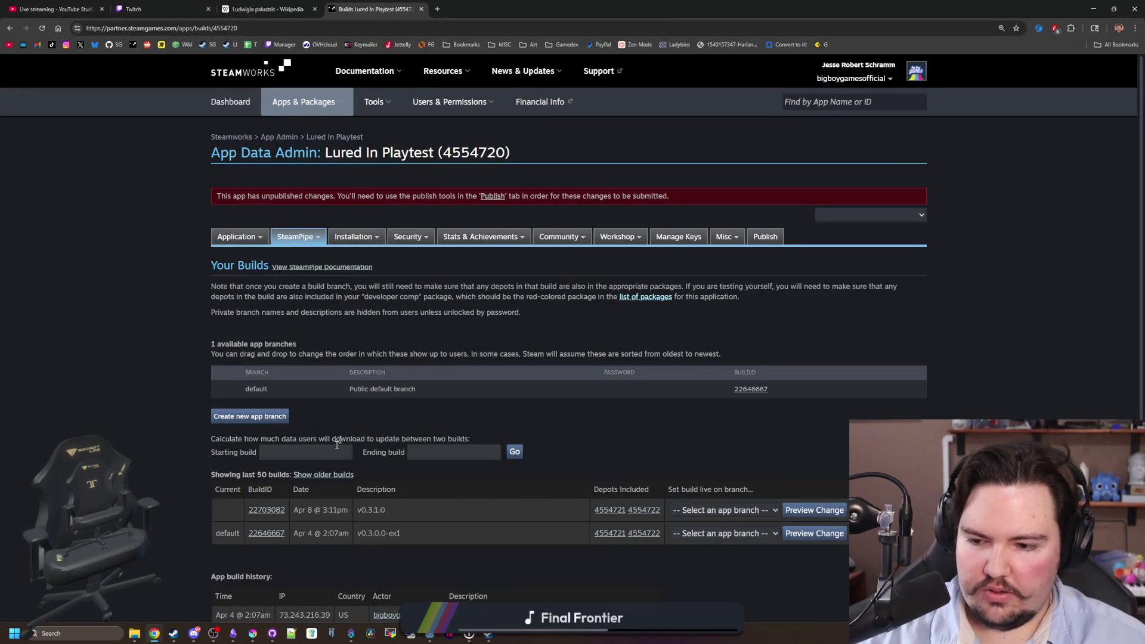
Set the newest v0.3.1.0 build live on the default branch.
{"action": "left_click", "coordinate": [715, 510]}
{"action": "left_click", "coordinate": [712, 539]}
{"action": "left_click", "coordinate": [816, 509]}
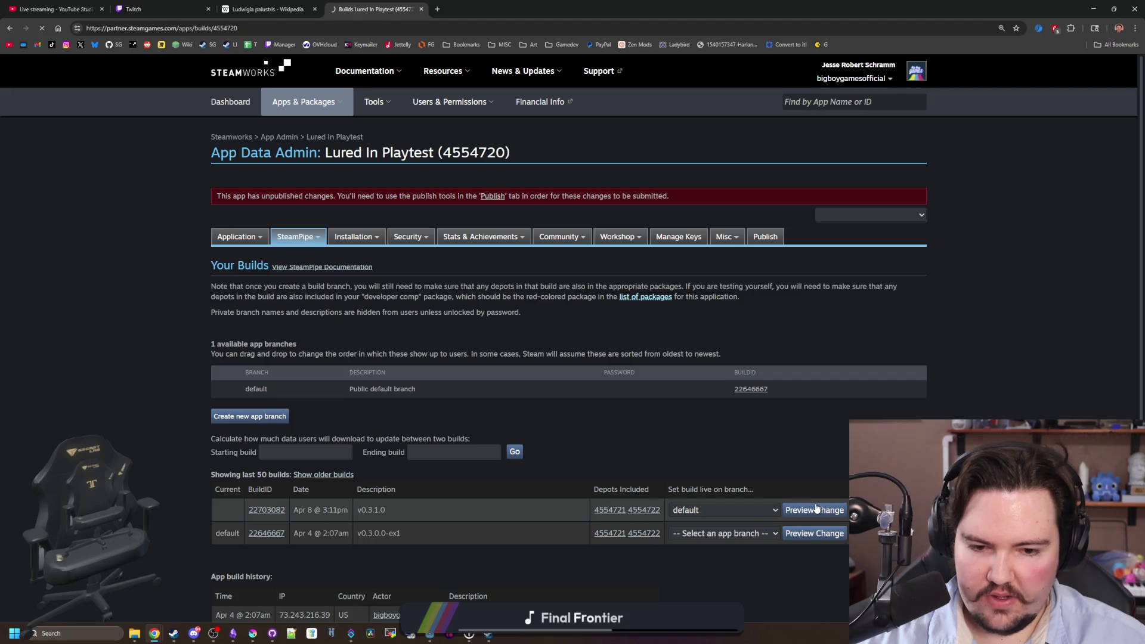
{"action": "left_click", "coordinate": [518, 411]}
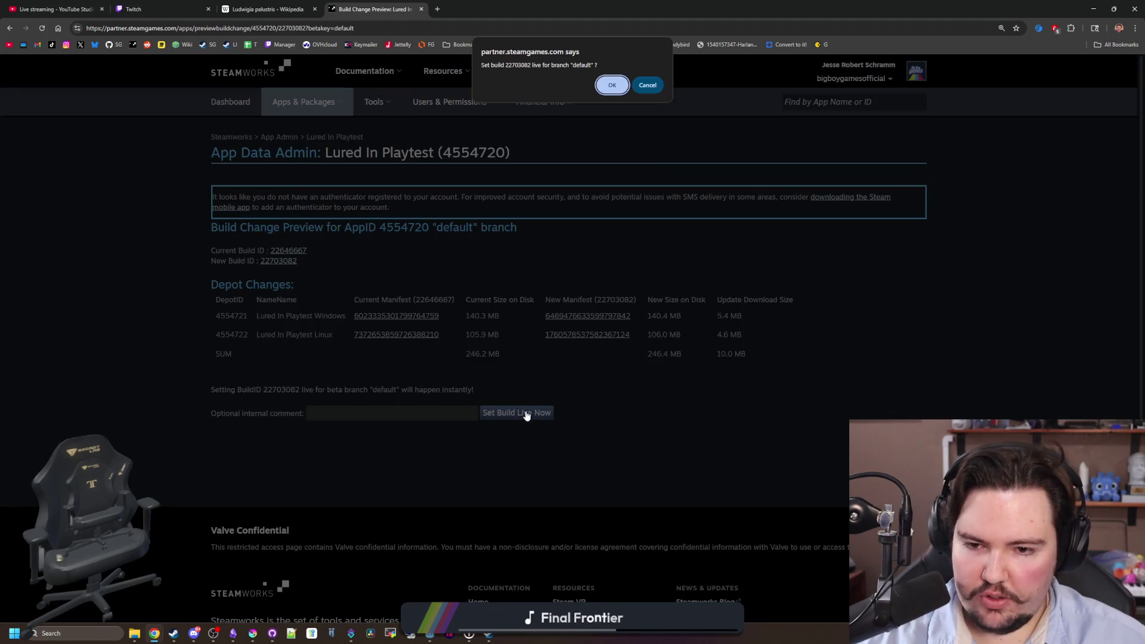
{"action": "left_click", "coordinate": [615, 85]}
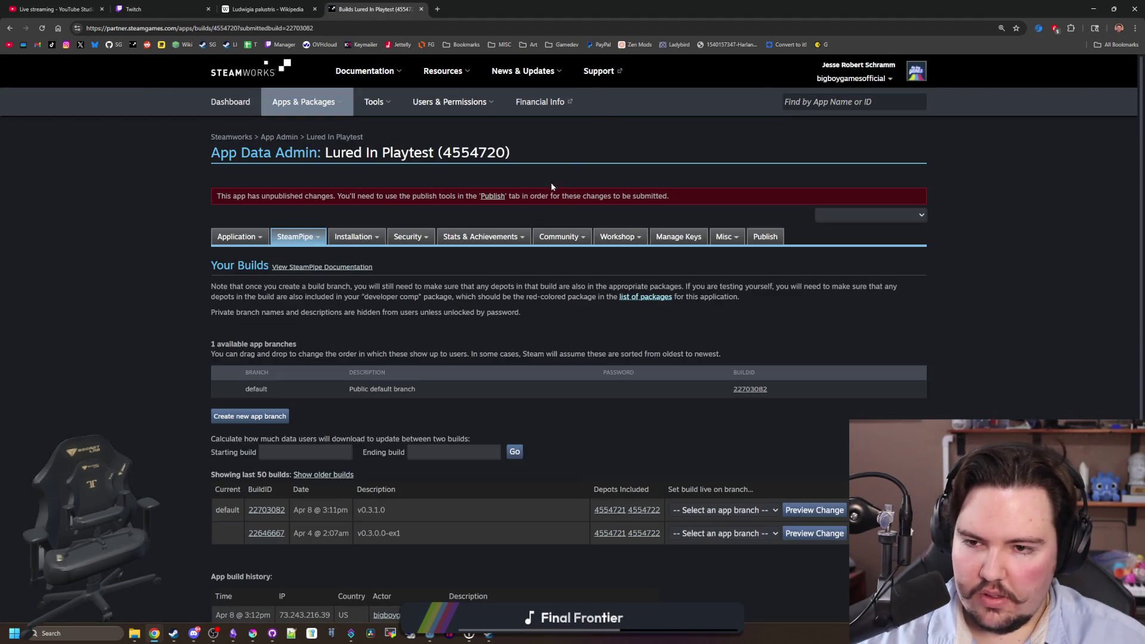
Publish the app's pending changes, entering the confirmation code.
{"action": "left_click", "coordinate": [492, 196]}
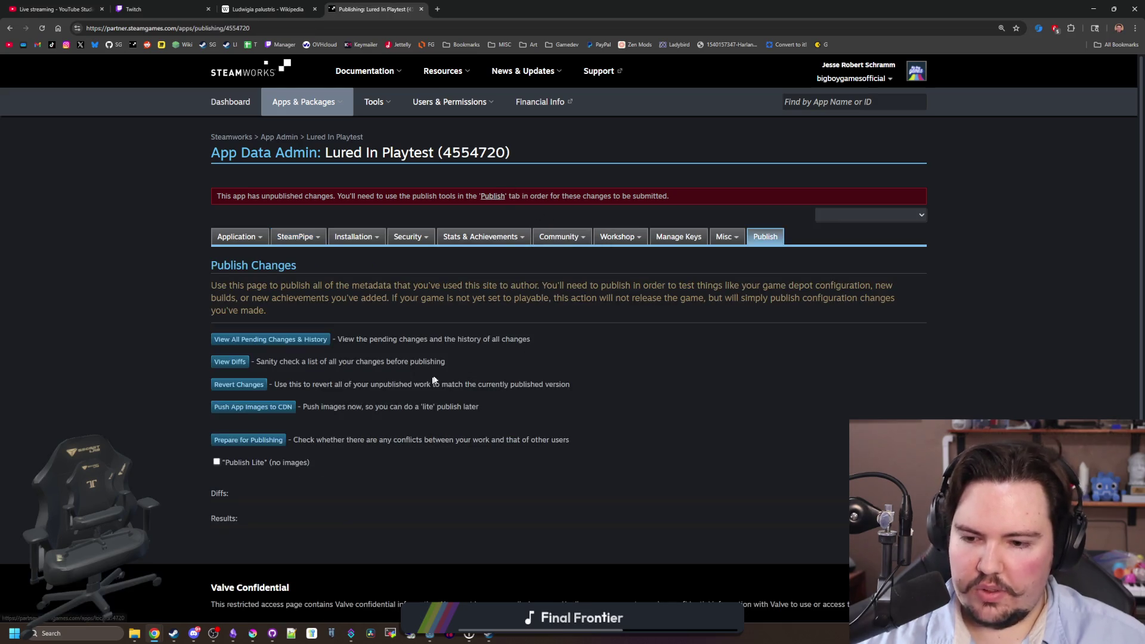
{"action": "left_click", "coordinate": [277, 440]}
{"action": "left_click", "coordinate": [240, 484]}
{"action": "left_click", "coordinate": [287, 517]}
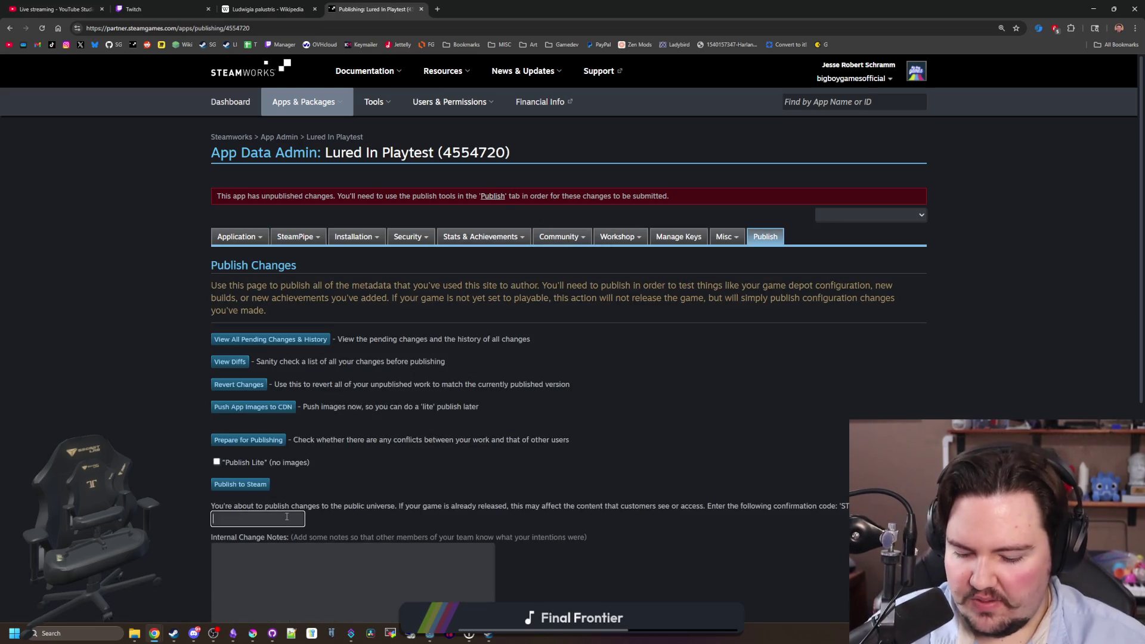
{"action": "type", "text": "STEAMWRO"}
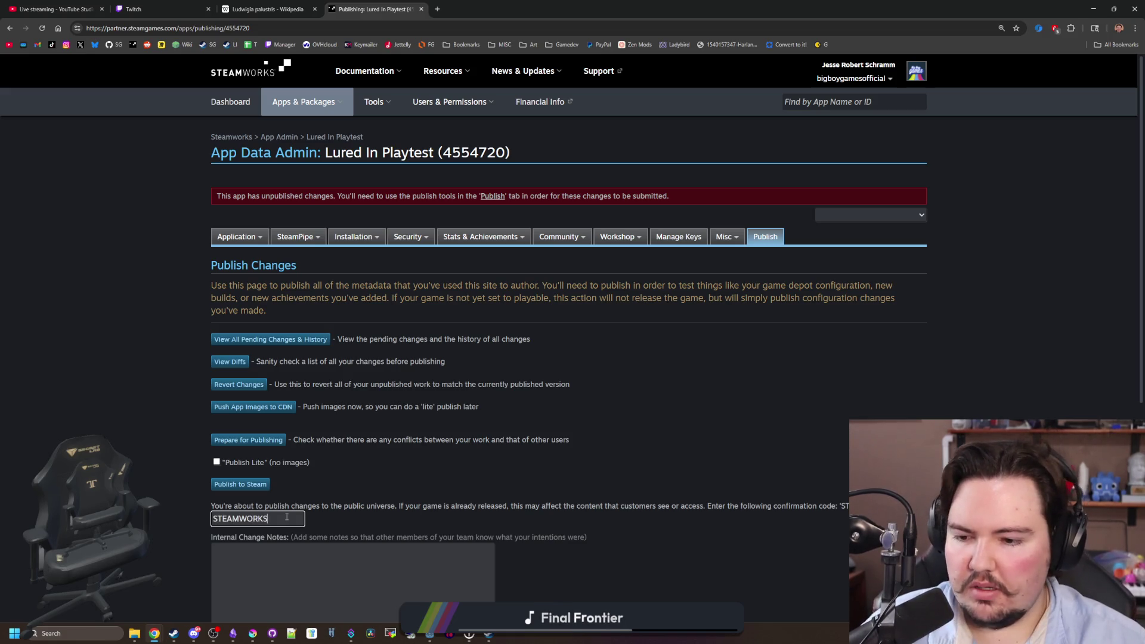
{"action": "scroll", "coordinate": [287, 517], "scroll_direction": "down", "scroll_amount": 3}
{"action": "left_click", "coordinate": [239, 460]}
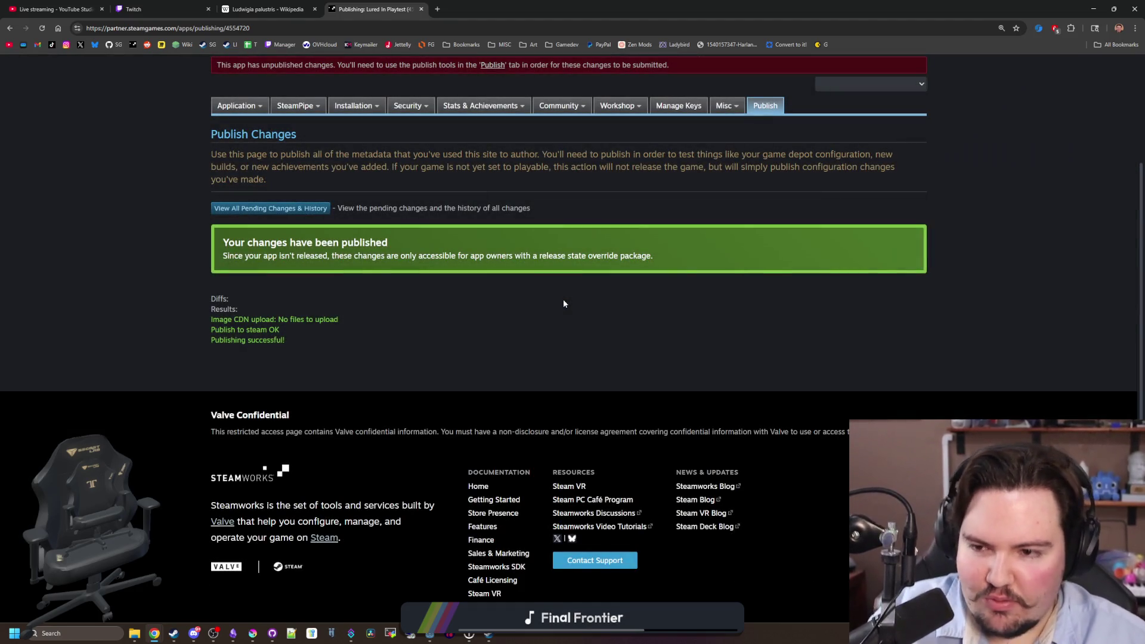
{"action": "key", "text": "alt+Tab"}
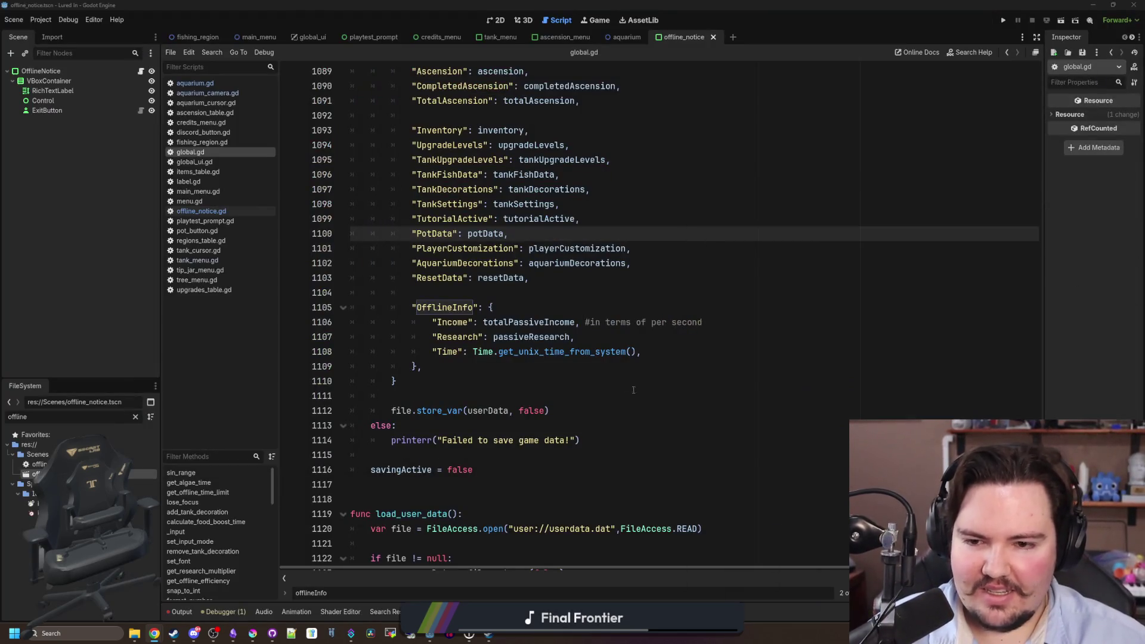
Verify the Lured In Playtest beta files from its Installed Files properties, then play the game.
{"action": "left_click", "coordinate": [633, 390]}
{"action": "left_click", "coordinate": [173, 633]}
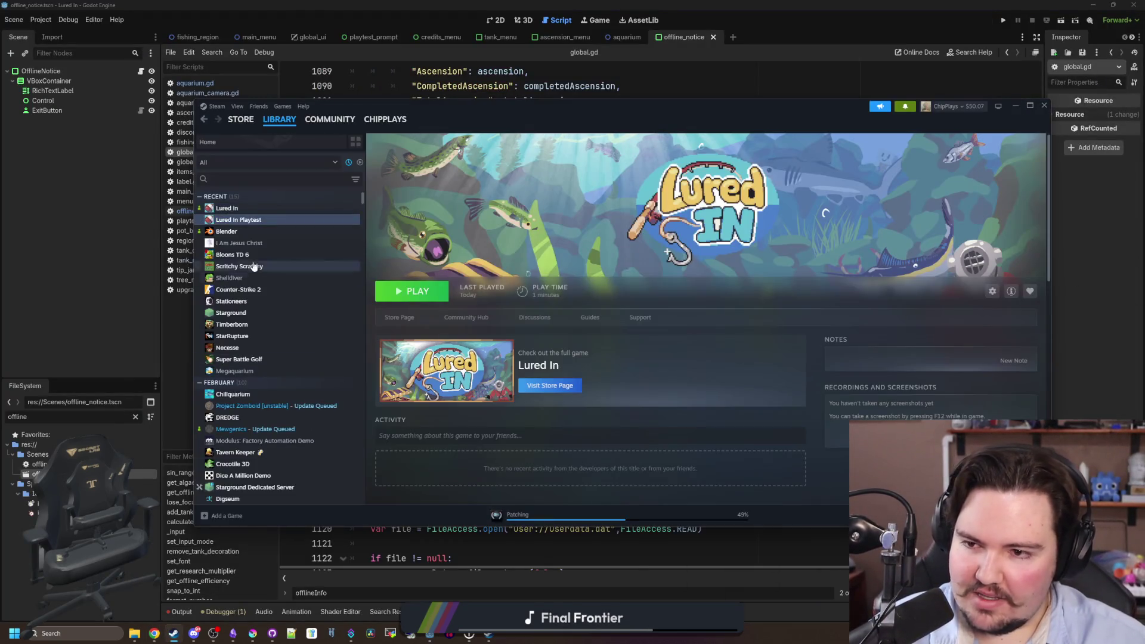
{"action": "right_click", "coordinate": [255, 221]}
{"action": "mouse_move", "coordinate": [305, 267]}
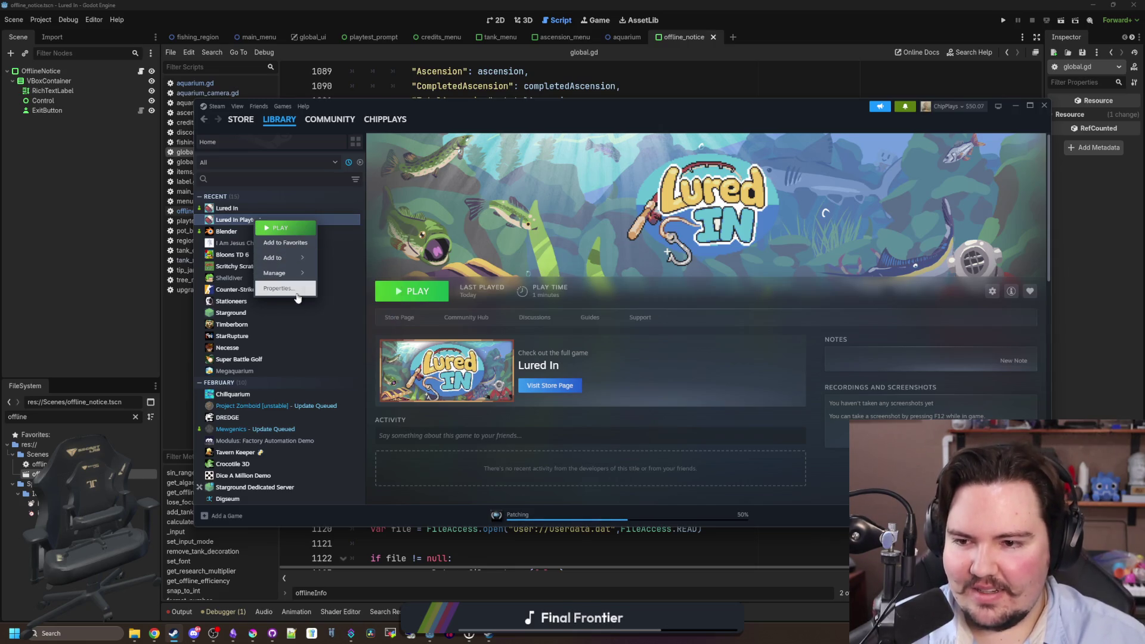
{"action": "left_click", "coordinate": [279, 288]}
{"action": "left_click", "coordinate": [489, 255]}
{"action": "left_click", "coordinate": [486, 264]}
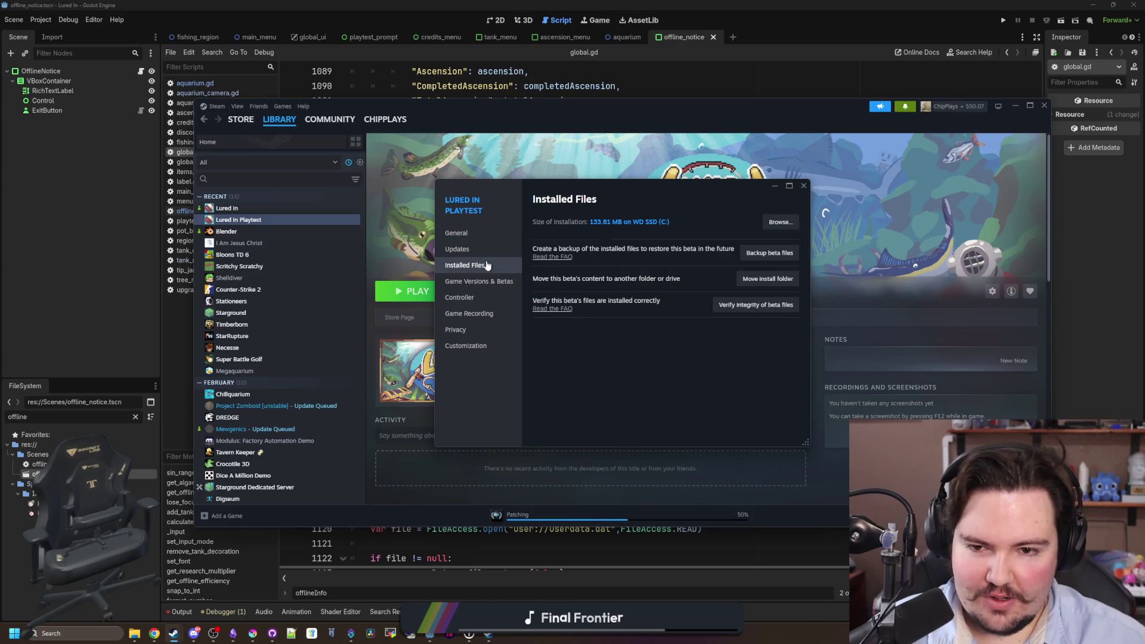
{"action": "left_click", "coordinate": [769, 304]}
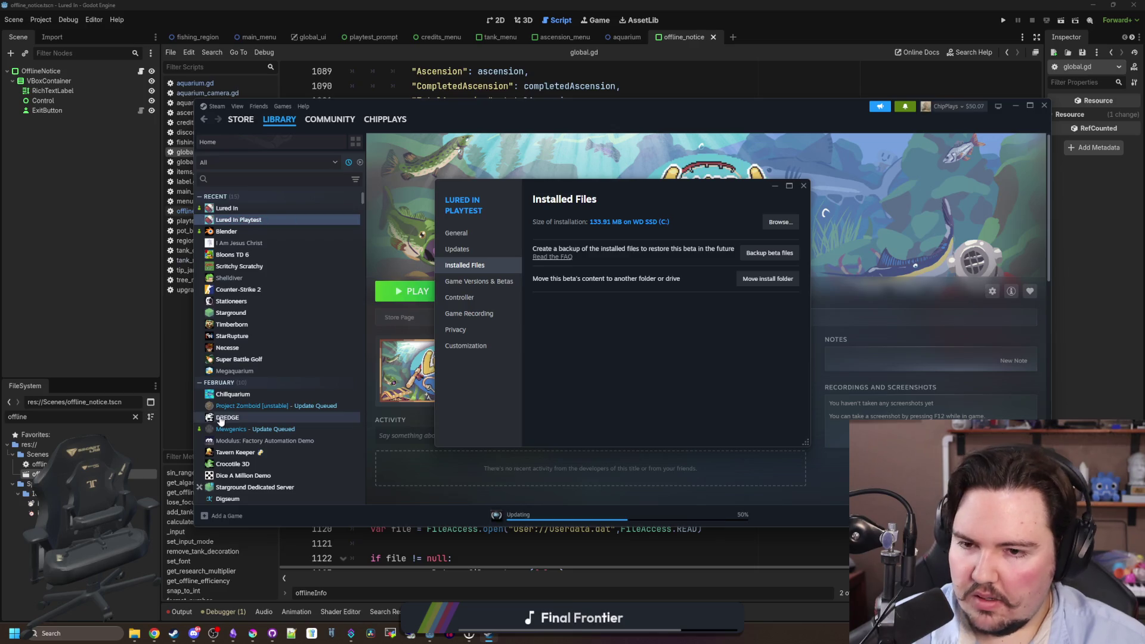
{"action": "left_click", "coordinate": [803, 186]}
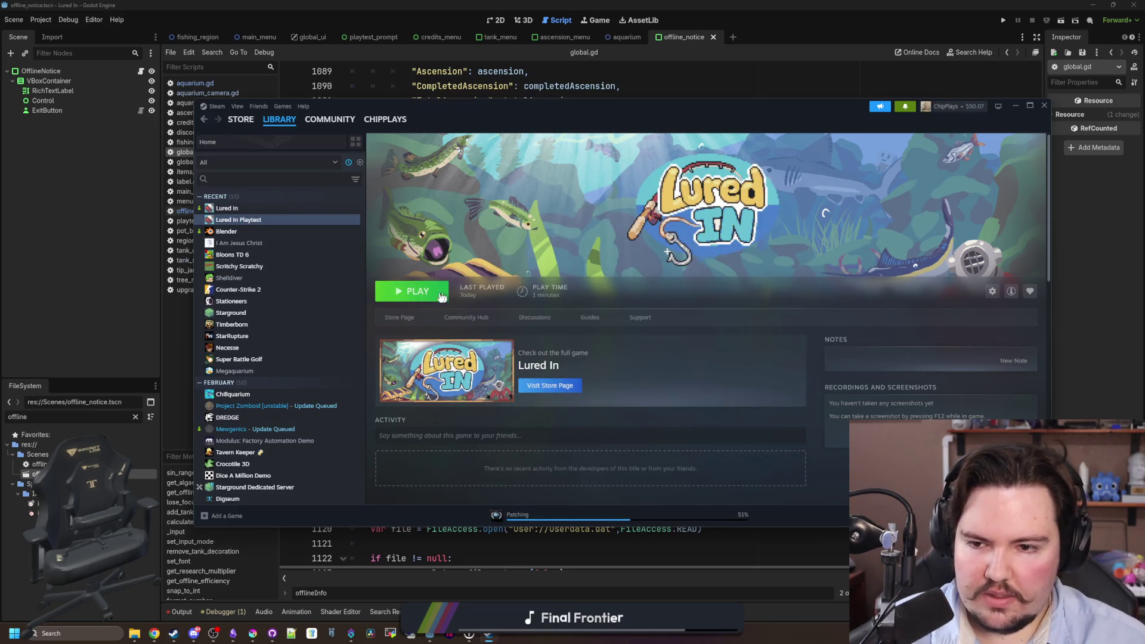
{"action": "left_click", "coordinate": [432, 295]}
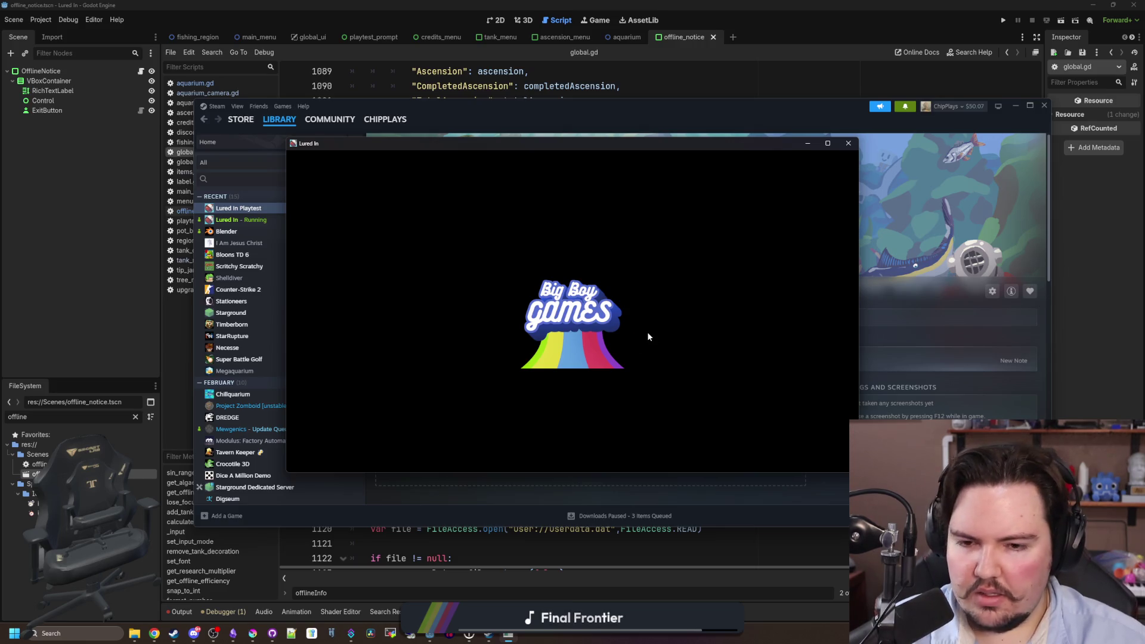
Start Lured In from the main menu, dismiss the offline-earnings message, and resume from pause.
{"action": "left_click", "coordinate": [494, 263]}
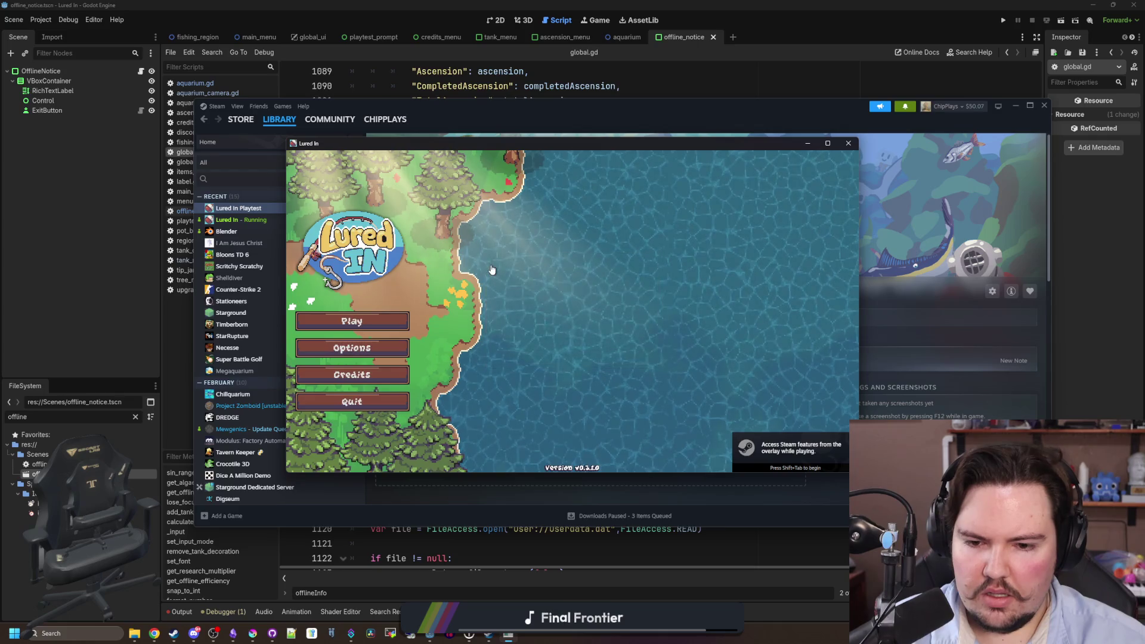
{"action": "left_click", "coordinate": [392, 320]}
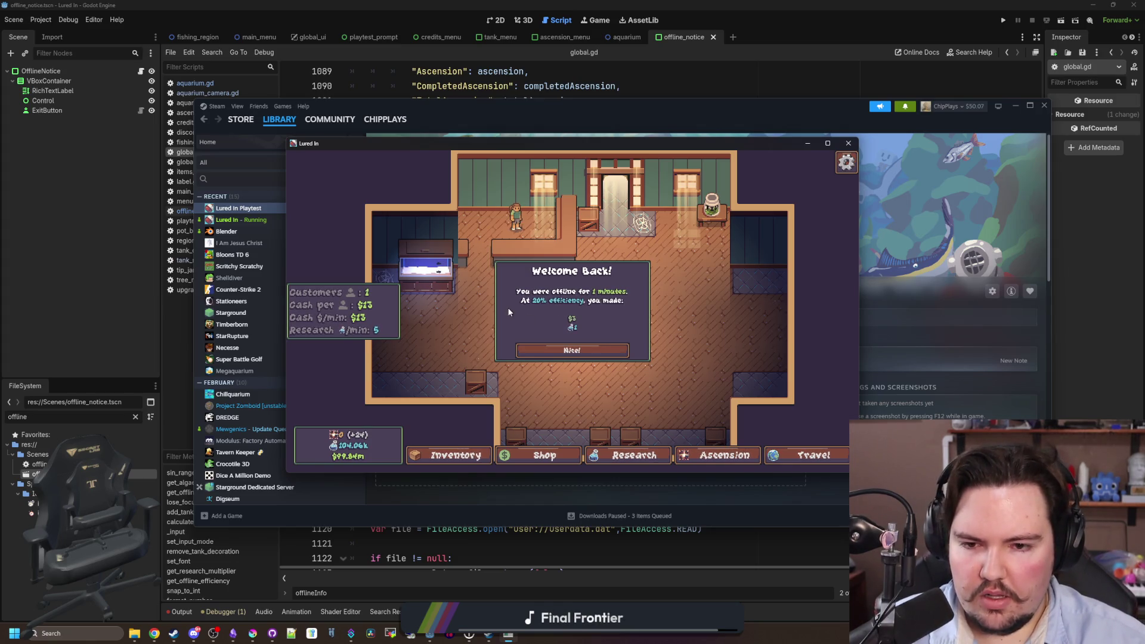
{"action": "left_click", "coordinate": [586, 349]}
{"action": "scroll", "coordinate": [696, 368], "scroll_direction": "up", "scroll_amount": 2}
{"action": "scroll", "coordinate": [697, 367], "scroll_direction": "down", "scroll_amount": 4}
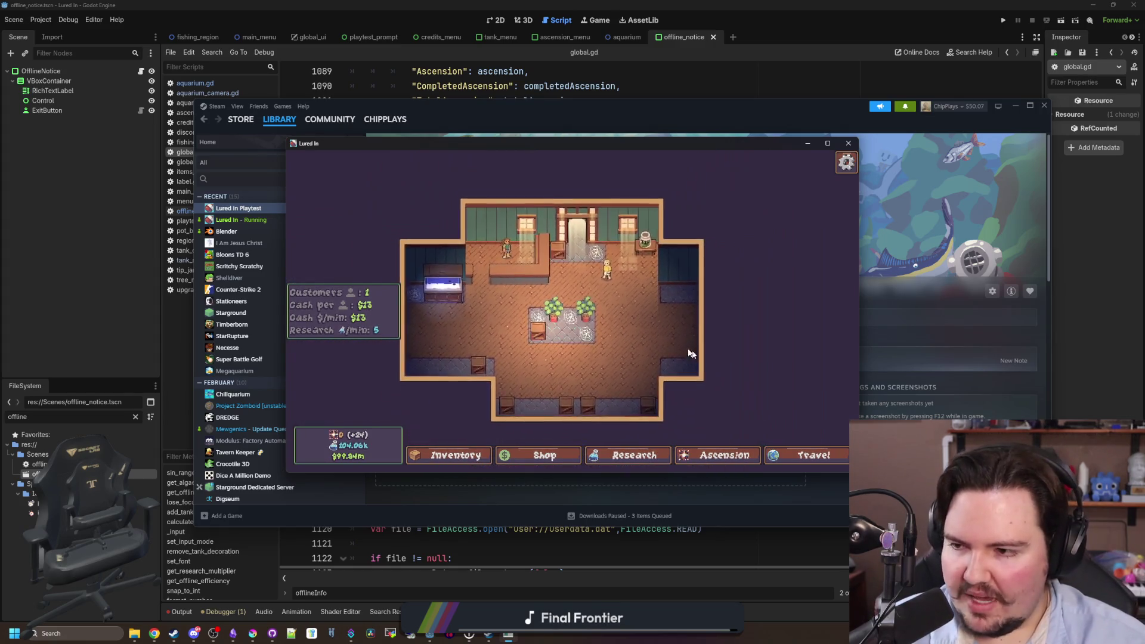
{"action": "scroll", "coordinate": [689, 316], "scroll_direction": "up", "scroll_amount": 2}
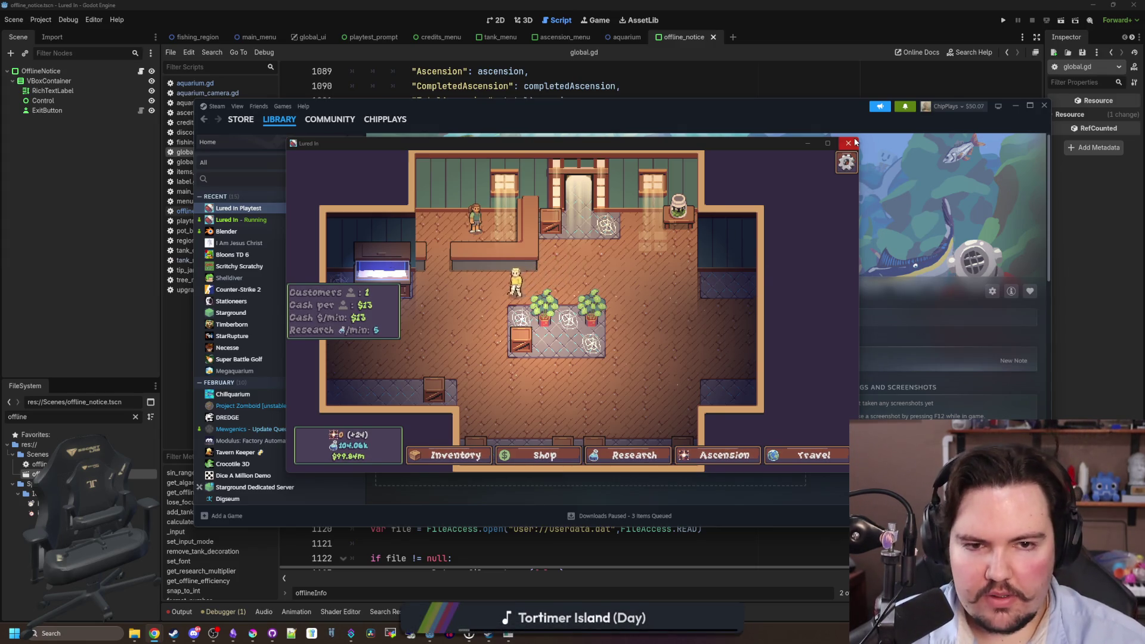
{"action": "left_click", "coordinate": [846, 162]}
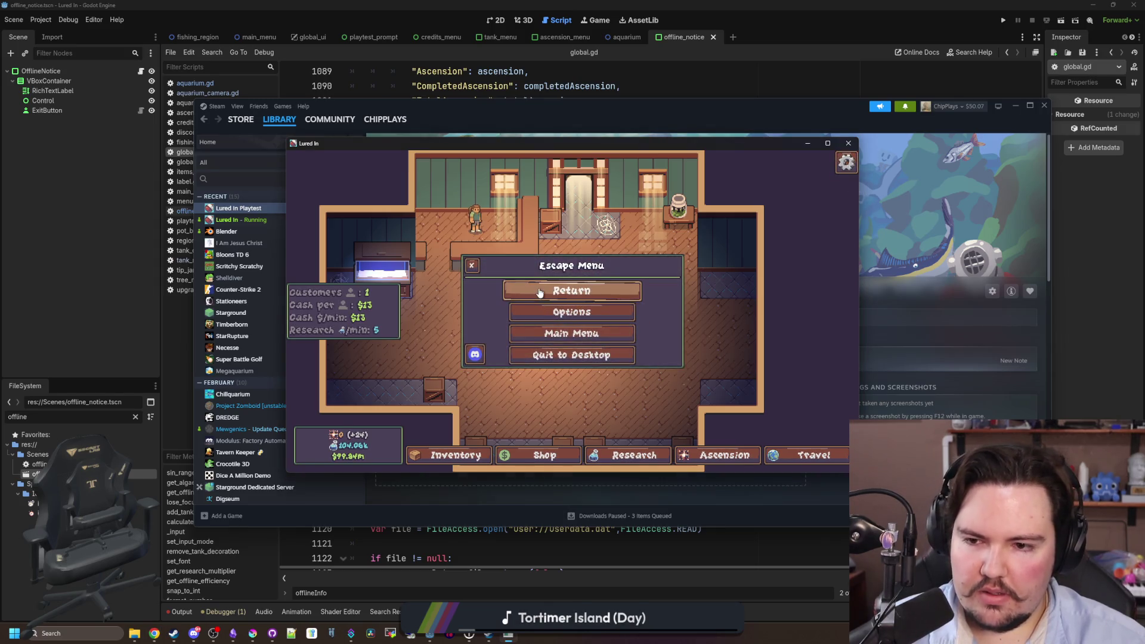
{"action": "left_click", "coordinate": [571, 291]}
Open the Inventory, Shop, Research, Ascension and Travel panels, travel elsewhere, and quit the game.
{"action": "left_click", "coordinate": [470, 456]}
{"action": "left_click", "coordinate": [543, 456]}
{"action": "left_click", "coordinate": [633, 456]}
{"action": "left_click", "coordinate": [745, 456]}
{"action": "left_click", "coordinate": [813, 456]}
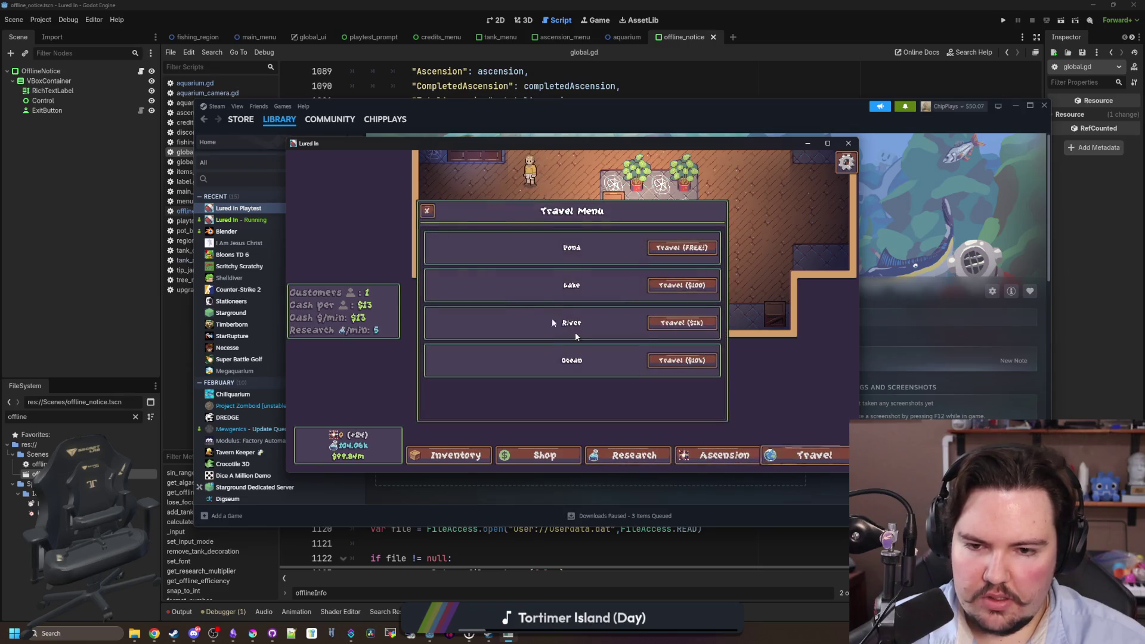
{"action": "left_click", "coordinate": [696, 360]}
{"action": "left_click", "coordinate": [848, 144]}
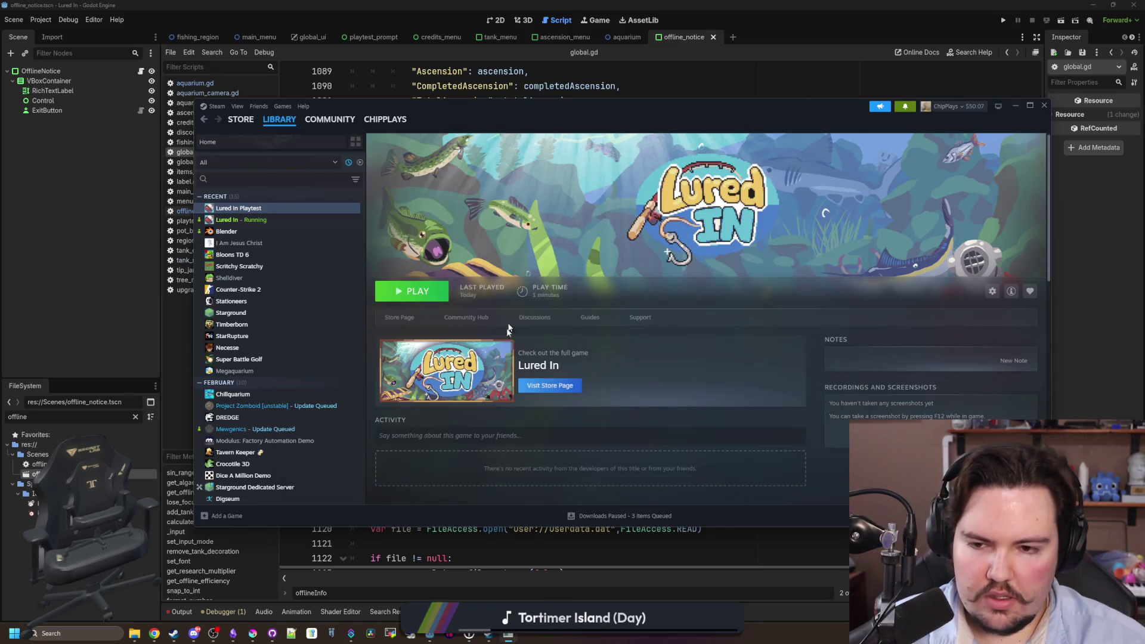
{"action": "left_click", "coordinate": [1015, 106]}
Save the offline_notice scene from the global.gd script with Ctrl+S.
{"action": "left_click", "coordinate": [521, 293]}
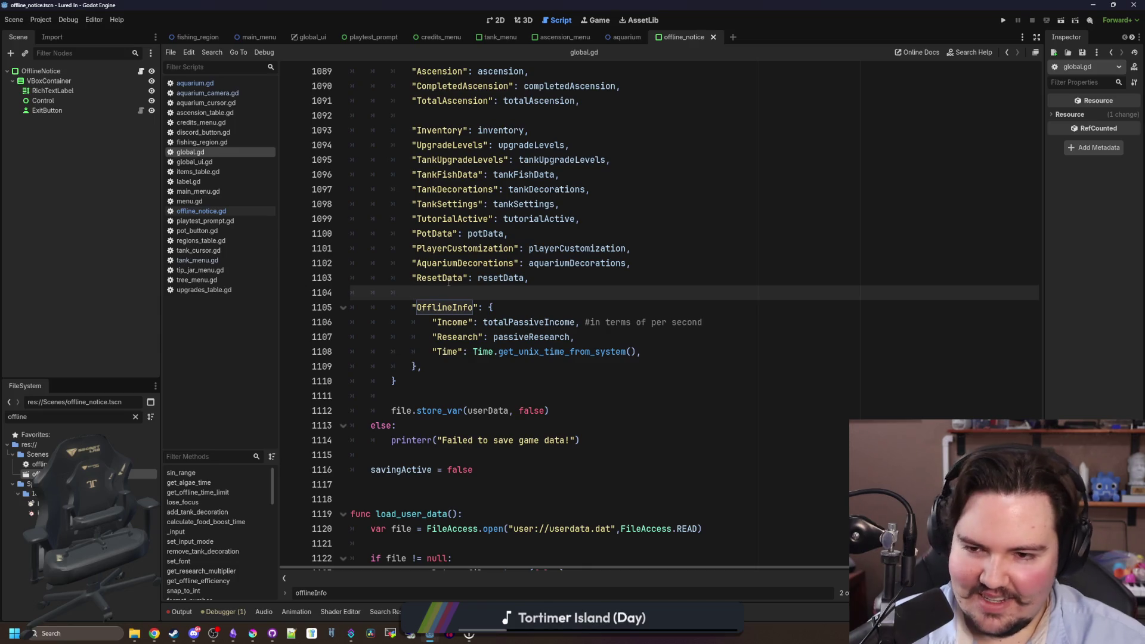
{"action": "key", "text": "ctrl+s"}
{"action": "scroll", "coordinate": [554, 410], "scroll_direction": "up", "scroll_amount": 10}
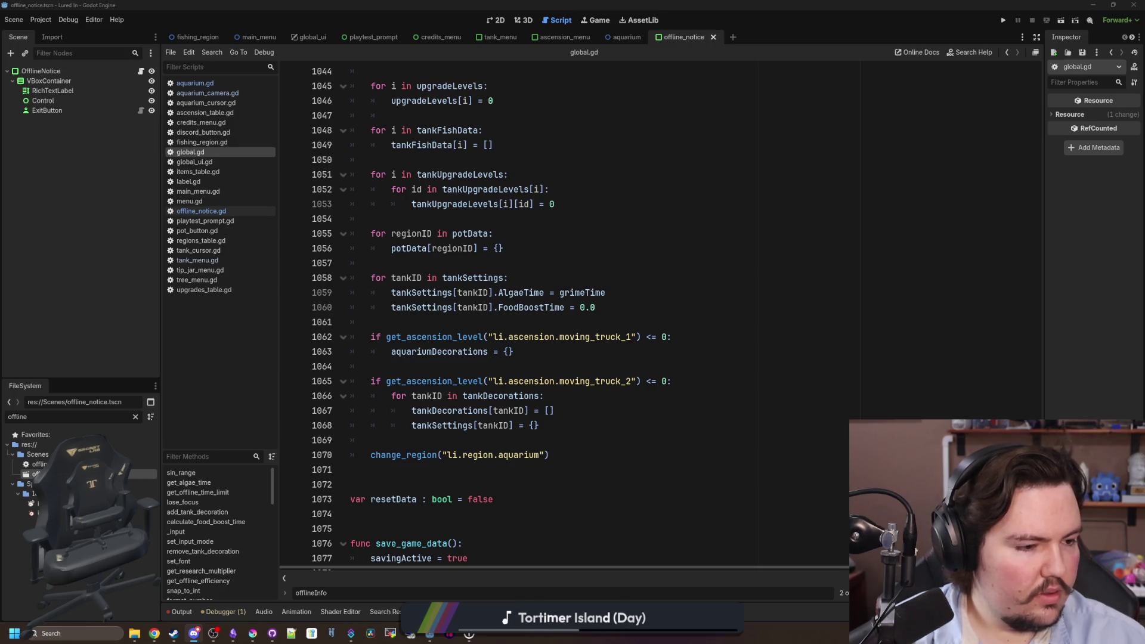
Review the save-data code around lines 1061–1072, then switch to the Obsidian notes.
{"action": "left_click", "coordinate": [537, 322]}
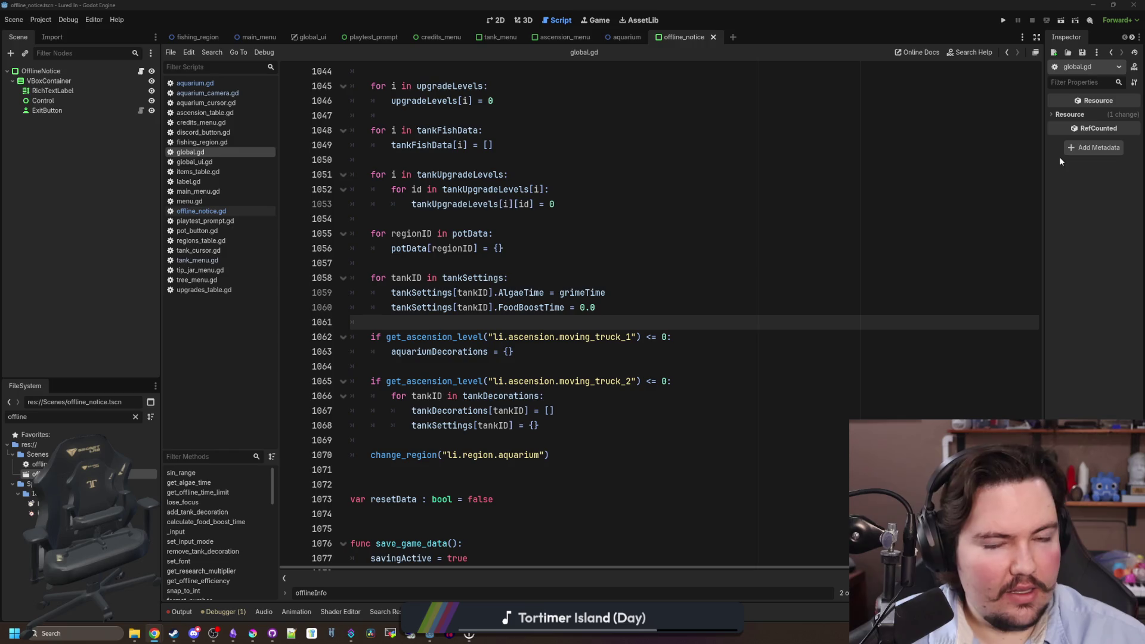
{"action": "left_click", "coordinate": [423, 322]}
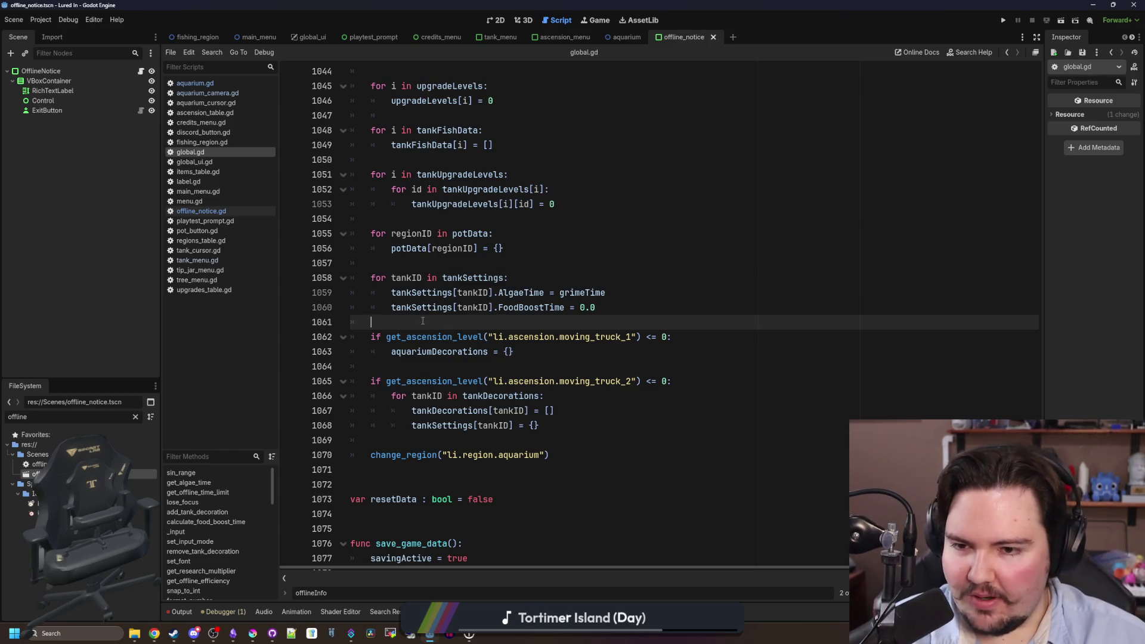
{"action": "scroll", "coordinate": [405, 346], "scroll_direction": "down", "scroll_amount": 3}
{"action": "left_click", "coordinate": [403, 353]}
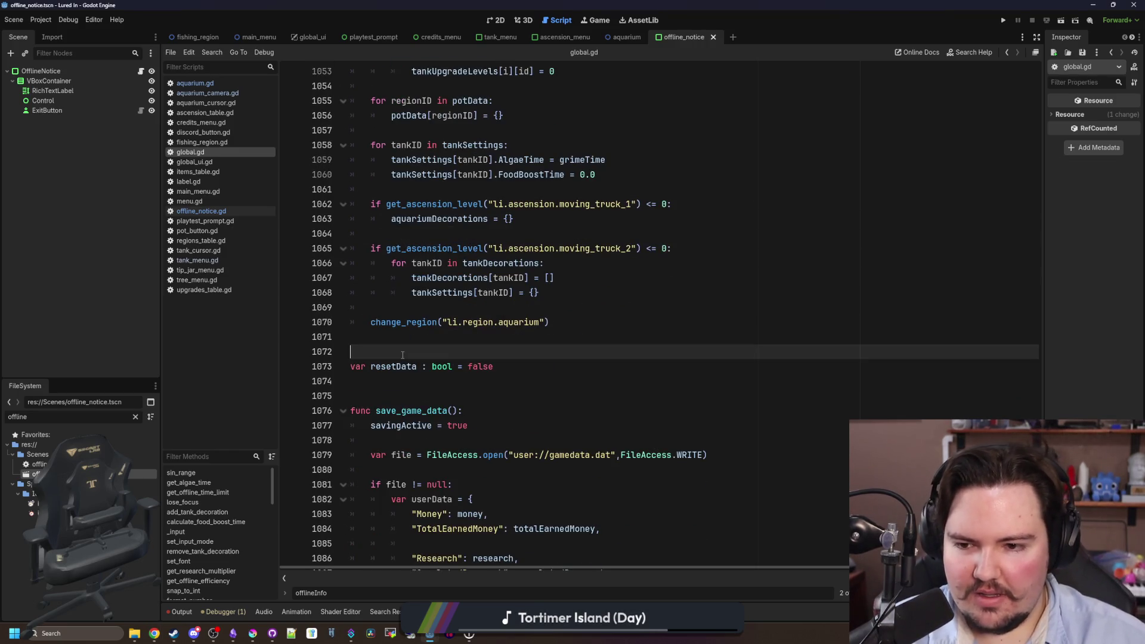
{"action": "scroll", "coordinate": [417, 334], "scroll_direction": "down", "scroll_amount": 12}
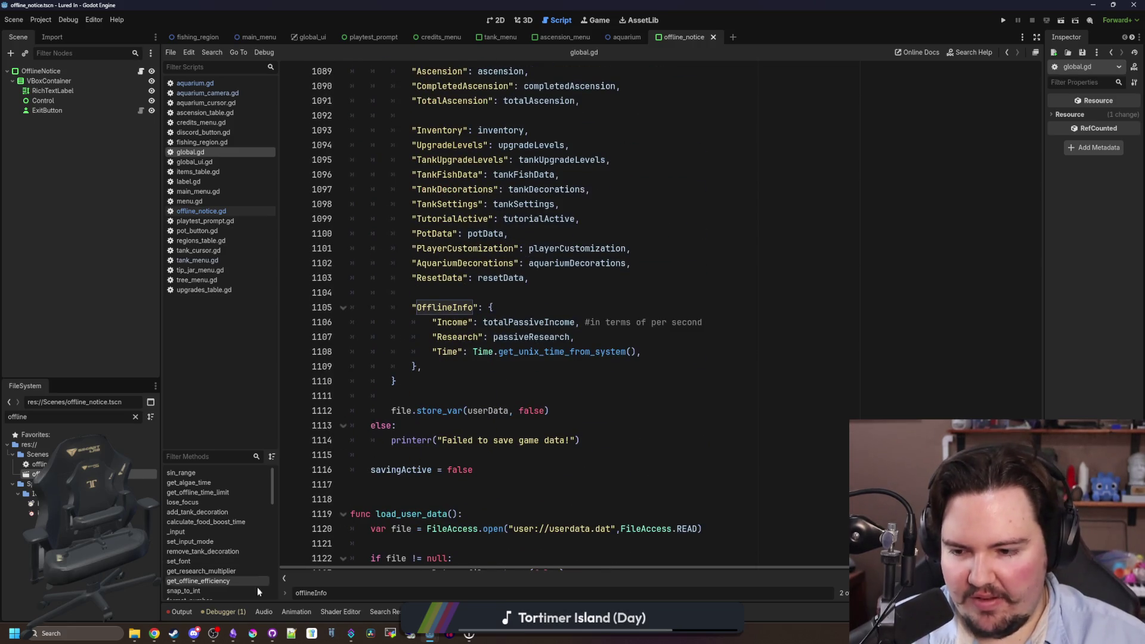
{"action": "left_click", "coordinate": [233, 633]}
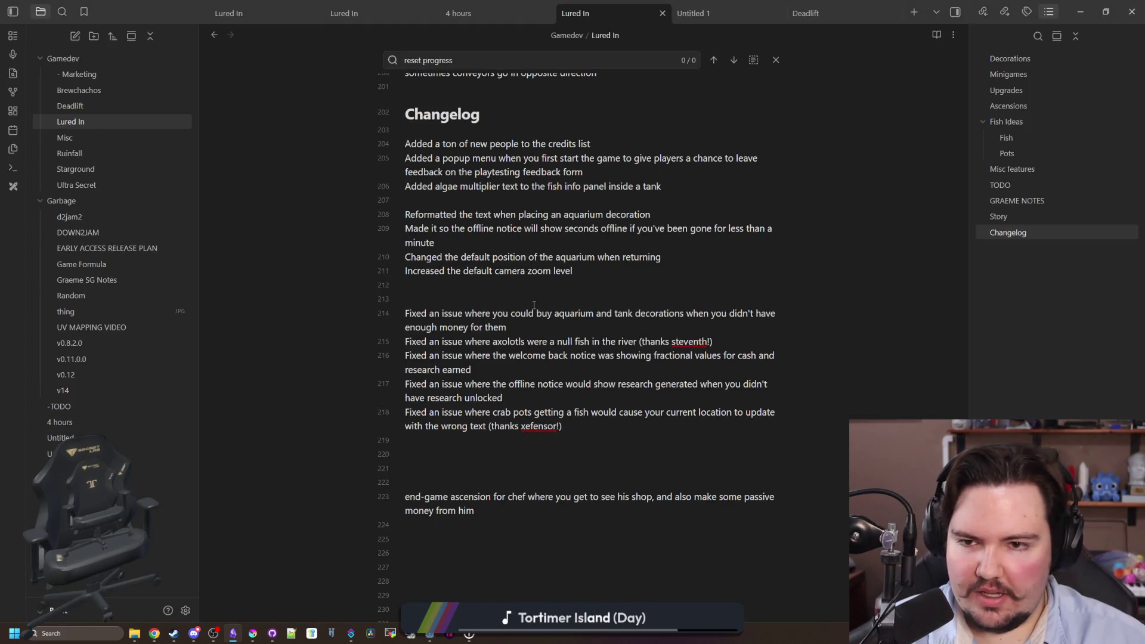
Tick the checkboxes for 'fix fish income values' and 'add in more saltwater fish' on lines 185–186.
{"action": "scroll", "coordinate": [569, 334], "scroll_direction": "up", "scroll_amount": 8}
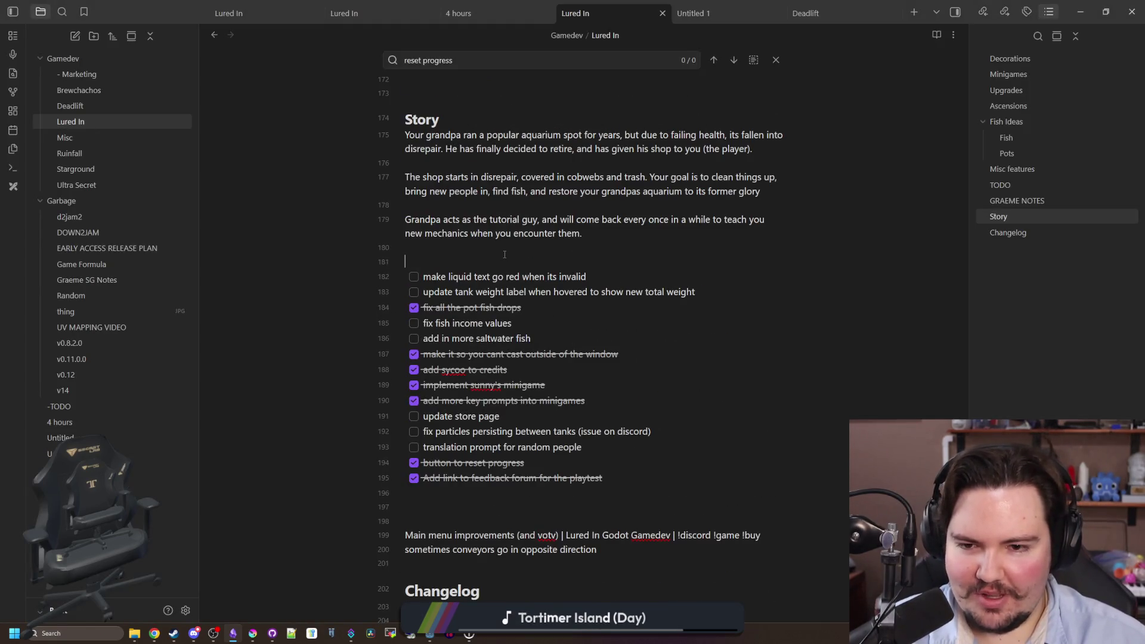
{"action": "left_click", "coordinate": [431, 264]}
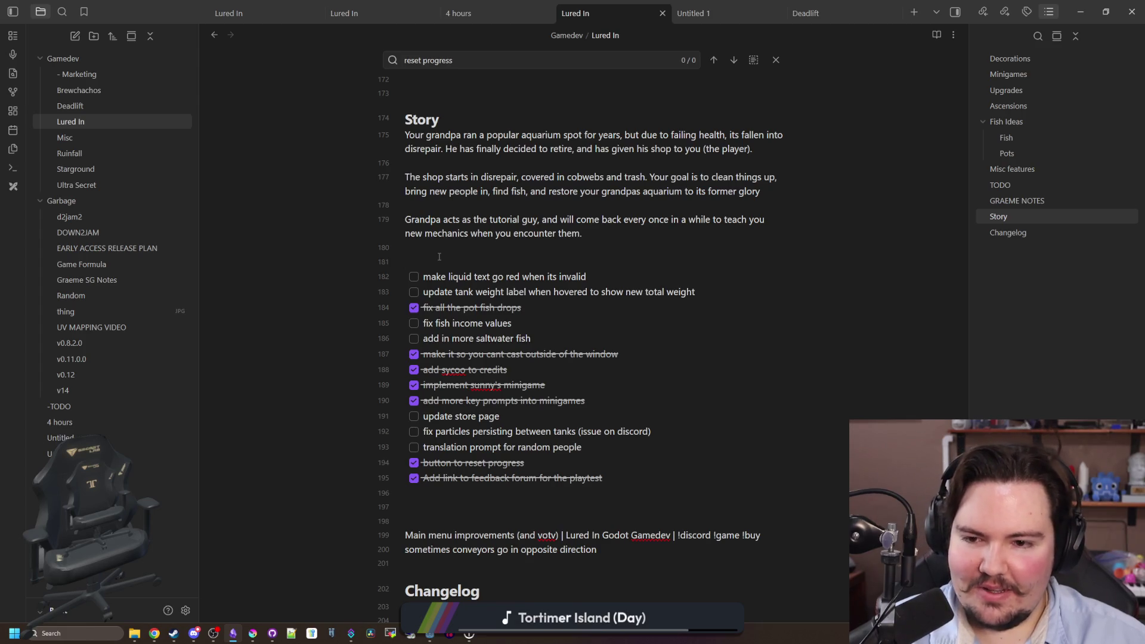
{"action": "scroll", "coordinate": [439, 256], "scroll_direction": "down", "scroll_amount": 1}
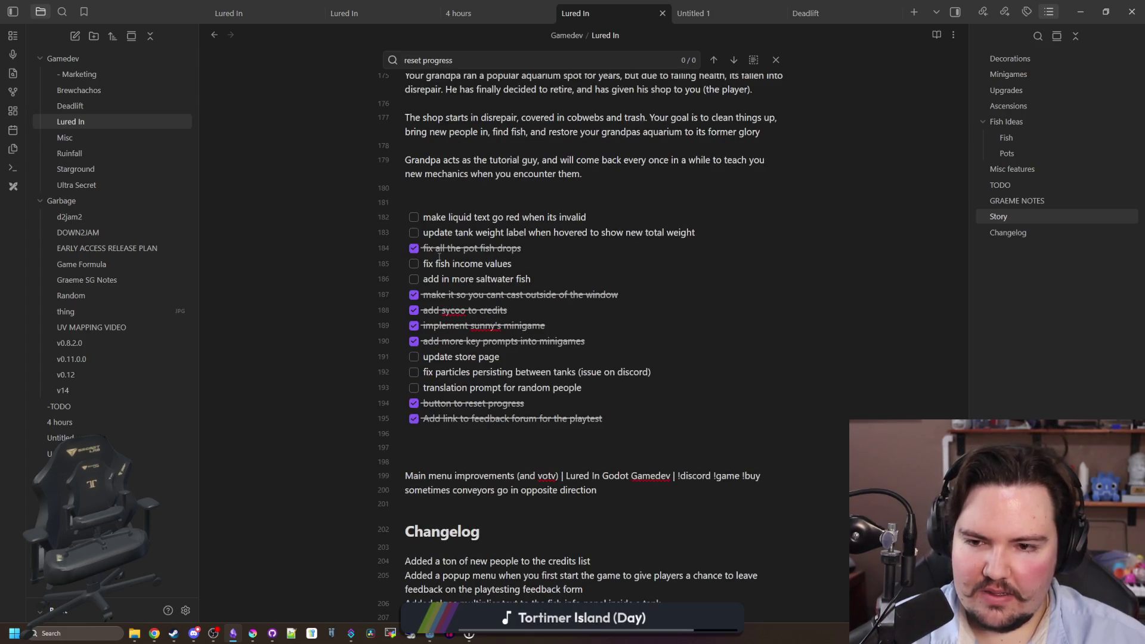
{"action": "left_click", "coordinate": [416, 264]}
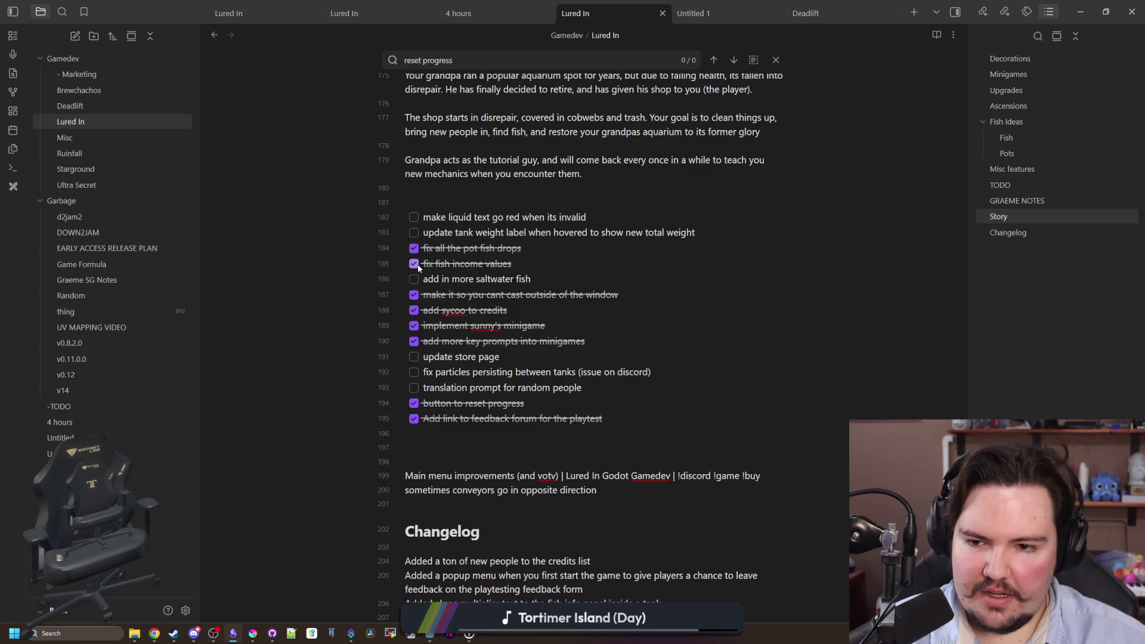
{"action": "left_click", "coordinate": [414, 279]}
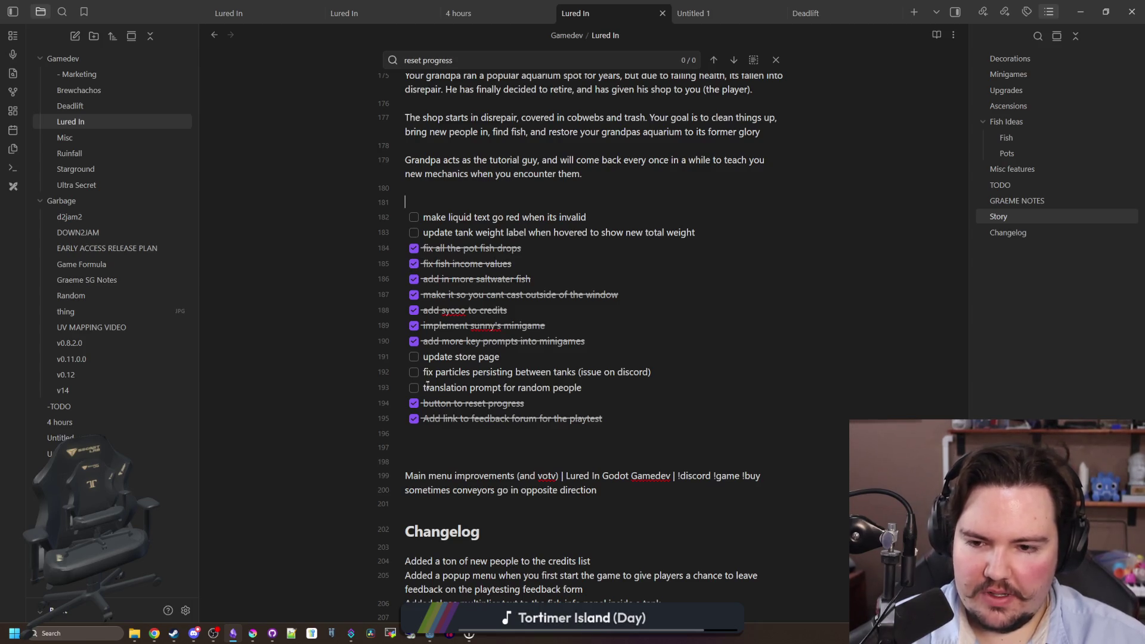
Review the remaining tasks, briefly selecting the 'update store page' and particles task text.
{"action": "left_click_drag", "start_coordinate": [499, 356], "coordinate": [423, 358]}
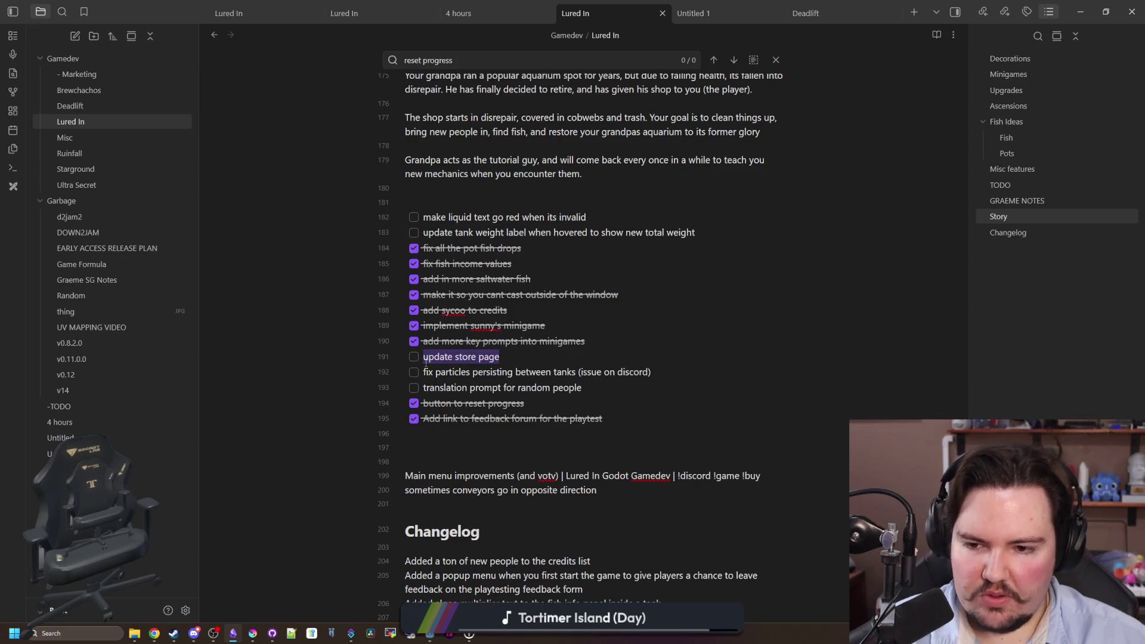
{"action": "left_click", "coordinate": [500, 357]}
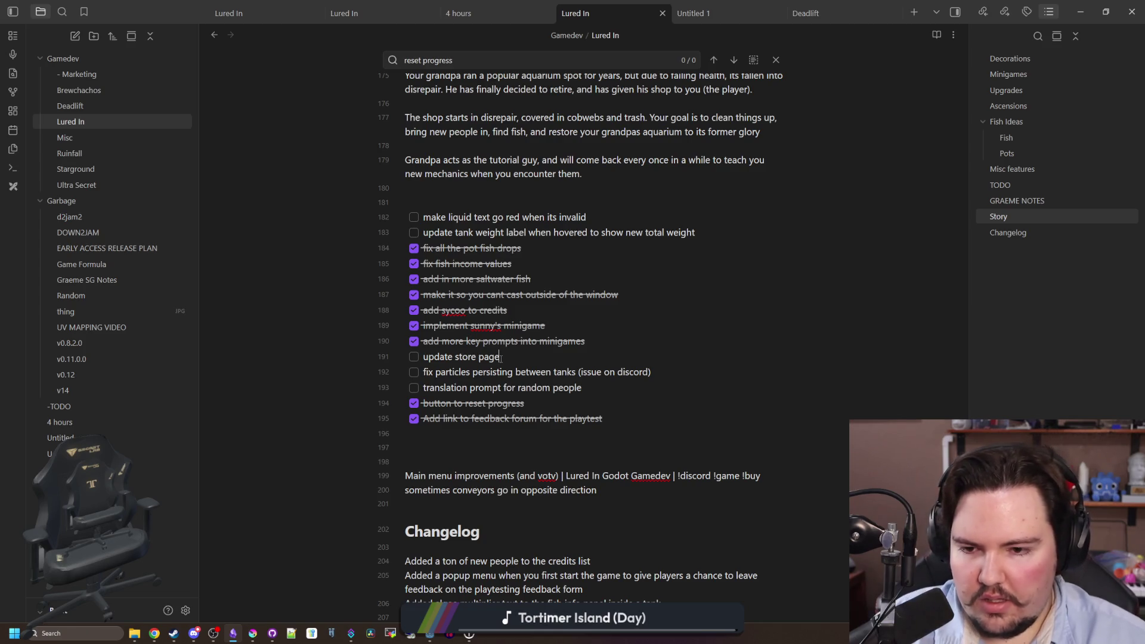
{"action": "key", "text": "ctrl+shift+Left"}
{"action": "key", "text": "ctrl+shift+Left"}
{"action": "key", "text": "shift+Home"}
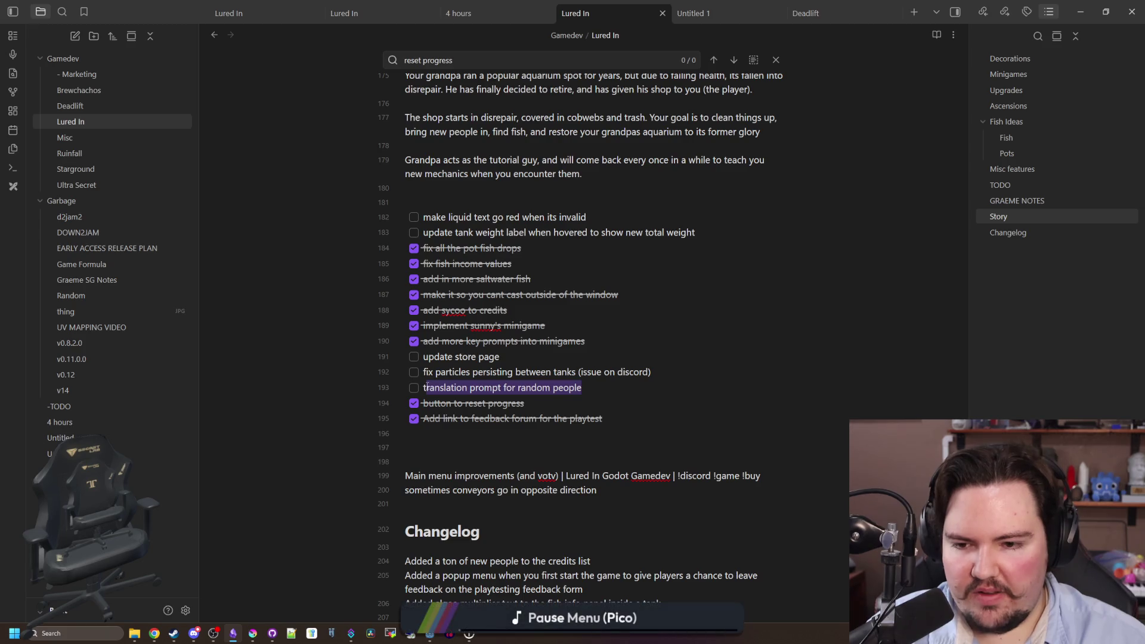
{"action": "key", "text": "Left"}
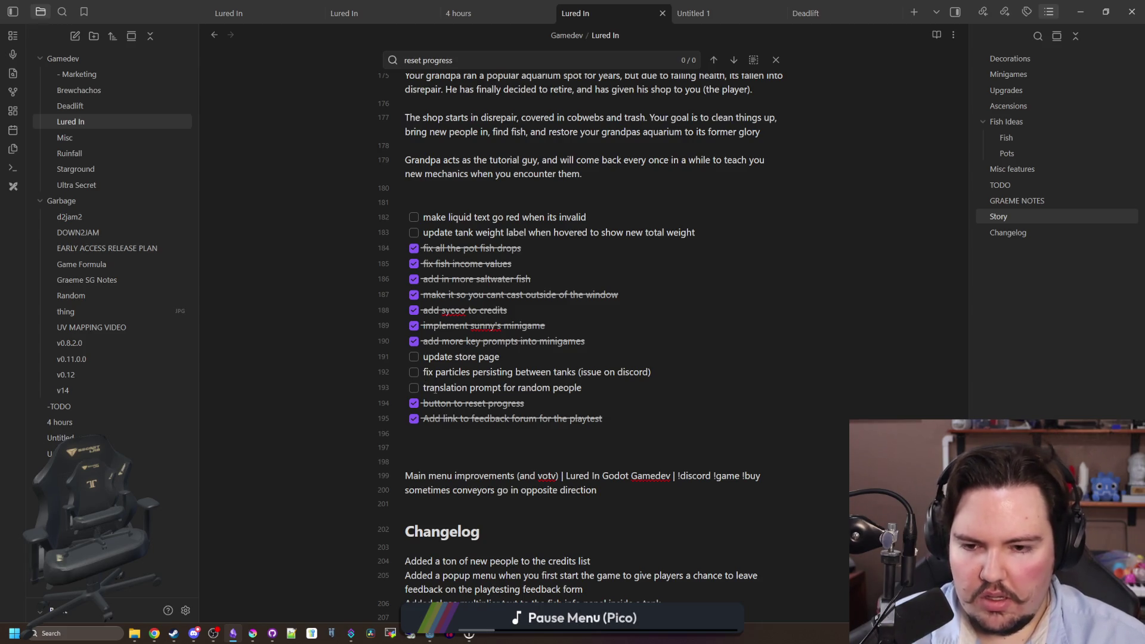
{"action": "mouse_move", "coordinate": [433, 372]}
{"action": "left_mouse_down"}
{"action": "mouse_move", "coordinate": [650, 387]}
{"action": "mouse_move", "coordinate": [659, 371]}
{"action": "mouse_move", "coordinate": [425, 370]}
{"action": "left_mouse_up"}
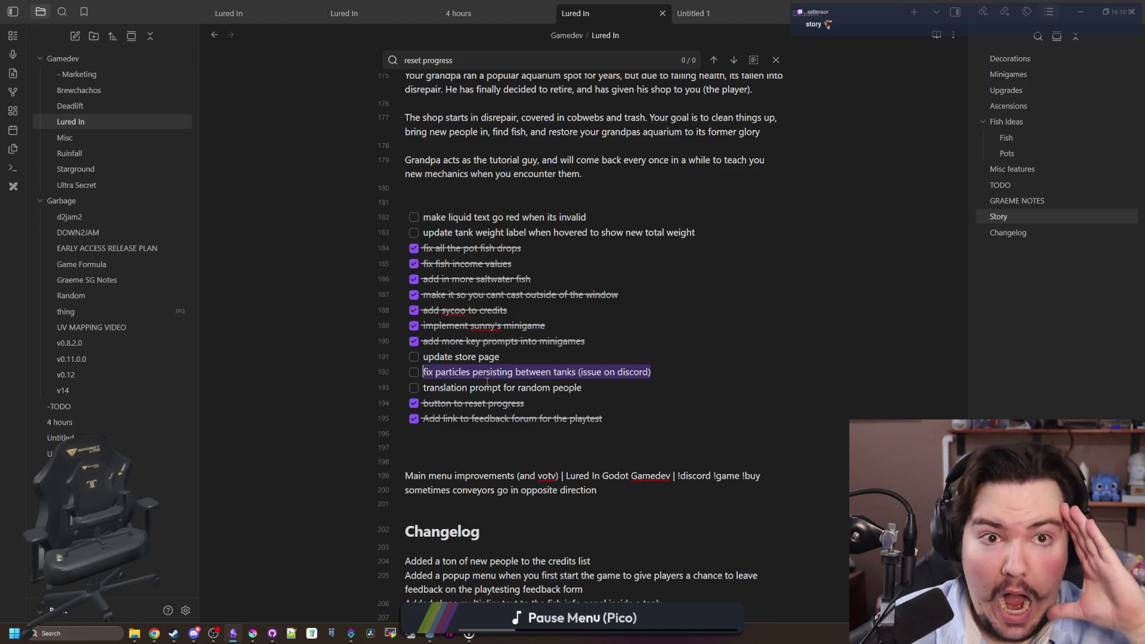
{"action": "left_click", "coordinate": [477, 432]}
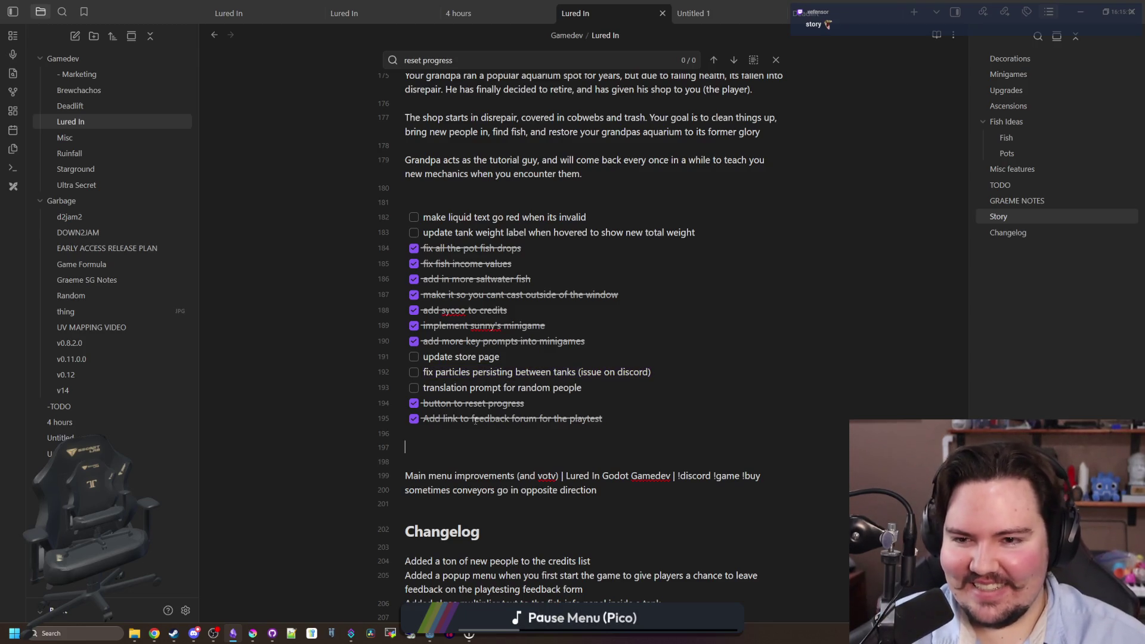
Scroll up and down through the rest of the Lured In note, then switch back to Godot.
{"action": "scroll", "coordinate": [491, 395], "scroll_direction": "up", "scroll_amount": 3}
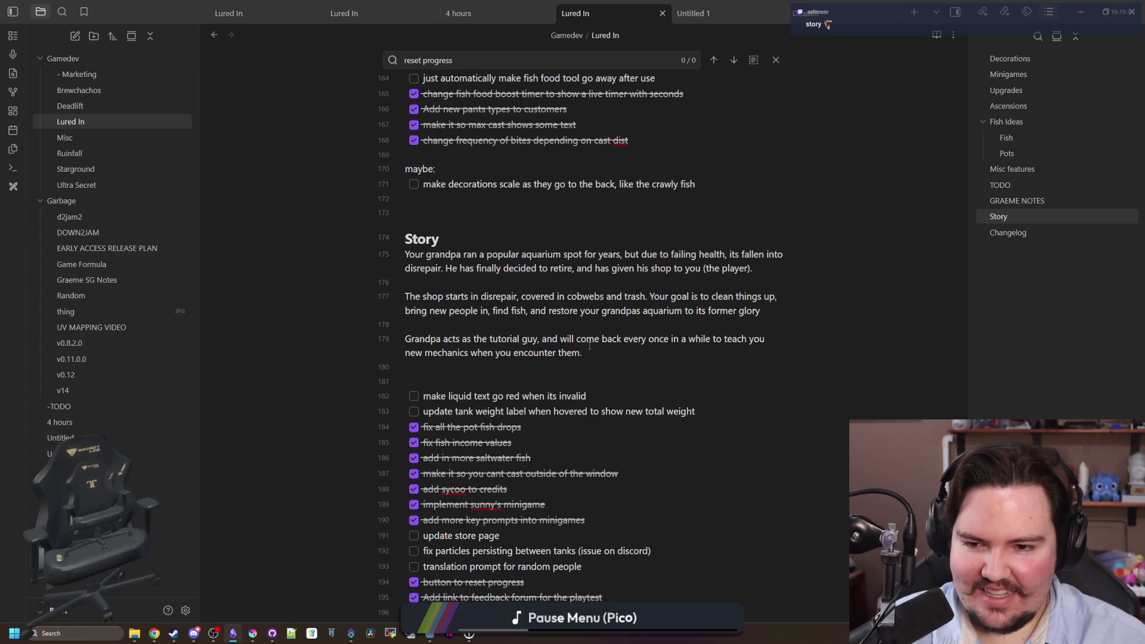
{"action": "scroll", "coordinate": [452, 284], "scroll_direction": "up", "scroll_amount": 2}
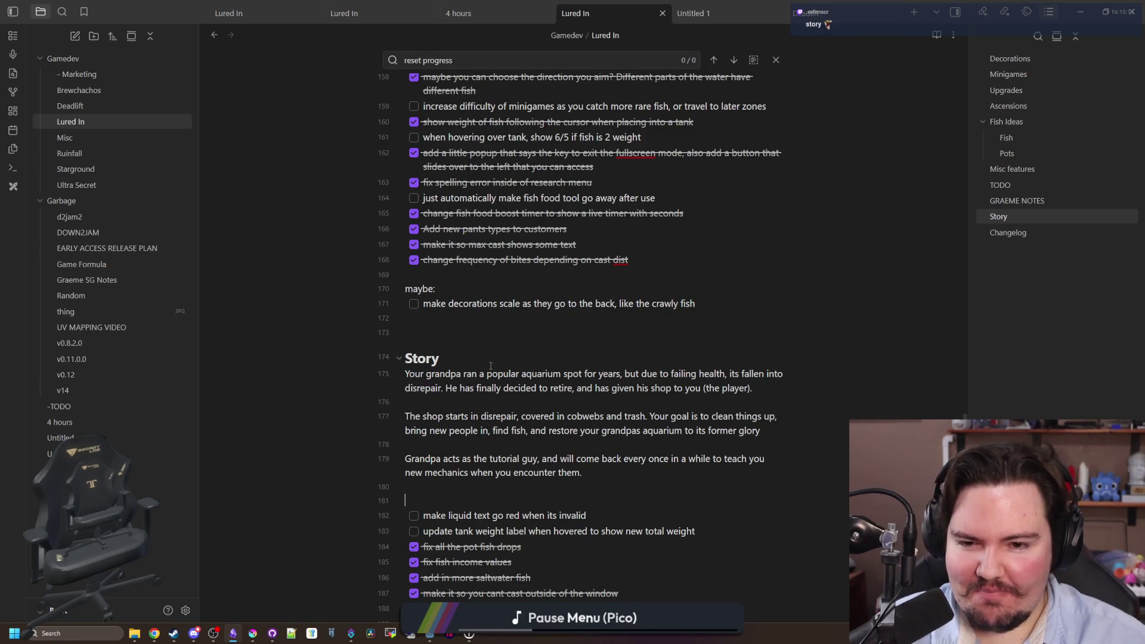
{"action": "left_click", "coordinate": [574, 327]}
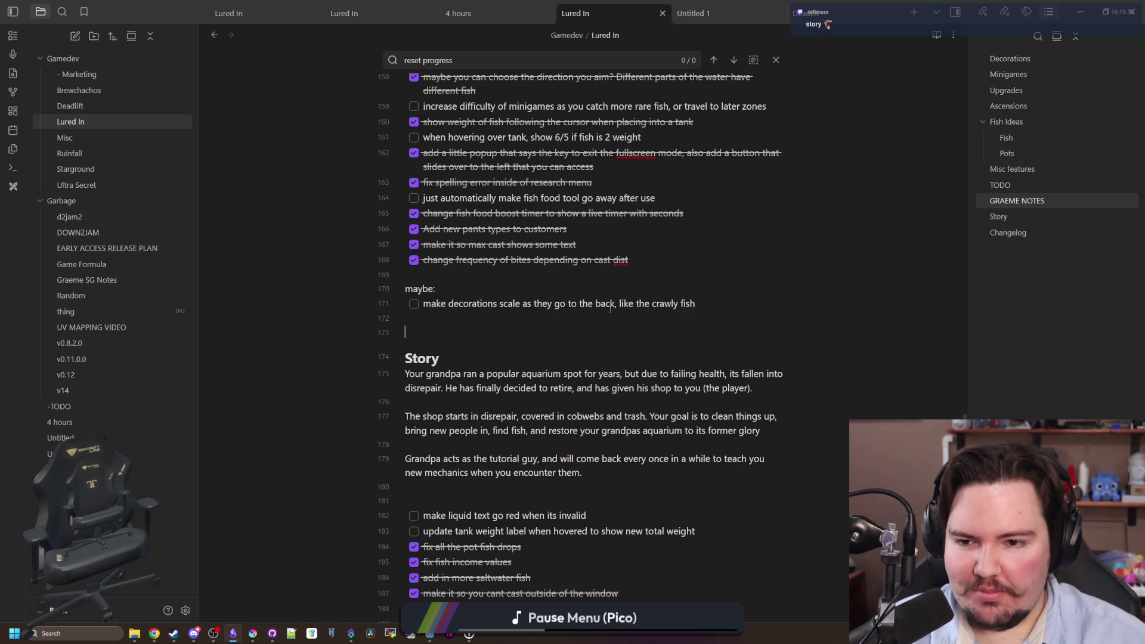
{"action": "scroll", "coordinate": [609, 308], "scroll_direction": "up", "scroll_amount": 3}
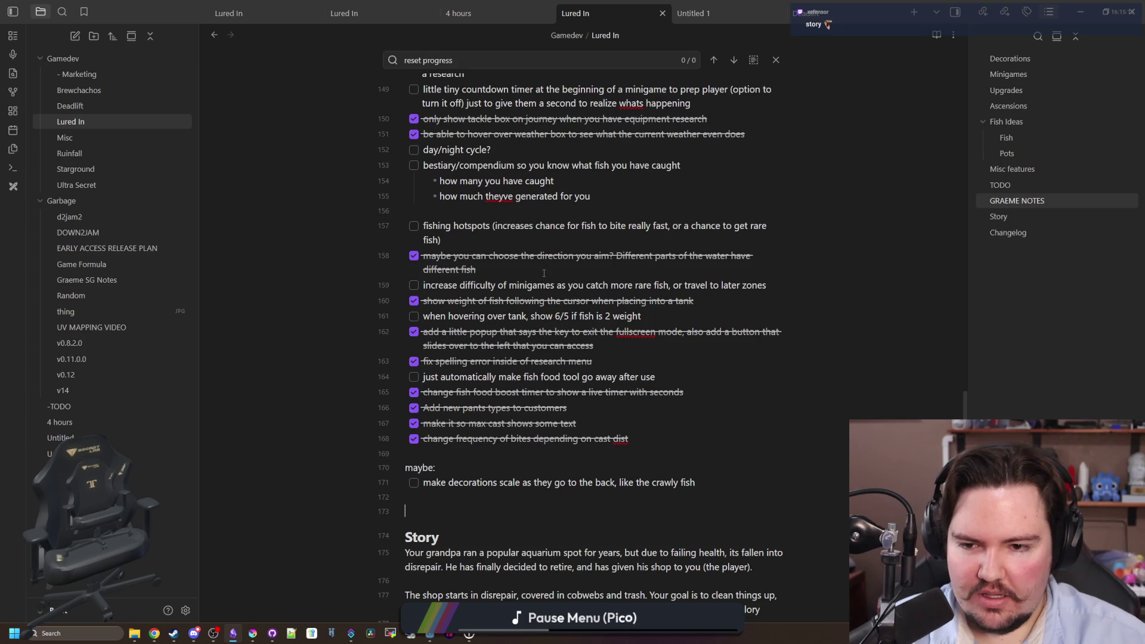
{"action": "scroll", "coordinate": [543, 273], "scroll_direction": "up", "scroll_amount": 2}
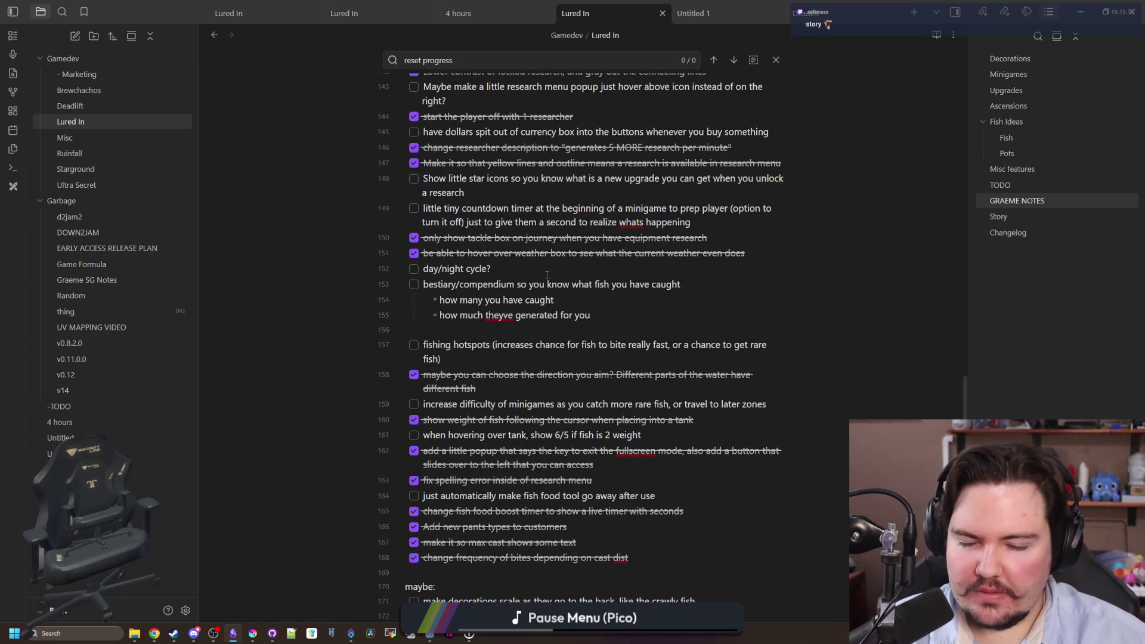
{"action": "scroll", "coordinate": [547, 275], "scroll_direction": "up", "scroll_amount": 14}
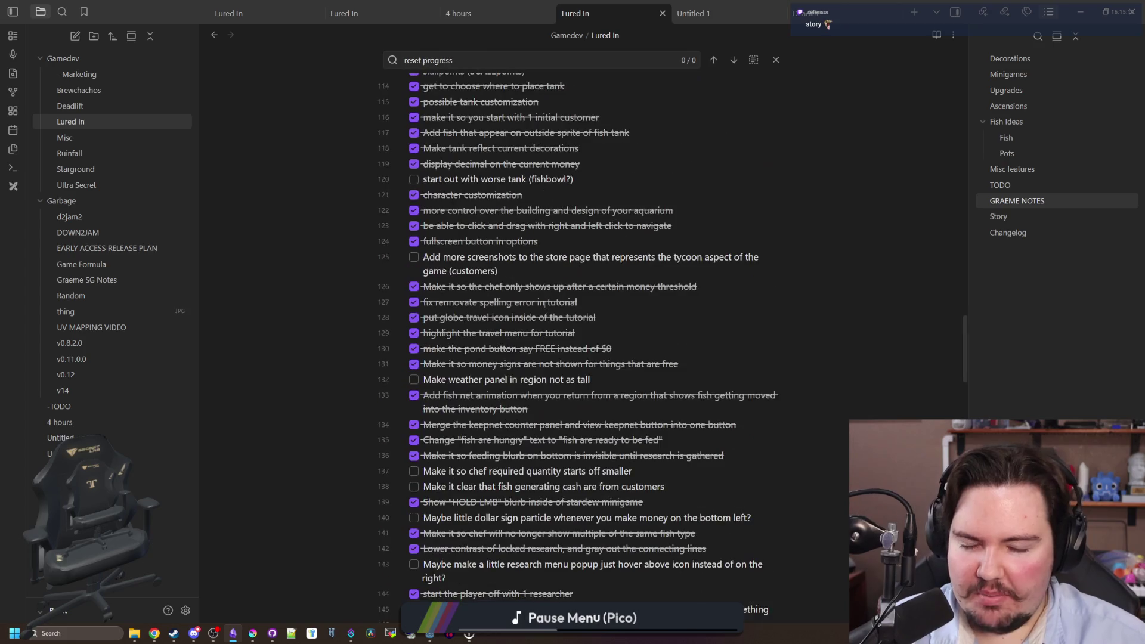
{"action": "scroll", "coordinate": [544, 305], "scroll_direction": "up", "scroll_amount": 6}
{"action": "scroll", "coordinate": [518, 297], "scroll_direction": "down", "scroll_amount": 12}
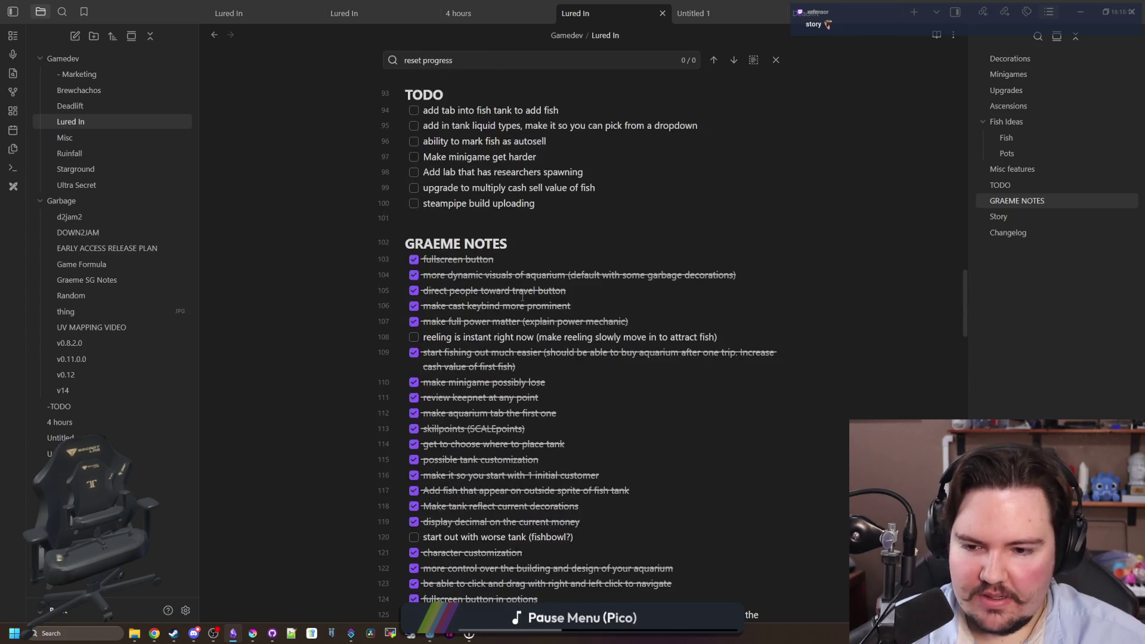
{"action": "scroll", "coordinate": [518, 297], "scroll_direction": "down", "scroll_amount": 14}
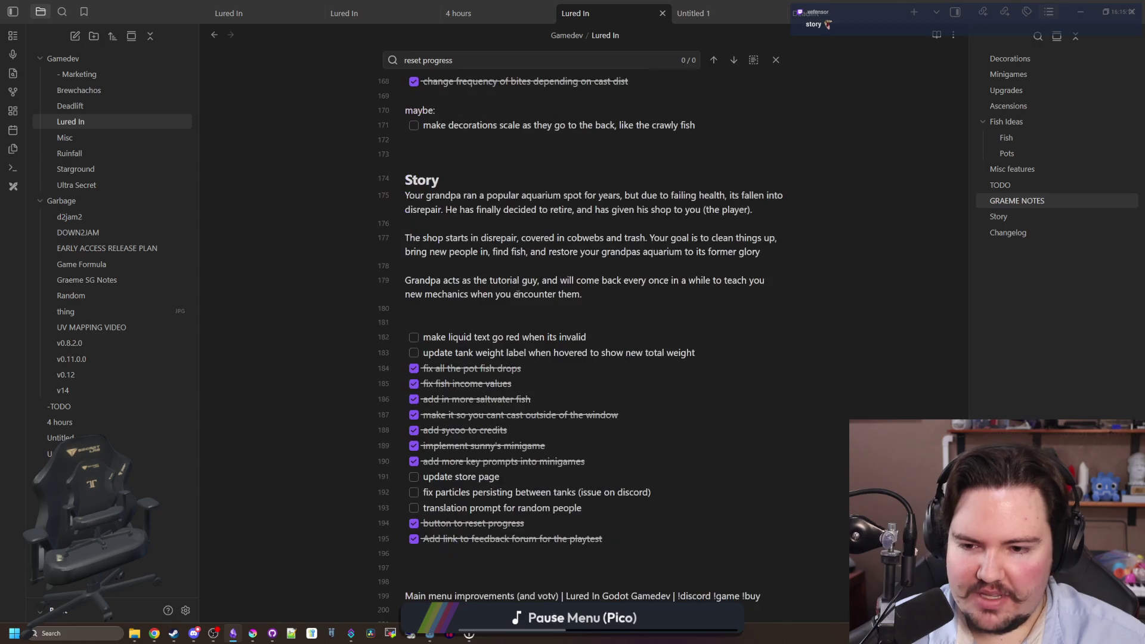
{"action": "scroll", "coordinate": [511, 302], "scroll_direction": "down", "scroll_amount": 3}
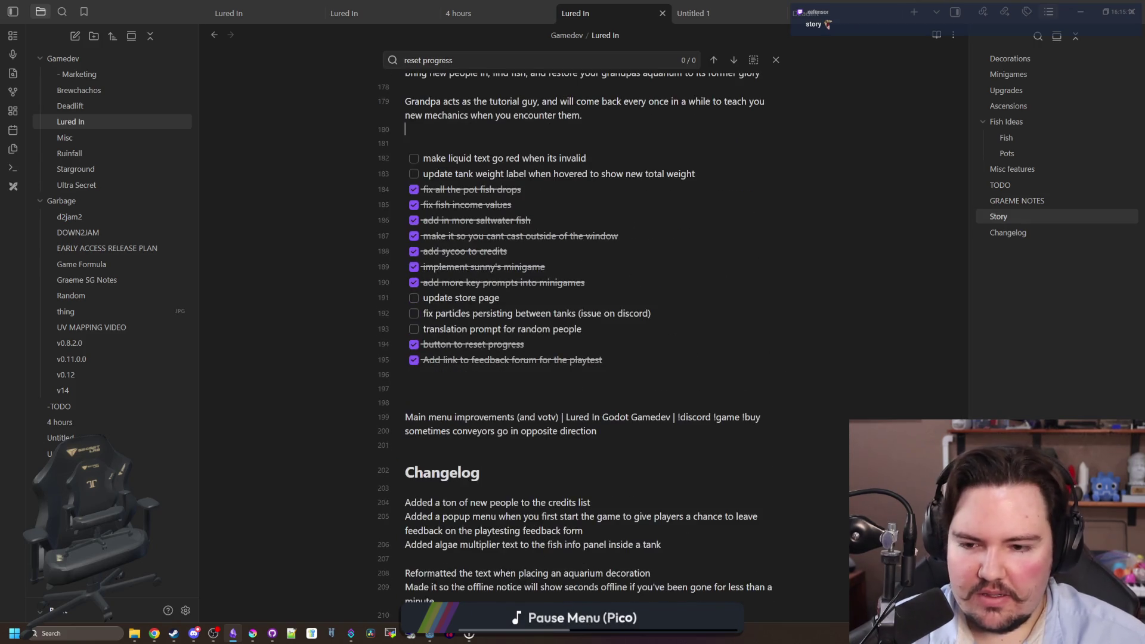
{"action": "scroll", "coordinate": [442, 313], "scroll_direction": "down", "scroll_amount": 10}
{"action": "scroll", "coordinate": [601, 352], "scroll_direction": "up", "scroll_amount": 10}
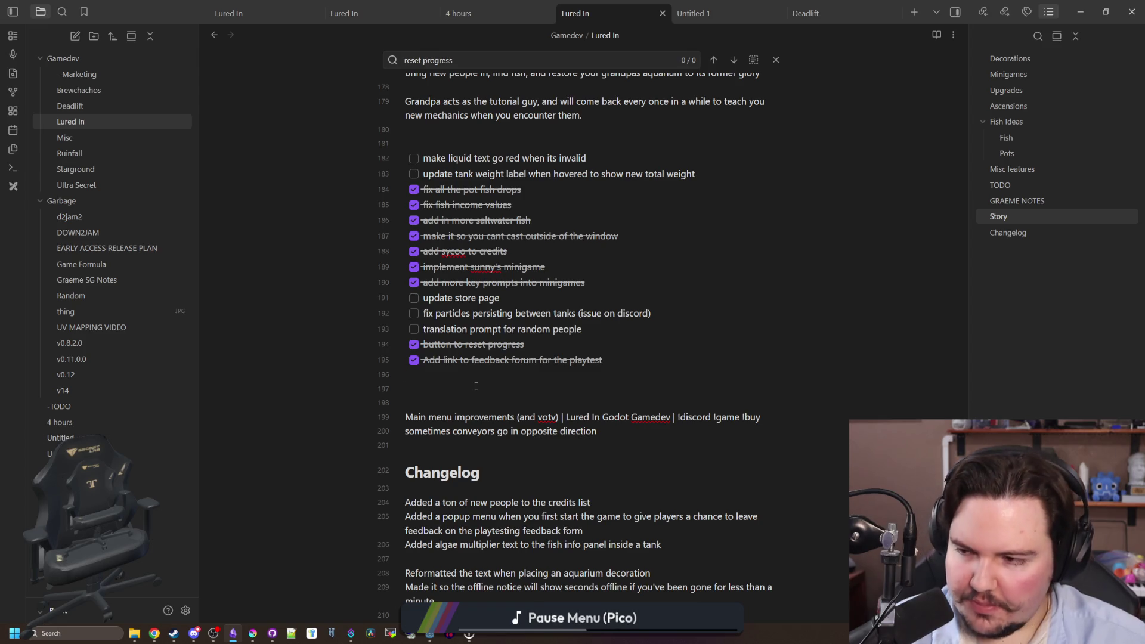
{"action": "key", "text": "alt+Tab"}
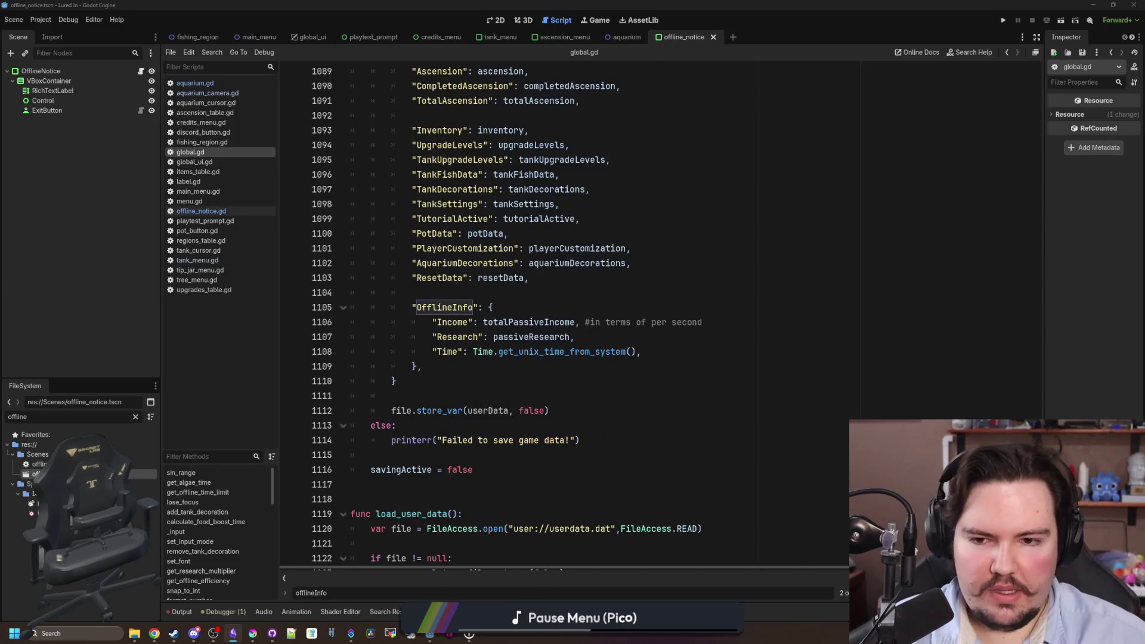
Clear the 'offline' FileSystem filter so all project files show, then bring Krita forward.
{"action": "left_click", "coordinate": [482, 294]}
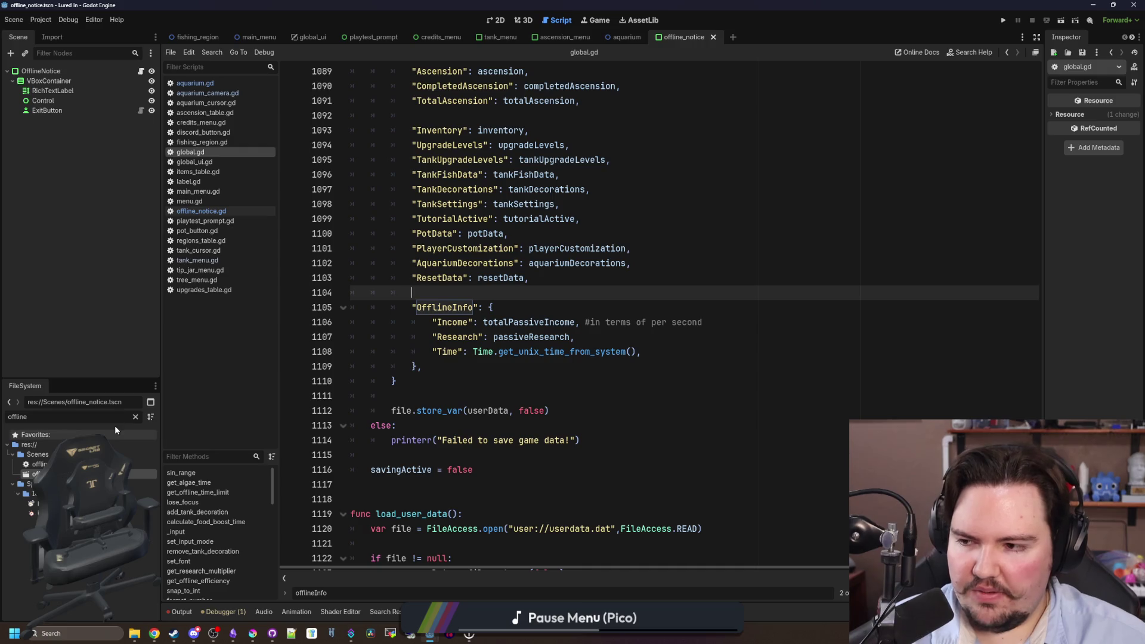
{"action": "left_click", "coordinate": [136, 418]}
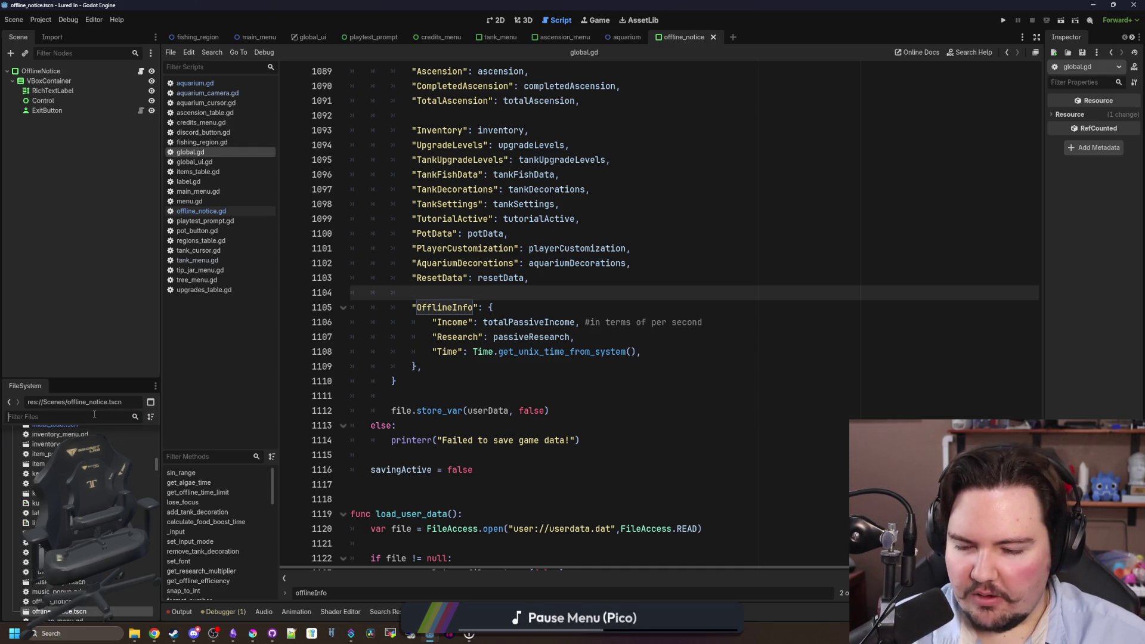
{"action": "mouse_move", "coordinate": [252, 633]}
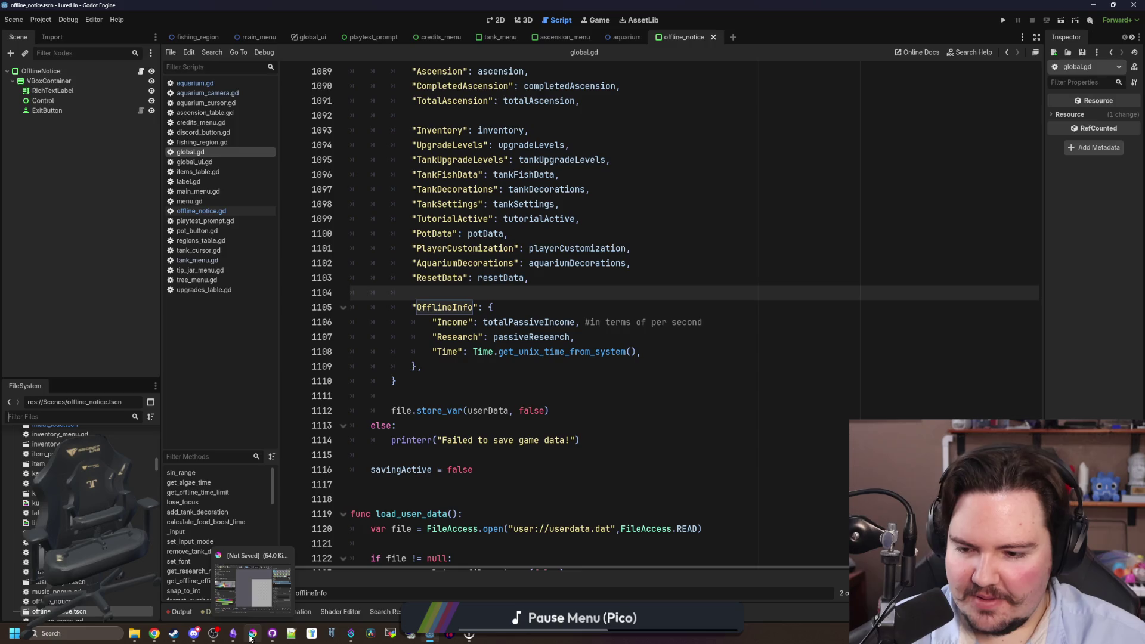
{"action": "left_click", "coordinate": [258, 597]}
Maximize Krita and open Sprites/CharacterParts/hair_1.png as a new image.
{"action": "left_click_drag", "start_coordinate": [459, 156], "coordinate": [573, 1]}
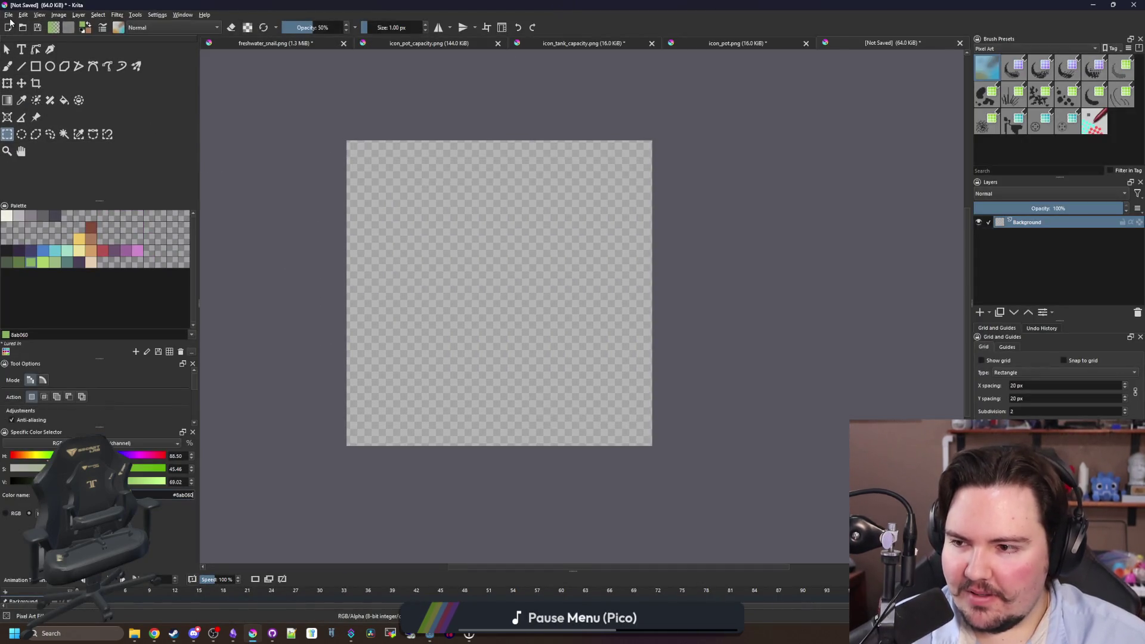
{"action": "left_click", "coordinate": [11, 16]}
{"action": "left_click", "coordinate": [25, 34]}
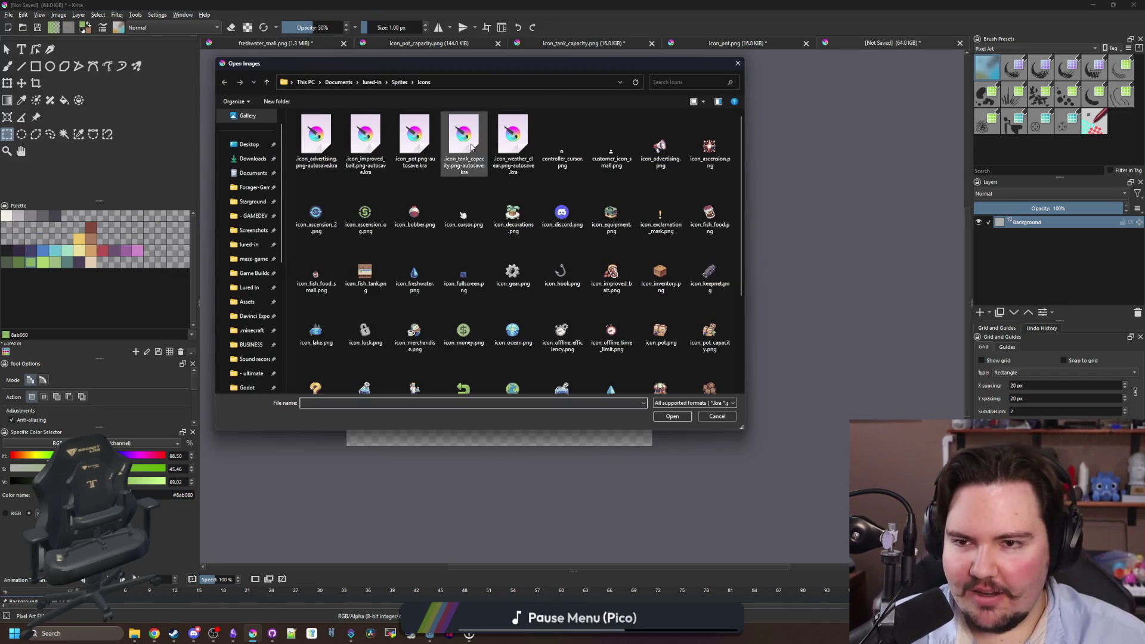
{"action": "left_click", "coordinate": [399, 83]}
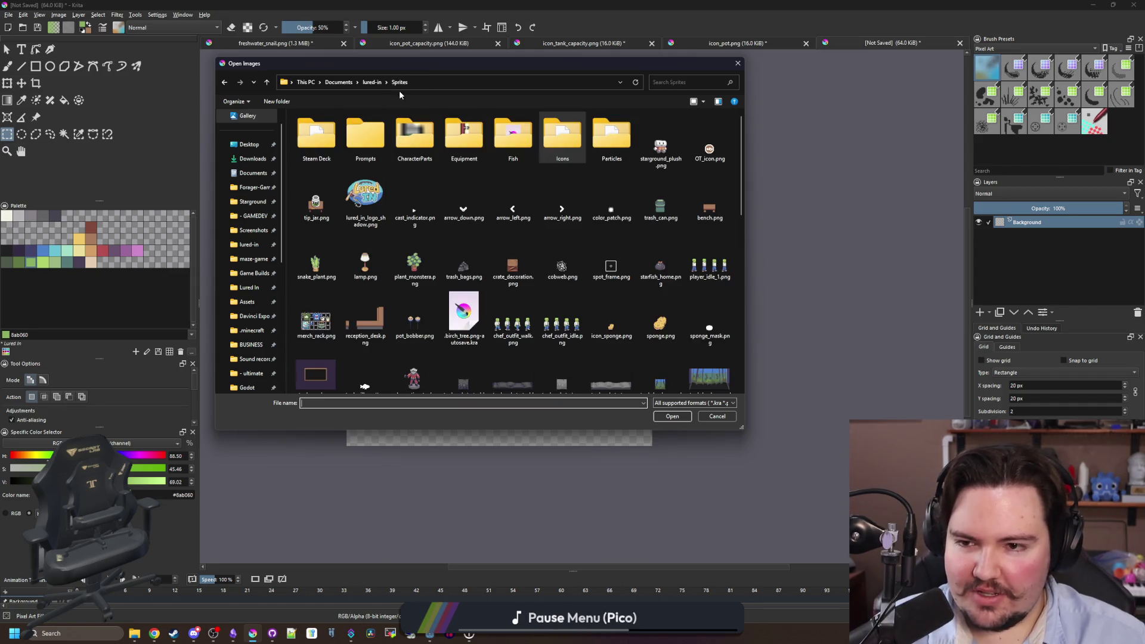
{"action": "left_click", "coordinate": [427, 142]}
{"action": "double_click", "coordinate": [427, 142]}
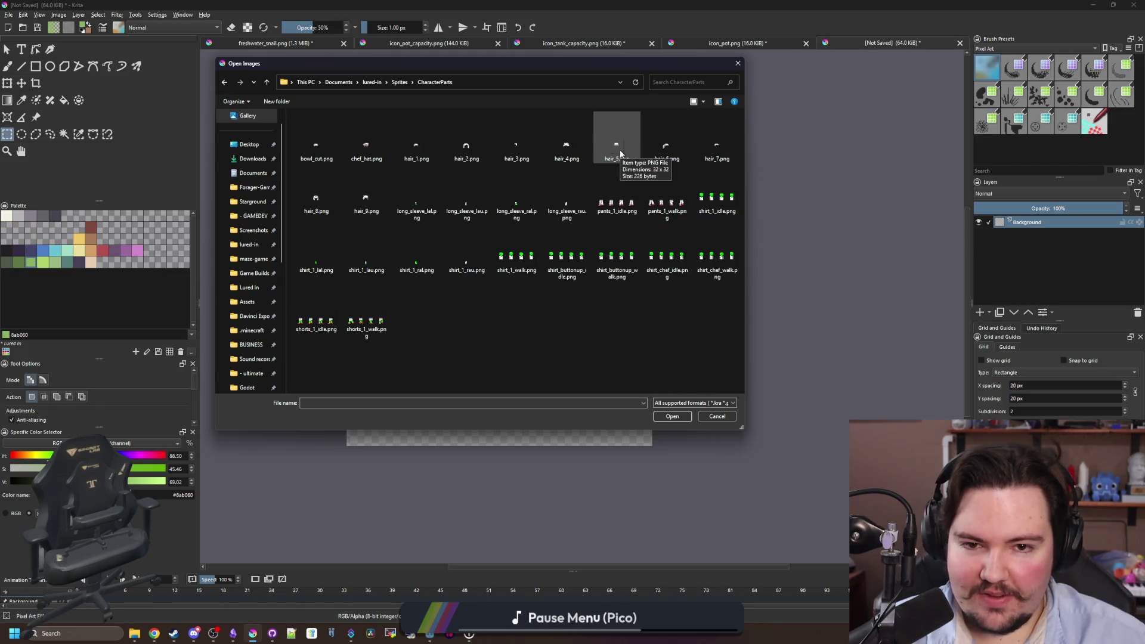
{"action": "left_click", "coordinate": [418, 157]}
{"action": "double_click", "coordinate": [417, 157]}
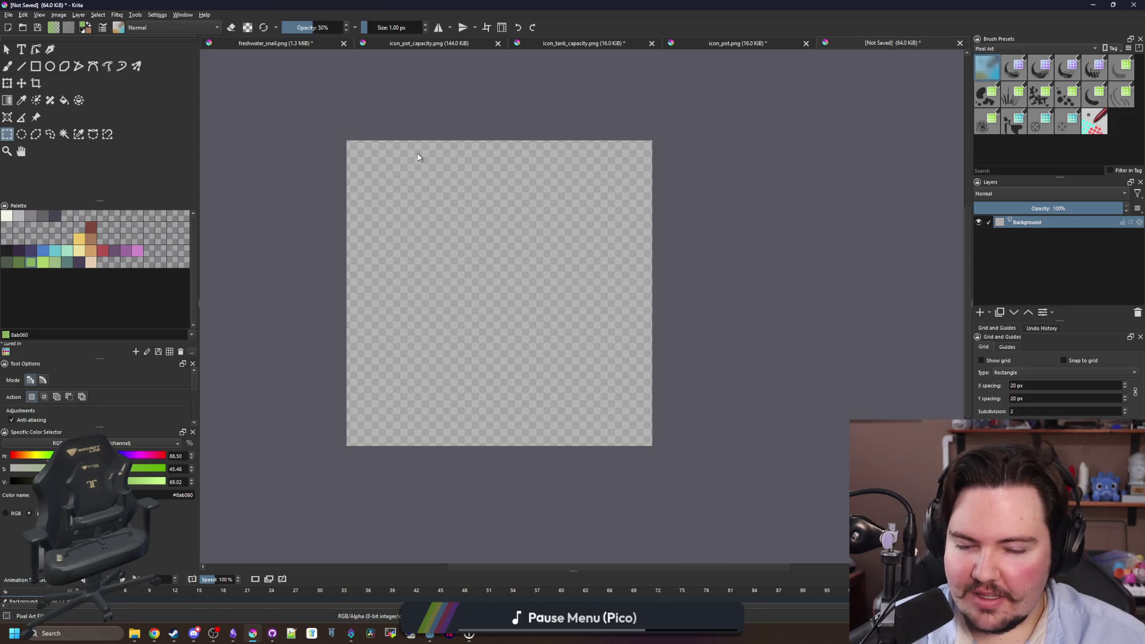
{"action": "scroll", "coordinate": [618, 254], "scroll_direction": "up", "scroll_amount": 2}
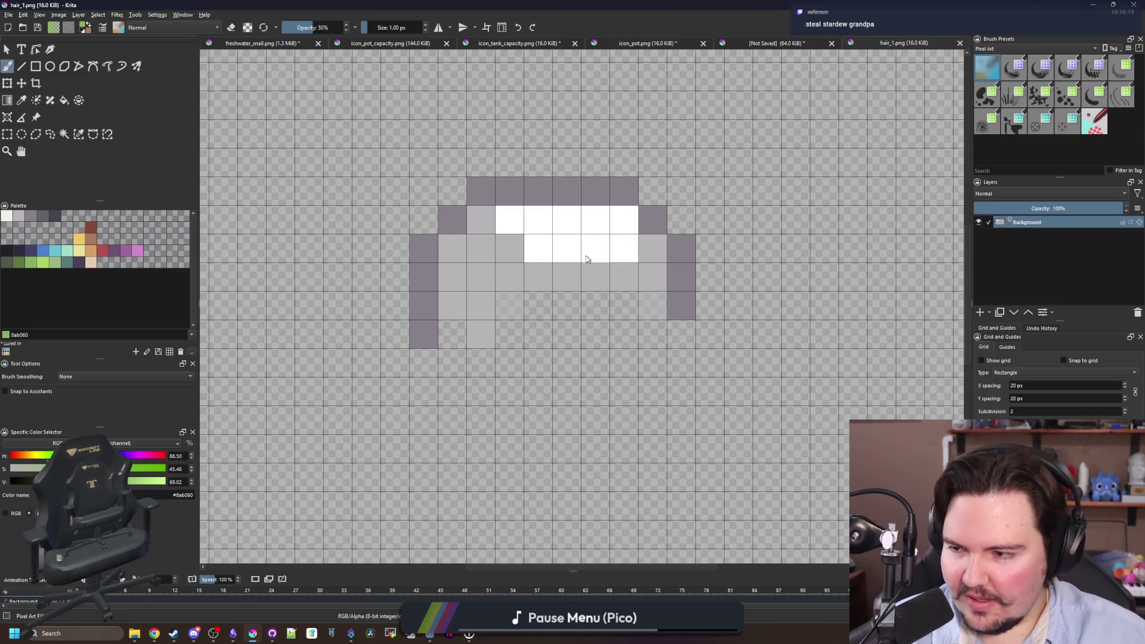
Search Google for 'stardew valley grandpa' and switch to the image results.
{"action": "key", "text": "super+2"}
{"action": "type", "text": "st"}
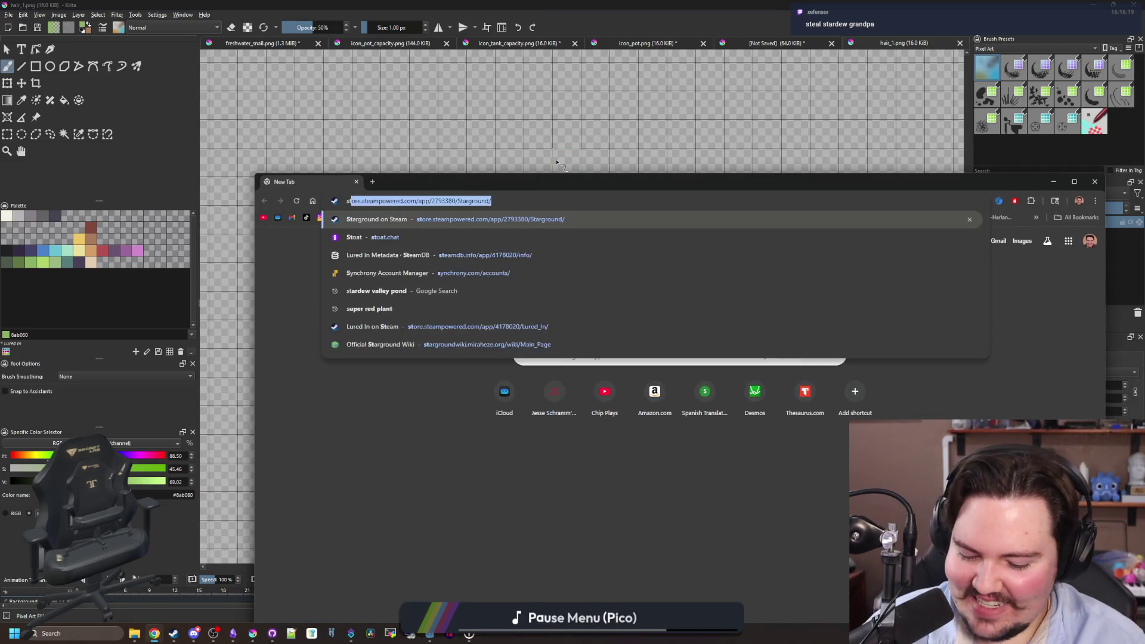
{"action": "type", "text": "ardew valley grandpa"}
{"action": "key", "text": "Return"}
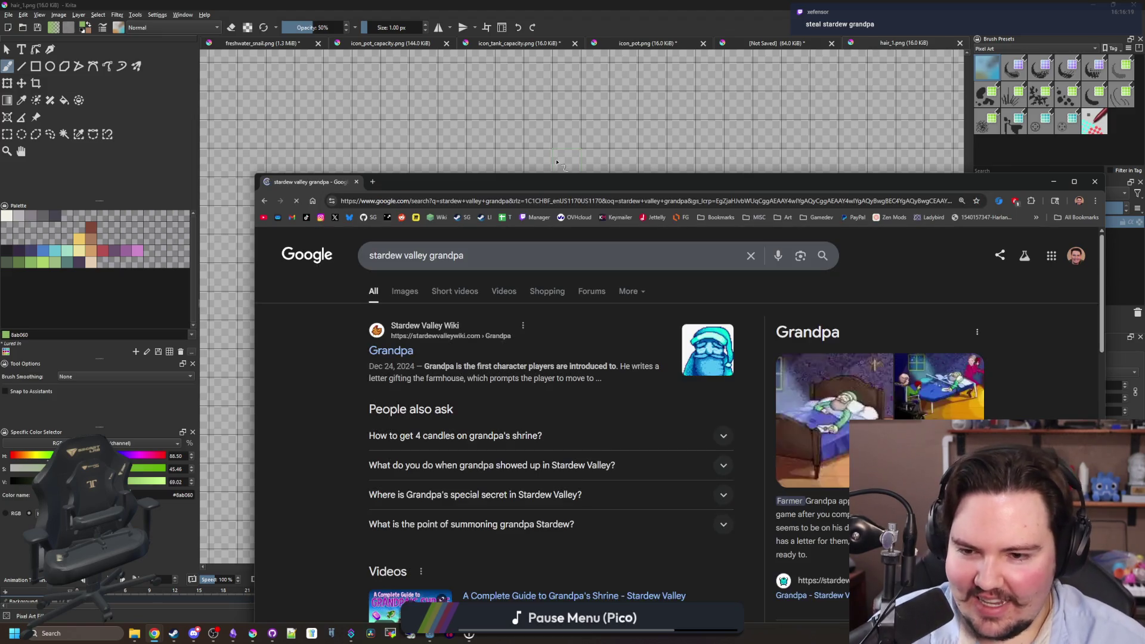
{"action": "left_click", "coordinate": [406, 292]}
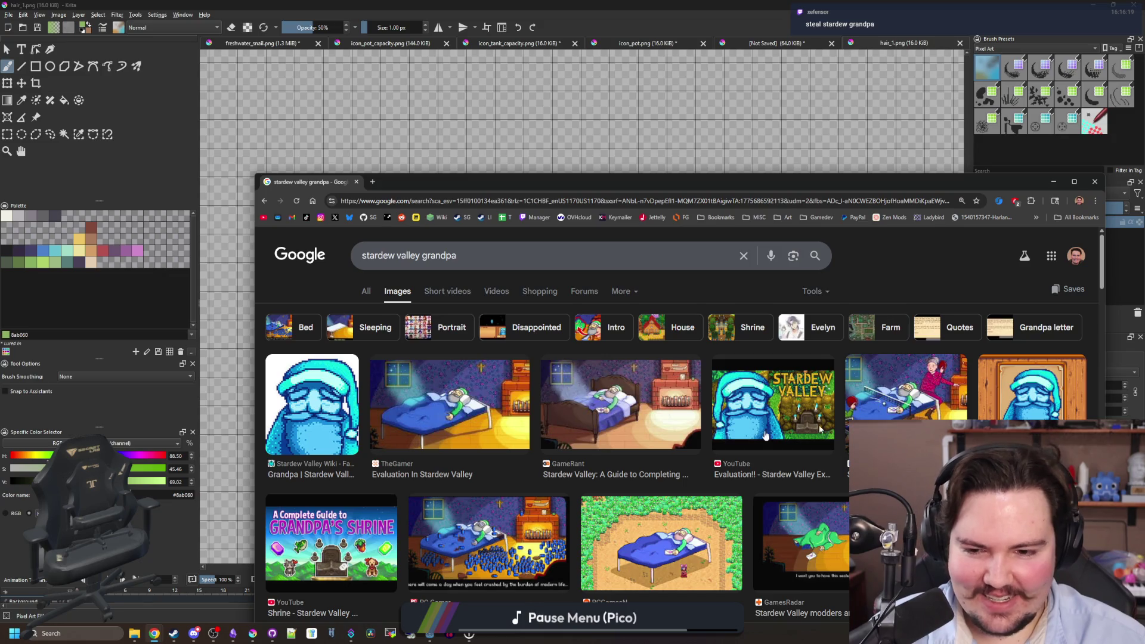
Preview the TheGamer, GameRant, GamesRadar and Reddit grandpa reference images.
{"action": "left_click", "coordinate": [480, 412]}
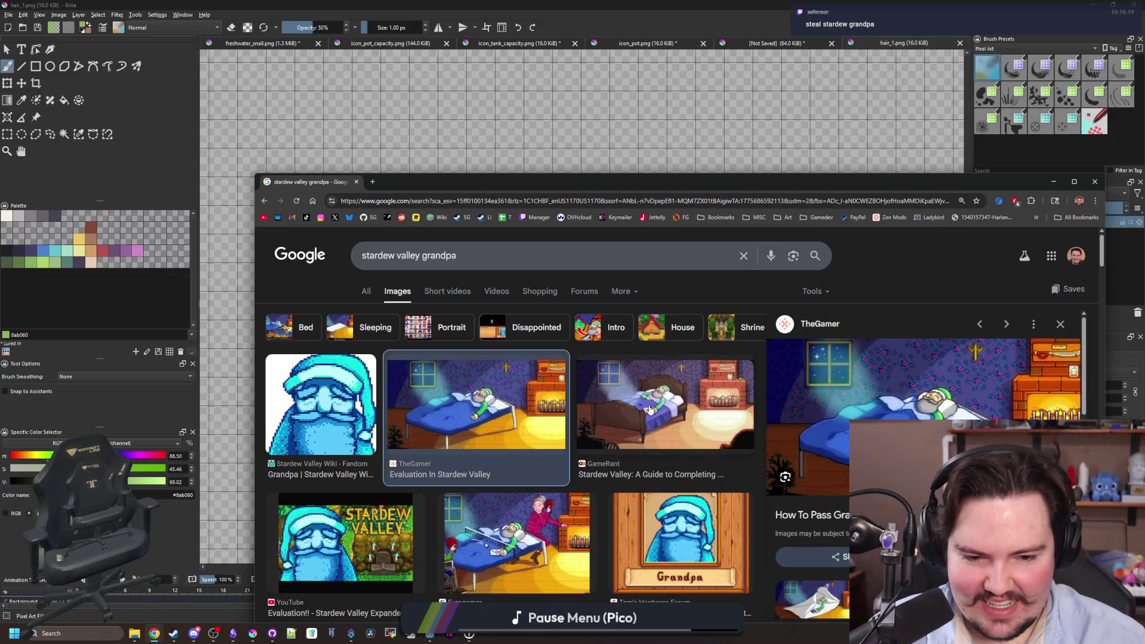
{"action": "left_click", "coordinate": [678, 405]}
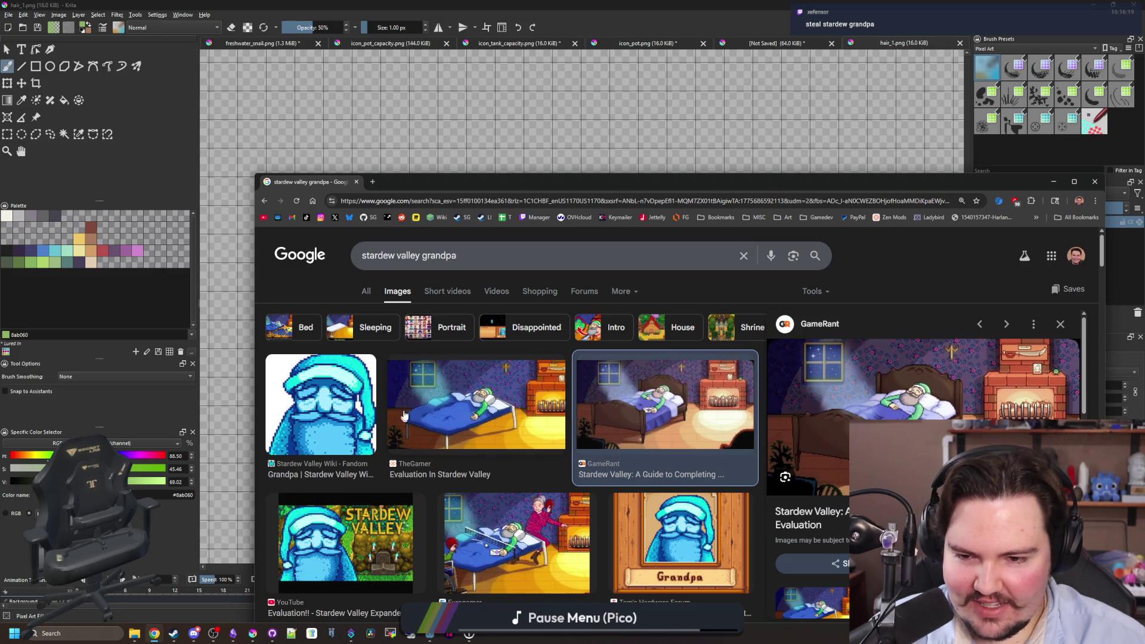
{"action": "scroll", "coordinate": [431, 391], "scroll_direction": "down", "scroll_amount": 4}
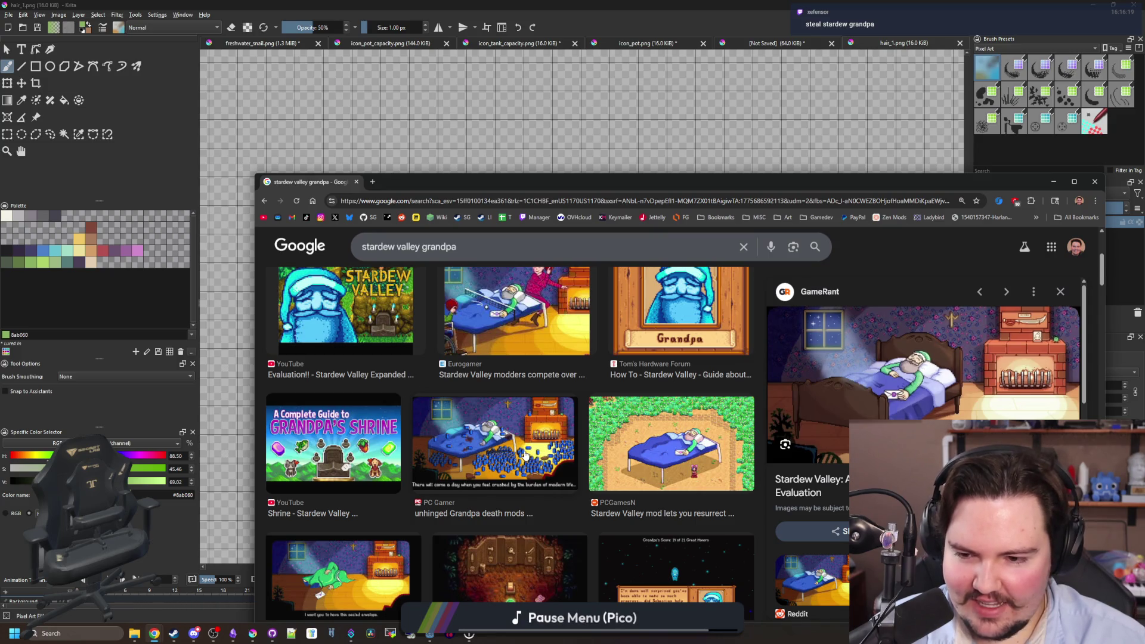
{"action": "scroll", "coordinate": [524, 454], "scroll_direction": "down", "scroll_amount": 3}
{"action": "left_click", "coordinate": [352, 416]}
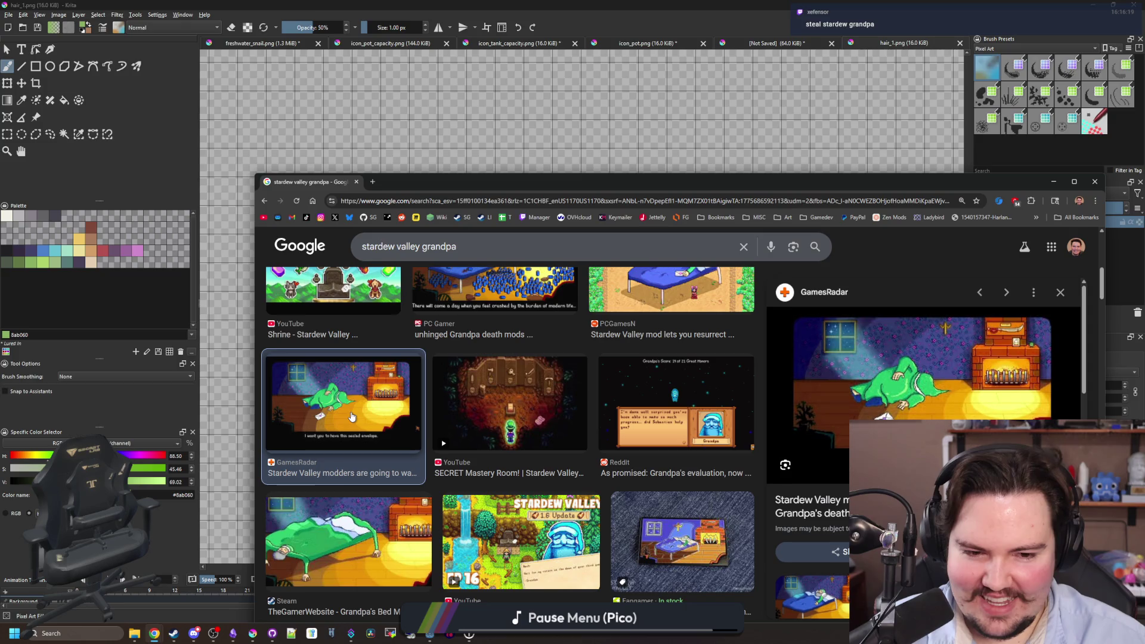
{"action": "scroll", "coordinate": [352, 417], "scroll_direction": "down", "scroll_amount": 3}
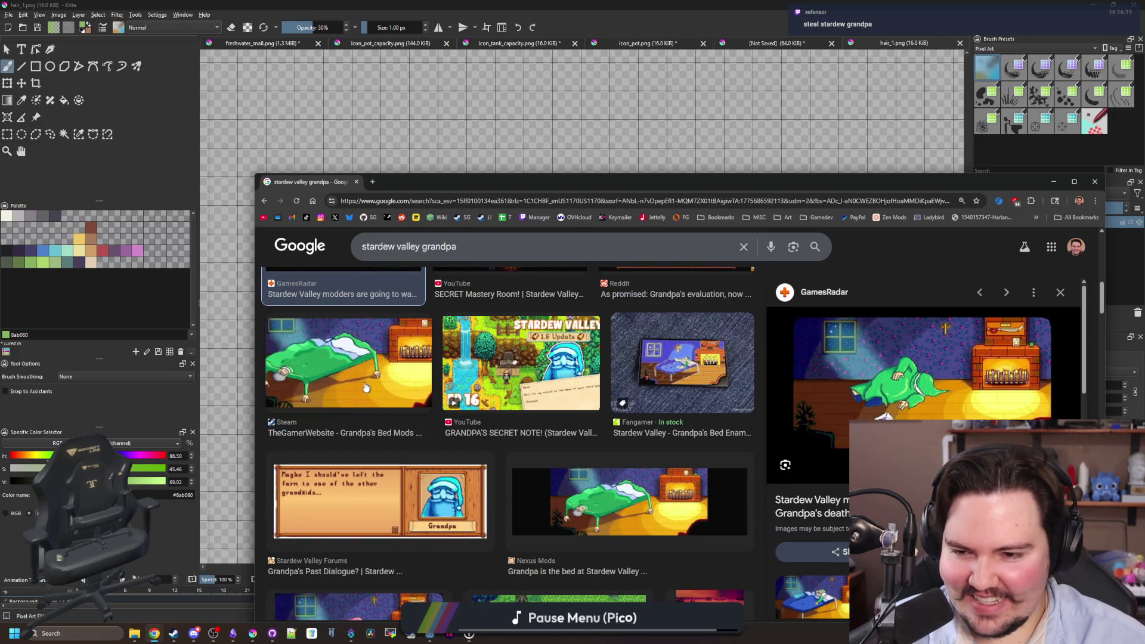
{"action": "scroll", "coordinate": [413, 381], "scroll_direction": "down", "scroll_amount": 3}
{"action": "scroll", "coordinate": [437, 365], "scroll_direction": "down", "scroll_amount": 3}
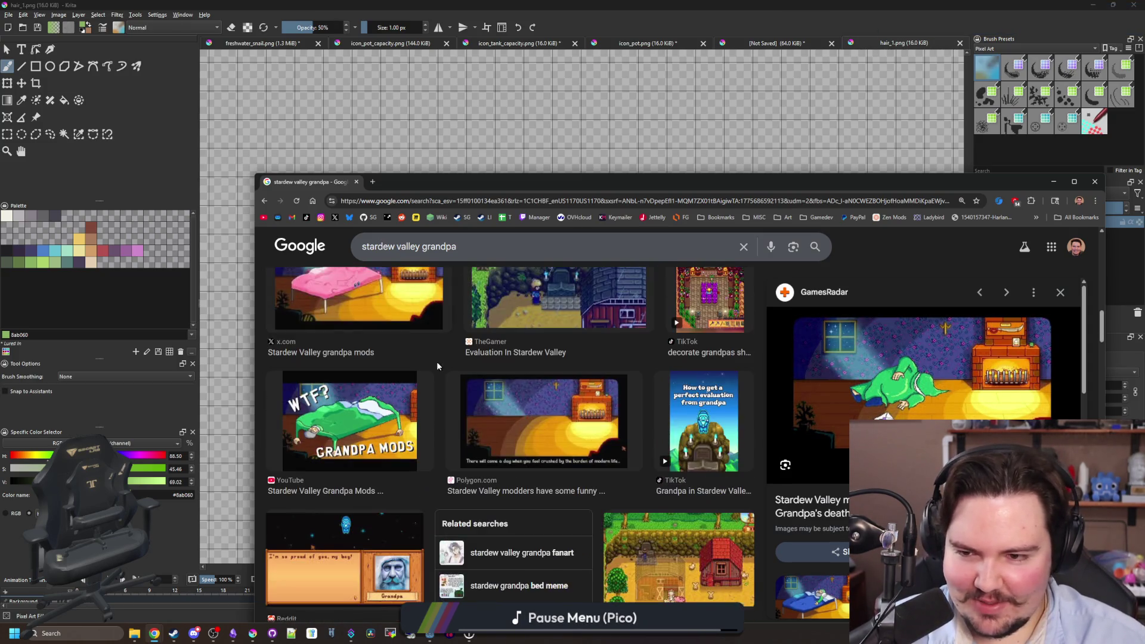
{"action": "scroll", "coordinate": [429, 364], "scroll_direction": "up", "scroll_amount": 1}
{"action": "scroll", "coordinate": [406, 358], "scroll_direction": "down", "scroll_amount": 2}
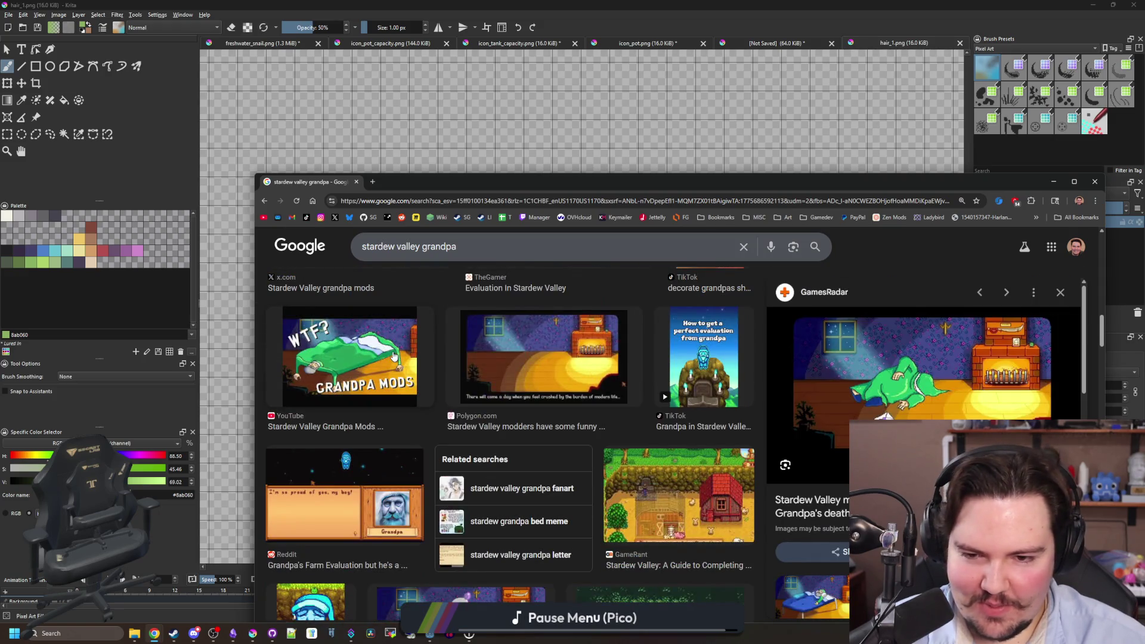
{"action": "scroll", "coordinate": [393, 356], "scroll_direction": "down", "scroll_amount": 2}
{"action": "left_click", "coordinate": [376, 412]}
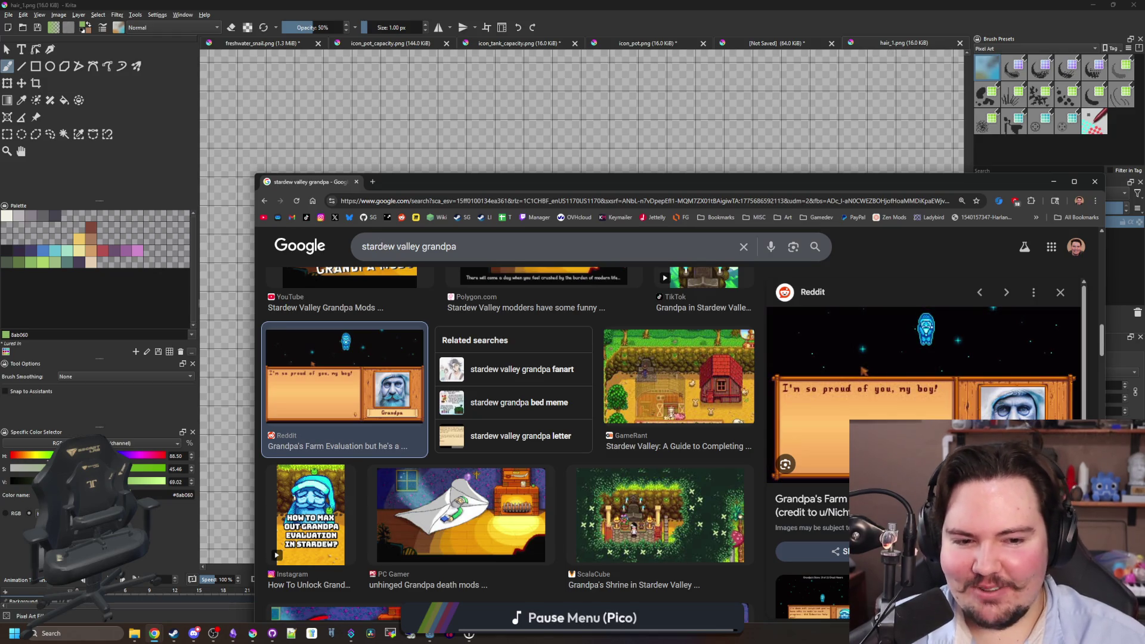
{"action": "scroll", "coordinate": [863, 371], "scroll_direction": "down", "scroll_amount": 2}
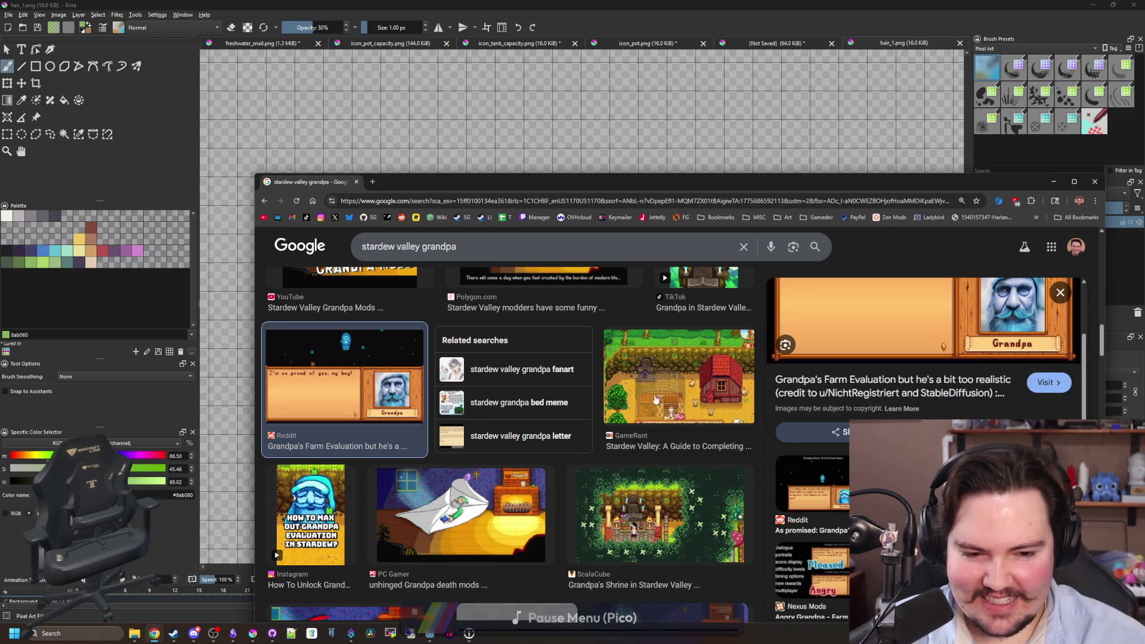
{"action": "scroll", "coordinate": [557, 435], "scroll_direction": "down", "scroll_amount": 3}
{"action": "scroll", "coordinate": [559, 399], "scroll_direction": "up", "scroll_amount": 5}
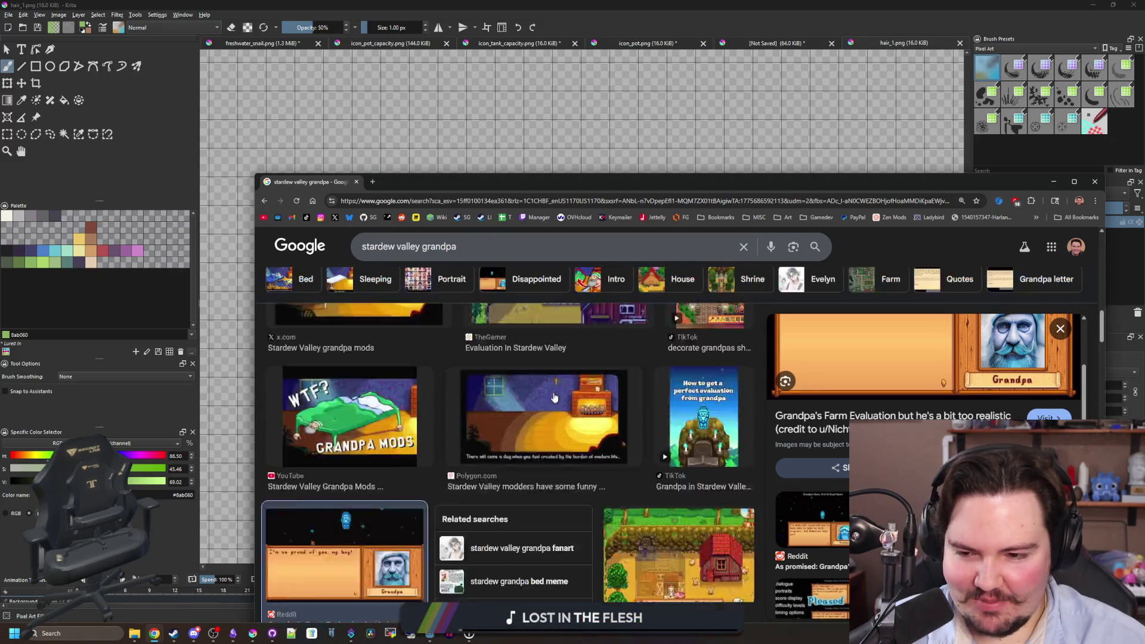
{"action": "scroll", "coordinate": [363, 322], "scroll_direction": "up", "scroll_amount": 2}
Read down through the Stardew Valley Wiki Grandpa page.
{"action": "left_click", "coordinate": [373, 292]}
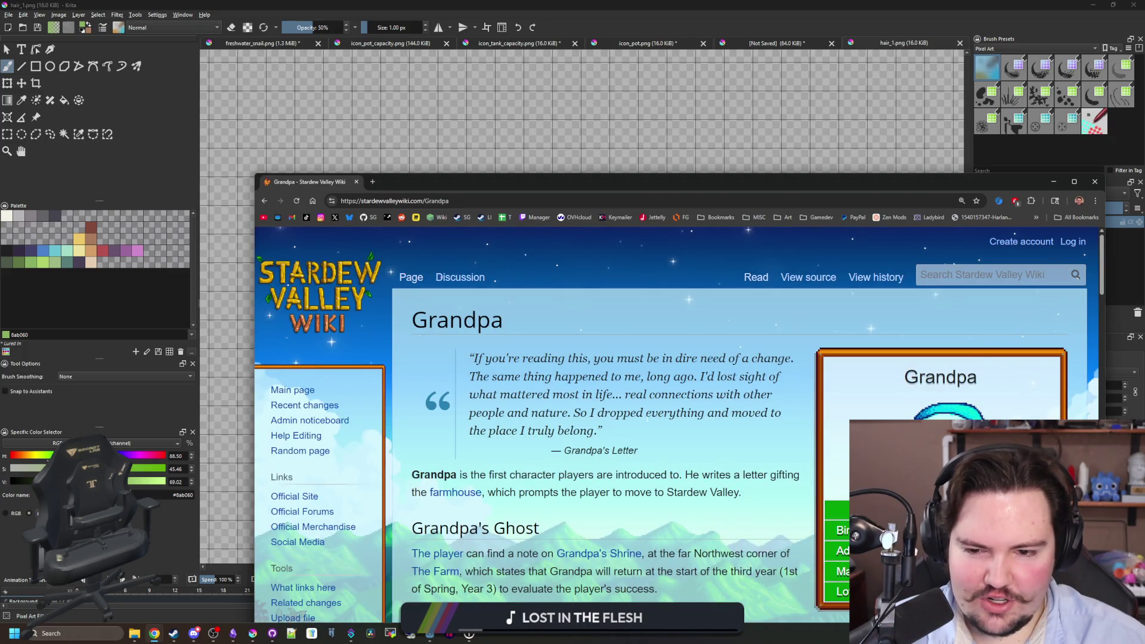
{"action": "scroll", "coordinate": [646, 416], "scroll_direction": "down", "scroll_amount": 4}
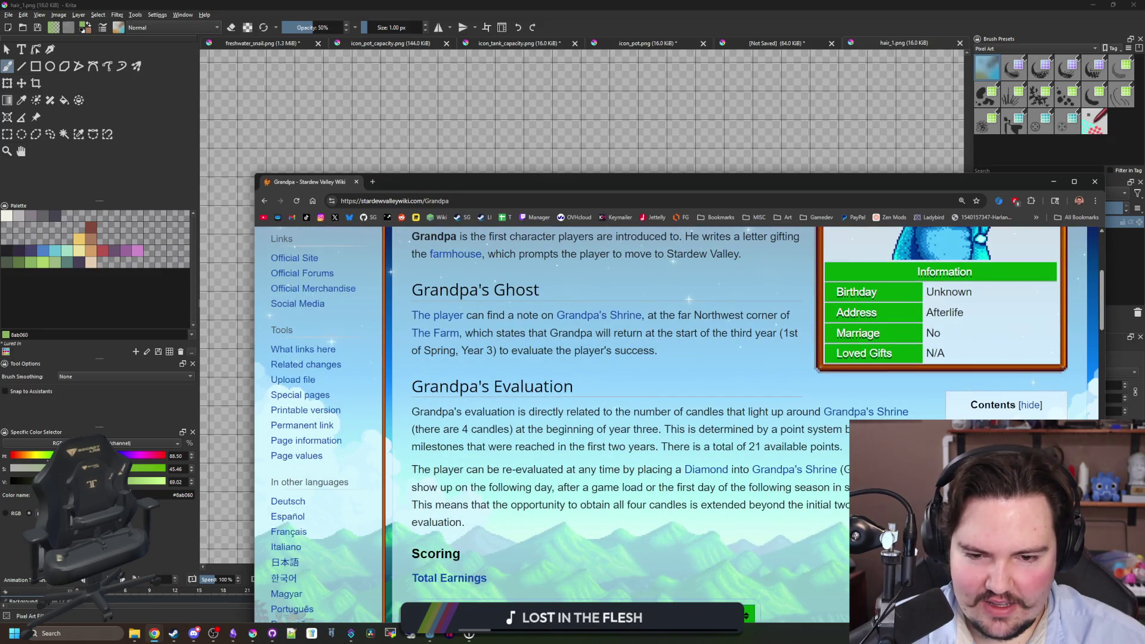
{"action": "scroll", "coordinate": [606, 410], "scroll_direction": "down", "scroll_amount": 15}
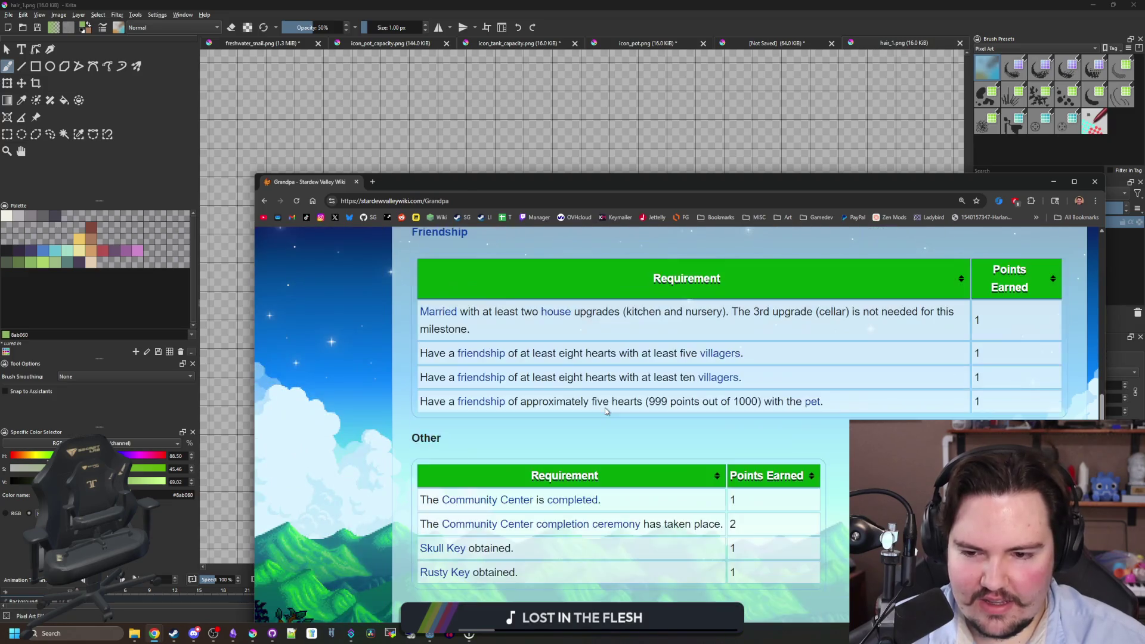
{"action": "scroll", "coordinate": [606, 411], "scroll_direction": "down", "scroll_amount": 6}
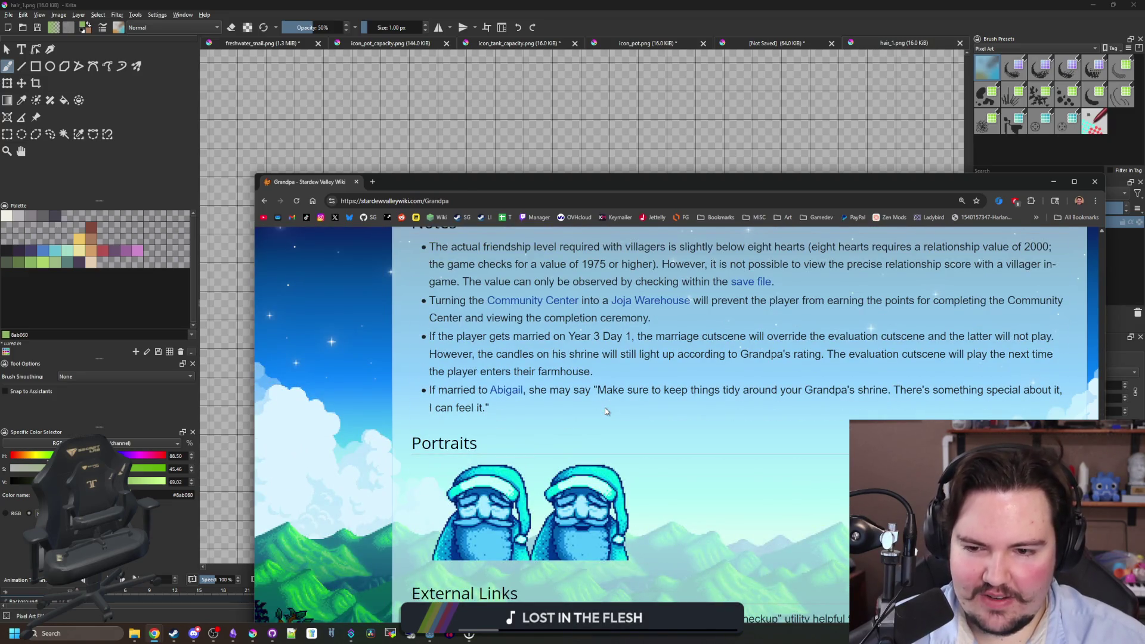
{"action": "scroll", "coordinate": [606, 411], "scroll_direction": "up", "scroll_amount": 1}
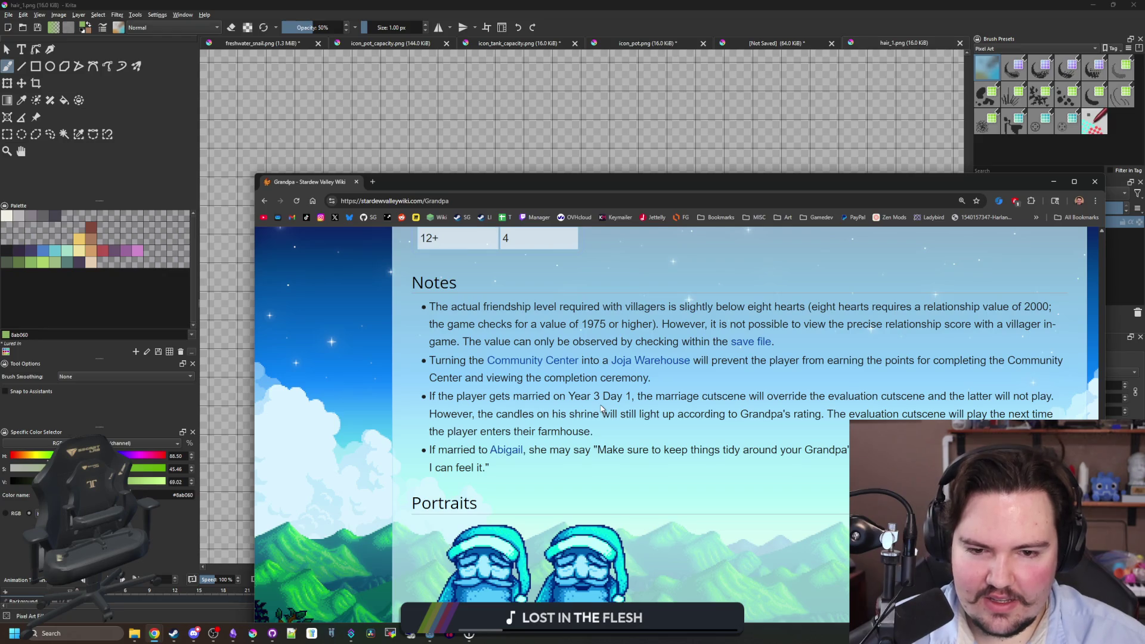
{"action": "scroll", "coordinate": [602, 410], "scroll_direction": "down", "scroll_amount": 3}
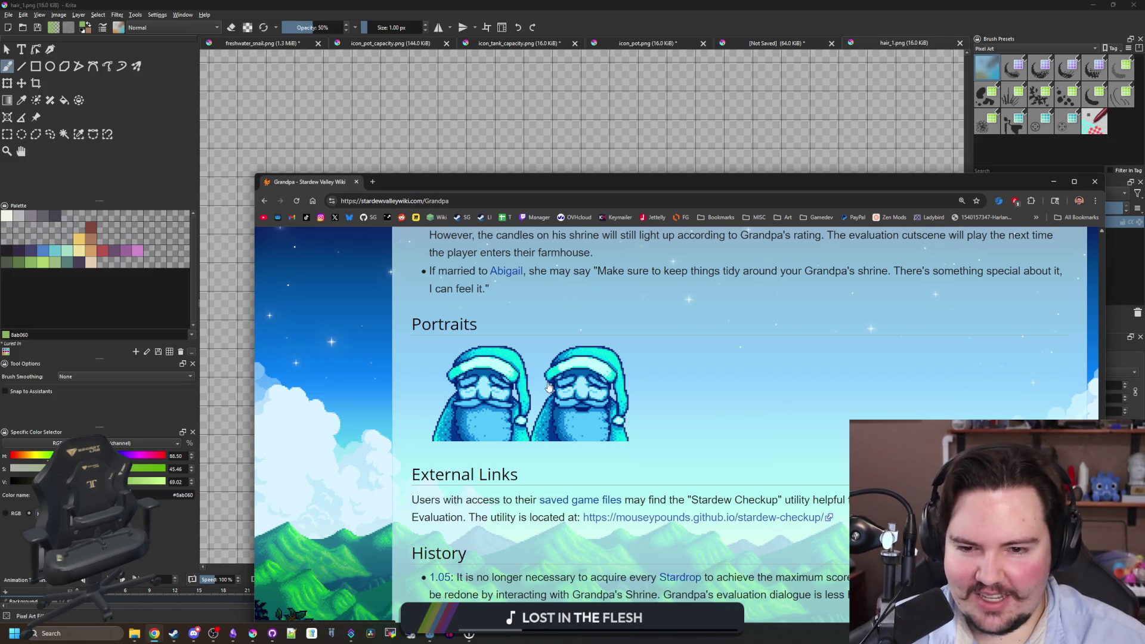
{"action": "scroll", "coordinate": [775, 410], "scroll_direction": "down", "scroll_amount": 4}
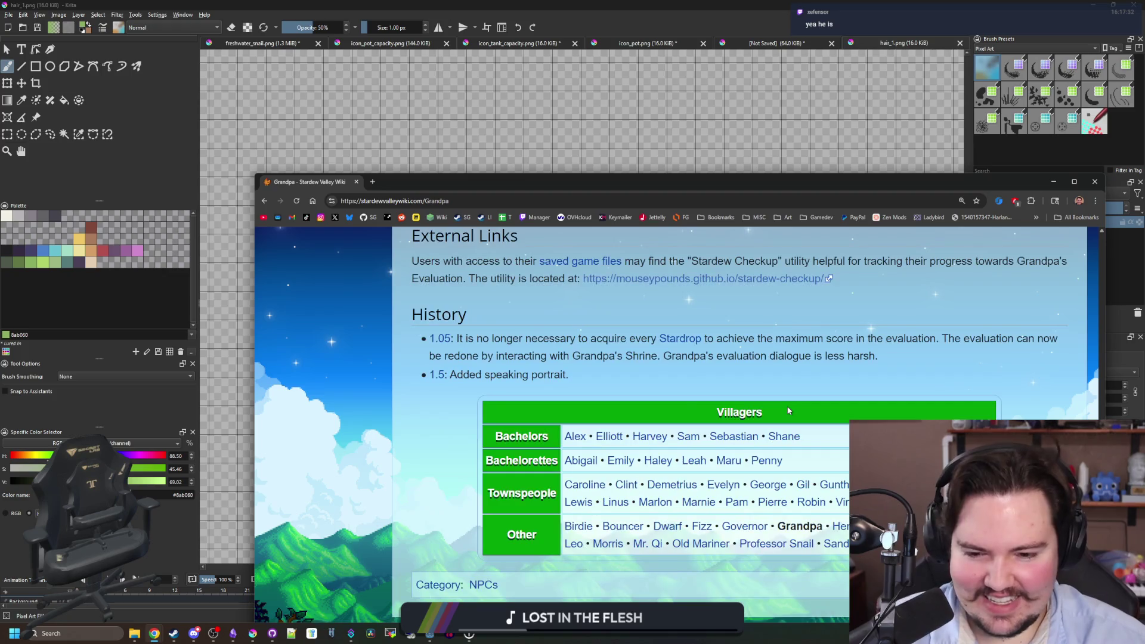
Scroll back to the top of the Grandpa page and close the browser window.
{"action": "scroll", "coordinate": [788, 410], "scroll_direction": "up", "scroll_amount": 1}
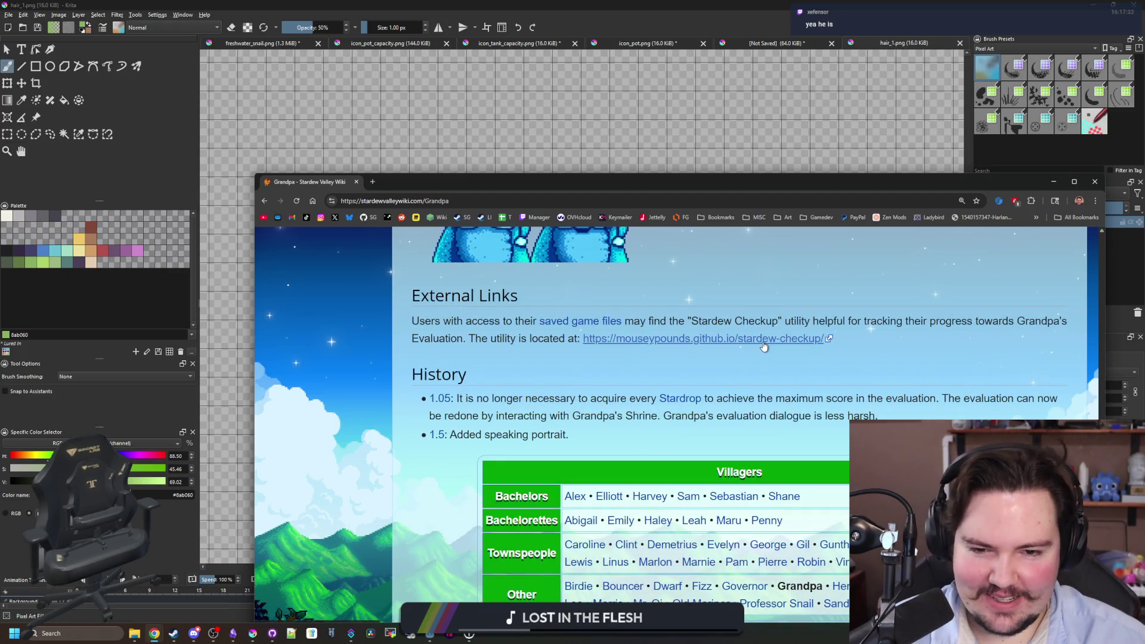
{"action": "scroll", "coordinate": [764, 345], "scroll_direction": "up", "scroll_amount": 2}
{"action": "scroll", "coordinate": [761, 343], "scroll_direction": "up", "scroll_amount": 1}
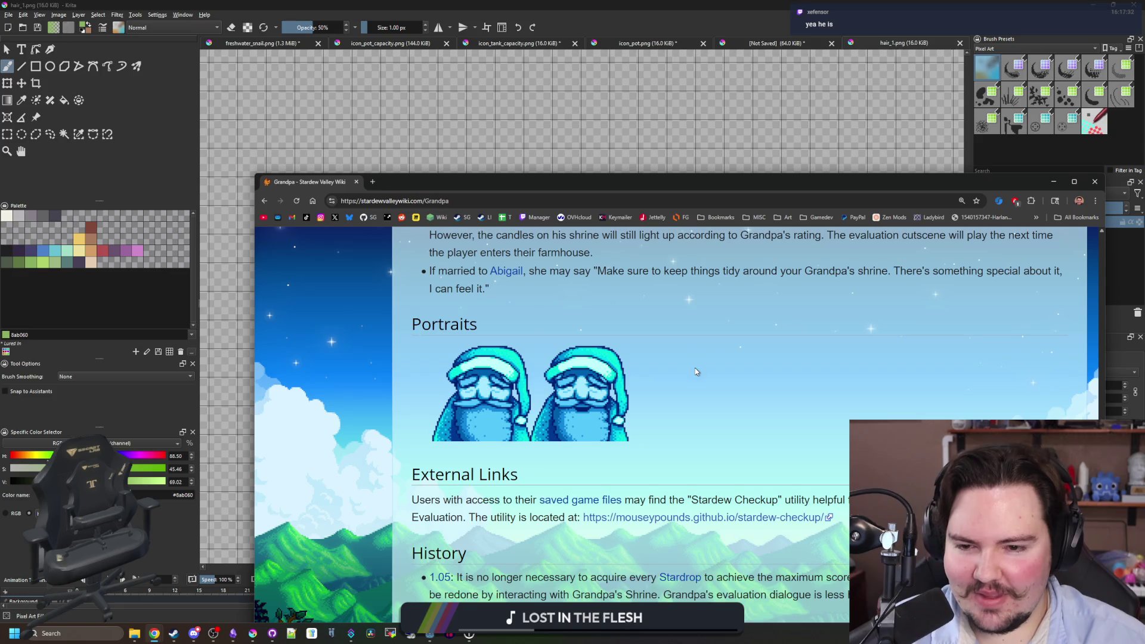
{"action": "scroll", "coordinate": [652, 356], "scroll_direction": "up", "scroll_amount": 20}
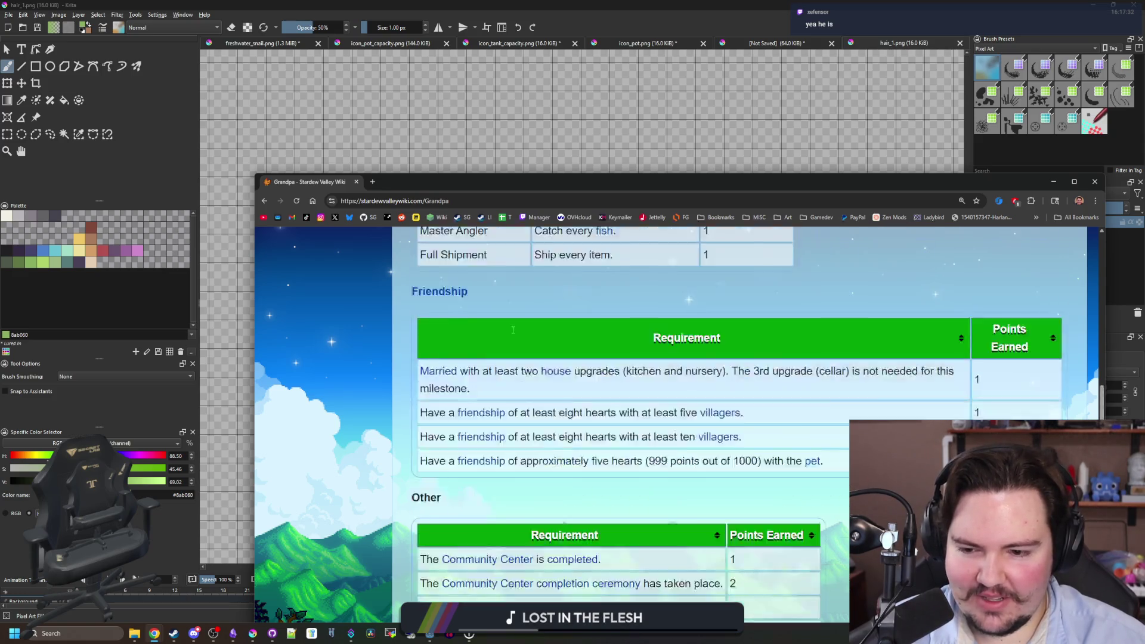
{"action": "left_click", "coordinate": [356, 181]}
{"action": "scroll", "coordinate": [551, 362], "scroll_direction": "down", "scroll_amount": 5}
{"action": "scroll", "coordinate": [551, 362], "scroll_direction": "up", "scroll_amount": 5}
Erase the top middle of the hair sprite with the eraser at 100% opacity.
{"action": "left_click_drag", "start_coordinate": [551, 362], "coordinate": [552, 365]}
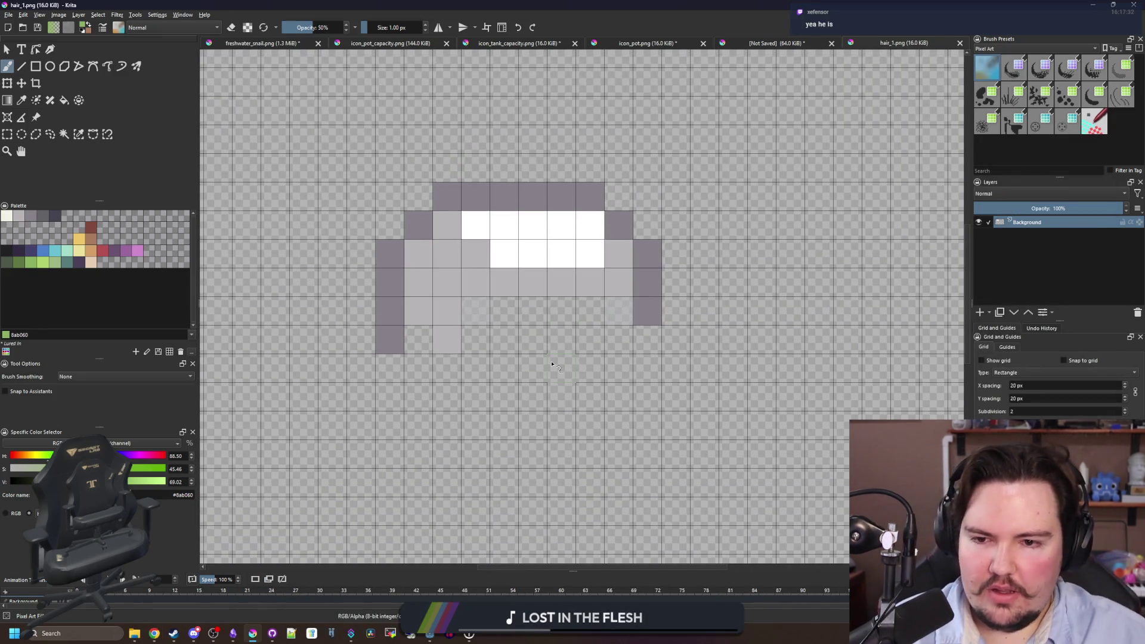
{"action": "scroll", "coordinate": [555, 364], "scroll_direction": "down", "scroll_amount": 2}
{"action": "scroll", "coordinate": [557, 328], "scroll_direction": "up", "scroll_amount": 2}
{"action": "scroll", "coordinate": [536, 338], "scroll_direction": "down", "scroll_amount": 1}
{"action": "scroll", "coordinate": [535, 338], "scroll_direction": "up", "scroll_amount": 1}
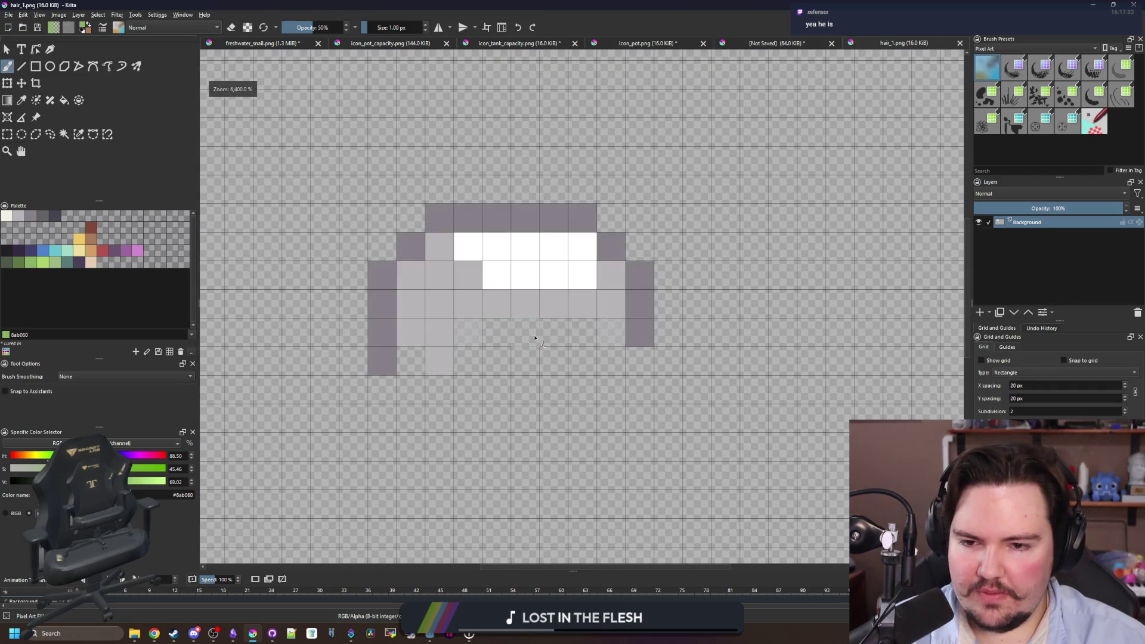
{"action": "key", "text": "e"}
{"action": "left_click_drag", "start_coordinate": [503, 302], "coordinate": [500, 223]}
{"action": "left_click_drag", "start_coordinate": [301, 27], "coordinate": [349, 27]}
{"action": "mouse_move", "coordinate": [495, 286]}
{"action": "left_mouse_down"}
{"action": "mouse_move", "coordinate": [497, 222]}
{"action": "mouse_move", "coordinate": [524, 310]}
{"action": "mouse_move", "coordinate": [555, 214]}
{"action": "mouse_move", "coordinate": [582, 251]}
{"action": "mouse_move", "coordinate": [468, 268]}
{"action": "mouse_move", "coordinate": [451, 222]}
{"action": "left_mouse_up"}
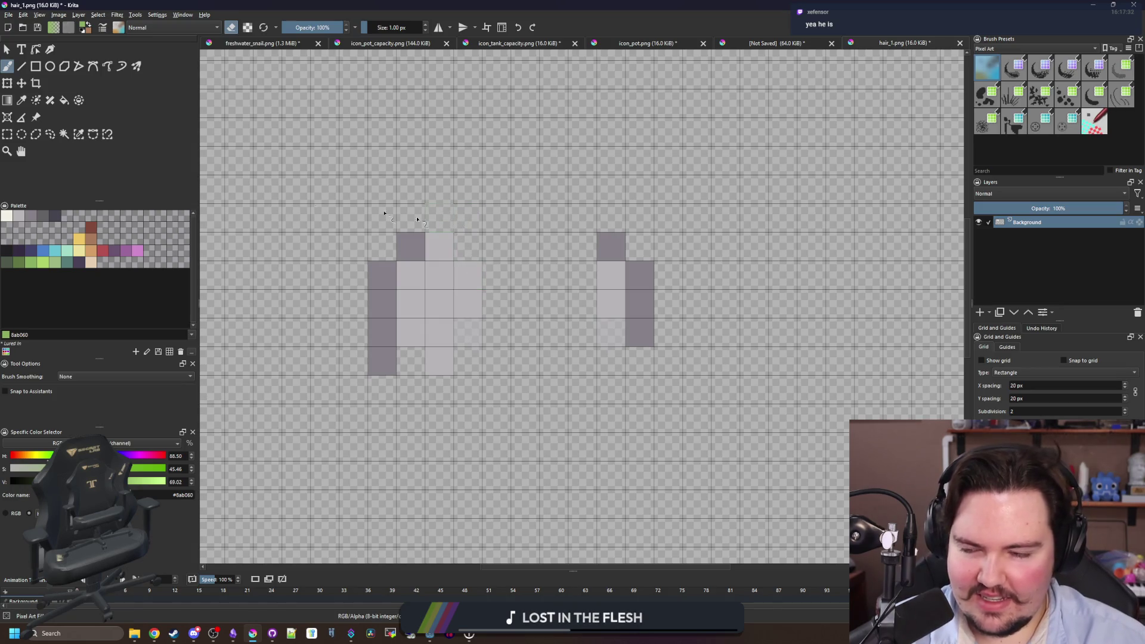
Paint pure white pixels onto the remaining side tufts.
{"action": "left_click", "coordinate": [6, 215]}
{"action": "key", "text": "f"}
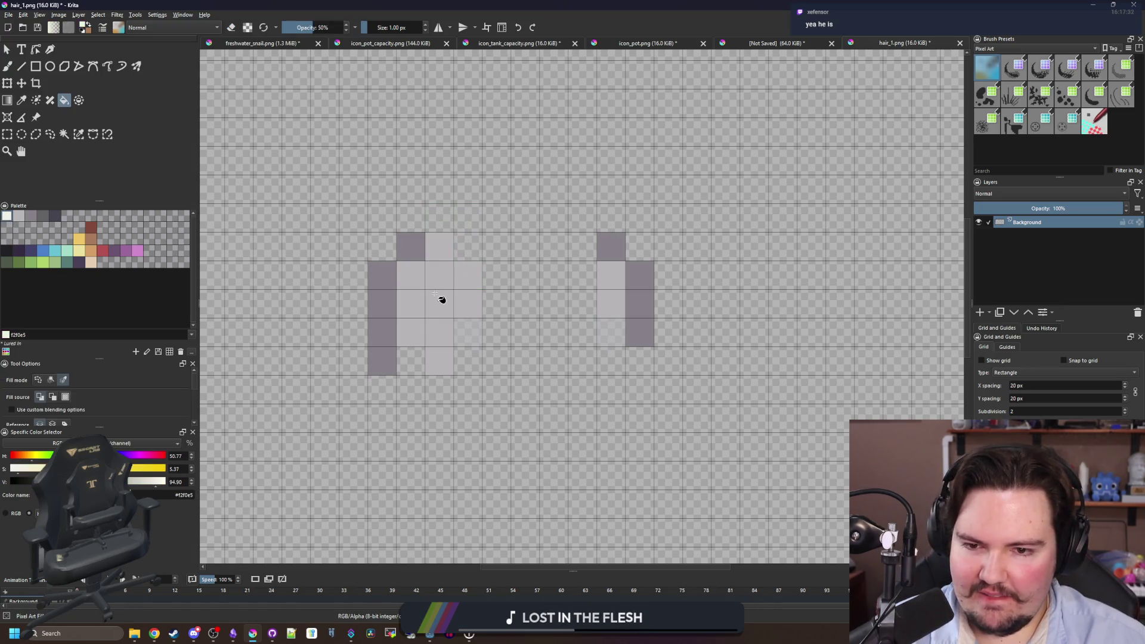
{"action": "key", "text": "b"}
{"action": "mouse_move", "coordinate": [440, 246]}
{"action": "left_mouse_down"}
{"action": "mouse_move", "coordinate": [468, 275]}
{"action": "mouse_move", "coordinate": [468, 303]}
{"action": "left_mouse_up"}
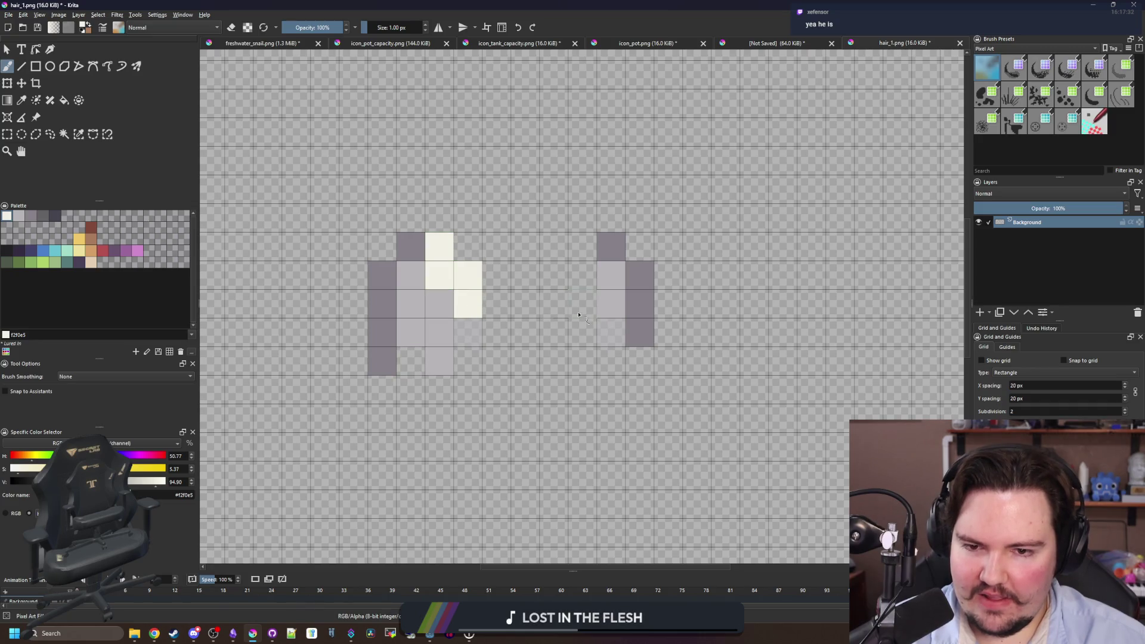
{"action": "left_click_drag", "start_coordinate": [156, 481], "coordinate": [184, 481]}
{"action": "left_click_drag", "start_coordinate": [37, 469], "coordinate": [10, 469]}
{"action": "mouse_move", "coordinate": [468, 303]}
{"action": "left_mouse_down"}
{"action": "mouse_move", "coordinate": [472, 288]}
{"action": "mouse_move", "coordinate": [440, 256]}
{"action": "left_mouse_up"}
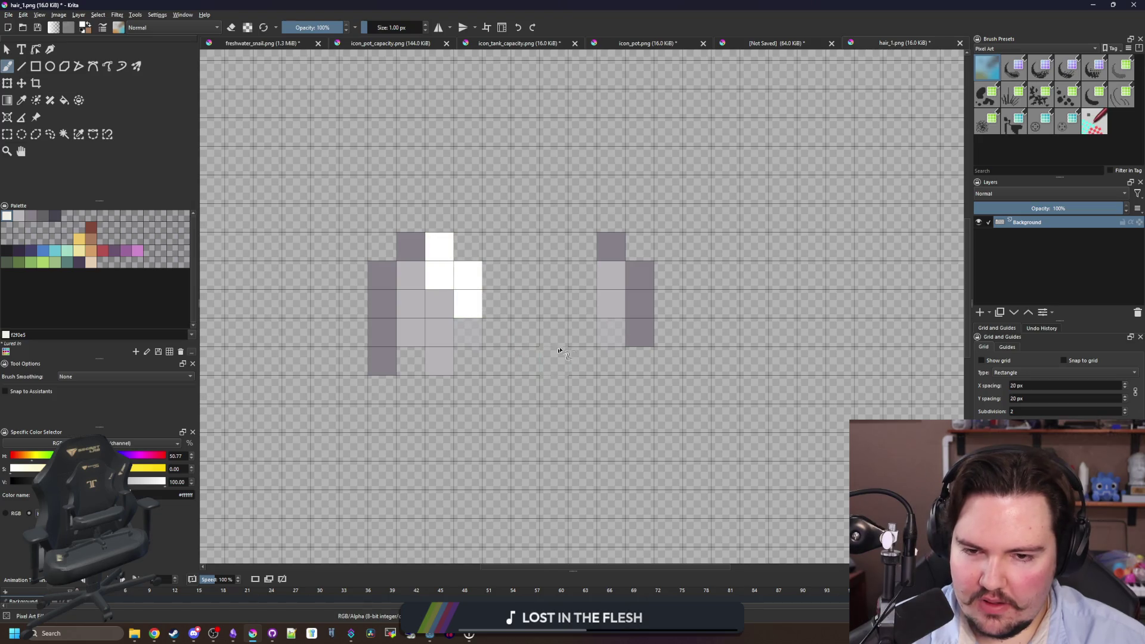
{"action": "scroll", "coordinate": [473, 327], "scroll_direction": "down", "scroll_amount": 5}
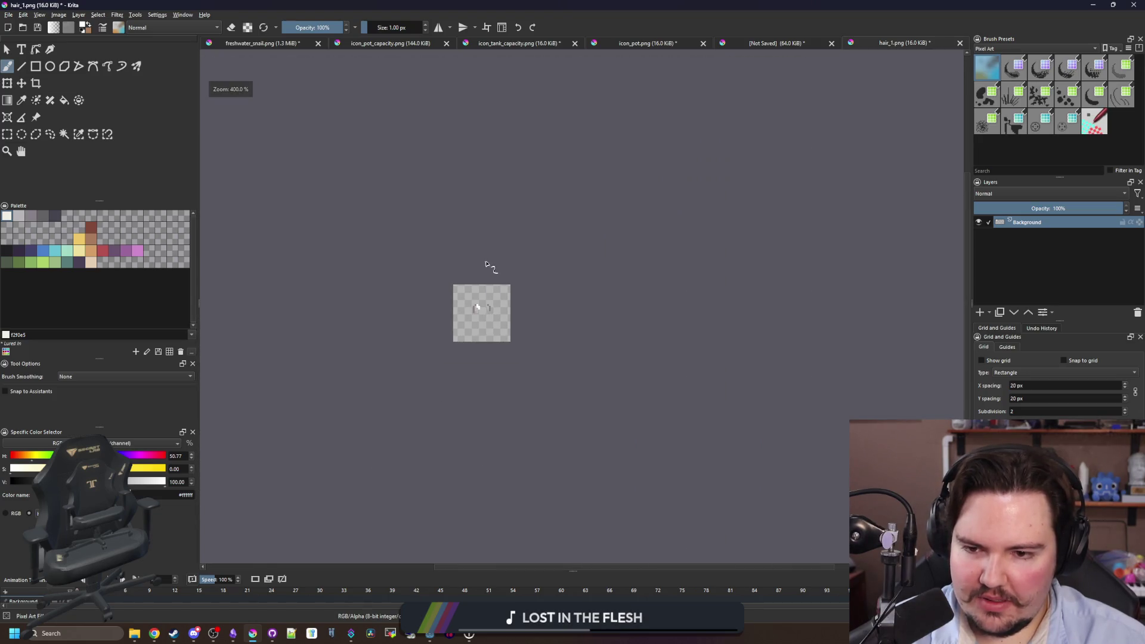
{"action": "scroll", "coordinate": [484, 314], "scroll_direction": "up", "scroll_amount": 5}
Save the sprite as hair_balding.png in CharacterParts, accepting the PNG export settings.
{"action": "left_click", "coordinate": [9, 15]}
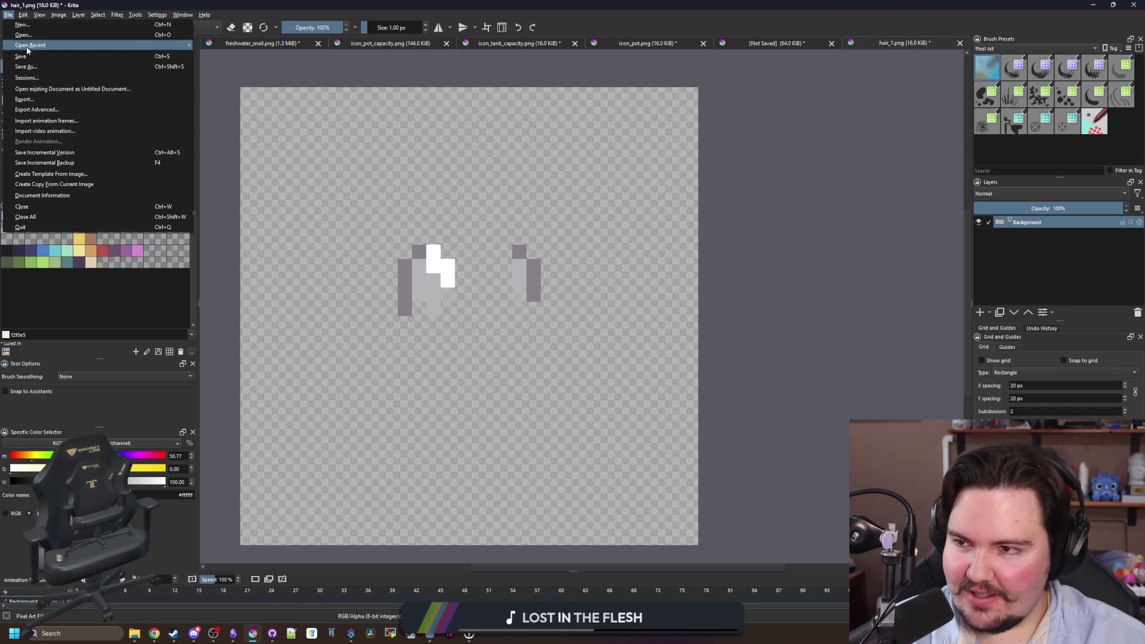
{"action": "left_click", "coordinate": [34, 65]}
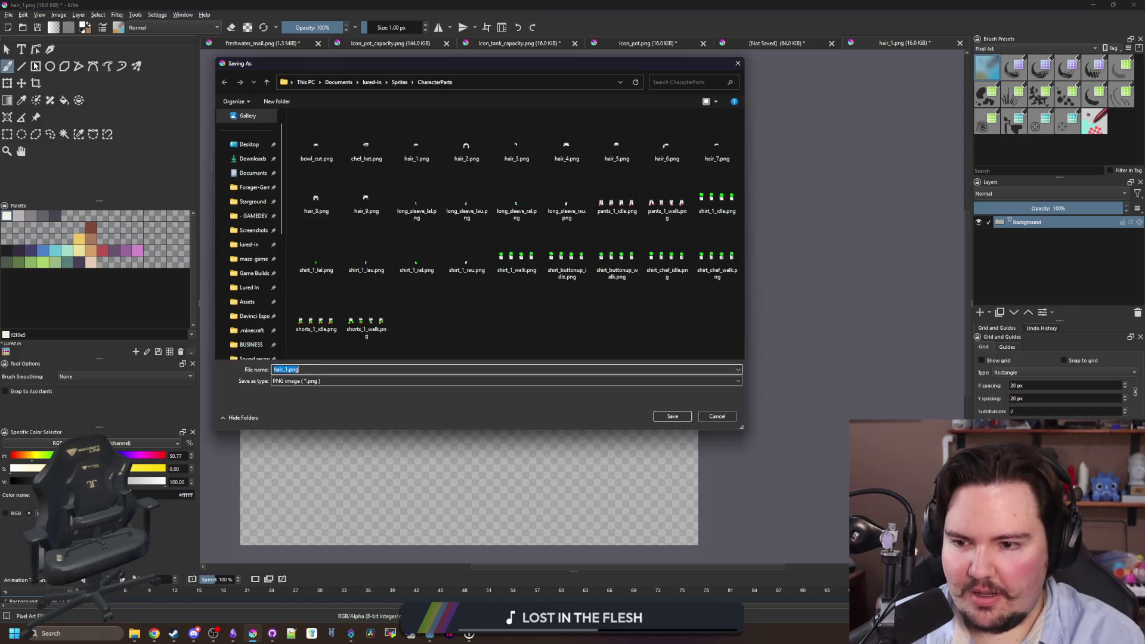
{"action": "type", "text": "hair_"}
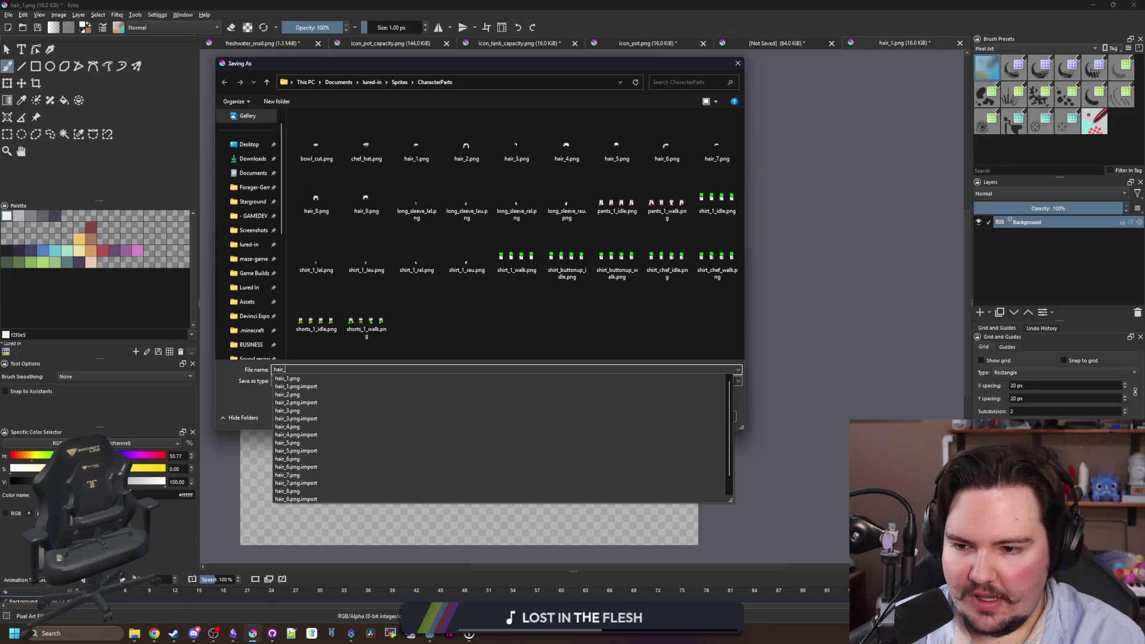
{"action": "type", "text": "balding"}
{"action": "left_click", "coordinate": [672, 416]}
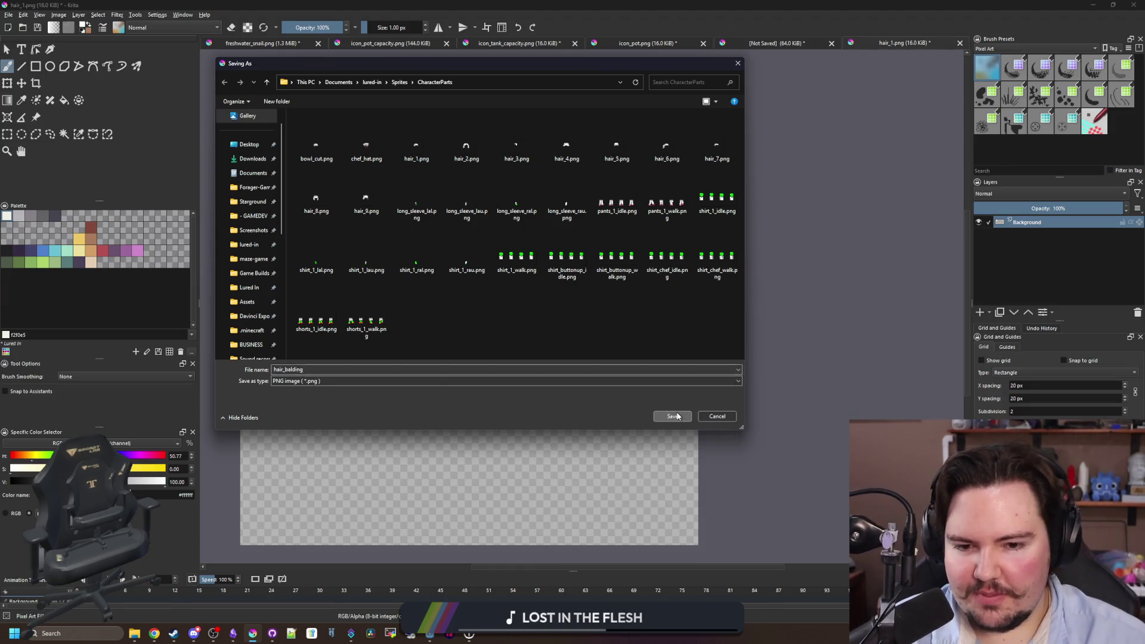
{"action": "left_click", "coordinate": [614, 397]}
{"action": "key", "text": "alt+Tab"}
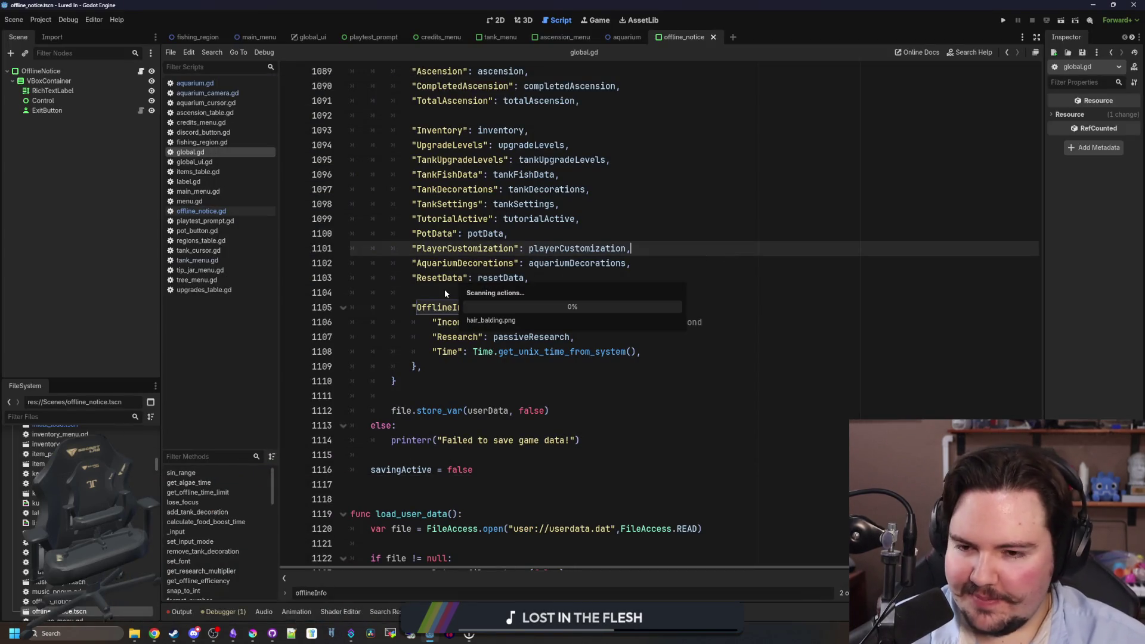
Save the scene and open the customer.gd script via the FileSystem filter.
{"action": "key", "text": "ctrl+s"}
{"action": "left_click", "coordinate": [115, 417]}
{"action": "type", "text": "customer"}
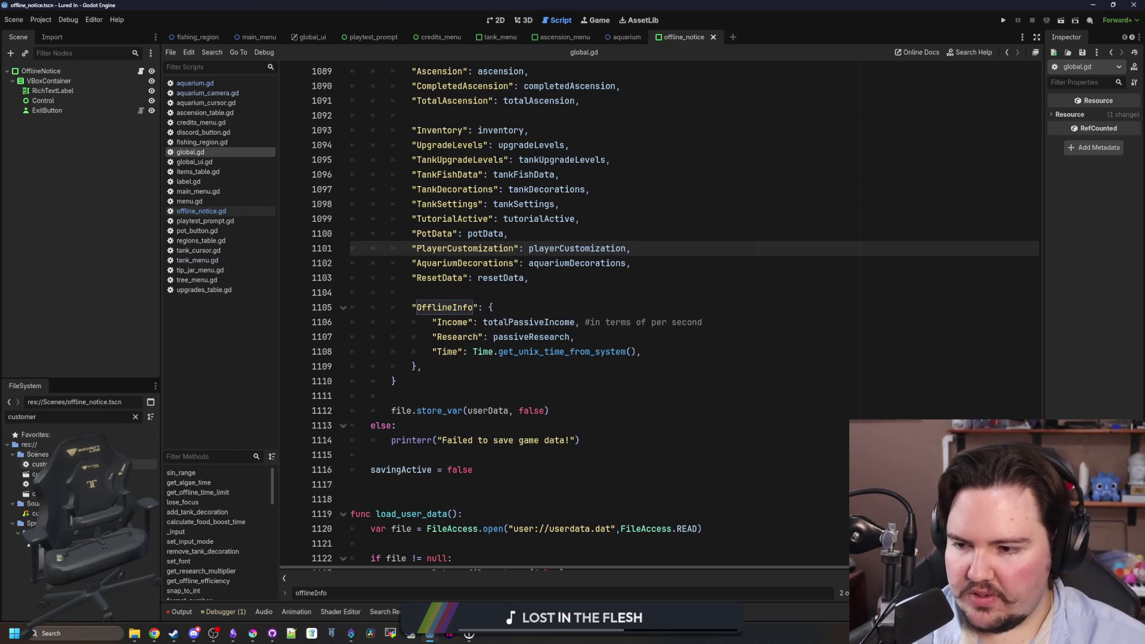
{"action": "double_click", "coordinate": [36, 464]}
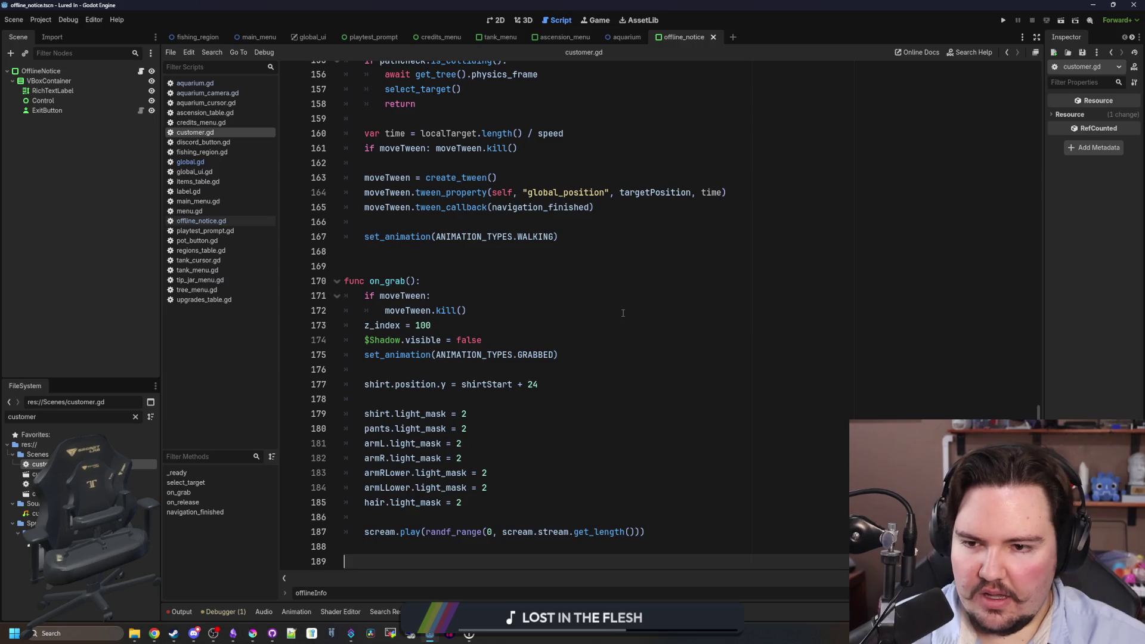
Comment out the random hairSprite pick, preload hair_balding.png instead, and run the game.
{"action": "scroll", "coordinate": [622, 313], "scroll_direction": "up", "scroll_amount": 20}
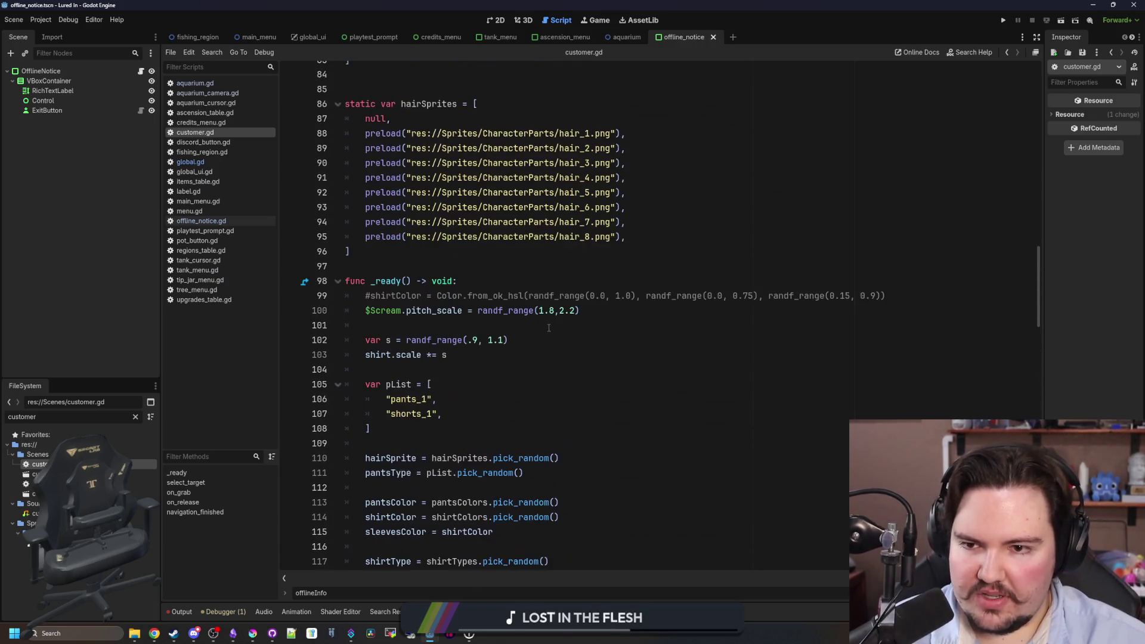
{"action": "left_click", "coordinate": [413, 322]}
{"action": "scroll", "coordinate": [382, 326], "scroll_direction": "down", "scroll_amount": 3}
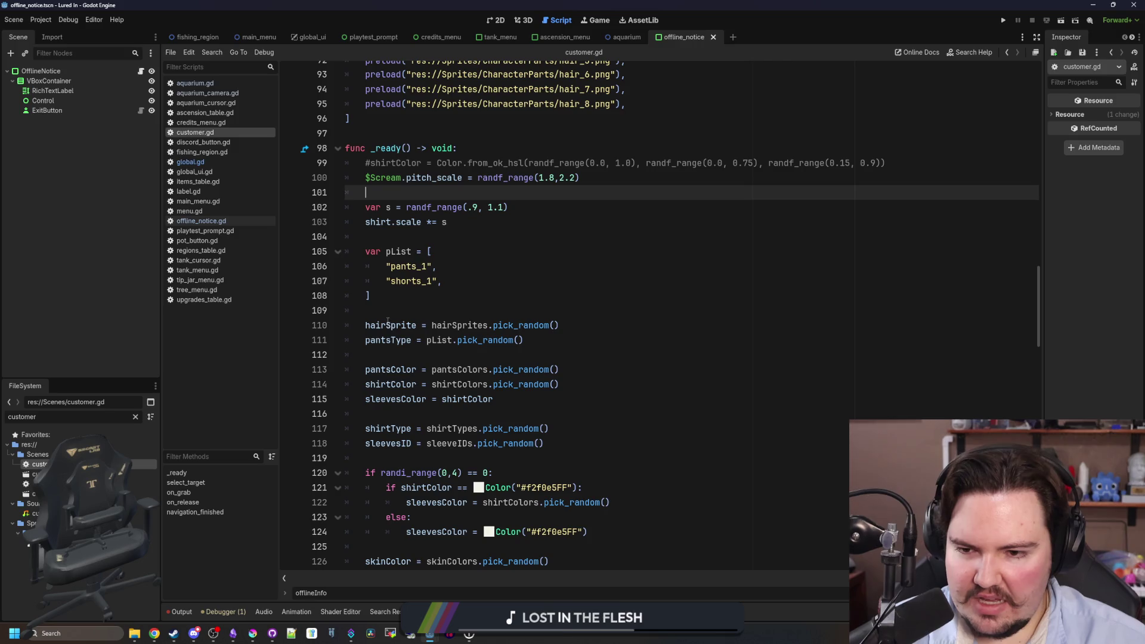
{"action": "left_click", "coordinate": [387, 325]}
{"action": "key", "text": "ctrl+k"}
{"action": "left_click", "coordinate": [395, 310]}
{"action": "key", "text": "Return"}
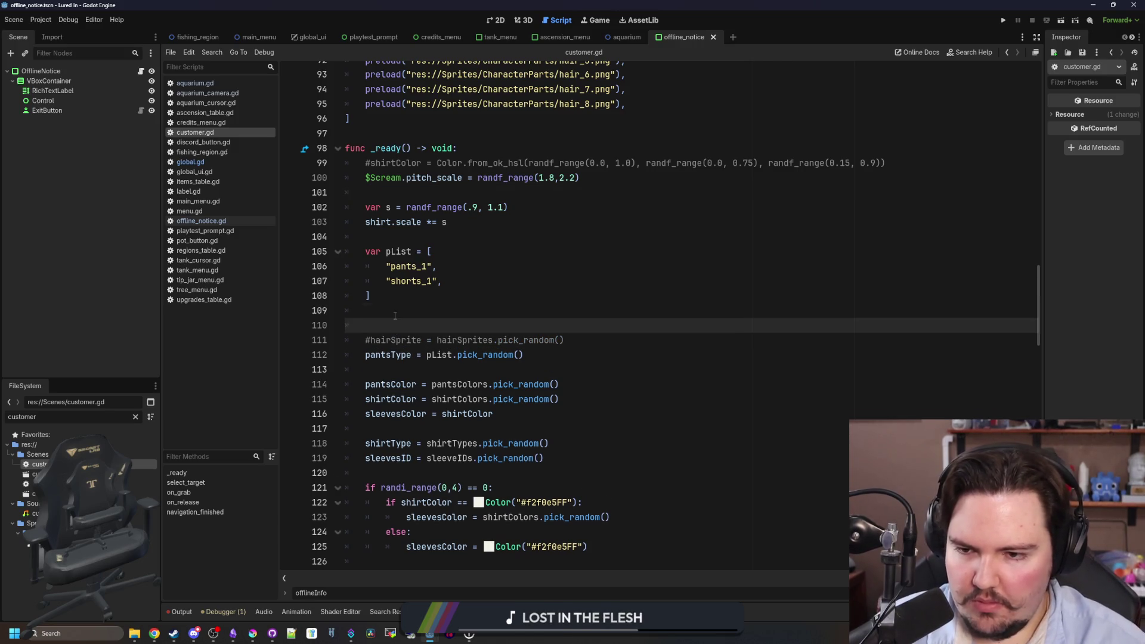
{"action": "type", "text": "hairSprite ="}
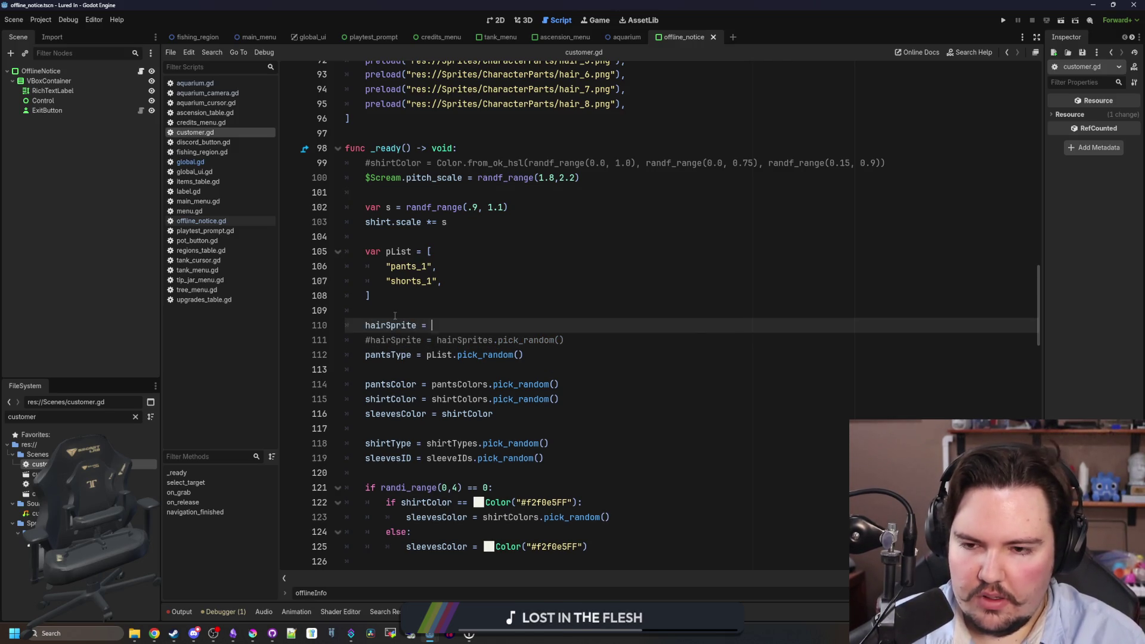
{"action": "type", "text": "preload(\""}
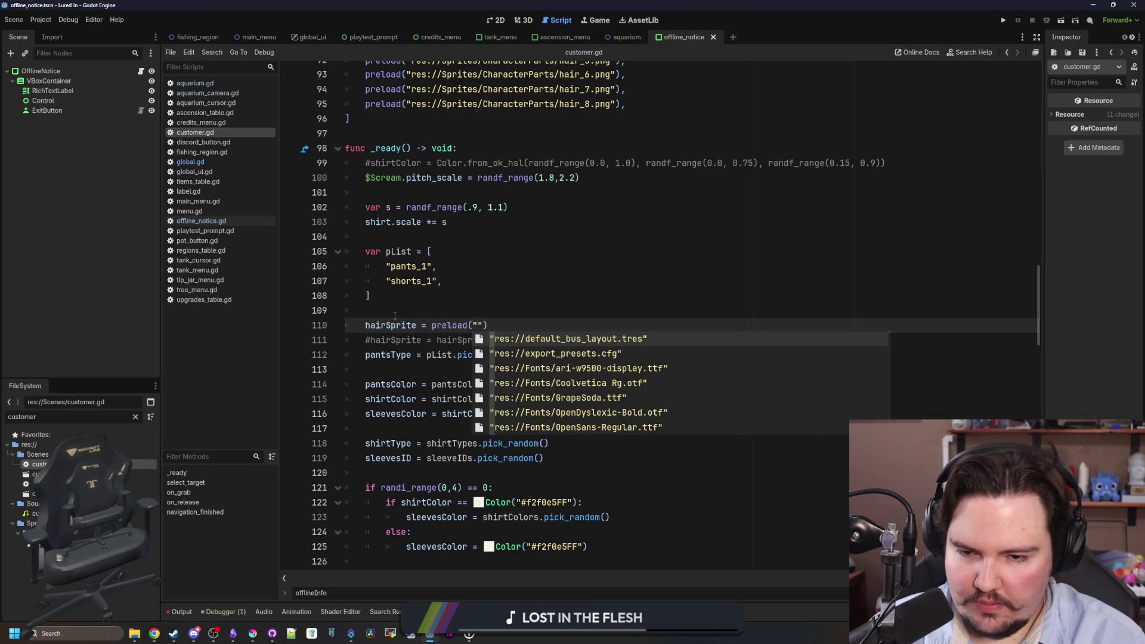
{"action": "type", "text": "balding"}
{"action": "key", "text": "Return"}
{"action": "left_click", "coordinate": [439, 307]}
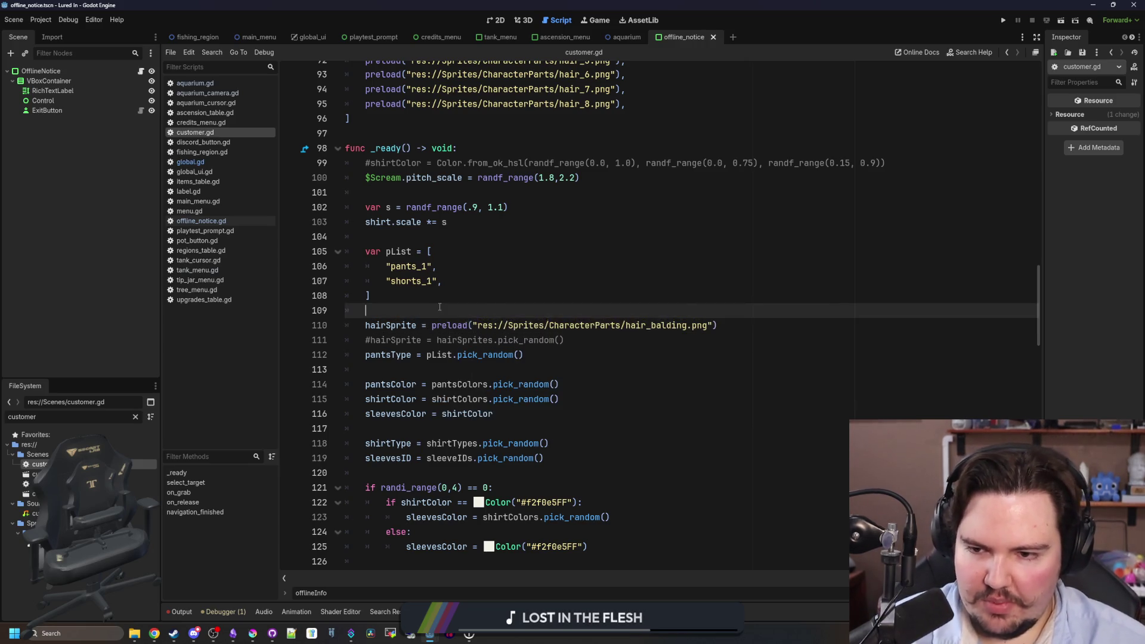
{"action": "left_click", "coordinate": [1003, 20]}
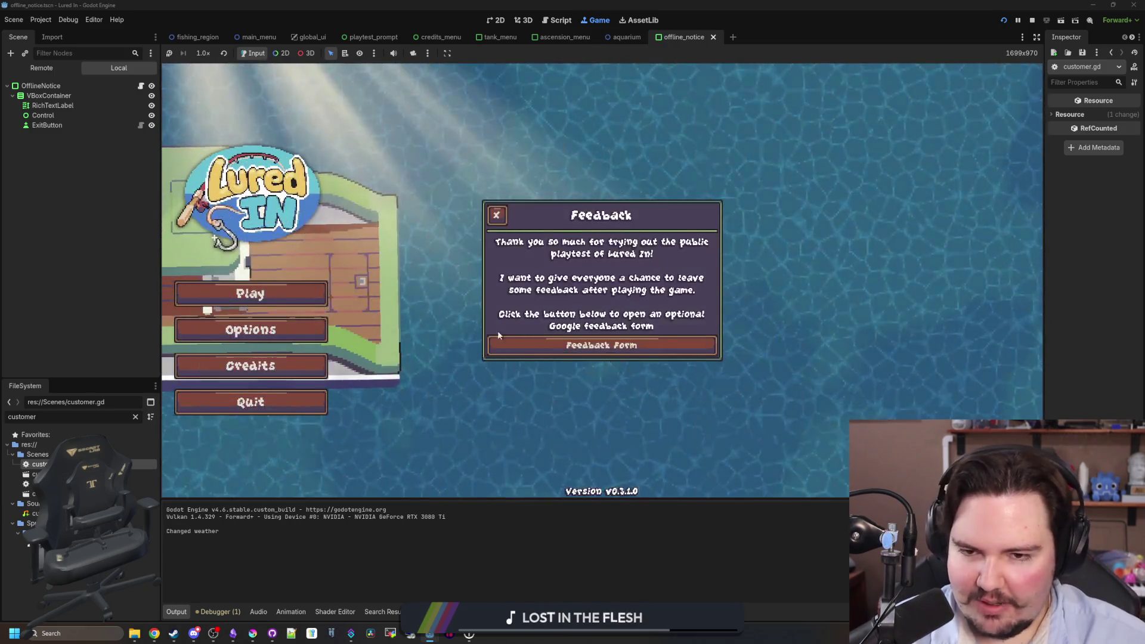
Dismiss the Feedback and Welcome Back popups, then bring up hair_balding.png in Krita.
{"action": "left_click", "coordinate": [499, 215]}
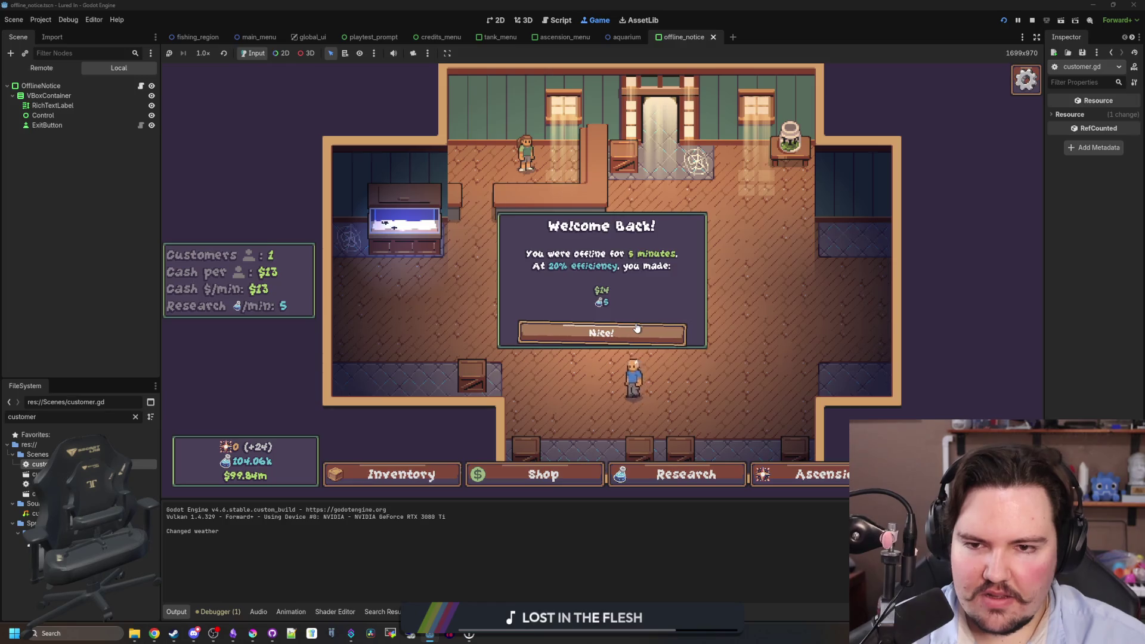
{"action": "left_click", "coordinate": [636, 331]}
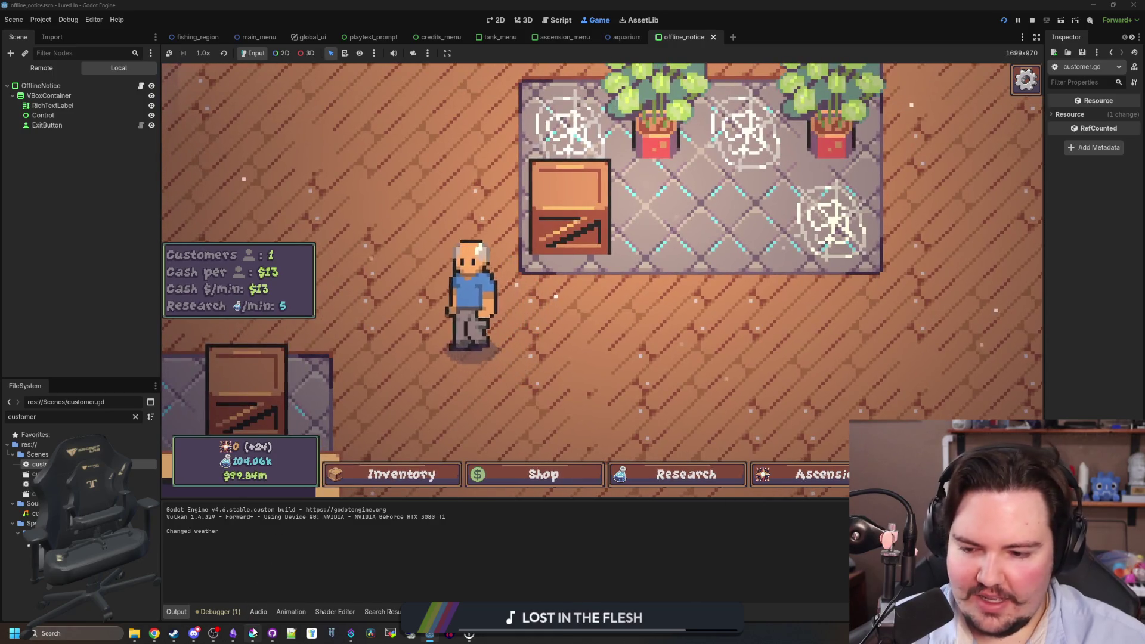
{"action": "key", "text": "alt+Tab"}
{"action": "double_click", "coordinate": [585, 487]}
{"action": "scroll", "coordinate": [462, 238], "scroll_direction": "up", "scroll_amount": 3}
Touch up the tufts, erase stray white pixels, and re-save hair_balding.png as PNG.
{"action": "left_click", "coordinate": [409, 305]}
{"action": "left_click", "coordinate": [381, 276]}
{"action": "key", "text": "e"}
{"action": "left_click", "coordinate": [438, 277]}
{"action": "left_click", "coordinate": [409, 249]}
{"action": "left_click", "coordinate": [438, 306]}
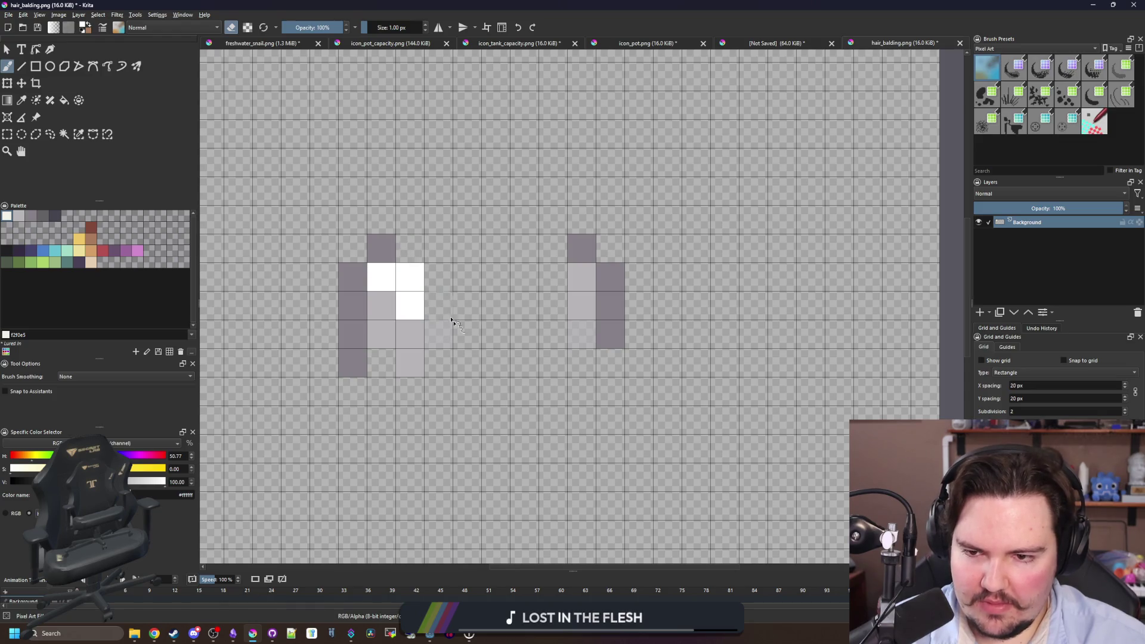
{"action": "left_click", "coordinate": [416, 282]}
{"action": "key", "text": "ctrl+s"}
{"action": "key", "text": "Return"}
Check the customer's balding hair in the running game, then return to customer.gd.
{"action": "left_click", "coordinate": [484, 294]}
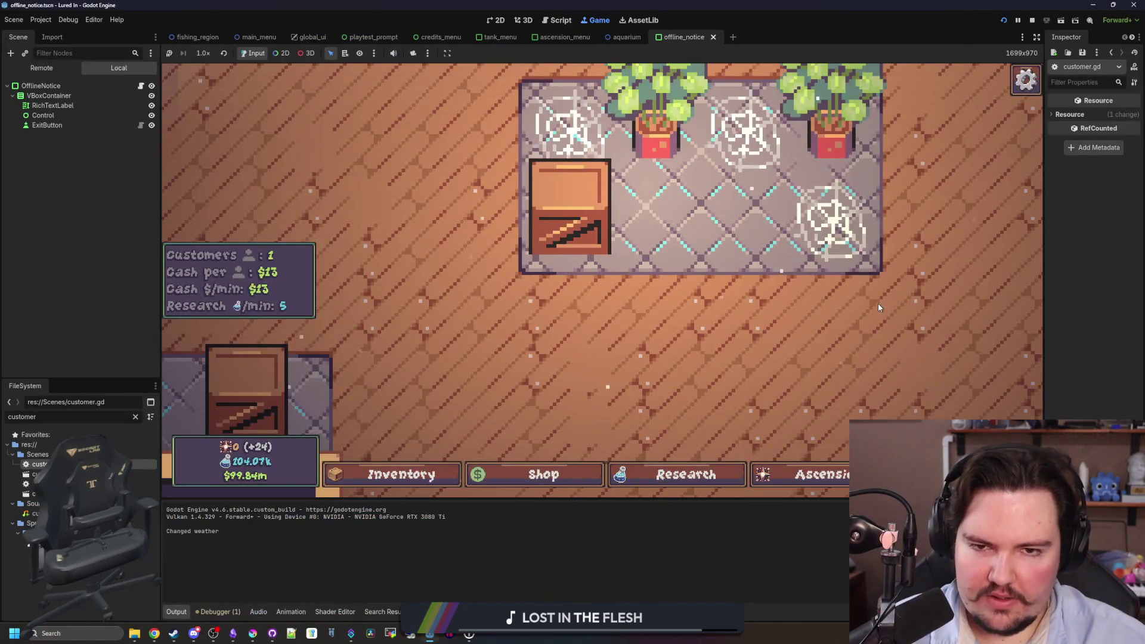
{"action": "scroll", "coordinate": [484, 293], "scroll_direction": "down", "scroll_amount": 5}
{"action": "scroll", "coordinate": [570, 342], "scroll_direction": "up", "scroll_amount": 5}
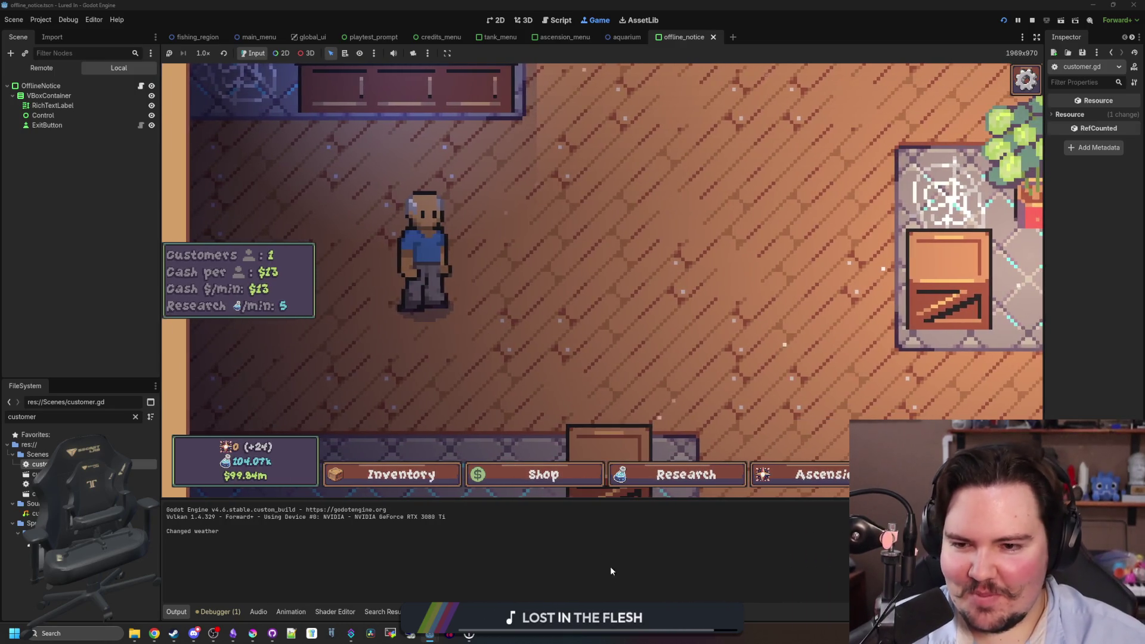
{"action": "scroll", "coordinate": [564, 285], "scroll_direction": "down", "scroll_amount": 2}
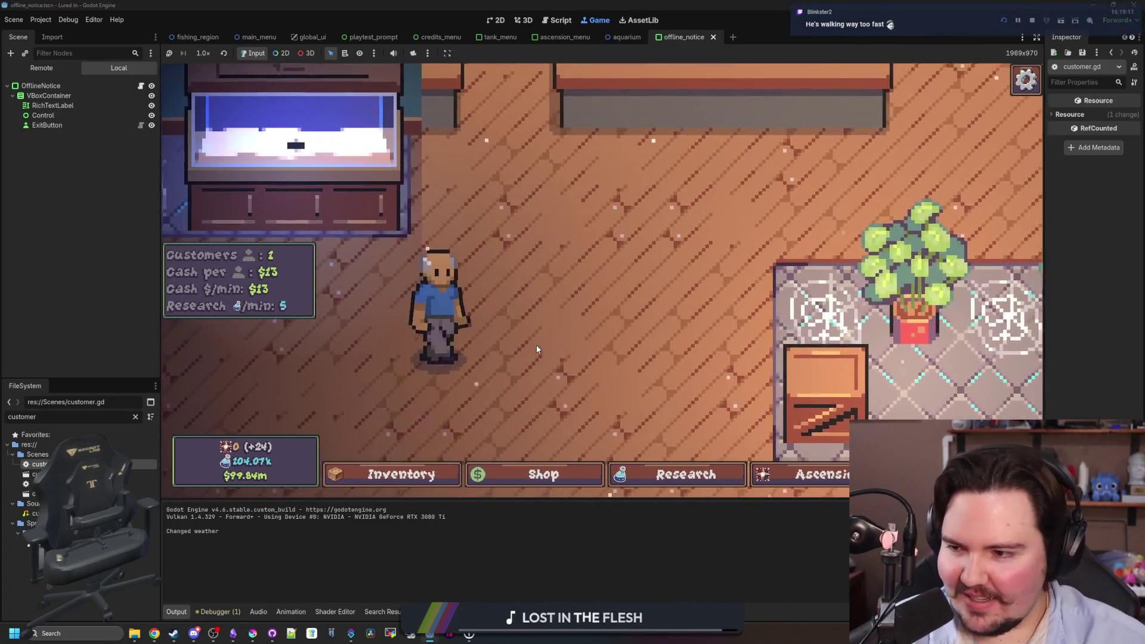
{"action": "scroll", "coordinate": [535, 344], "scroll_direction": "up", "scroll_amount": 2}
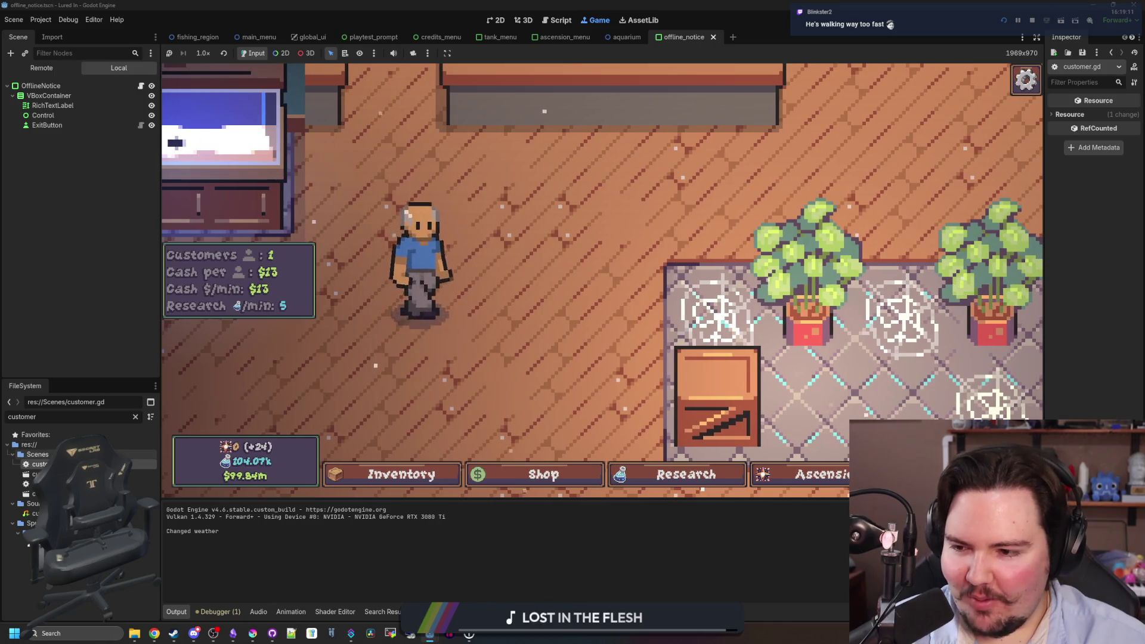
{"action": "key", "text": "ctrl+F3"}
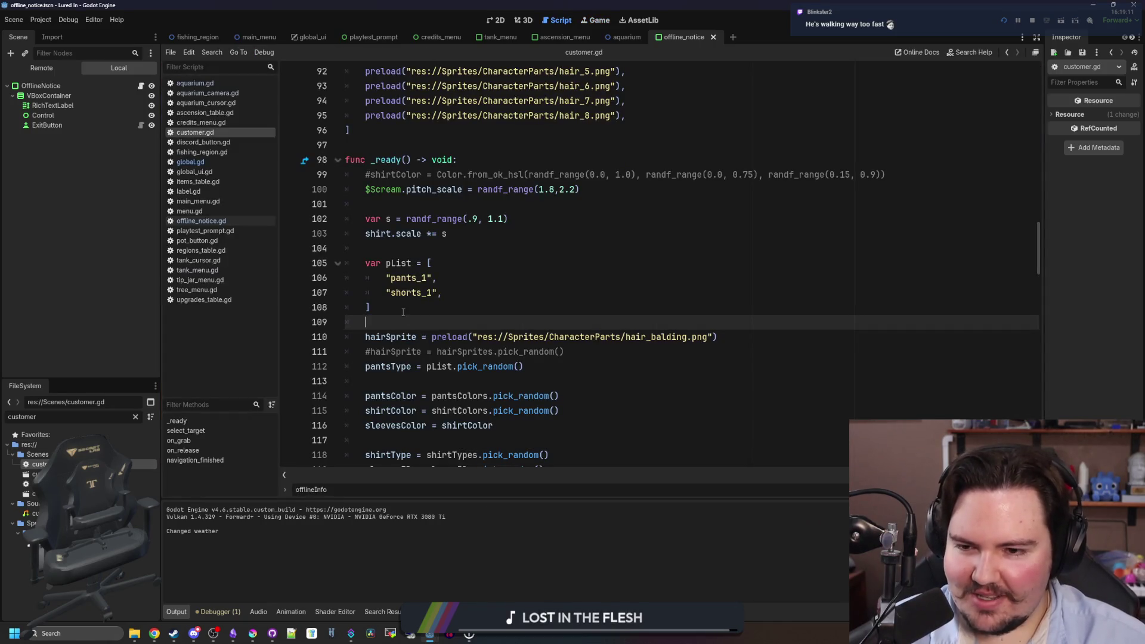
Add pants.speed_scale = 0.5 on a new line below the pList array in _ready.
{"action": "left_click", "coordinate": [423, 253]}
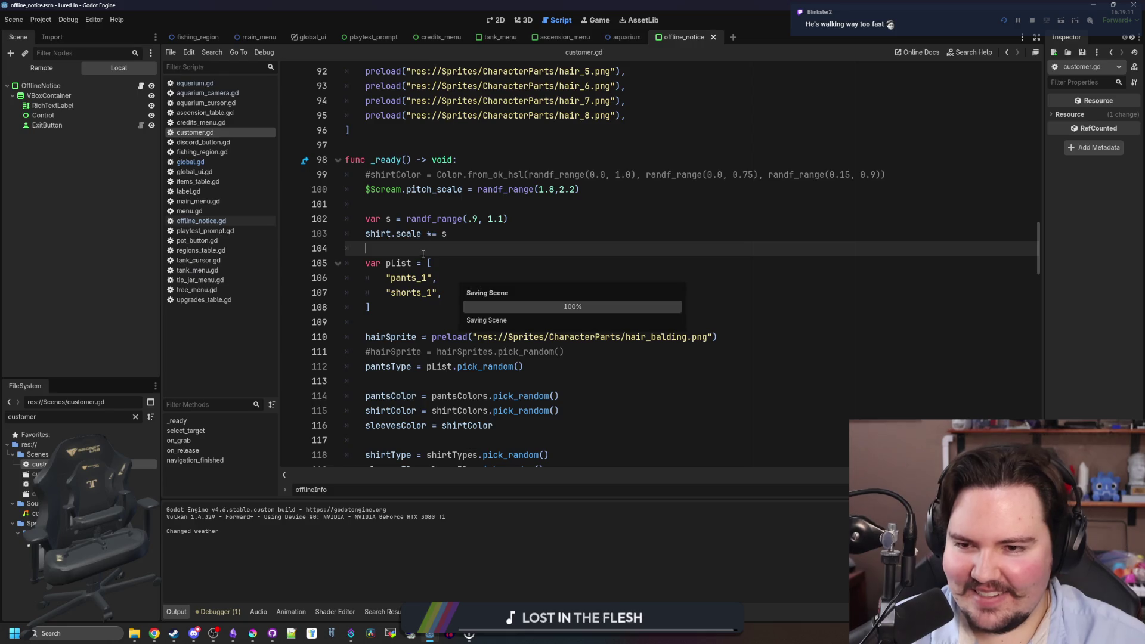
{"action": "left_click", "coordinate": [404, 324]}
{"action": "key", "text": "Return"}
{"action": "key", "text": "Return"}
{"action": "type", "text": "pa"}
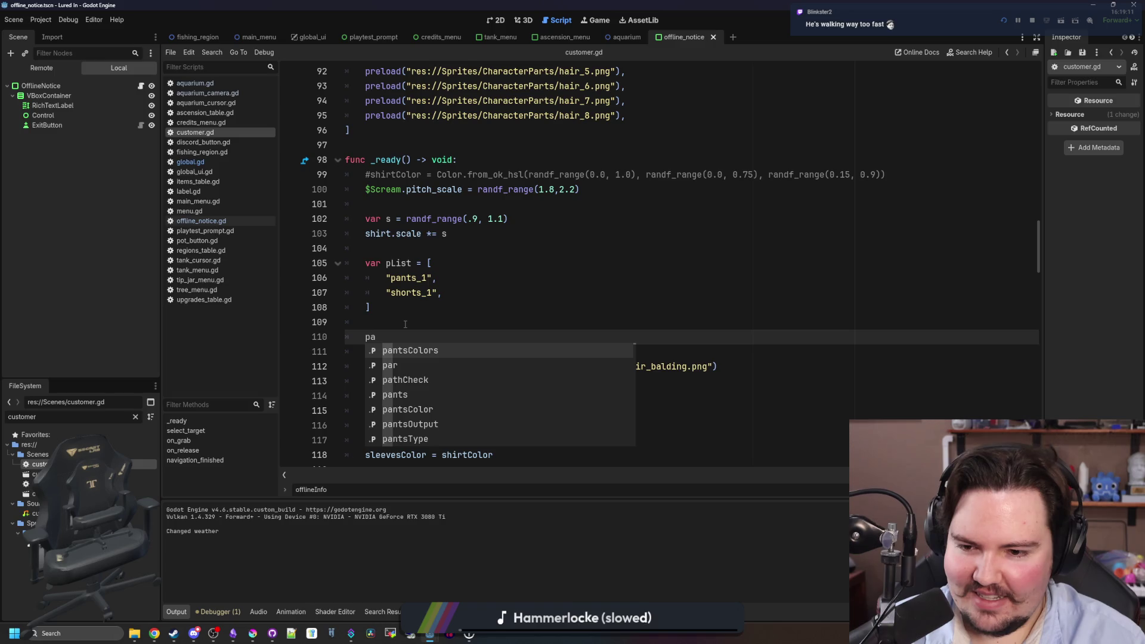
{"action": "type", "text": "nts."}
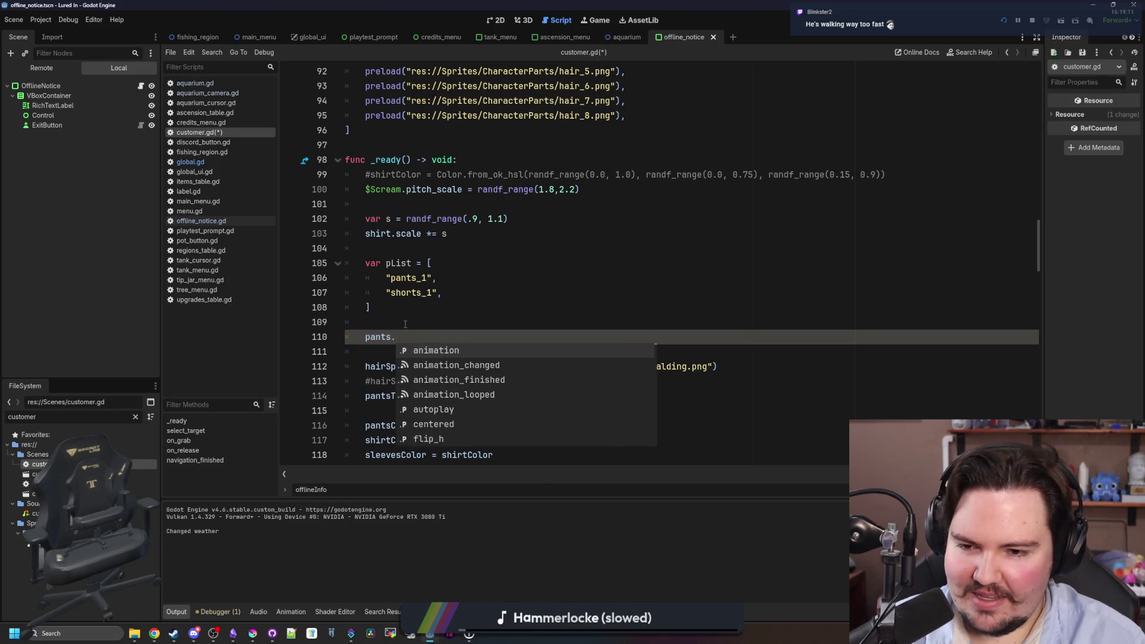
{"action": "type", "text": "animation_sp"}
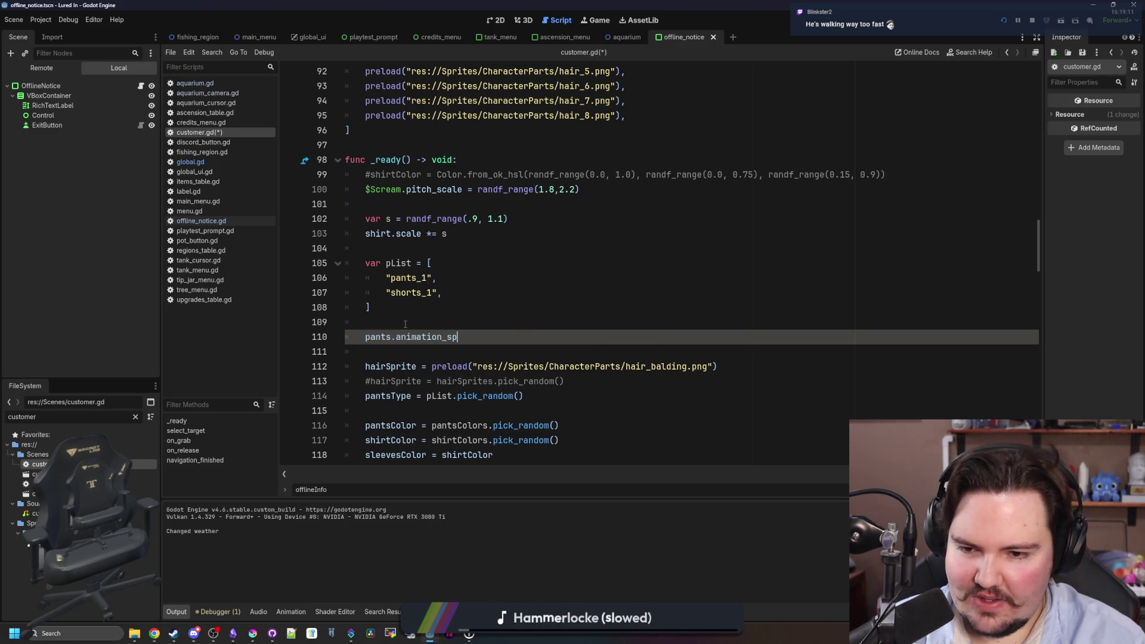
{"action": "type", "text": "spee"}
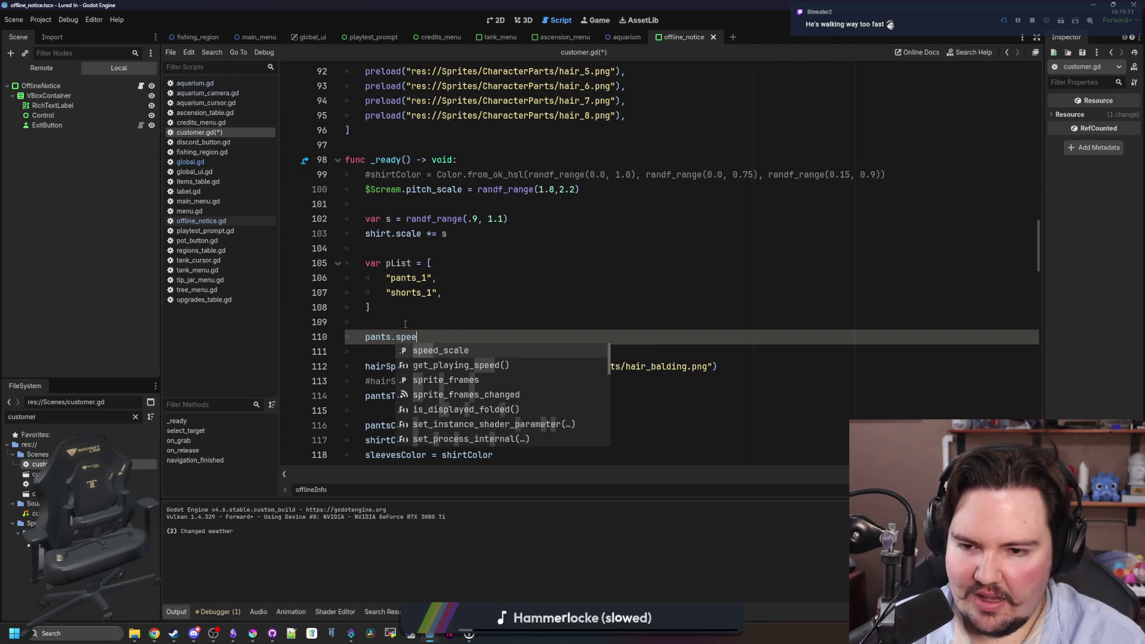
{"action": "key", "text": "Return"}
{"action": "type", "text": "= 0.5"}
Add shirt.speed_scale = 0.5 on the next line and save customer.gd.
{"action": "key", "text": "Return"}
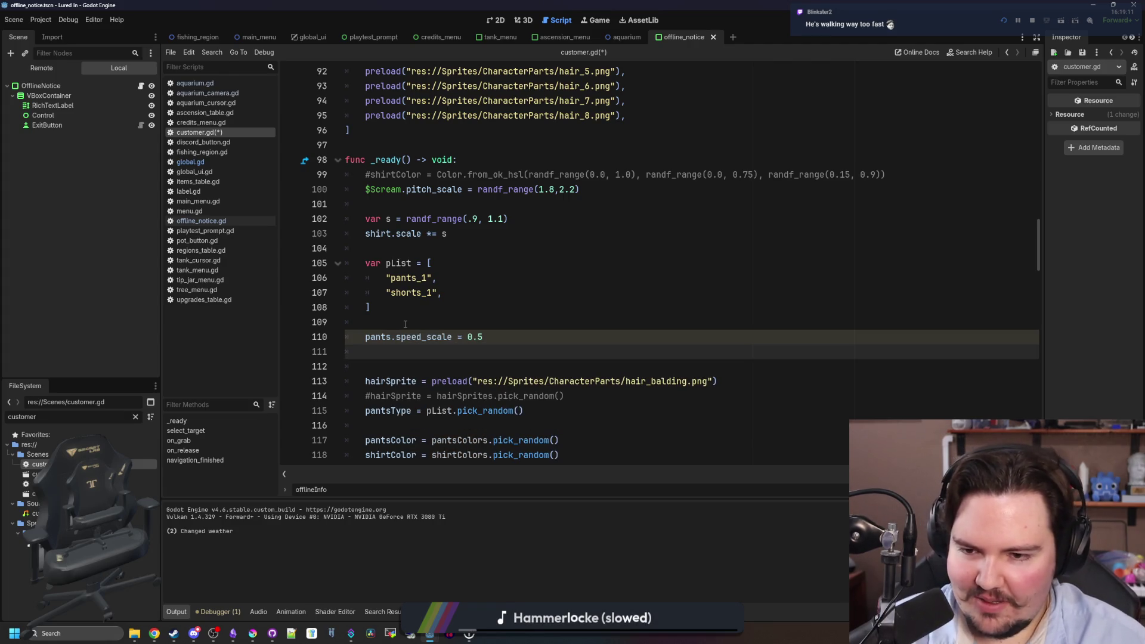
{"action": "type", "text": "shirt.spee"}
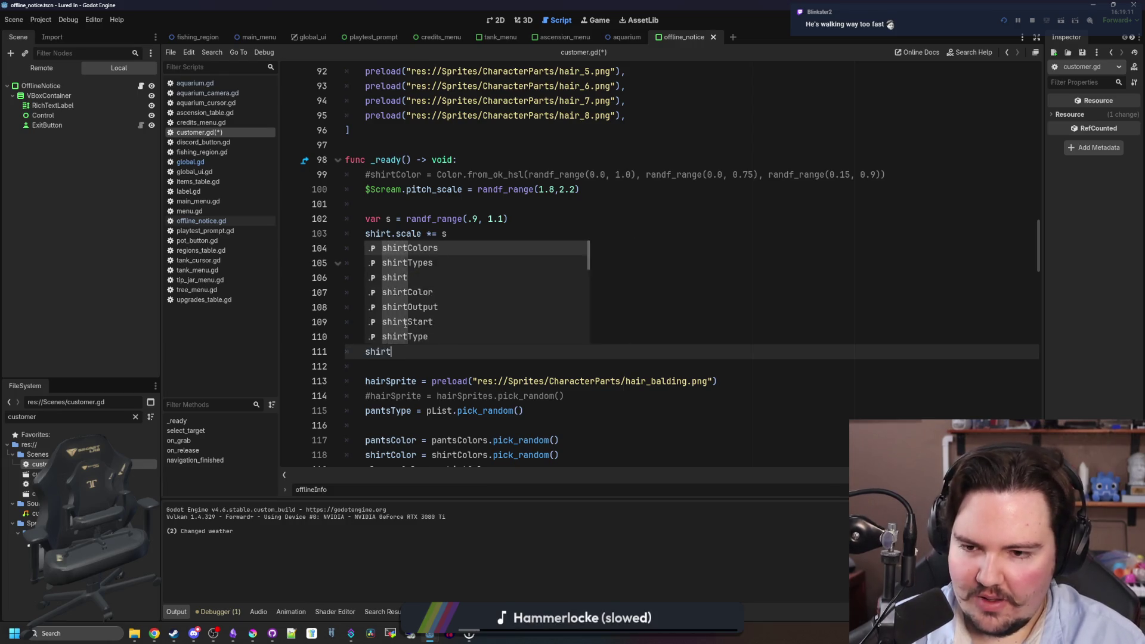
{"action": "key", "text": "Return"}
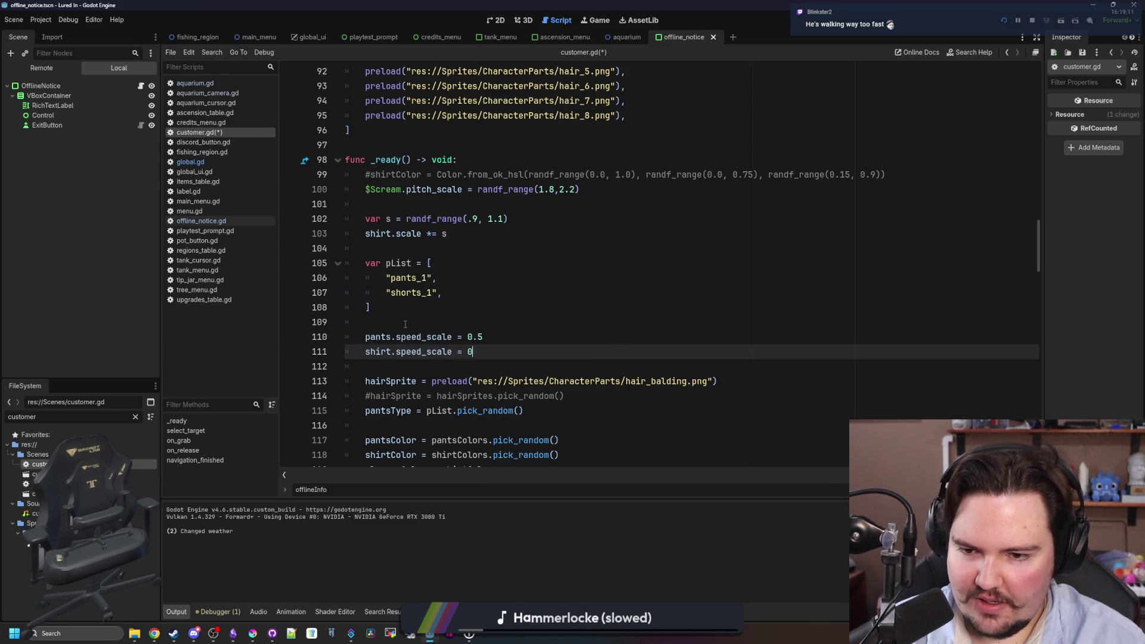
{"action": "type", "text": ".5"}
{"action": "key", "text": "Return"}
{"action": "key", "text": "BackSpace"}
{"action": "key", "text": "BackSpace"}
{"action": "key", "text": "BackSpace"}
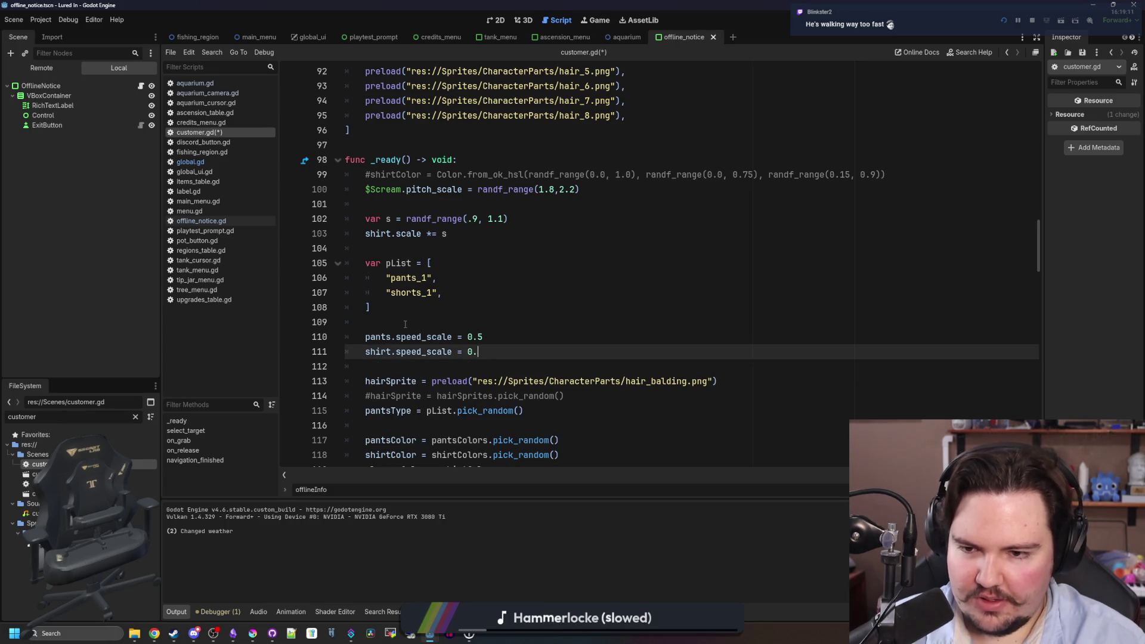
{"action": "type", "text": "5"}
{"action": "left_click", "coordinate": [405, 324]}
{"action": "key", "text": "ctrl+s"}
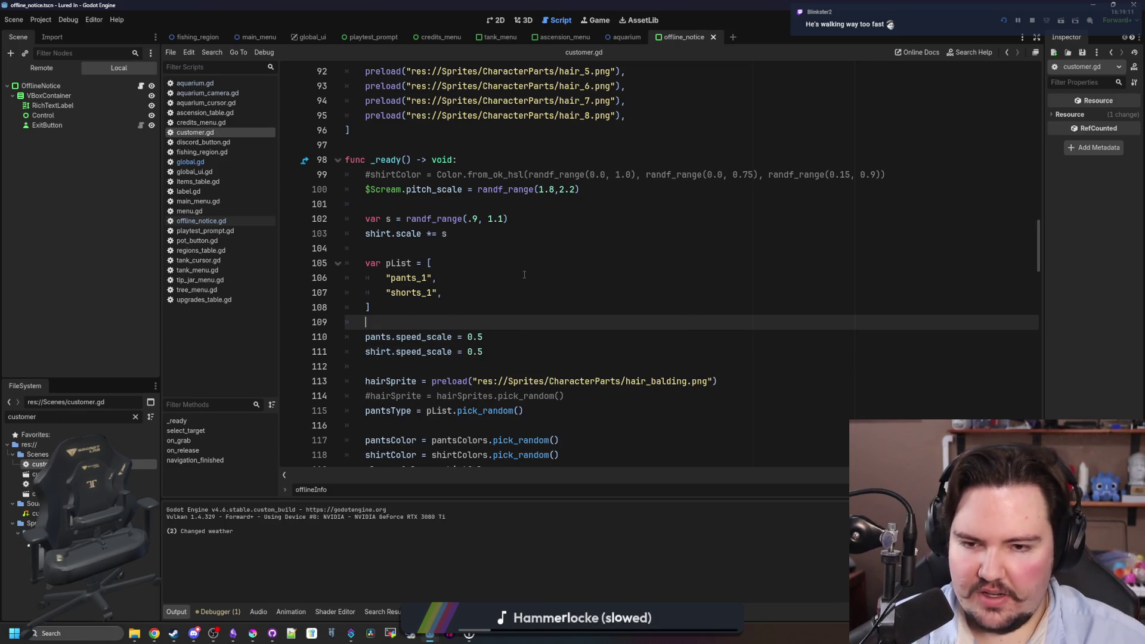
{"action": "left_click", "coordinate": [598, 22]}
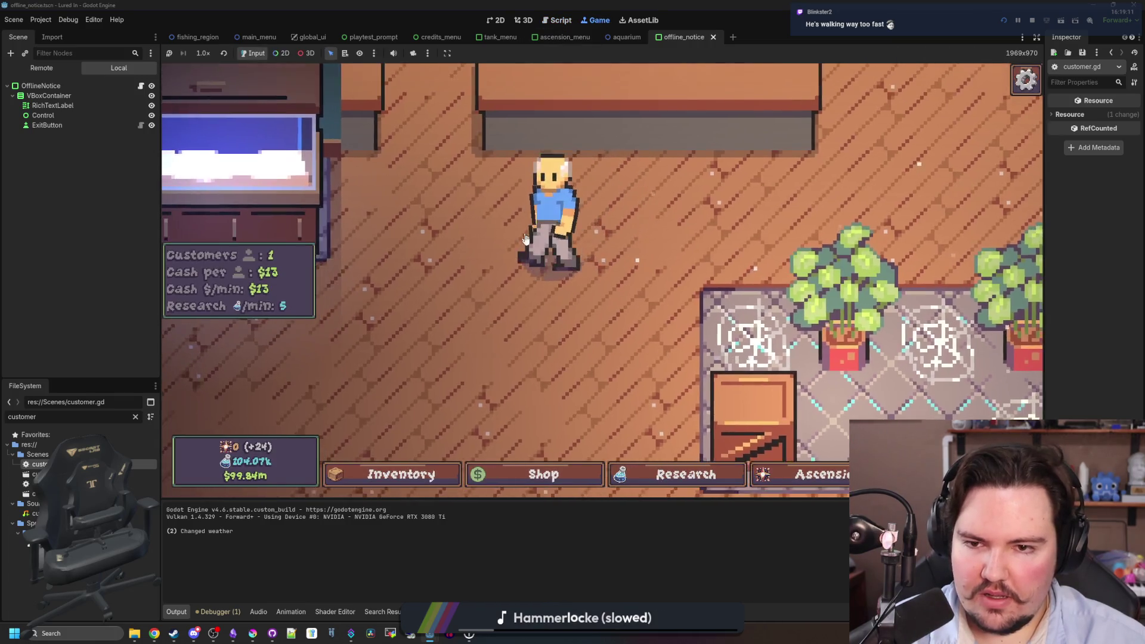
{"action": "key", "text": "Escape"}
{"action": "left_click", "coordinate": [580, 305]}
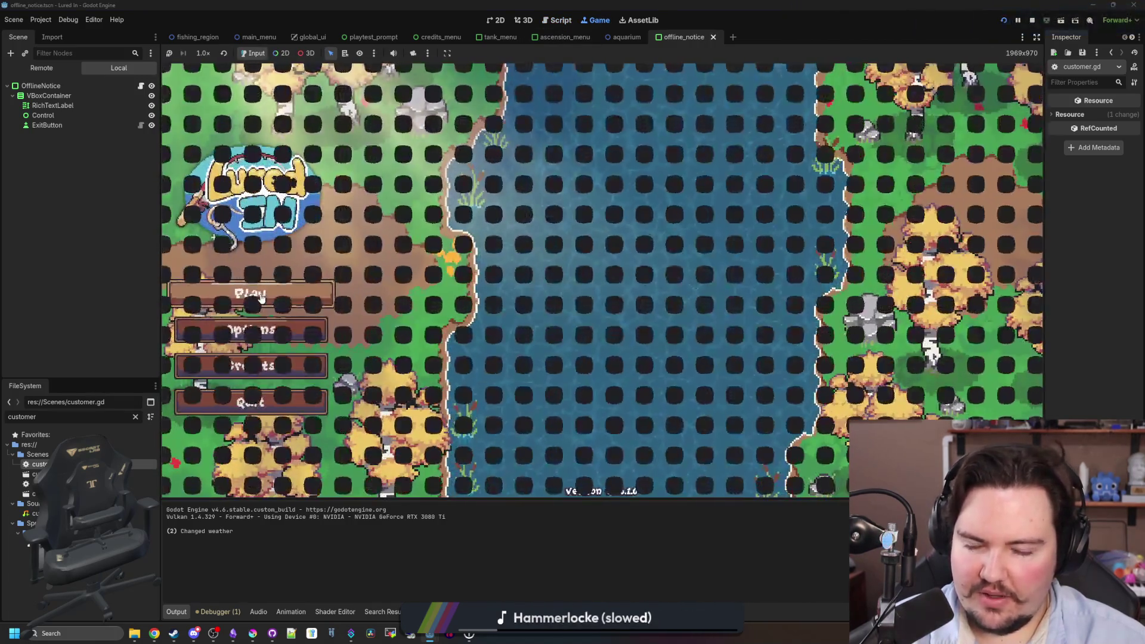
{"action": "scroll", "coordinate": [791, 357], "scroll_direction": "up", "scroll_amount": 5}
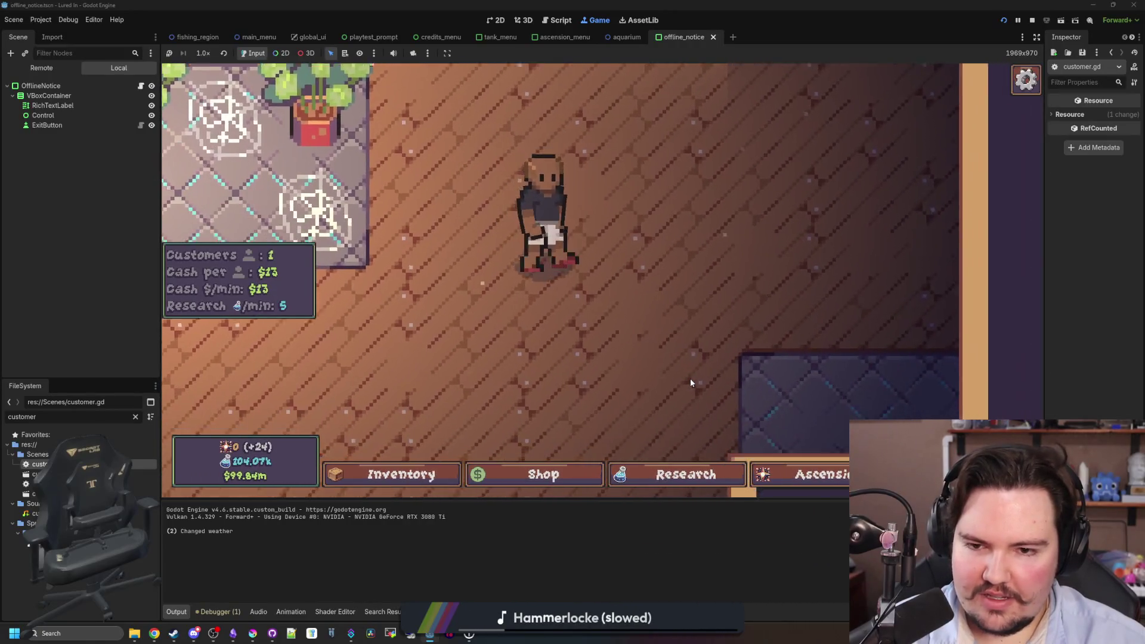
{"action": "scroll", "coordinate": [693, 368], "scroll_direction": "down", "scroll_amount": 3}
{"action": "scroll", "coordinate": [692, 366], "scroll_direction": "up", "scroll_amount": 3}
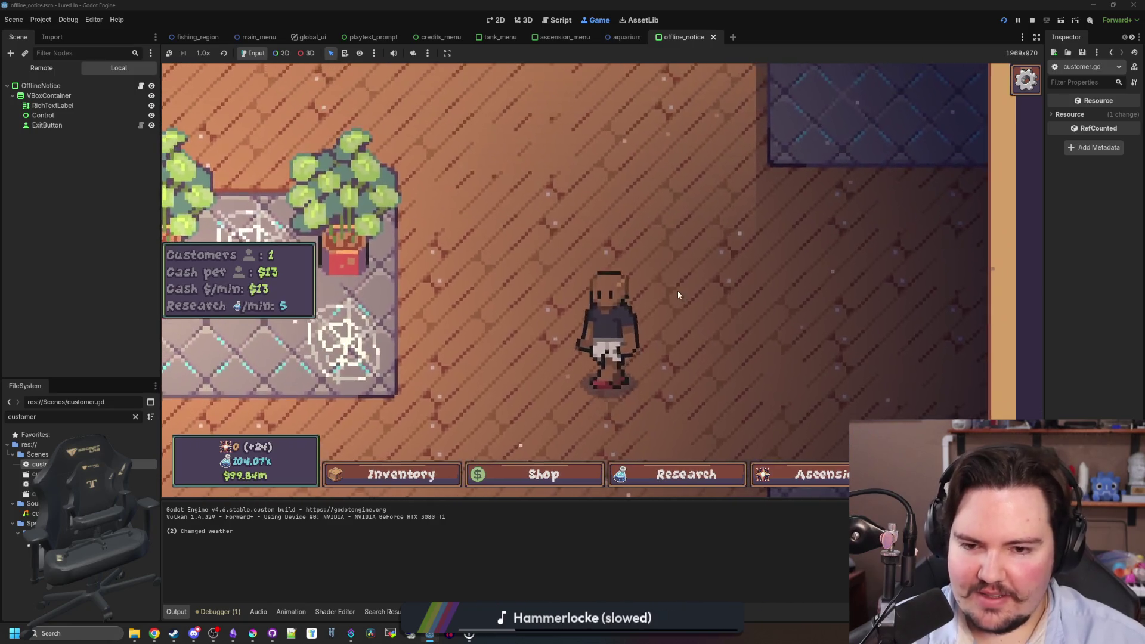
{"action": "scroll", "coordinate": [677, 291], "scroll_direction": "down", "scroll_amount": 3}
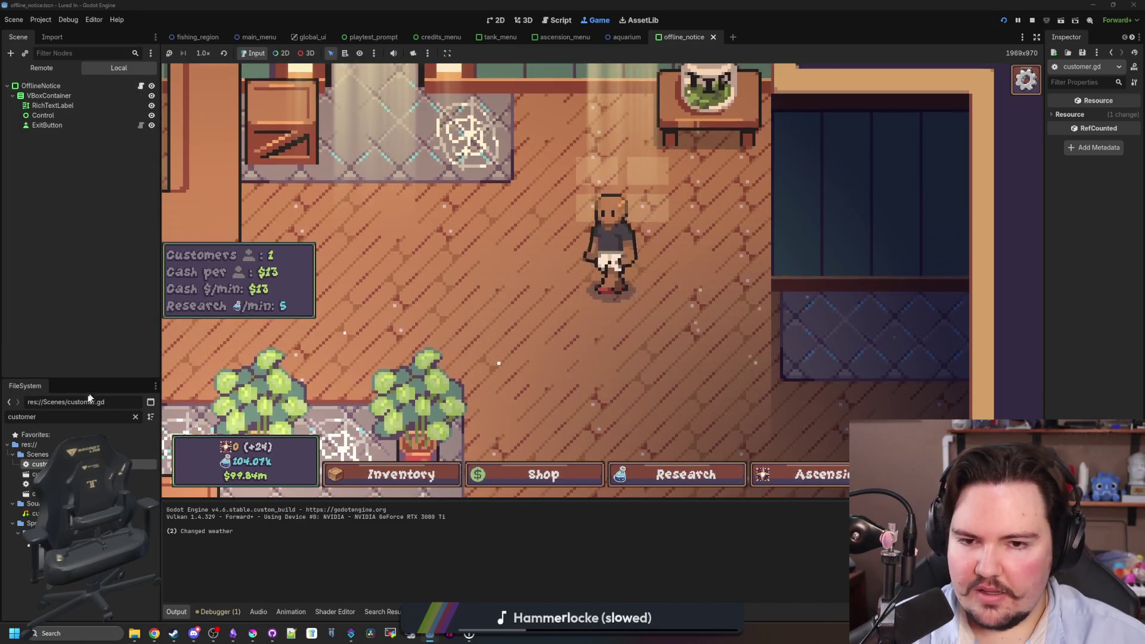
{"action": "key", "text": "ctrl+F3"}
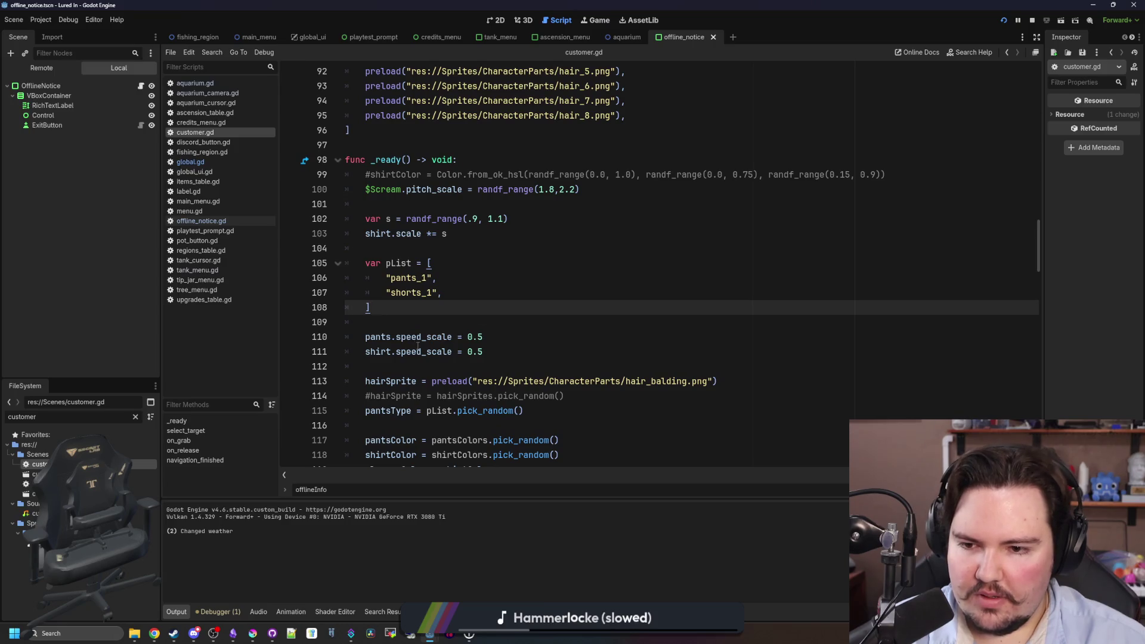
Go to the select_target function and inspect its movement tween on line 168.
{"action": "double_click", "coordinate": [420, 351]}
{"action": "scroll", "coordinate": [572, 338], "scroll_direction": "down", "scroll_amount": 4}
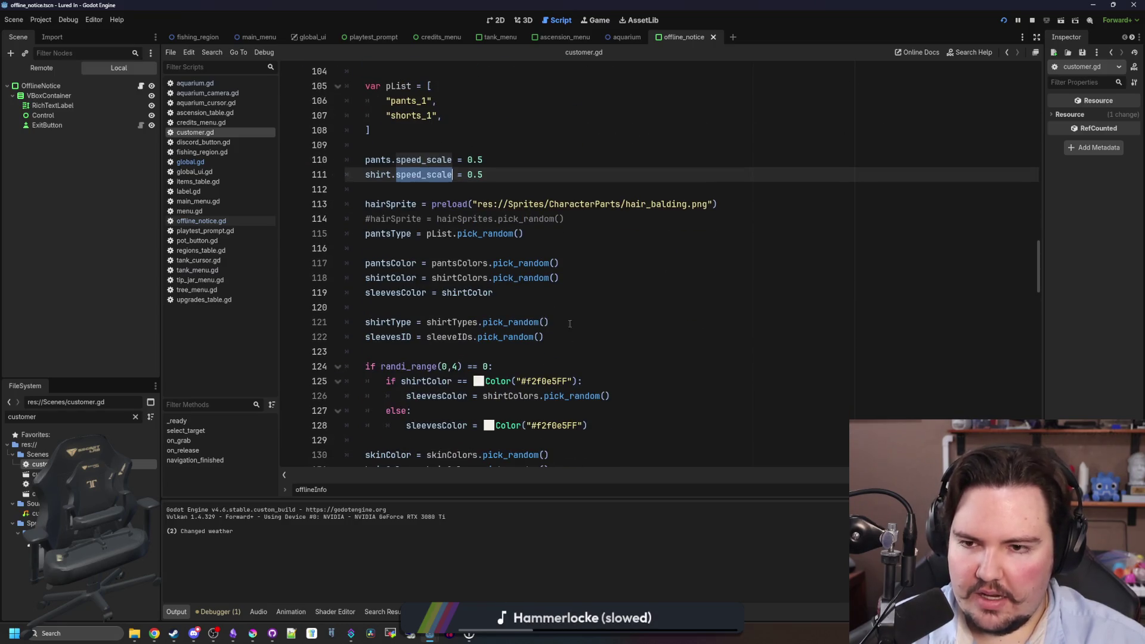
{"action": "scroll", "coordinate": [570, 324], "scroll_direction": "down", "scroll_amount": 14}
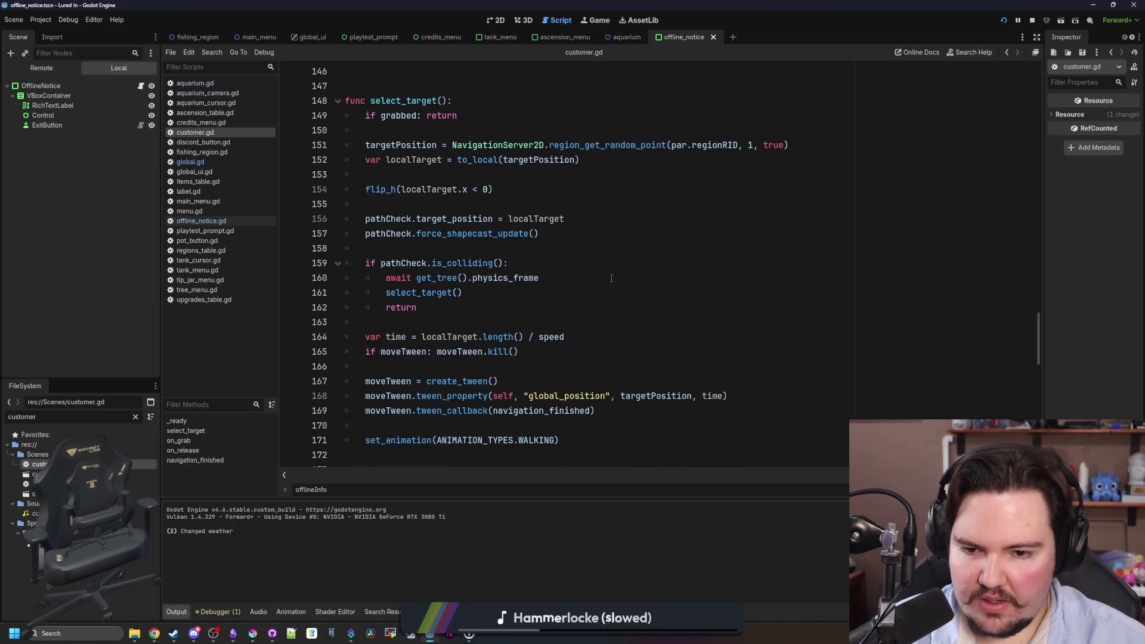
{"action": "scroll", "coordinate": [611, 279], "scroll_direction": "down", "scroll_amount": 15}
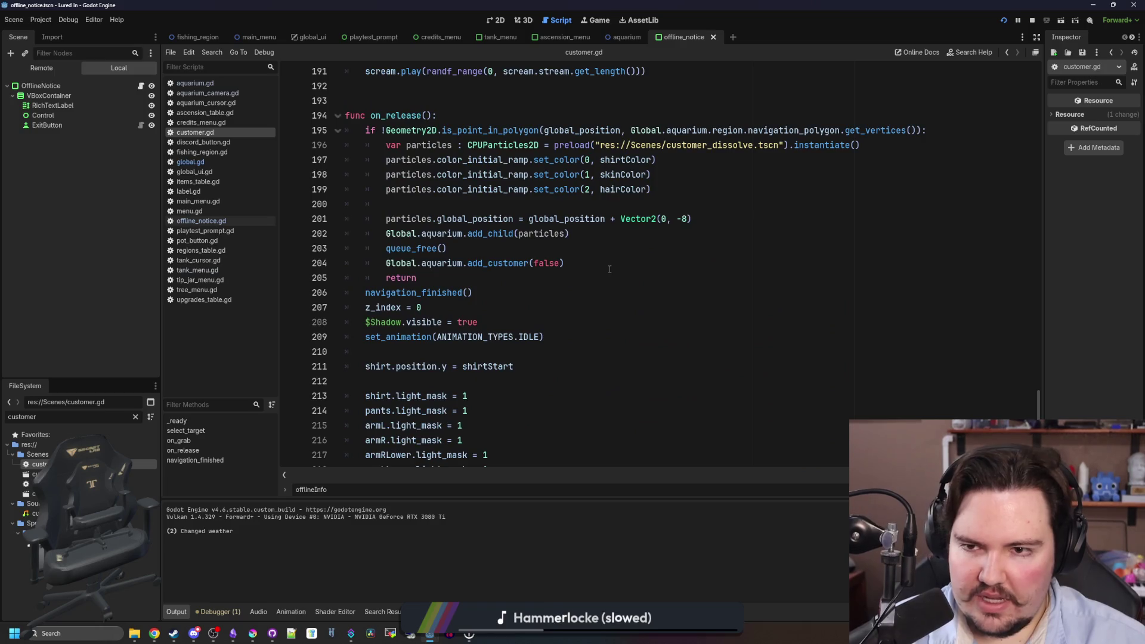
{"action": "scroll", "coordinate": [610, 269], "scroll_direction": "down", "scroll_amount": 4}
{"action": "scroll", "coordinate": [611, 298], "scroll_direction": "up", "scroll_amount": 3}
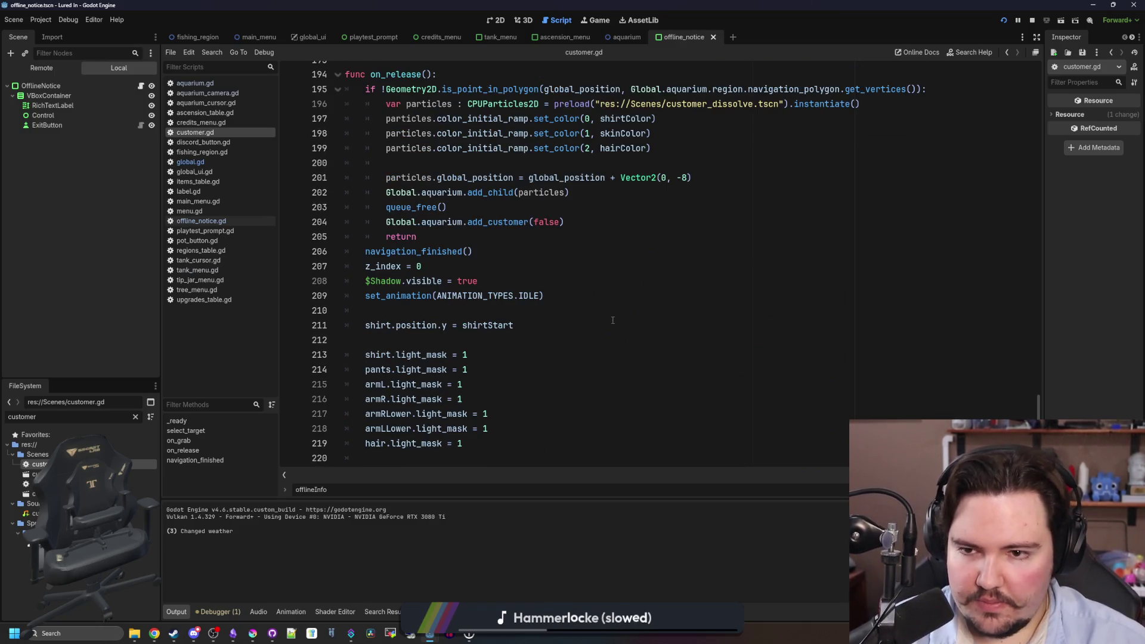
{"action": "scroll", "coordinate": [612, 320], "scroll_direction": "down", "scroll_amount": 3}
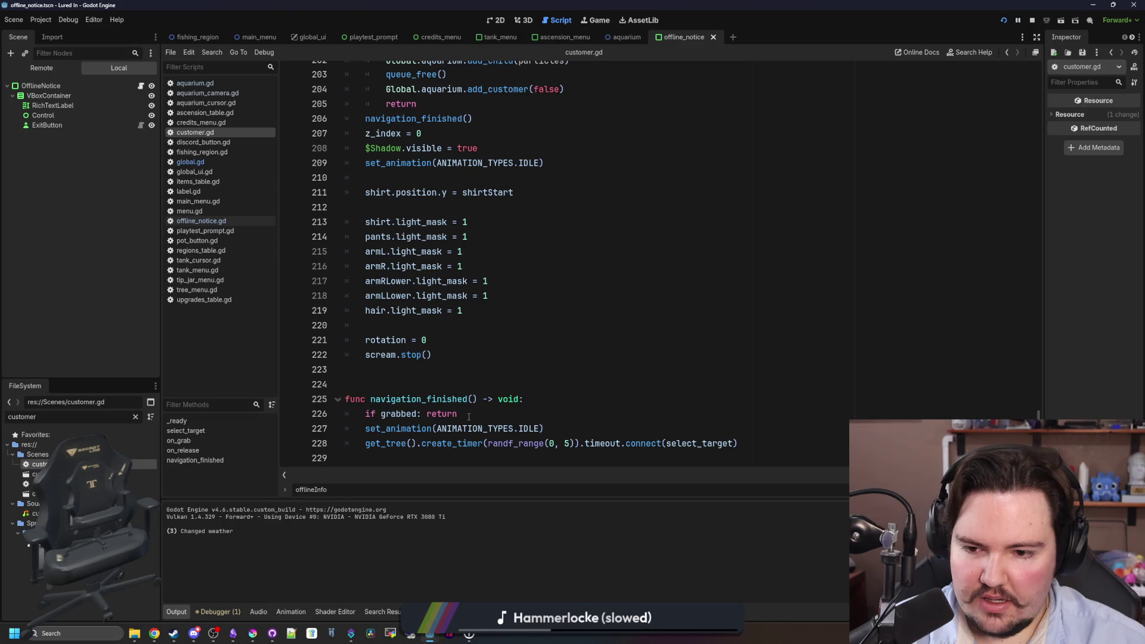
{"action": "left_click", "coordinate": [696, 445], "text": "ctrl"}
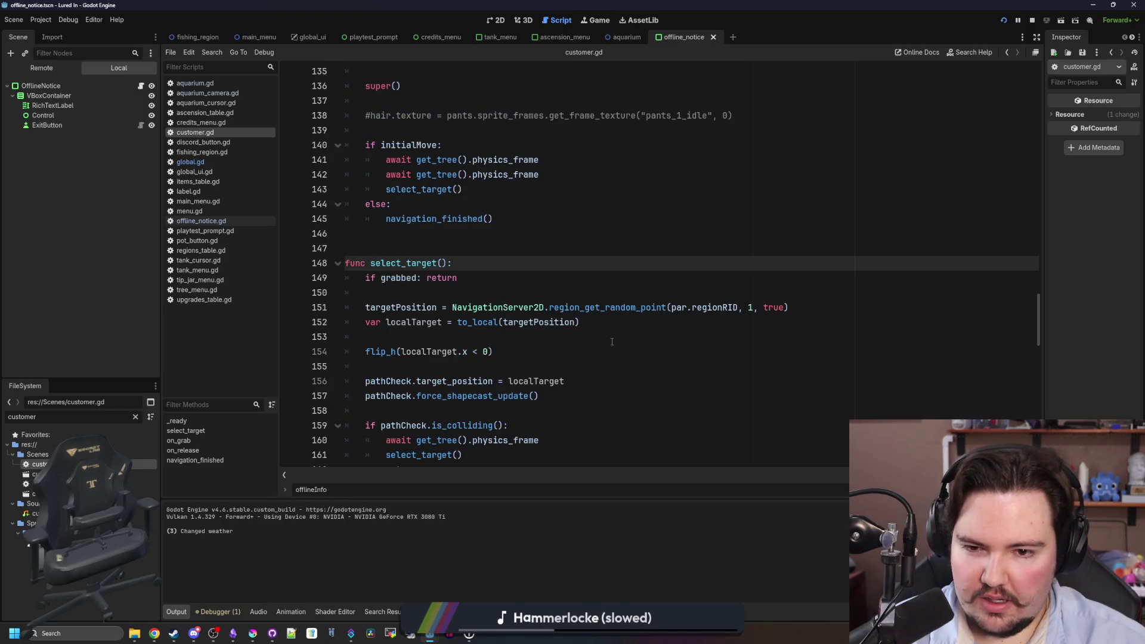
{"action": "scroll", "coordinate": [612, 341], "scroll_direction": "down", "scroll_amount": 6}
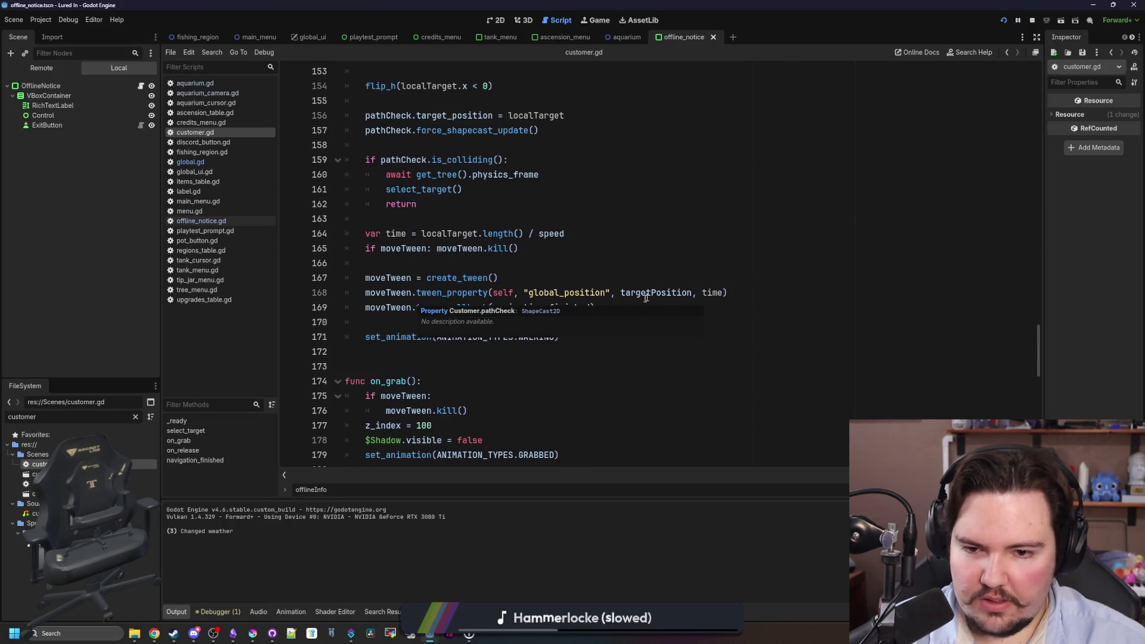
{"action": "left_click", "coordinate": [660, 293]}
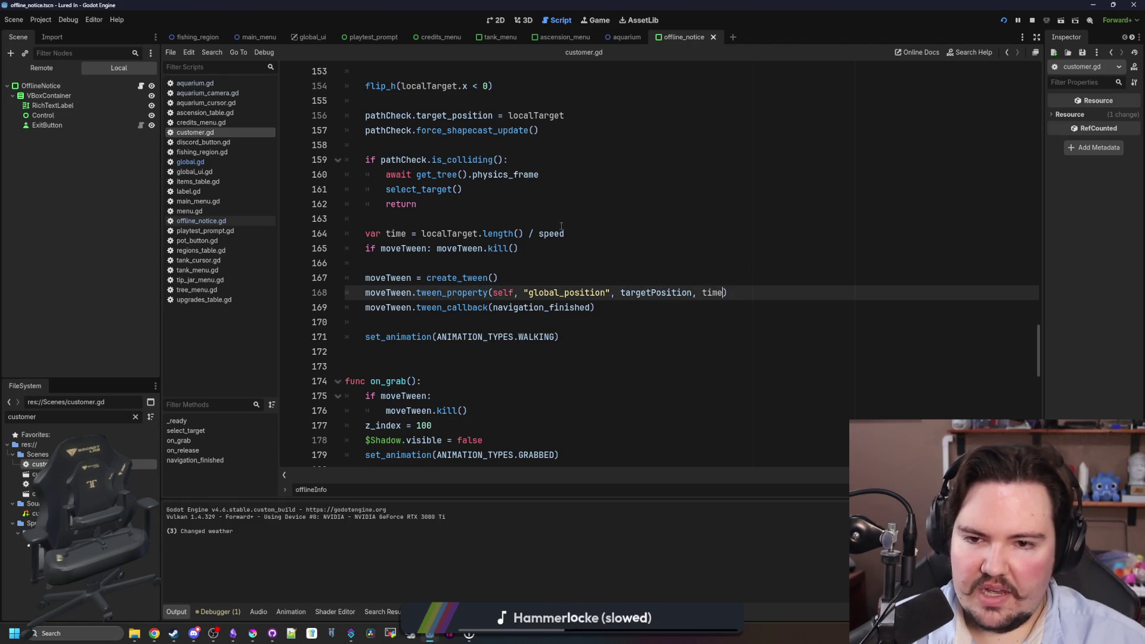
Make line 164 divide the walk time by speed*shirt.speed_scale, then run the game.
{"action": "left_click", "coordinate": [539, 233]}
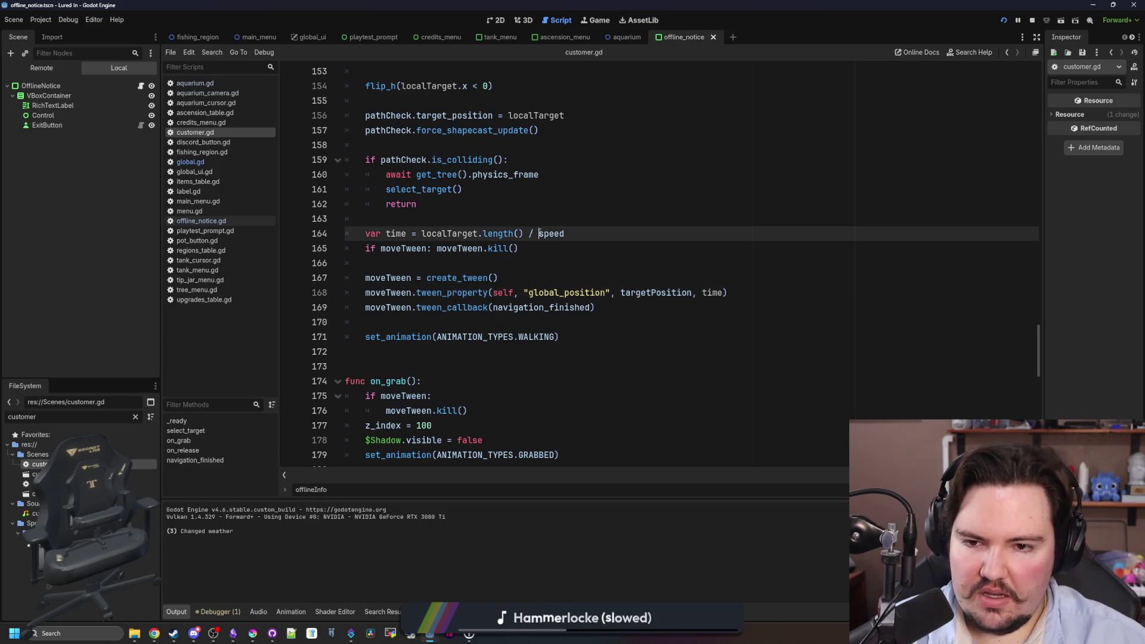
{"action": "type", "text": "spe"}
{"action": "key", "text": "Return"}
{"action": "left_click", "coordinate": [631, 222]}
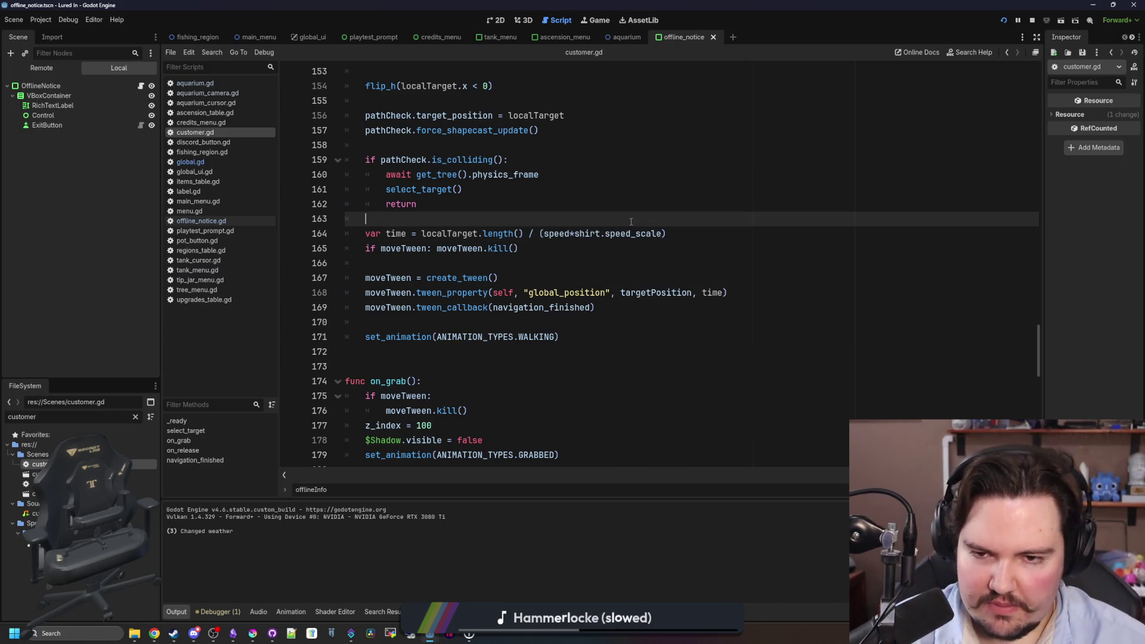
{"action": "key", "text": "F5"}
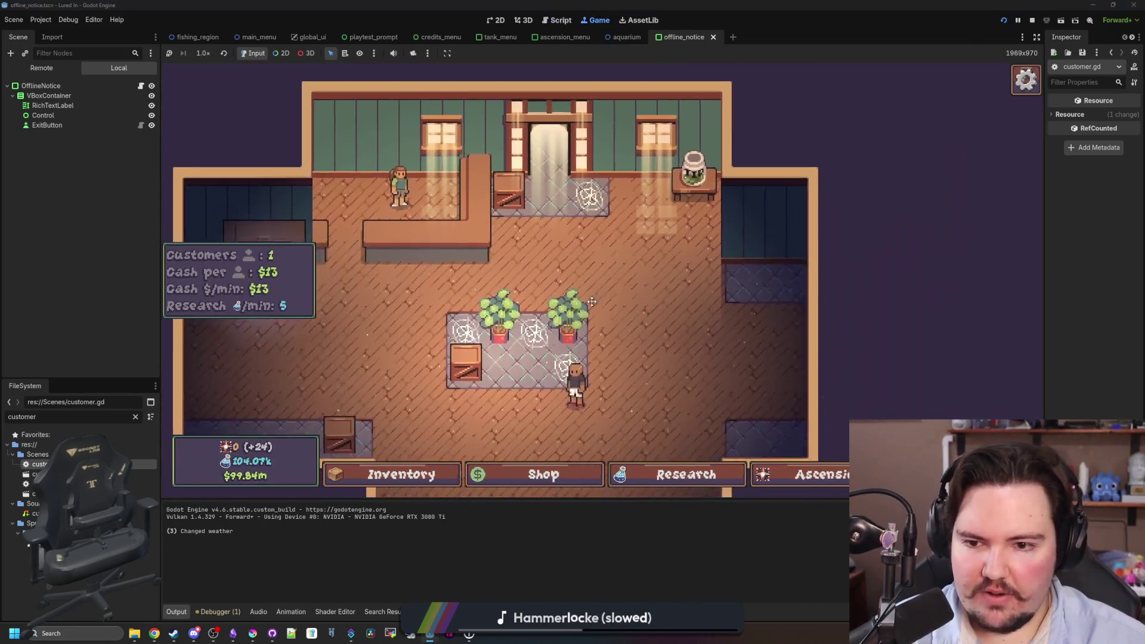
Return to the main menu from the in-game escape menu to reload the game.
{"action": "key", "text": "Escape"}
{"action": "left_click", "coordinate": [603, 308]}
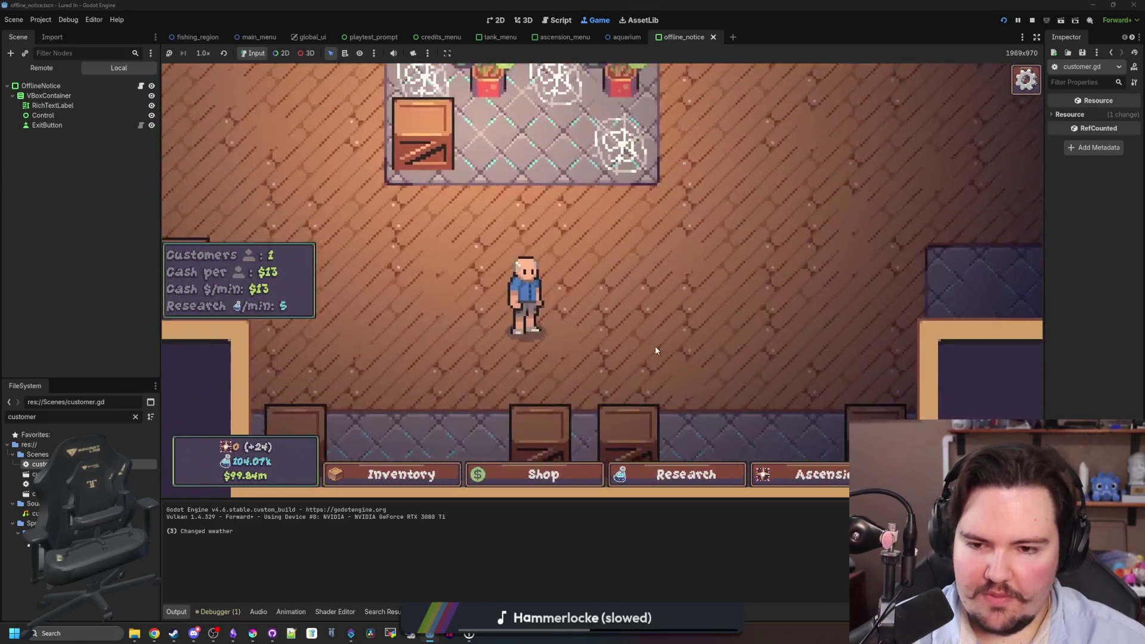
{"action": "scroll", "coordinate": [656, 350], "scroll_direction": "down", "scroll_amount": 2}
{"action": "scroll", "coordinate": [648, 338], "scroll_direction": "up", "scroll_amount": 3}
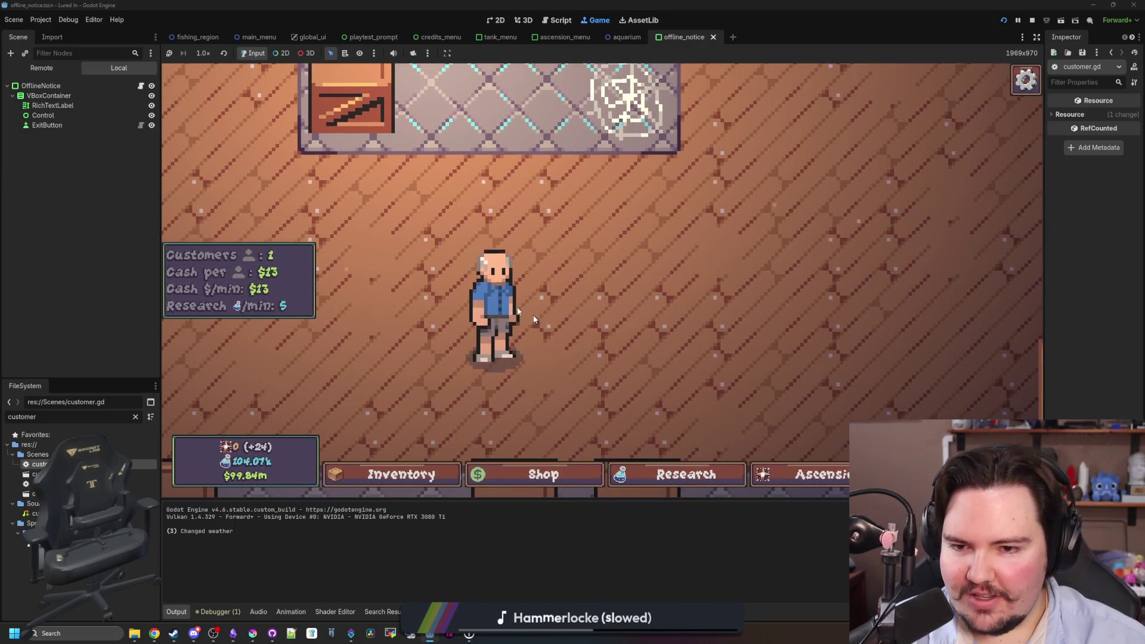
Follow the customer around the shop, swing the grandpa around, then return to customer.gd.
{"action": "left_click_drag", "start_coordinate": [581, 303], "coordinate": [688, 302]}
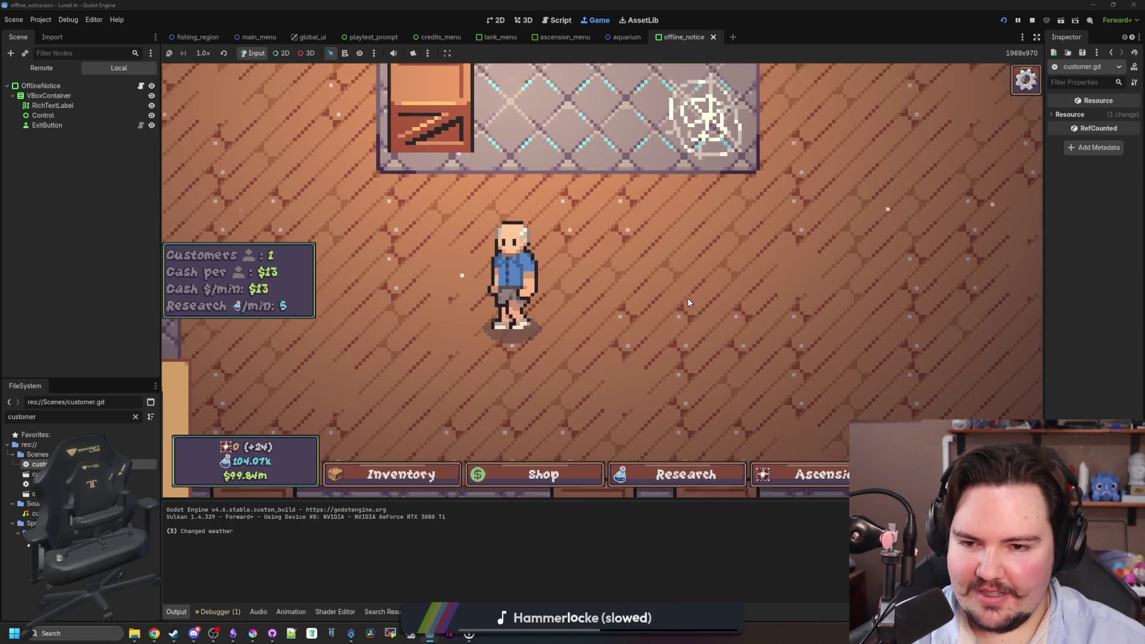
{"action": "scroll", "coordinate": [688, 303], "scroll_direction": "down", "scroll_amount": 5}
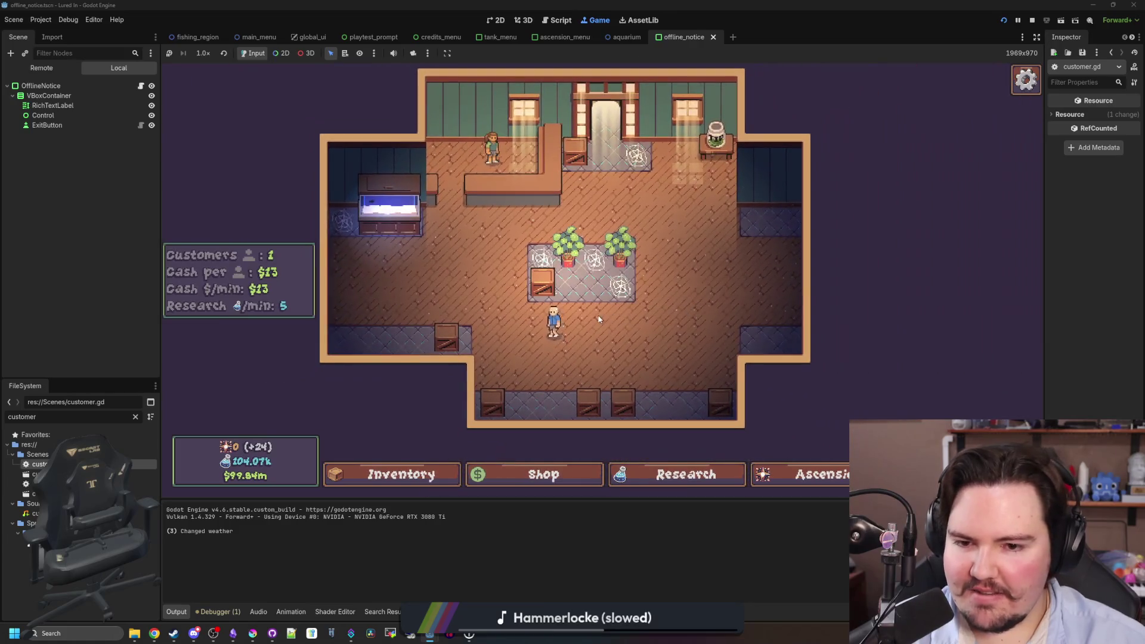
{"action": "scroll", "coordinate": [624, 320], "scroll_direction": "up", "scroll_amount": 5}
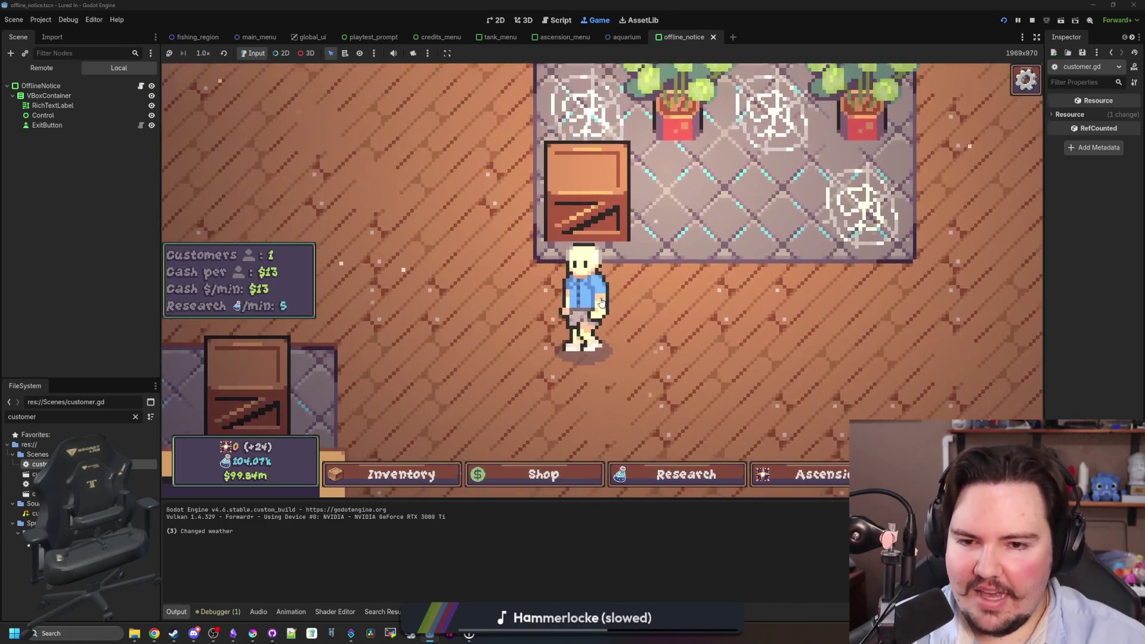
{"action": "left_click_drag", "start_coordinate": [626, 326], "coordinate": [717, 371]}
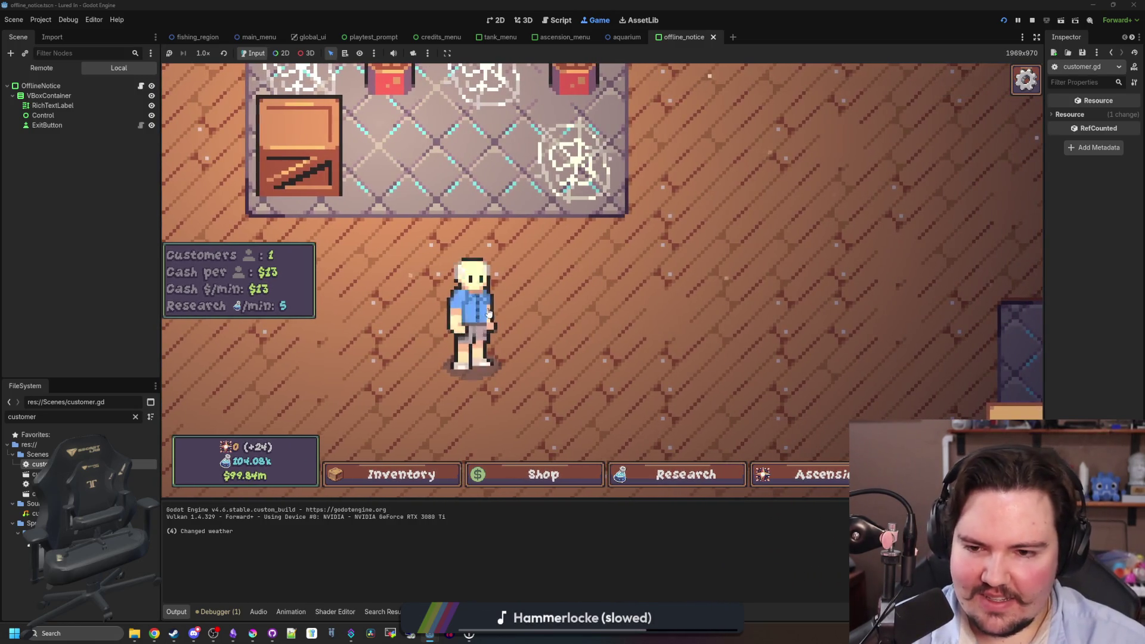
{"action": "mouse_move", "coordinate": [488, 313]}
{"action": "left_mouse_down"}
{"action": "mouse_move", "coordinate": [716, 245]}
{"action": "mouse_move", "coordinate": [334, 358]}
{"action": "mouse_move", "coordinate": [1025, 369]}
{"action": "mouse_move", "coordinate": [631, 251]}
{"action": "left_mouse_up"}
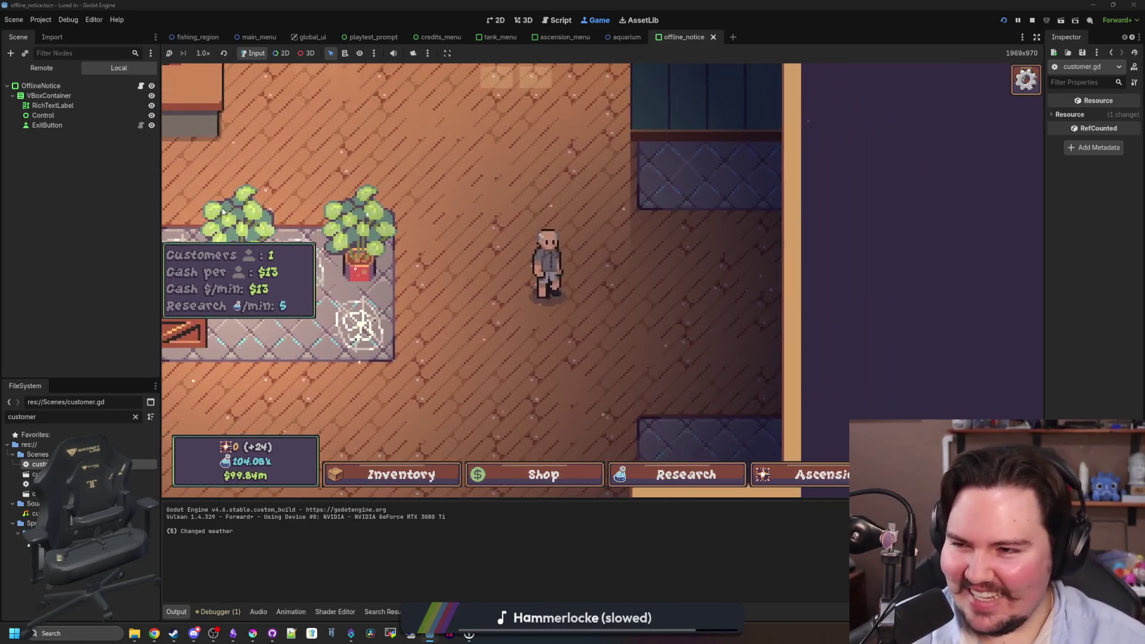
{"action": "key", "text": "ctrl+F3"}
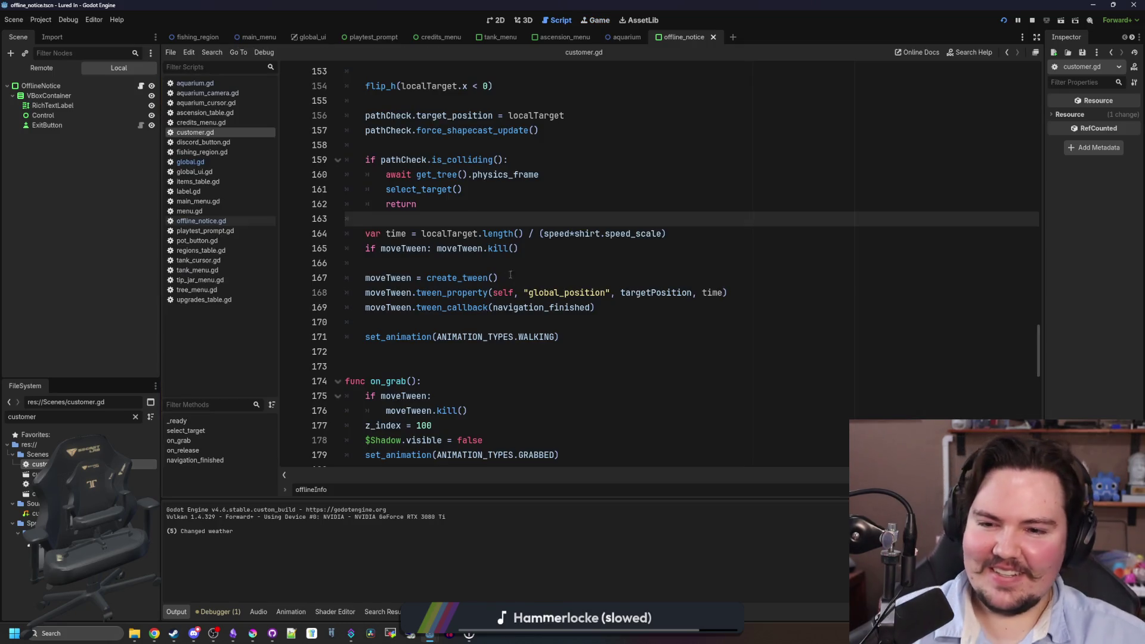
Launch Sound Recorder by searching 'rec' in Windows search.
{"action": "left_click", "coordinate": [511, 277]}
{"action": "left_click", "coordinate": [72, 633]}
{"action": "type", "text": "rec"}
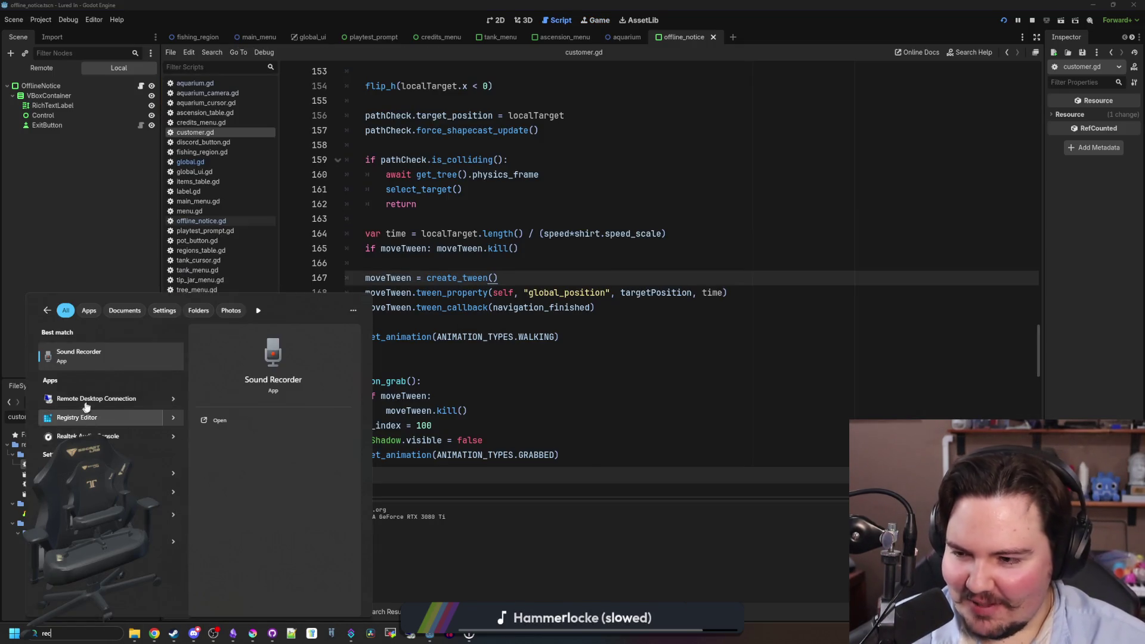
{"action": "left_click", "coordinate": [115, 355]}
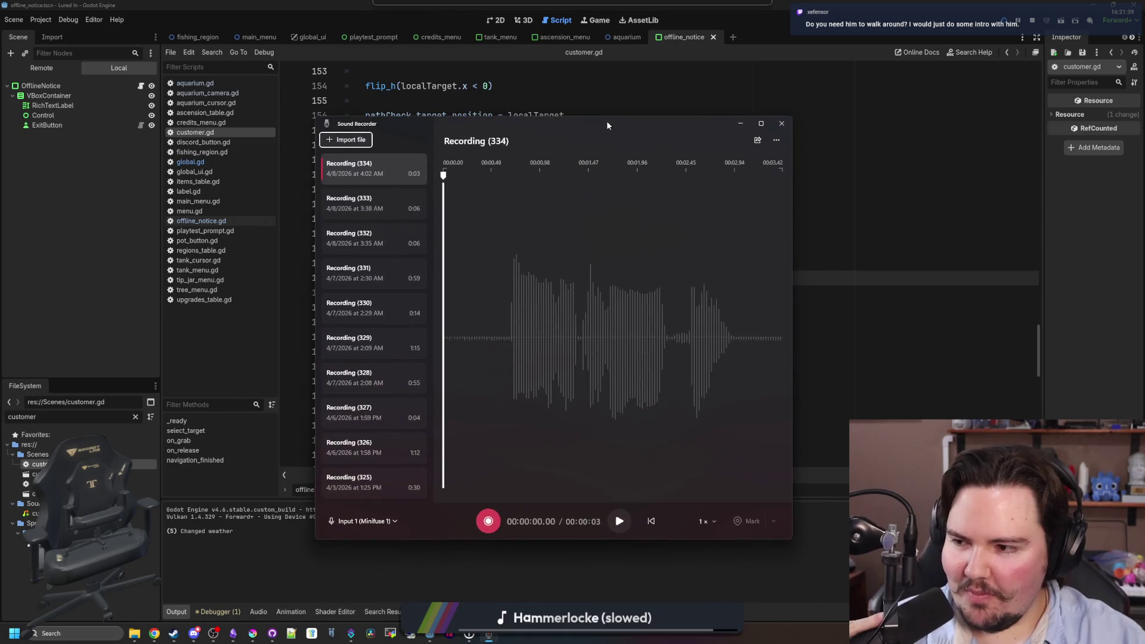
Record a one-second clip, play it back, and show Recording (335) in its folder.
{"action": "left_click", "coordinate": [489, 520]}
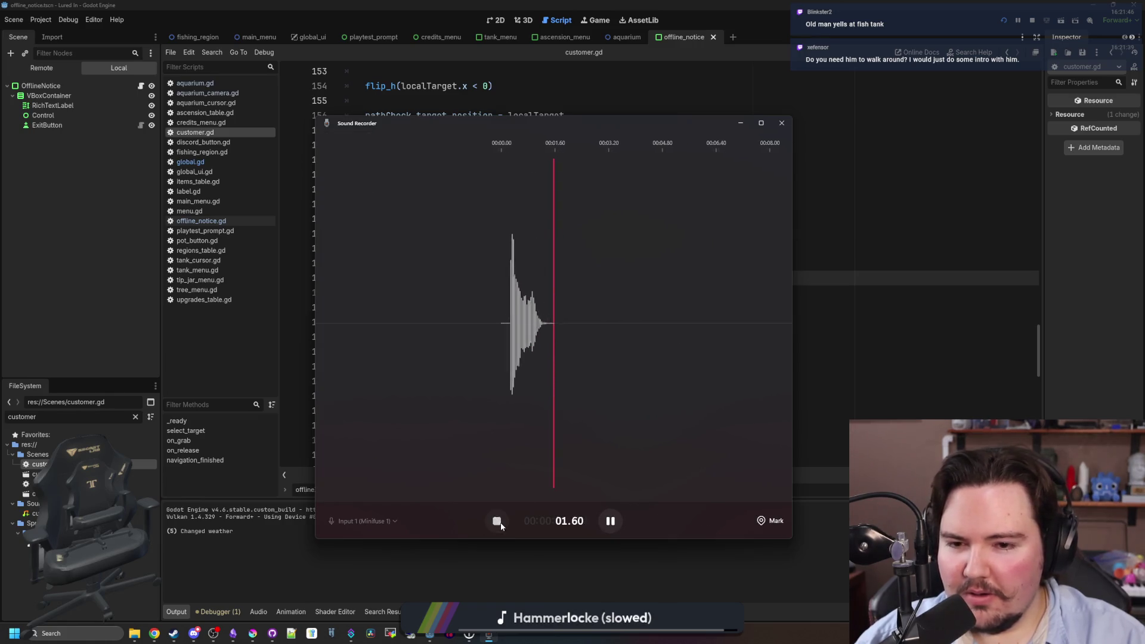
{"action": "left_click", "coordinate": [499, 522]}
{"action": "left_click", "coordinate": [619, 521]}
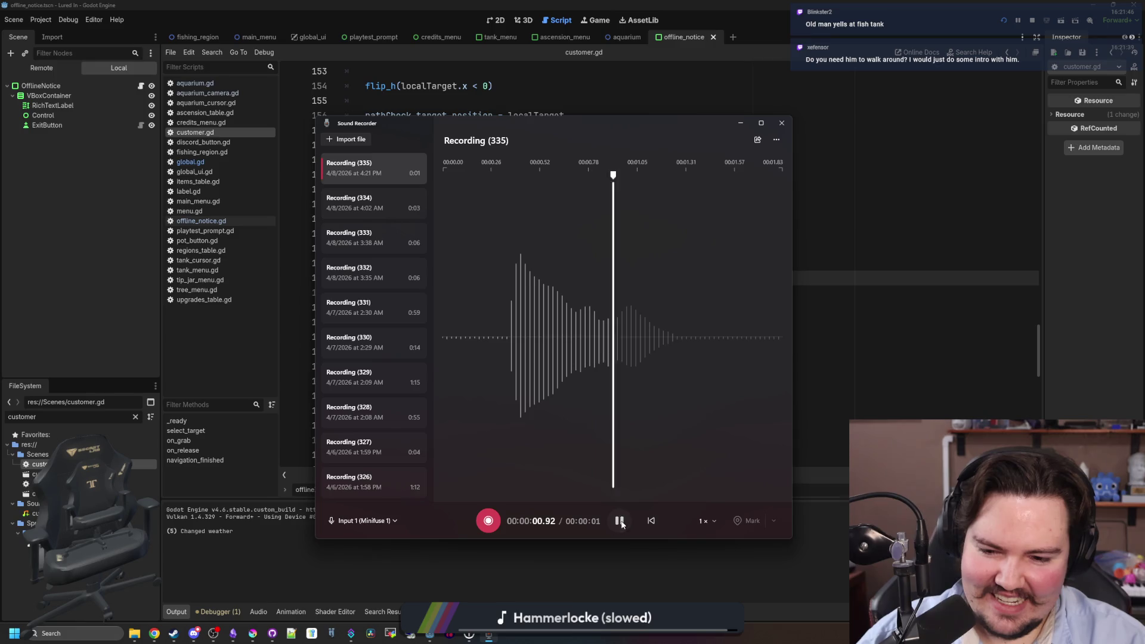
{"action": "right_click", "coordinate": [395, 172]}
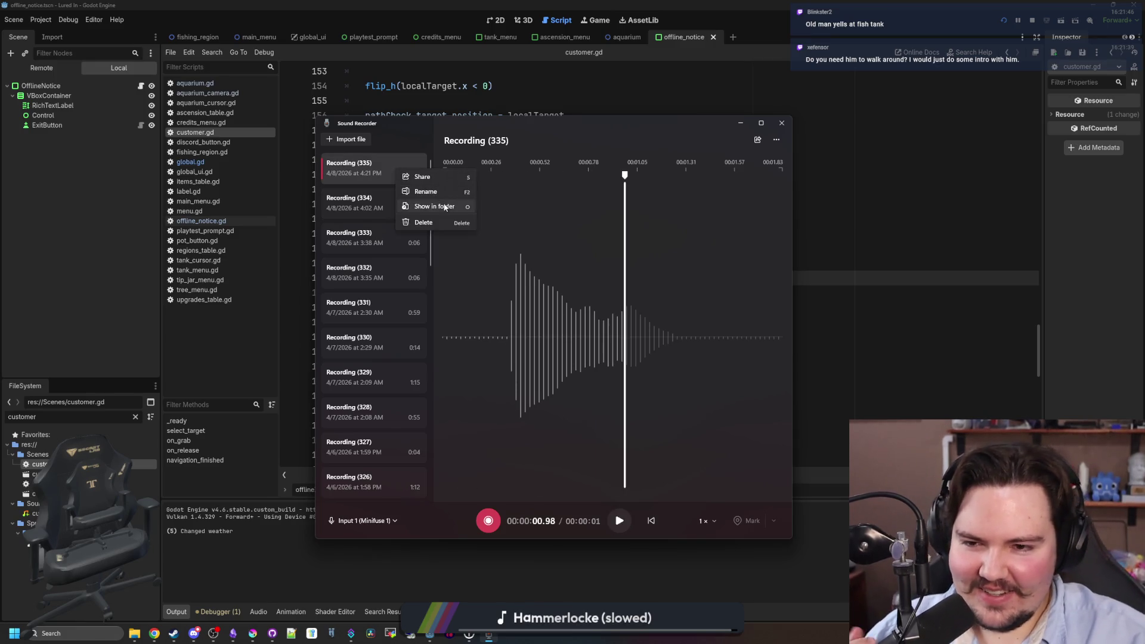
{"action": "left_click", "coordinate": [439, 206]}
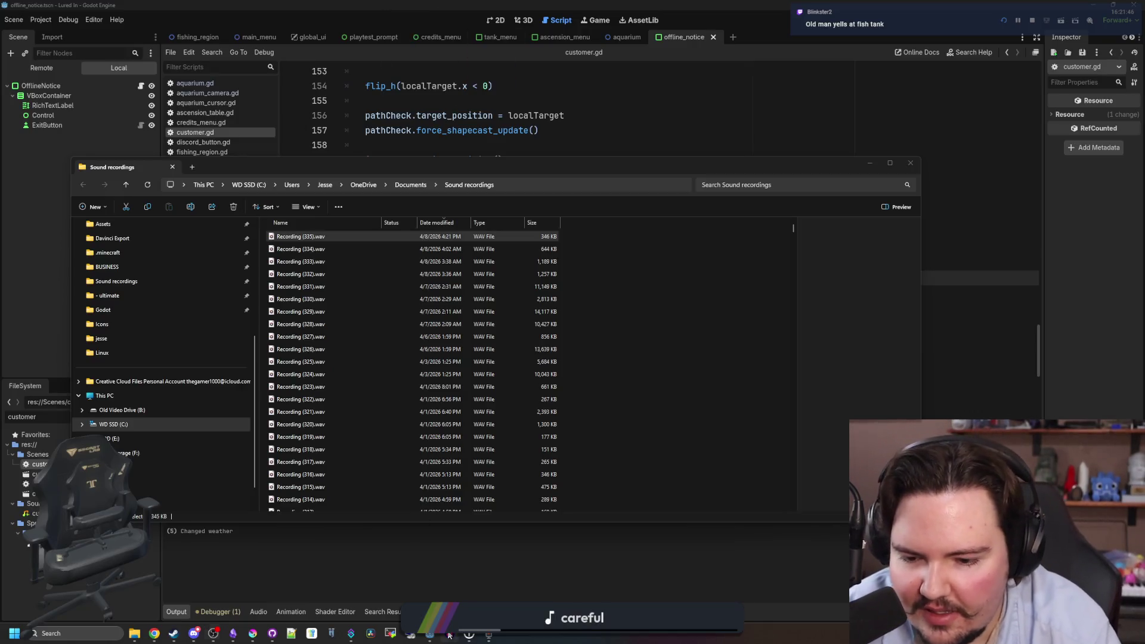
{"action": "double_click", "coordinate": [302, 374]}
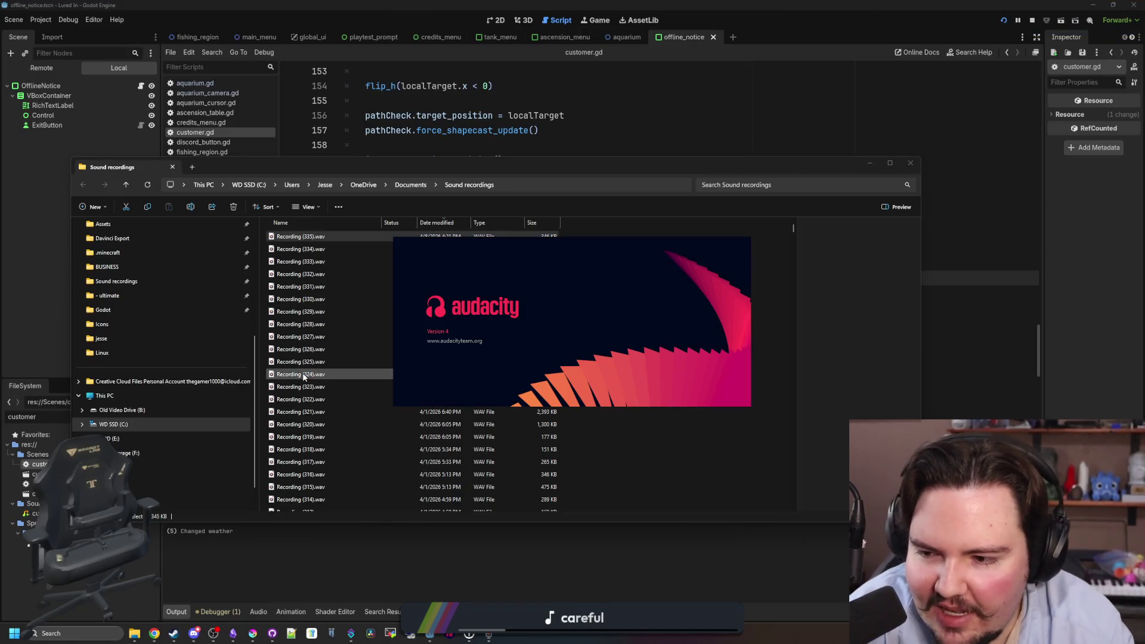
{"action": "left_click", "coordinate": [305, 397]}
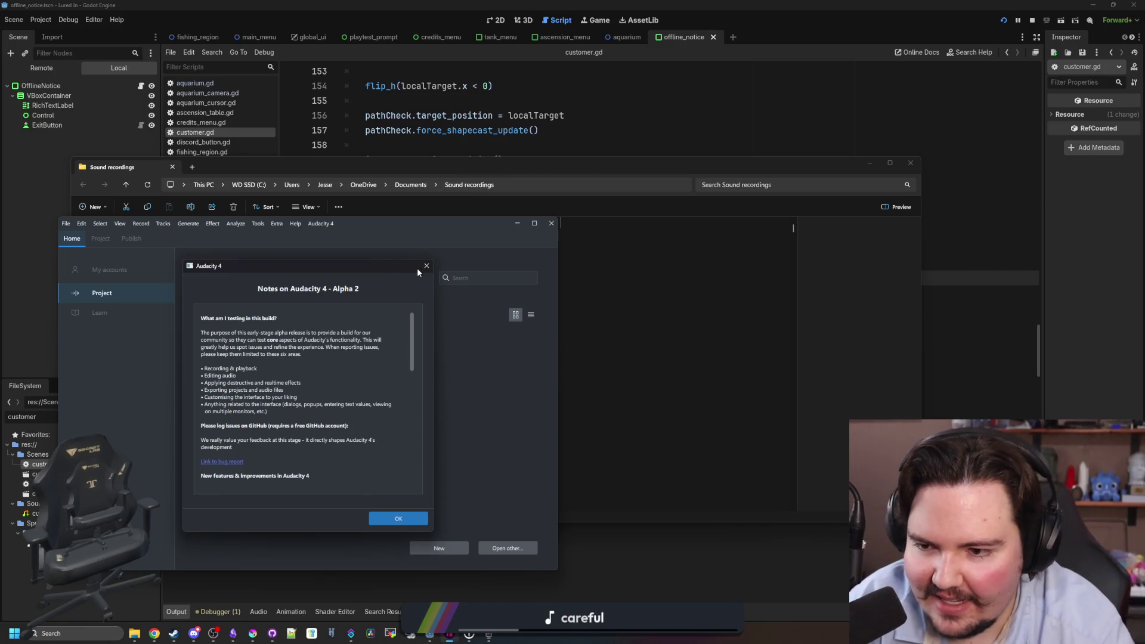
{"action": "left_click", "coordinate": [412, 518]}
{"action": "left_click", "coordinate": [245, 364]}
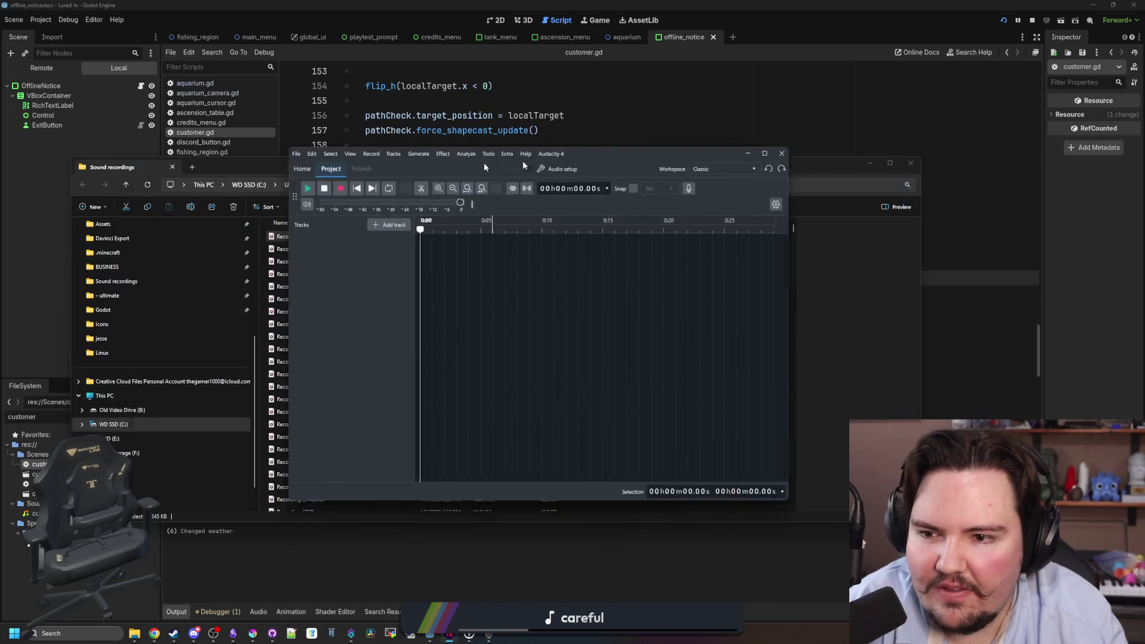
{"action": "left_click", "coordinate": [599, 209]}
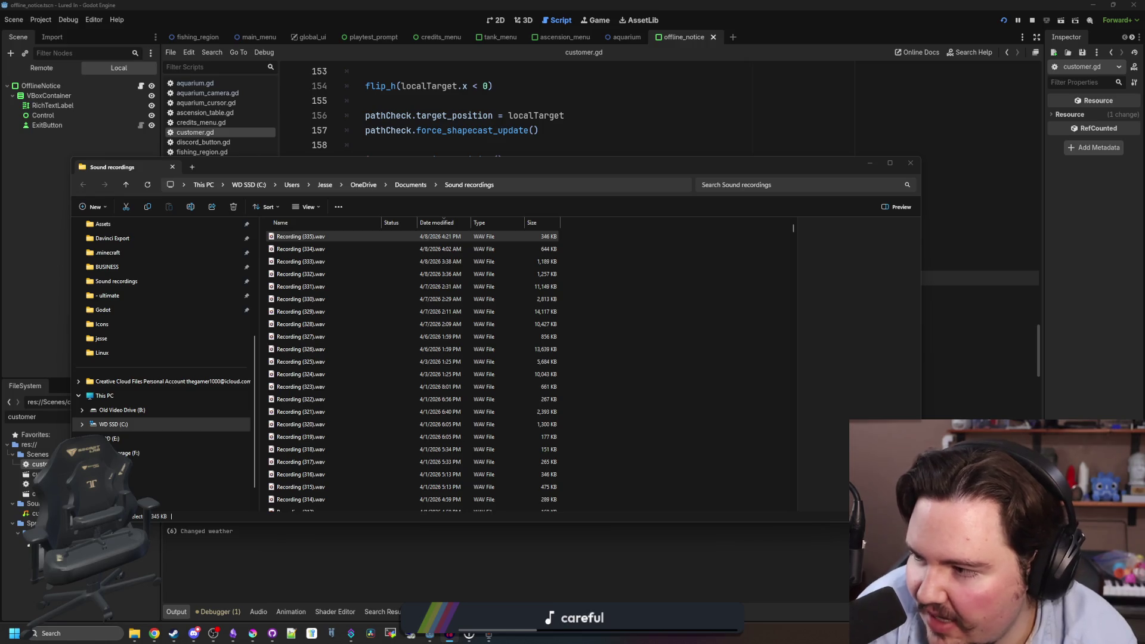
{"action": "double_click", "coordinate": [301, 236]}
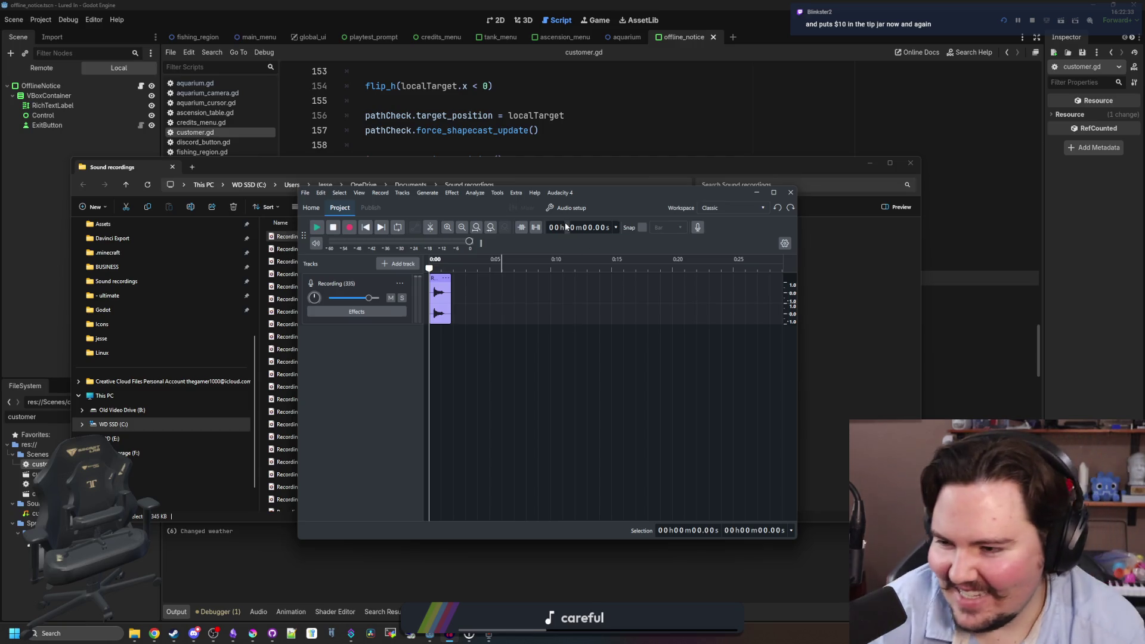
Cut the silent lead-in before the voice and move the clip to the track start.
{"action": "left_click_drag", "start_coordinate": [630, 187], "coordinate": [629, 2]}
{"action": "scroll", "coordinate": [197, 144], "scroll_direction": "up", "scroll_amount": 3, "text": "ctrl"}
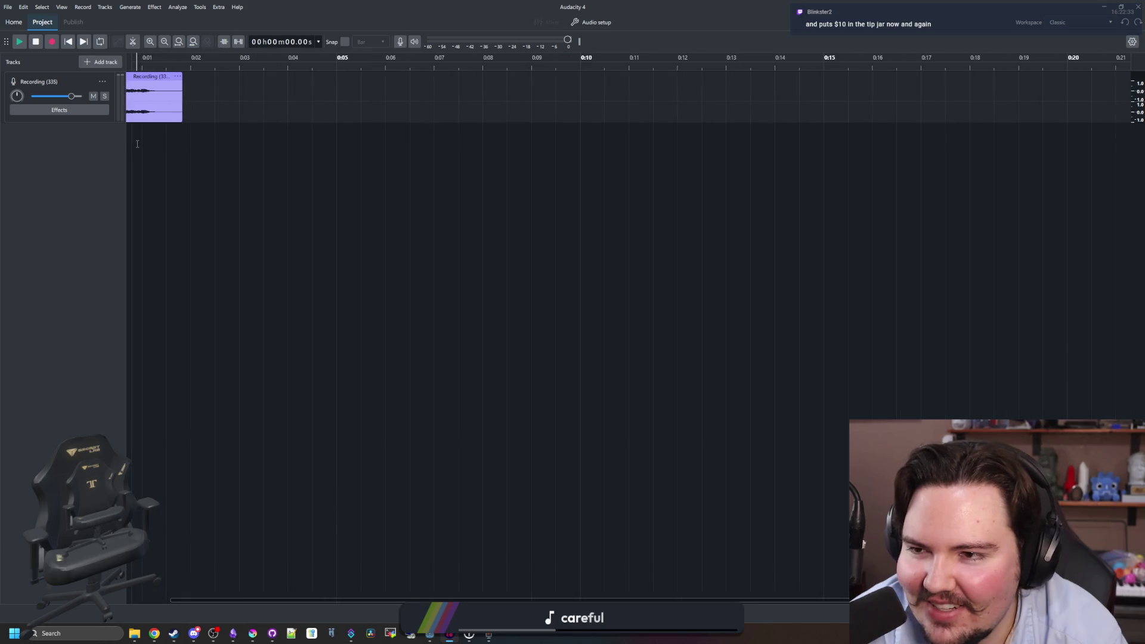
{"action": "scroll", "coordinate": [173, 145], "scroll_direction": "up", "scroll_amount": 4, "text": "ctrl"}
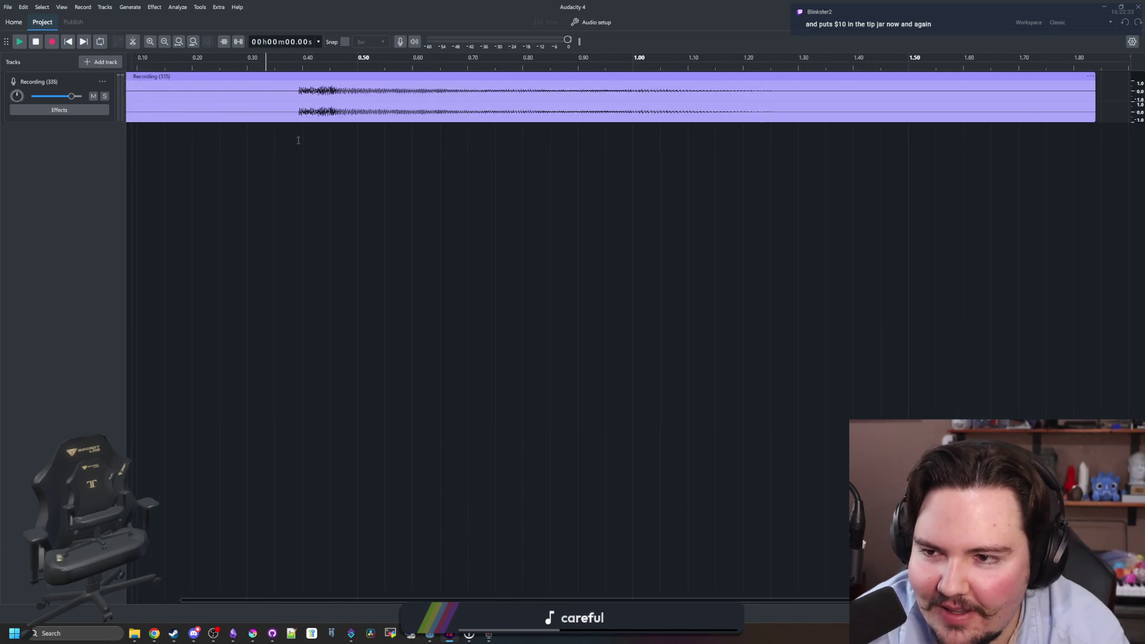
{"action": "scroll", "coordinate": [186, 145], "scroll_direction": "down", "scroll_amount": 1, "text": "ctrl"}
{"action": "key", "text": "c"}
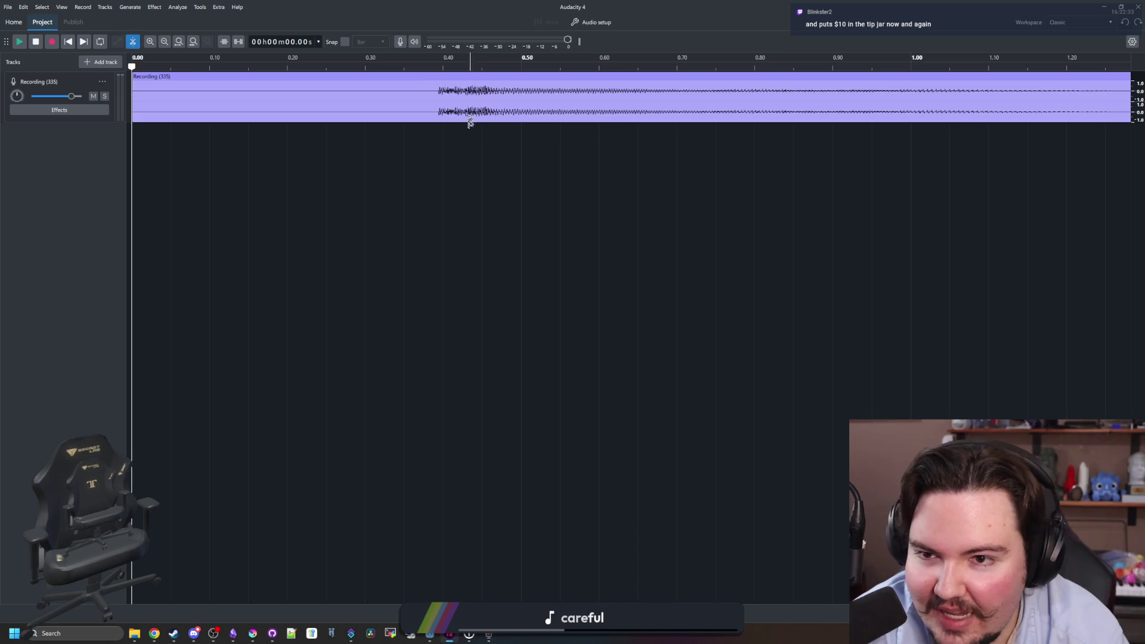
{"action": "left_click", "coordinate": [437, 110]}
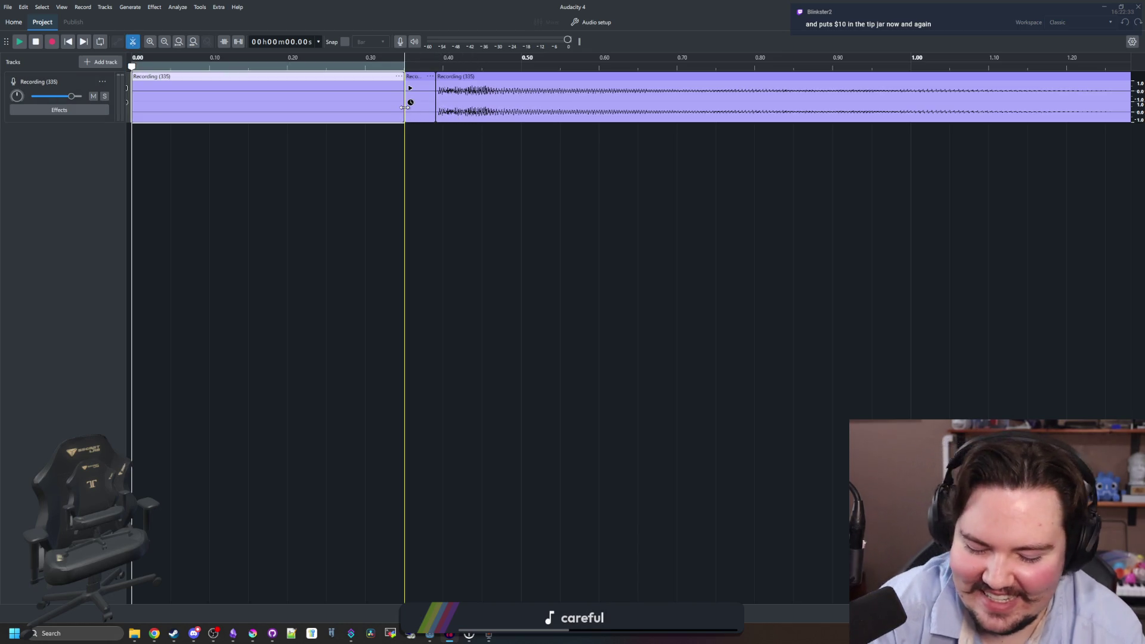
{"action": "left_click", "coordinate": [404, 89]}
{"action": "key", "text": "Delete"}
{"action": "left_click", "coordinate": [417, 76]}
{"action": "key", "text": "Delete"}
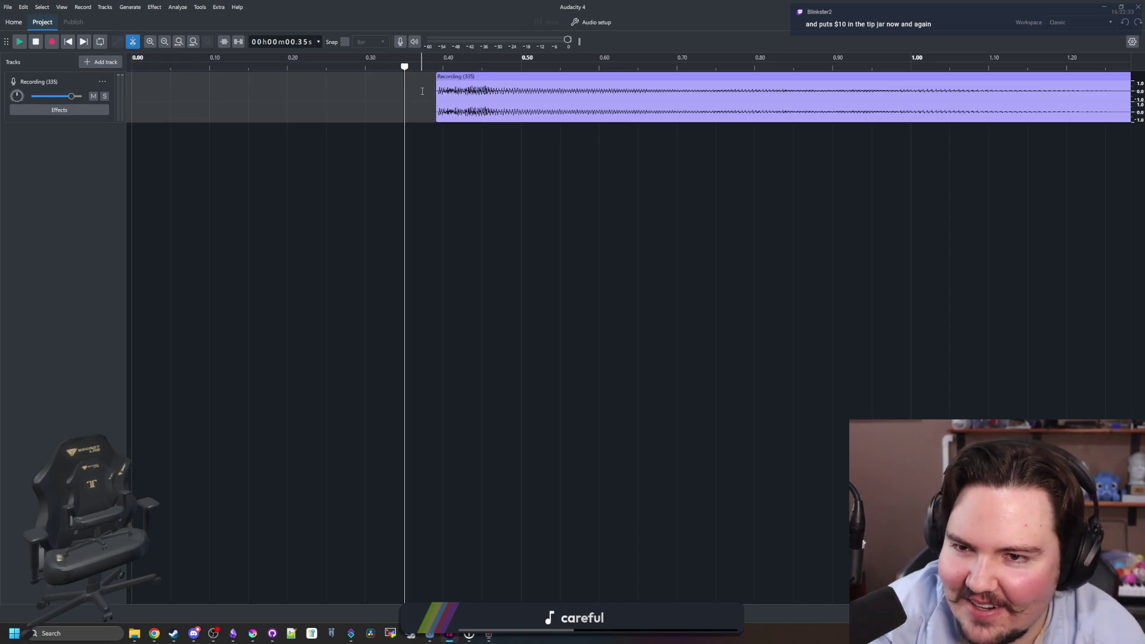
{"action": "left_click_drag", "start_coordinate": [481, 72], "coordinate": [151, 71]}
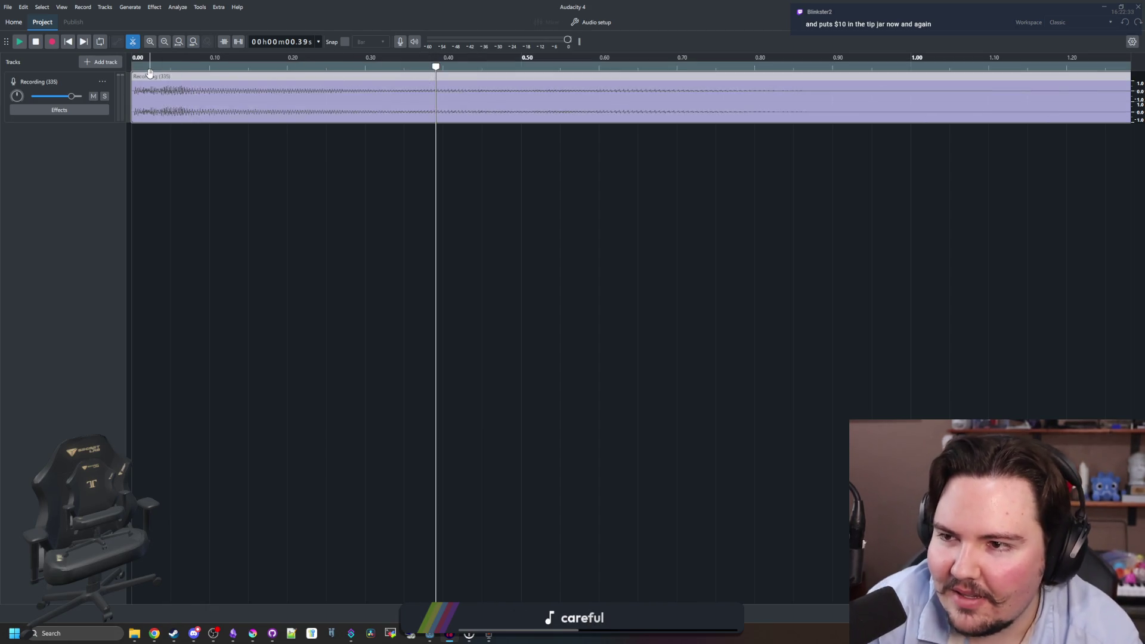
{"action": "left_click", "coordinate": [134, 64]}
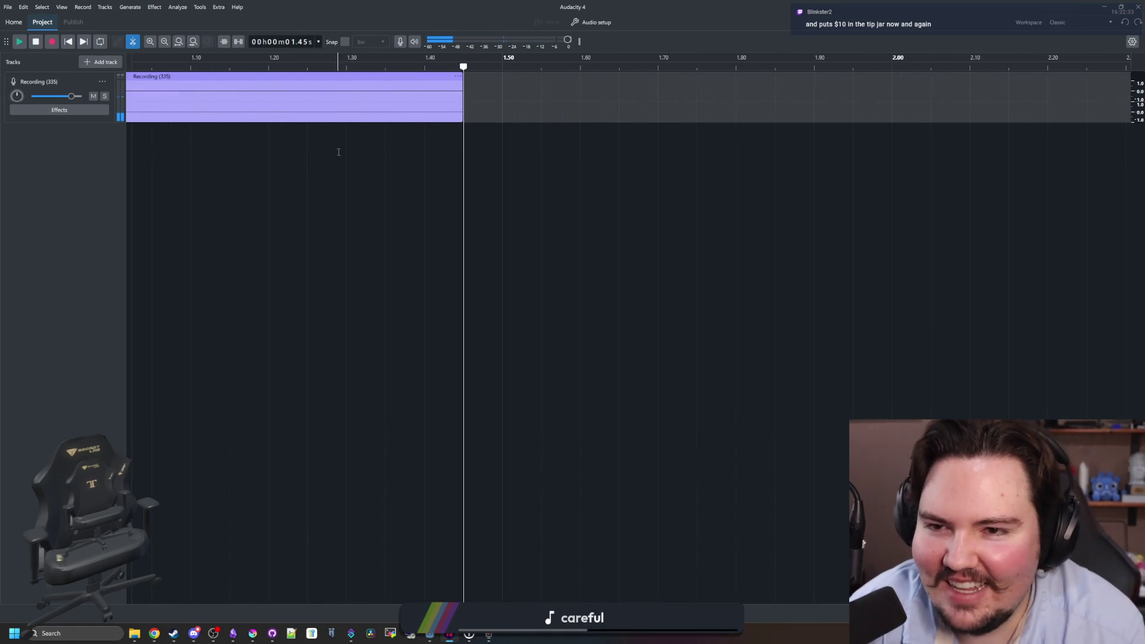
Select the whole clip, apply Fading > Fade Out, and play it back.
{"action": "scroll", "coordinate": [378, 128], "scroll_direction": "down", "scroll_amount": 2}
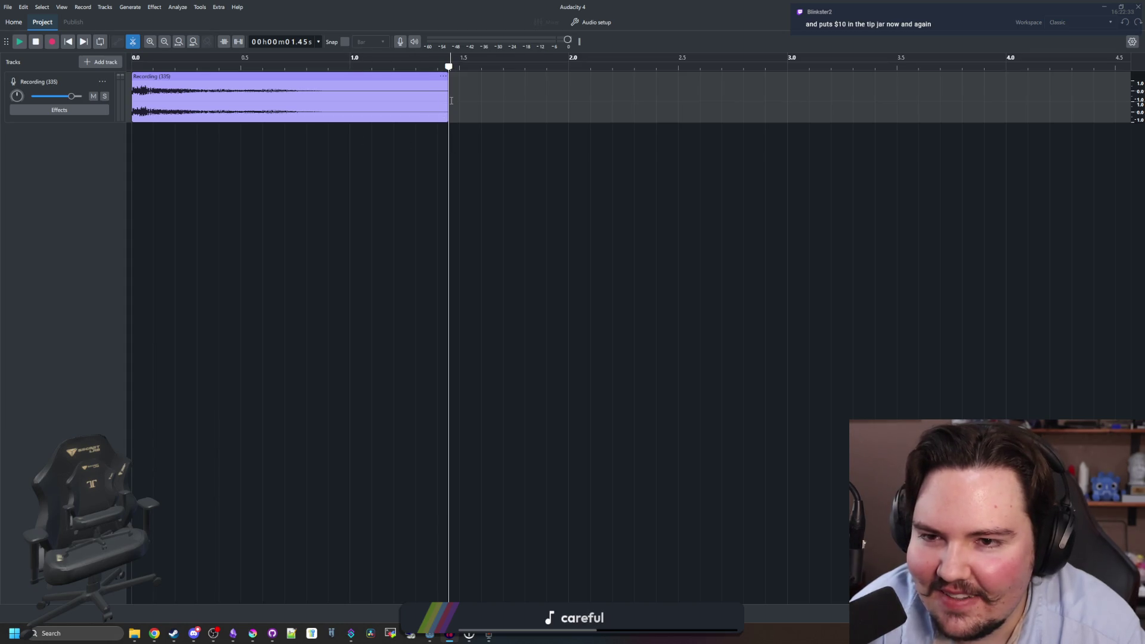
{"action": "key", "text": "ctrl+a"}
{"action": "key", "text": "ctrl+e"}
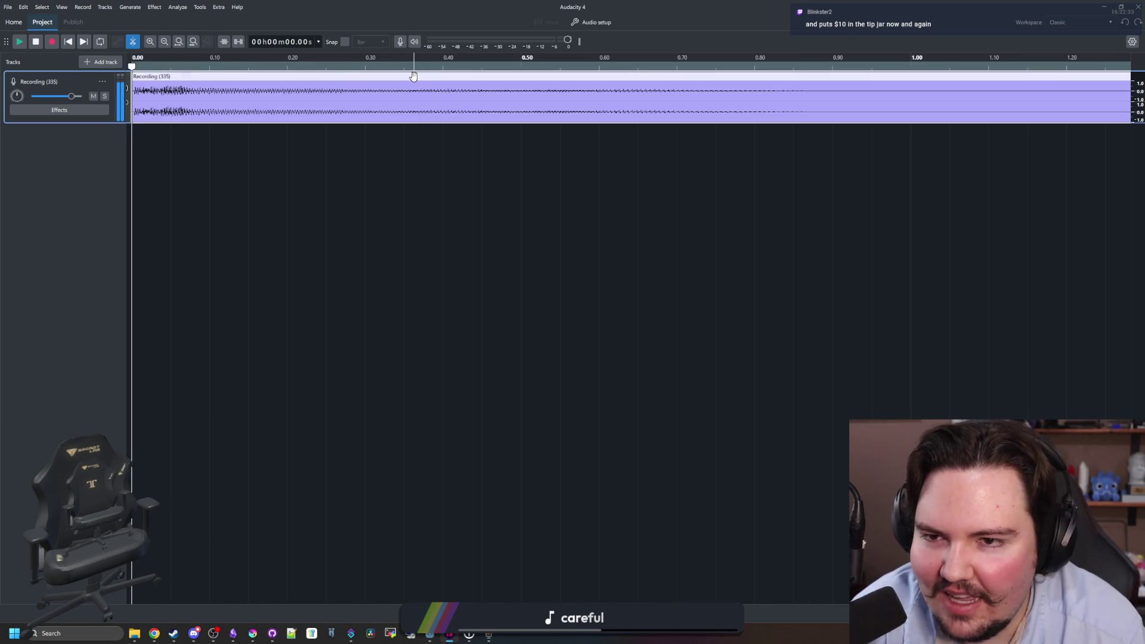
{"action": "key", "text": "space"}
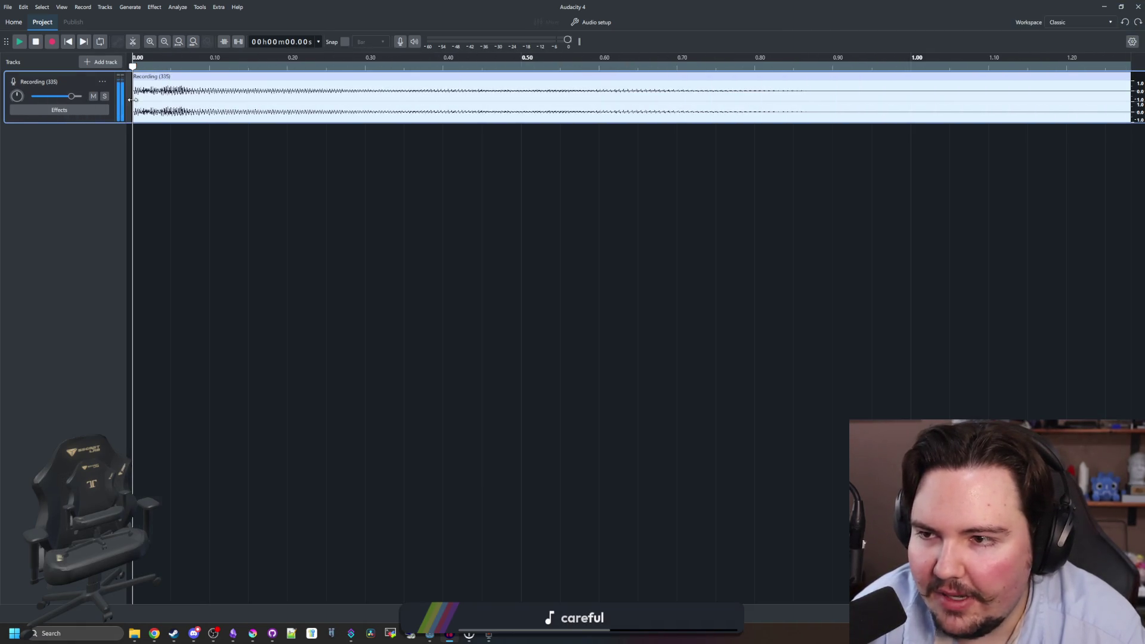
{"action": "left_click", "coordinate": [152, 6]}
{"action": "mouse_move", "coordinate": [178, 80]}
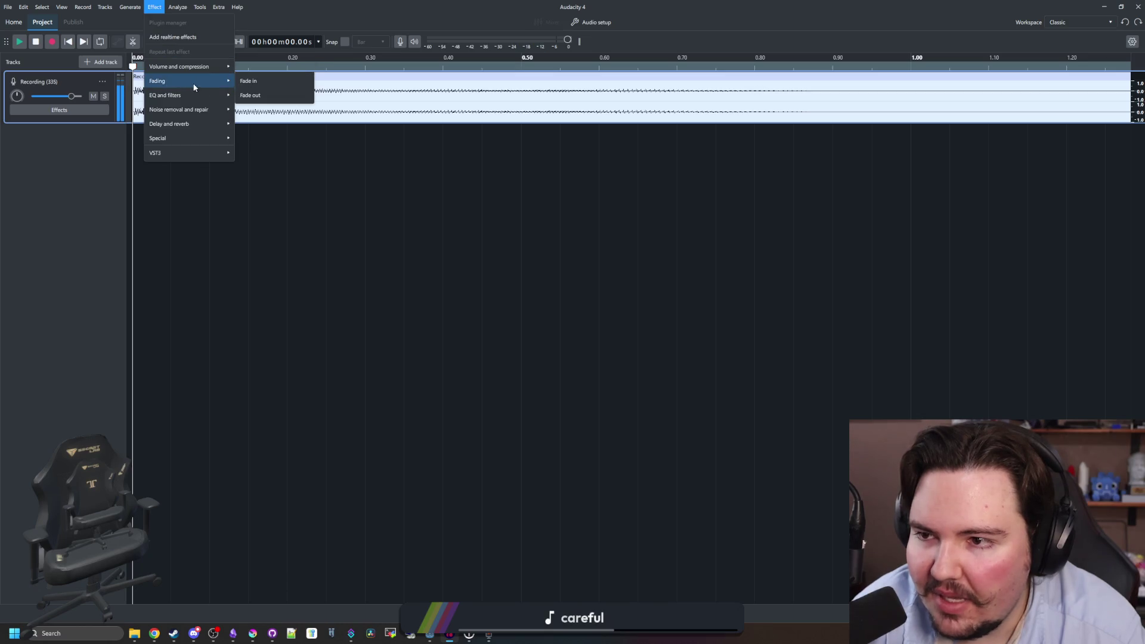
{"action": "left_click", "coordinate": [257, 95]}
{"action": "key", "text": "space"}
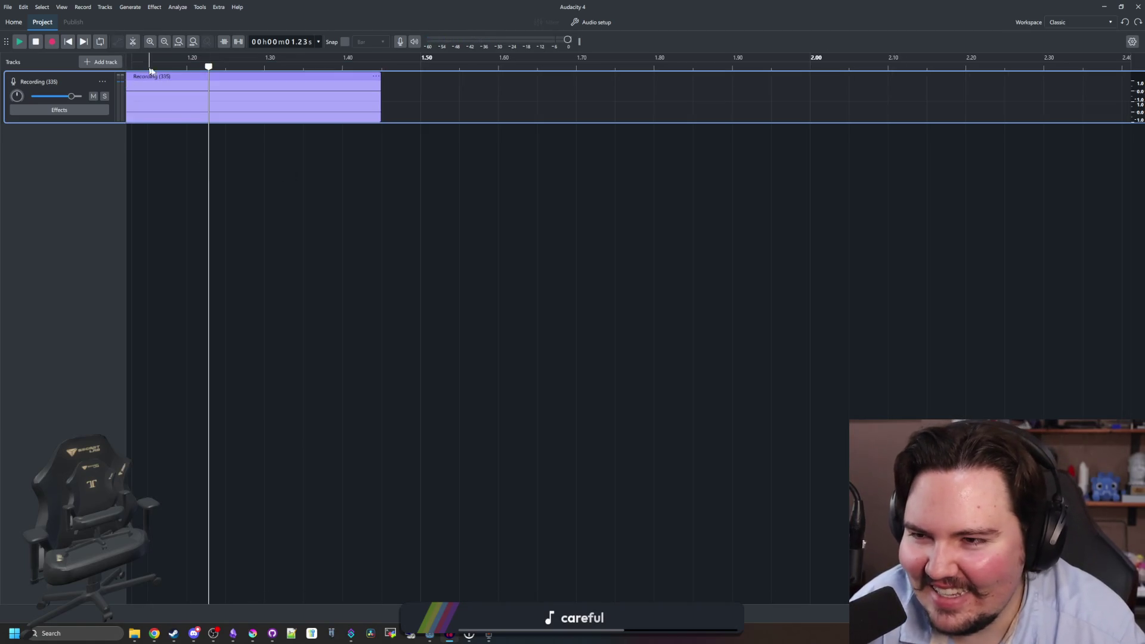
Export the clip as grandpa_death.wav into the lured-in project's Sounds folder.
{"action": "left_click", "coordinate": [8, 6]}
{"action": "left_click", "coordinate": [35, 124]}
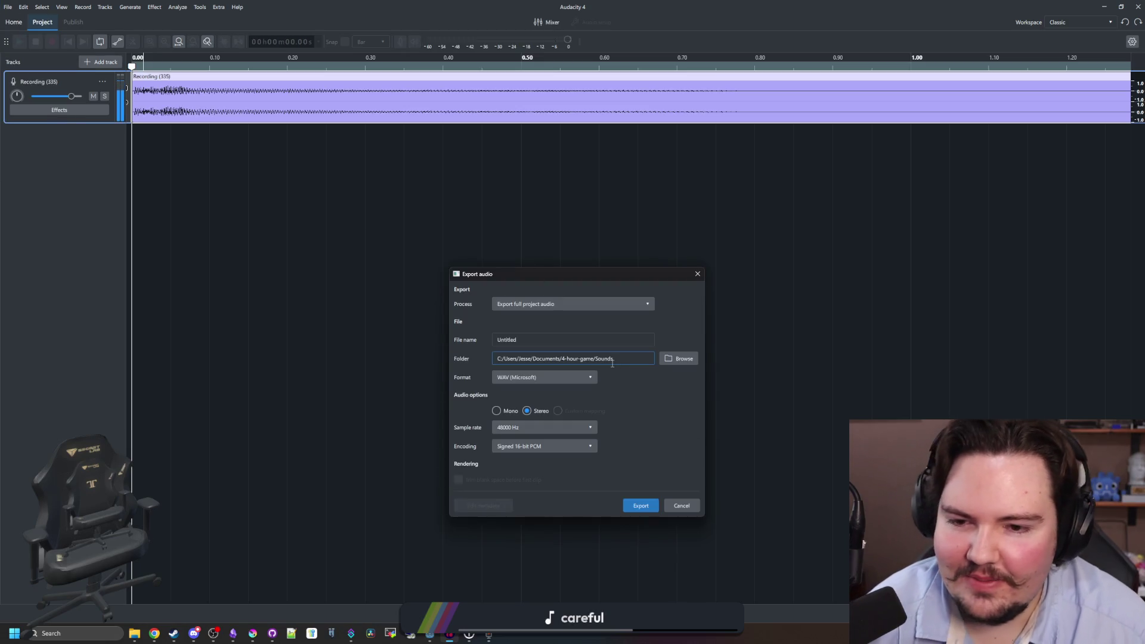
{"action": "type", "text": "grand"}
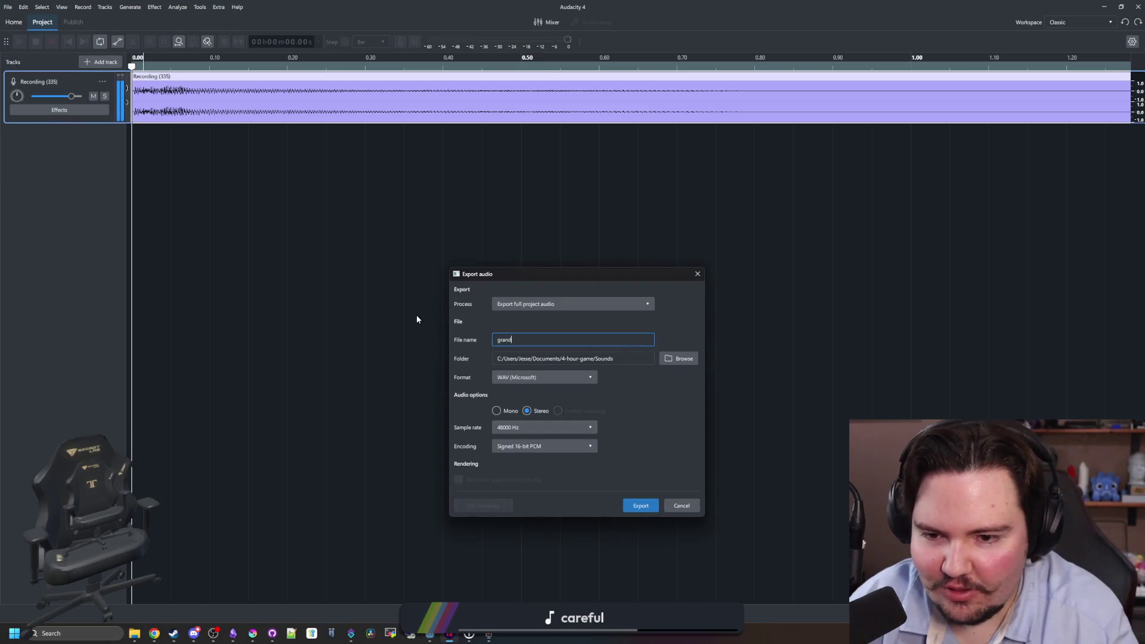
{"action": "type", "text": "pa_death"}
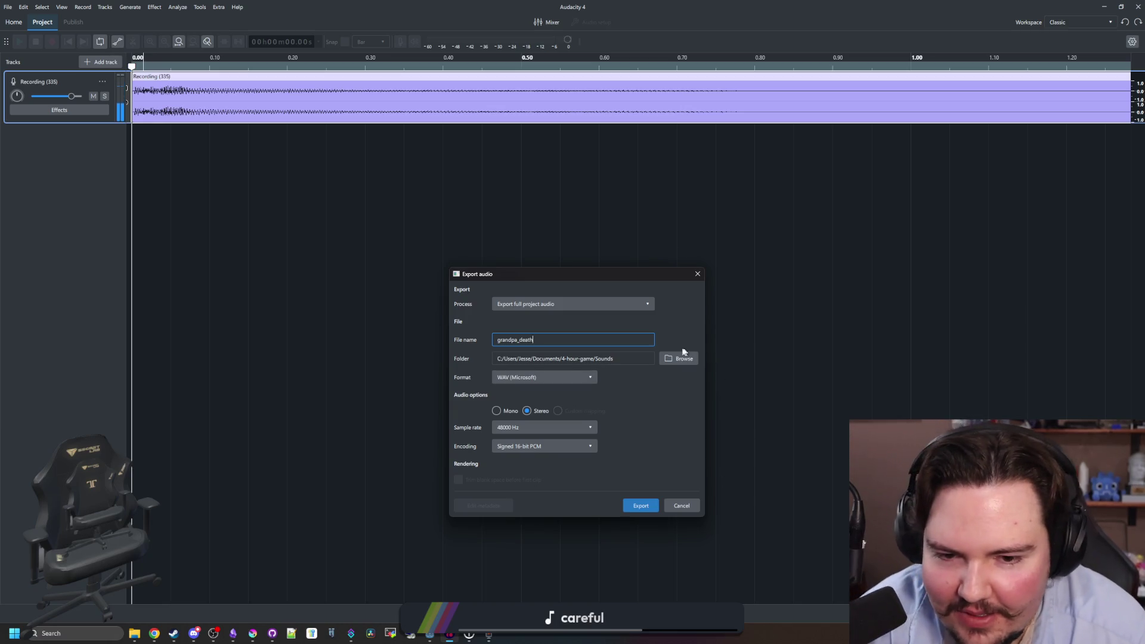
{"action": "left_click", "coordinate": [680, 358]}
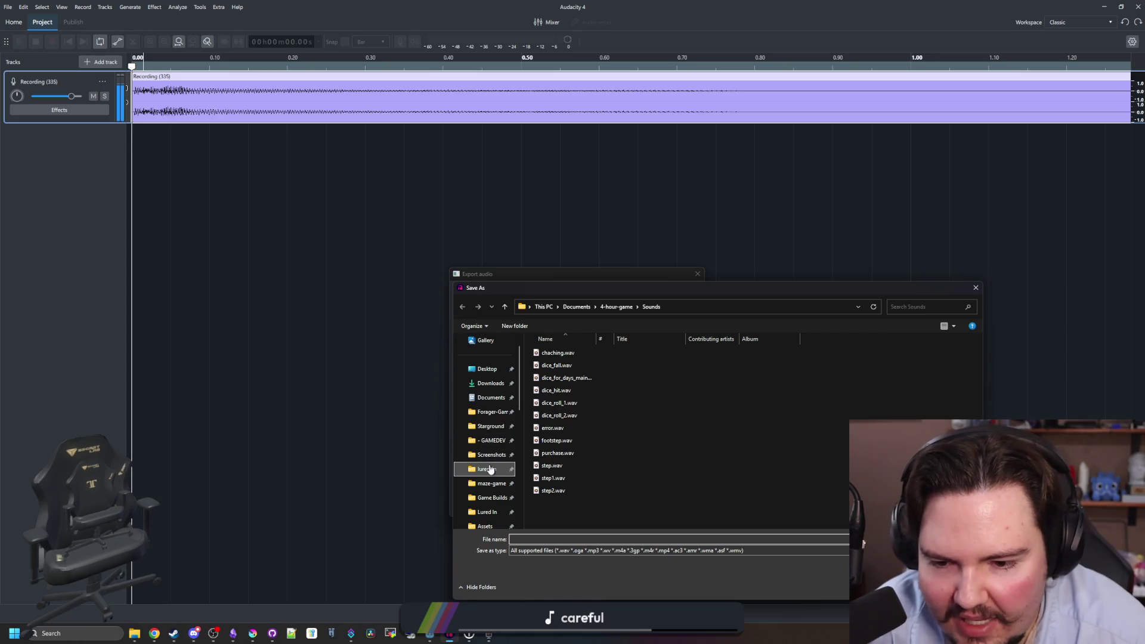
{"action": "left_click", "coordinate": [488, 469]}
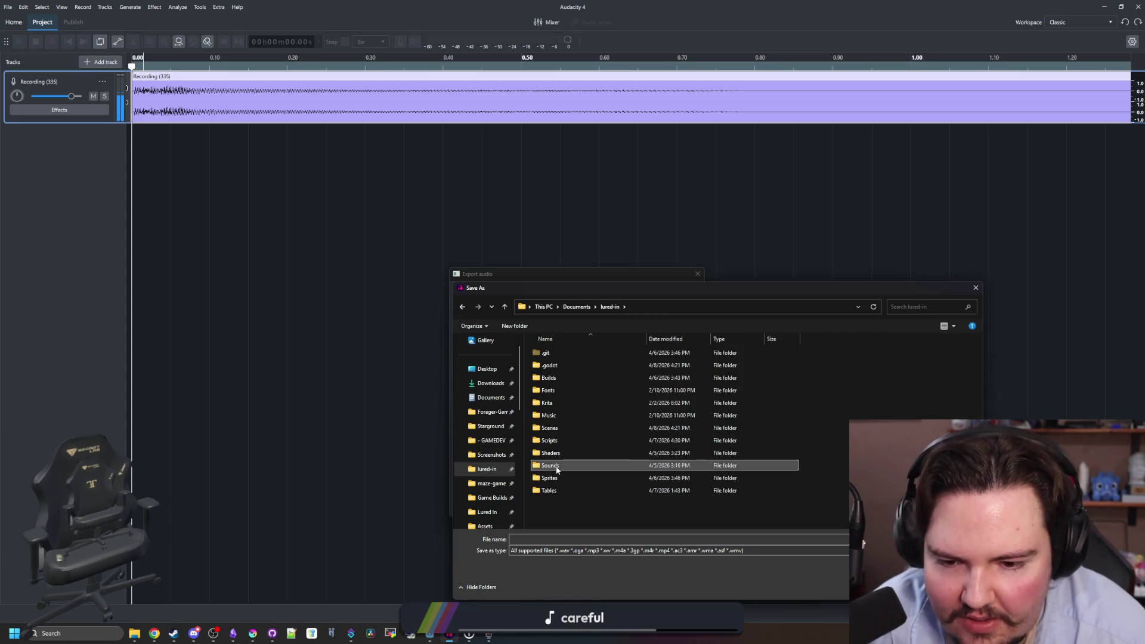
{"action": "double_click", "coordinate": [550, 466]}
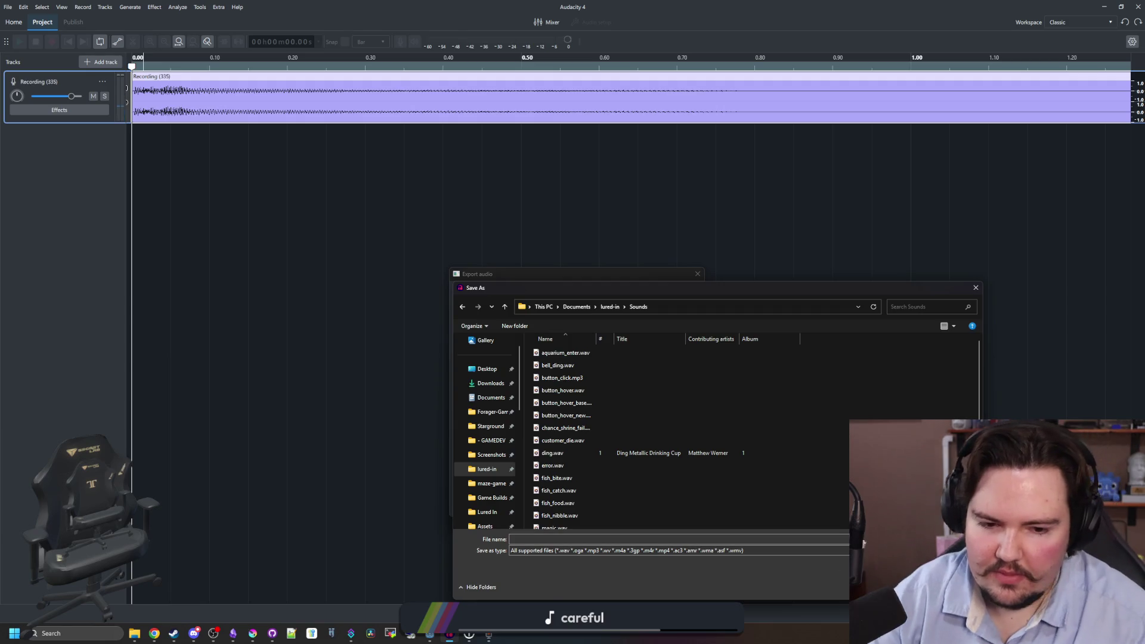
{"action": "left_click", "coordinate": [714, 538]}
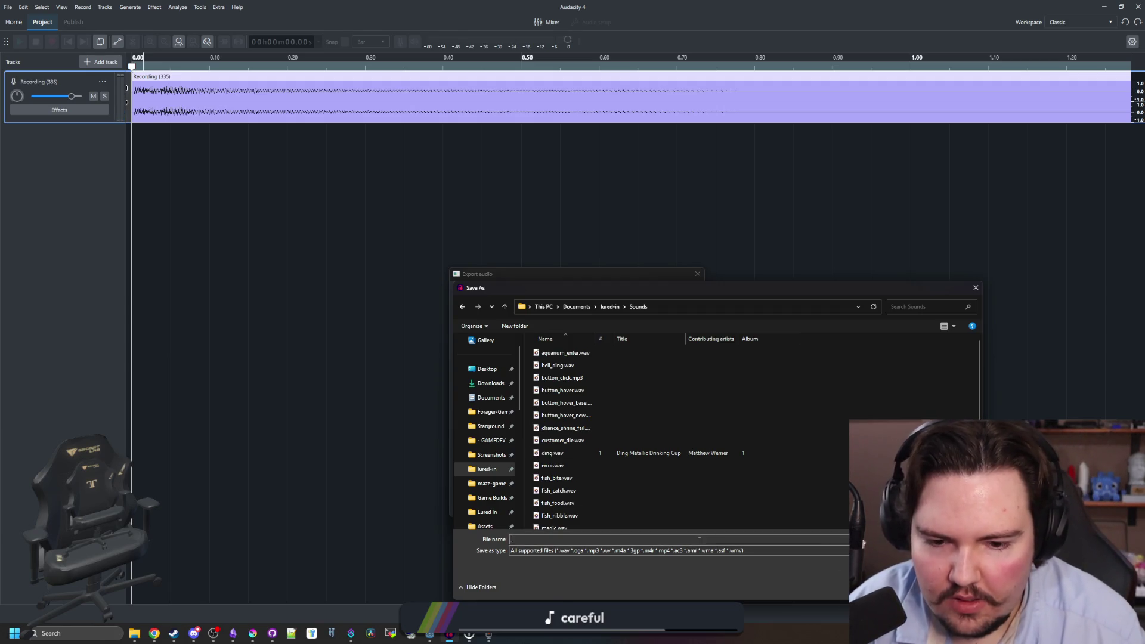
{"action": "type", "text": "grandpa_death"}
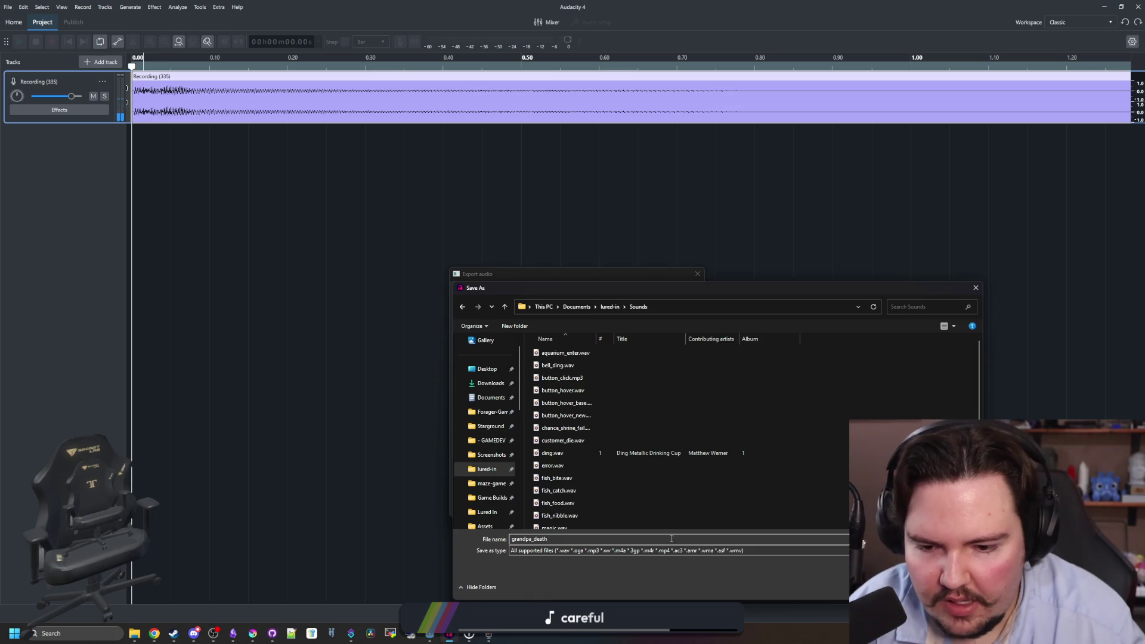
{"action": "key", "text": "Return"}
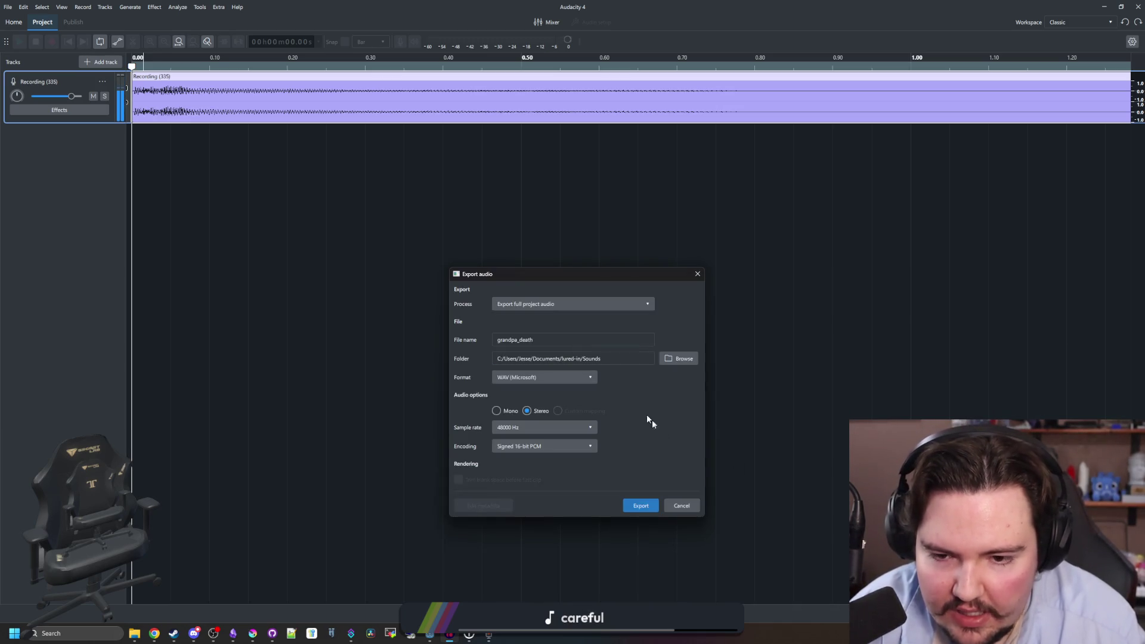
{"action": "left_click", "coordinate": [640, 505]}
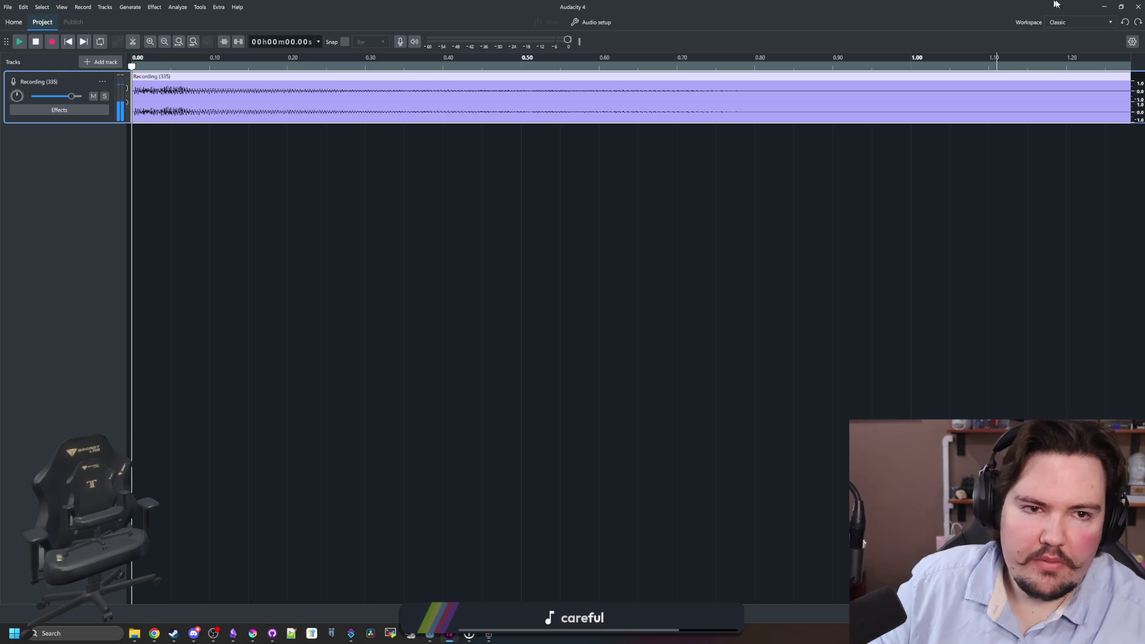
{"action": "key", "text": "alt+Tab"}
{"action": "key", "text": "alt+Tab"}
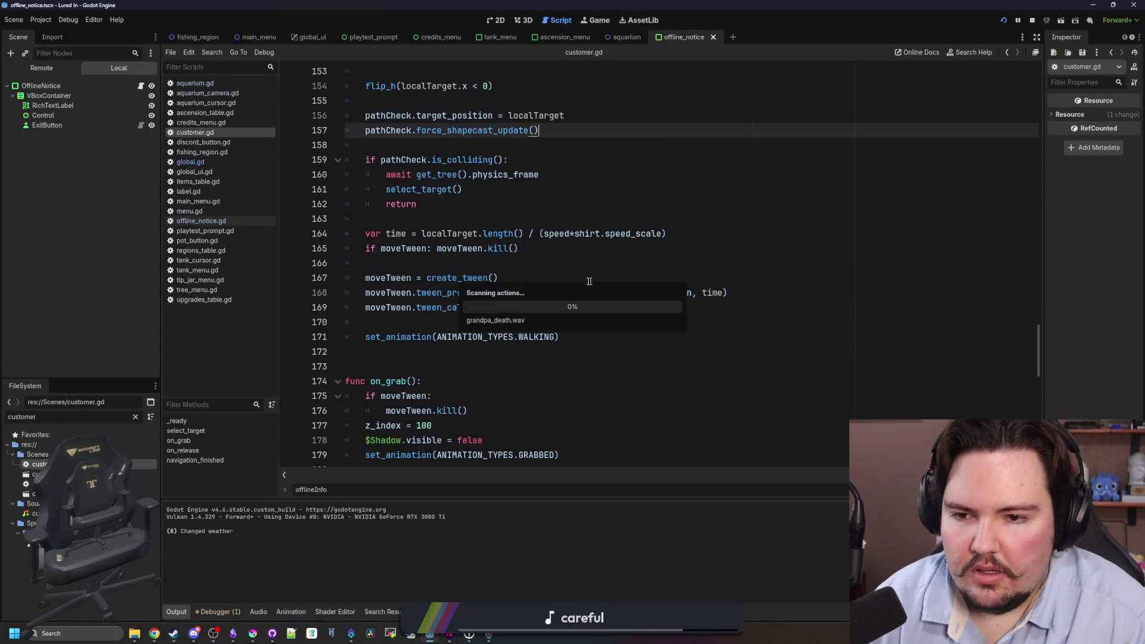
Open customer.tscn and inspect how its Scream sound player is set up.
{"action": "left_click", "coordinate": [552, 262]}
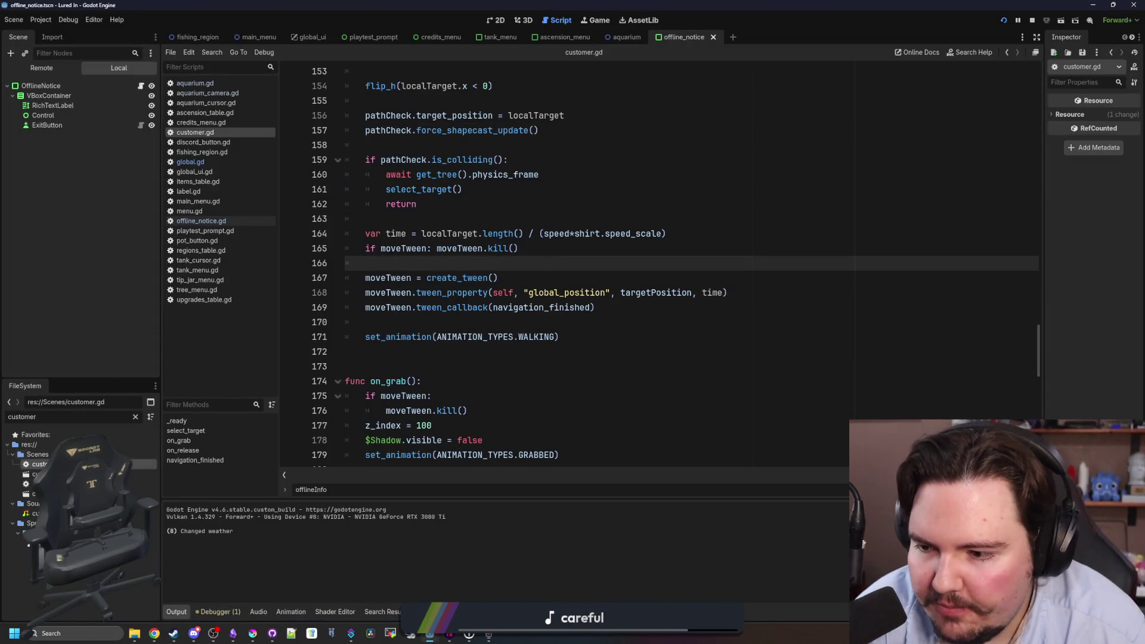
{"action": "double_click", "coordinate": [41, 474]}
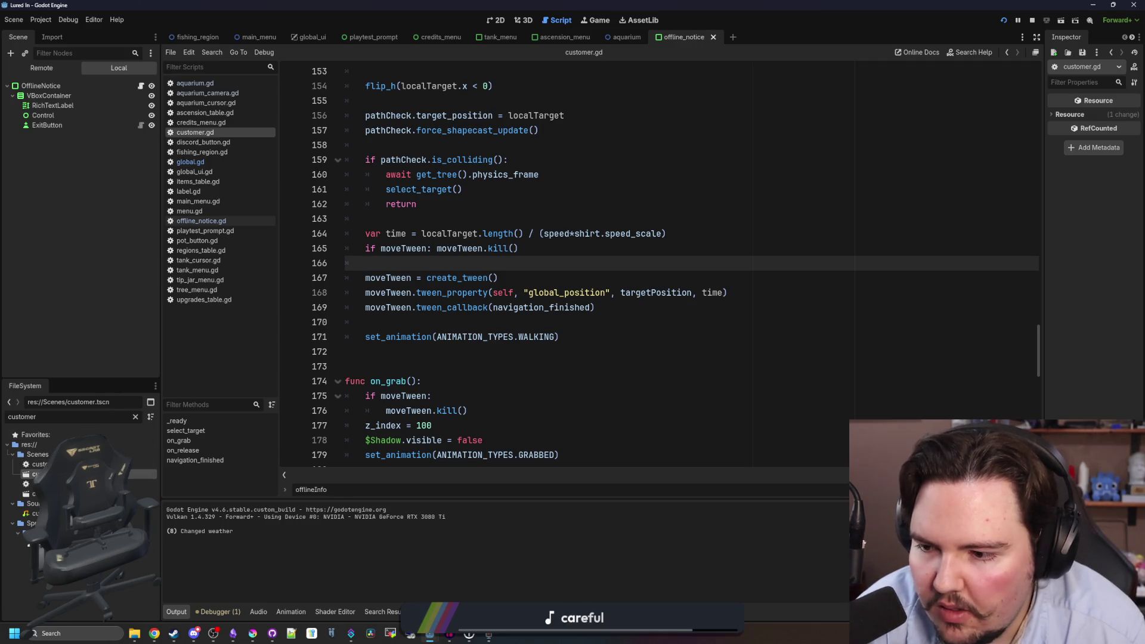
{"action": "right_click", "coordinate": [69, 202]}
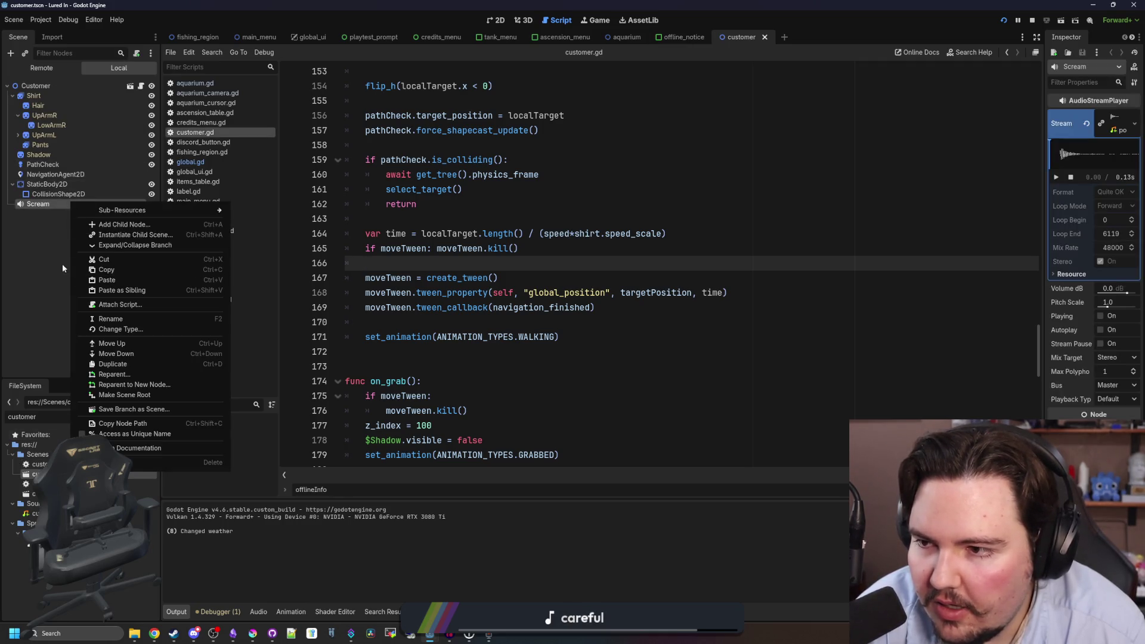
{"action": "left_click", "coordinate": [452, 233], "text": "ctrl"}
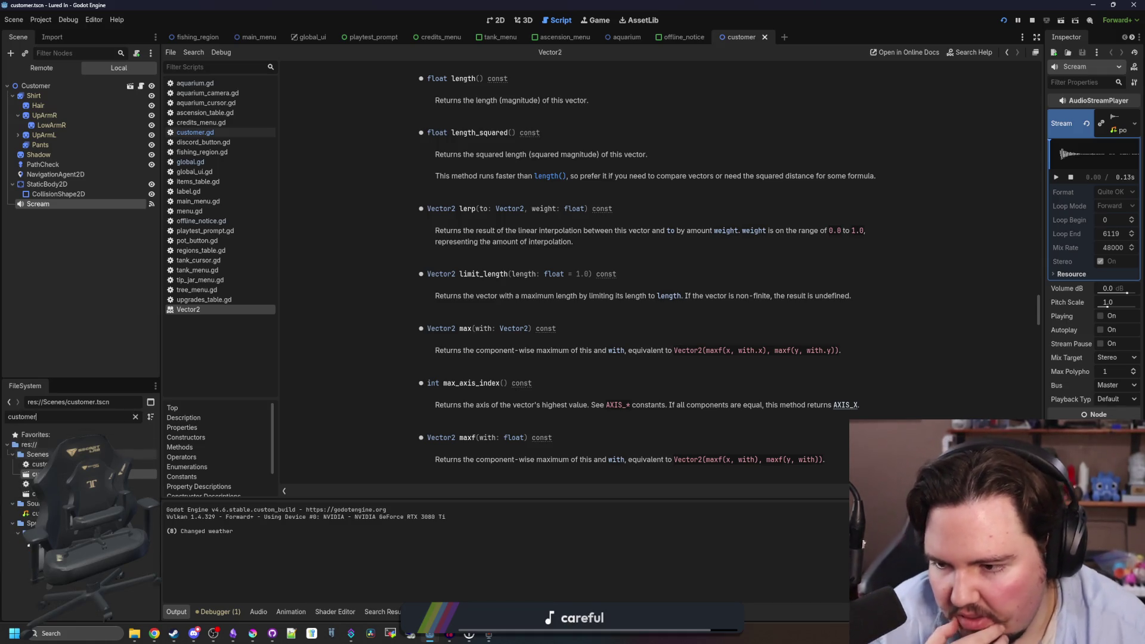
Filter the FileSystem dock for 'cust' and open customer_dissolve.tscn.
{"action": "left_click", "coordinate": [135, 416]}
{"action": "type", "text": "partic"}
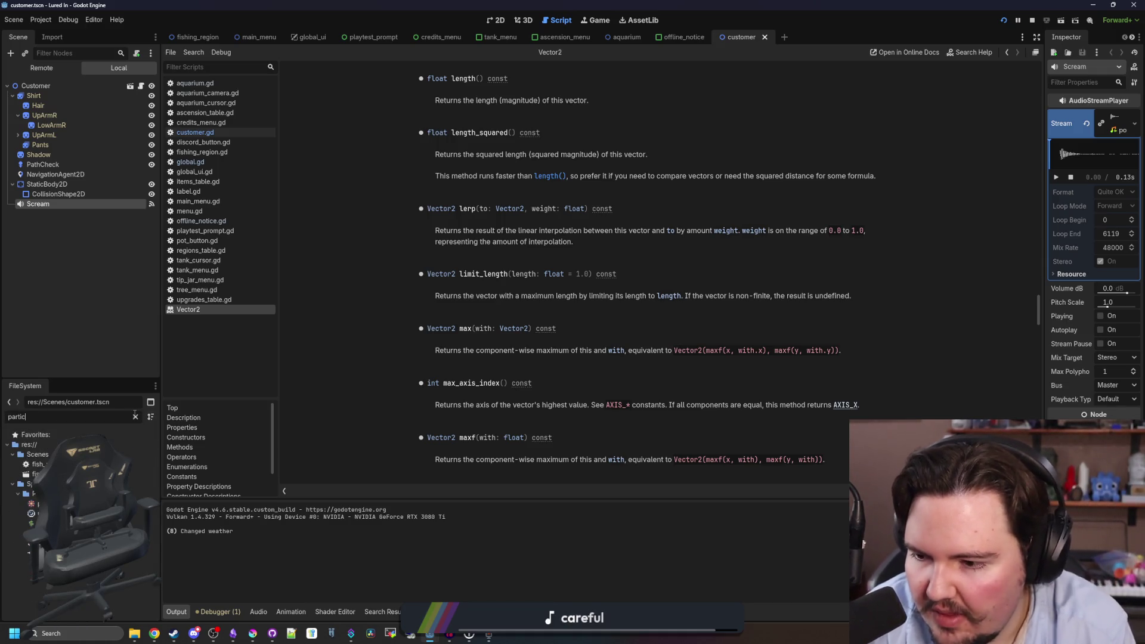
{"action": "key", "text": "BackSpace"}
{"action": "key", "text": "BackSpace"}
{"action": "key", "text": "BackSpace"}
{"action": "type", "text": "dus"}
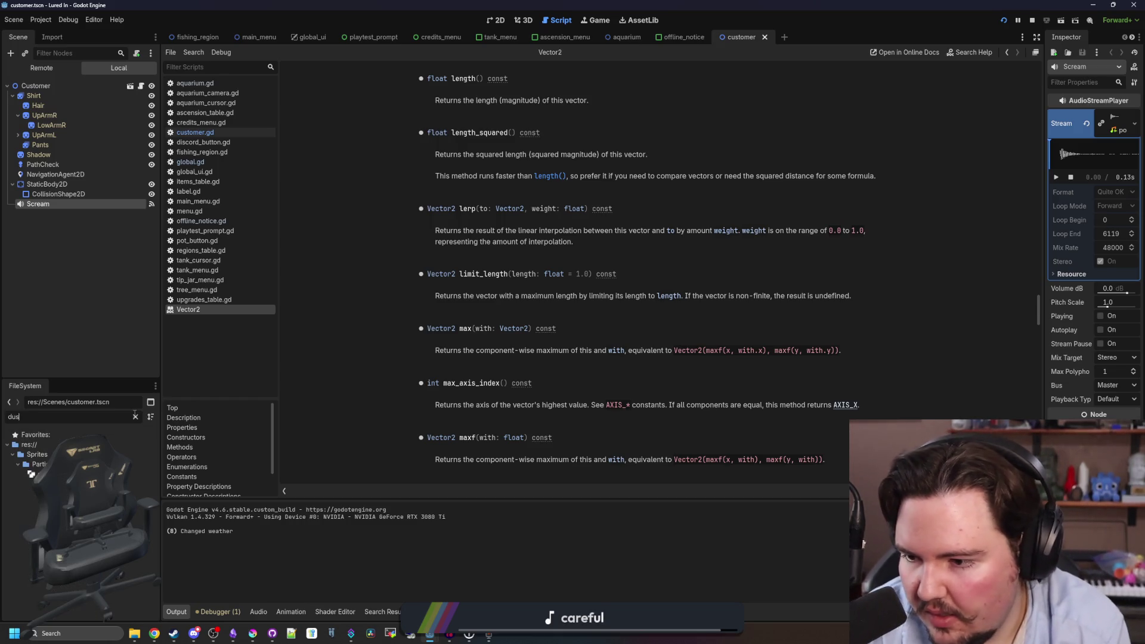
{"action": "left_click", "coordinate": [135, 416]}
{"action": "type", "text": "cust"}
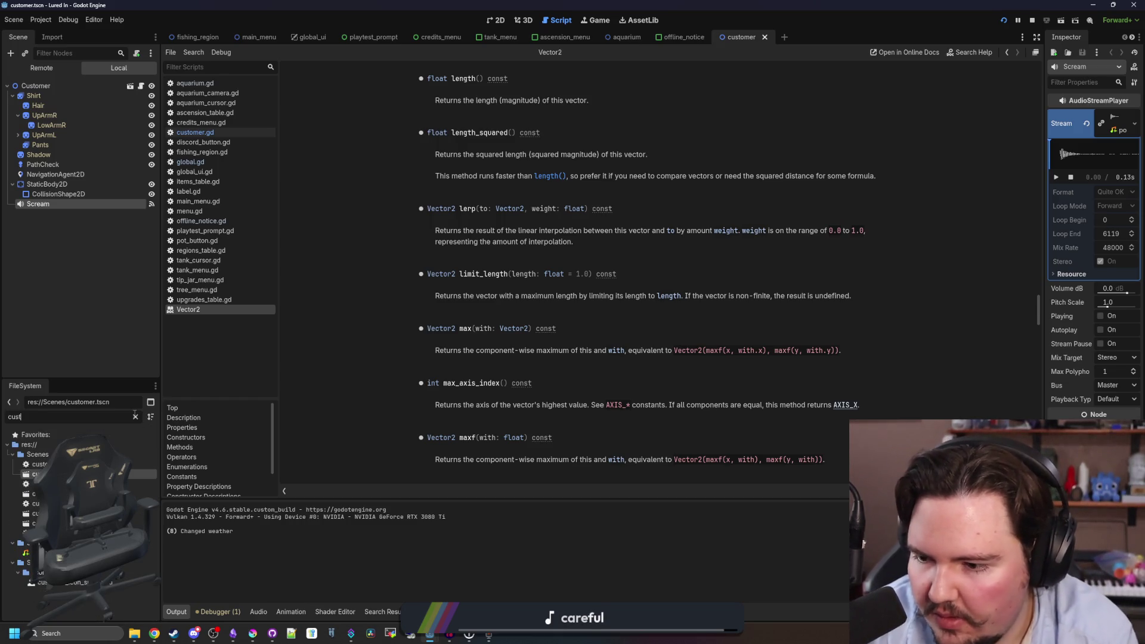
{"action": "double_click", "coordinate": [36, 494]}
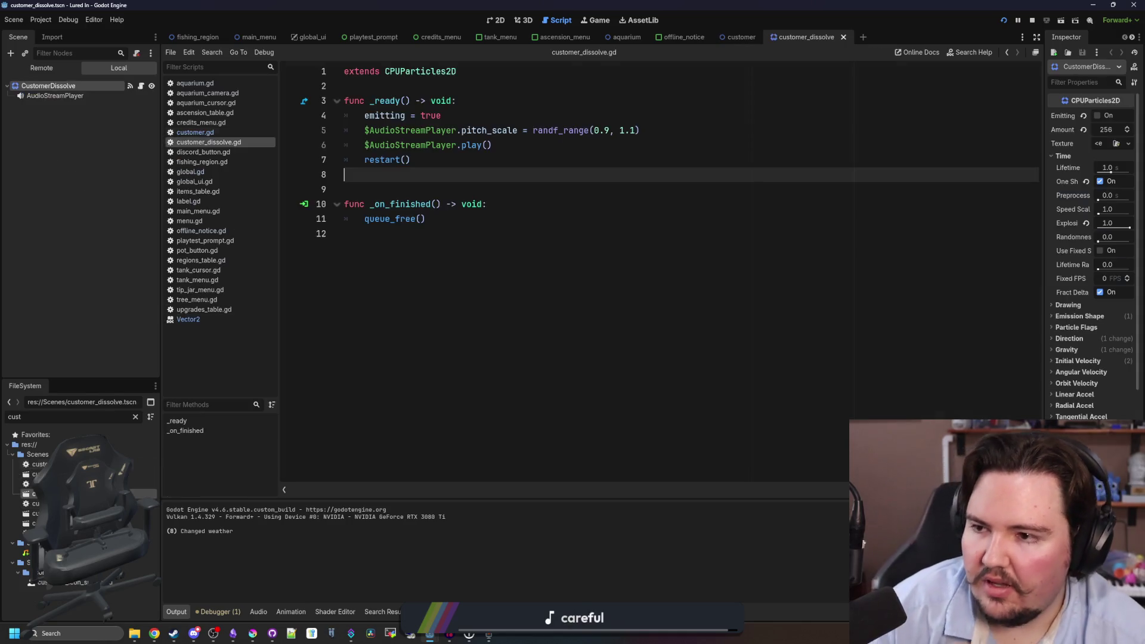
Duplicate the AudioStreamPlayer node and rename the copy Grandpa.
{"action": "left_click", "coordinate": [60, 96]}
{"action": "right_click", "coordinate": [65, 97]}
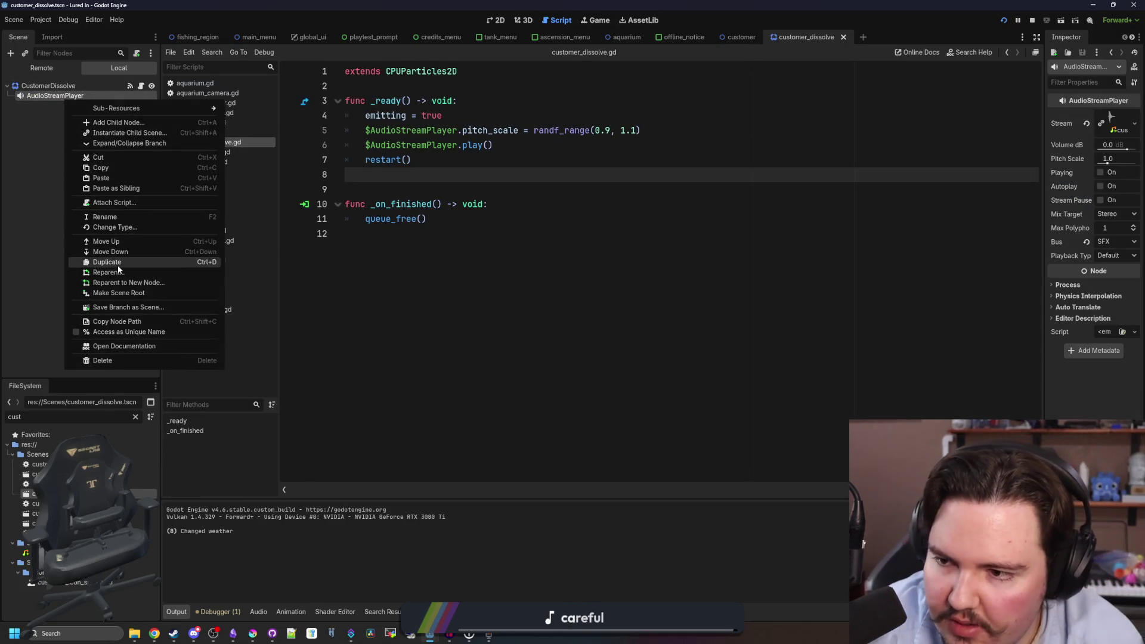
{"action": "left_click", "coordinate": [113, 262]}
{"action": "double_click", "coordinate": [95, 106]}
{"action": "key", "text": "BackSpace"}
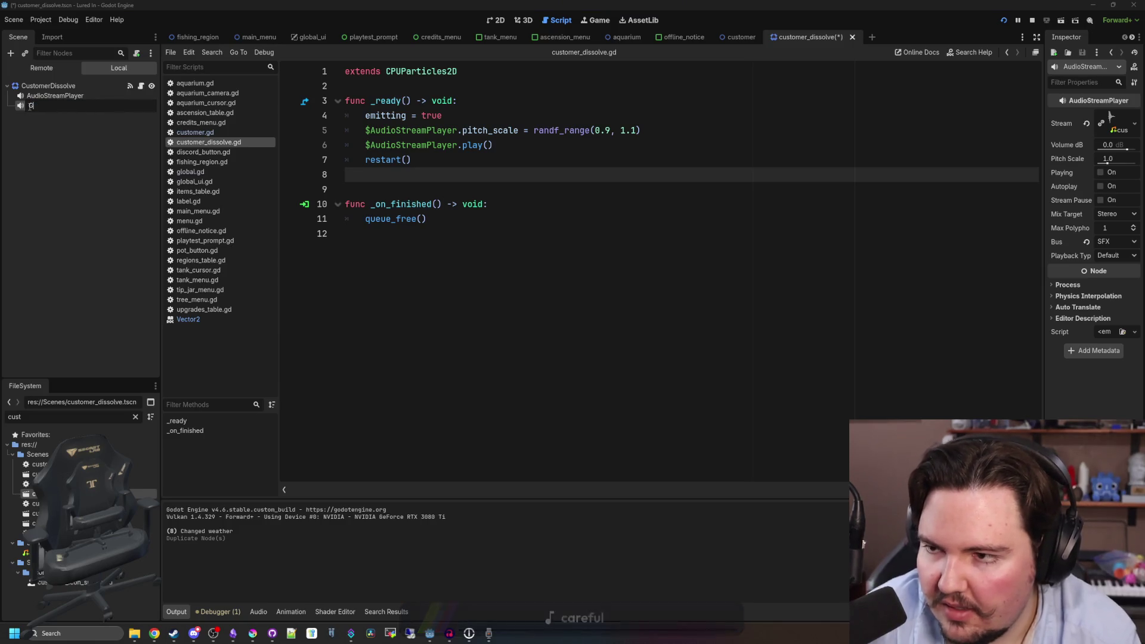
{"action": "type", "text": "randpa"}
{"action": "key", "text": "Return"}
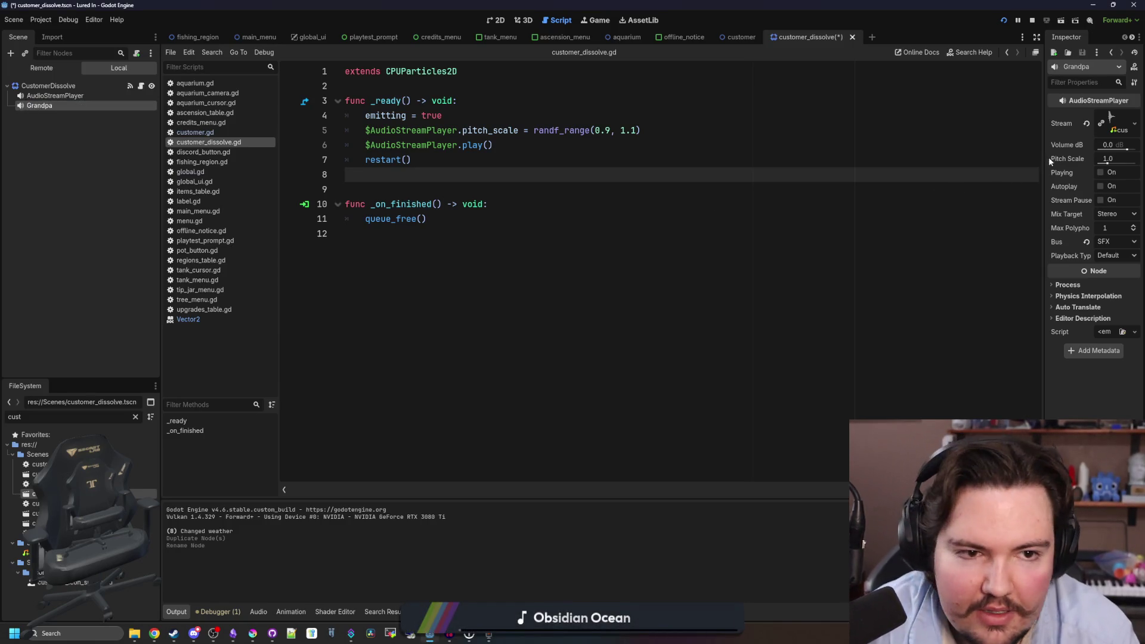
Quick Load grandpa_death.wav into Grandpa's Stream and save the scene.
{"action": "left_click", "coordinate": [1134, 123]}
{"action": "left_click", "coordinate": [1081, 262]}
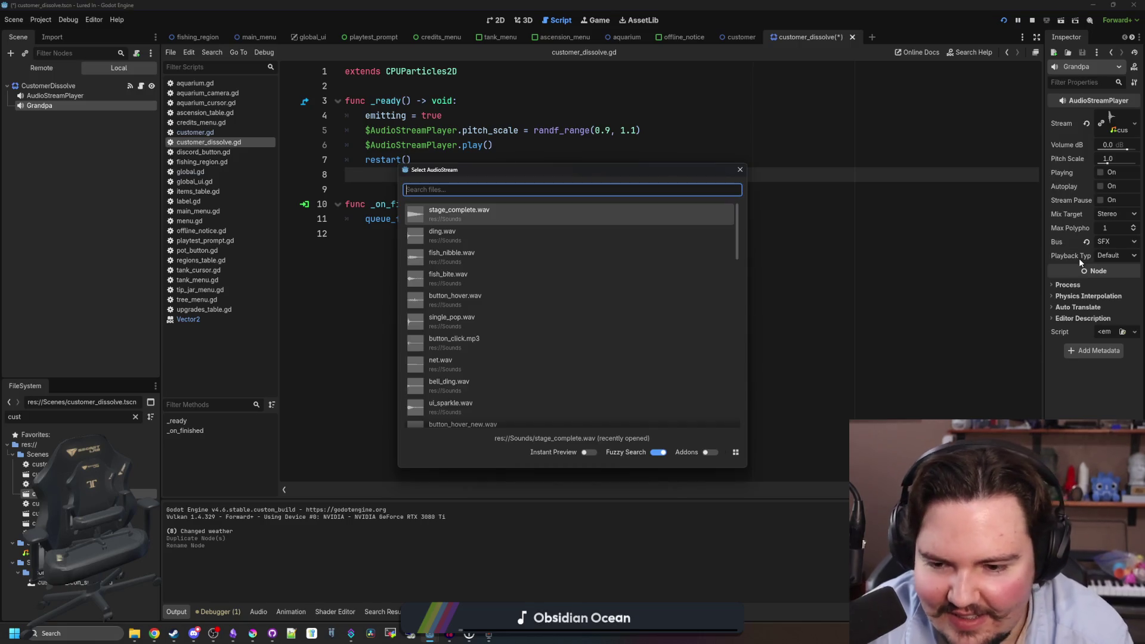
{"action": "type", "text": "gran"}
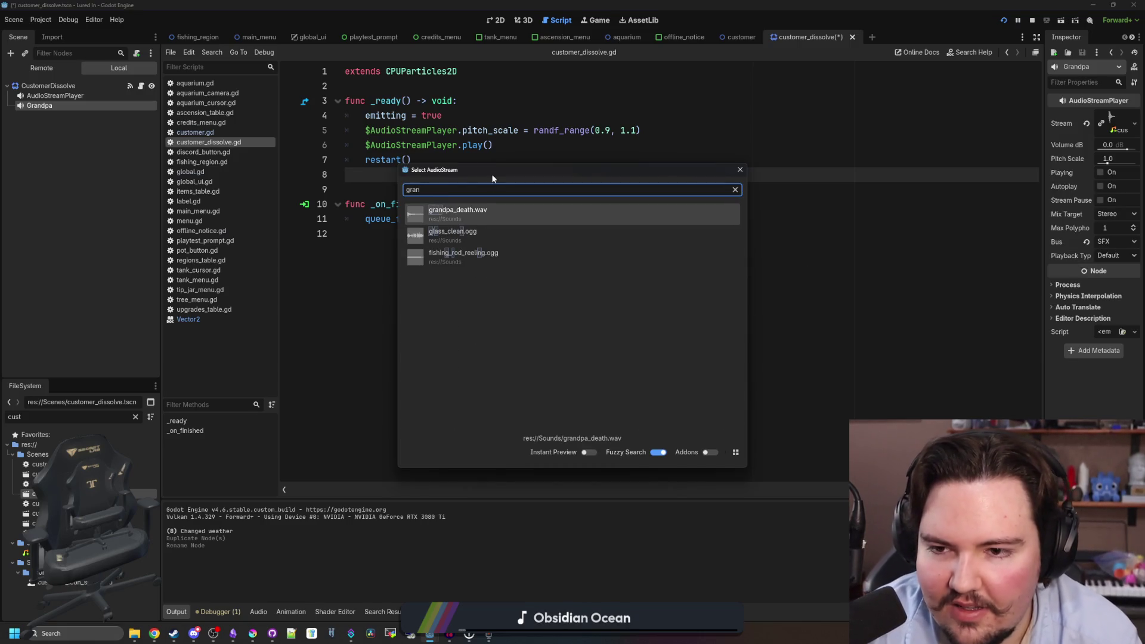
{"action": "double_click", "coordinate": [481, 213]}
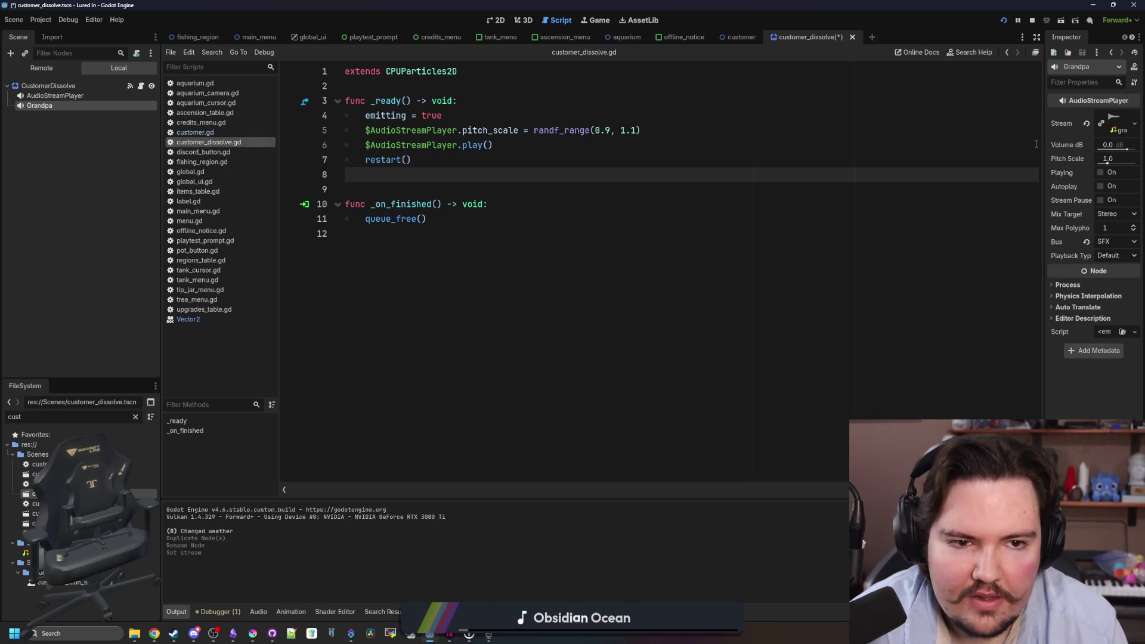
{"action": "left_click_drag", "start_coordinate": [1043, 145], "coordinate": [830, 150]}
{"action": "left_click", "coordinate": [800, 189]}
{"action": "key", "text": "ctrl+s"}
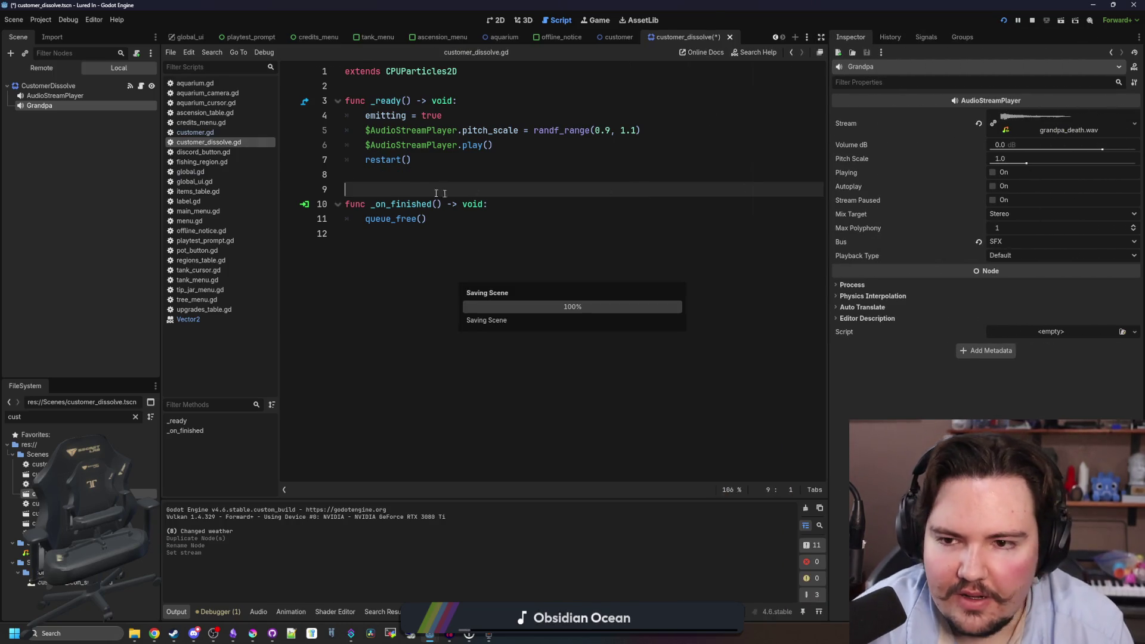
Start a new 'var' declaration below the extends line in the dissolve script.
{"action": "left_click", "coordinate": [141, 88]}
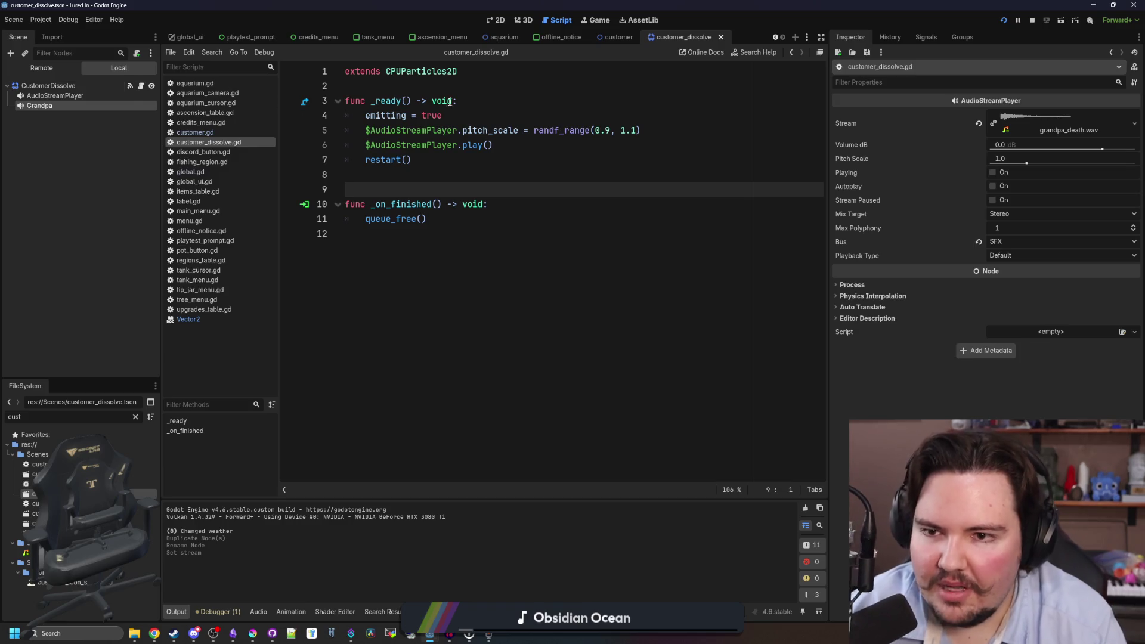
{"action": "left_click", "coordinate": [442, 79]}
{"action": "key", "text": "Return"}
{"action": "key", "text": "Return"}
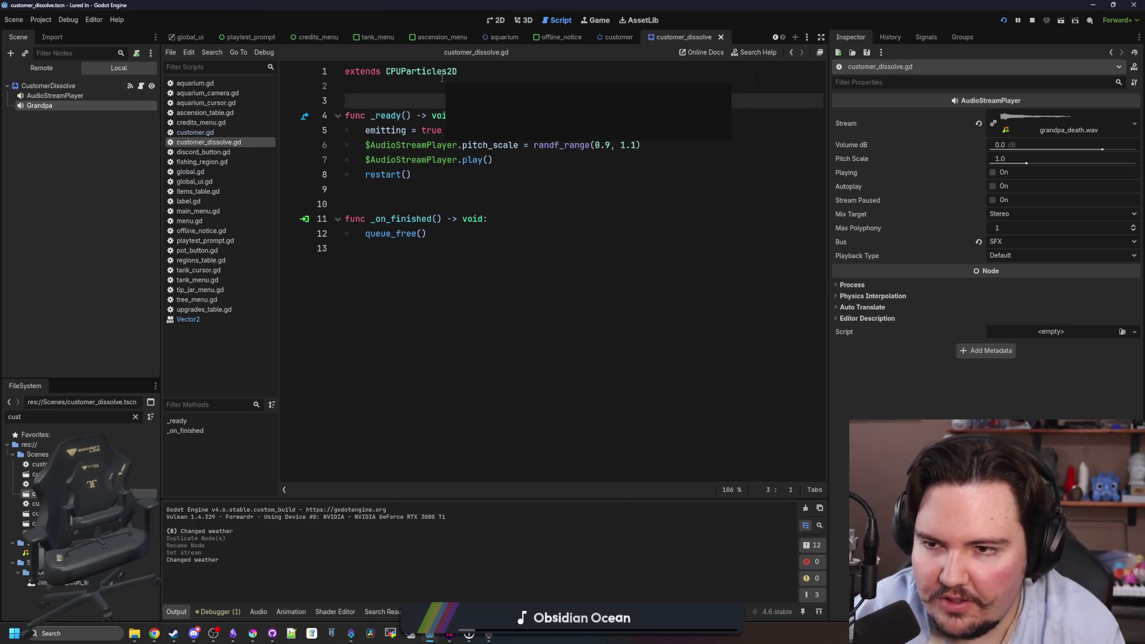
{"action": "key", "text": "Up"}
{"action": "type", "text": "var"}
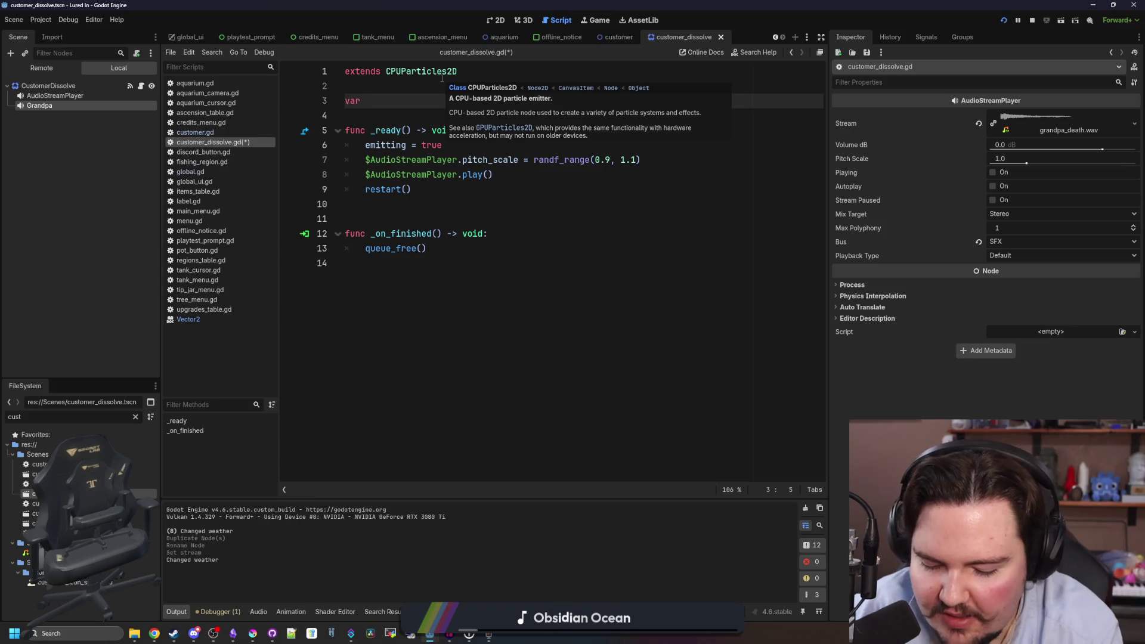
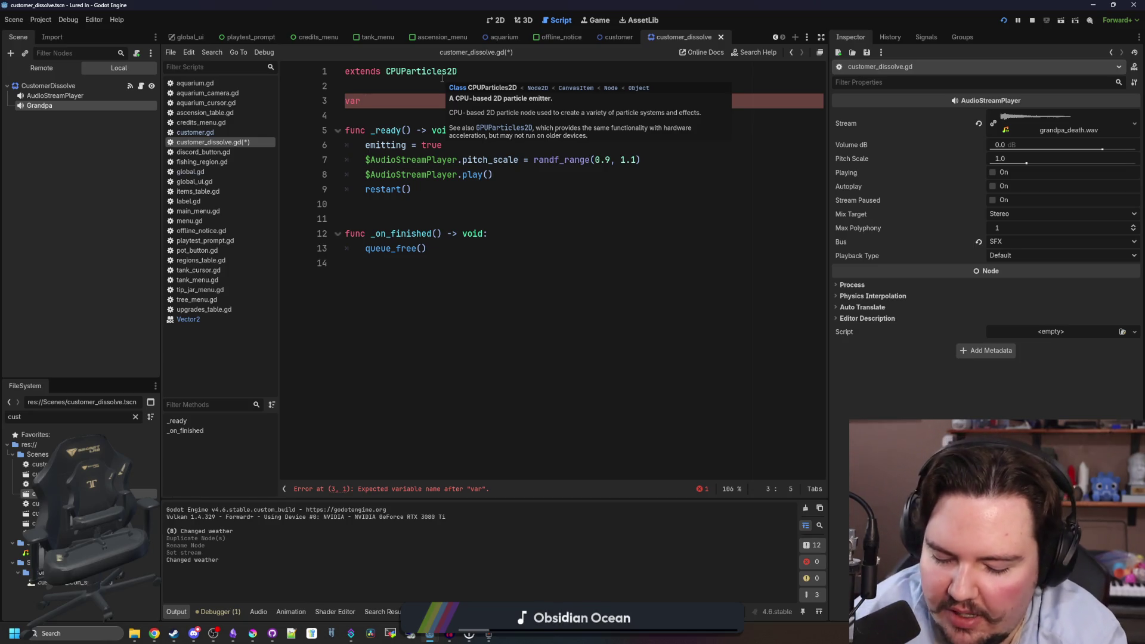
Declare characterID as an empty String in customer_dissolve.gd and save the script.
{"action": "type", "text": "c"}
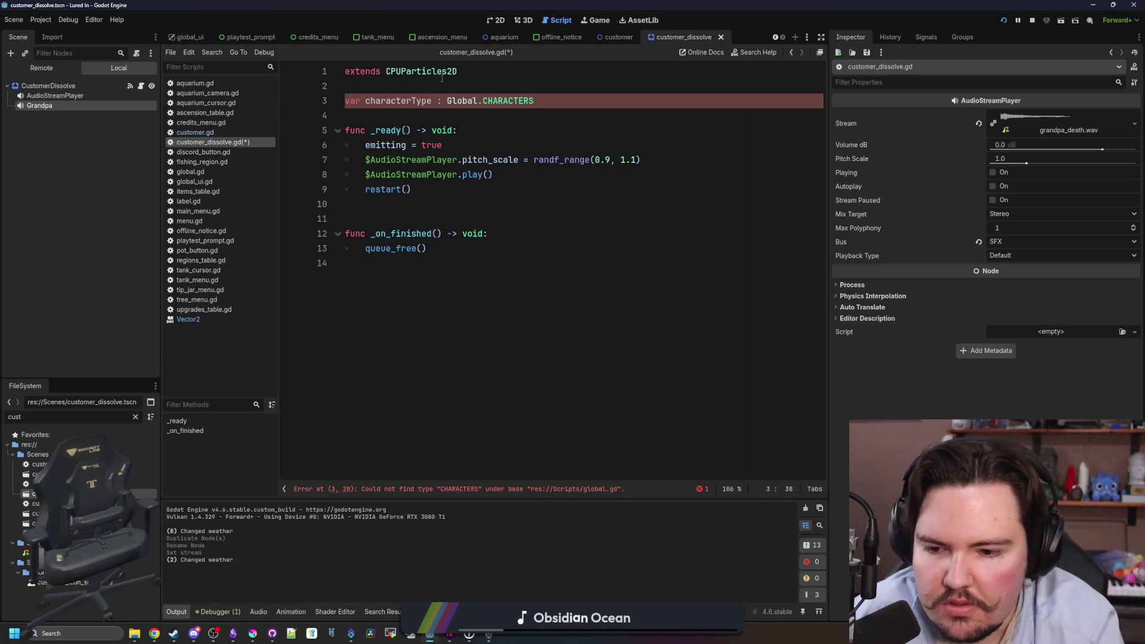
{"action": "key", "text": "BackSpace"}
{"action": "key", "text": "BackSpace"}
{"action": "key", "text": "BackSpace"}
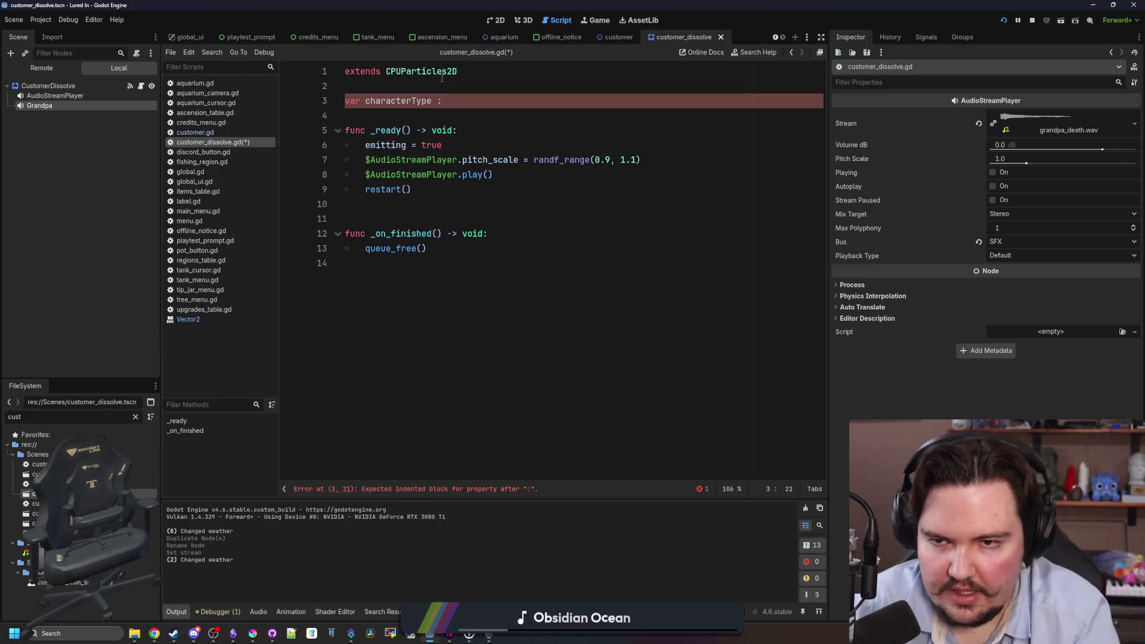
{"action": "type", "text": "Strin"}
{"action": "key", "text": "BackSpace"}
{"action": "key", "text": "BackSpace"}
{"action": "key", "text": "BackSpace"}
{"action": "type", "text": "tring = \""}
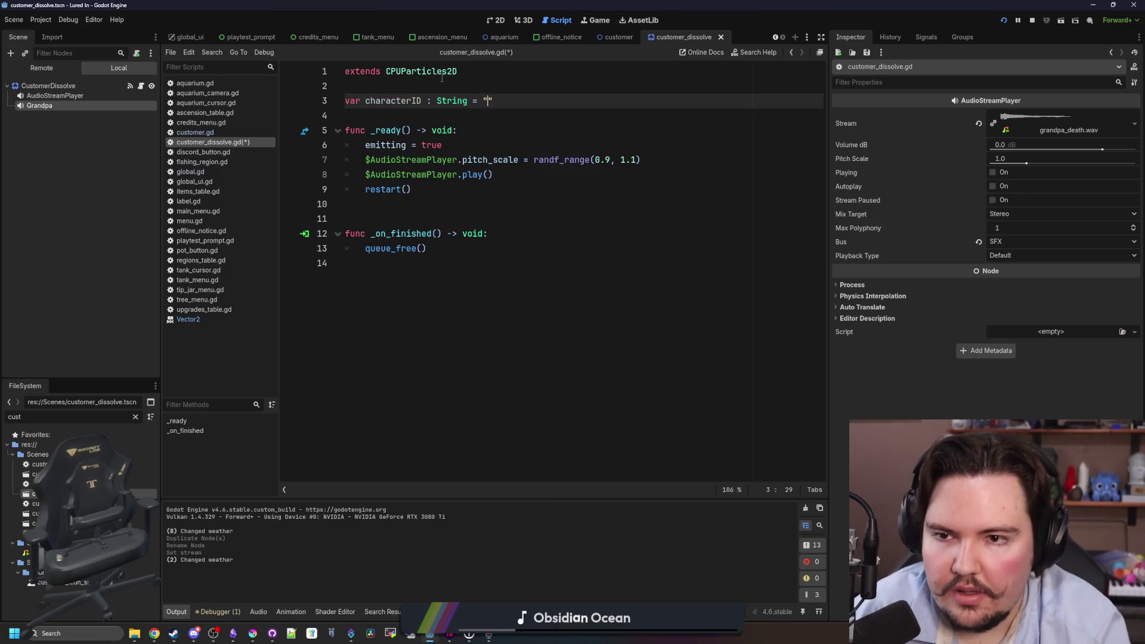
{"action": "left_click", "coordinate": [429, 82]}
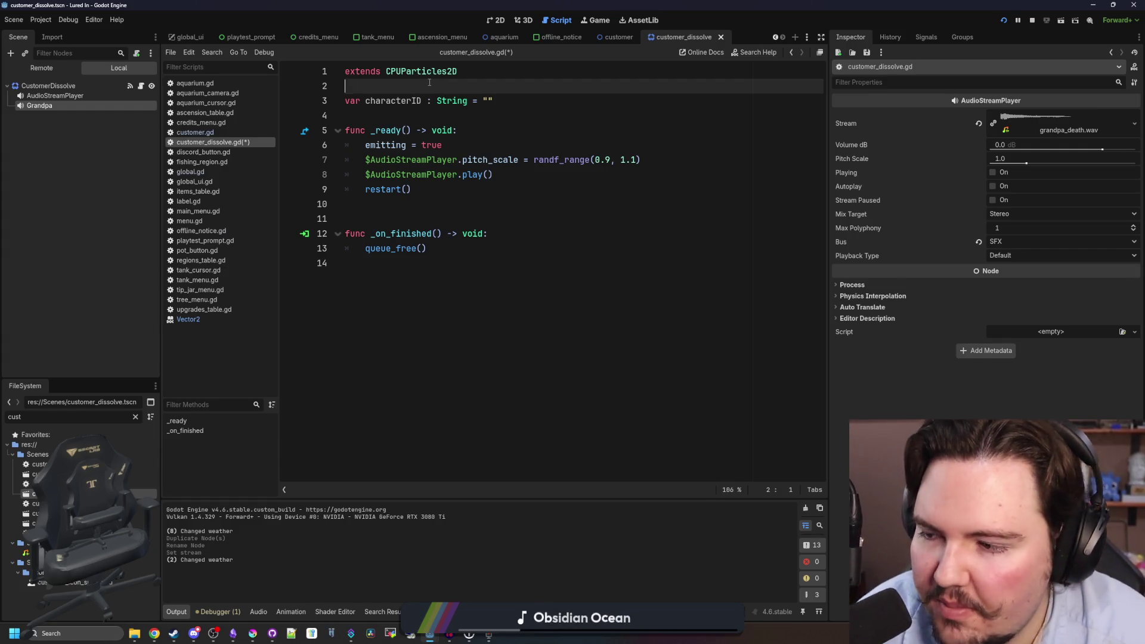
{"action": "key", "text": "ctrl+s"}
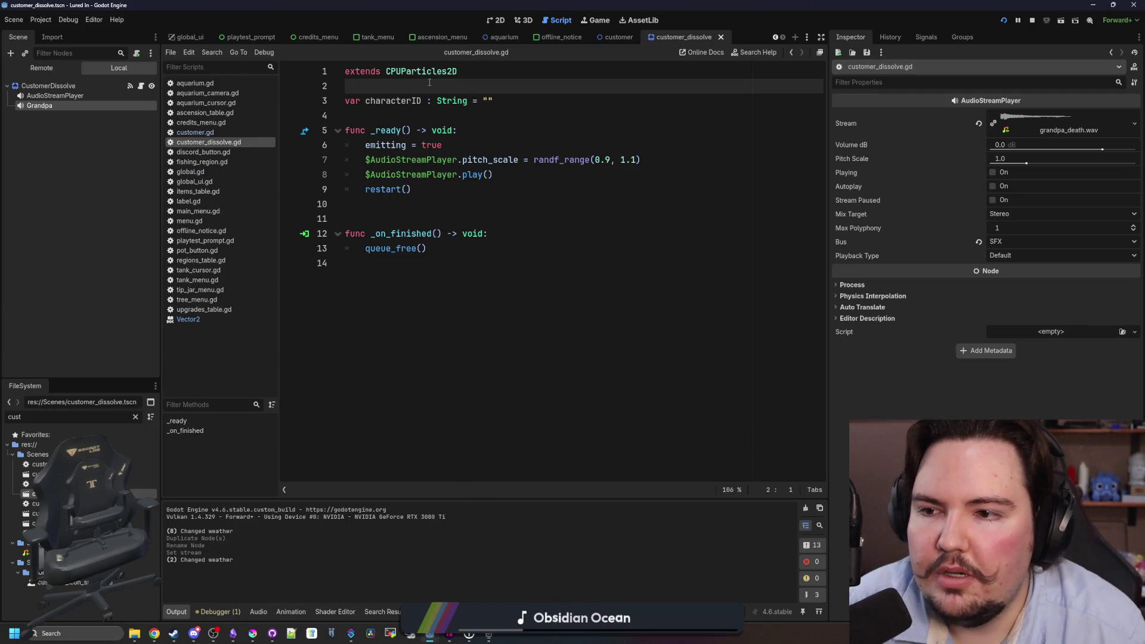
{"action": "key", "text": "ctrl+s"}
{"action": "key", "text": "ctrl+s"}
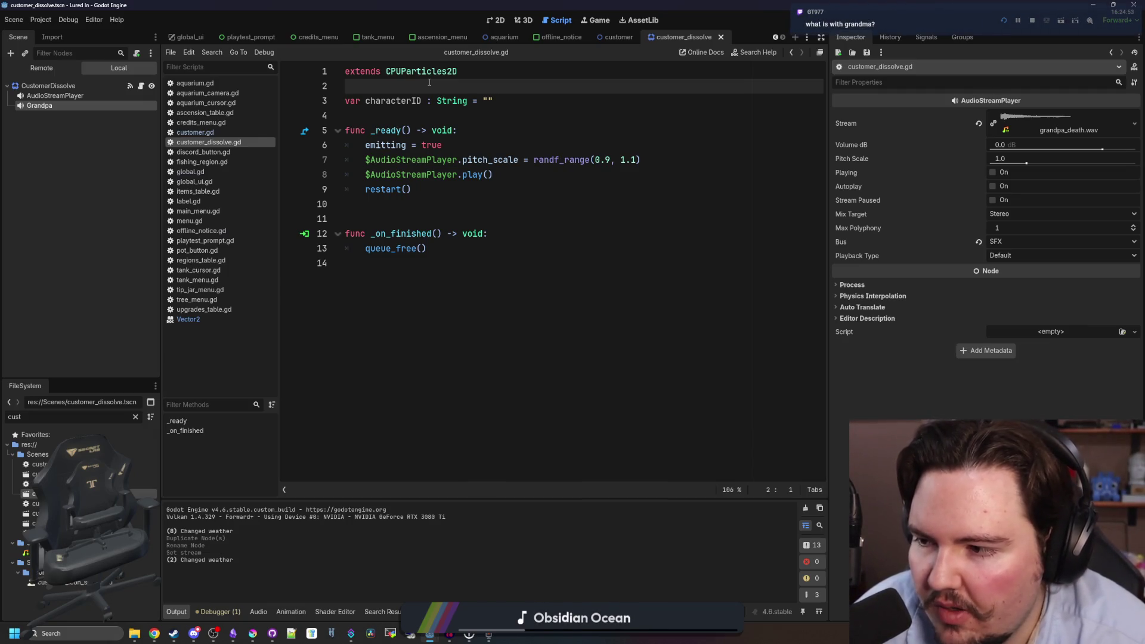
{"action": "key", "text": "ctrl+s"}
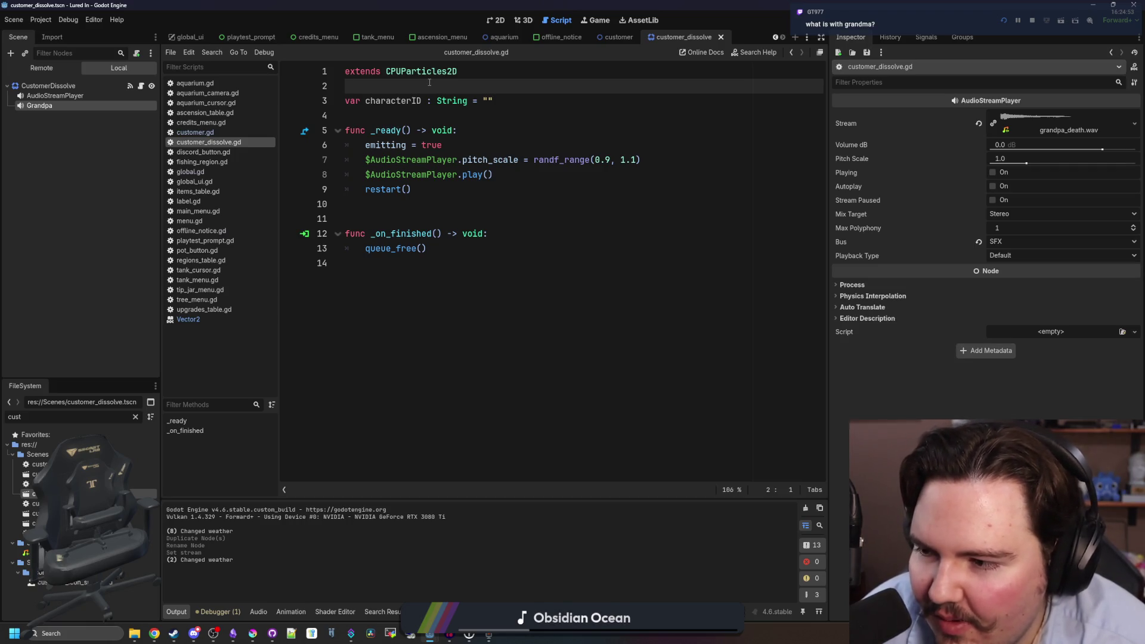
{"action": "key", "text": "ctrl+s"}
{"action": "key", "text": "Down"}
{"action": "key", "text": "End"}
{"action": "key", "text": "ctrl+s"}
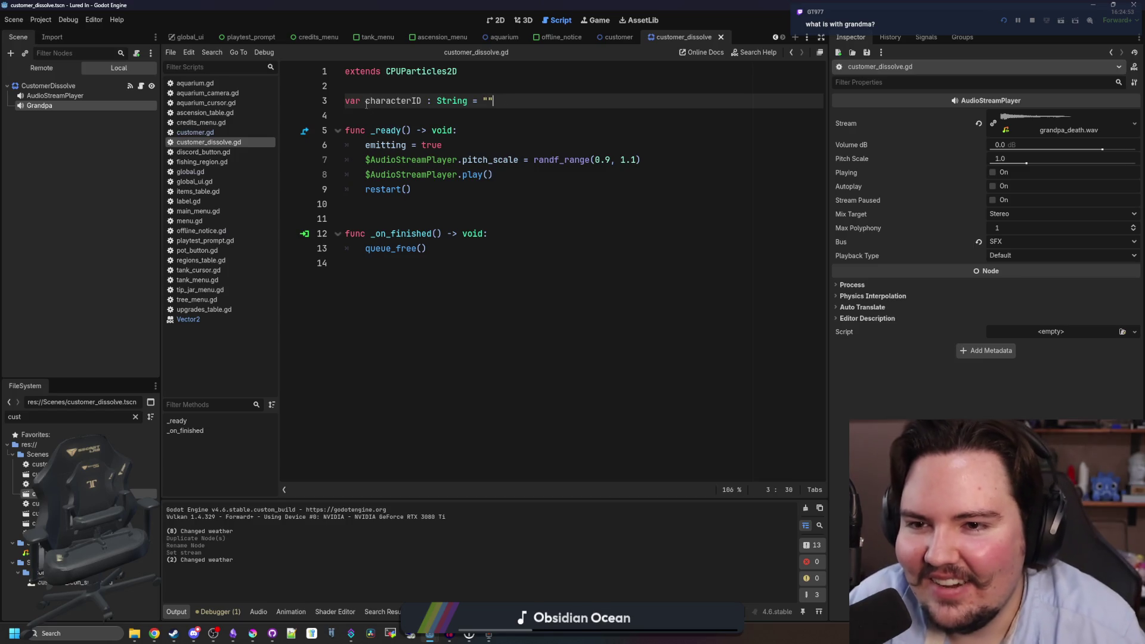
Select the characterID name and switch to global.gd.
{"action": "double_click", "coordinate": [366, 101]}
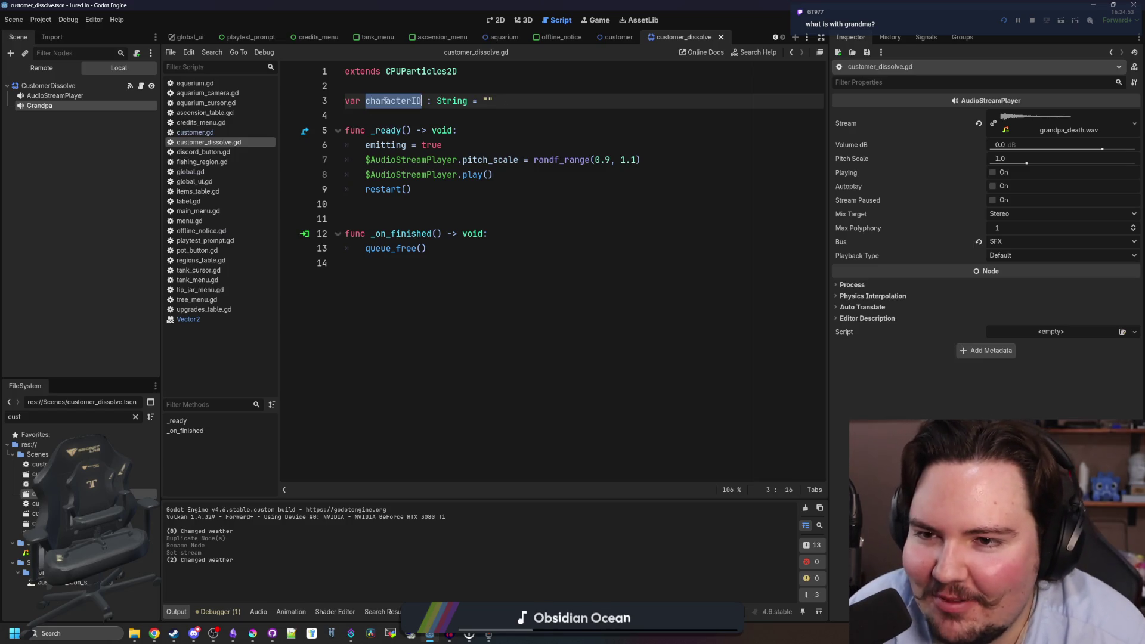
{"action": "left_click", "coordinate": [186, 173]}
{"action": "scroll", "coordinate": [469, 256], "scroll_direction": "up", "scroll_amount": 10}
Declare var characters : Dictionary[String, Dictionary] above hairTypes in global.gd.
{"action": "left_click", "coordinate": [469, 263]}
{"action": "scroll", "coordinate": [469, 262], "scroll_direction": "up", "scroll_amount": 3}
{"action": "mouse_move", "coordinate": [823, 424]}
{"action": "left_mouse_down"}
{"action": "mouse_move", "coordinate": [838, 36]}
{"action": "mouse_move", "coordinate": [837, 88]}
{"action": "left_mouse_up"}
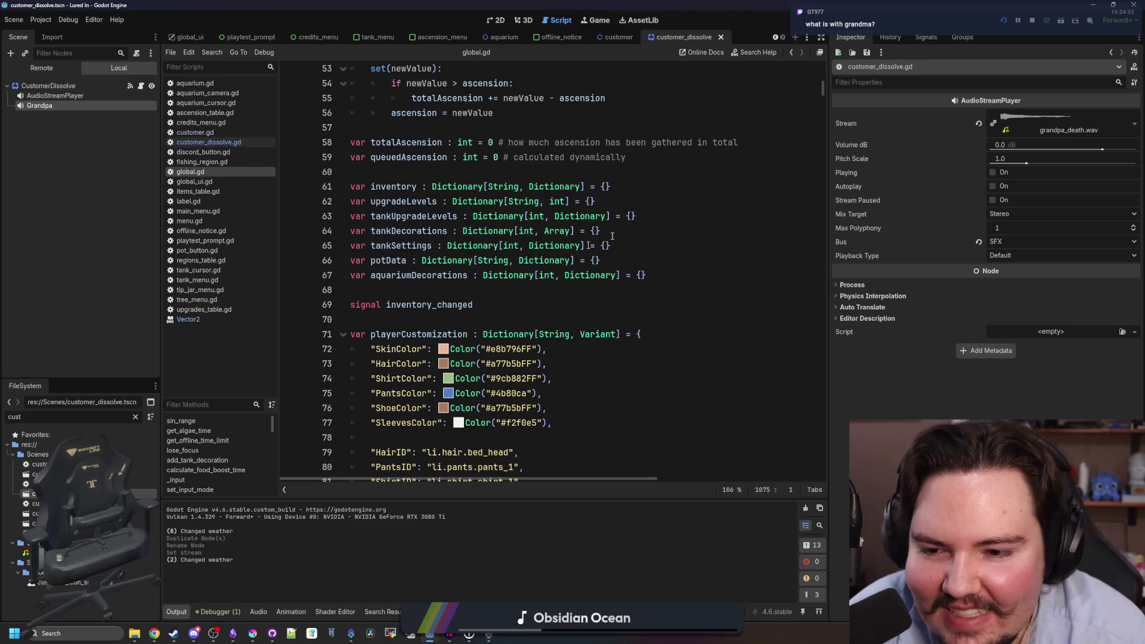
{"action": "scroll", "coordinate": [460, 272], "scroll_direction": "down", "scroll_amount": 5}
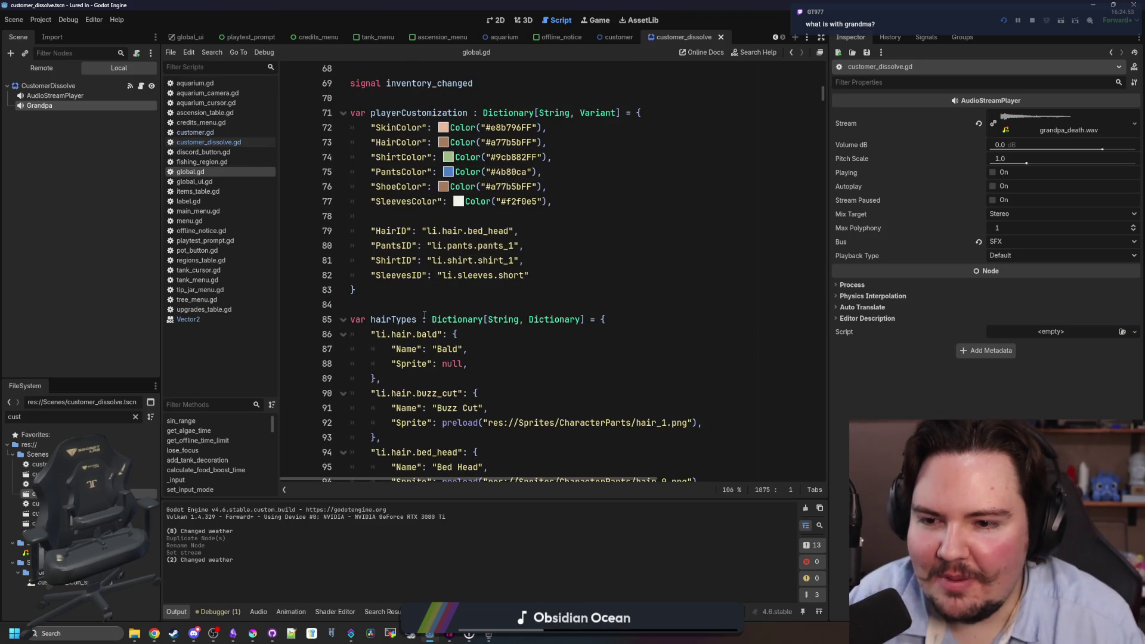
{"action": "left_click", "coordinate": [424, 314]}
{"action": "scroll", "coordinate": [424, 315], "scroll_direction": "down", "scroll_amount": 12}
{"action": "scroll", "coordinate": [423, 334], "scroll_direction": "up", "scroll_amount": 6}
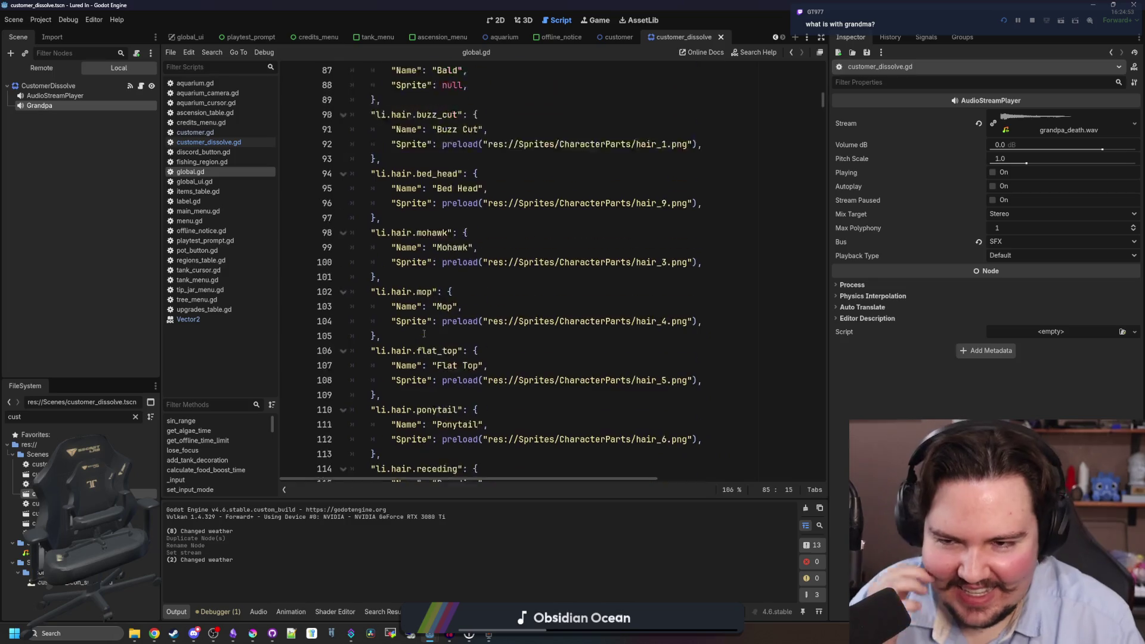
{"action": "scroll", "coordinate": [424, 333], "scroll_direction": "up", "scroll_amount": 5}
{"action": "left_click", "coordinate": [389, 258]}
{"action": "key", "text": "Return"}
{"action": "key", "text": "Return"}
{"action": "key", "text": "Up"}
{"action": "type", "text": "va"}
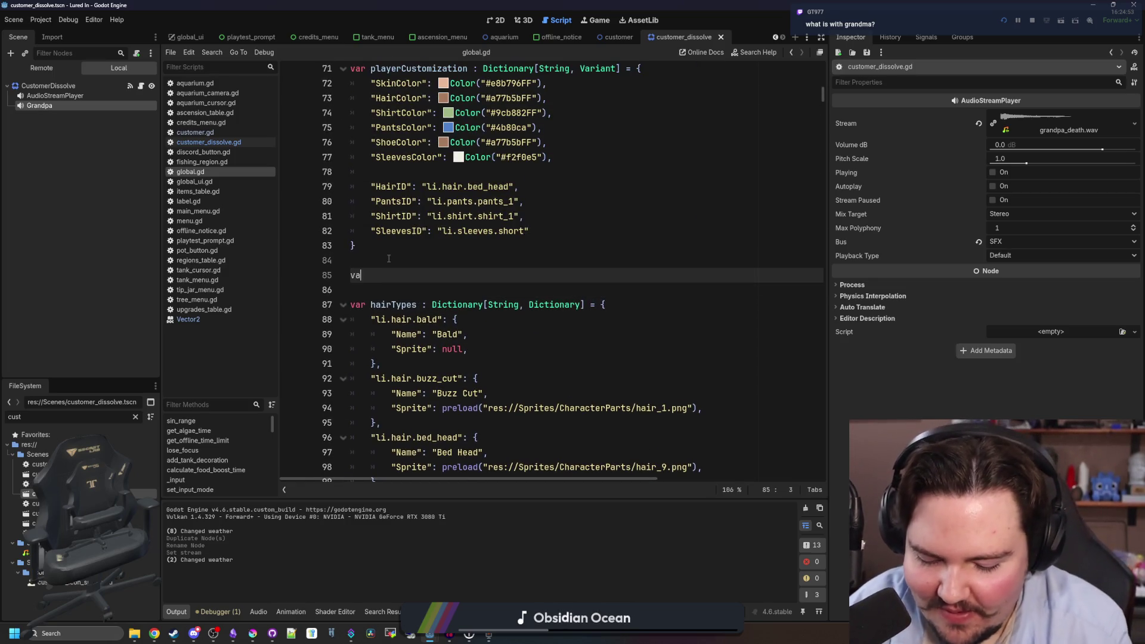
{"action": "type", "text": "r characters : Dictionary[String"}
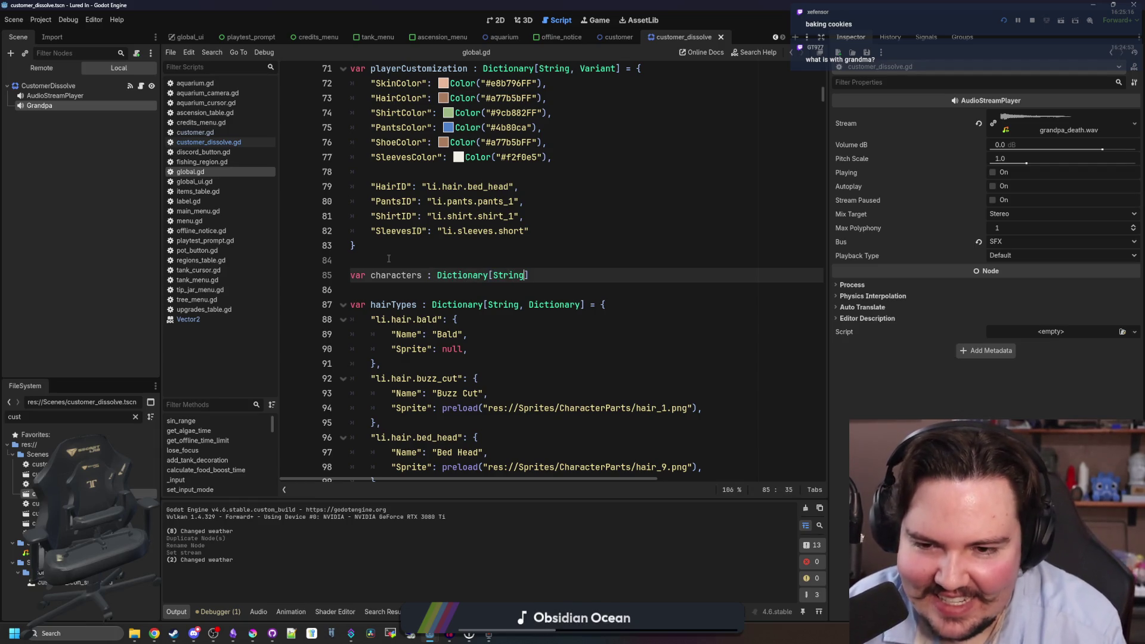
{"action": "type", "text": ", Dictionary"}
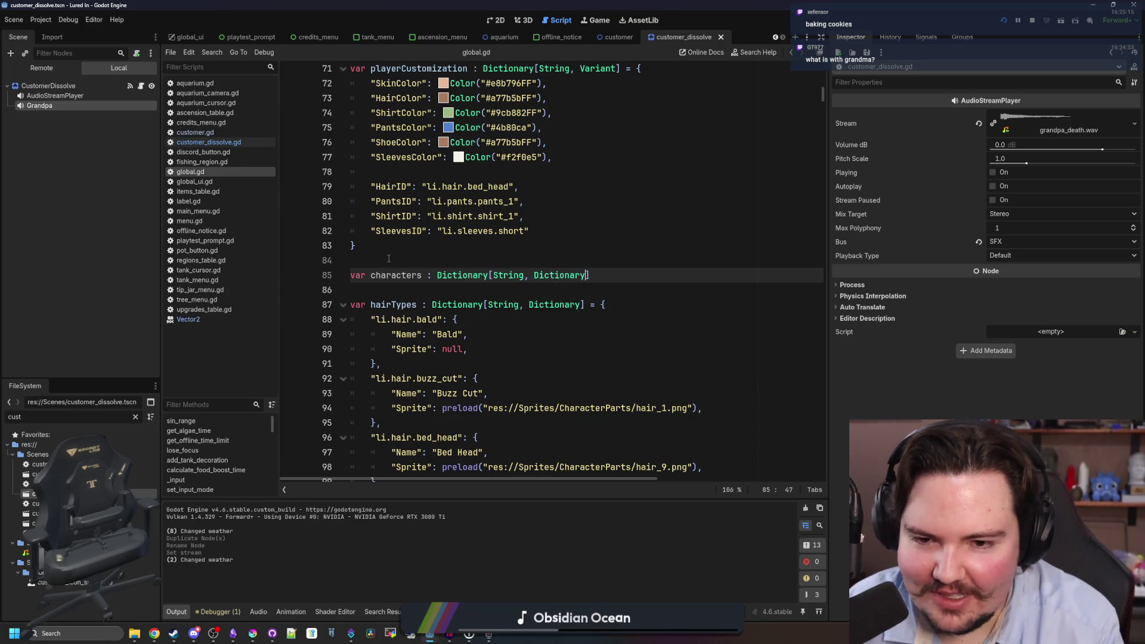
{"action": "type", "text": "] = {"}
Add a "li.character.grandpa" entry inside the characters dictionary.
{"action": "key", "text": "Return"}
{"action": "type", "text": "characterID"}
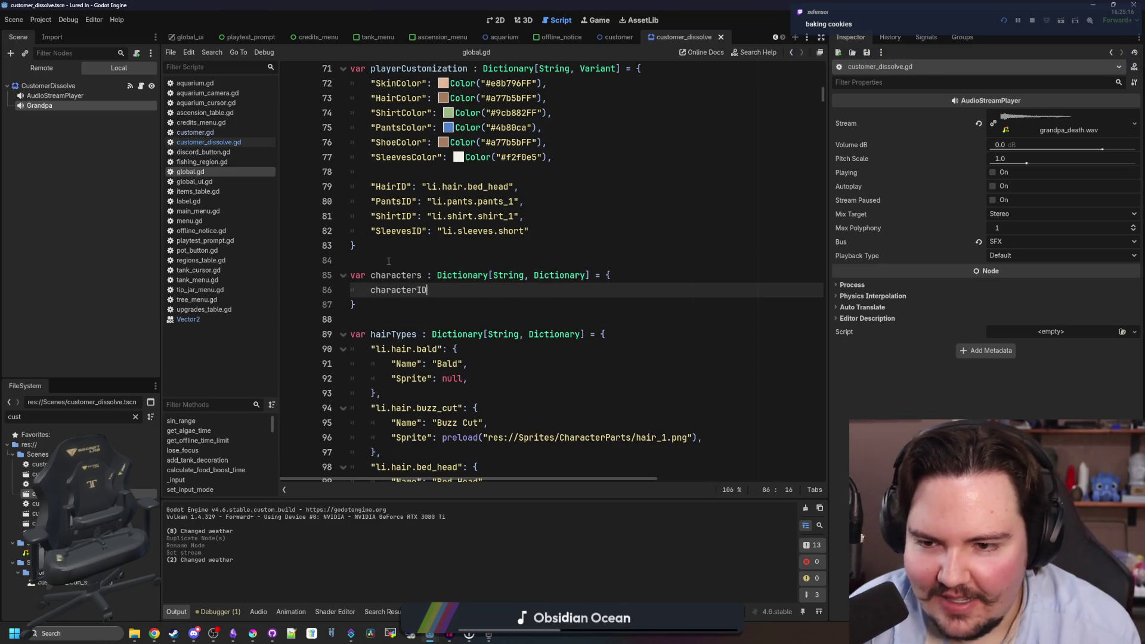
{"action": "double_click", "coordinate": [396, 292]}
{"action": "type", "text": "\""}
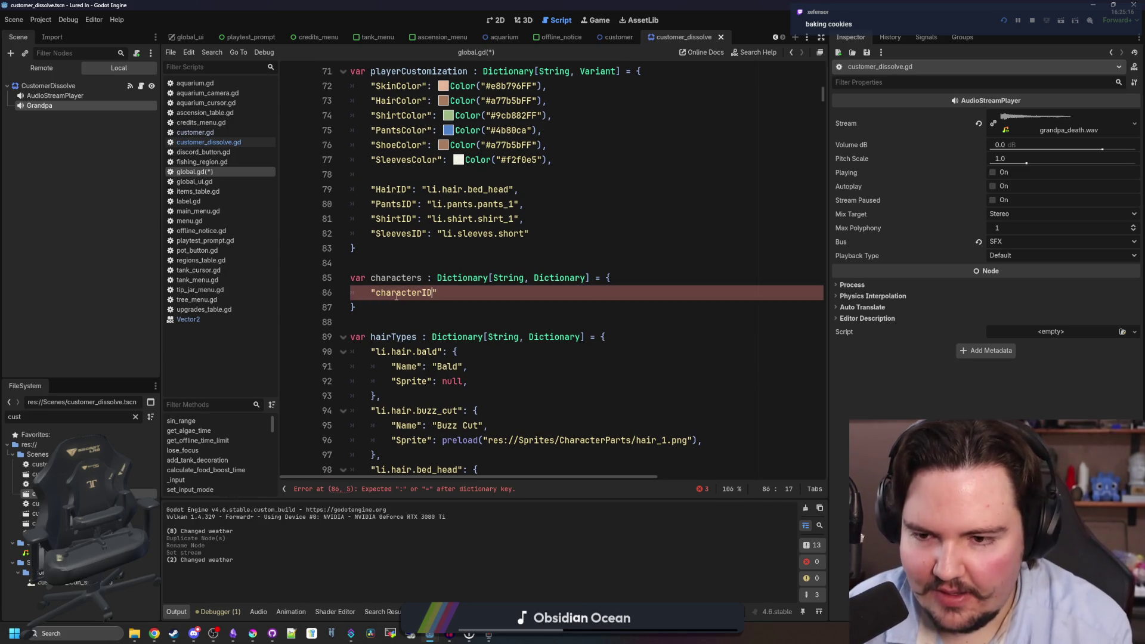
{"action": "key", "text": "BackSpace"}
{"action": "key", "text": "BackSpace"}
{"action": "key", "text": "BackSpace"}
{"action": "type", "text": "li.charac"}
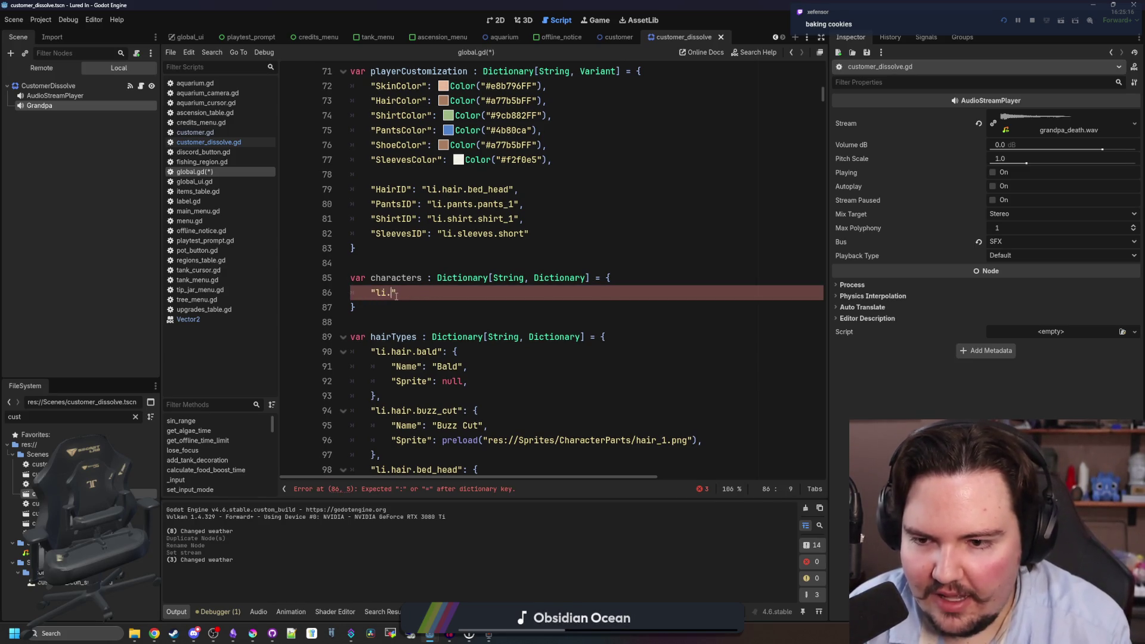
{"action": "type", "text": "ter.grandpa\""}
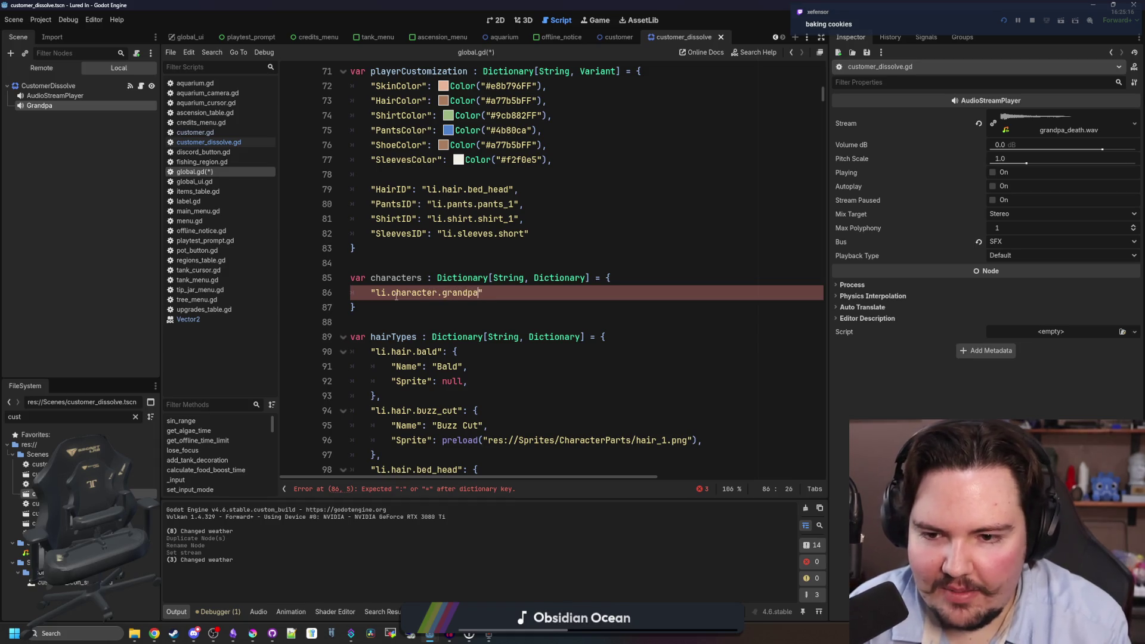
{"action": "type", "text": ": {"}
{"action": "key", "text": "Return"}
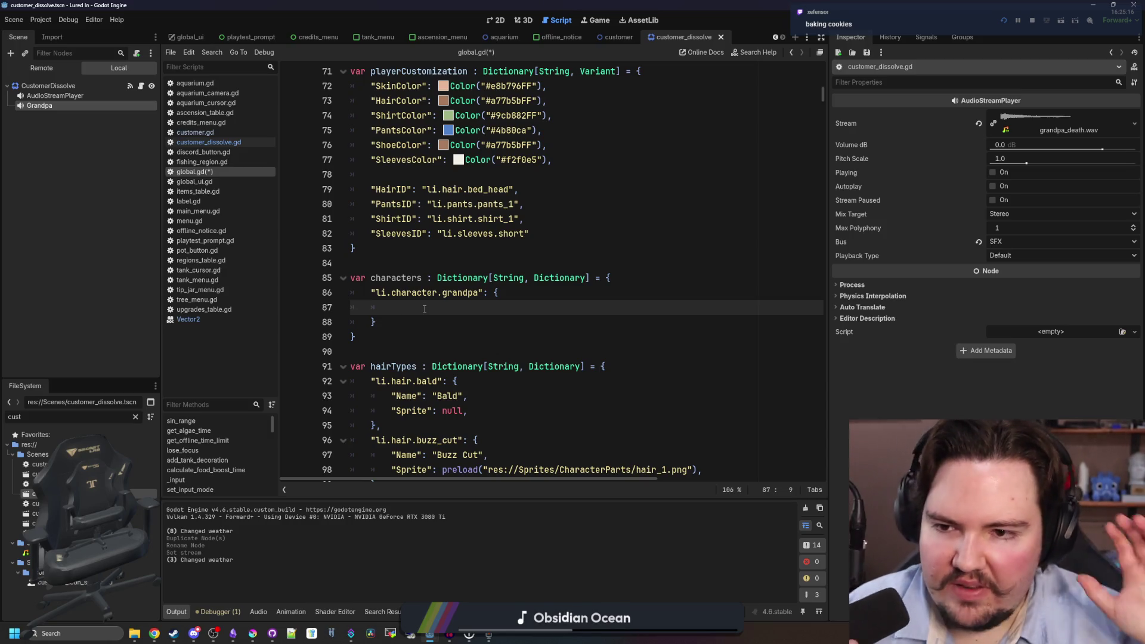
Copy the customization colour and ID entries into the grandpa entry and fix their indentation.
{"action": "left_click", "coordinate": [531, 196]}
{"action": "left_click", "coordinate": [443, 205]}
{"action": "left_click_drag", "start_coordinate": [584, 239], "coordinate": [290, 186]}
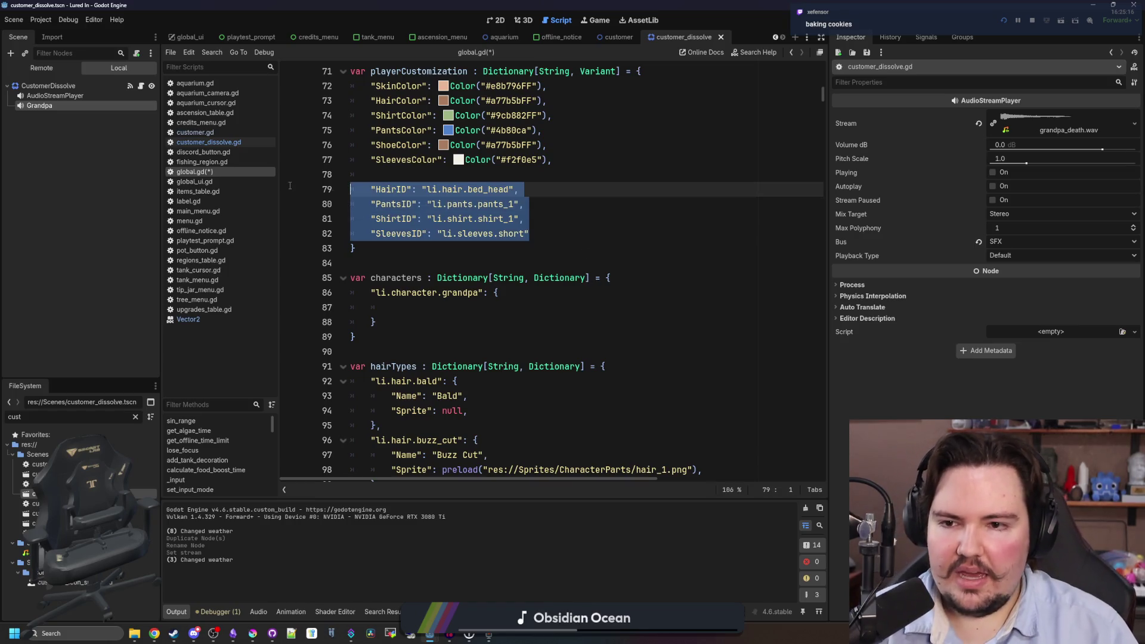
{"action": "mouse_move", "coordinate": [533, 235]}
{"action": "left_mouse_down"}
{"action": "mouse_move", "coordinate": [351, 87]}
{"action": "mouse_move", "coordinate": [310, 86]}
{"action": "left_mouse_up"}
{"action": "key", "text": "ctrl+c"}
{"action": "left_click", "coordinate": [450, 308]}
{"action": "key", "text": "ctrl+v"}
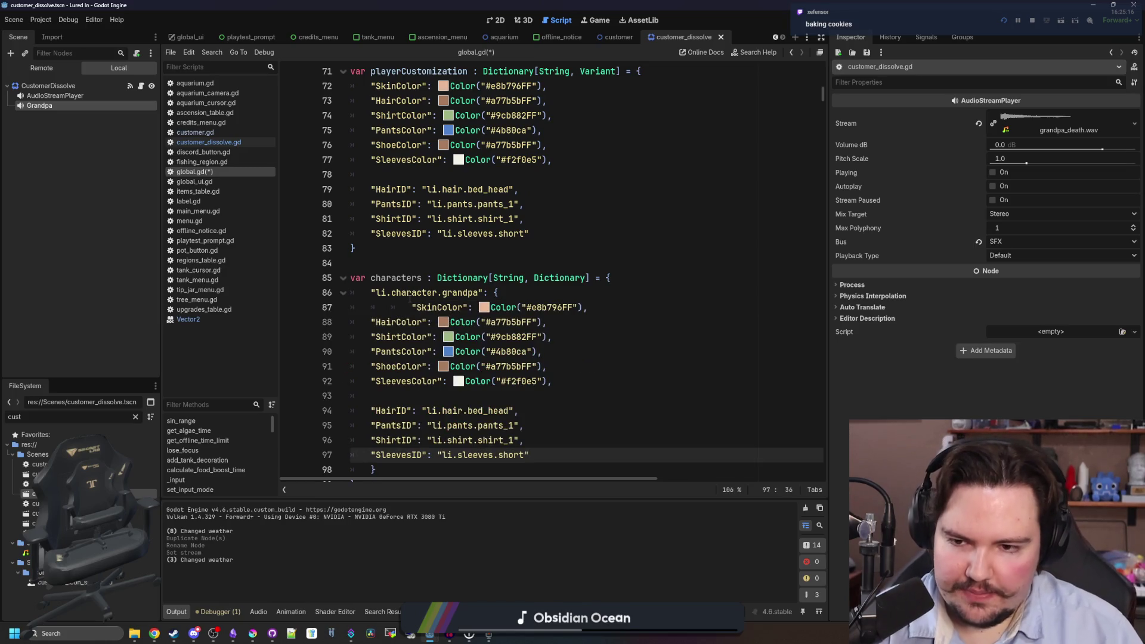
{"action": "left_click", "coordinate": [409, 299]}
{"action": "key", "text": "Down"}
{"action": "key", "text": "BackSpace"}
{"action": "scroll", "coordinate": [409, 299], "scroll_direction": "down", "scroll_amount": 2}
{"action": "left_click_drag", "start_coordinate": [529, 366], "coordinate": [267, 236]}
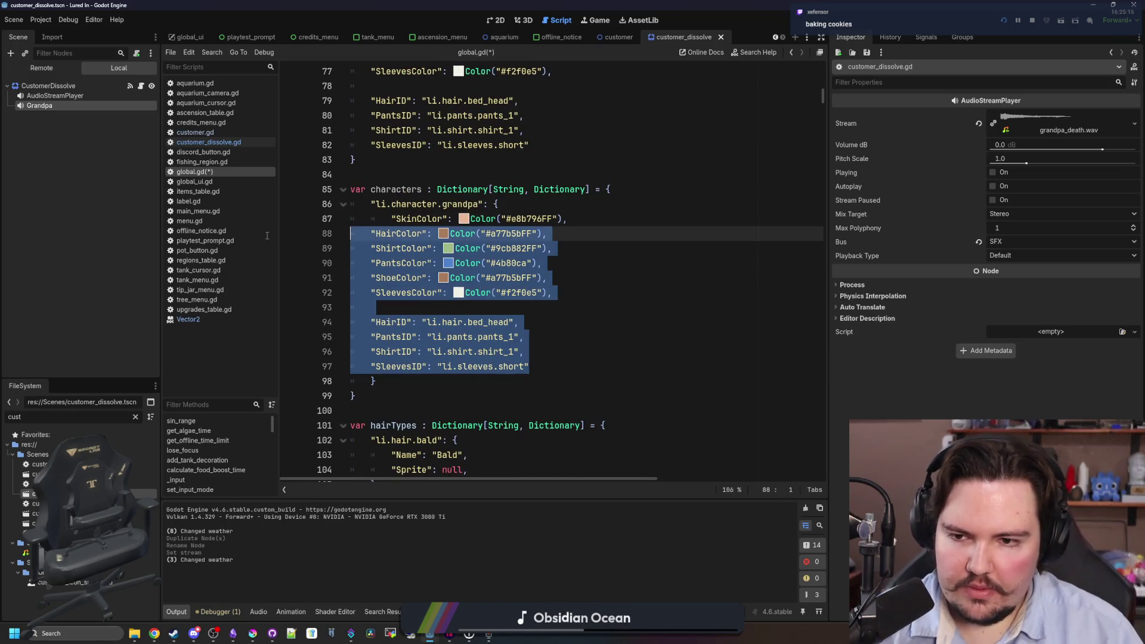
{"action": "key", "text": "Tab"}
Change the grandpa HairID to li.hair.balding and select the li.hair.bald entry.
{"action": "left_click", "coordinate": [516, 262]}
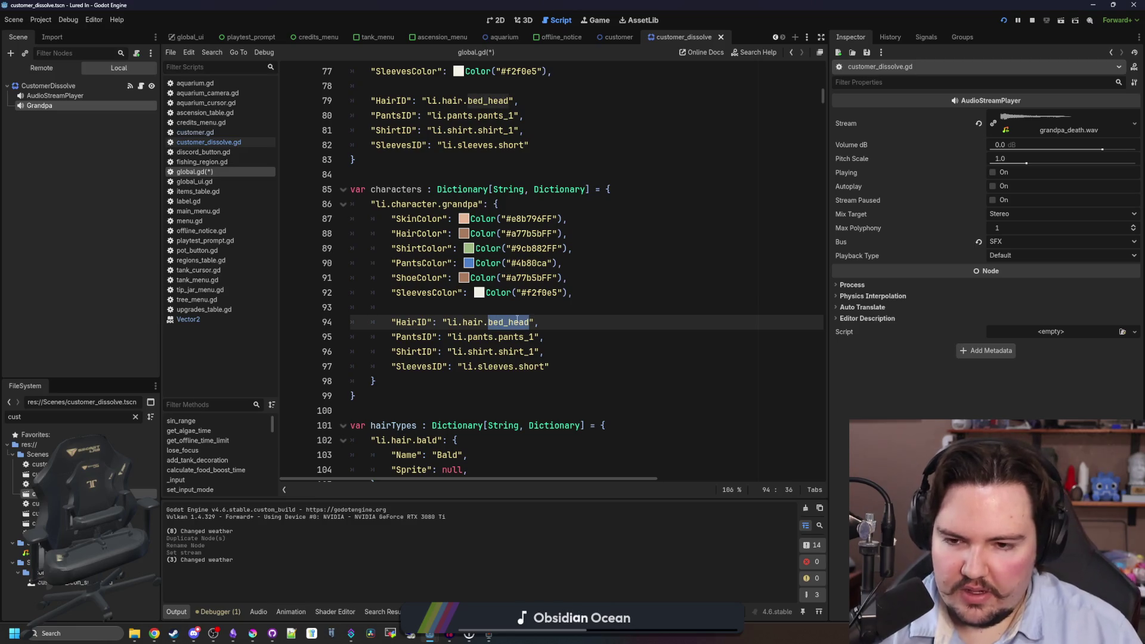
{"action": "type", "text": "balding"}
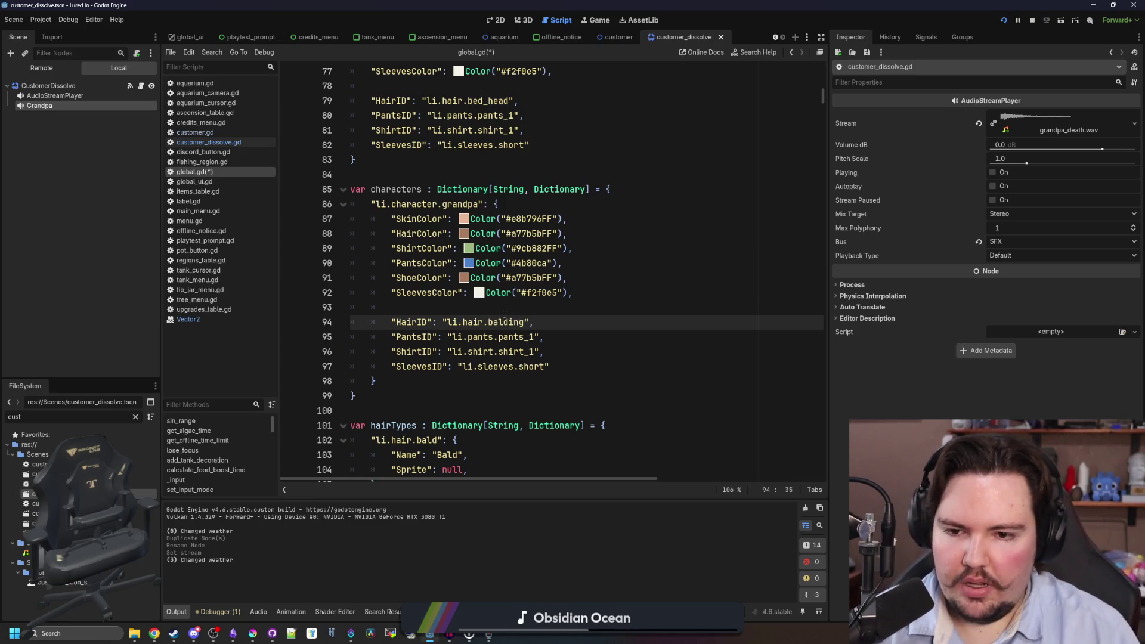
{"action": "key", "text": "Up"}
{"action": "key", "text": "ctrl+f"}
{"action": "scroll", "coordinate": [358, 313], "scroll_direction": "down", "scroll_amount": 4}
{"action": "left_click_drag", "start_coordinate": [380, 308], "coordinate": [287, 260]}
Duplicate the bald hair entry as li.hair.balding with display name 'Balding'.
{"action": "key", "text": "ctrl+c"}
{"action": "left_click", "coordinate": [390, 302]}
{"action": "key", "text": "Return"}
{"action": "key", "text": "ctrl+v"}
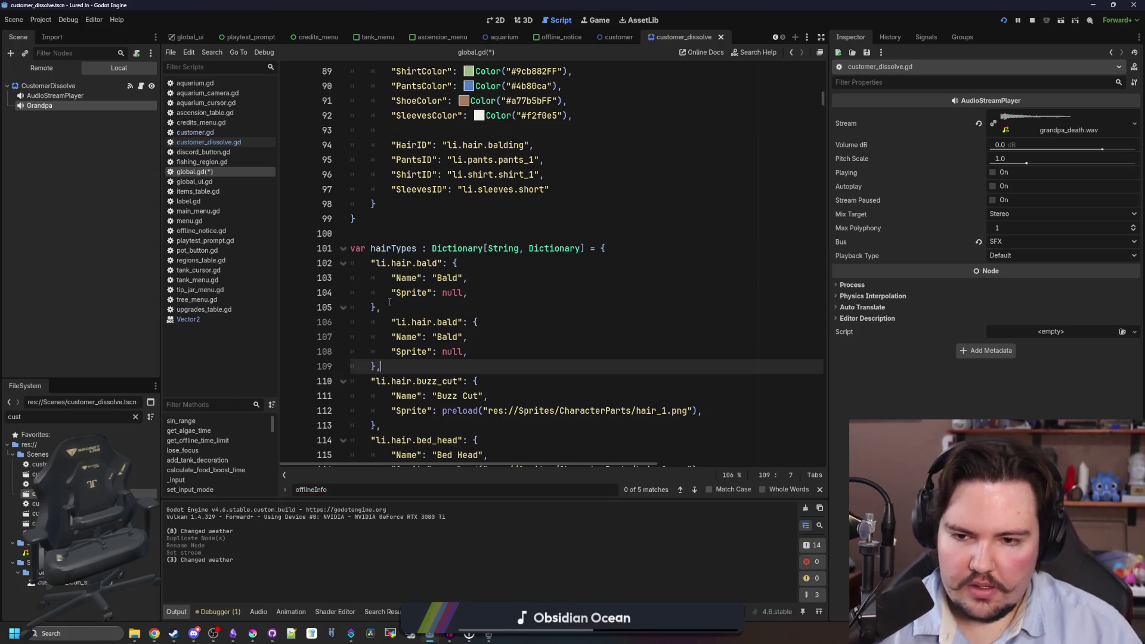
{"action": "left_click", "coordinate": [441, 322]}
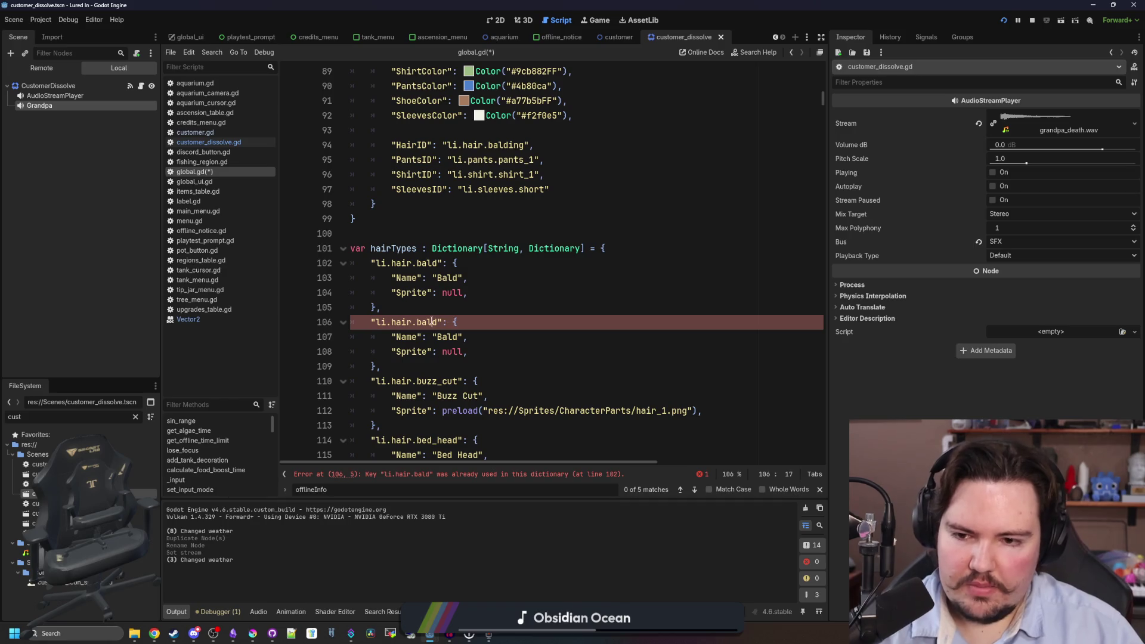
{"action": "type", "text": "ing"}
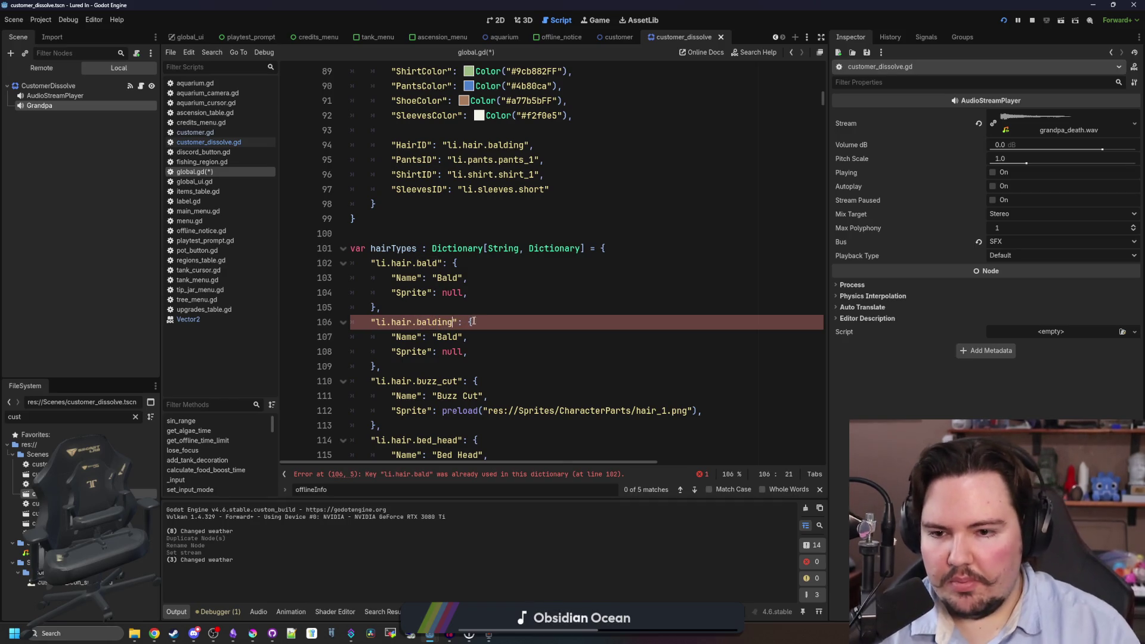
{"action": "double_click", "coordinate": [437, 337]}
{"action": "type", "text": "Balding"}
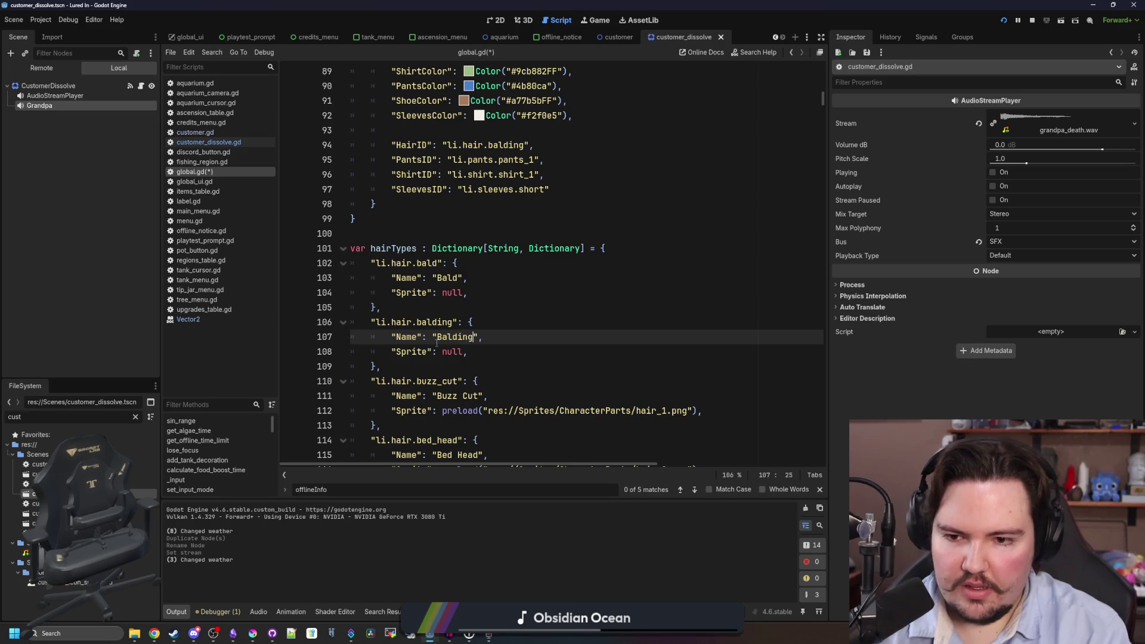
Set the balding entry's sprite to preload hair_balding.png and save.
{"action": "scroll", "coordinate": [453, 334], "scroll_direction": "down", "scroll_amount": 7}
{"action": "scroll", "coordinate": [477, 325], "scroll_direction": "up", "scroll_amount": 7}
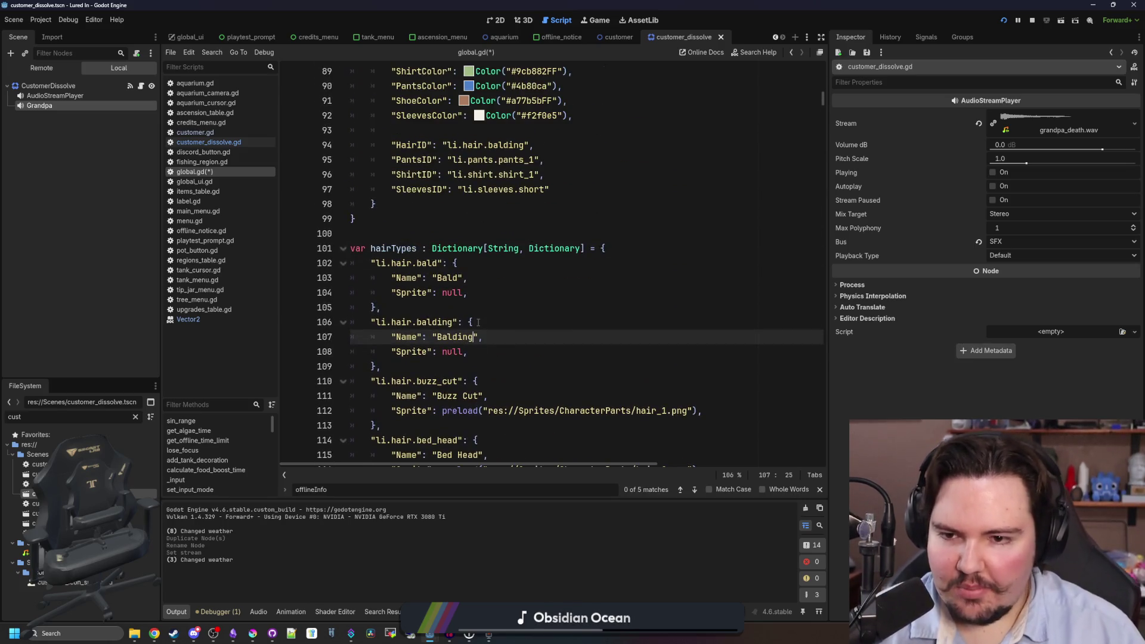
{"action": "left_click", "coordinate": [522, 304]}
{"action": "double_click", "coordinate": [453, 352]}
{"action": "type", "text": "preload(\"ba"}
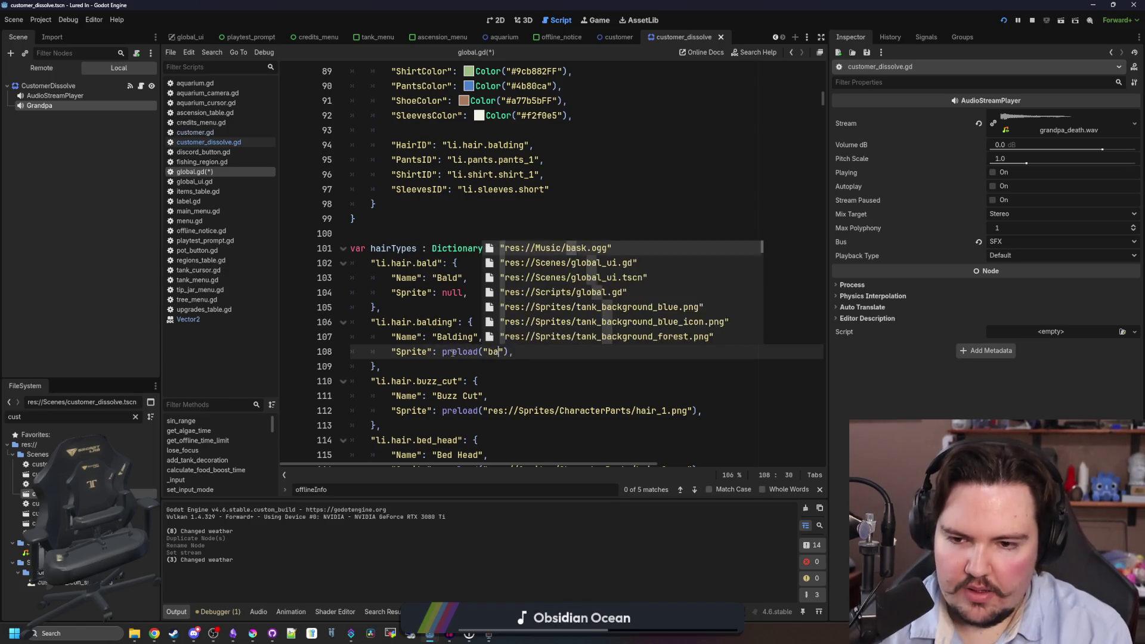
{"action": "type", "text": "lding"}
{"action": "key", "text": "Return"}
{"action": "key", "text": "Up"}
{"action": "key", "text": "Up"}
{"action": "key", "text": "ctrl+s"}
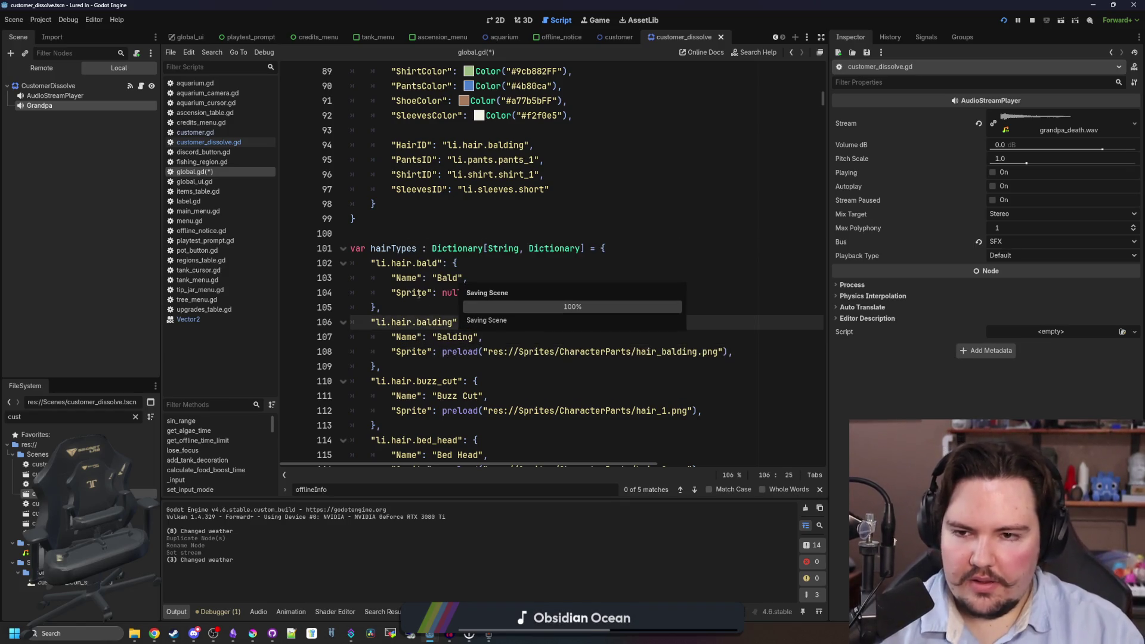
Change the grandpa SleevesID from li.sleeves.short to li.sleeves.long.
{"action": "scroll", "coordinate": [430, 298], "scroll_direction": "up", "scroll_amount": 4}
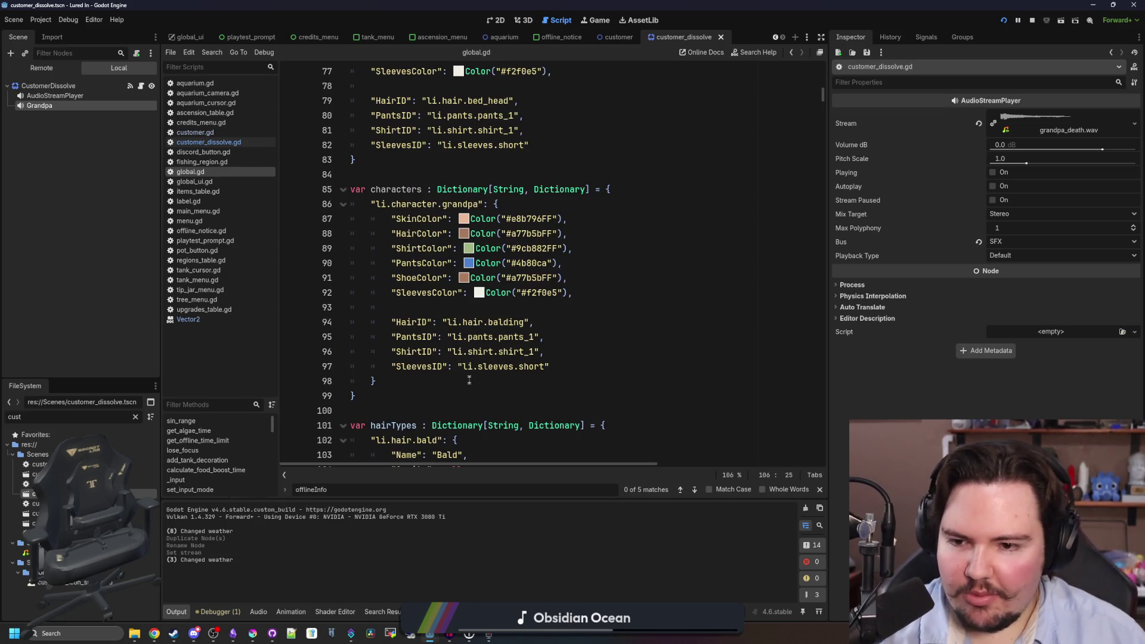
{"action": "left_click", "coordinate": [469, 379]}
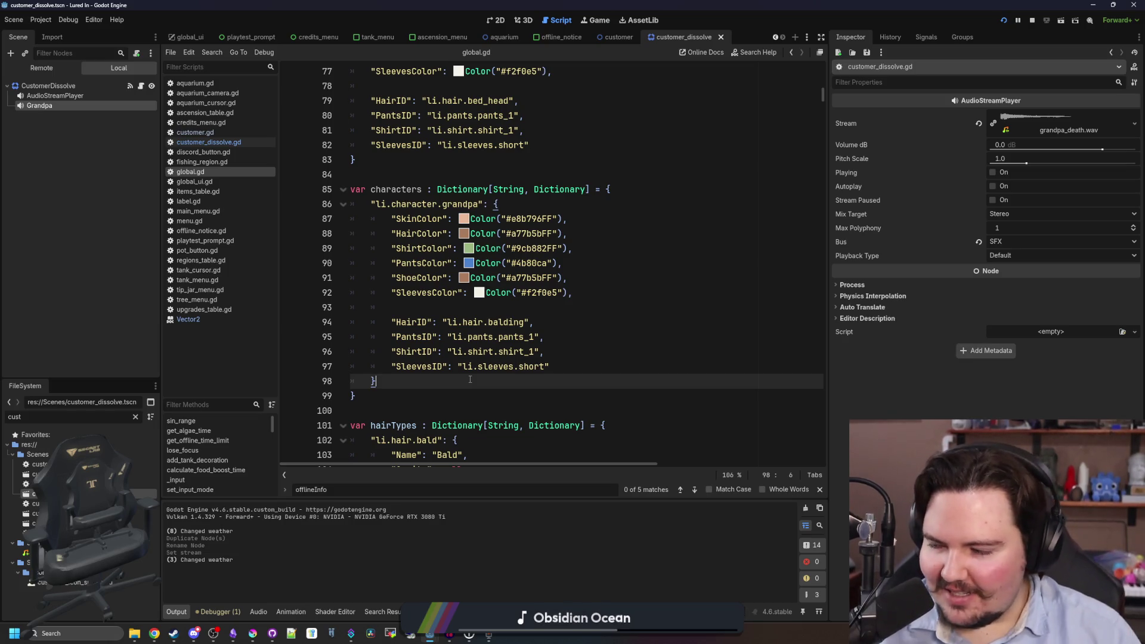
{"action": "left_click", "coordinate": [467, 309]}
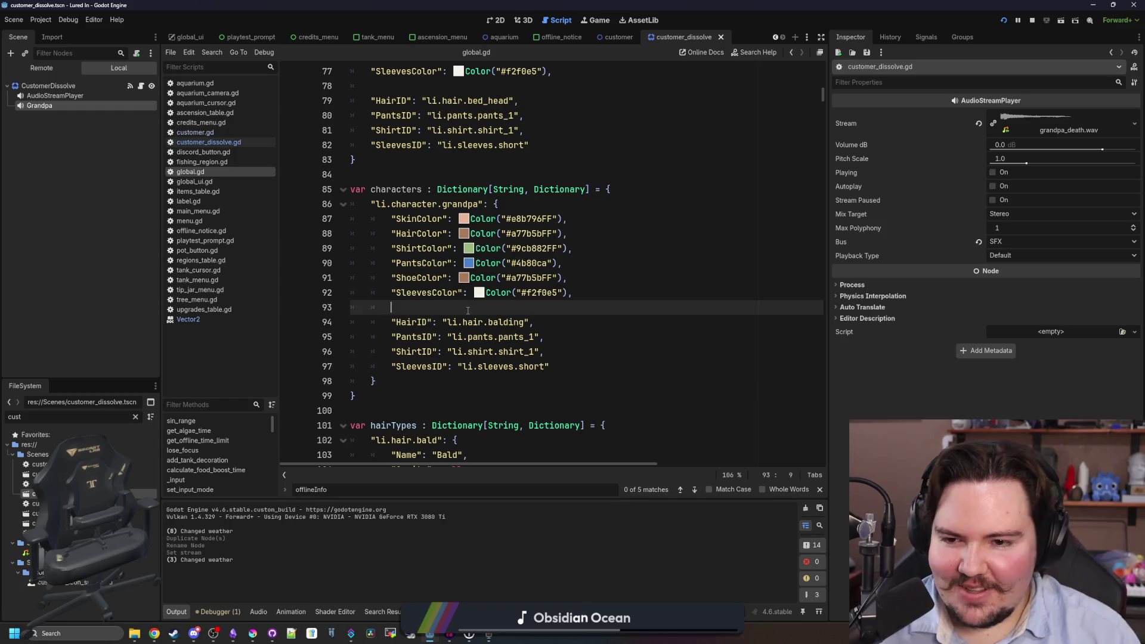
{"action": "left_click", "coordinate": [510, 337]}
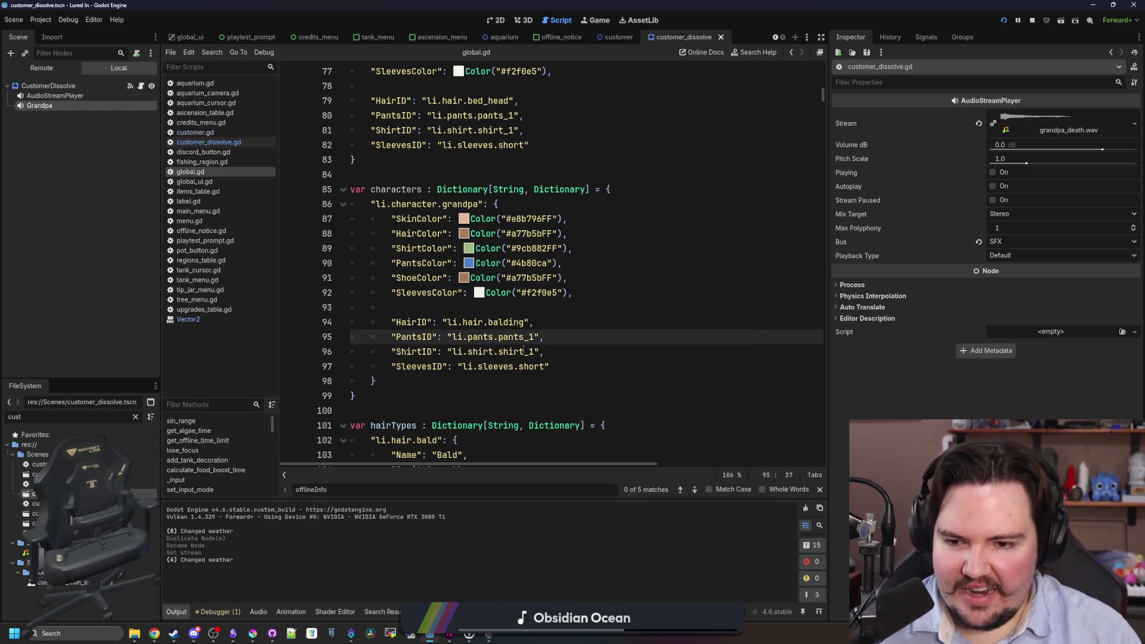
{"action": "left_click", "coordinate": [535, 353]}
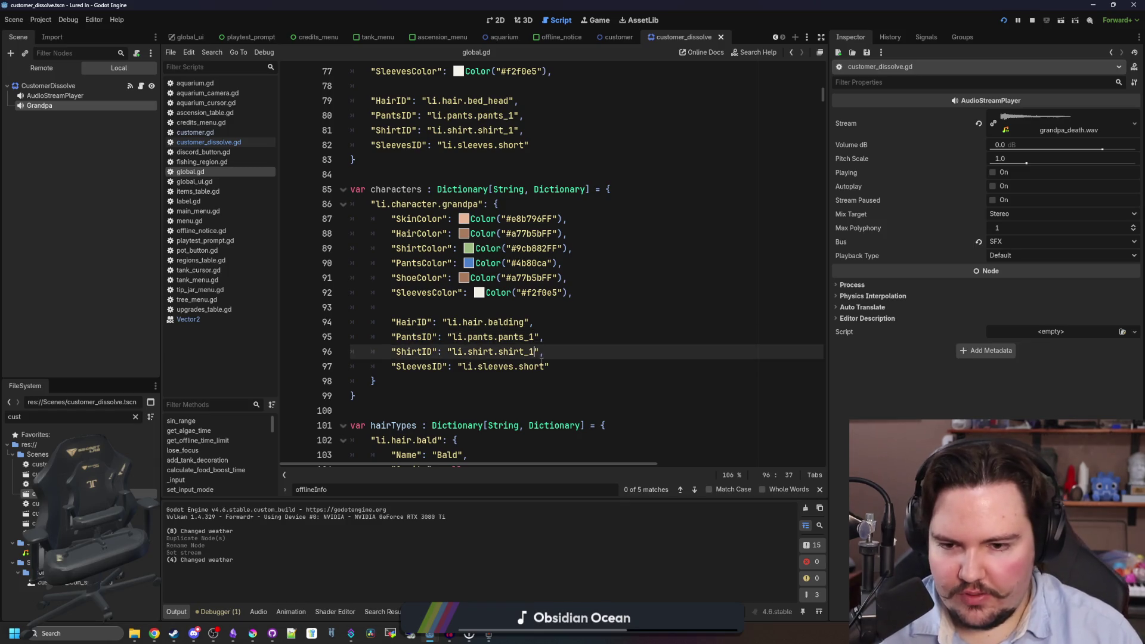
{"action": "double_click", "coordinate": [540, 366]}
{"action": "type", "text": "long"}
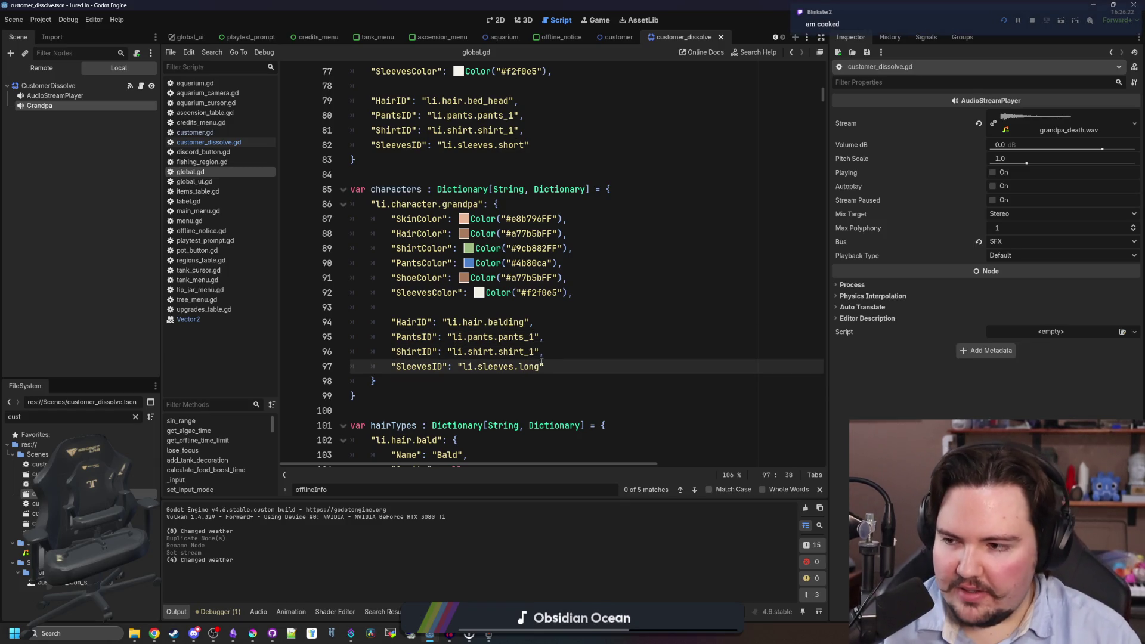
Check the hair_balding.png drawing in Krita, then return to the grandpa ShirtID.
{"action": "left_click", "coordinate": [591, 336]}
{"action": "left_click", "coordinate": [459, 381]}
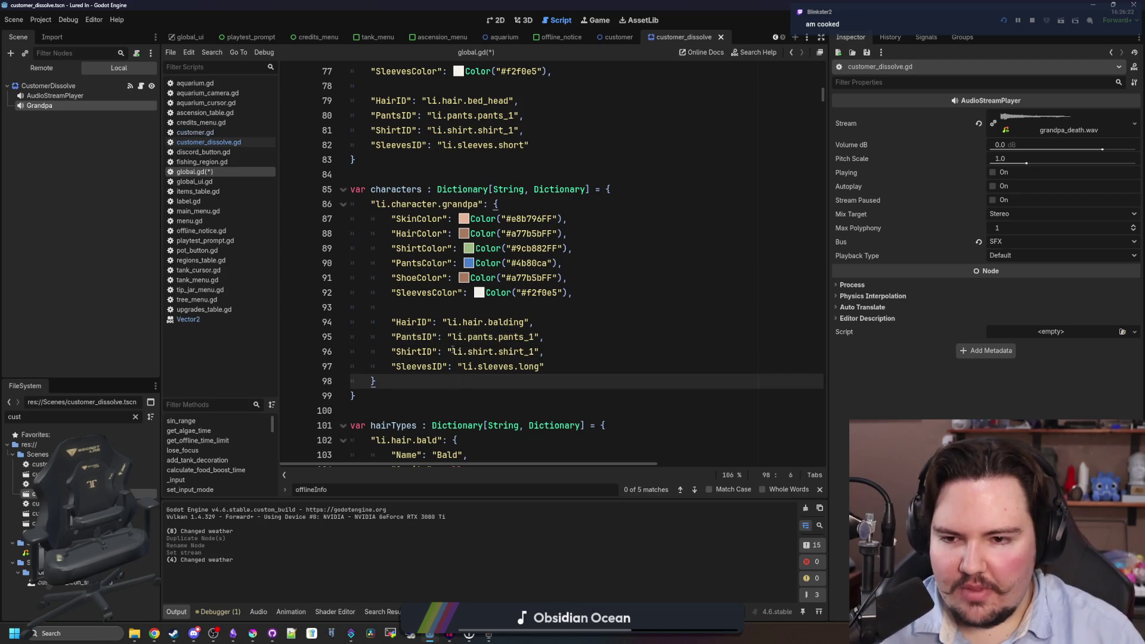
{"action": "left_click", "coordinate": [459, 306]}
{"action": "scroll", "coordinate": [459, 306], "scroll_direction": "up", "scroll_amount": 2}
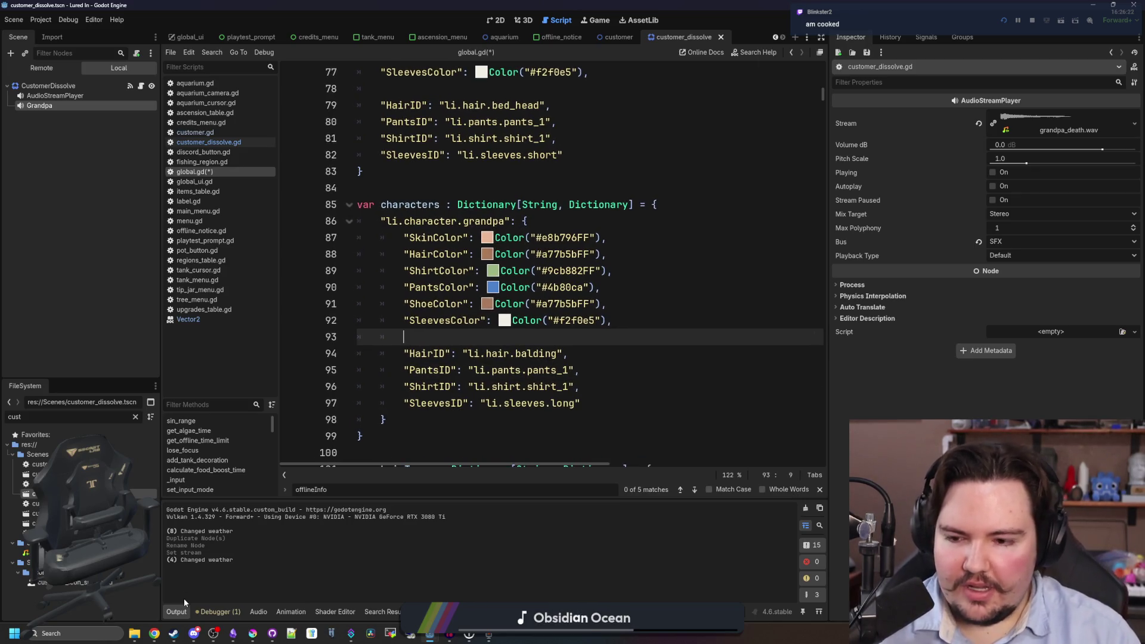
{"action": "mouse_move", "coordinate": [253, 633]}
{"action": "left_click", "coordinate": [357, 477]}
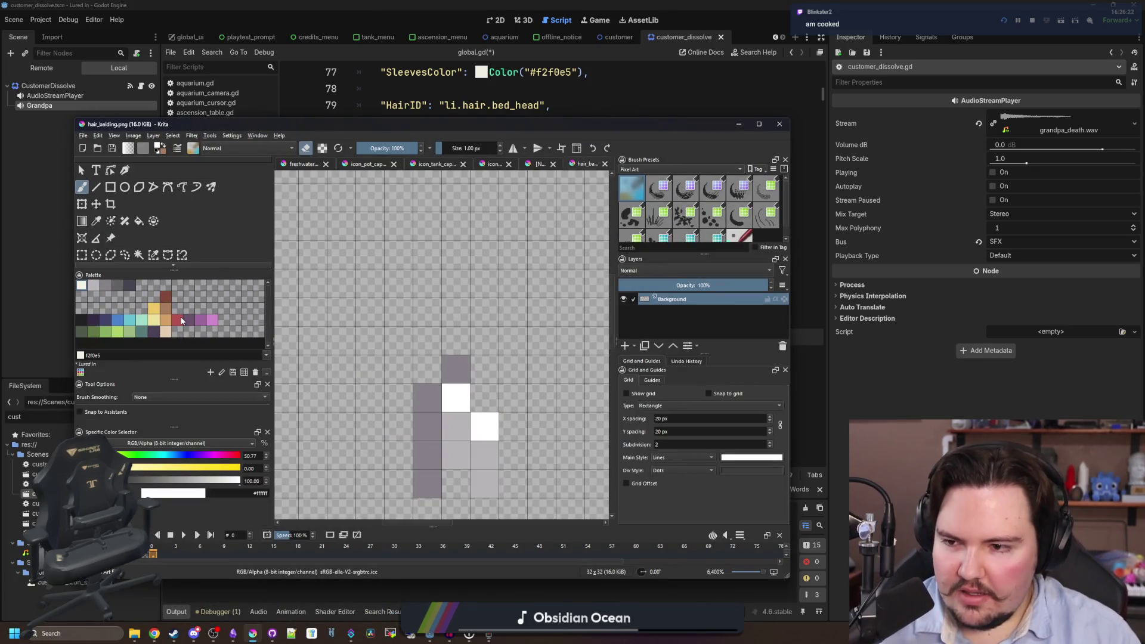
{"action": "key", "text": "super+Down"}
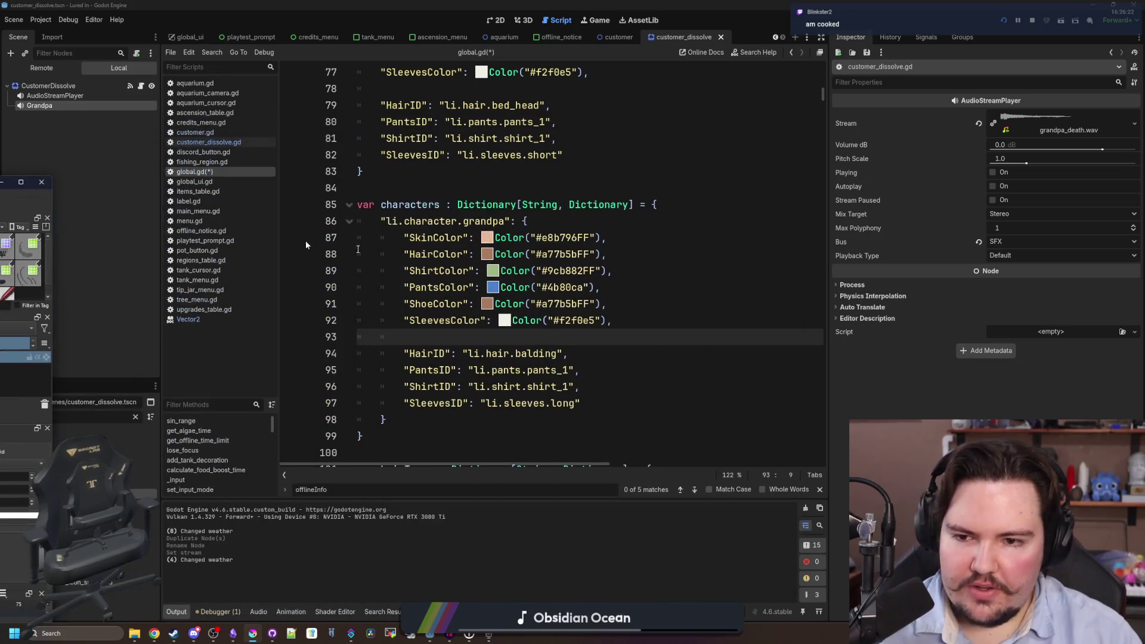
{"action": "left_click", "coordinate": [600, 304]}
{"action": "left_click", "coordinate": [526, 387]}
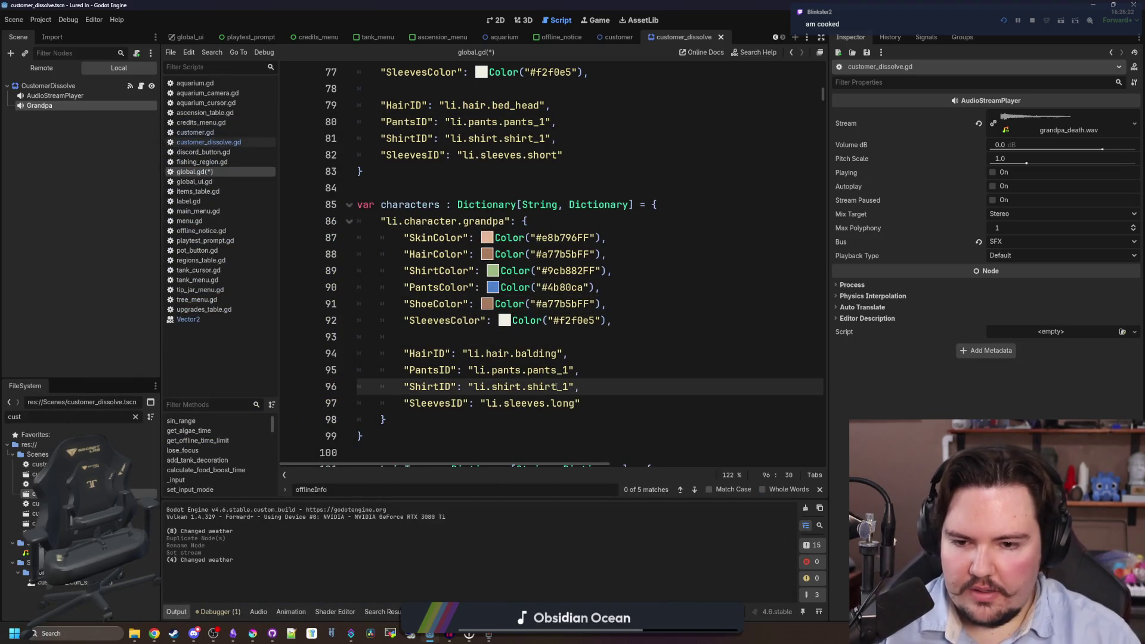
Change the grandpa ShirtID to li.shirt.shirt_buttonup and confirm that name exists via search.
{"action": "key", "text": "BackSpace"}
{"action": "type", "text": "buttonup"}
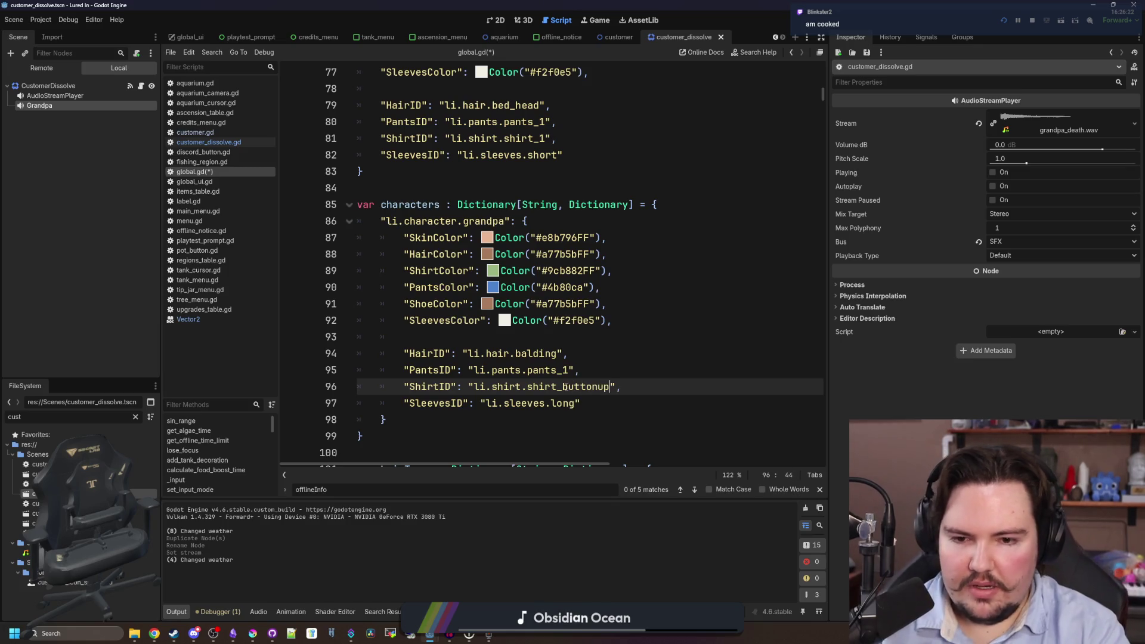
{"action": "key", "text": "ctrl+f"}
{"action": "type", "text": "shirt_bu"}
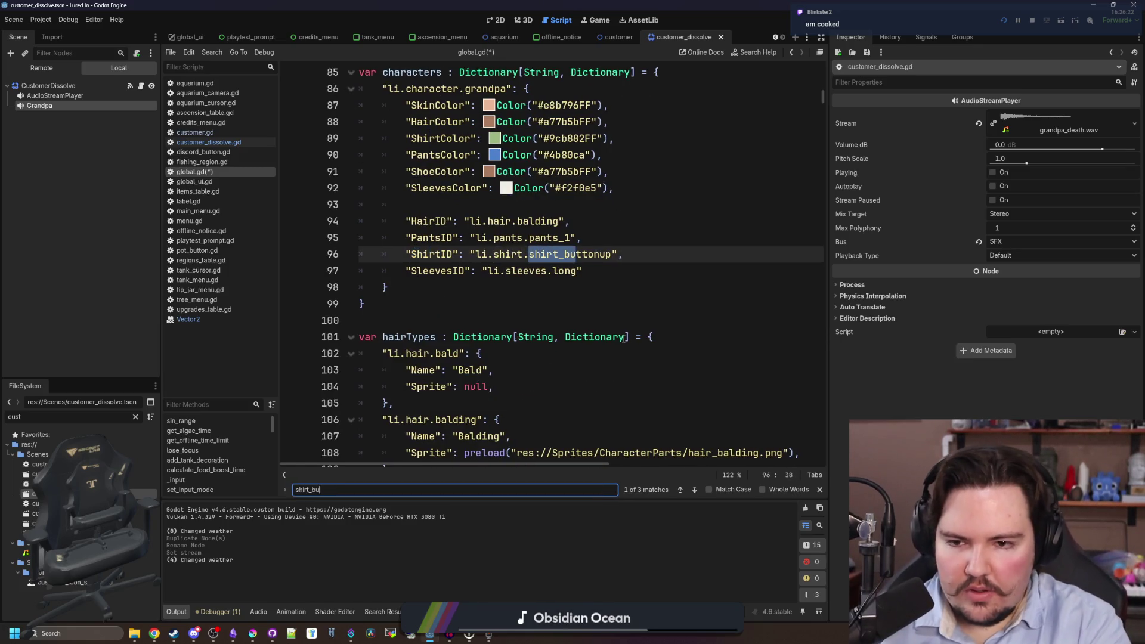
{"action": "type", "text": "ttonup"}
{"action": "key", "text": "Return"}
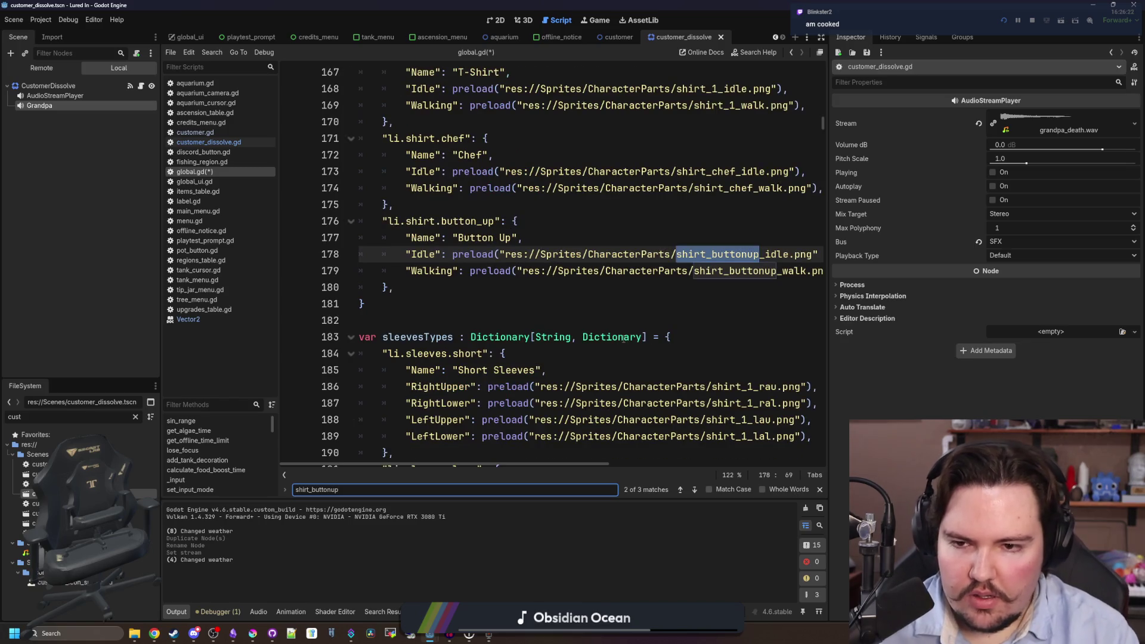
{"action": "key", "text": "Return"}
{"action": "key", "text": "Return"}
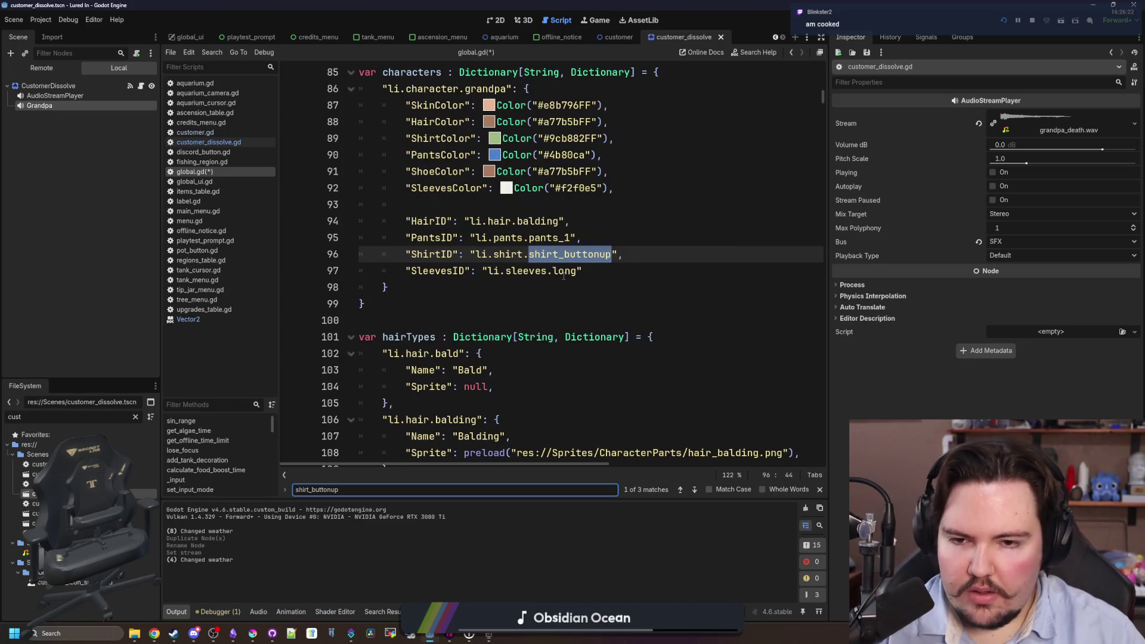
{"action": "left_click", "coordinate": [562, 292]}
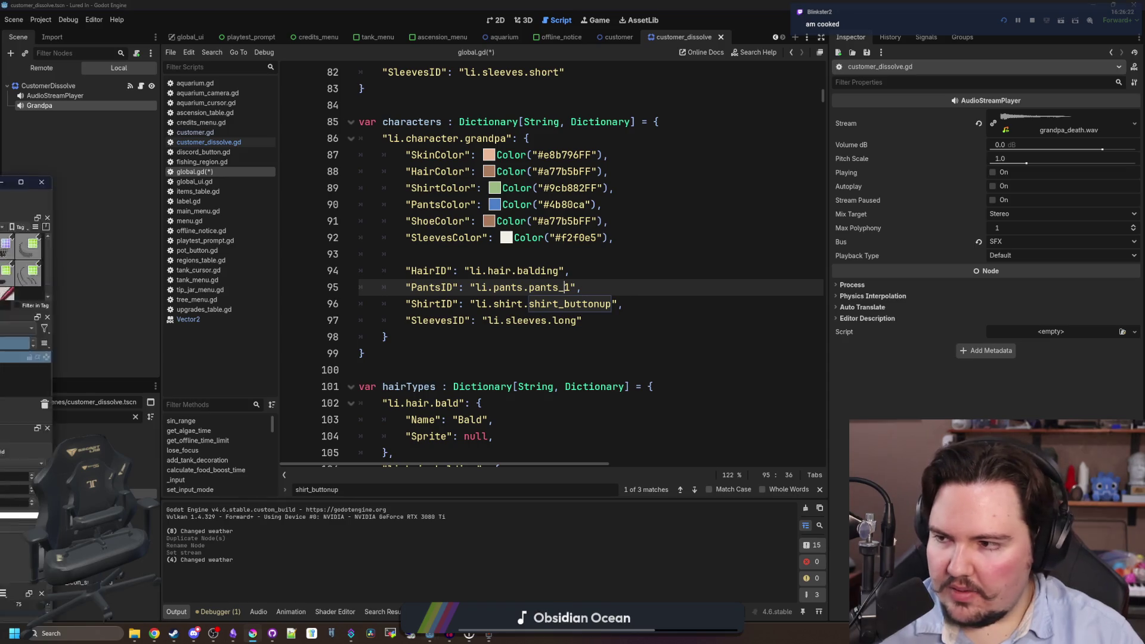
Add "MoveSpeed": 0.5 to the grandpa entry and bring Krita back to the front.
{"action": "left_click", "coordinate": [603, 313]}
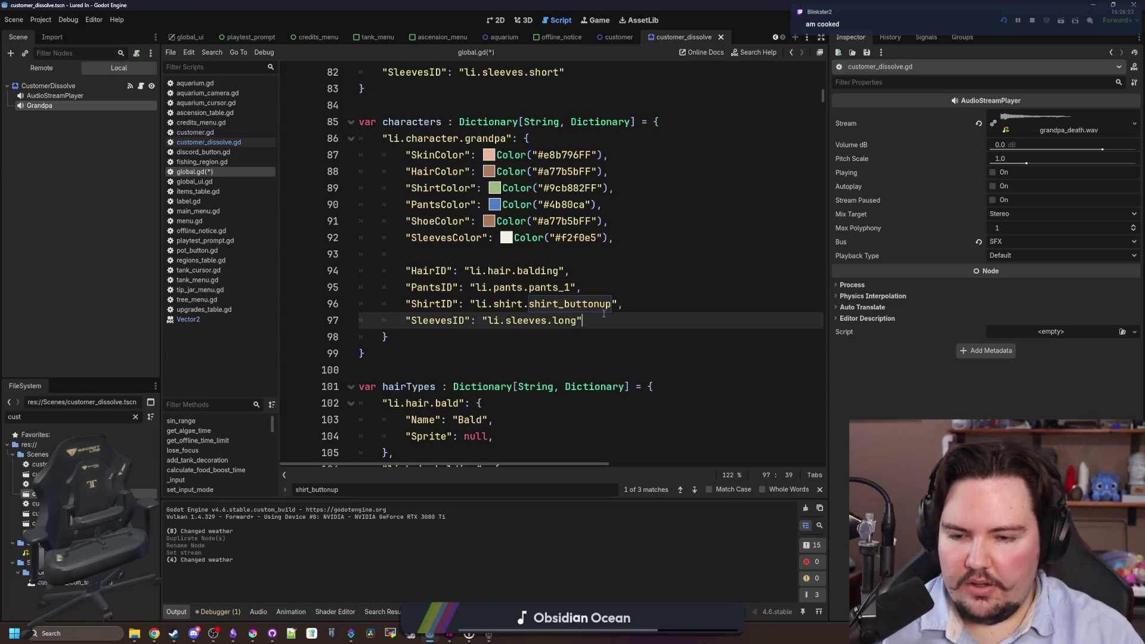
{"action": "key", "text": "Return"}
{"action": "type", "text": "\"MOVE"}
{"action": "key", "text": "BackSpace"}
{"action": "key", "text": "BackSpace"}
{"action": "key", "text": "BackSpace"}
{"action": "type", "text": "MoveSpeed\""}
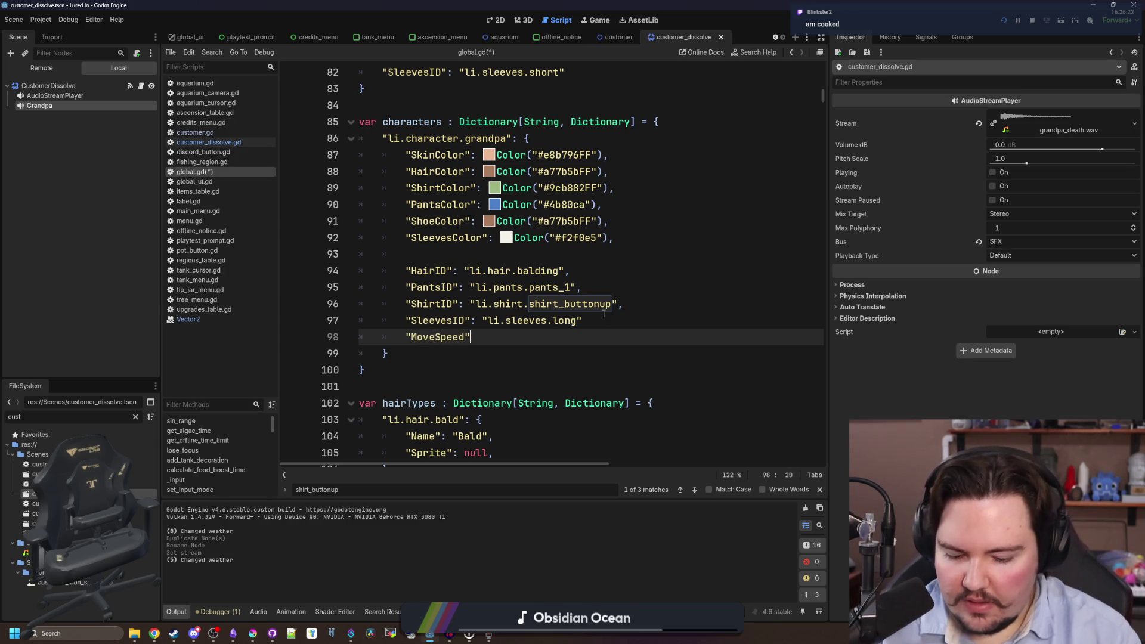
{"action": "type", "text": ": 0.5,"}
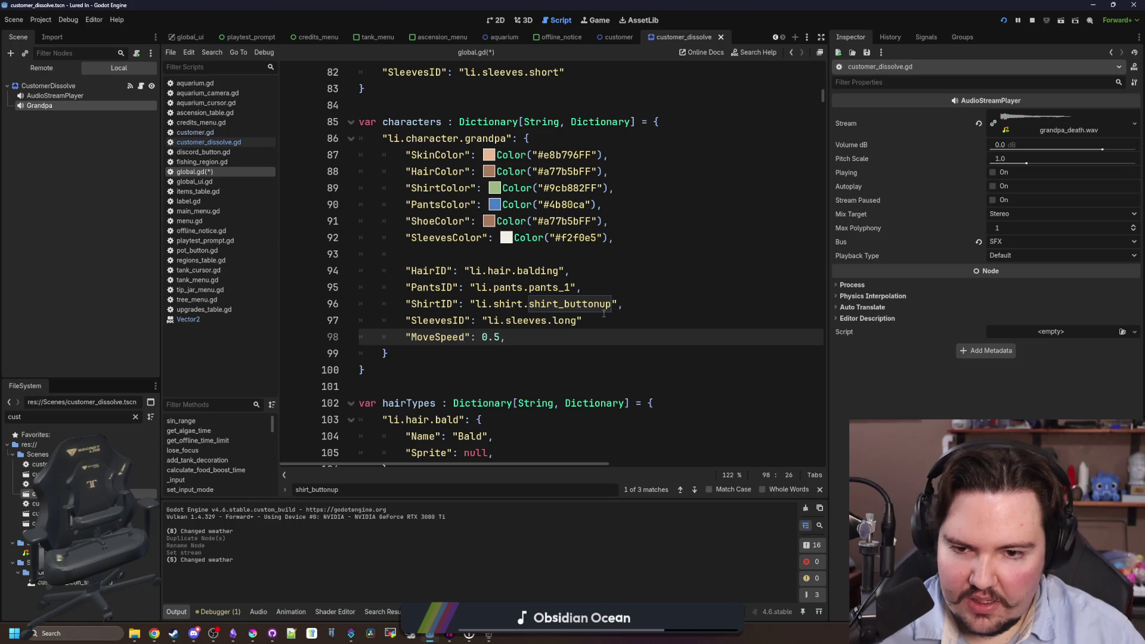
{"action": "left_click", "coordinate": [604, 321]}
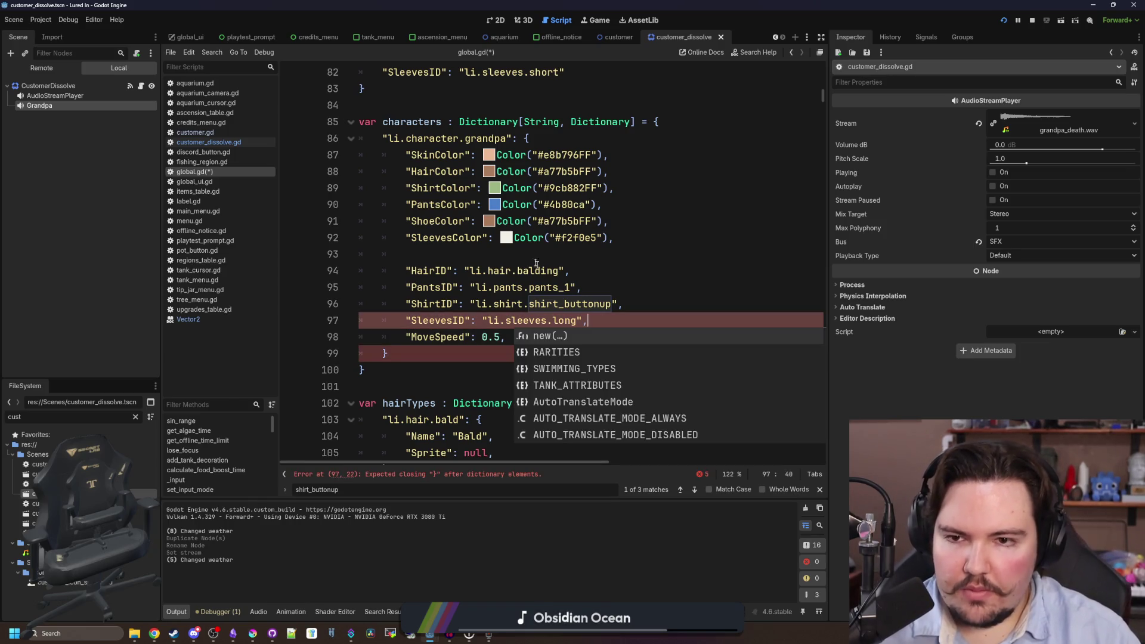
{"action": "left_click", "coordinate": [521, 256]}
{"action": "scroll", "coordinate": [550, 344], "scroll_direction": "up", "scroll_amount": 1}
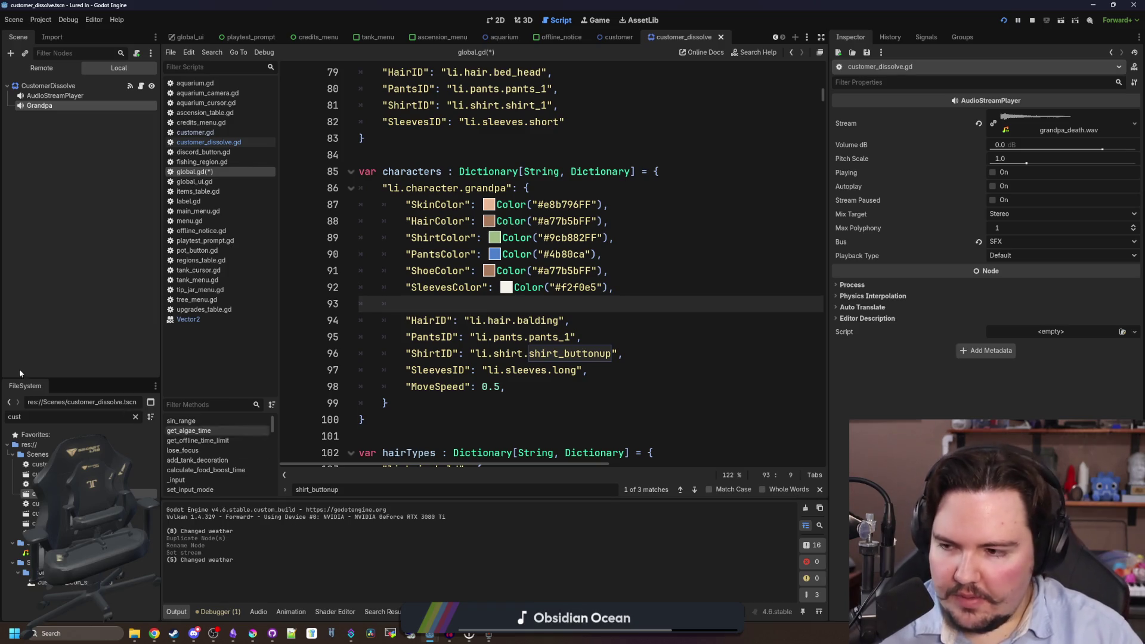
{"action": "left_click", "coordinate": [253, 633]}
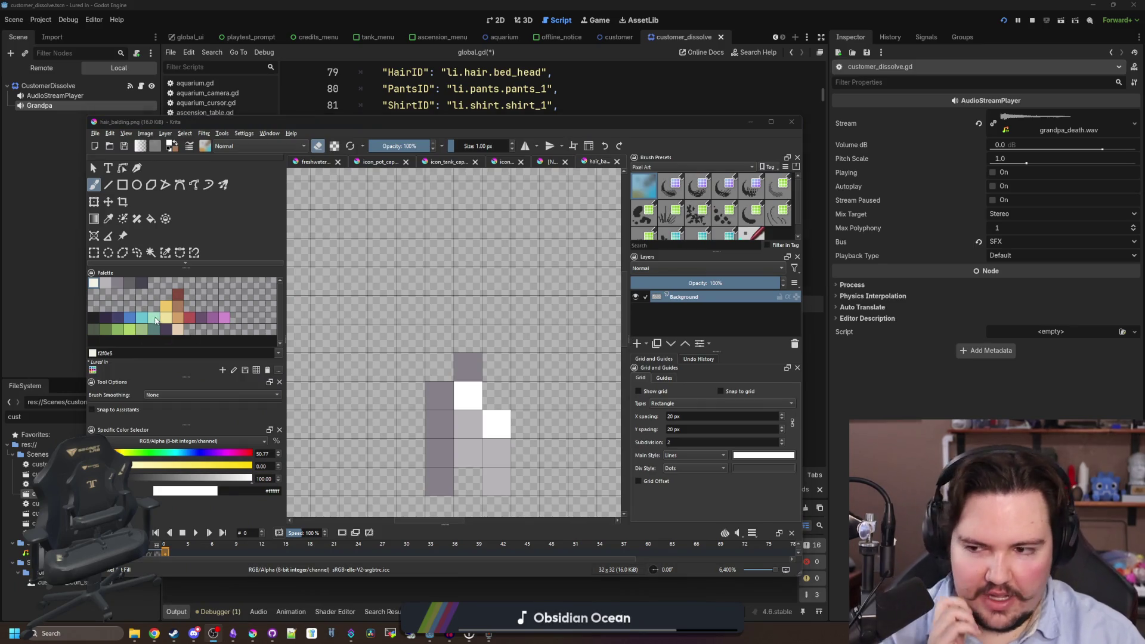
Sample the blue 4b80ca swatch in Krita and check the grandpa's PantsColor value in global.gd.
{"action": "left_click", "coordinate": [118, 318]}
{"action": "double_click", "coordinate": [265, 491]}
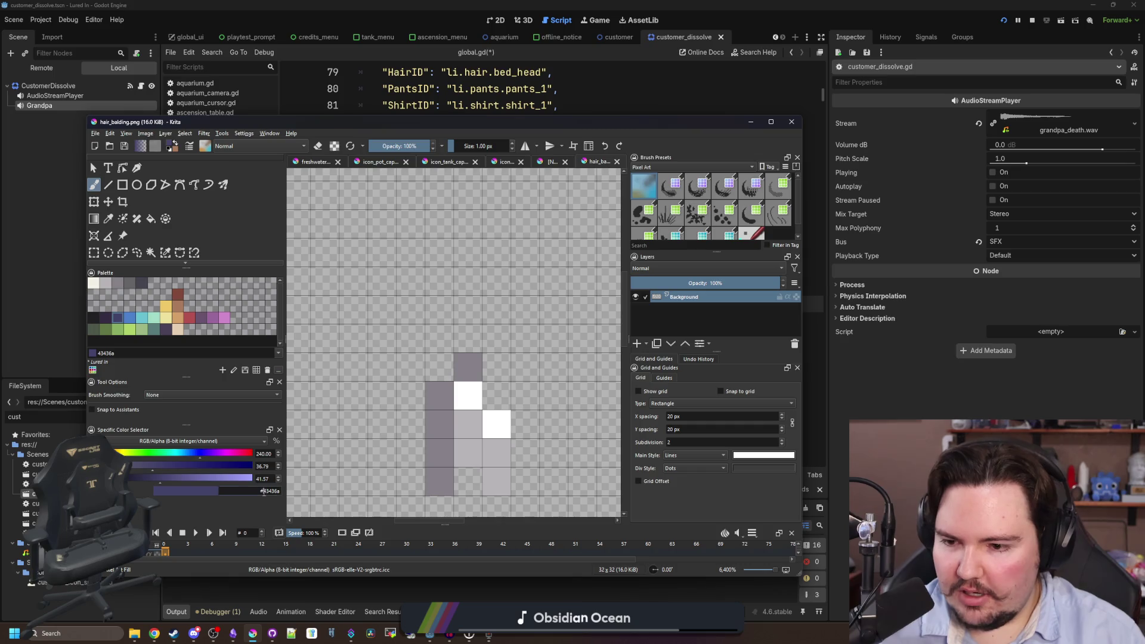
{"action": "left_click", "coordinate": [130, 319]}
{"action": "key", "text": "alt+Tab"}
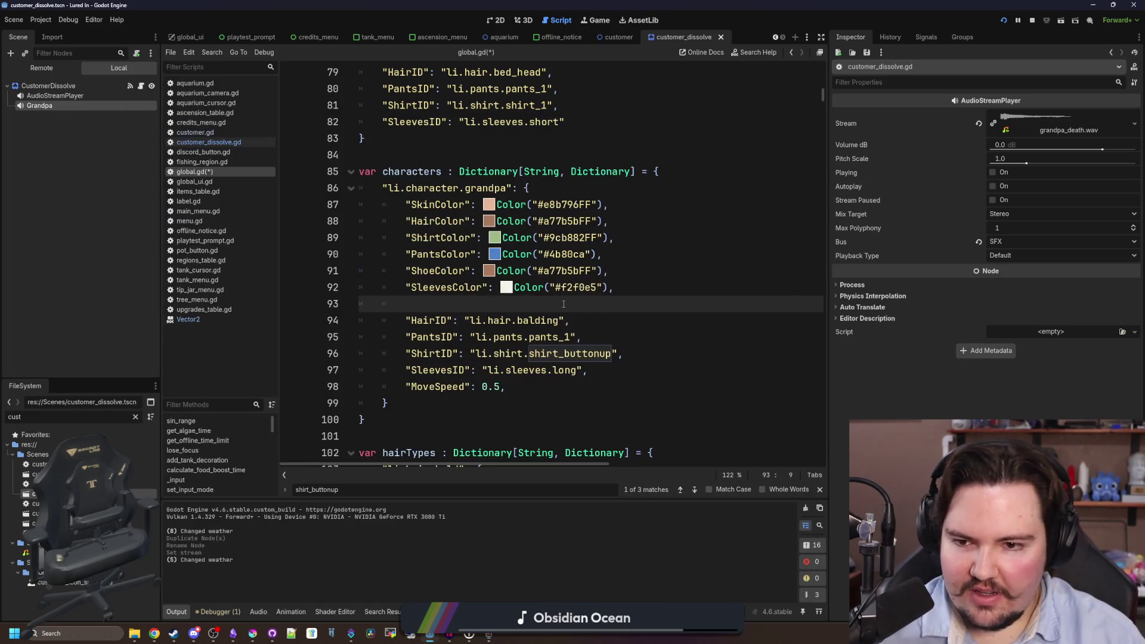
{"action": "double_click", "coordinate": [564, 254]}
{"action": "left_click", "coordinate": [604, 254]}
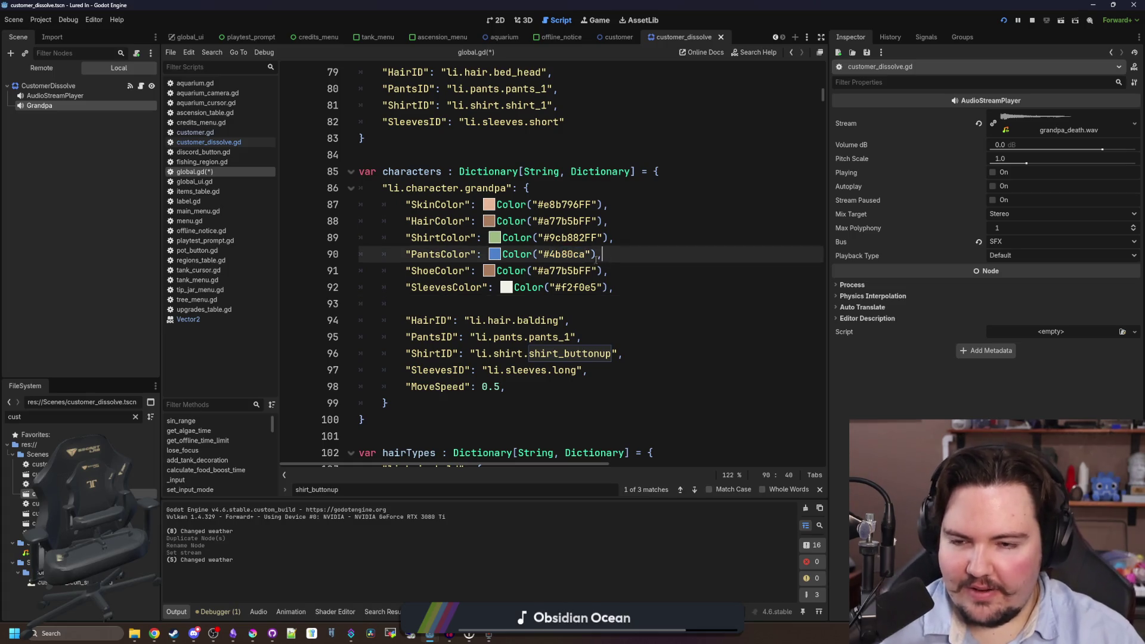
Set the grandpa's ShoeColor to brown 80493a copied from Krita, removing the doubled hash.
{"action": "left_click", "coordinate": [246, 635]}
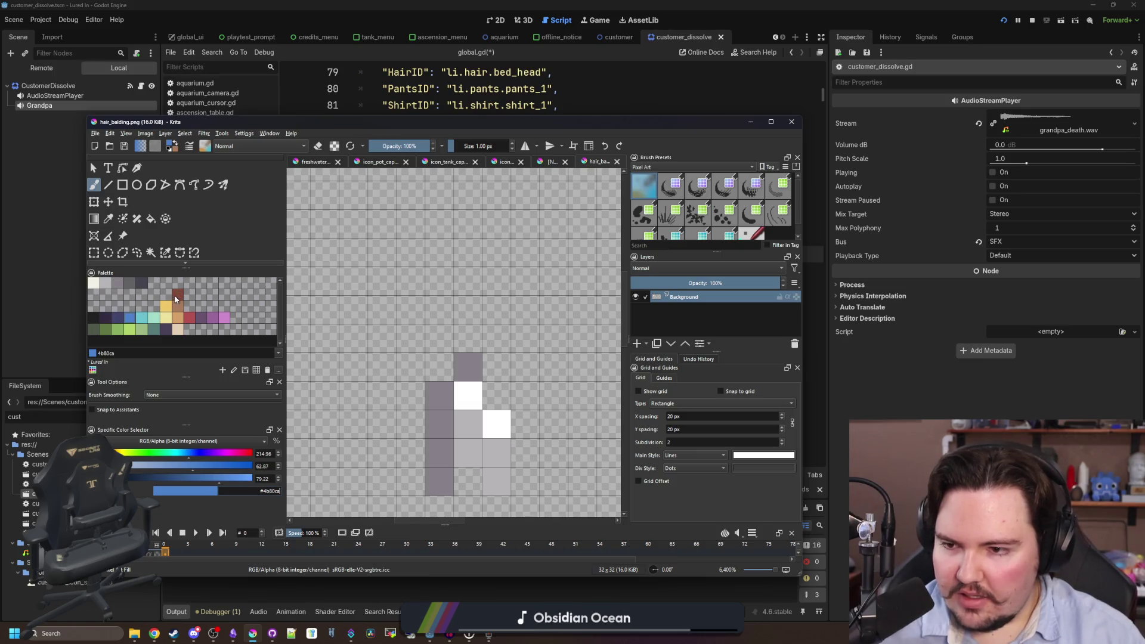
{"action": "left_click", "coordinate": [178, 295]}
{"action": "double_click", "coordinate": [271, 490]}
{"action": "key", "text": "alt+Tab"}
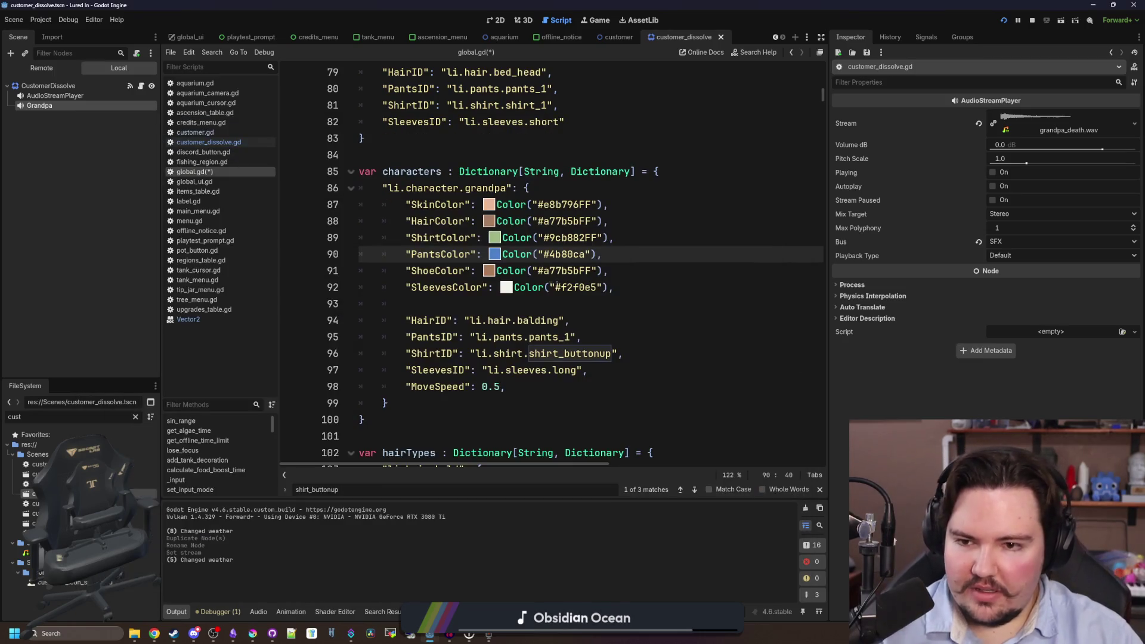
{"action": "double_click", "coordinate": [550, 269]}
{"action": "type", "text": "#80493a"}
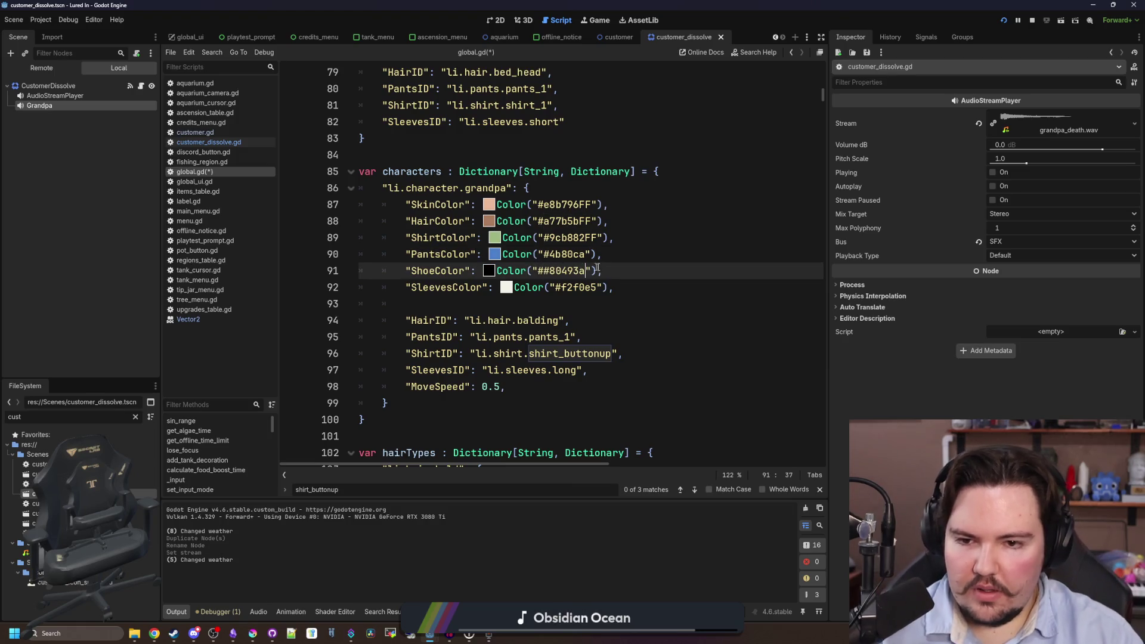
{"action": "left_click", "coordinate": [545, 270]}
{"action": "key", "text": "BackSpace"}
{"action": "left_click", "coordinate": [558, 303]}
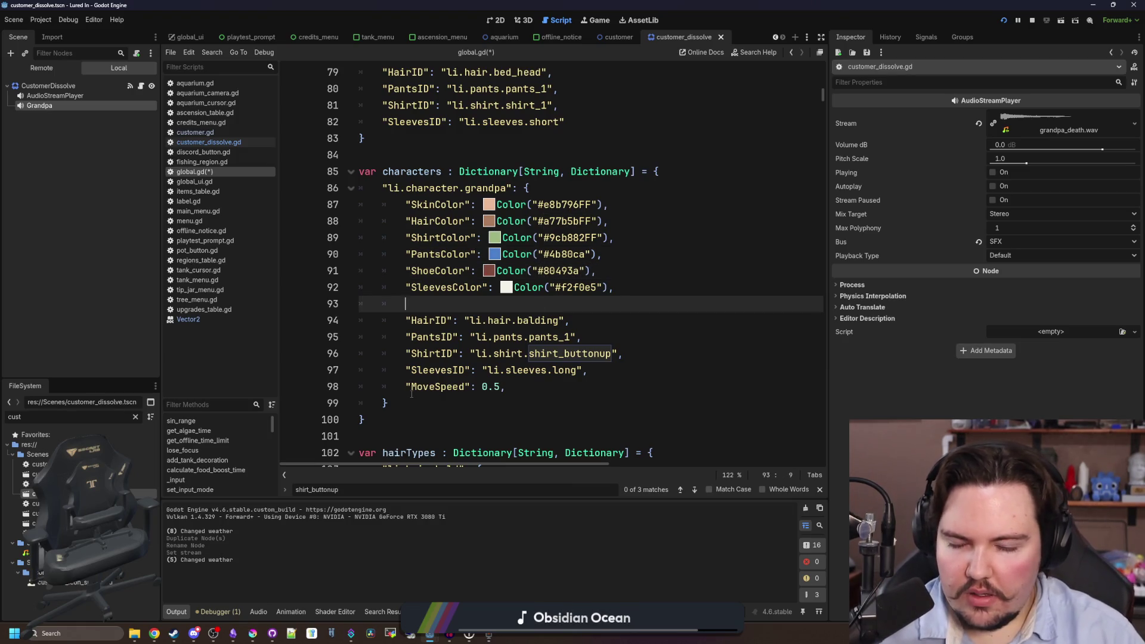
Set the grandpa's ShirtColor and SleevesColor to red #b45252 copied from the Krita palette.
{"action": "key", "text": "alt+Tab"}
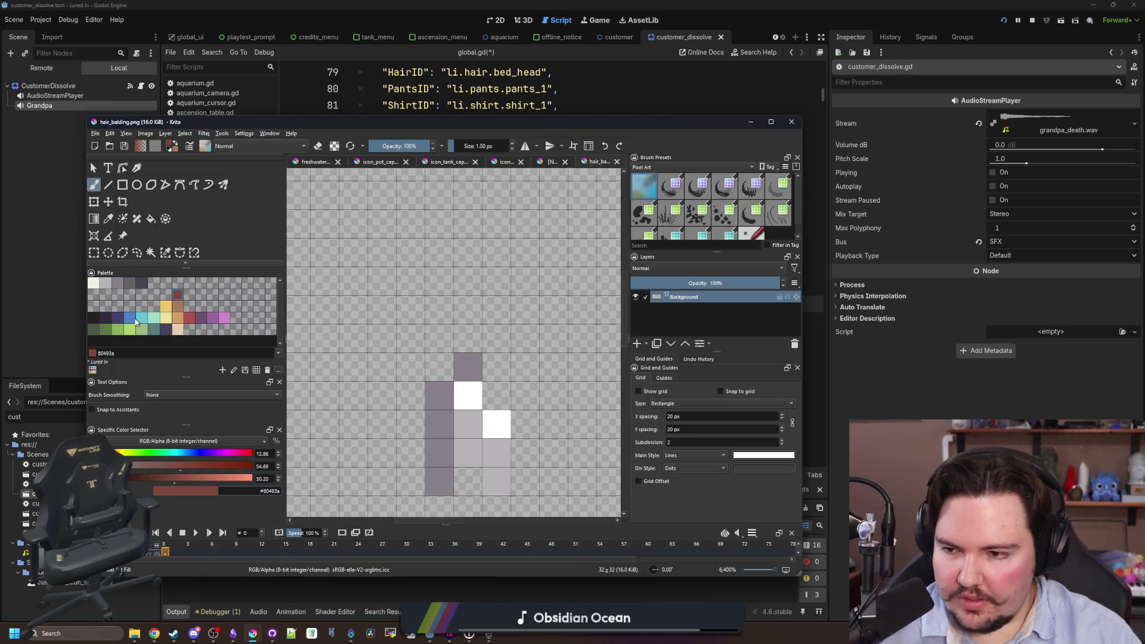
{"action": "left_click", "coordinate": [120, 318]}
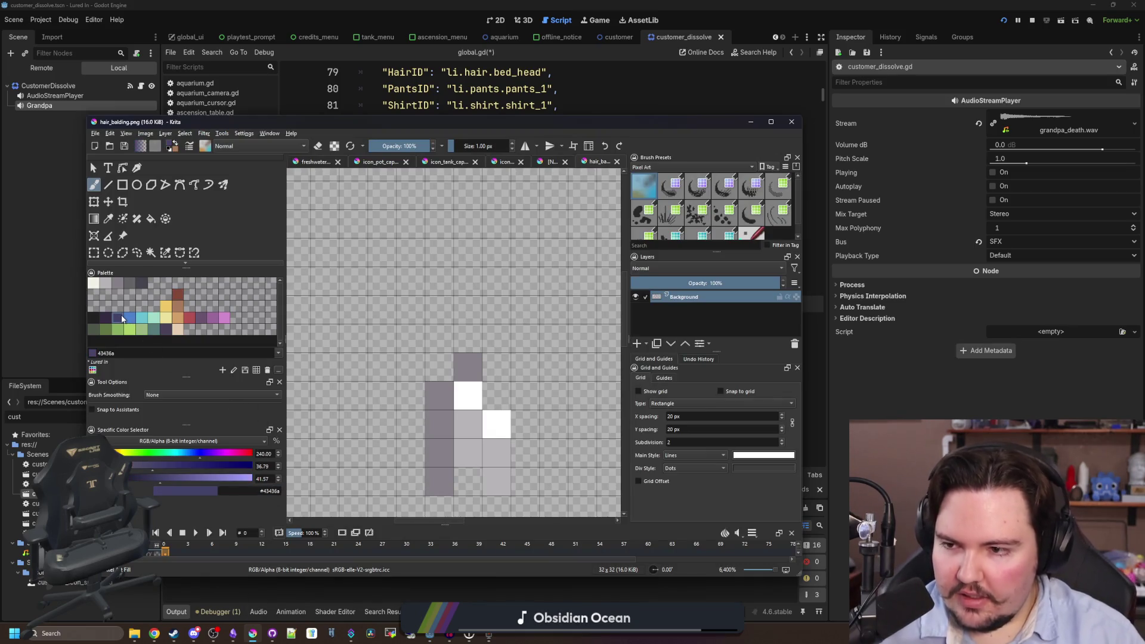
{"action": "left_click", "coordinate": [189, 317]}
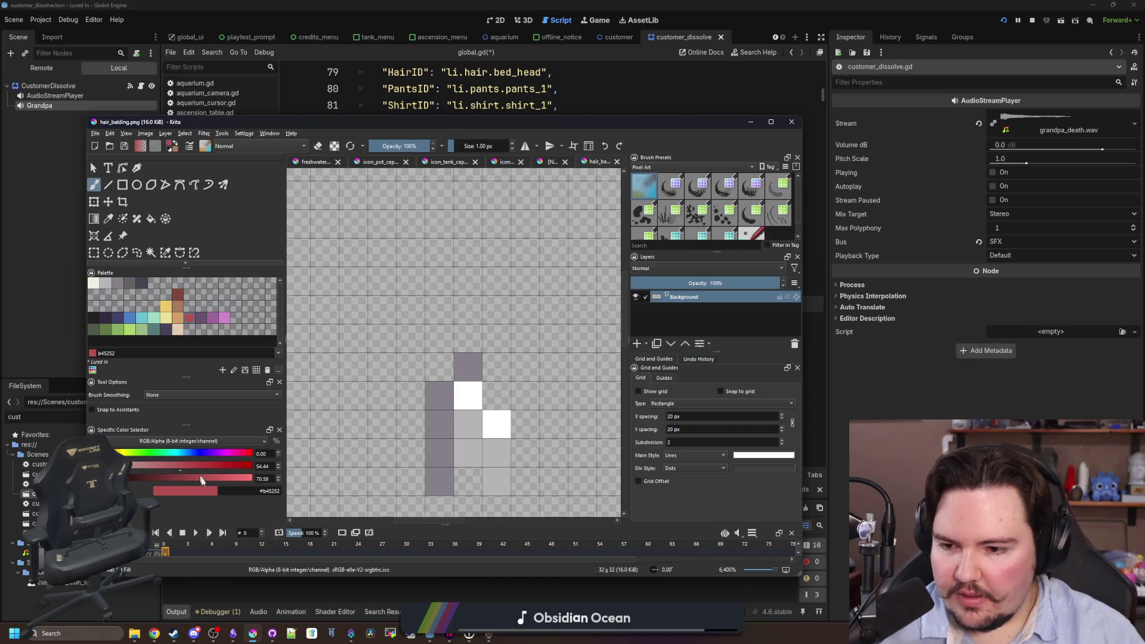
{"action": "key", "text": "alt+Tab"}
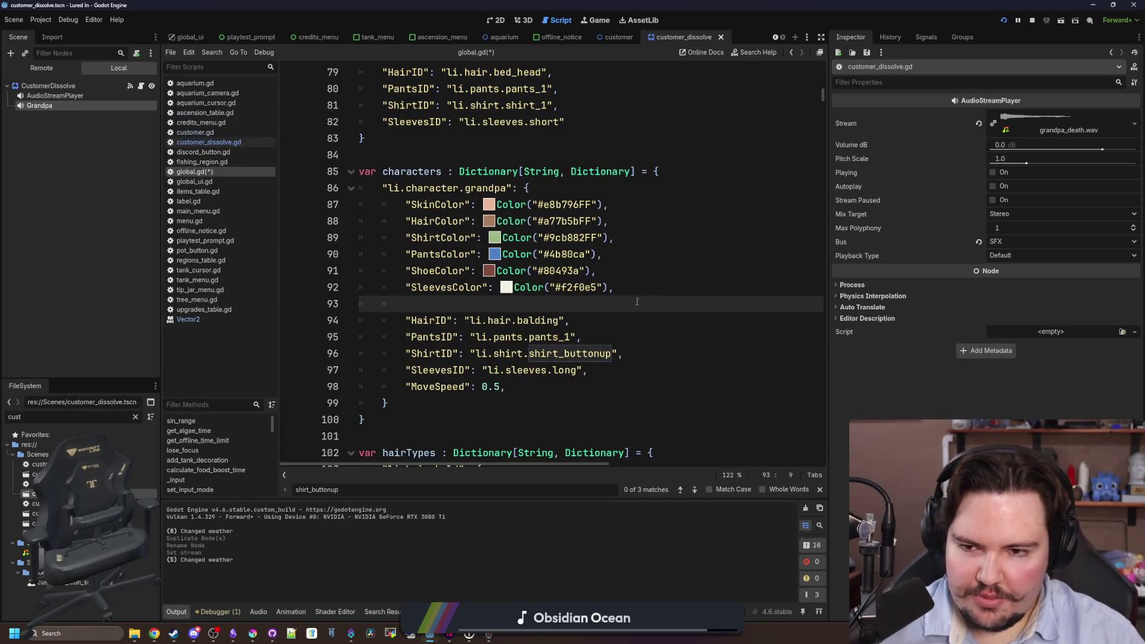
{"action": "double_click", "coordinate": [570, 237]}
{"action": "type", "text": "#b45252"}
{"action": "left_click", "coordinate": [555, 237]}
{"action": "key", "text": "BackSpace"}
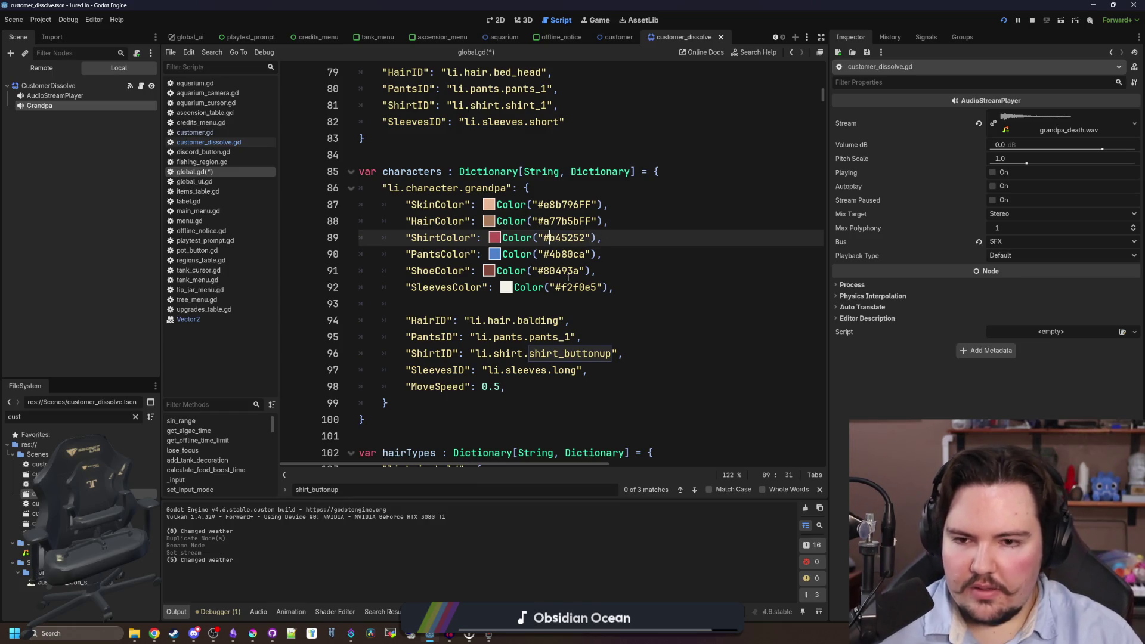
{"action": "double_click", "coordinate": [570, 287]}
{"action": "type", "text": "#b45252"}
{"action": "left_click", "coordinate": [563, 287]}
{"action": "key", "text": "BackSpace"}
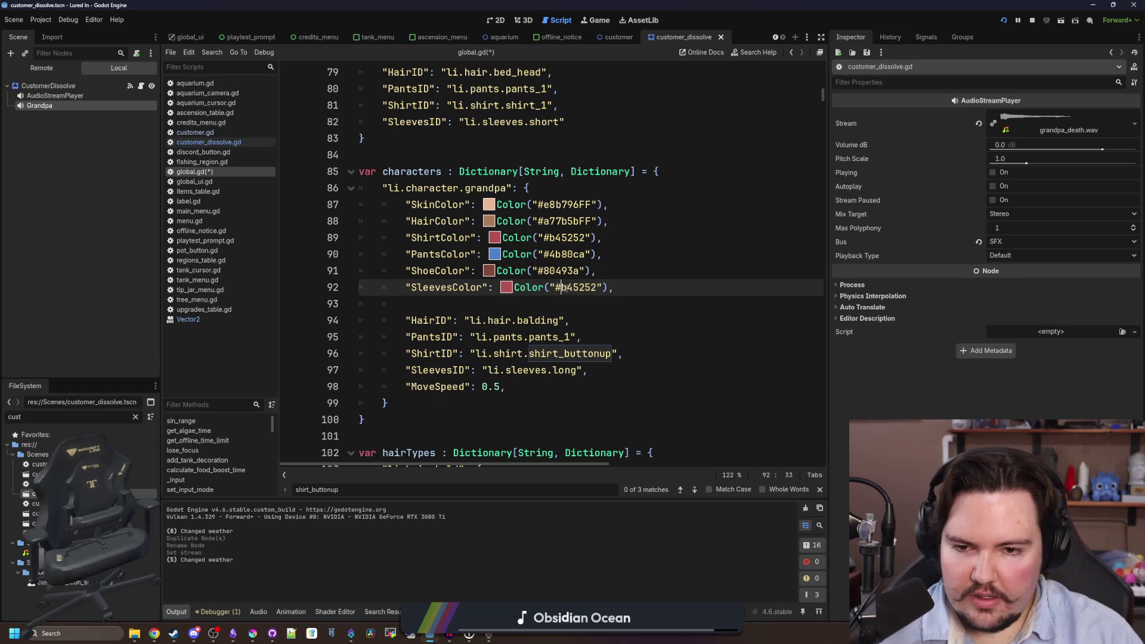
{"action": "left_click", "coordinate": [610, 303]}
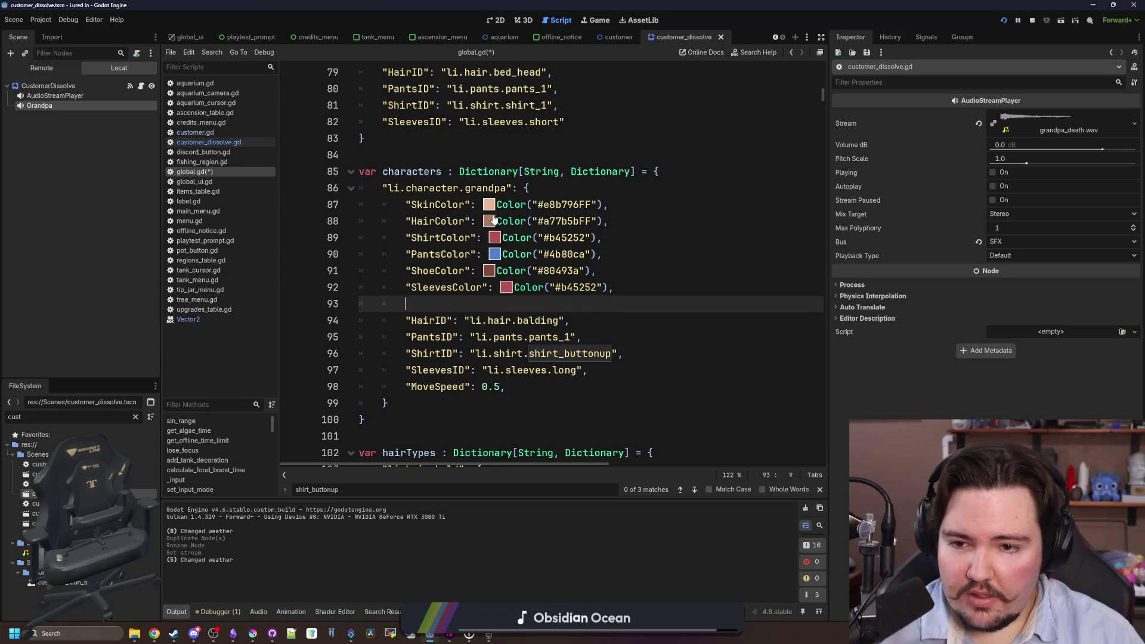
Set the grandpa's HairColor to off-white #f2f0e5 copied from Krita.
{"action": "left_click", "coordinate": [252, 633]}
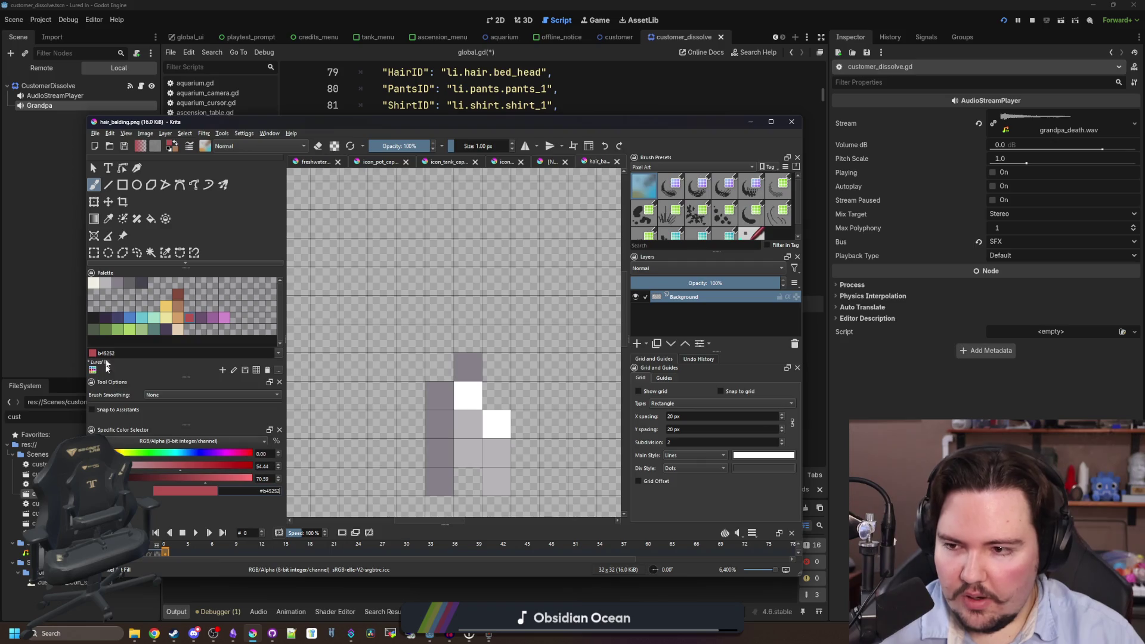
{"action": "left_click", "coordinate": [94, 287]}
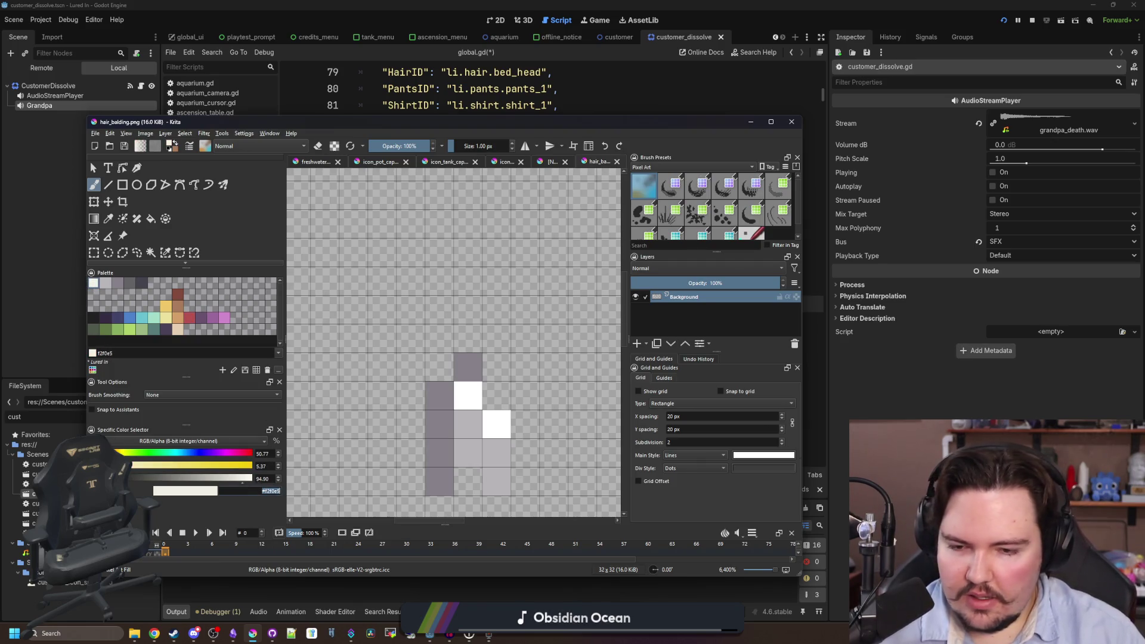
{"action": "key", "text": "alt+Tab"}
{"action": "left_click", "coordinate": [649, 282]}
{"action": "double_click", "coordinate": [570, 221]}
{"action": "type", "text": "#f2f0e5"}
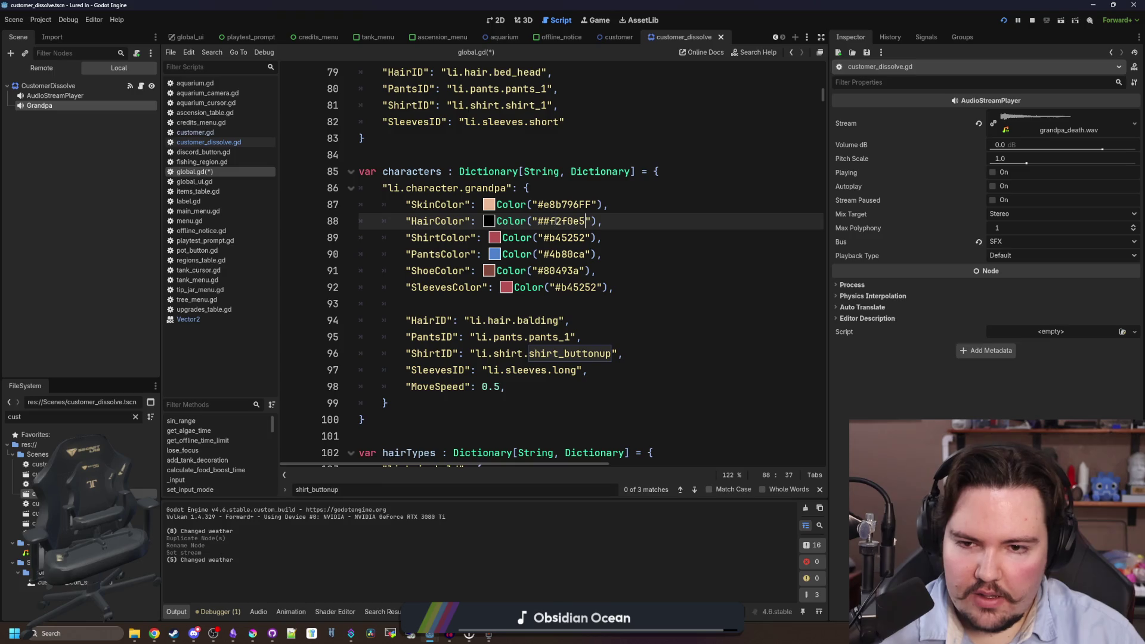
Set the grandpa's SkinColor to tan #d3a068 copied from Krita.
{"action": "left_click", "coordinate": [252, 633]}
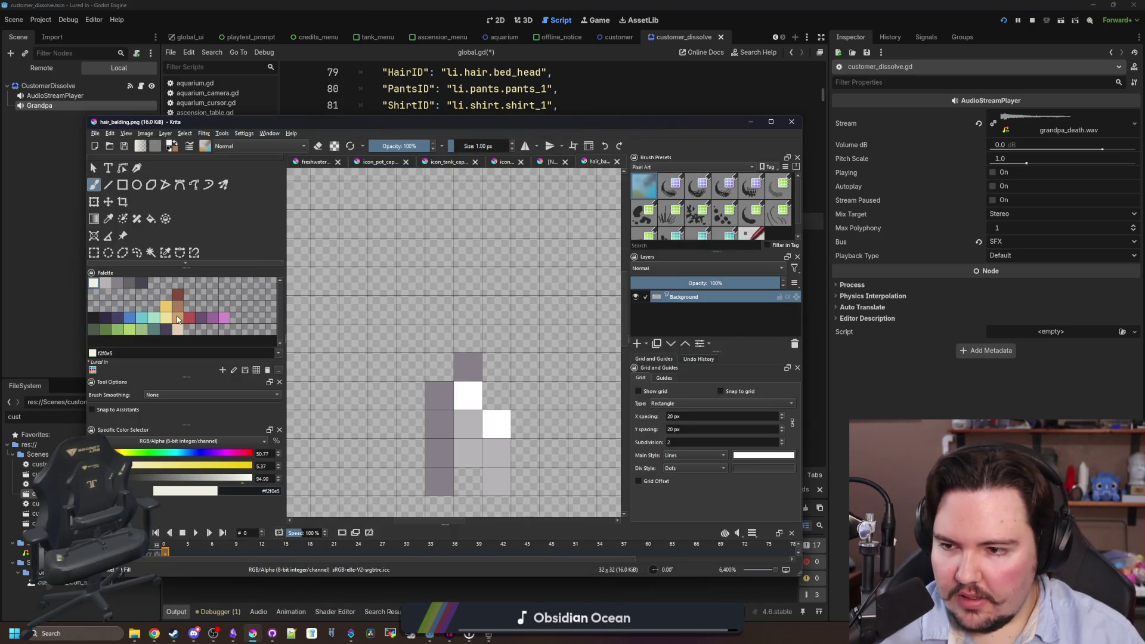
{"action": "left_click", "coordinate": [178, 317]}
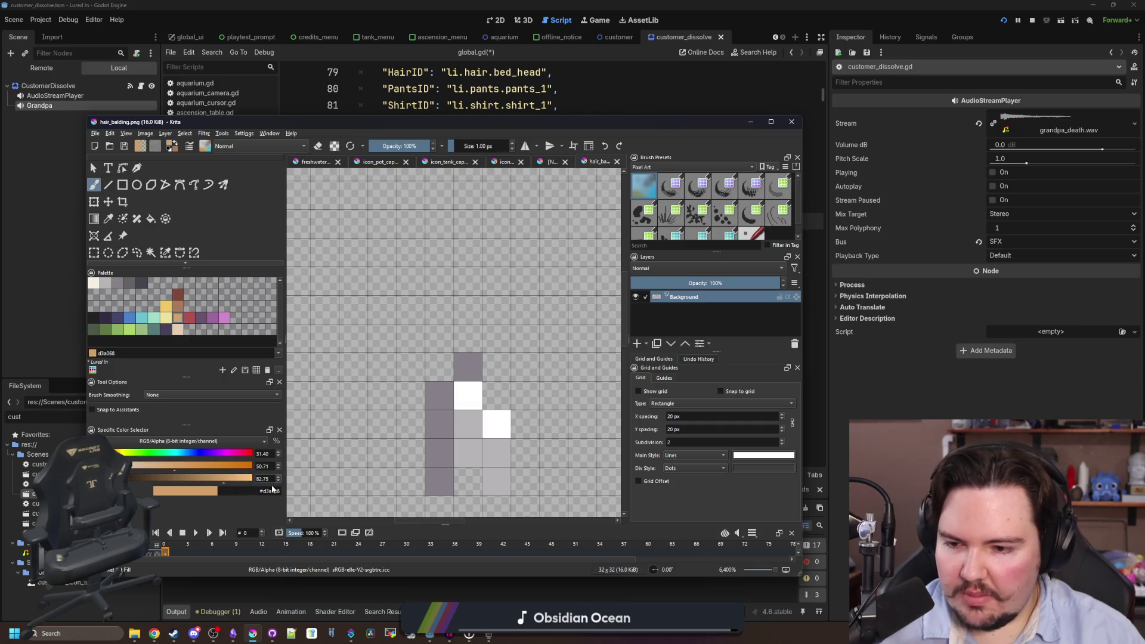
{"action": "key", "text": "alt+Tab"}
{"action": "double_click", "coordinate": [566, 204]}
{"action": "type", "text": "#d3a068"}
{"action": "left_click", "coordinate": [571, 190]}
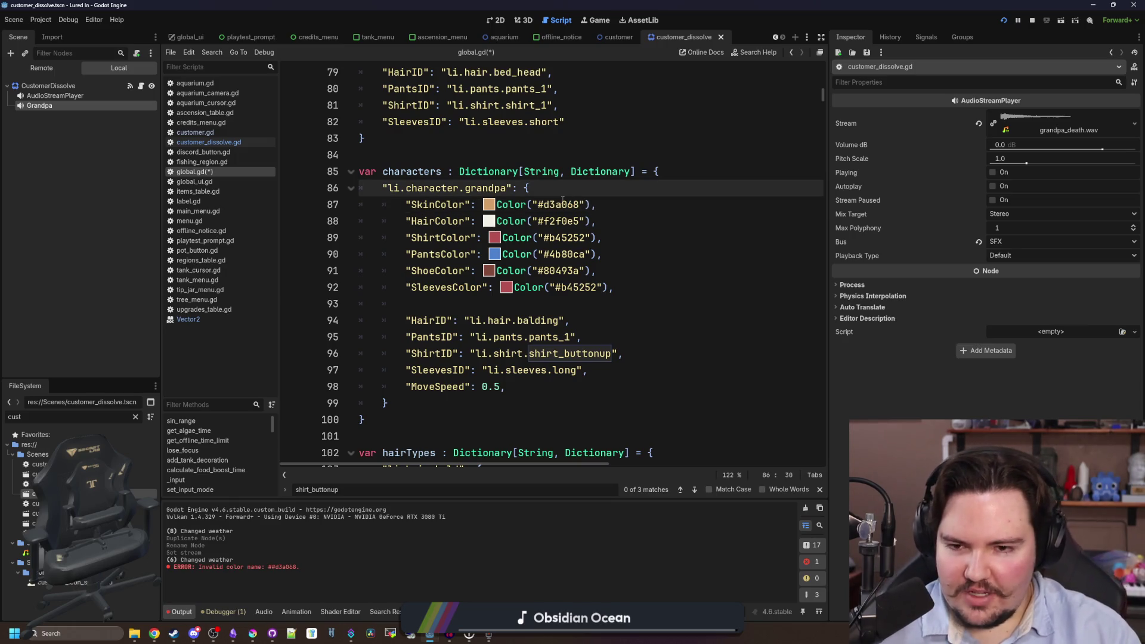
Save global.gd with Ctrl+S.
{"action": "key", "text": "ctrl+s"}
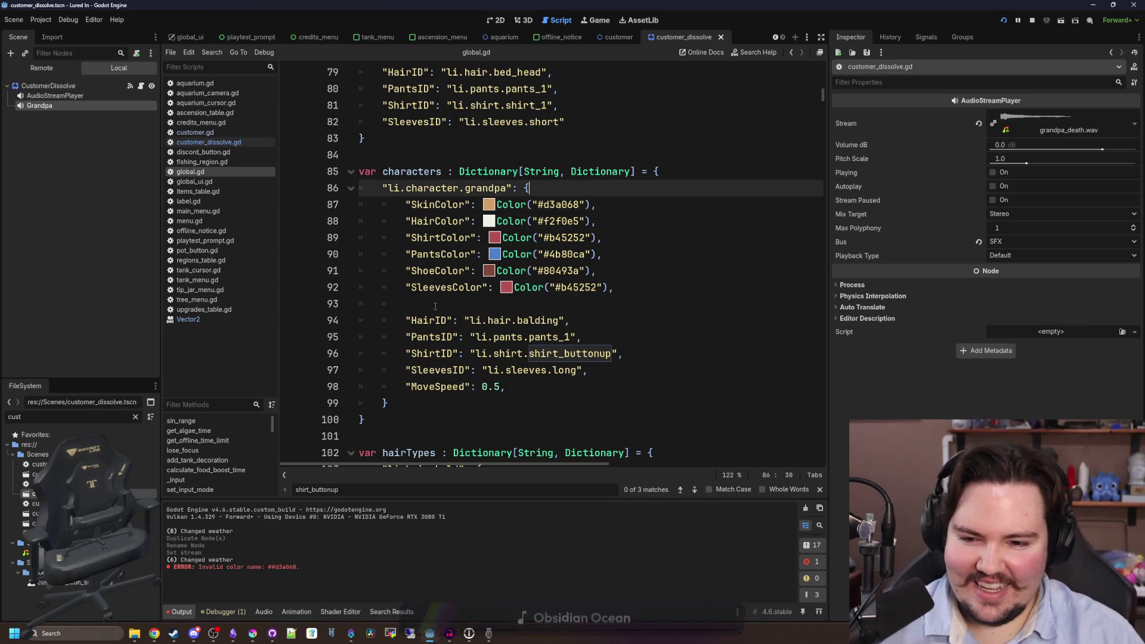
{"action": "key", "text": "ctrl+s"}
{"action": "left_click", "coordinate": [532, 385]}
{"action": "key", "text": "ctrl+s"}
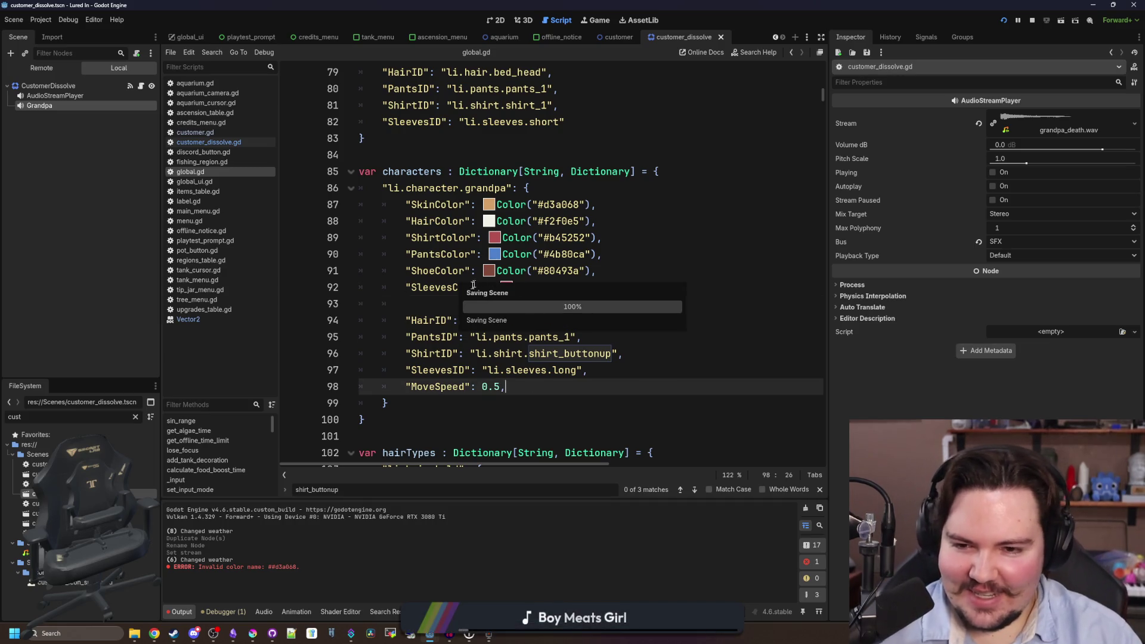
{"action": "left_click", "coordinate": [461, 304]}
{"action": "key", "text": "ctrl+s"}
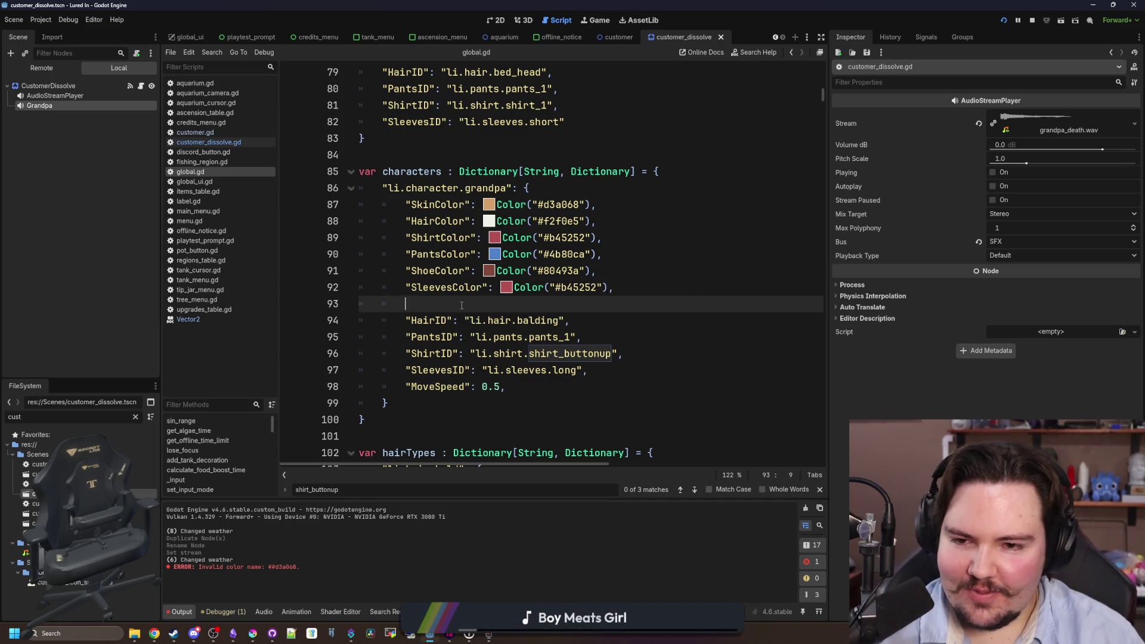
{"action": "key", "text": "ctrl+s"}
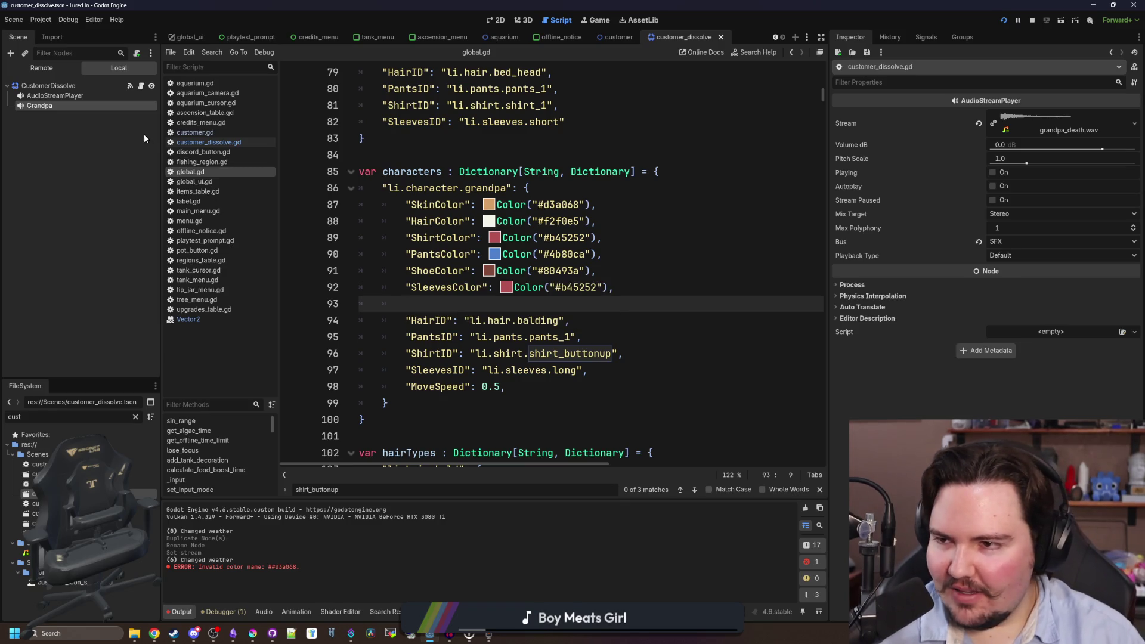
Open customer.gd, widen the code area and find the appearance setup in _ready.
{"action": "left_click", "coordinate": [223, 132]}
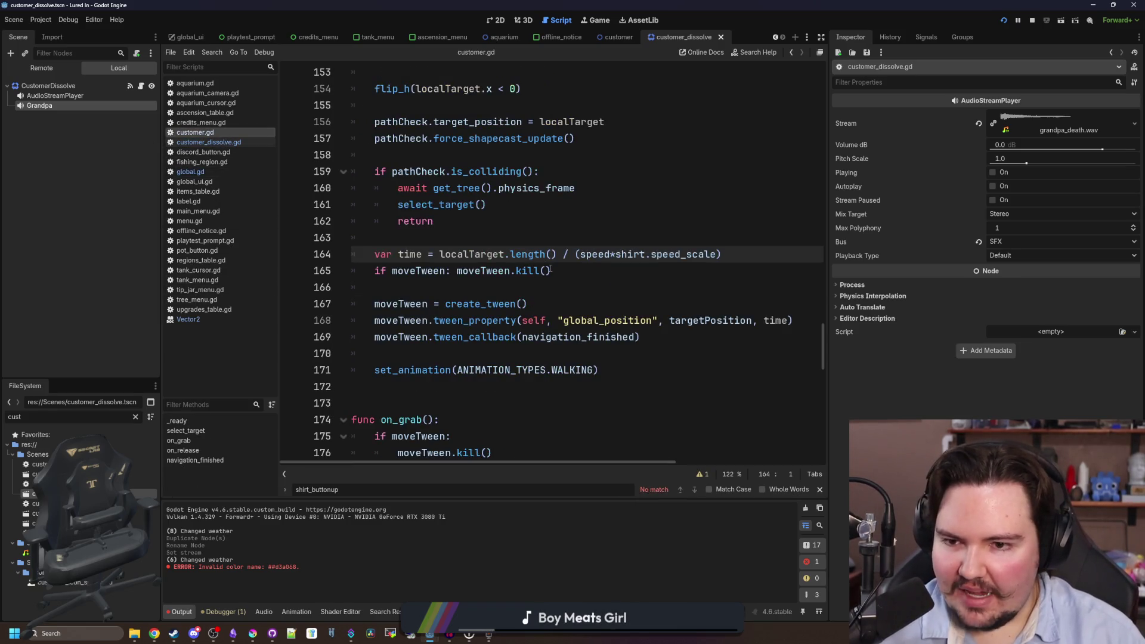
{"action": "scroll", "coordinate": [551, 268], "scroll_direction": "up", "scroll_amount": 5}
{"action": "scroll", "coordinate": [550, 269], "scroll_direction": "up", "scroll_amount": 10}
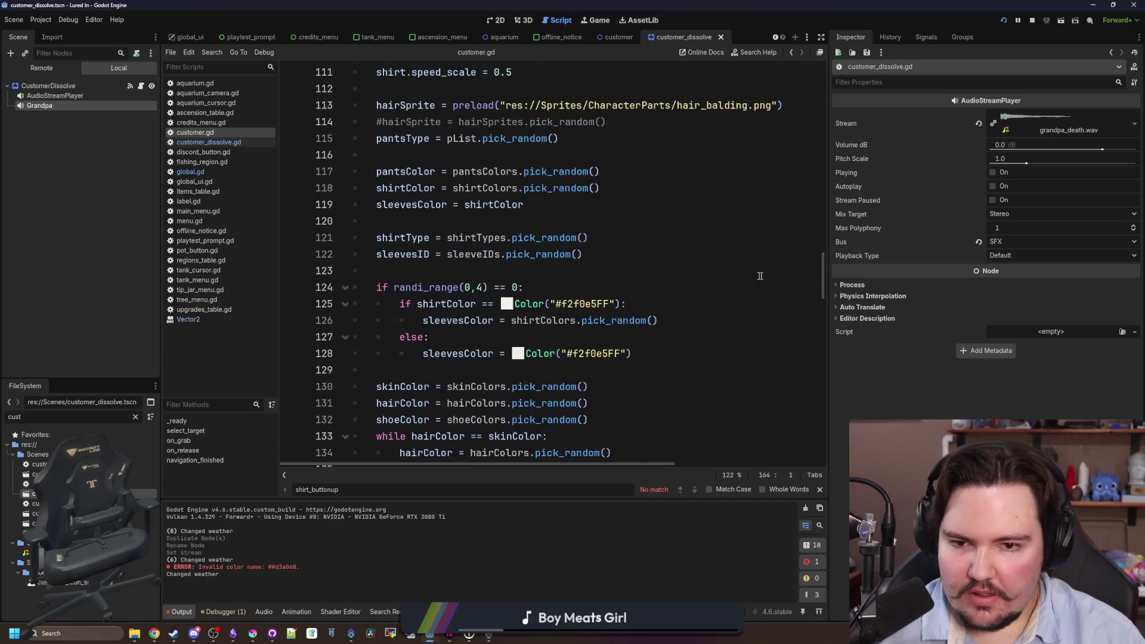
{"action": "left_click_drag", "start_coordinate": [829, 258], "coordinate": [958, 257]}
{"action": "scroll", "coordinate": [533, 220], "scroll_direction": "up", "scroll_amount": 4}
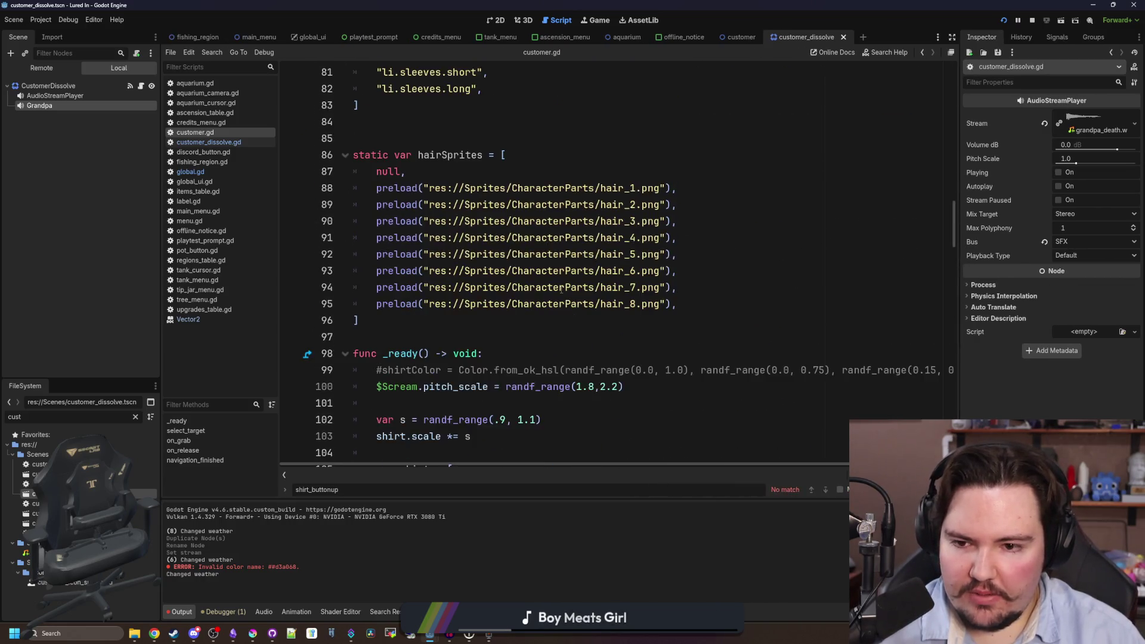
{"action": "scroll", "coordinate": [534, 220], "scroll_direction": "down", "scroll_amount": 3}
{"action": "left_click", "coordinate": [532, 209]}
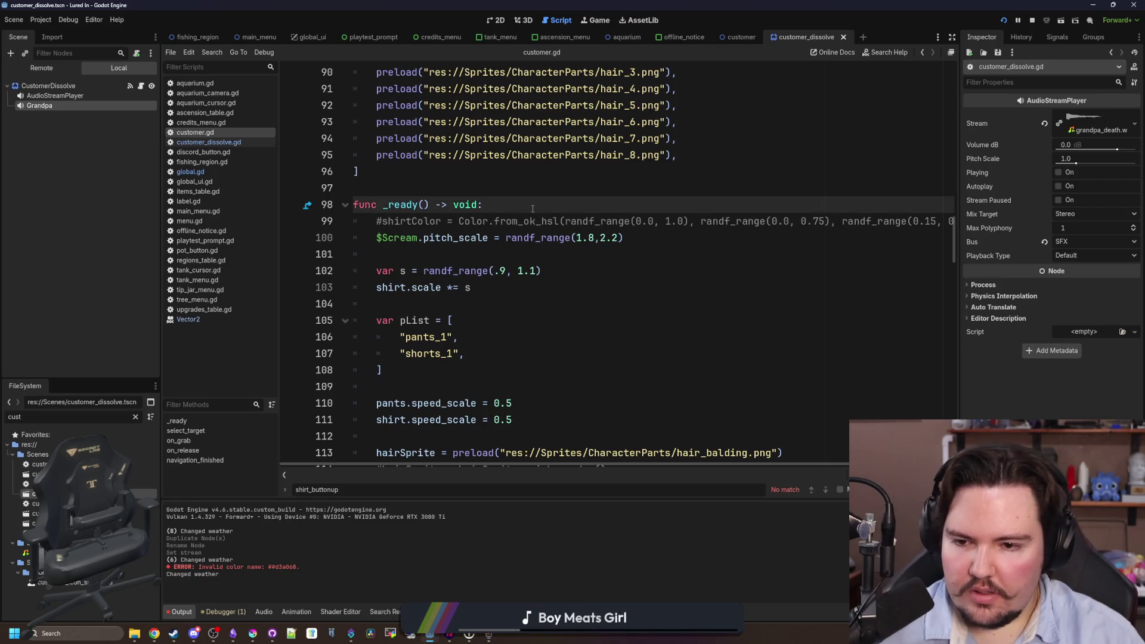
{"action": "scroll", "coordinate": [519, 215], "scroll_direction": "up", "scroll_amount": 20}
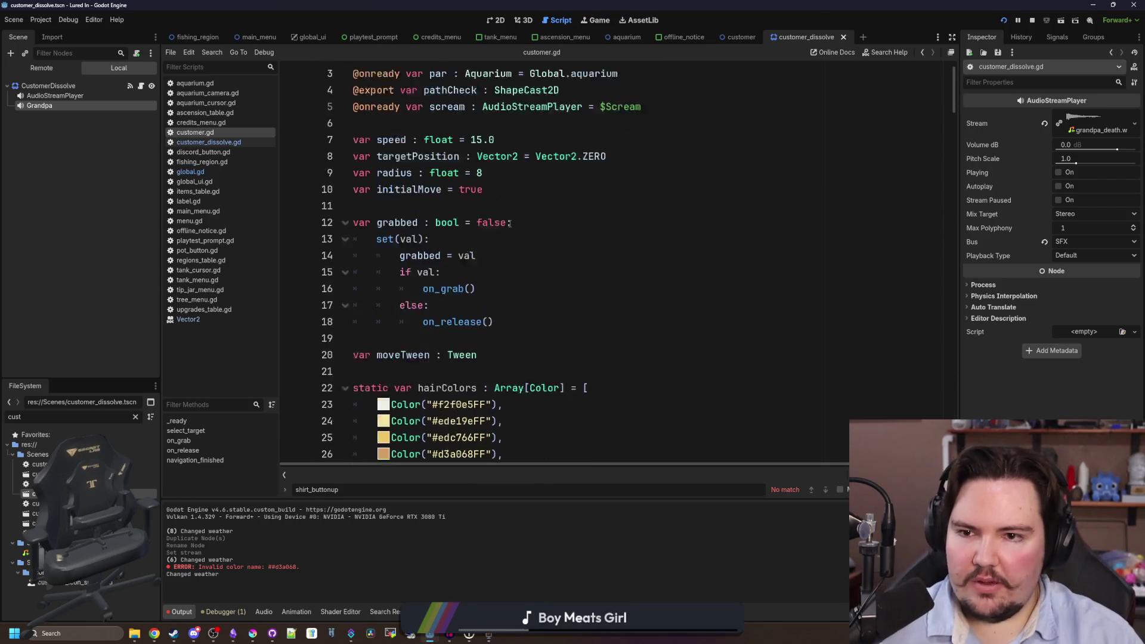
{"action": "scroll", "coordinate": [503, 250], "scroll_direction": "down", "scroll_amount": 20}
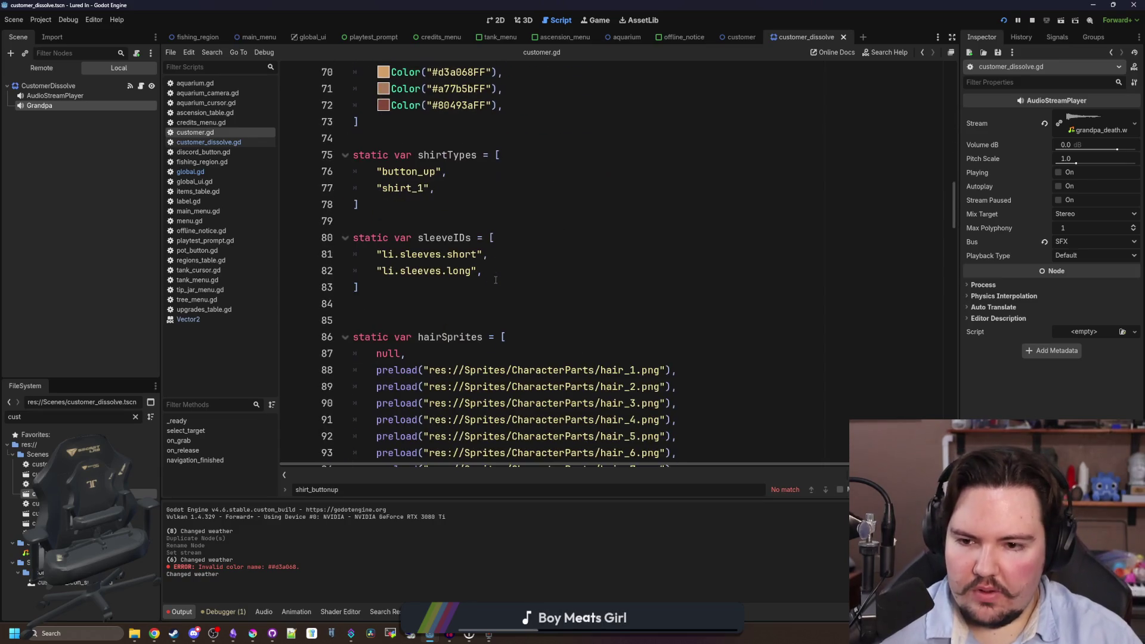
{"action": "scroll", "coordinate": [495, 280], "scroll_direction": "down", "scroll_amount": 1}
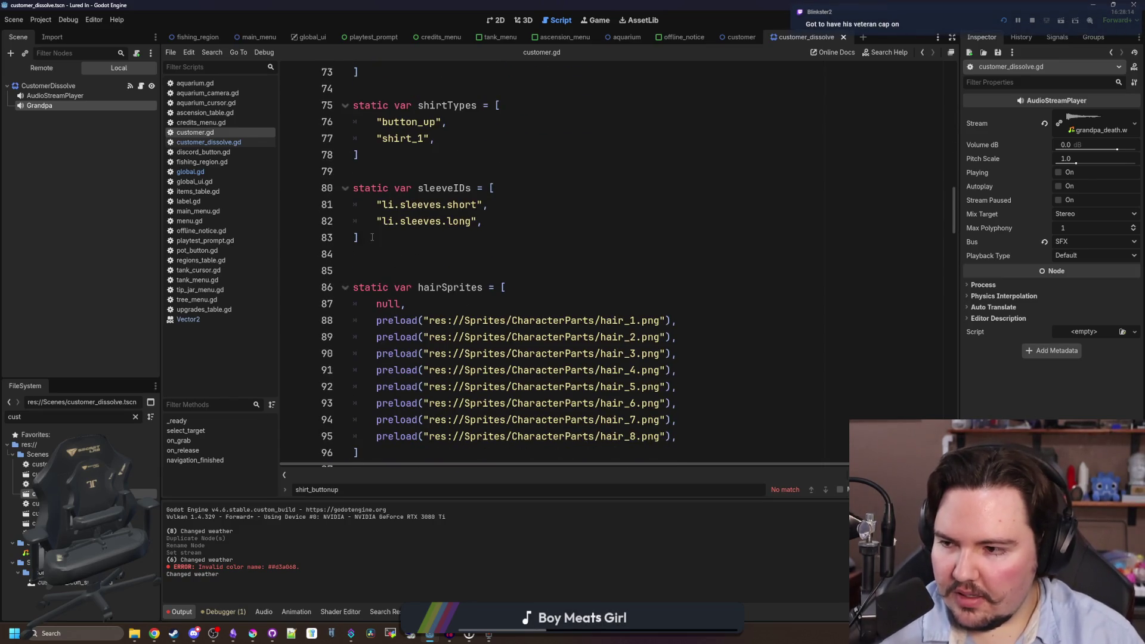
{"action": "scroll", "coordinate": [372, 237], "scroll_direction": "down", "scroll_amount": 4}
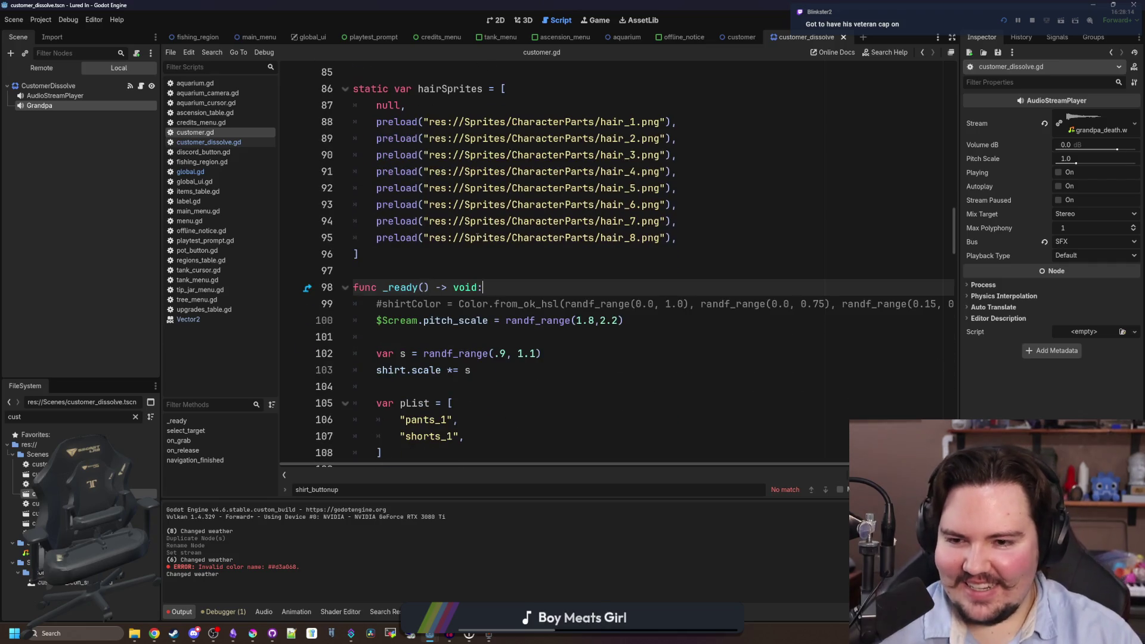
{"action": "scroll", "coordinate": [383, 309], "scroll_direction": "down", "scroll_amount": 2}
{"action": "scroll", "coordinate": [427, 248], "scroll_direction": "down", "scroll_amount": 2}
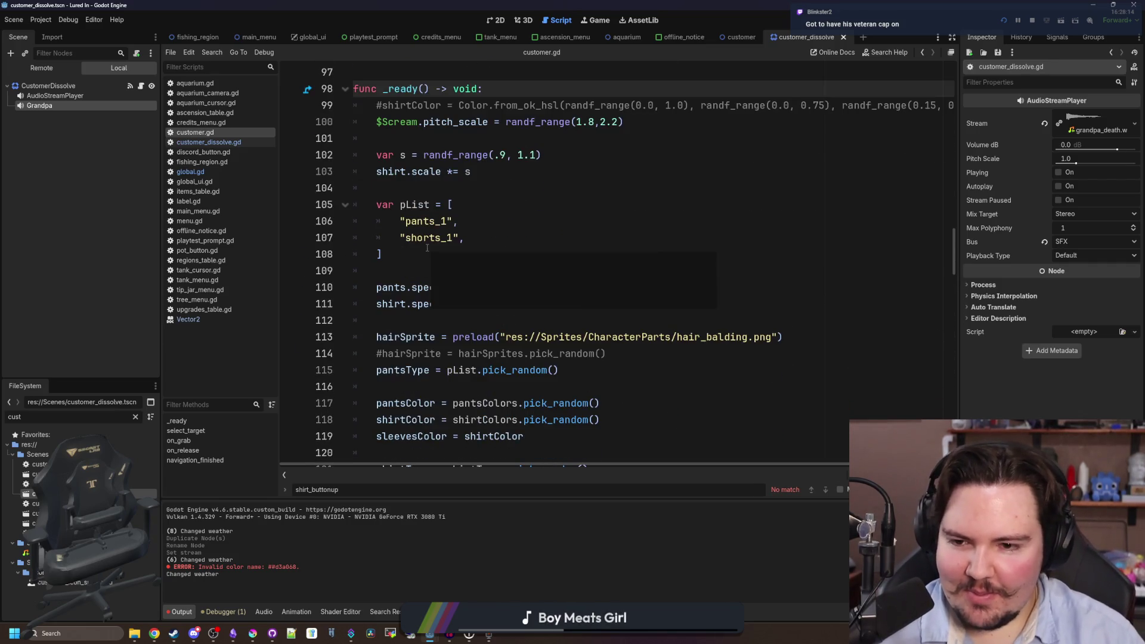
{"action": "scroll", "coordinate": [421, 274], "scroll_direction": "down", "scroll_amount": 4}
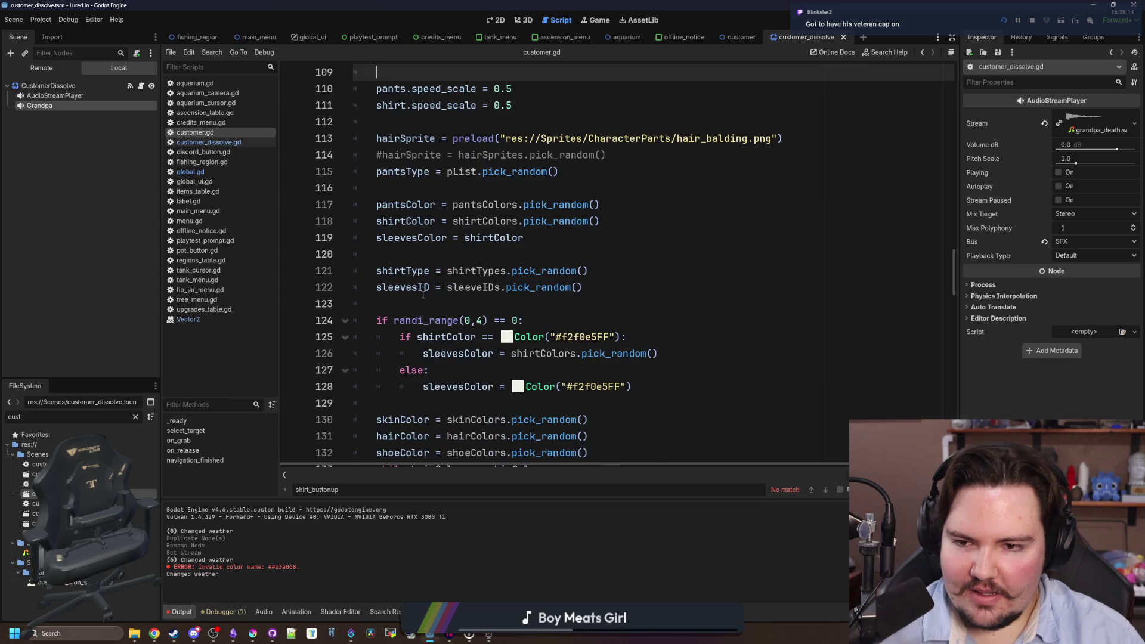
{"action": "scroll", "coordinate": [423, 293], "scroll_direction": "up", "scroll_amount": 2}
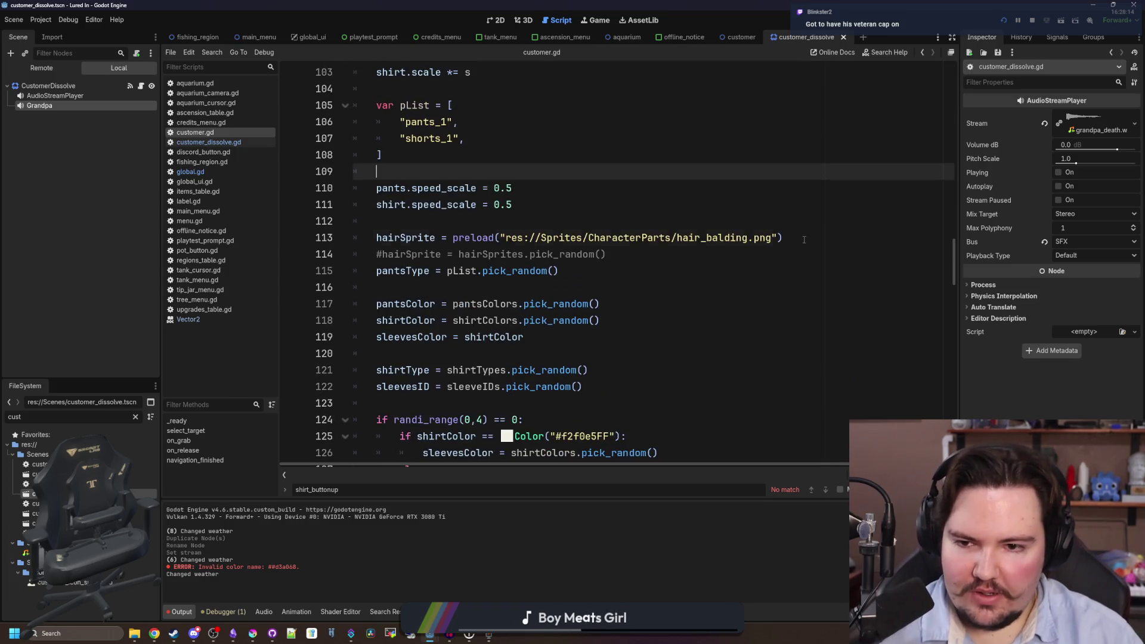
Delete the hardcoded balding hair preload line and uncomment the random hair pick.
{"action": "left_click_drag", "start_coordinate": [804, 239], "coordinate": [257, 232]}
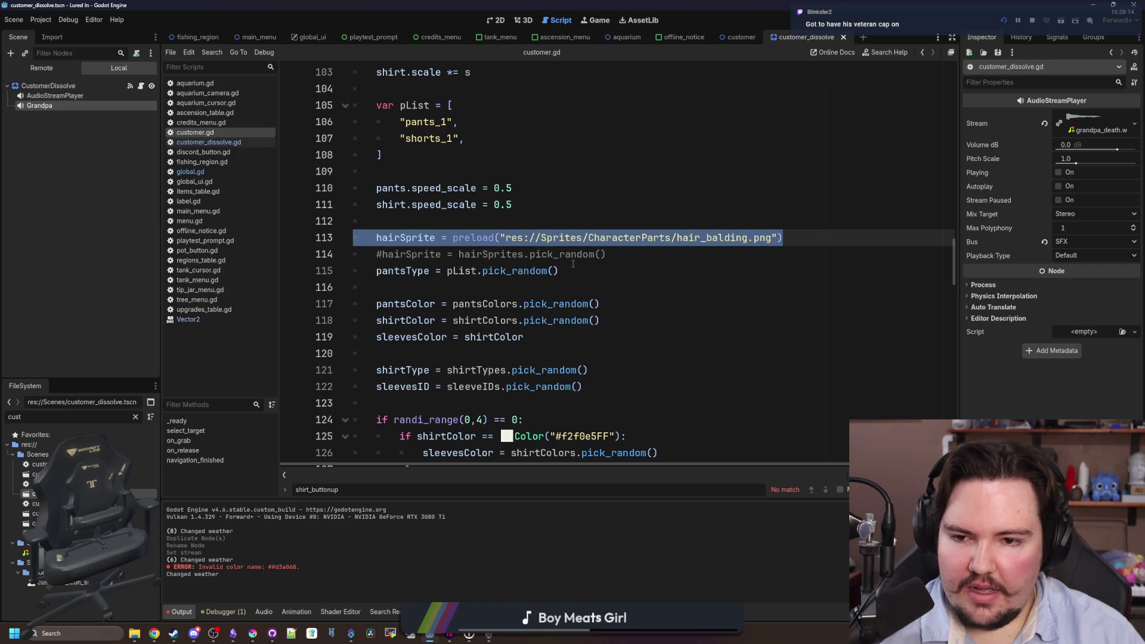
{"action": "left_click", "coordinate": [373, 256]}
{"action": "key", "text": "Delete"}
{"action": "left_click_drag", "start_coordinate": [793, 239], "coordinate": [357, 238]}
{"action": "key", "text": "BackSpace"}
{"action": "key", "text": "BackSpace"}
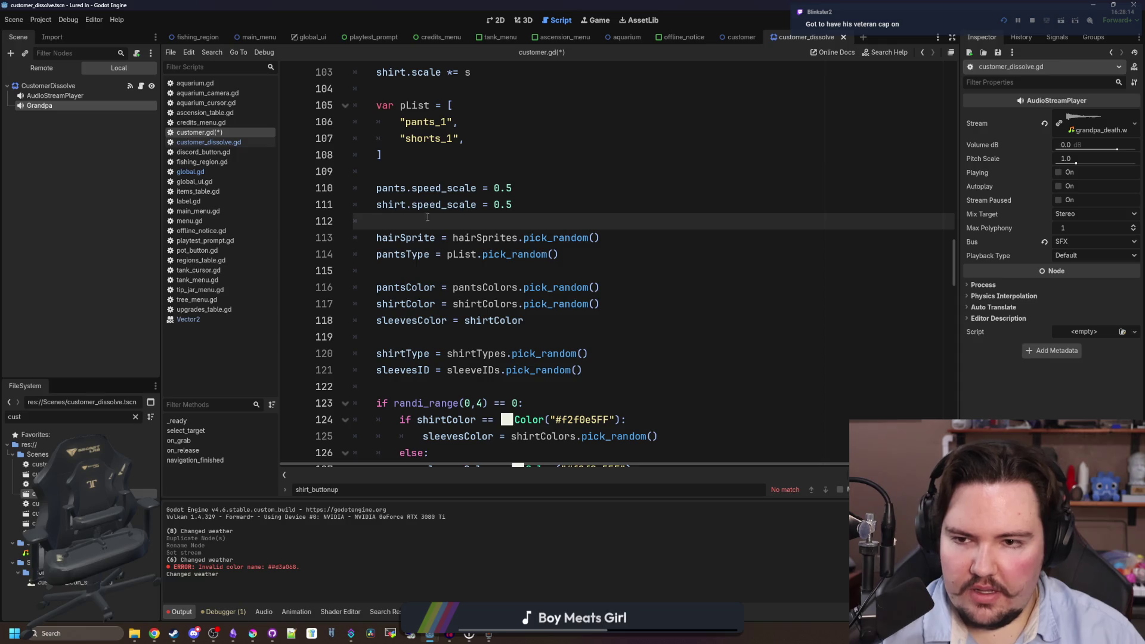
Insert 'if !characterID.is_empty():' on a new line above the hairSprite assignment.
{"action": "key", "text": "Return"}
{"action": "key", "text": "Up"}
{"action": "key", "text": "Up"}
{"action": "key", "text": "Up"}
{"action": "key", "text": "Return"}
{"action": "key", "text": "Down"}
{"action": "key", "text": "Down"}
{"action": "key", "text": "Down"}
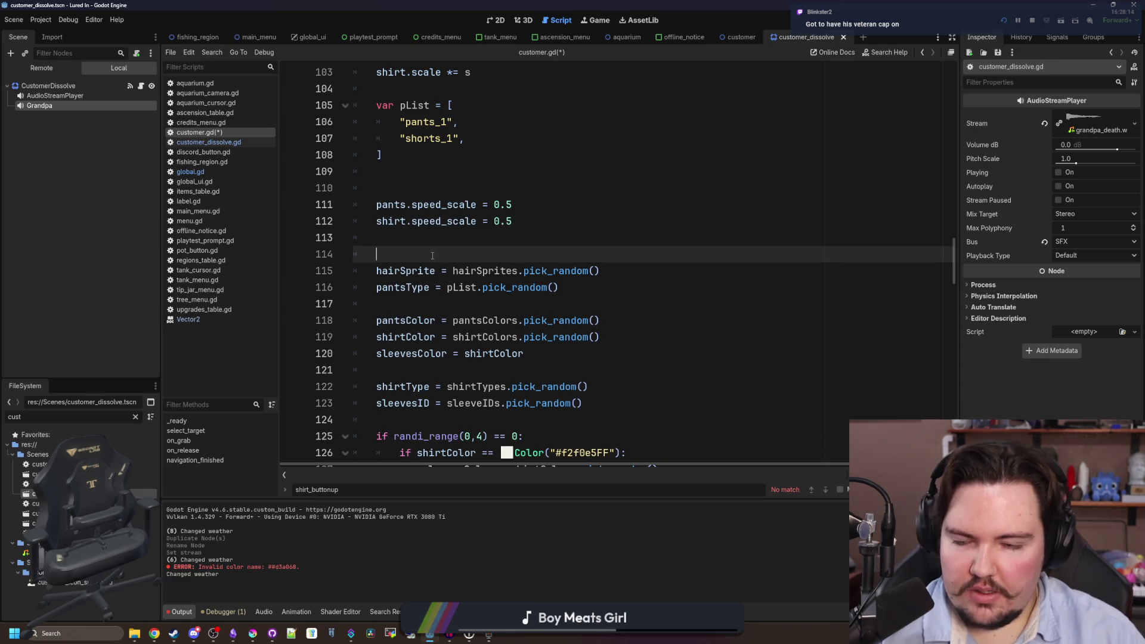
{"action": "key", "text": "Up"}
{"action": "type", "text": "if "}
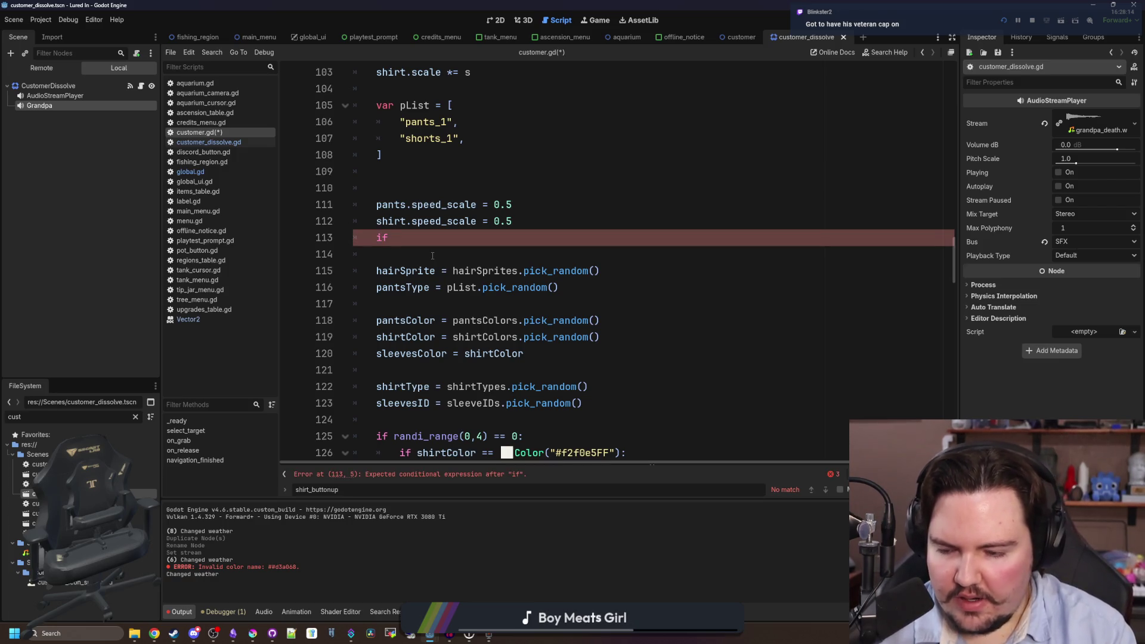
{"action": "type", "text": "ch"}
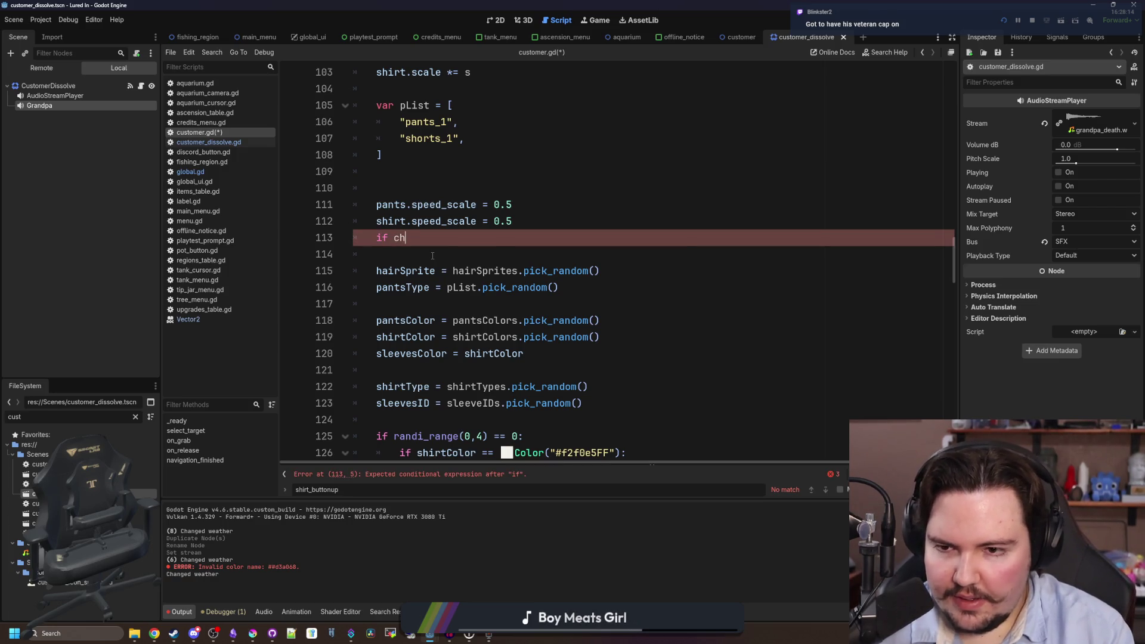
{"action": "type", "text": "aracterID.is_+"}
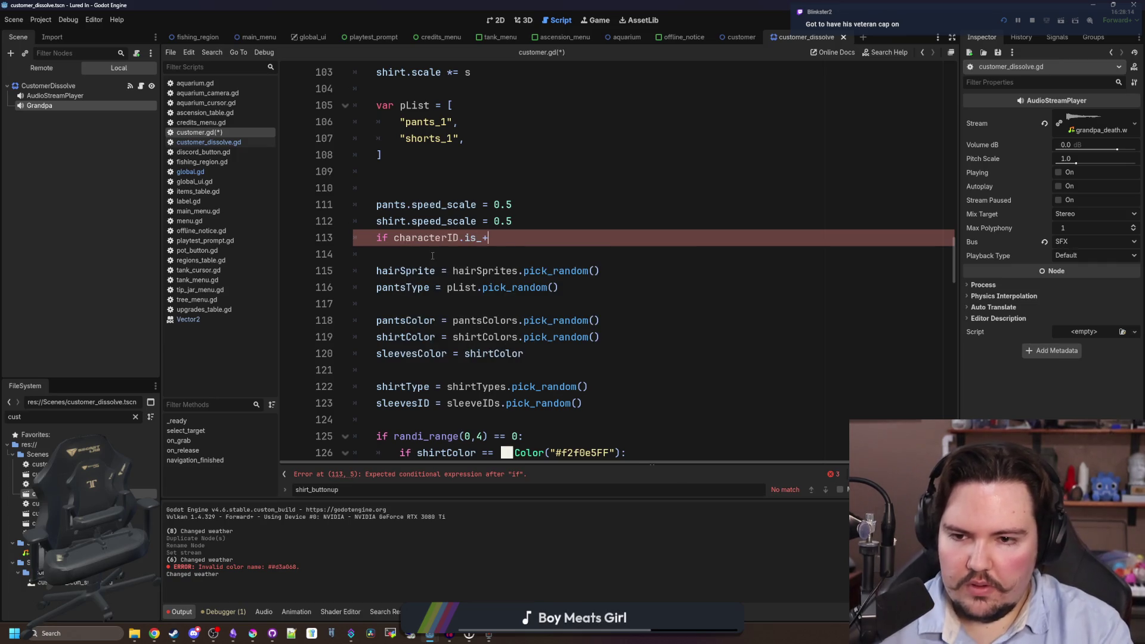
{"action": "key", "text": "BackSpace"}
{"action": "type", "text": "empty():"}
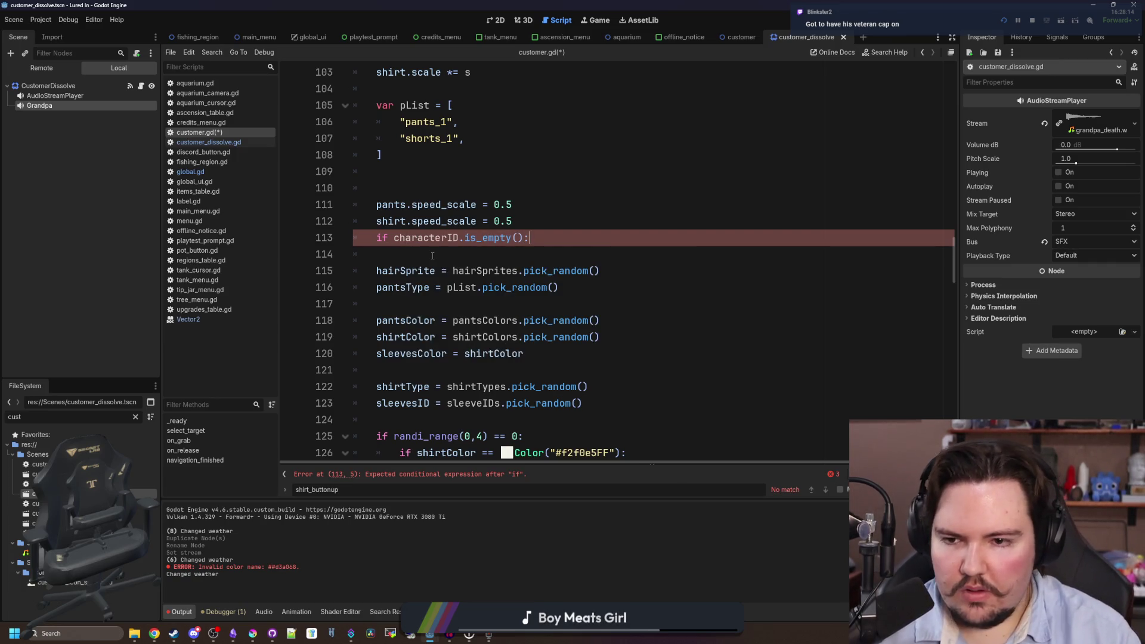
{"action": "left_click", "coordinate": [393, 238]}
{"action": "type", "text": "!"}
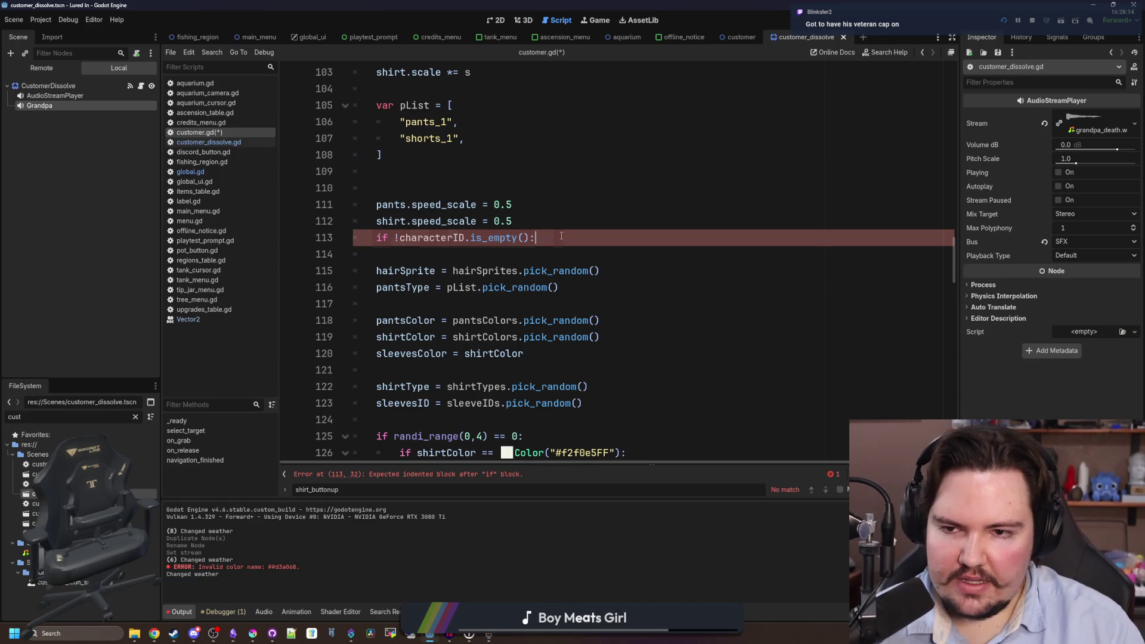
{"action": "scroll", "coordinate": [482, 230], "scroll_direction": "up", "scroll_amount": 7}
Declare var characterID : String = "" below the hairSprites list.
{"action": "left_click", "coordinate": [393, 322]}
{"action": "key", "text": "Return"}
{"action": "key", "text": "Return"}
{"action": "key", "text": "Up"}
{"action": "type", "text": "va"}
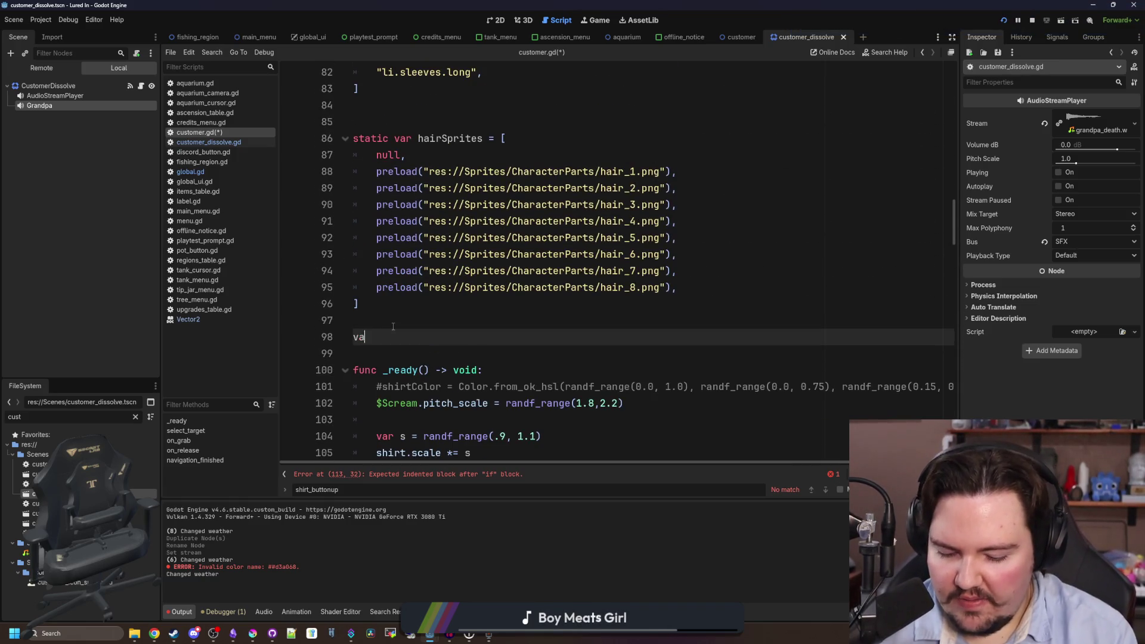
{"action": "type", "text": "r characterID : St"}
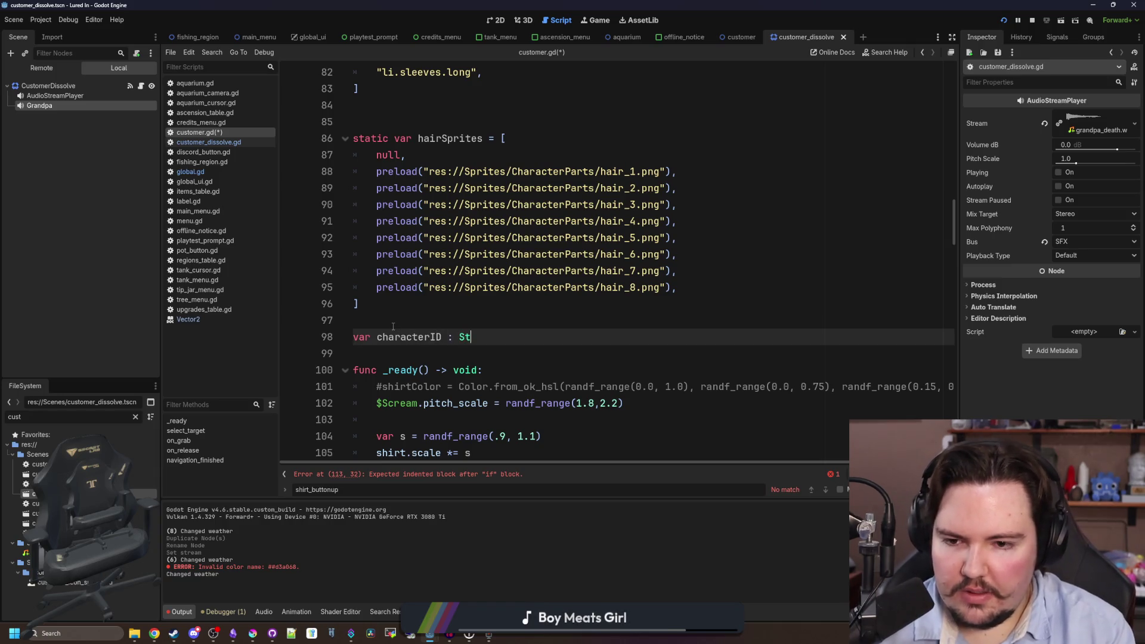
{"action": "type", "text": "ring = \""}
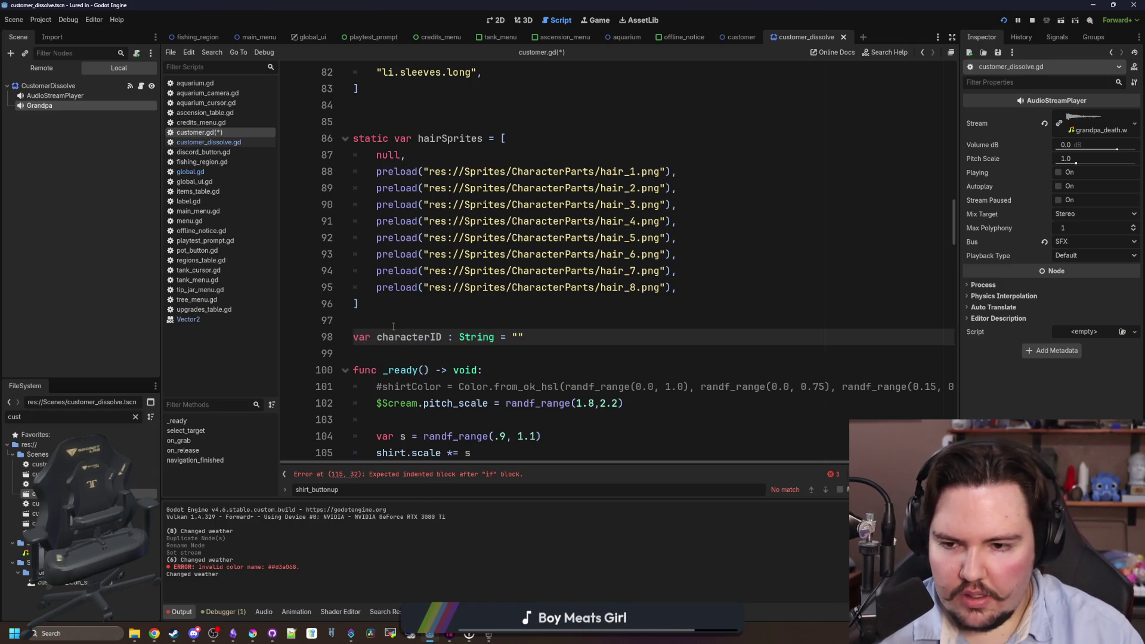
{"action": "double_click", "coordinate": [396, 337]}
{"action": "scroll", "coordinate": [418, 337], "scroll_direction": "down", "scroll_amount": 8}
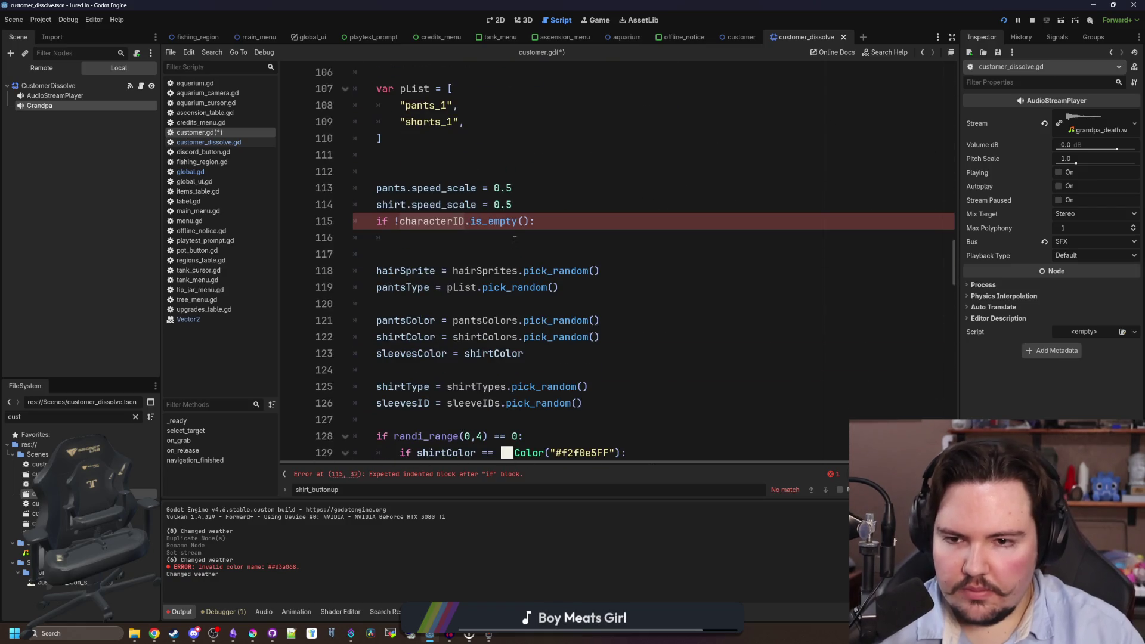
Add an else: branch and indent the random appearance picks under it.
{"action": "left_click", "coordinate": [515, 239]}
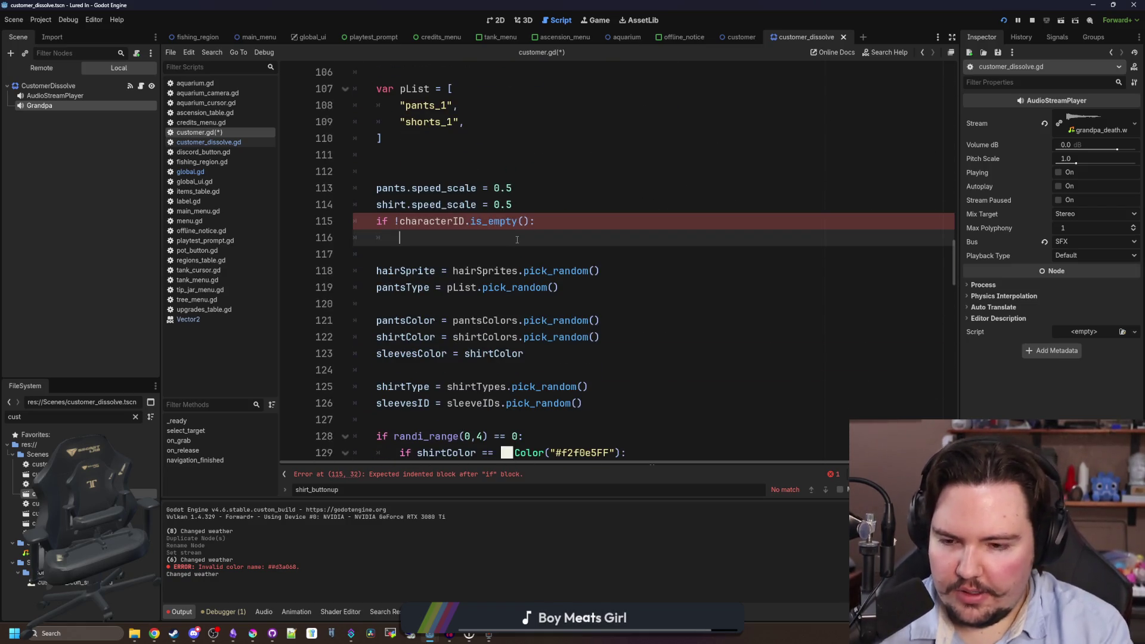
{"action": "type", "text": "else:"}
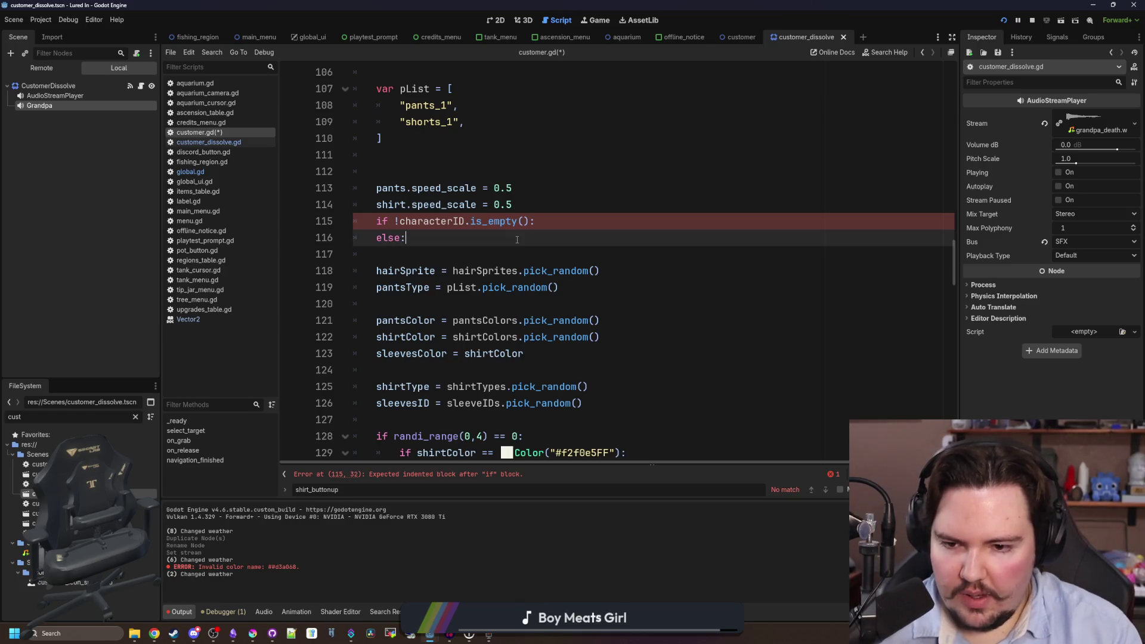
{"action": "mouse_move", "coordinate": [582, 403]}
{"action": "left_mouse_down"}
{"action": "mouse_move", "coordinate": [447, 387]}
{"action": "mouse_move", "coordinate": [358, 290]}
{"action": "mouse_move", "coordinate": [291, 270]}
{"action": "left_mouse_up"}
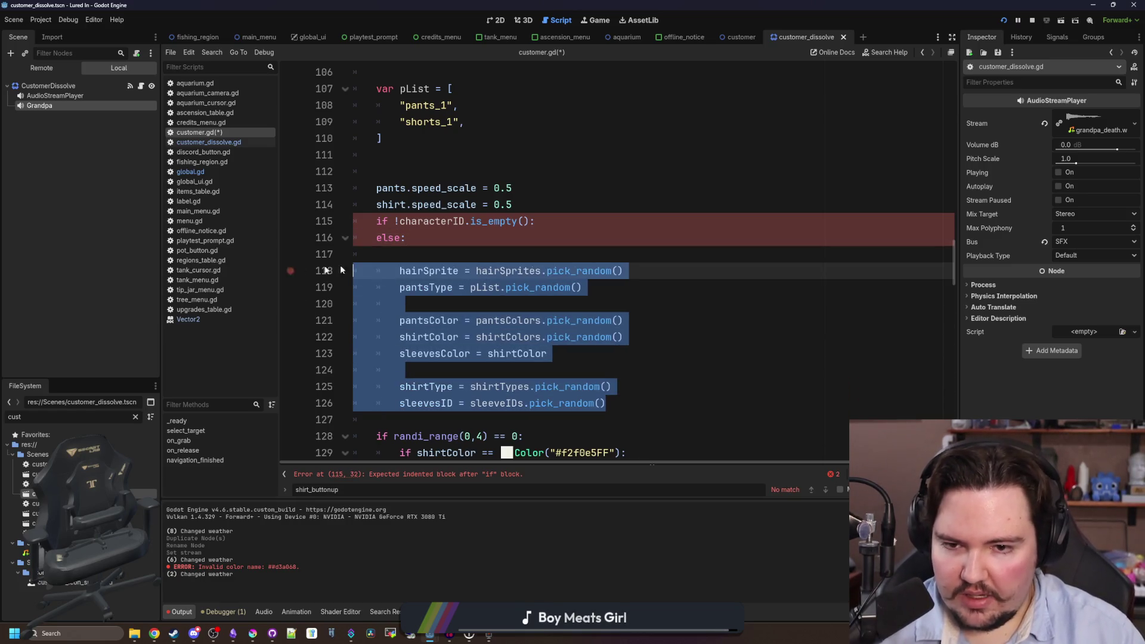
{"action": "key", "text": "Tab"}
{"action": "key", "text": "BackSpace"}
Move the pants and shirt speed_scale lines inside the if block and drop the pants 0.5 value.
{"action": "key", "text": "Up"}
{"action": "key", "text": "End"}
{"action": "key", "text": "Return"}
{"action": "left_click_drag", "start_coordinate": [511, 204], "coordinate": [358, 186]}
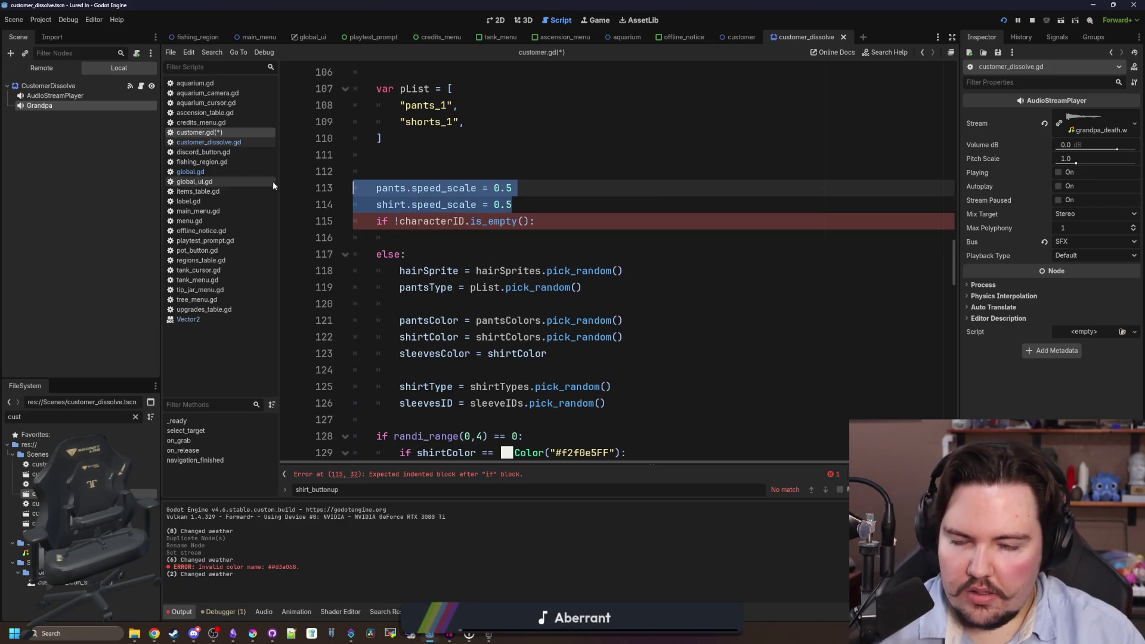
{"action": "key", "text": "ctrl+x"}
{"action": "left_click", "coordinate": [422, 221]}
{"action": "key", "text": "ctrl+v"}
{"action": "left_click", "coordinate": [422, 221]}
{"action": "key", "text": "BackSpace"}
{"action": "left_click", "coordinate": [376, 238]}
{"action": "key", "text": "Tab"}
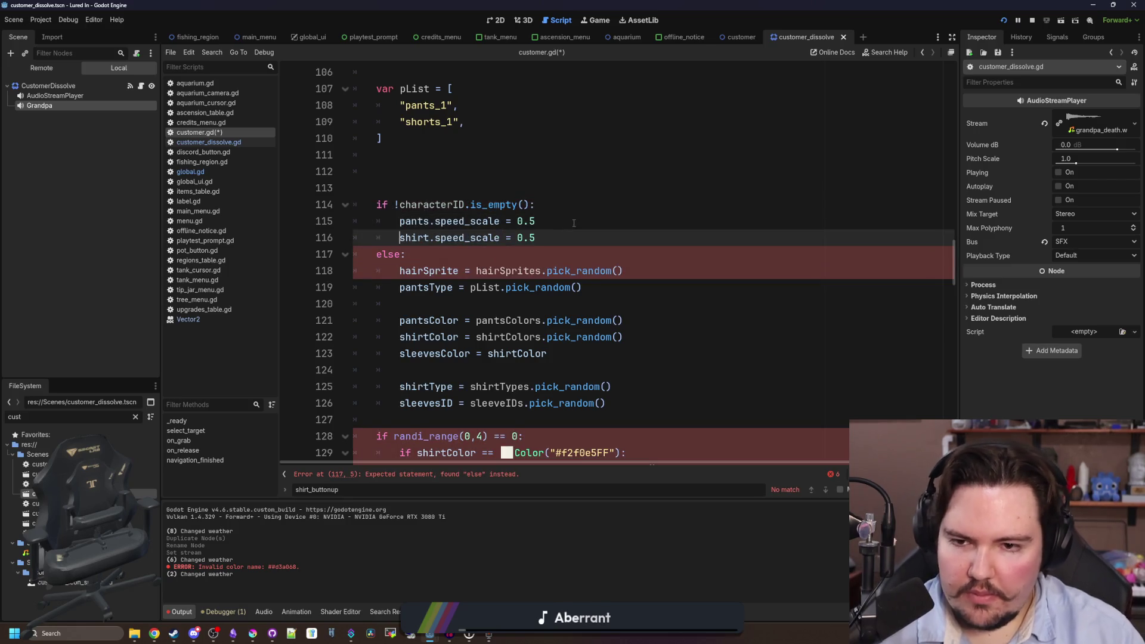
{"action": "left_click", "coordinate": [581, 225]}
{"action": "key", "text": "BackSpace"}
{"action": "key", "text": "BackSpace"}
{"action": "key", "text": "BackSpace"}
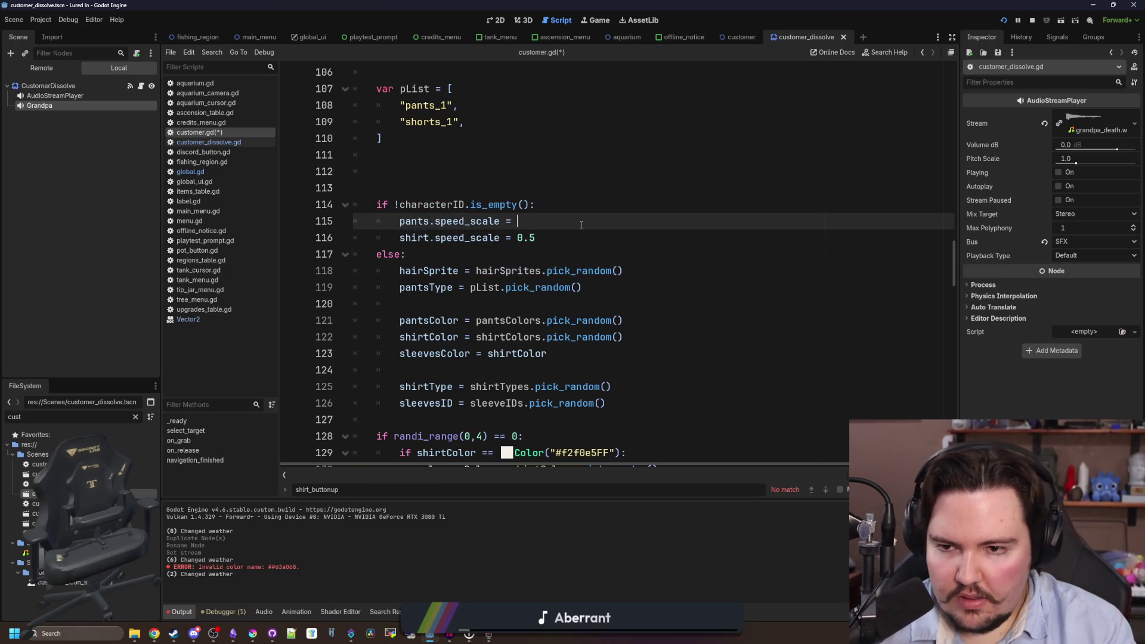
Add var characterData = Global.characters.get(characterID) at the top of the if block.
{"action": "key", "text": "Up"}
{"action": "key", "text": "Return"}
{"action": "type", "text": "var characterDat"}
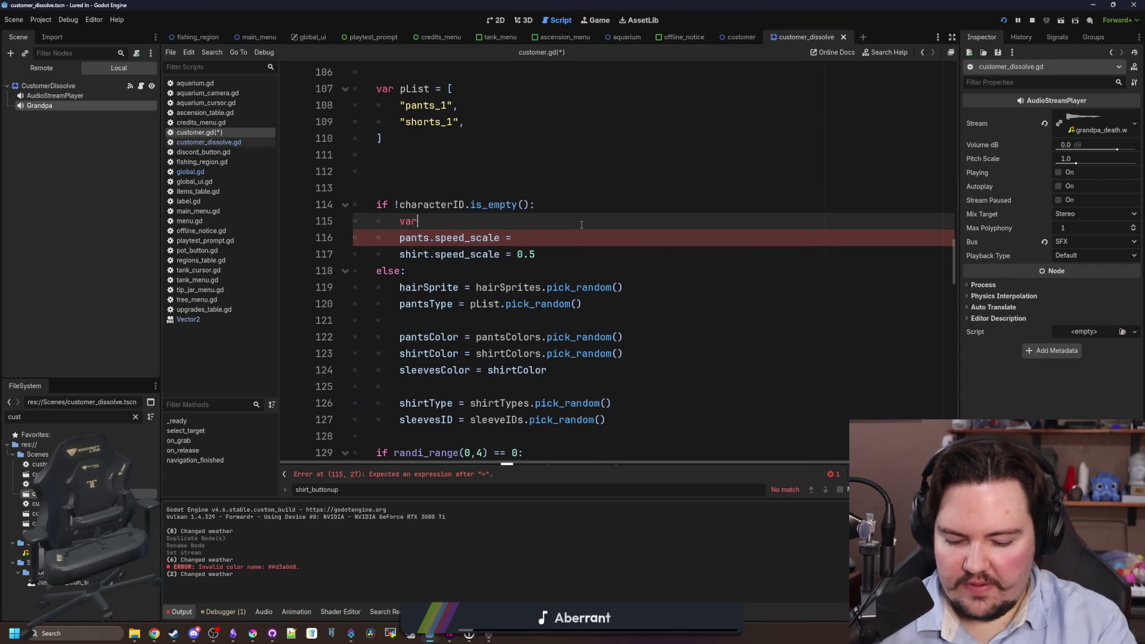
{"action": "key", "text": "BackSpace"}
{"action": "key", "text": "BackSpace"}
{"action": "type", "text": "= Global.char"}
{"action": "key", "text": "Return"}
{"action": "type", "text": ".g"}
{"action": "key", "text": "Return"}
{"action": "type", "text": "characterID)"}
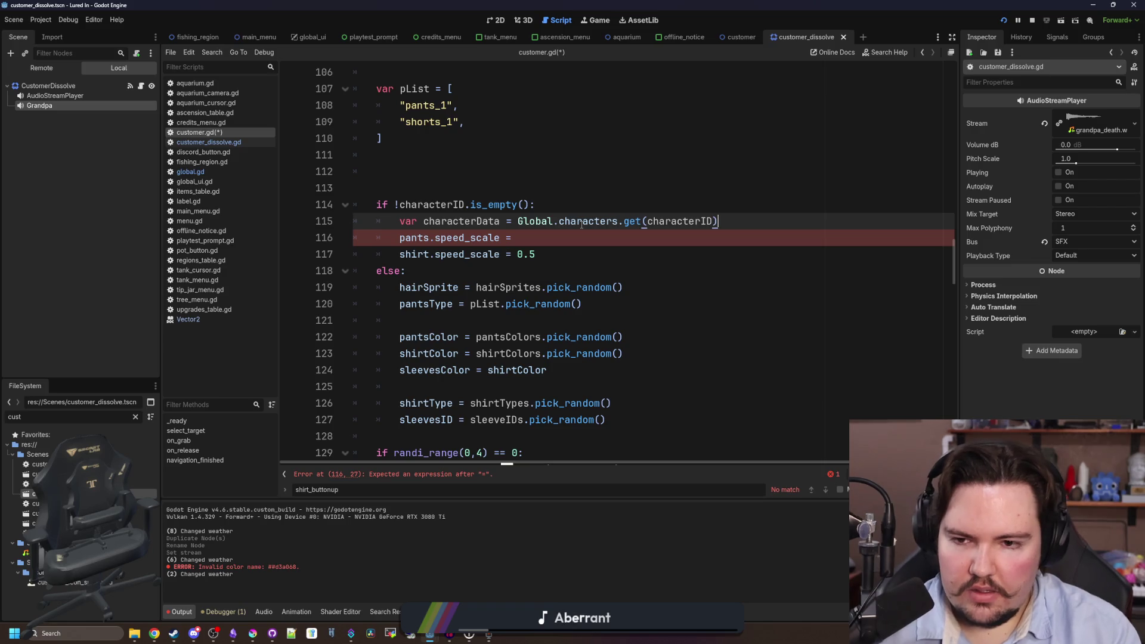
Set pants and shirt speed_scale to characterData.MoveSpeed and begin hairSprite = characterData.
{"action": "left_click", "coordinate": [581, 232]}
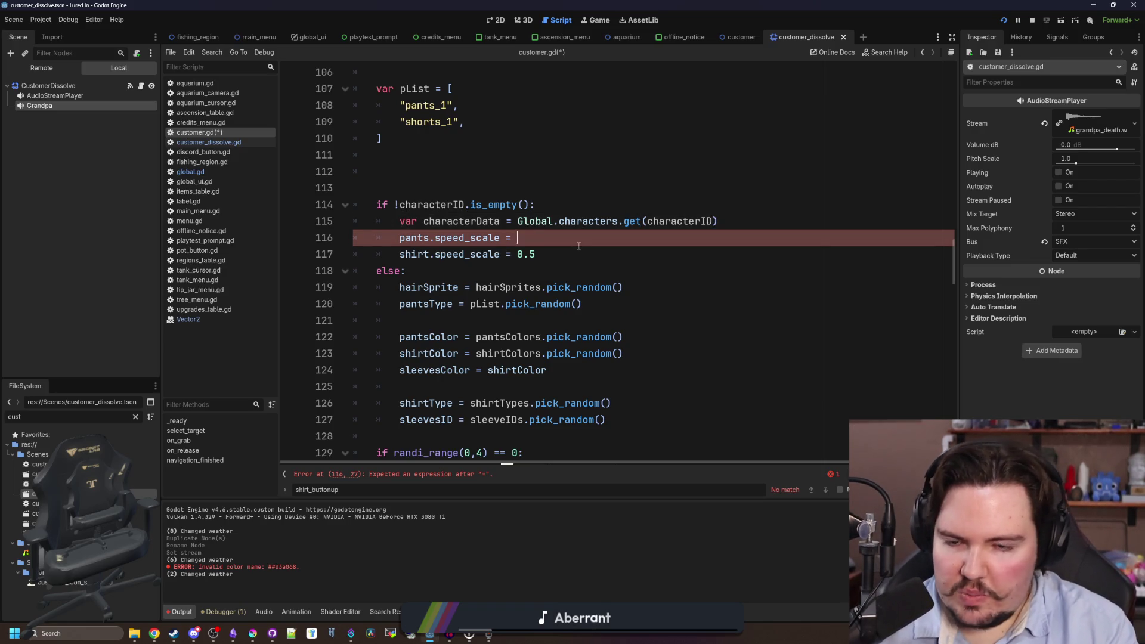
{"action": "type", "text": "characterData"}
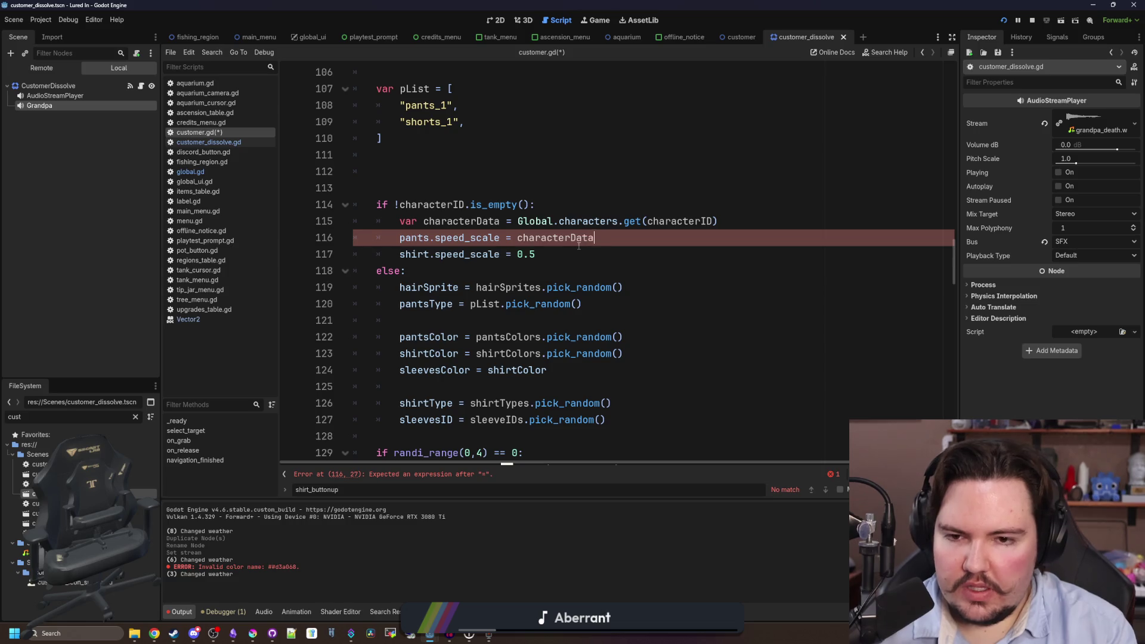
{"action": "type", "text": ".MoveSpeed"}
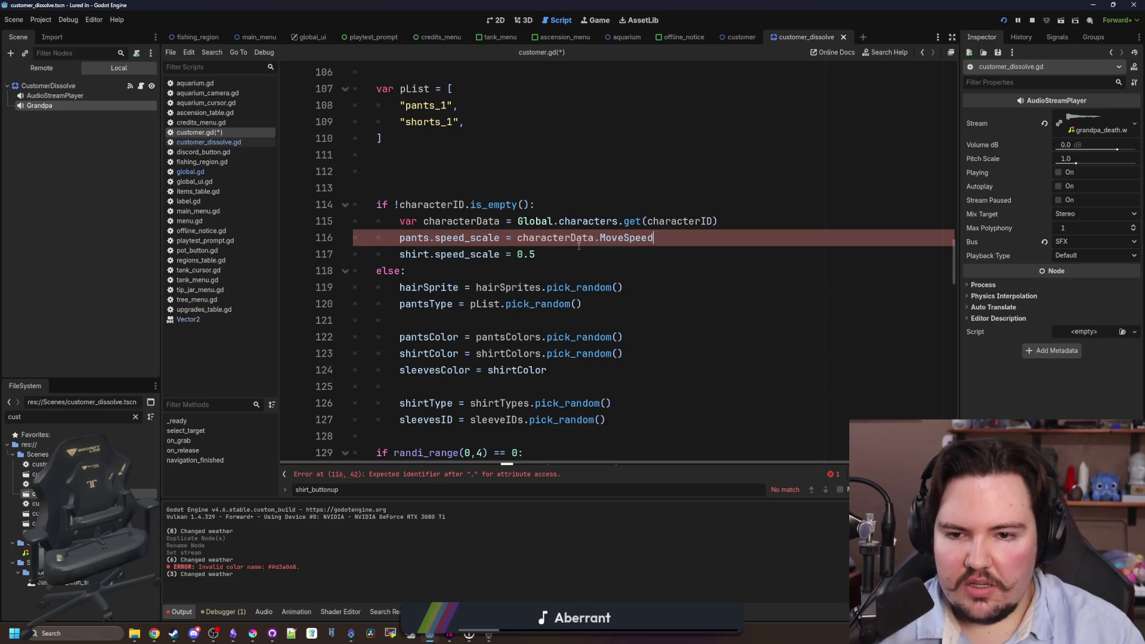
{"action": "key", "text": "ctrl+shift+Left"}
{"action": "key", "text": "ctrl+shift+Left"}
{"action": "key", "text": "ctrl+shift+Left"}
{"action": "key", "text": "ctrl+c"}
{"action": "left_click", "coordinate": [617, 254]}
{"action": "key", "text": "ctrl+shift+Left"}
{"action": "key", "text": "ctrl+v"}
{"action": "key", "text": "BackSpace"}
{"action": "key", "text": "BackSpace"}
{"action": "left_click", "coordinate": [719, 252]}
{"action": "key", "text": "Return"}
{"action": "key", "text": "Return"}
{"action": "type", "text": "hairSprite = characterData."}
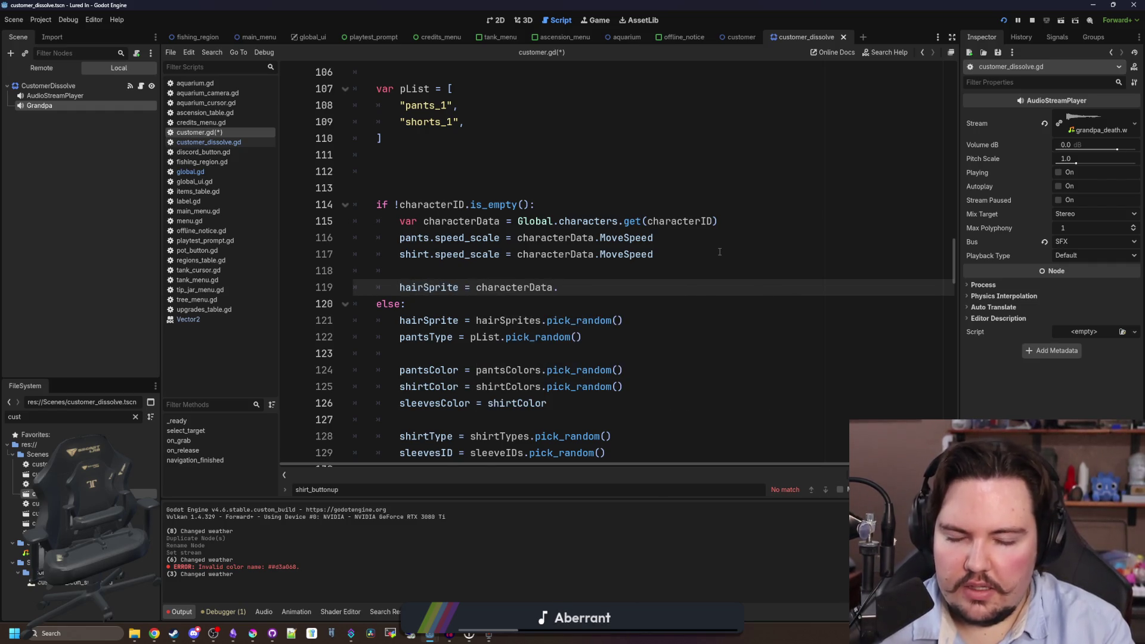
Copy the grandpa character's colour fields from global.gd into customer.gd as a reference.
{"action": "left_click", "coordinate": [220, 170]}
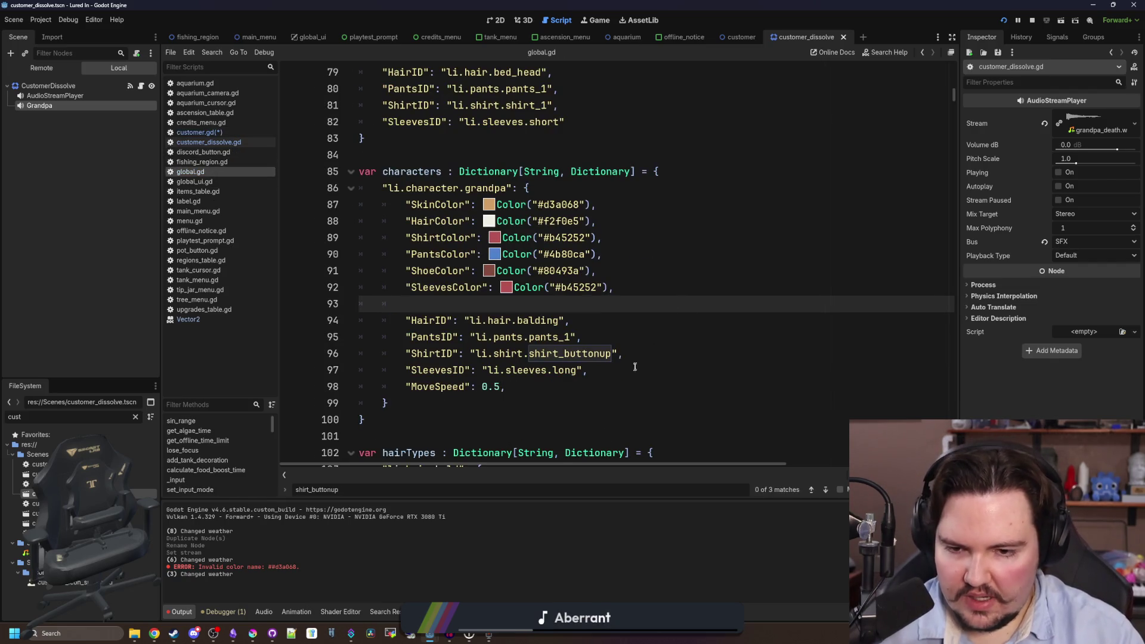
{"action": "mouse_move", "coordinate": [566, 383]}
{"action": "left_mouse_down"}
{"action": "mouse_move", "coordinate": [418, 354]}
{"action": "mouse_move", "coordinate": [305, 208]}
{"action": "left_mouse_up"}
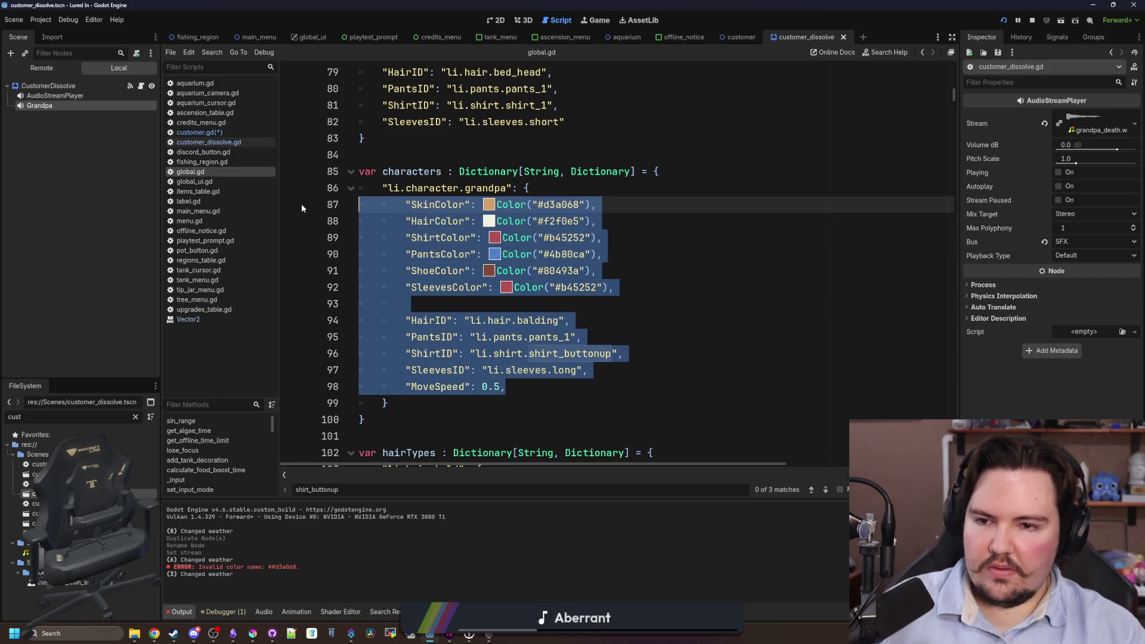
{"action": "left_click", "coordinate": [200, 132]}
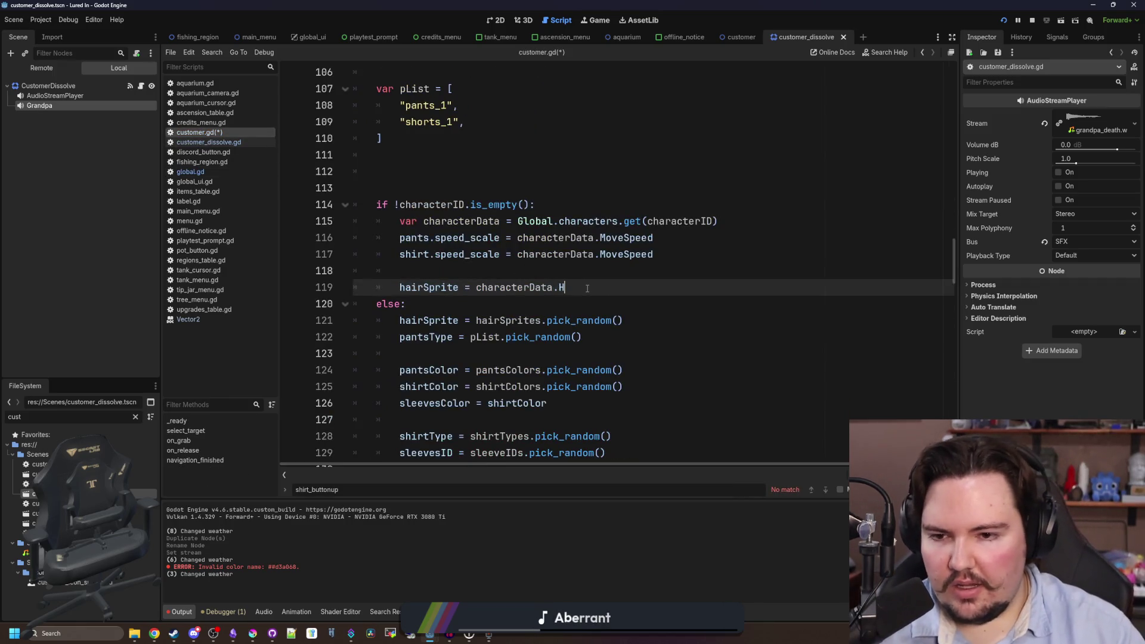
{"action": "key", "text": "Return"}
{"action": "key", "text": "Return"}
{"action": "key", "text": "Return"}
{"action": "key", "text": "Up"}
{"action": "key", "text": "ctrl+v"}
{"action": "left_click", "coordinate": [438, 222]}
{"action": "key", "text": "BackSpace"}
{"action": "key", "text": "BackSpace"}
{"action": "left_click", "coordinate": [470, 208]}
Add hairColor = characterData.HairColor and shirtColor = characterData.ShirtColor lines.
{"action": "key", "text": "Return"}
{"action": "type", "text": "hairColor = chara"}
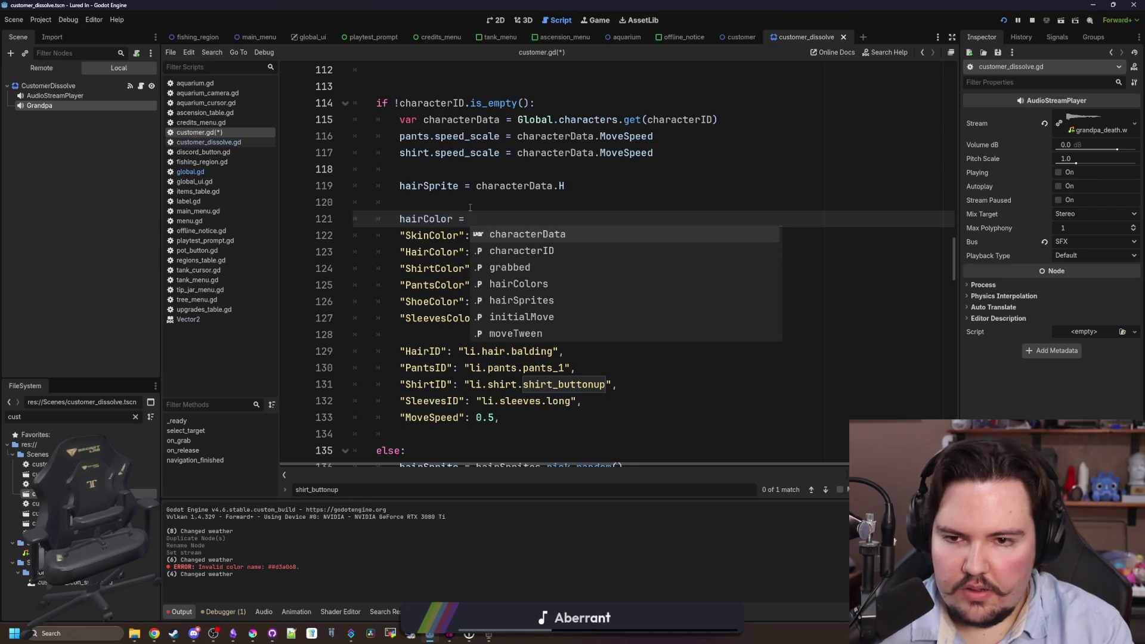
{"action": "key", "text": "Return"}
{"action": "type", "text": "airColor"}
{"action": "key", "text": "Return"}
{"action": "type", "text": "shirtCo"}
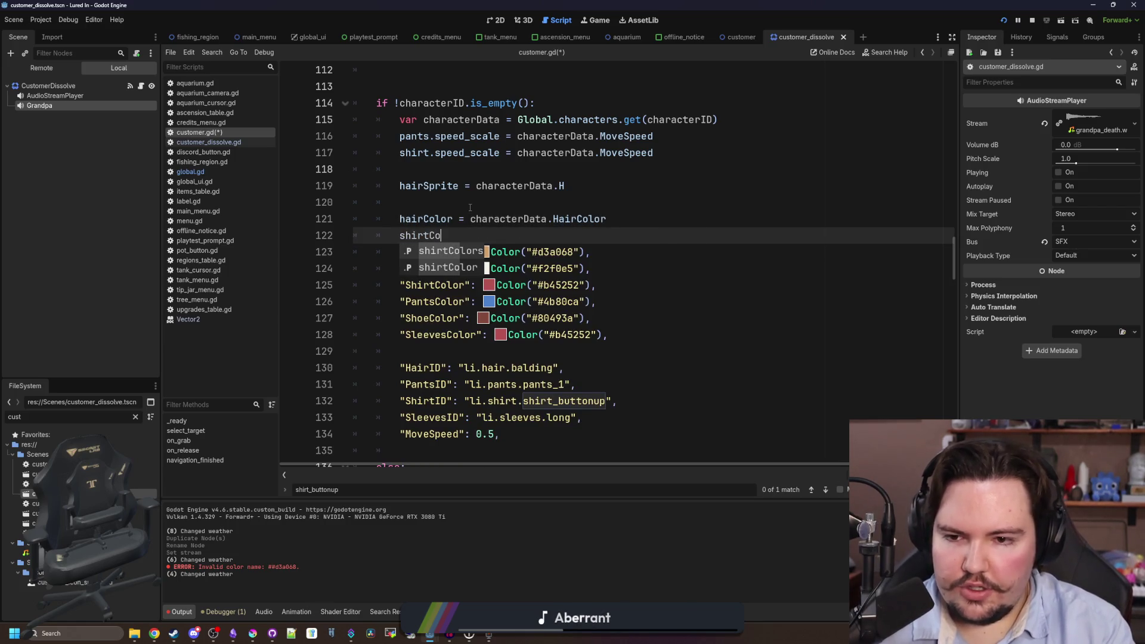
{"action": "type", "text": "lor = ch"}
{"action": "key", "text": "Return"}
{"action": "type", "text": "ShirtColor"}
Add a pantsColor = characterData.PantsColor line.
{"action": "key", "text": "Return"}
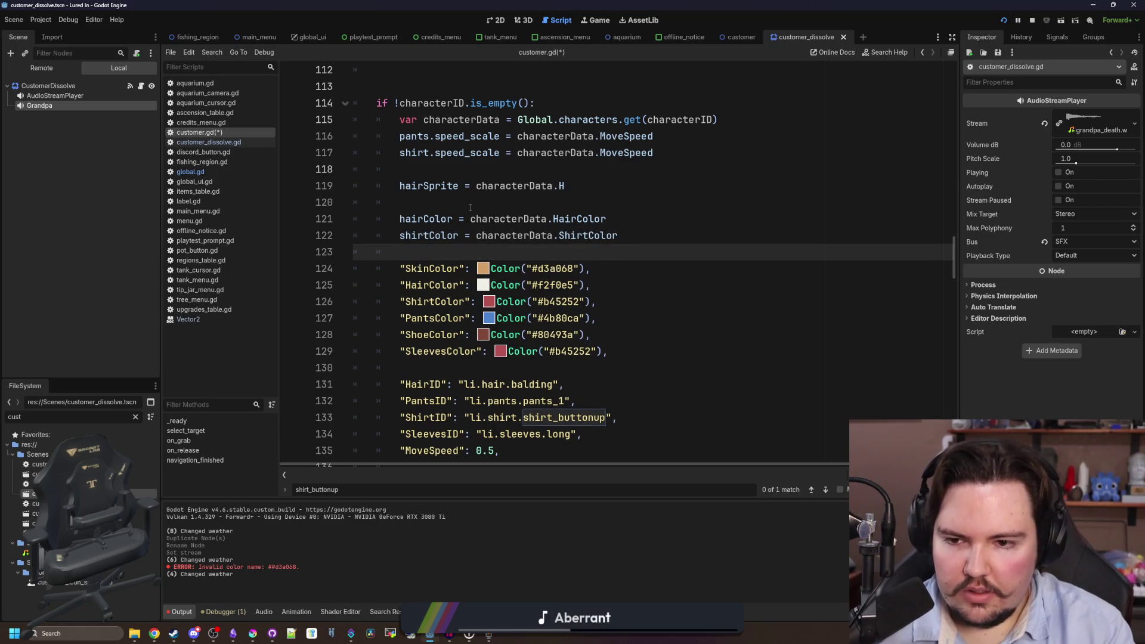
{"action": "key", "text": "Return"}
{"action": "key", "text": "Up"}
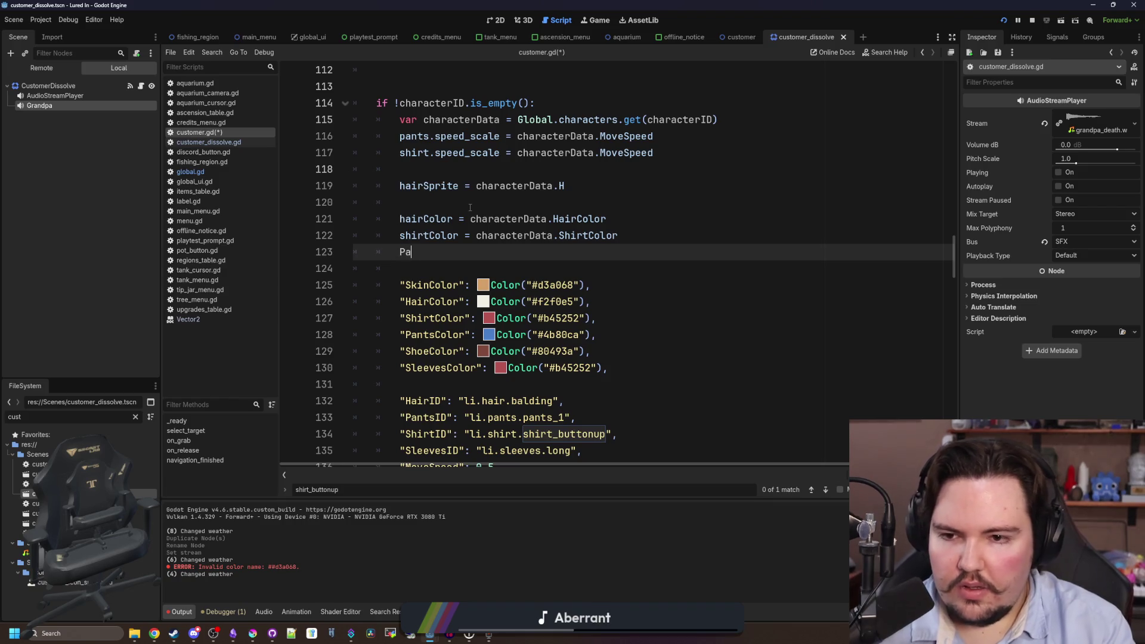
{"action": "type", "text": "ntsColo"}
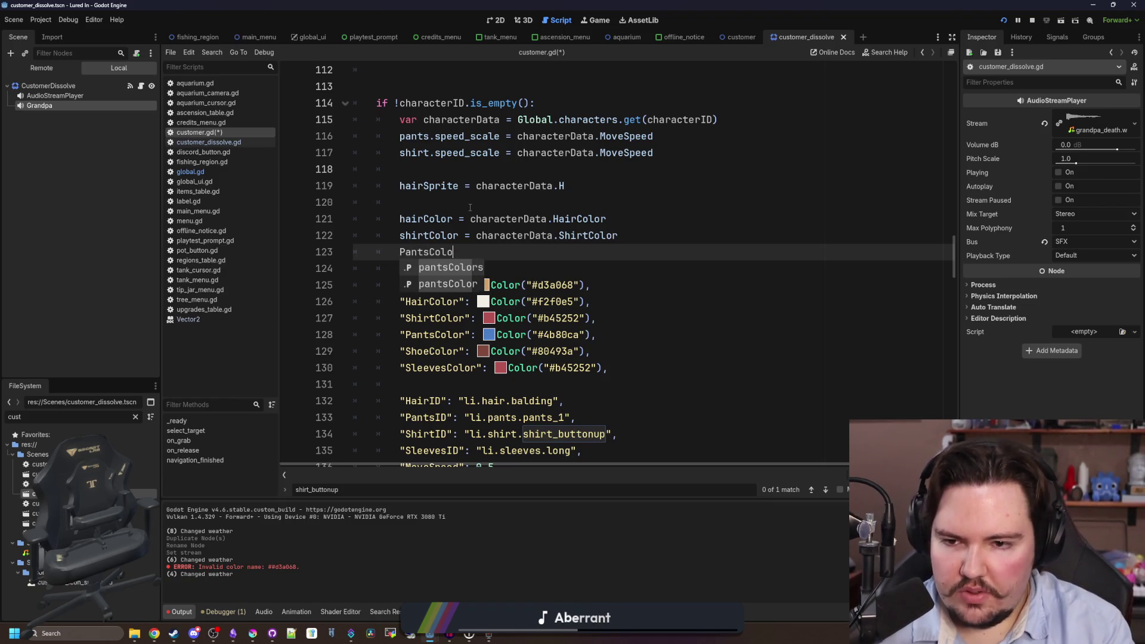
{"action": "key", "text": "Down"}
{"action": "key", "text": "Return"}
{"action": "type", "text": "char"}
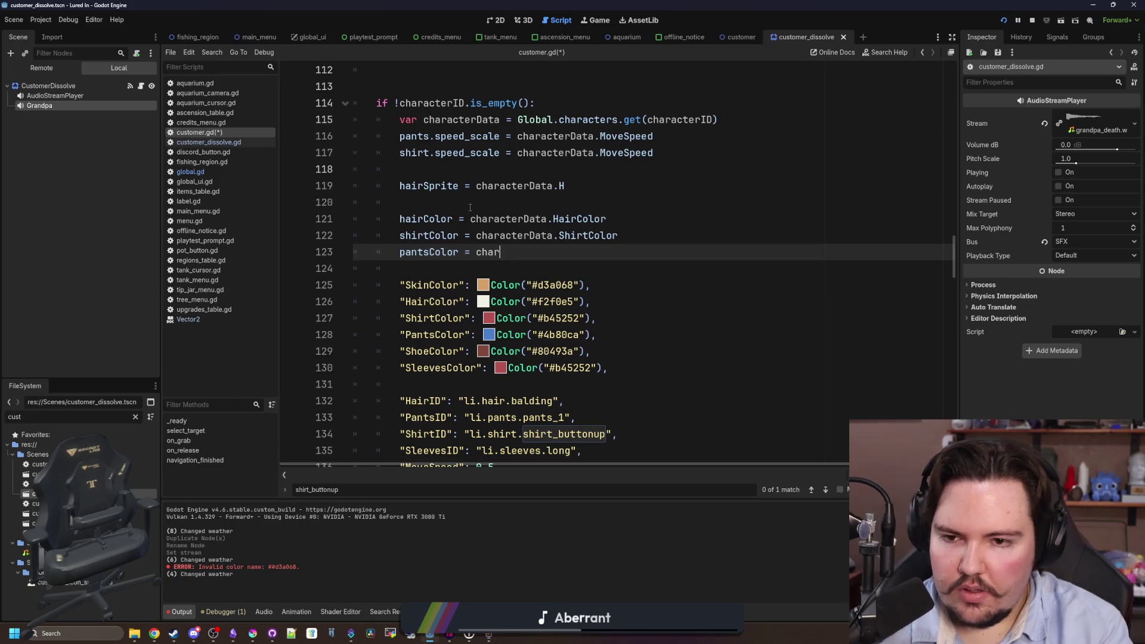
{"action": "type", "text": "acterData."}
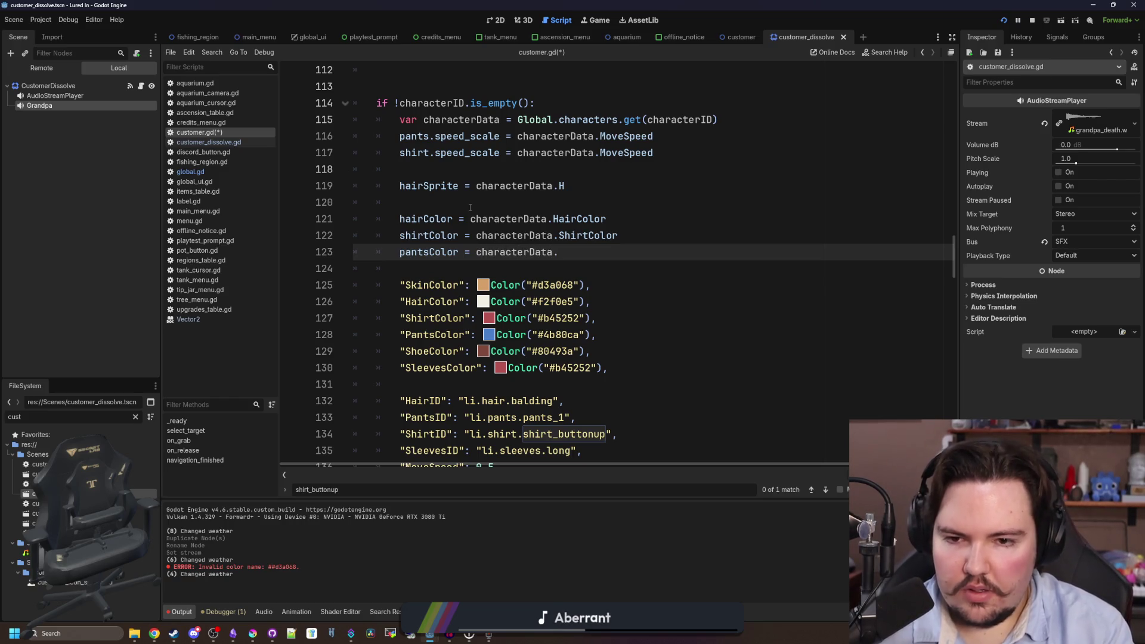
{"action": "type", "text": "PantsColor"}
{"action": "key", "text": "Return"}
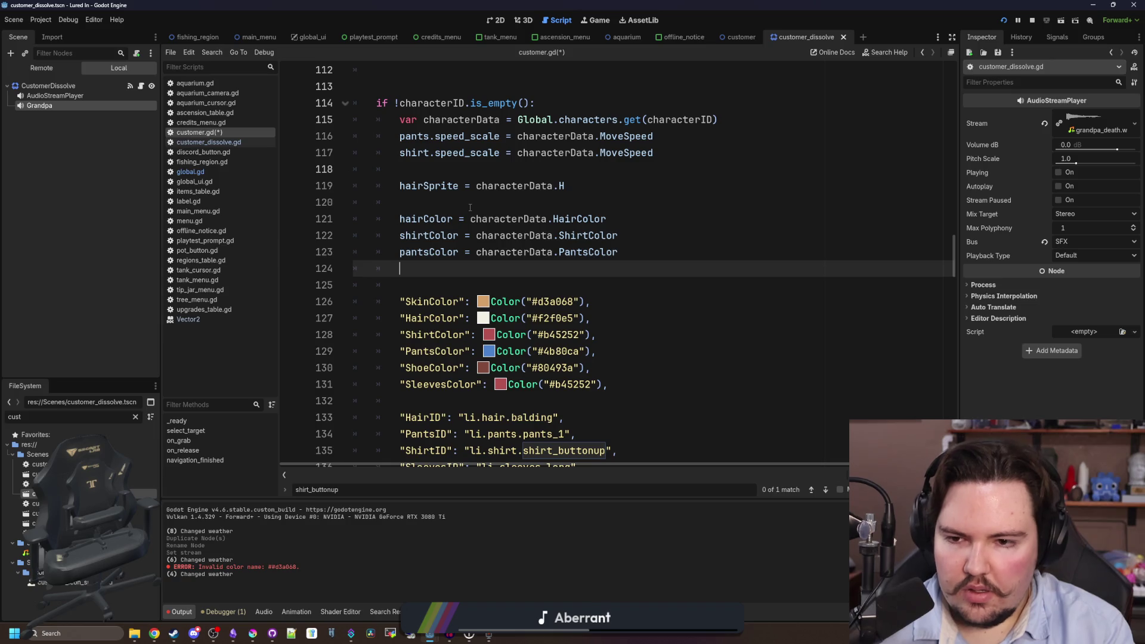
Add a shoeColor = characterData.ShoeColor line.
{"action": "type", "text": "shoe"}
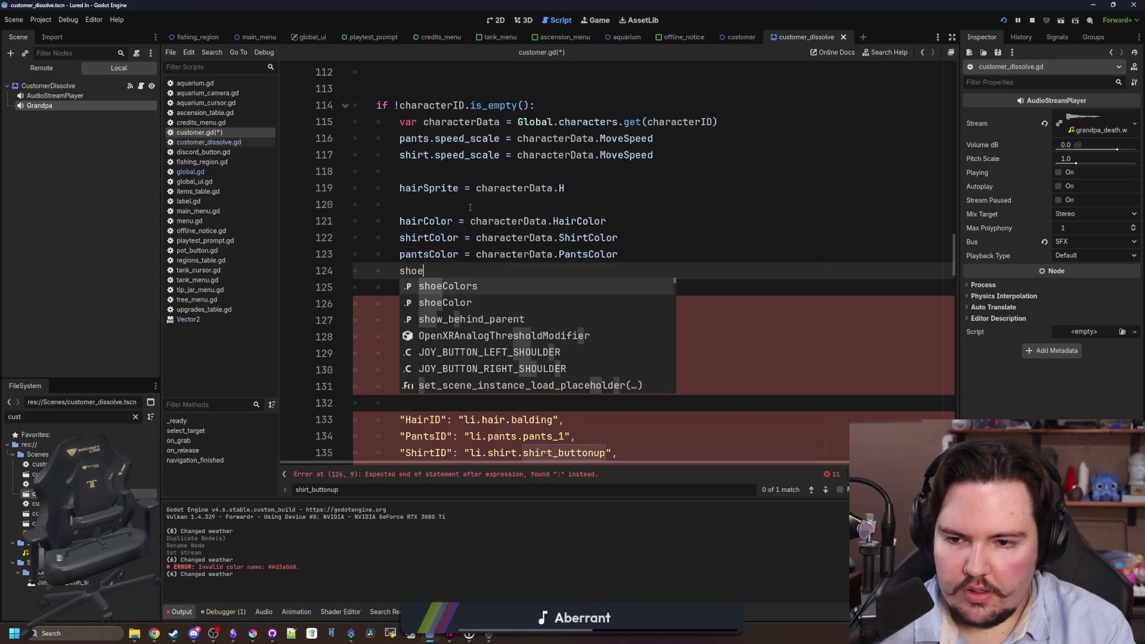
{"action": "key", "text": "Down"}
{"action": "key", "text": "Return"}
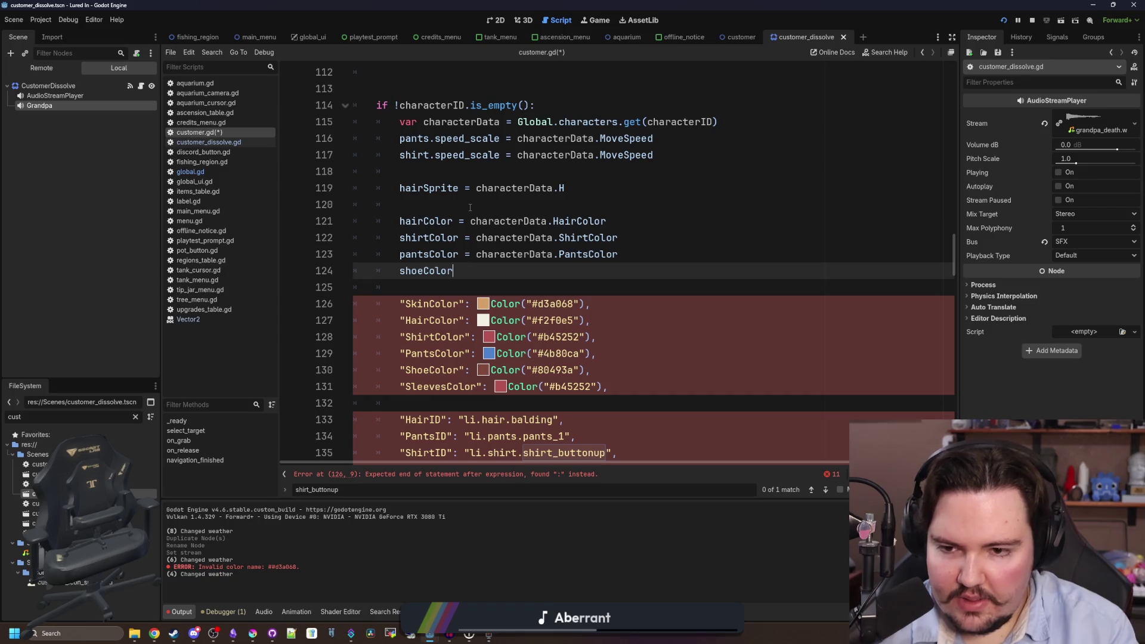
{"action": "type", "text": " = char"}
{"action": "key", "text": "Return"}
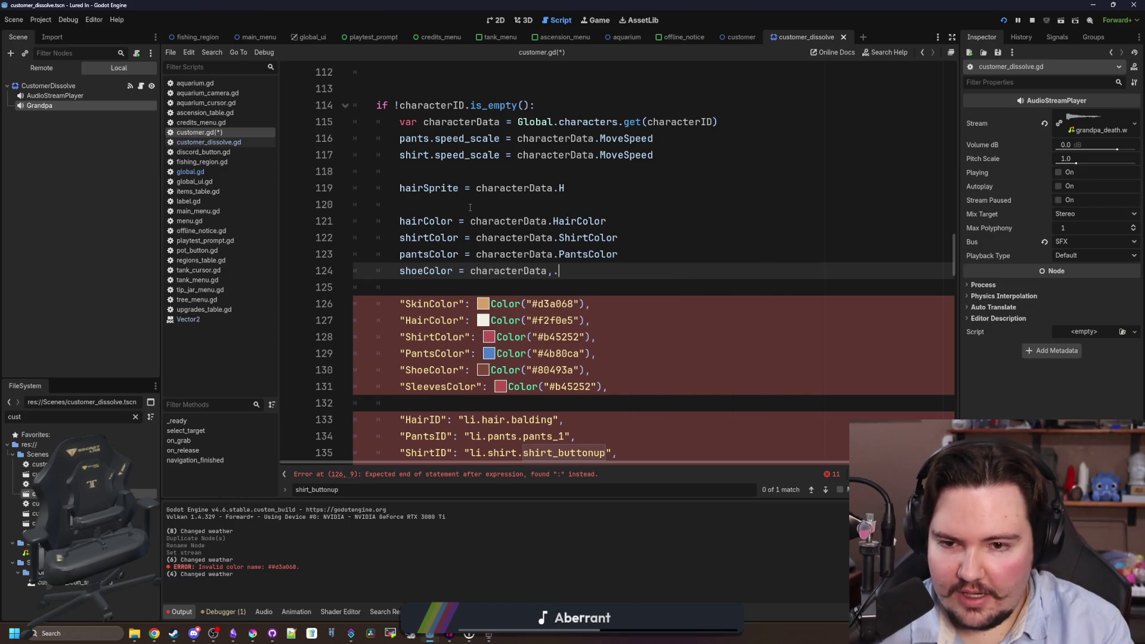
{"action": "type", "text": "hoeC"}
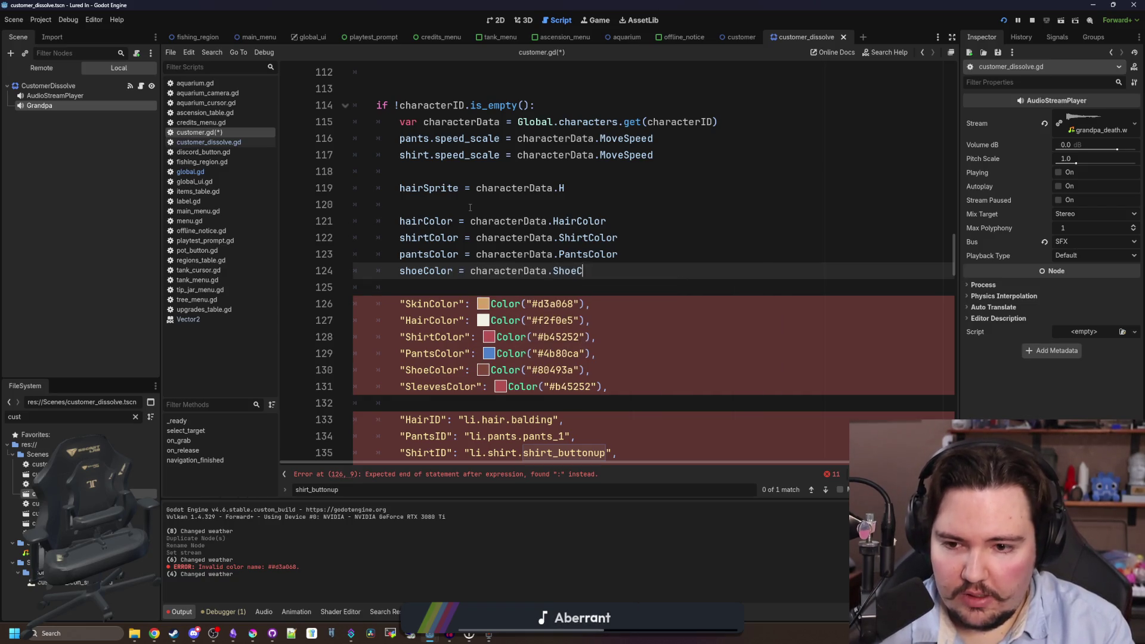
{"action": "type", "text": "olor"}
{"action": "key", "text": "Return"}
{"action": "type", "text": "s"}
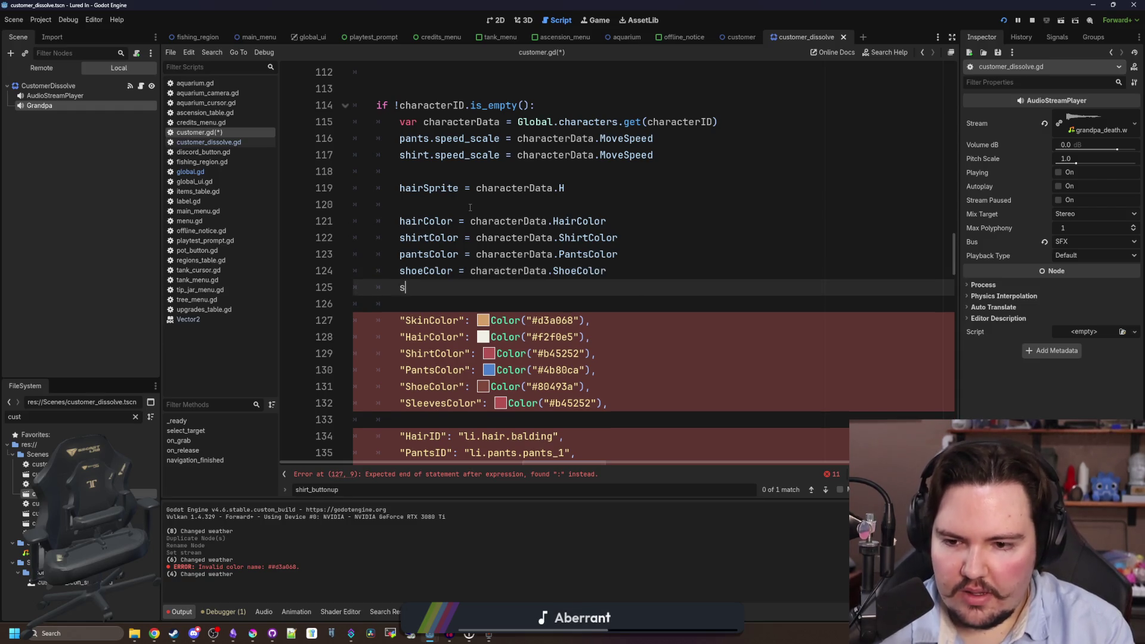
Add sleevesColor from characterData, plus skinColor = characterData.SkinColor above hairColor.
{"action": "type", "text": "leeves"}
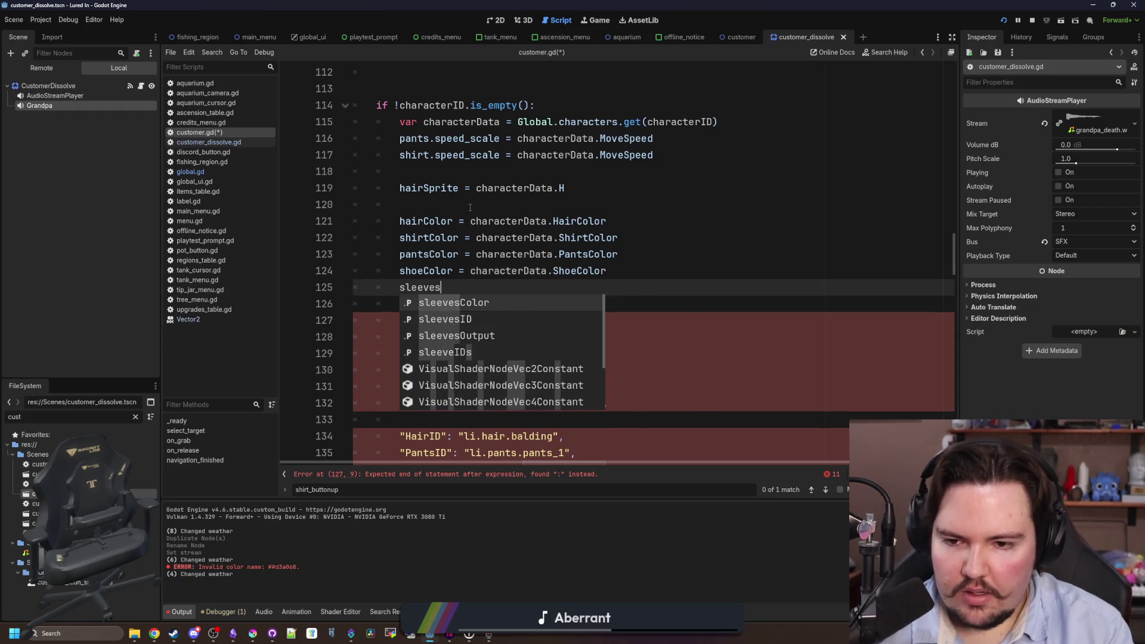
{"action": "key", "text": "Return"}
{"action": "key", "text": "BackSpace"}
{"action": "key", "text": "BackSpace"}
{"action": "type", "text": "charac"}
{"action": "key", "text": "Return"}
{"action": "type", "text": ".Slev"}
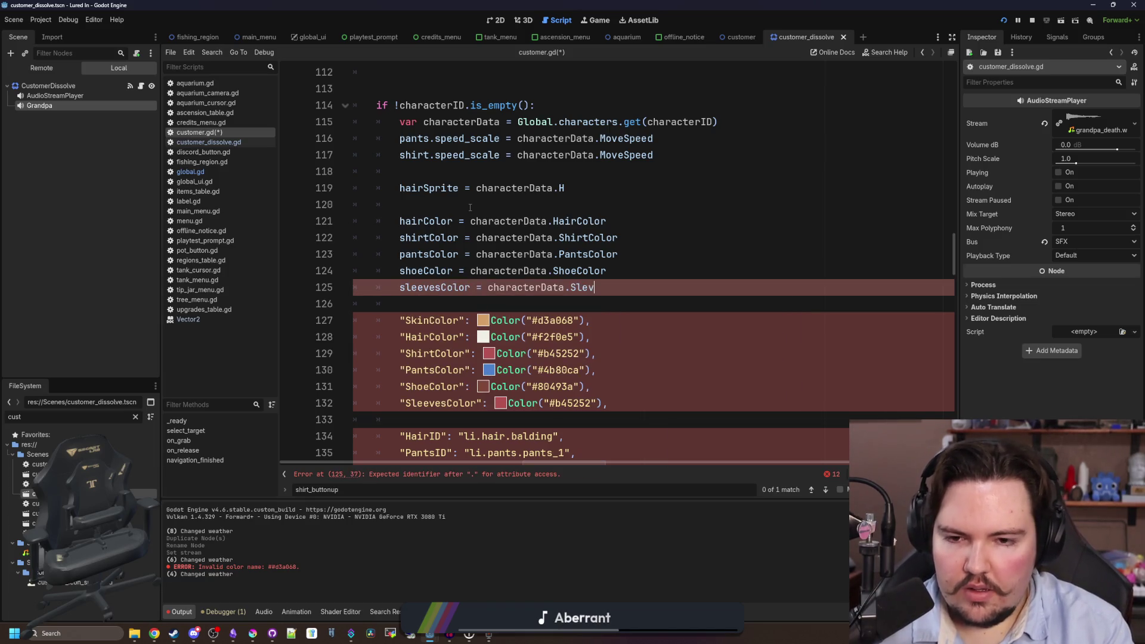
{"action": "type", "text": "vesColor"}
{"action": "key", "text": "Return"}
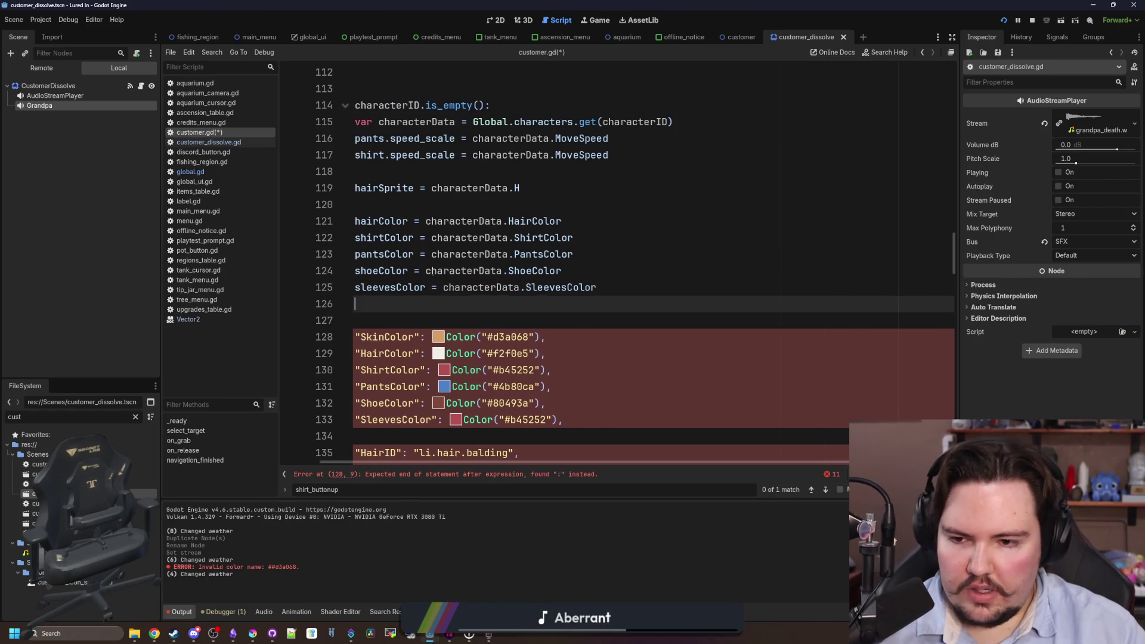
{"action": "left_click", "coordinate": [436, 203]}
{"action": "key", "text": "Return"}
{"action": "type", "text": "skinC"}
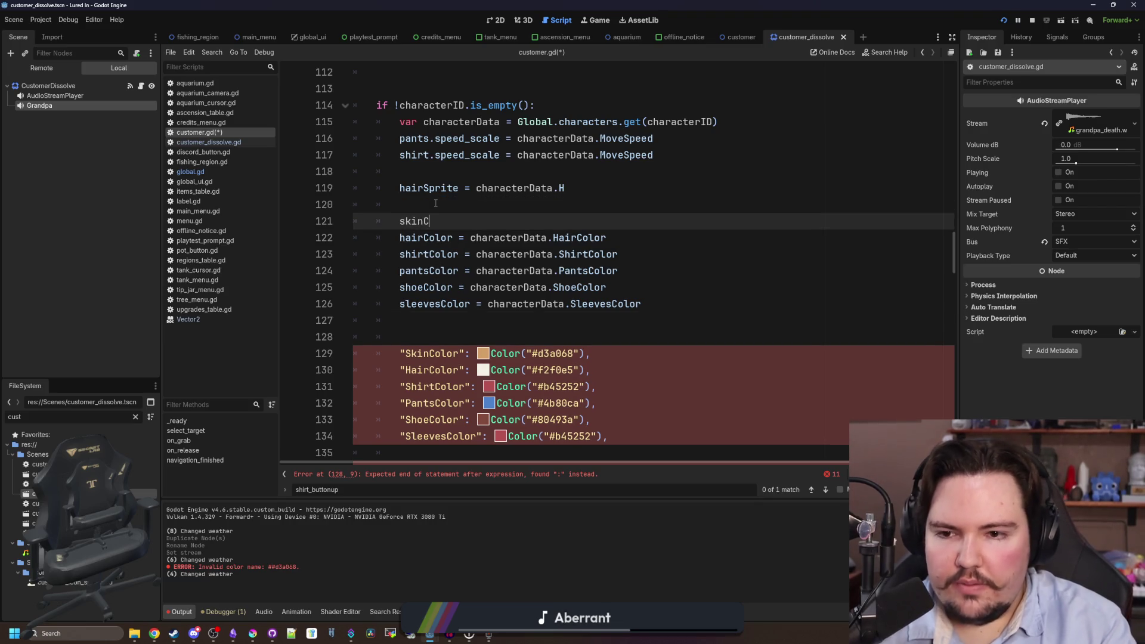
{"action": "type", "text": "olor = characterData.S"}
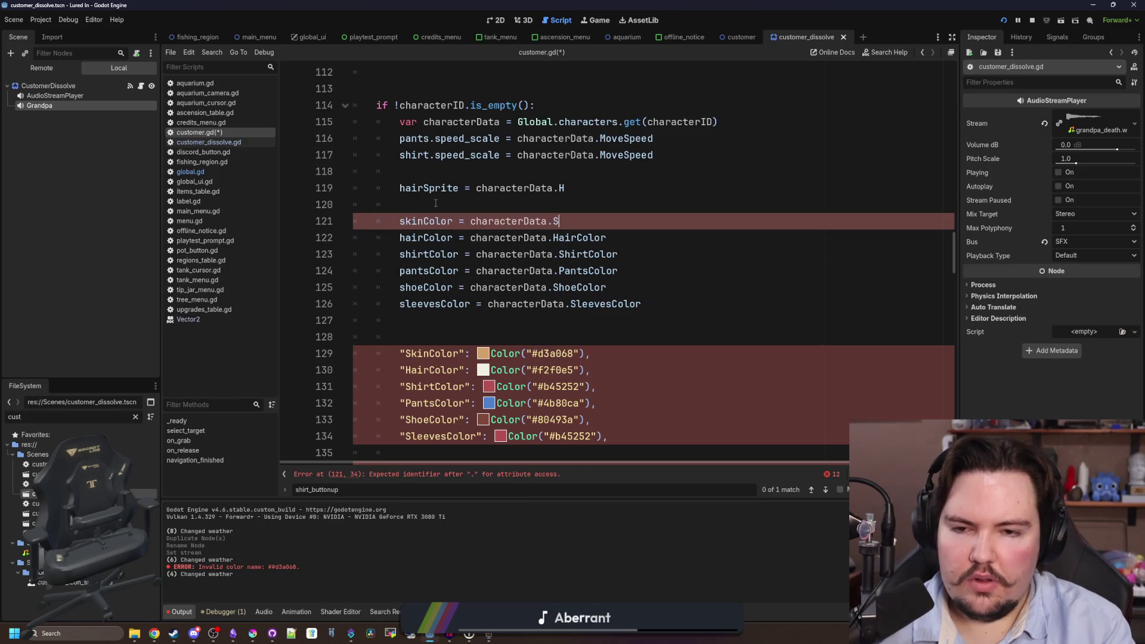
{"action": "type", "text": "kinColor"}
Delete the pasted SkinColor…SleevesColor dictionary entries and their leftover blank lines.
{"action": "scroll", "coordinate": [436, 203], "scroll_direction": "right", "scroll_amount": 2}
{"action": "scroll", "coordinate": [520, 320], "scroll_direction": "down", "scroll_amount": 3}
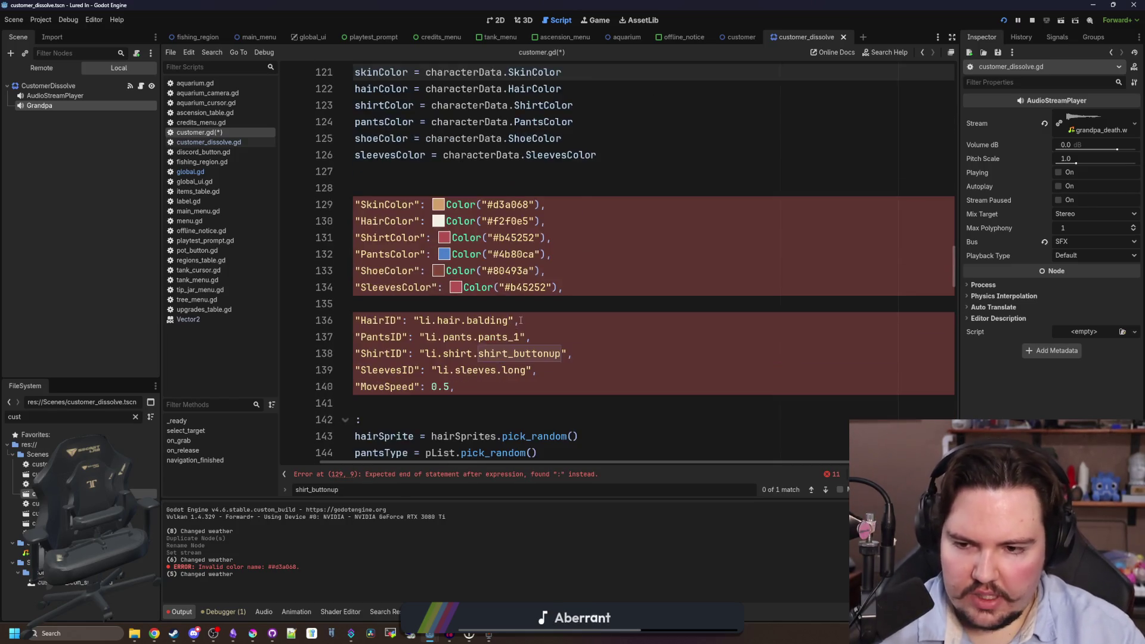
{"action": "scroll", "coordinate": [520, 320], "scroll_direction": "left", "scroll_amount": 2}
{"action": "left_click_drag", "start_coordinate": [566, 287], "coordinate": [434, 192]}
{"action": "key", "text": "BackSpace"}
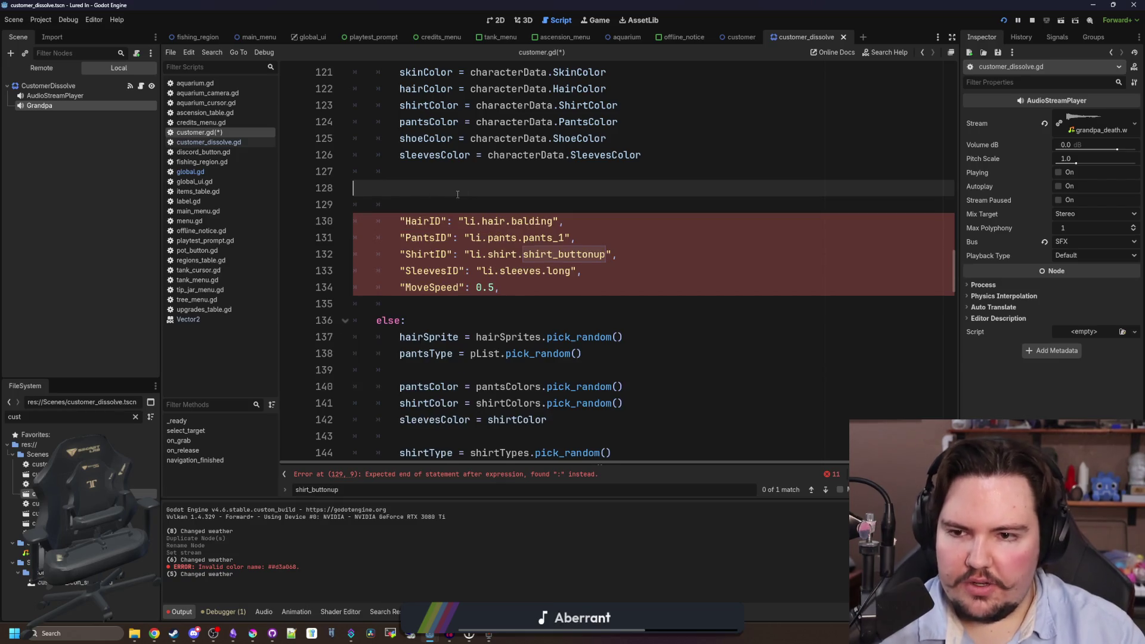
{"action": "key", "text": "BackSpace"}
{"action": "key", "text": "BackSpace"}
{"action": "scroll", "coordinate": [530, 400], "scroll_direction": "up", "scroll_amount": 3}
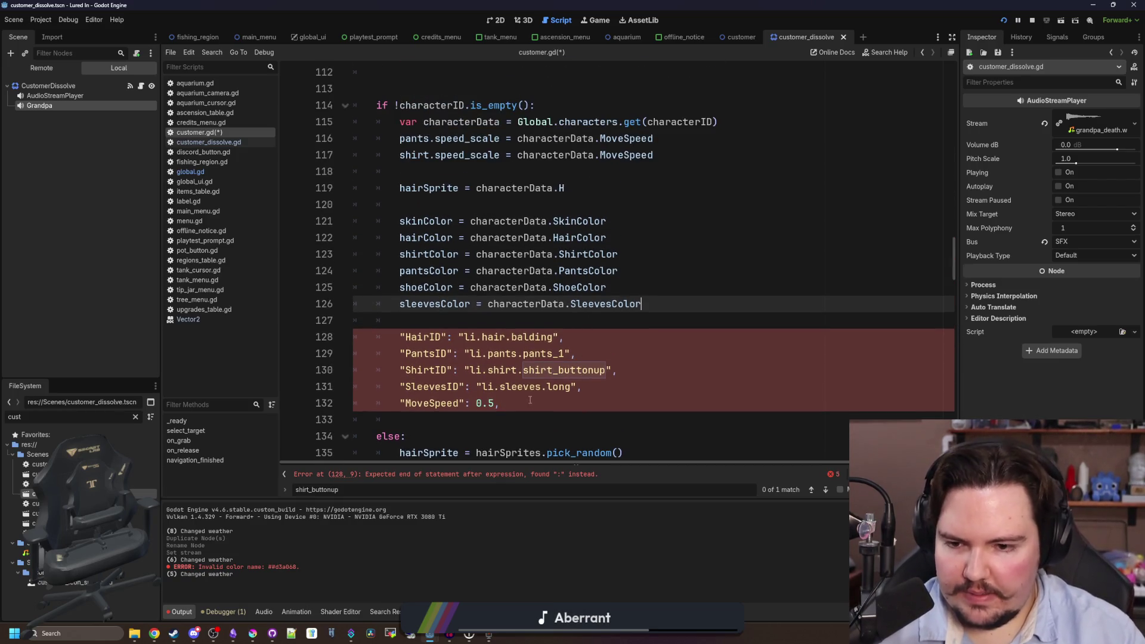
{"action": "left_click_drag", "start_coordinate": [529, 400], "coordinate": [382, 334]}
Tidy the blank lines below the colour assignments and select the hairSprite value on line 119.
{"action": "left_click", "coordinate": [467, 204]}
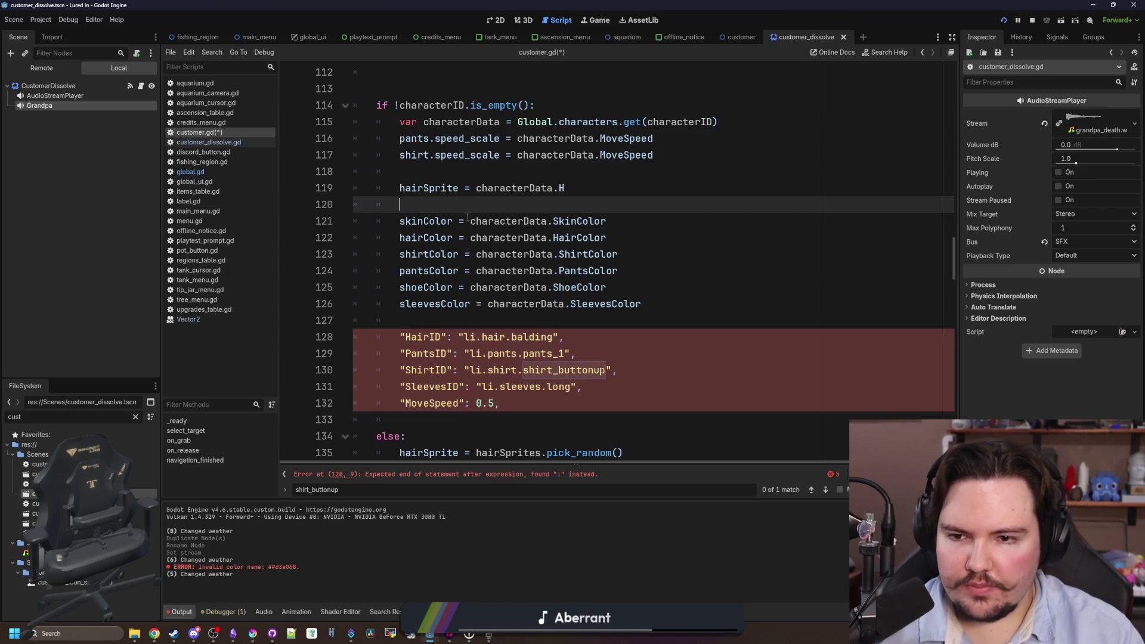
{"action": "left_click", "coordinate": [675, 301]}
{"action": "key", "text": "Return"}
{"action": "key", "text": "Return"}
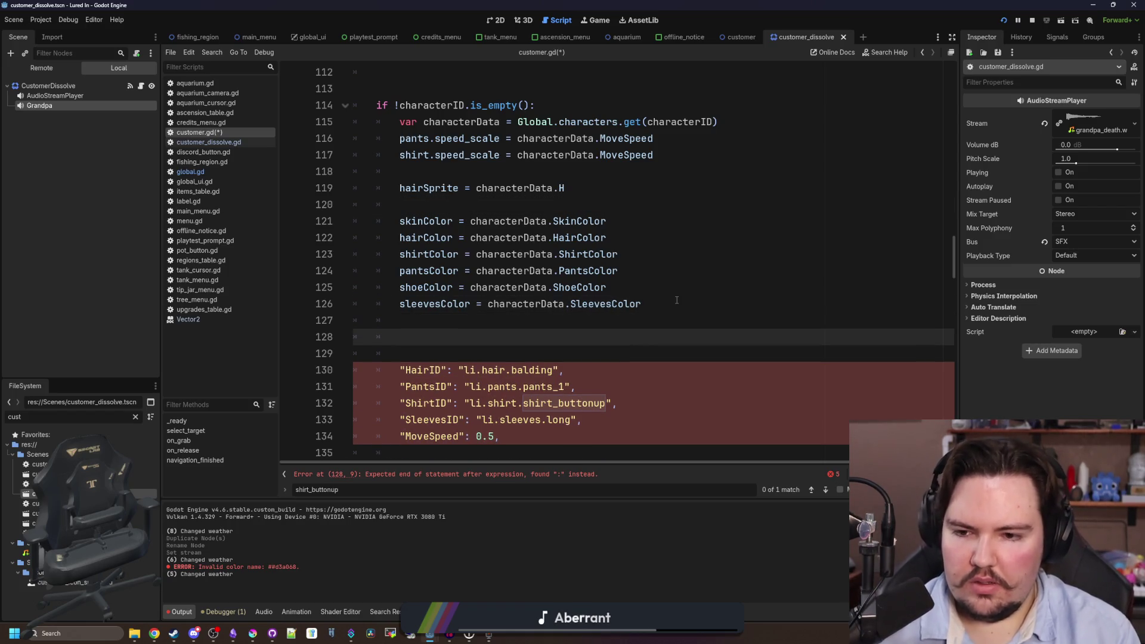
{"action": "type", "text": "hair"}
{"action": "key", "text": "BackSpace"}
{"action": "key", "text": "BackSpace"}
{"action": "key", "text": "BackSpace"}
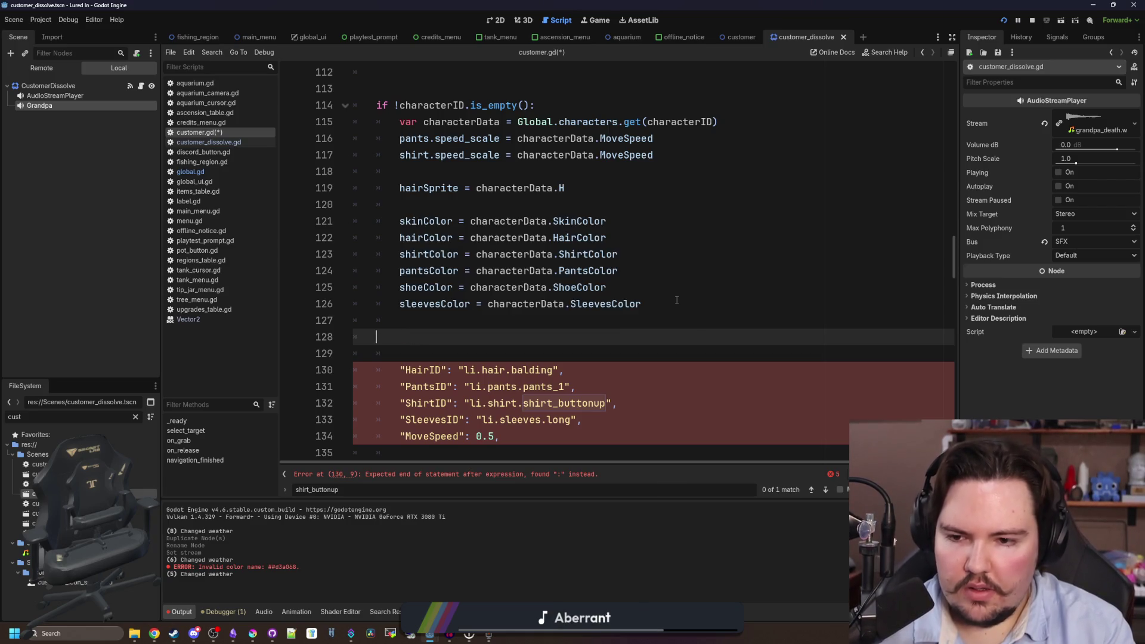
{"action": "key", "text": "BackSpace"}
{"action": "key", "text": "BackSpace"}
{"action": "left_click_drag", "start_coordinate": [476, 188], "coordinate": [565, 188]}
{"action": "left_click", "coordinate": [476, 188]}
Make hairSprite read Global.hairTypes.get(characterData.HairID).Sprite.
{"action": "type", "text": "Global.hairT"}
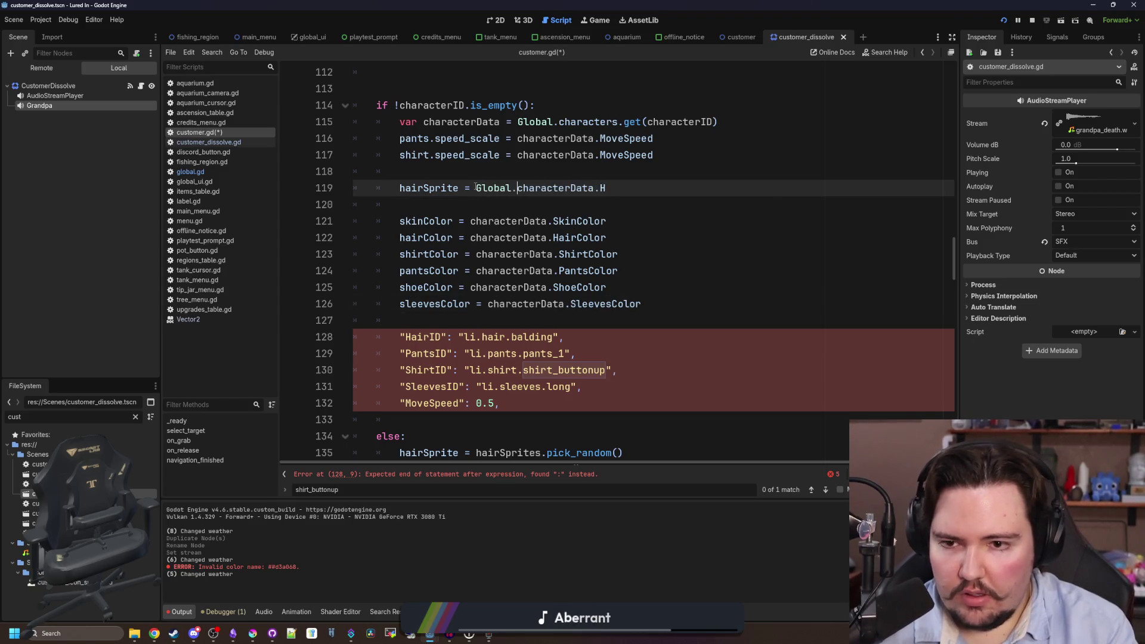
{"action": "type", "text": "y"}
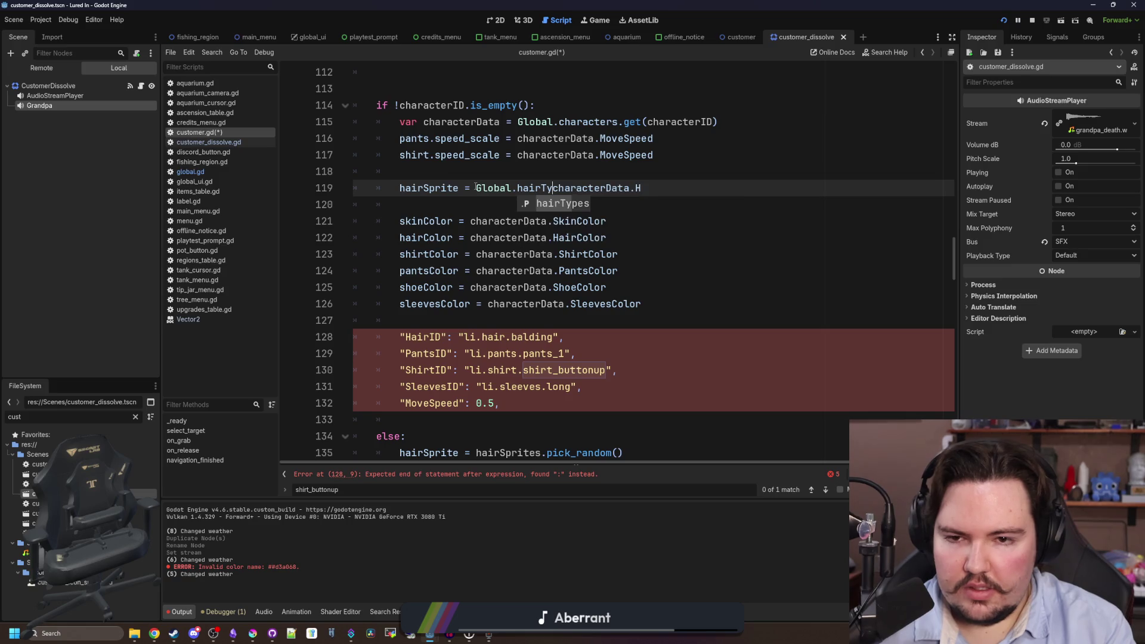
{"action": "key", "text": "Return"}
{"action": "type", "text": ".get("}
{"action": "left_click", "coordinate": [720, 195]}
{"action": "type", "text": "airID"}
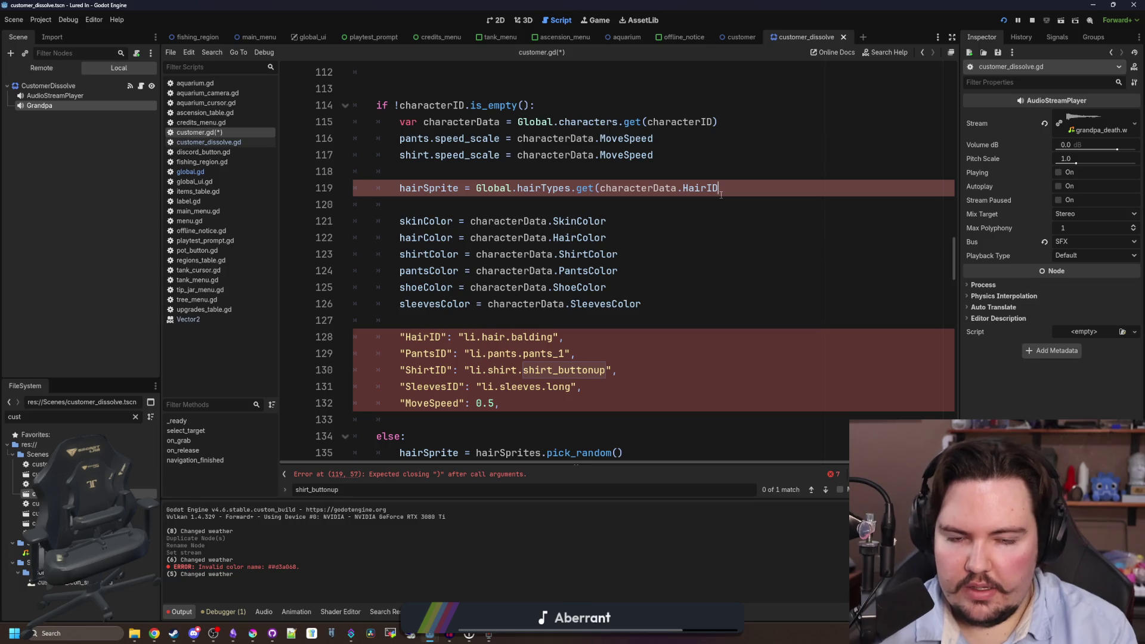
{"action": "type", "text": ")."}
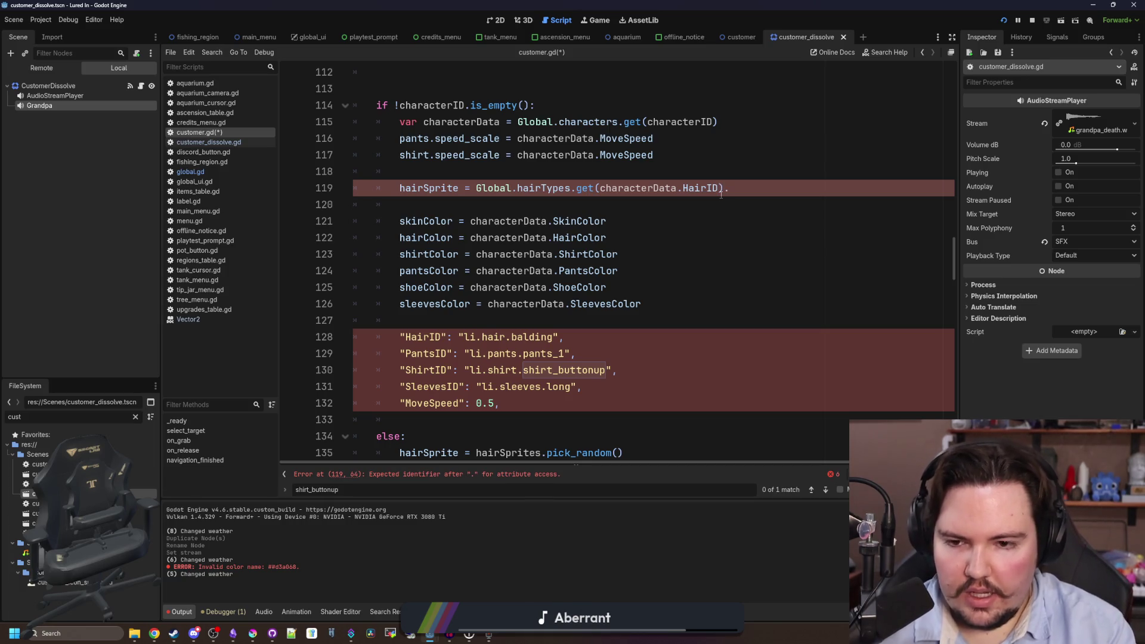
{"action": "type", "text": "Sprite"}
{"action": "left_click", "coordinate": [740, 167]}
Duplicate the hairSprite line into three copies and delete the stray MoveSpeed entry line.
{"action": "left_click", "coordinate": [809, 192]}
{"action": "triple_click", "coordinate": [809, 191]}
{"action": "left_click", "coordinate": [809, 191]}
{"action": "key", "text": "ctrl+shift+d"}
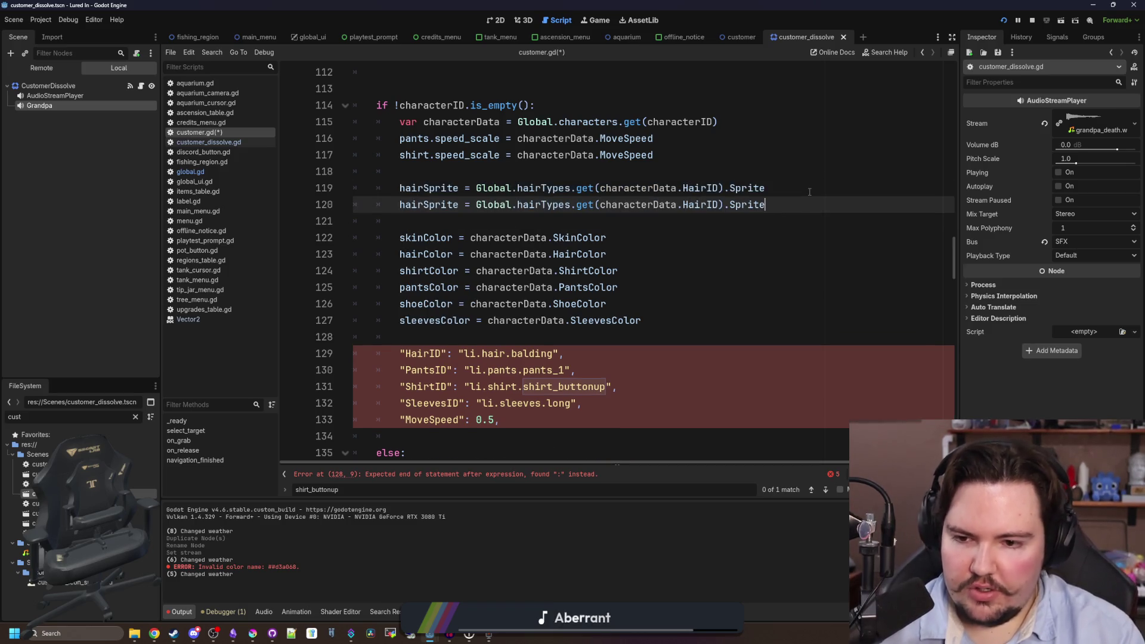
{"action": "key", "text": "ctrl+shift+d"}
{"action": "key", "text": "ctrl+shift+d"}
{"action": "key", "text": "ctrl+shift+d"}
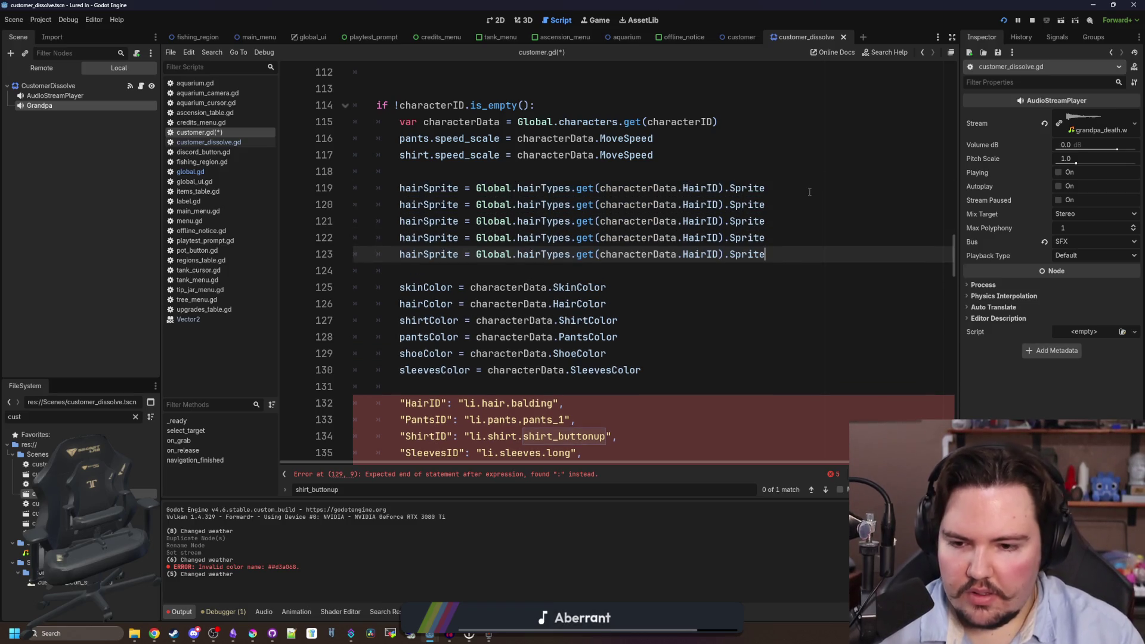
{"action": "triple_click", "coordinate": [453, 420]}
{"action": "key", "text": "BackSpace"}
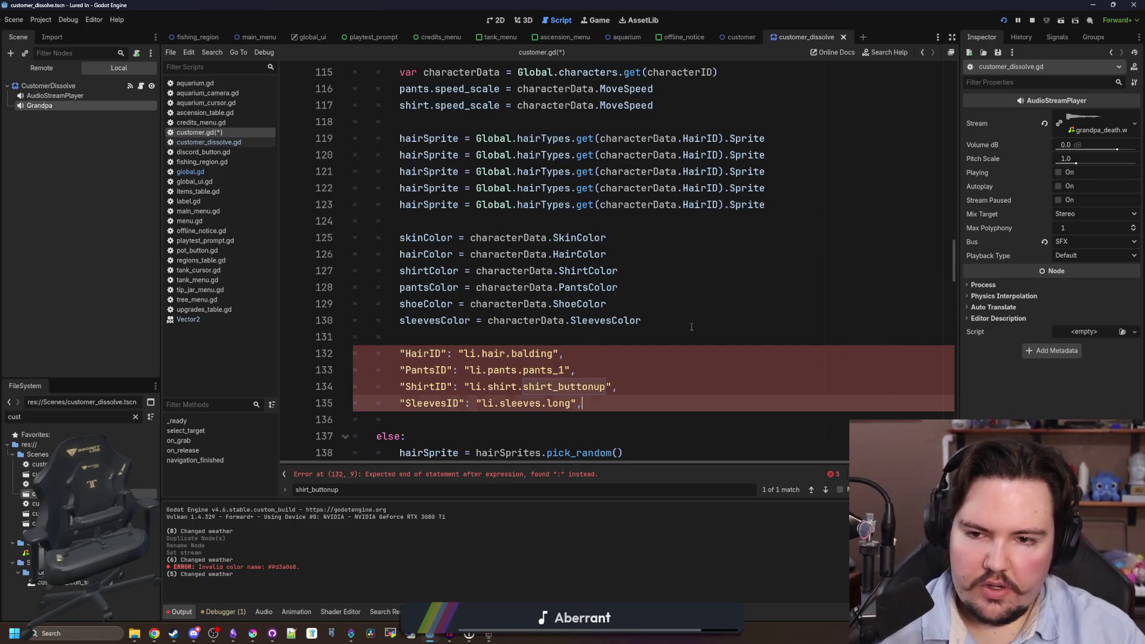
{"action": "left_click", "coordinate": [786, 205]}
{"action": "triple_click", "coordinate": [786, 203]}
{"action": "key", "text": "BackSpace"}
Rename the first two hairSprite copies to pantsType and shirtType.
{"action": "double_click", "coordinate": [442, 154]}
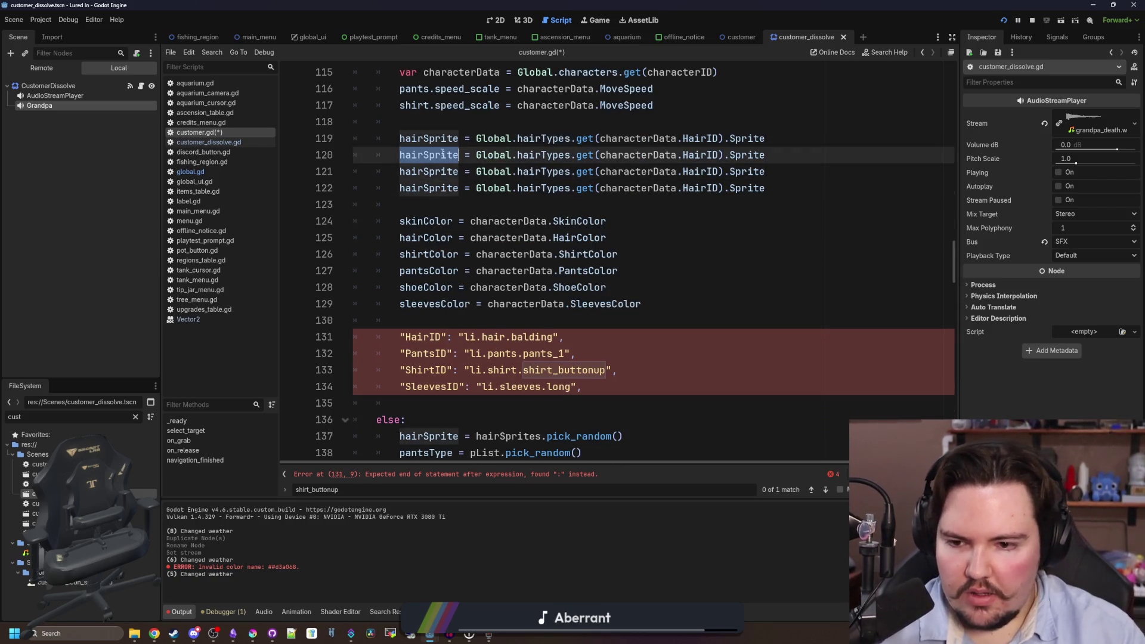
{"action": "type", "text": "pantsT"}
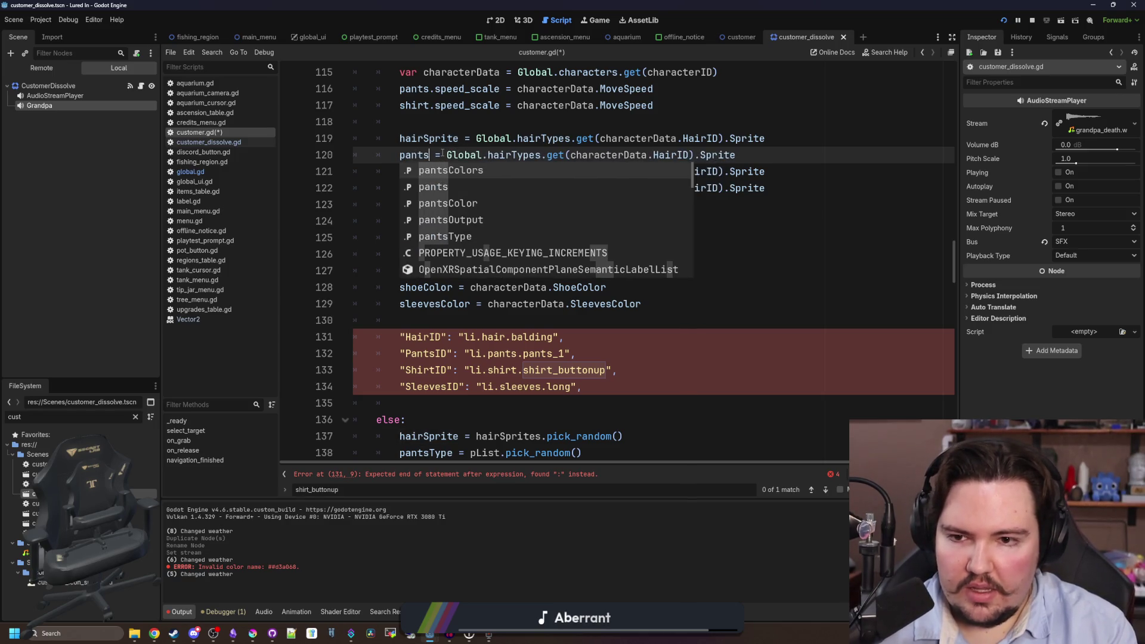
{"action": "key", "text": "Return"}
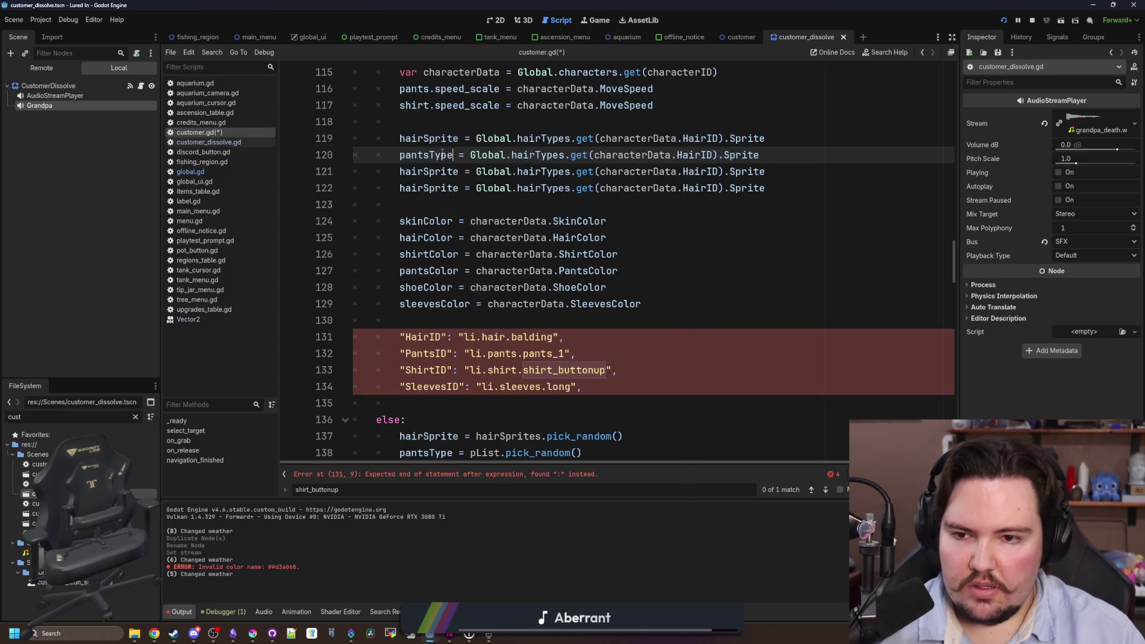
{"action": "double_click", "coordinate": [435, 171]}
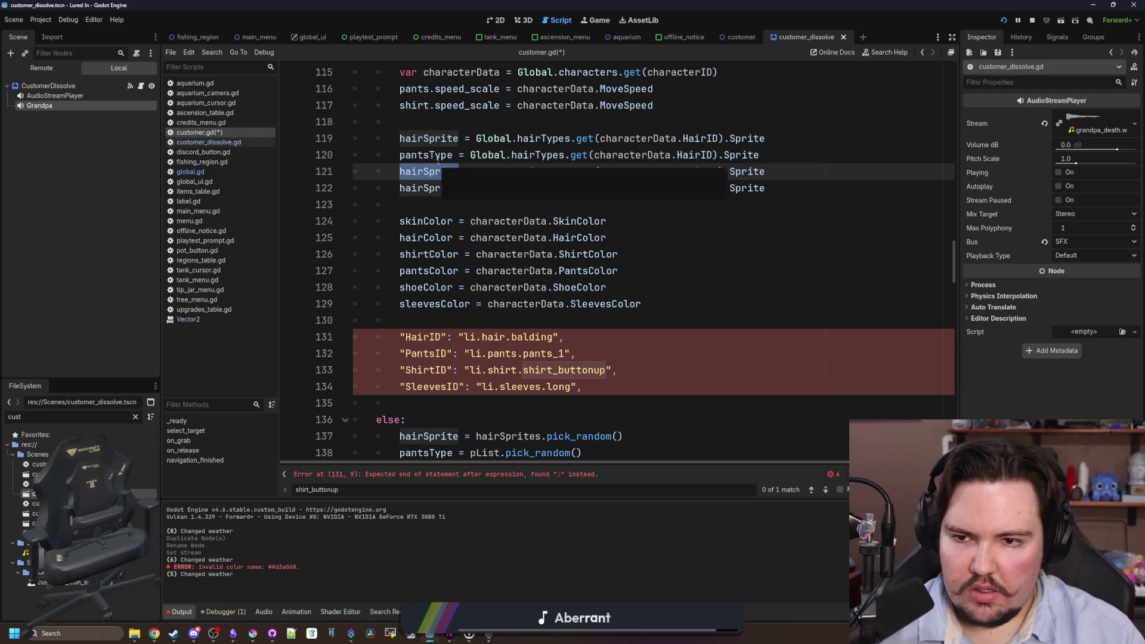
{"action": "type", "text": "shirtTy"}
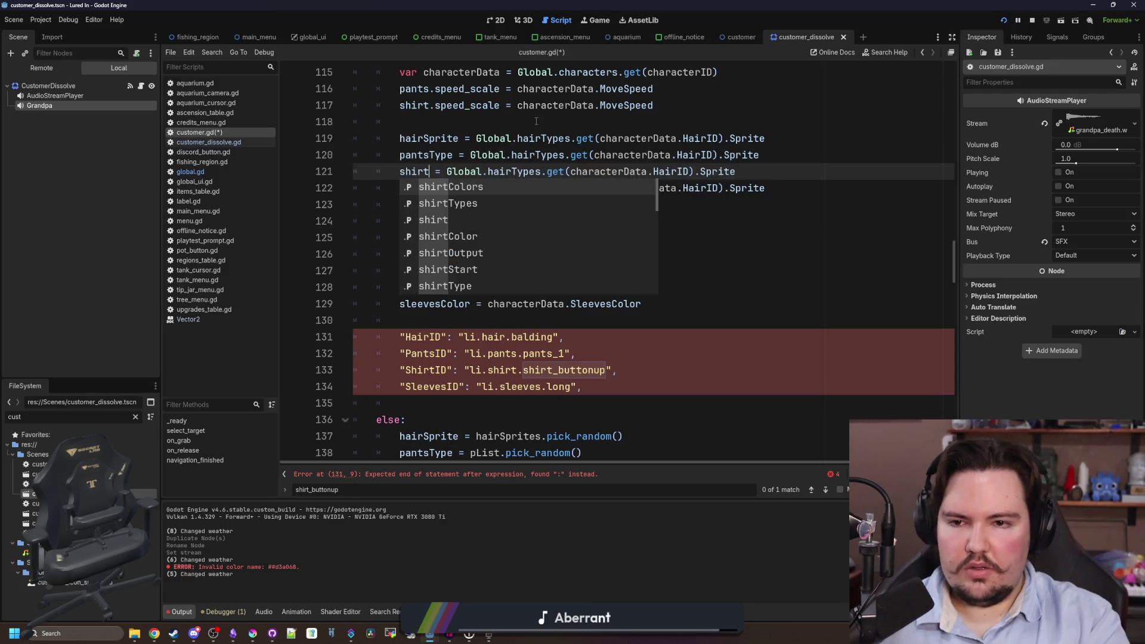
{"action": "key", "text": "Down"}
{"action": "key", "text": "Return"}
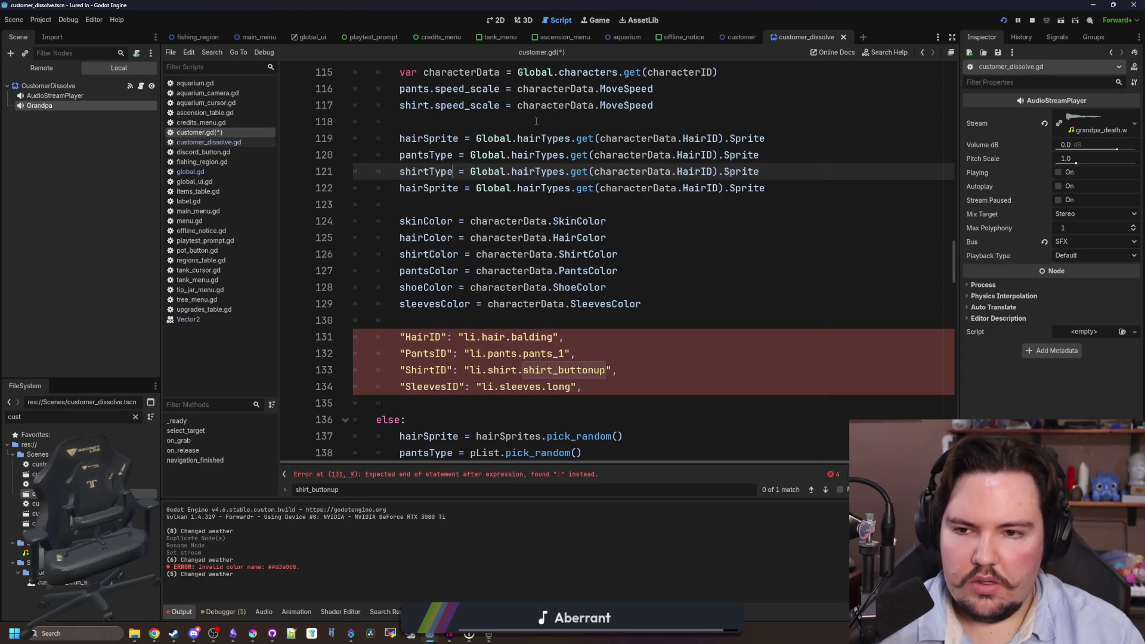
Rename the third hairSprite copy on line 122 to sleevesID.
{"action": "double_click", "coordinate": [426, 188]}
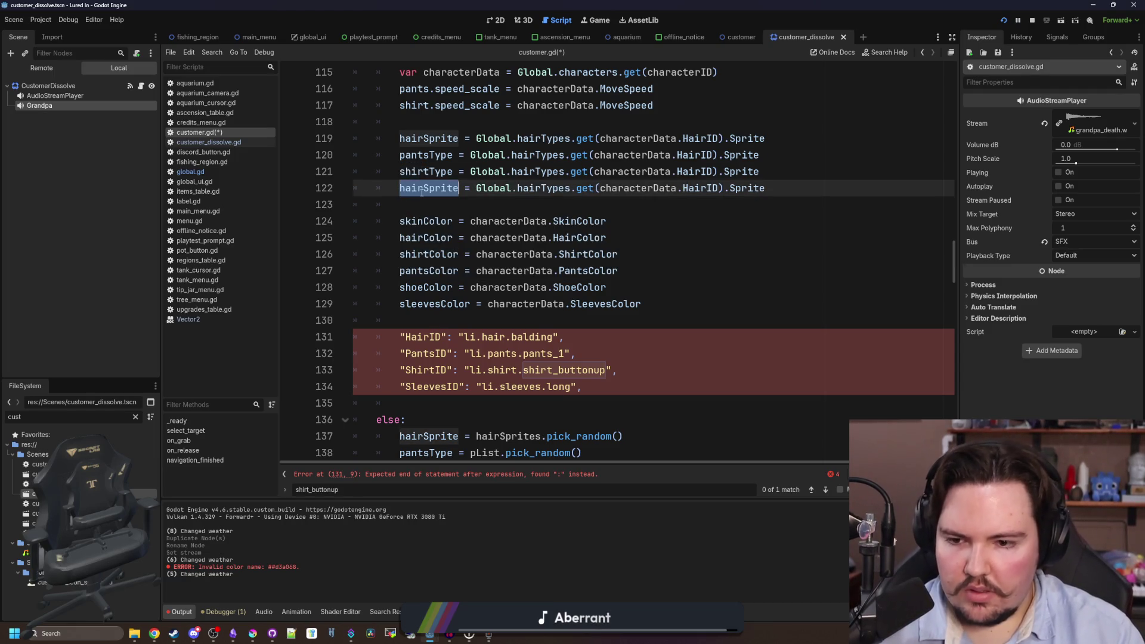
{"action": "type", "text": "S"}
{"action": "key", "text": "BackSpace"}
{"action": "type", "text": "slee"}
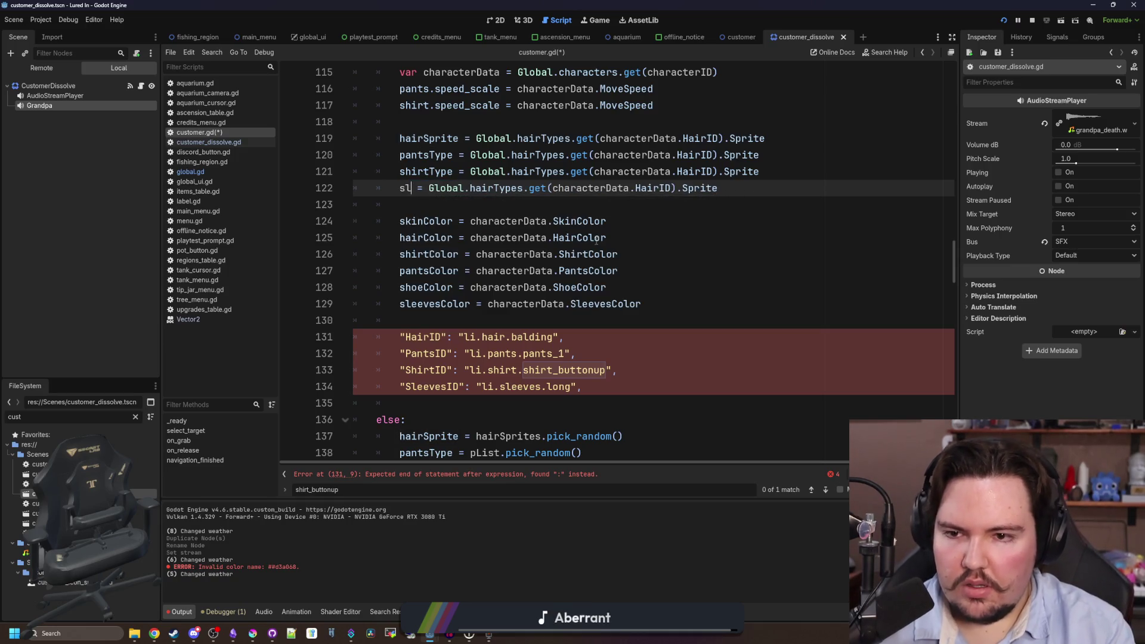
{"action": "key", "text": "Return"}
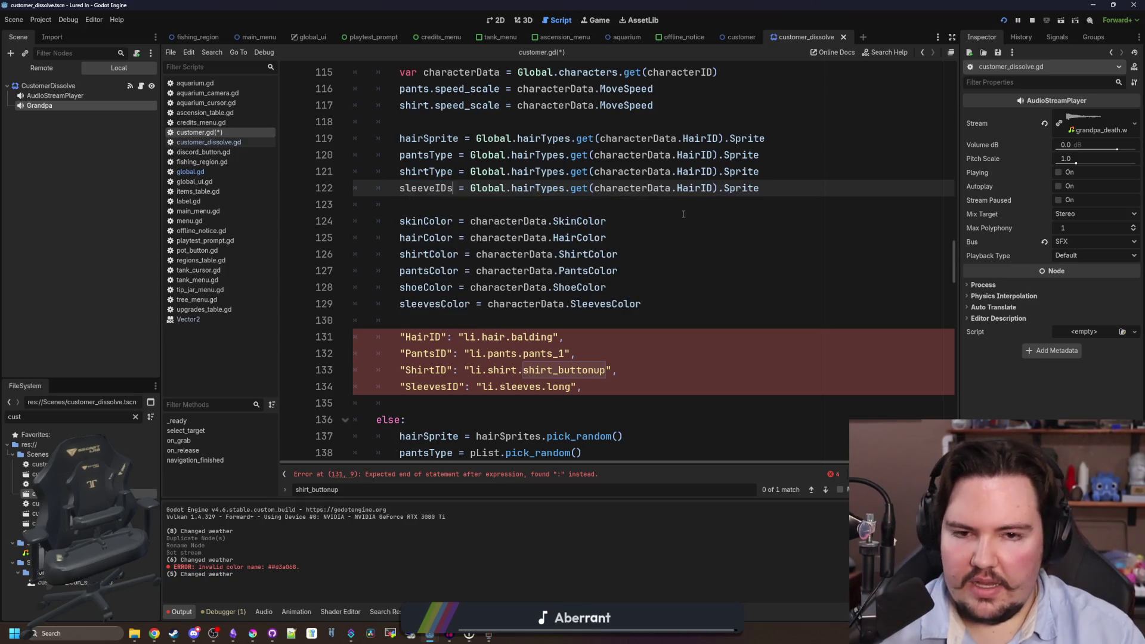
{"action": "key", "text": "BackSpace"}
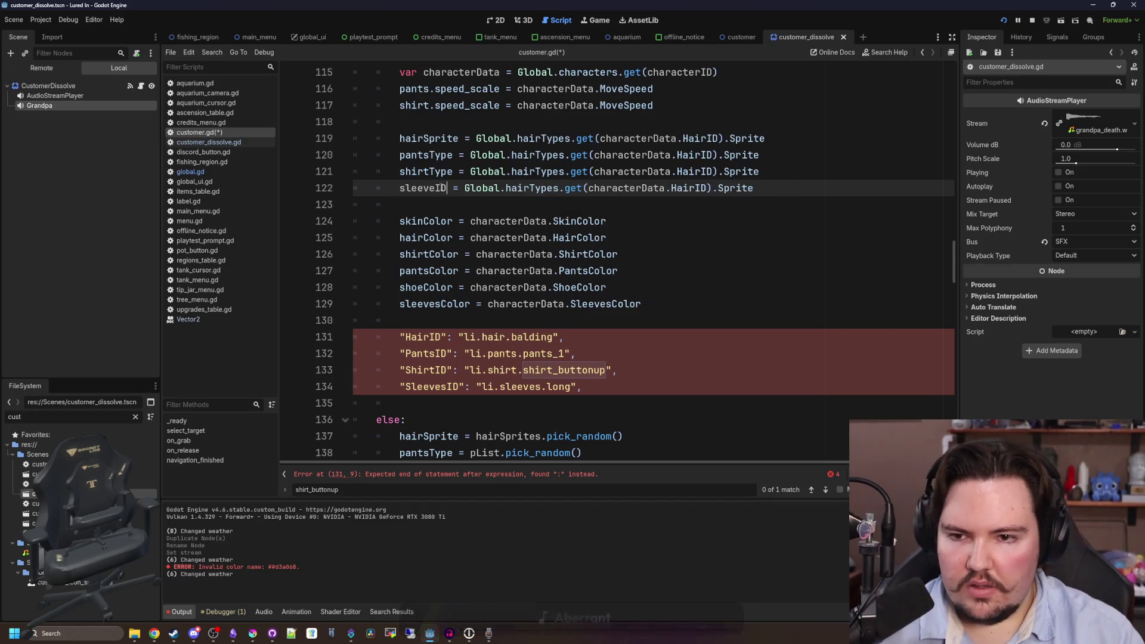
{"action": "left_click", "coordinate": [433, 188]}
{"action": "type", "text": "s"}
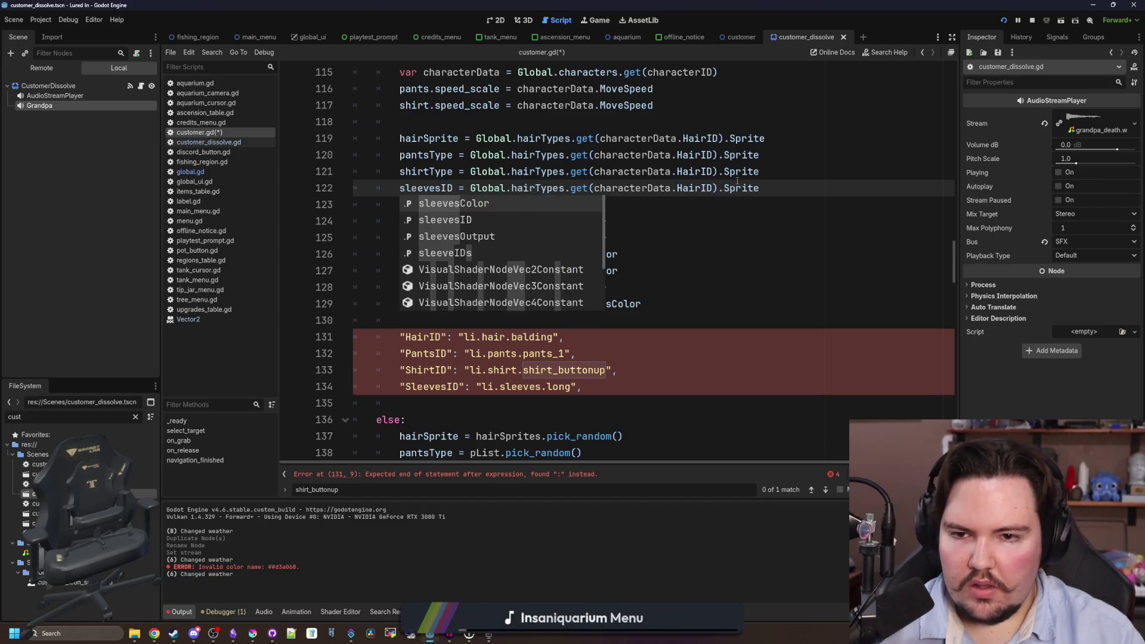
Remove the hairTypes lookup and .Sprite so sleevesID reads characterData.SleevesID.
{"action": "left_click", "coordinate": [774, 187]}
{"action": "double_click", "coordinate": [775, 187]}
{"action": "left_click", "coordinate": [683, 189]}
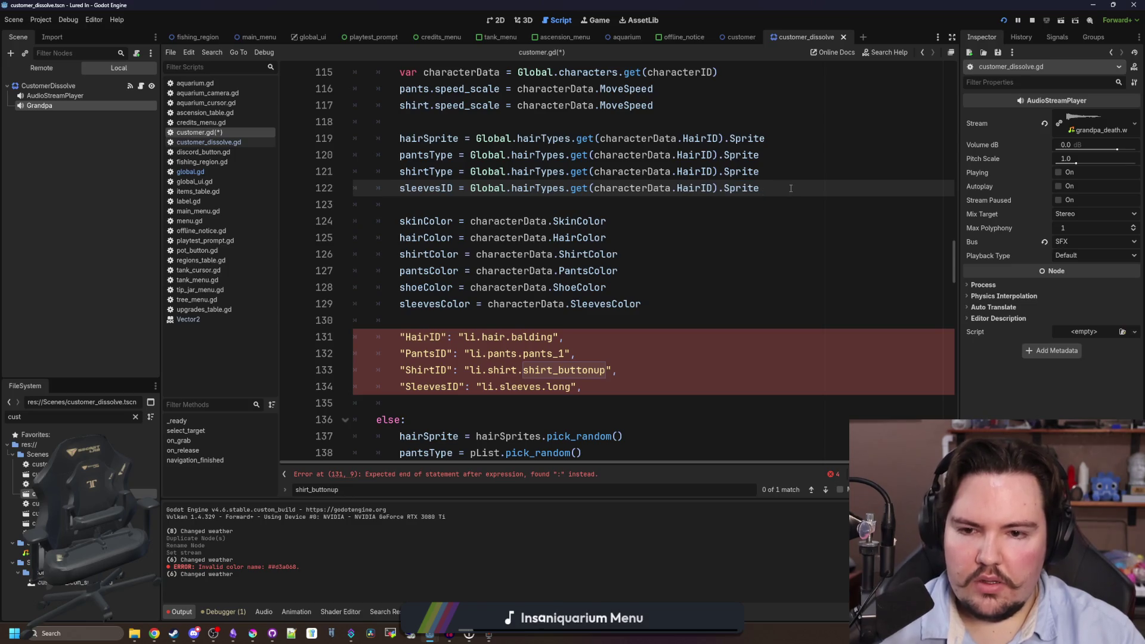
{"action": "left_click_drag", "start_coordinate": [791, 189], "coordinate": [513, 187]}
{"action": "left_click", "coordinate": [718, 201]}
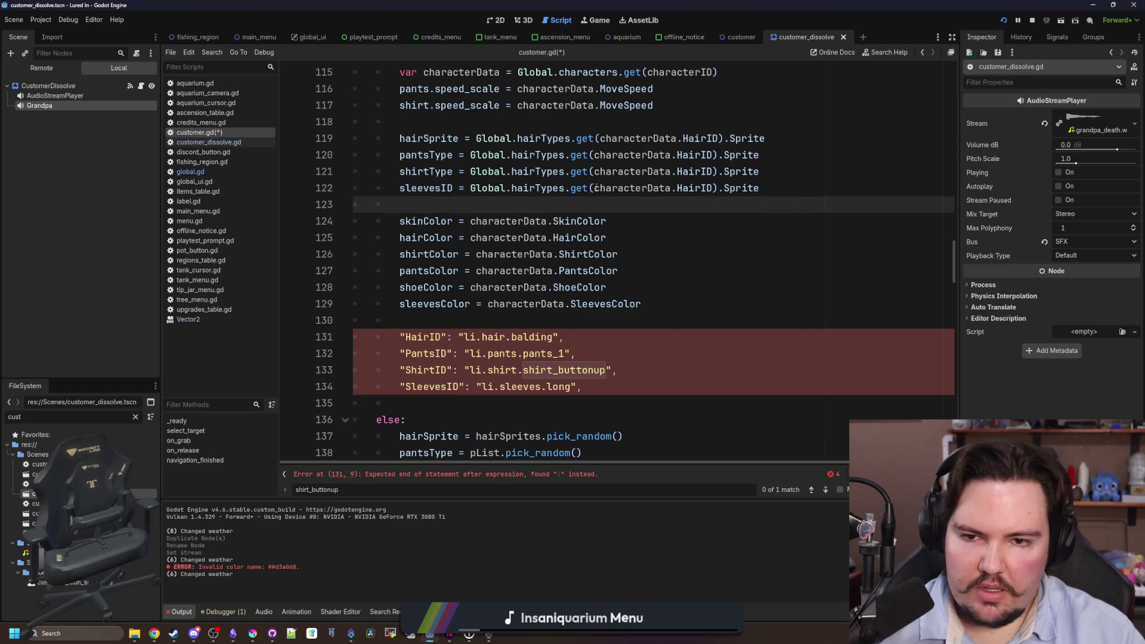
{"action": "left_click_drag", "start_coordinate": [594, 188], "coordinate": [466, 189]}
{"action": "key", "text": "Delete"}
{"action": "left_click_drag", "start_coordinate": [589, 189], "coordinate": [685, 188]}
{"action": "key", "text": "BackSpace"}
{"action": "key", "text": "BackSpace"}
{"action": "key", "text": "BackSpace"}
{"action": "key", "text": "BackSpace"}
{"action": "type", "text": "SleevesID"}
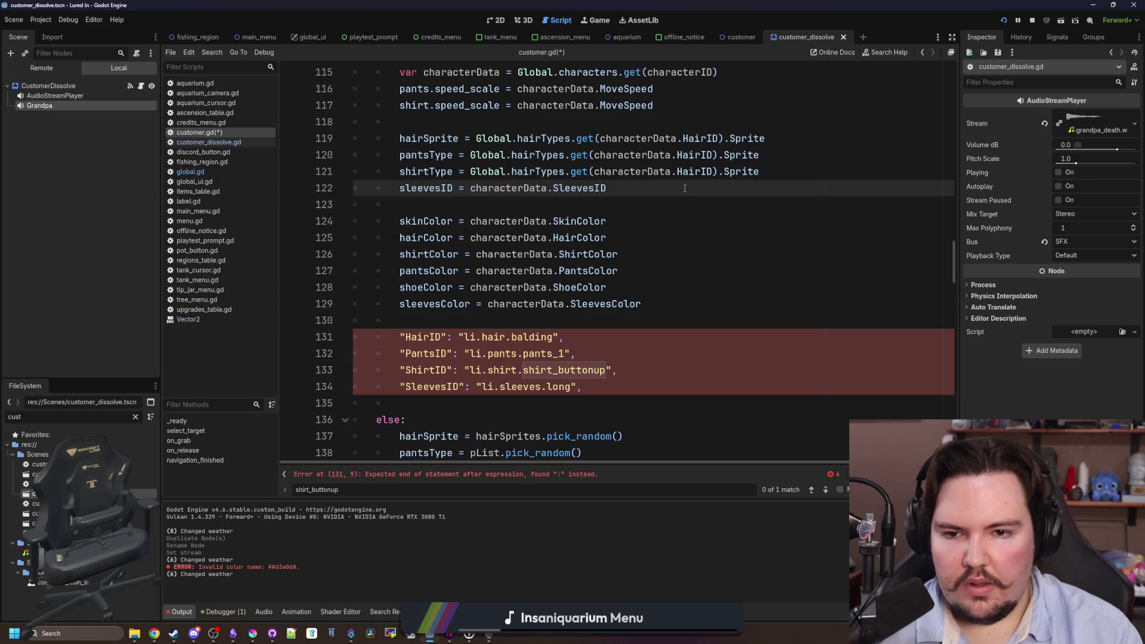
Select the leftover SleevesID dictionary line.
{"action": "left_click", "coordinate": [567, 210]}
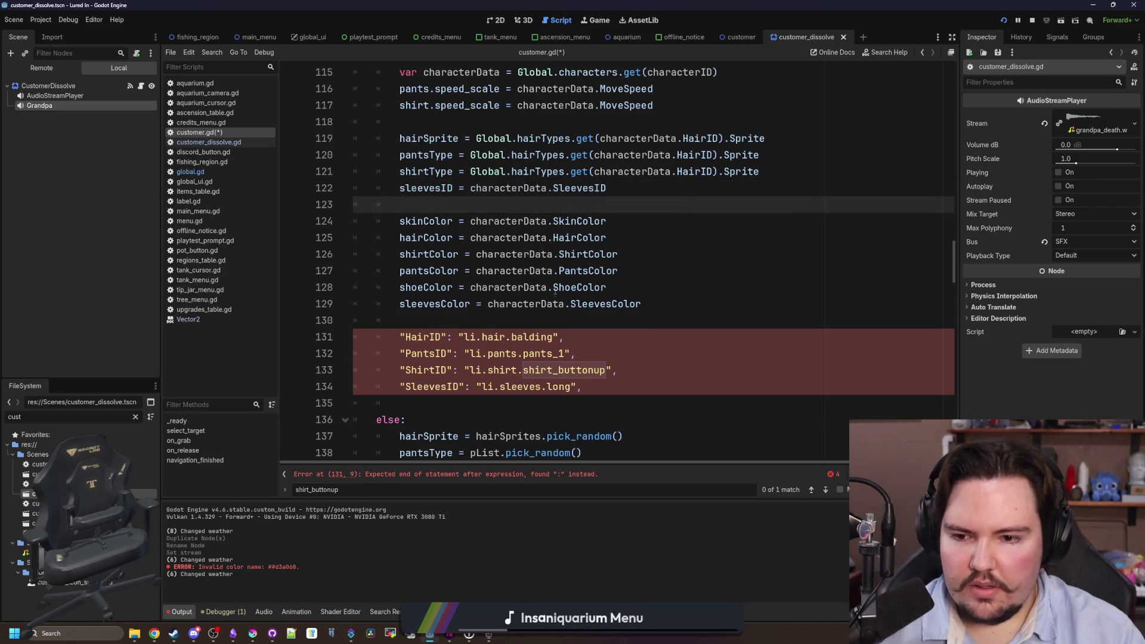
{"action": "left_click", "coordinate": [604, 387]}
{"action": "key", "text": "shift+Home"}
Delete the stray SleevesID line and check the hairSprites definition near the character setup code.
{"action": "key", "text": "BackSpace"}
{"action": "key", "text": "BackSpace"}
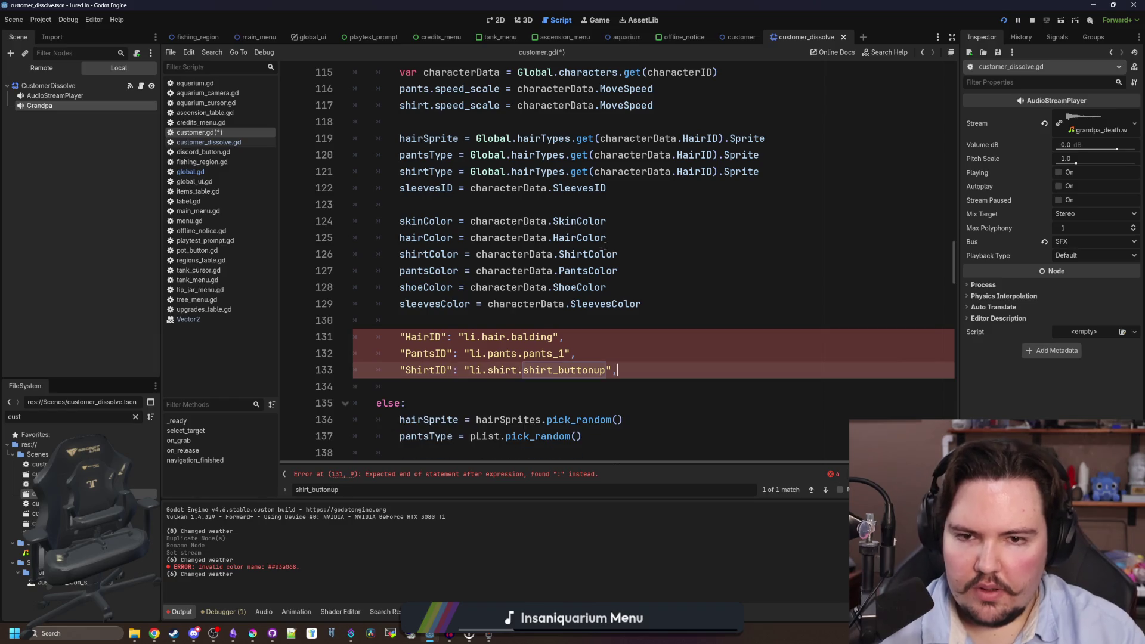
{"action": "scroll", "coordinate": [601, 243], "scroll_direction": "up", "scroll_amount": 1}
{"action": "scroll", "coordinate": [601, 243], "scroll_direction": "up", "scroll_amount": 2}
{"action": "scroll", "coordinate": [507, 311], "scroll_direction": "down", "scroll_amount": 6}
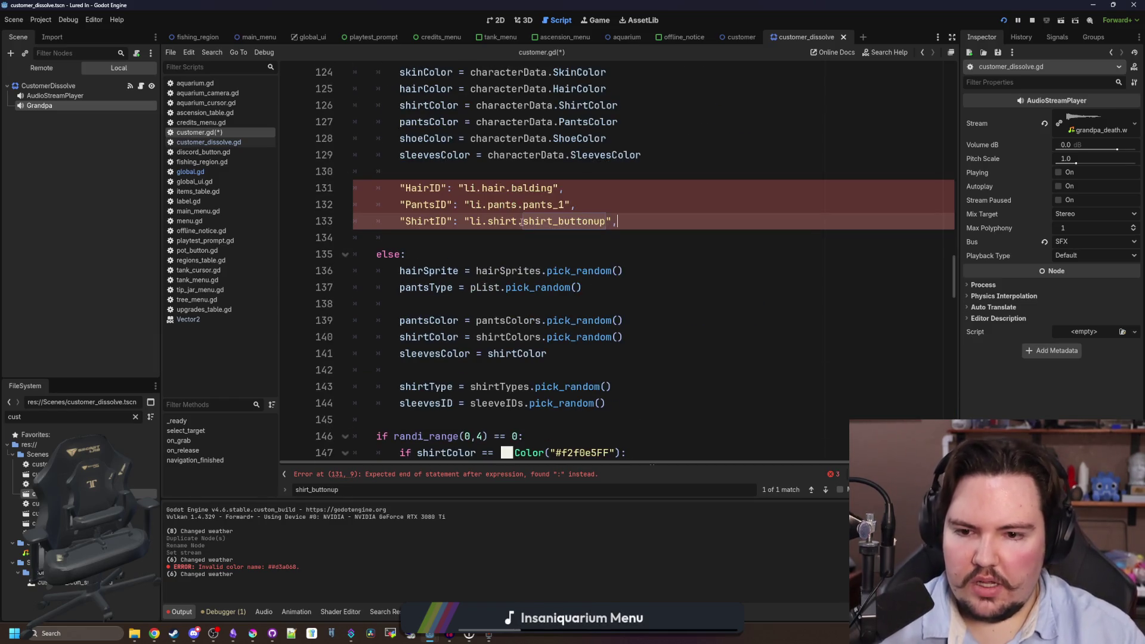
{"action": "left_click", "coordinate": [511, 270], "text": "ctrl"}
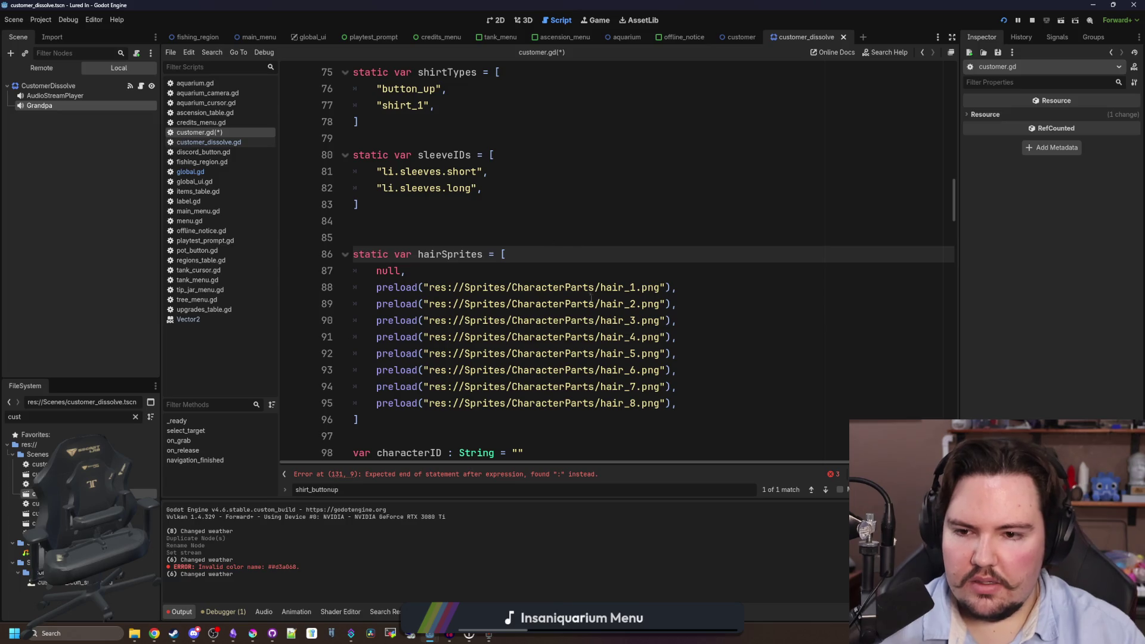
{"action": "key", "text": "alt+Left"}
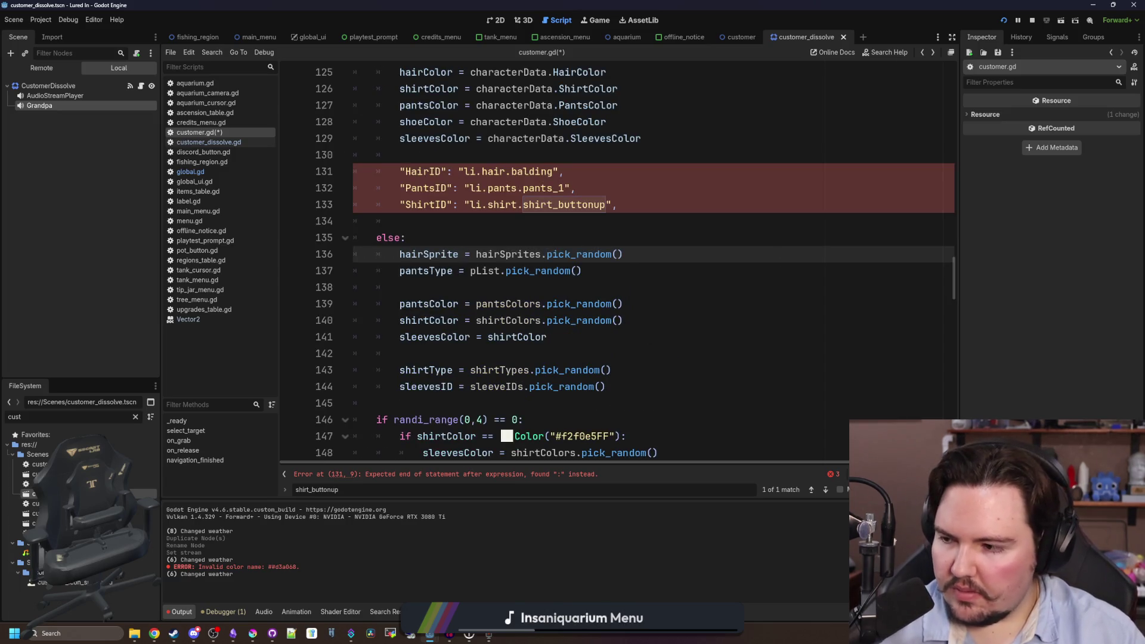
{"action": "left_click", "coordinate": [495, 222]}
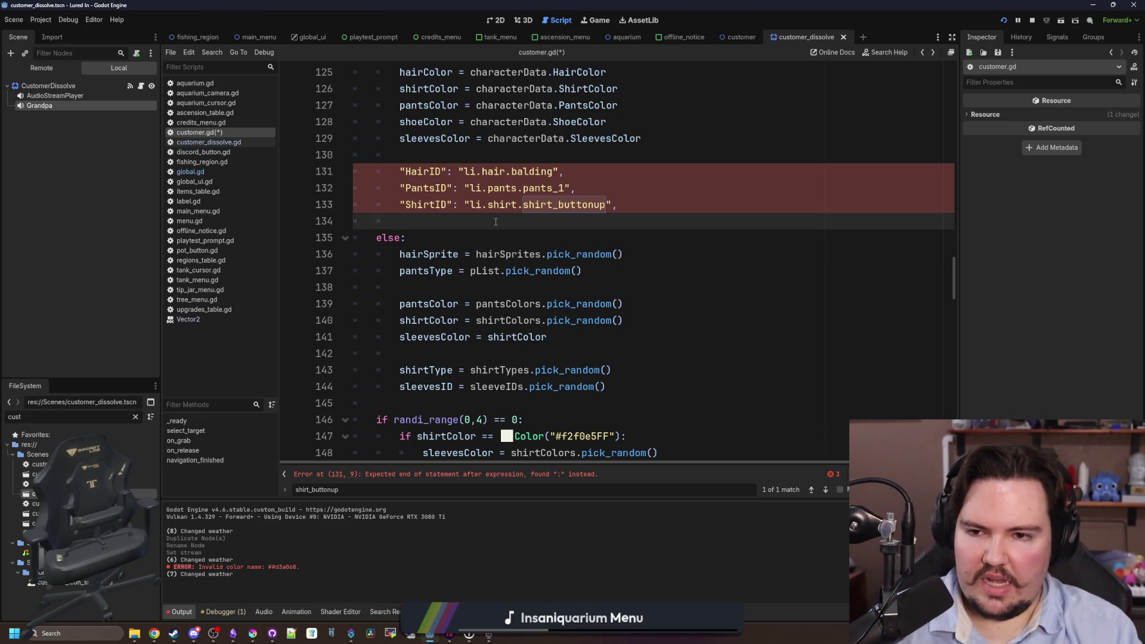
{"action": "scroll", "coordinate": [549, 221], "scroll_direction": "up", "scroll_amount": 4}
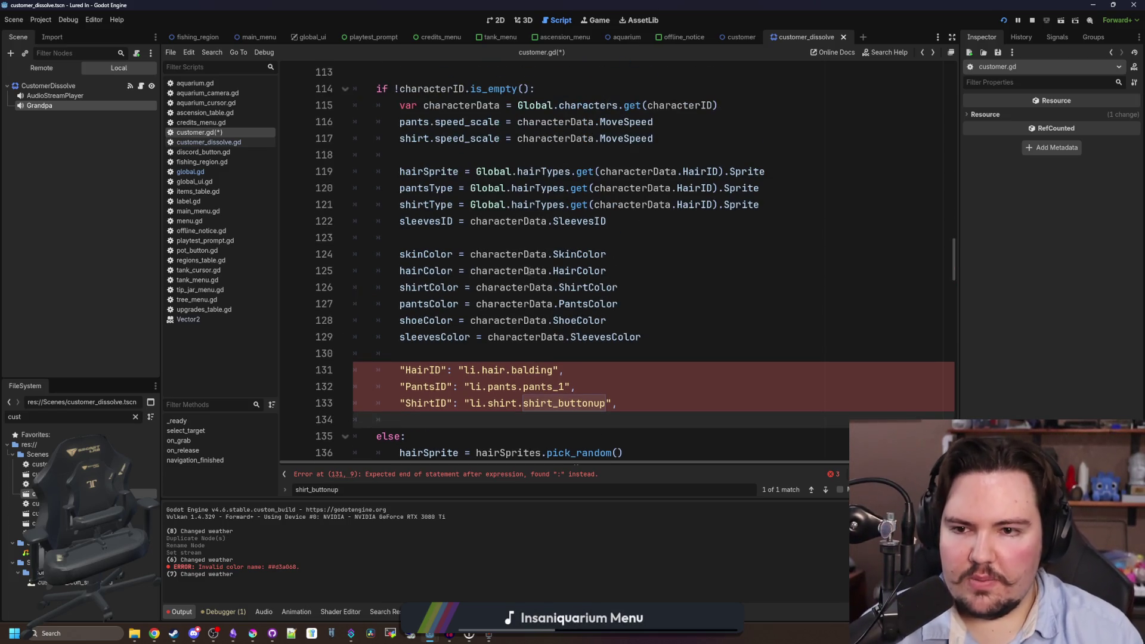
{"action": "left_click", "coordinate": [543, 239]}
{"action": "scroll", "coordinate": [544, 240], "scroll_direction": "down", "scroll_amount": 1}
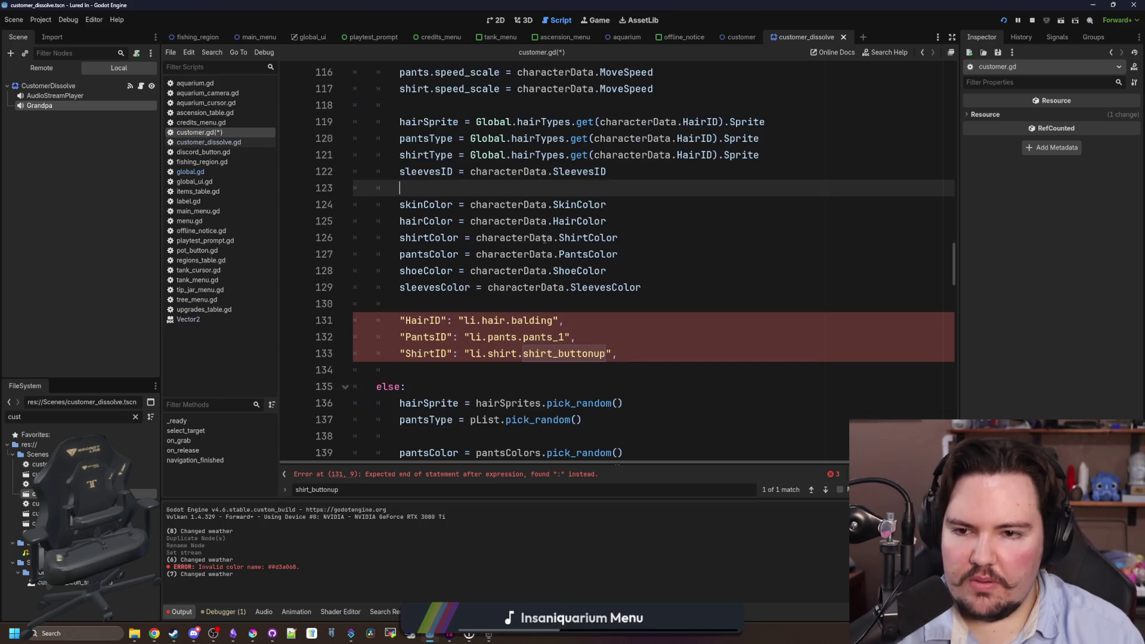
{"action": "left_click", "coordinate": [617, 176]}
{"action": "key", "text": "Return"}
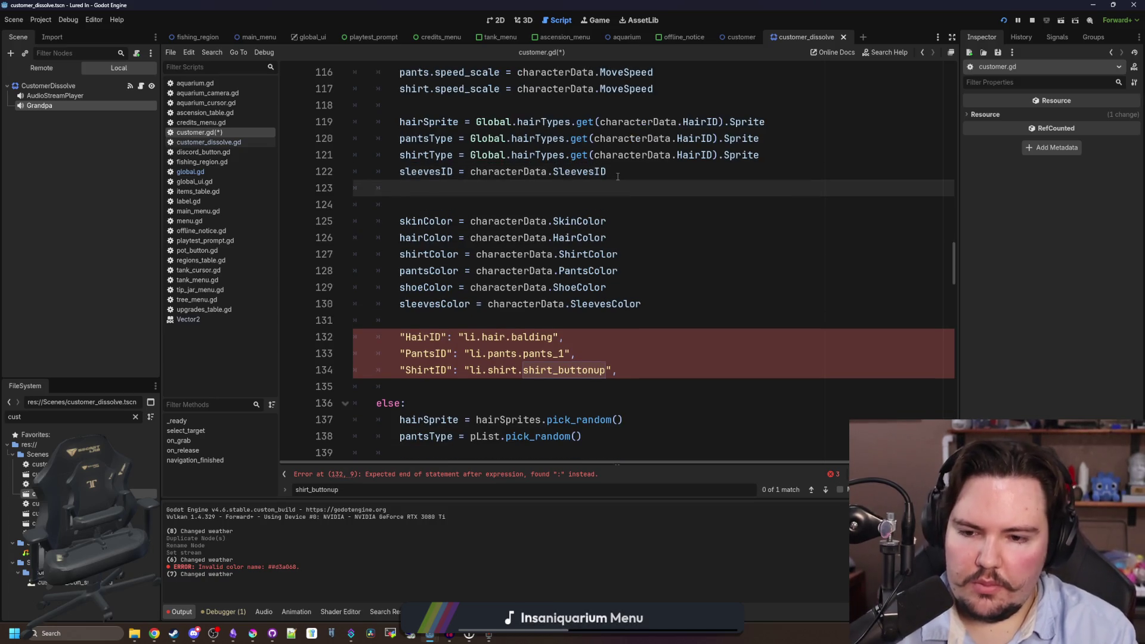
{"action": "key", "text": "ctrl+z"}
Check the pants_1 and shorts_1 entries in pList and the grandpa's character data in global.gd.
{"action": "left_click", "coordinate": [462, 421], "text": "ctrl"}
{"action": "left_click_drag", "start_coordinate": [353, 268], "coordinate": [559, 298]}
{"action": "key", "text": "alt+Left"}
{"action": "key", "text": "Down"}
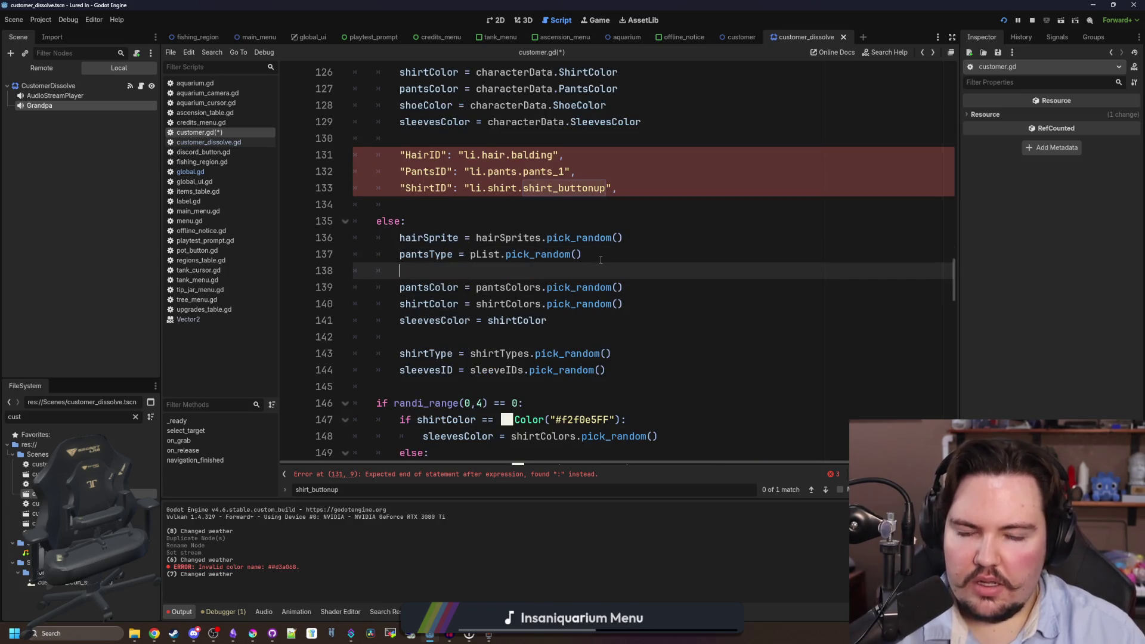
{"action": "left_click", "coordinate": [550, 208]}
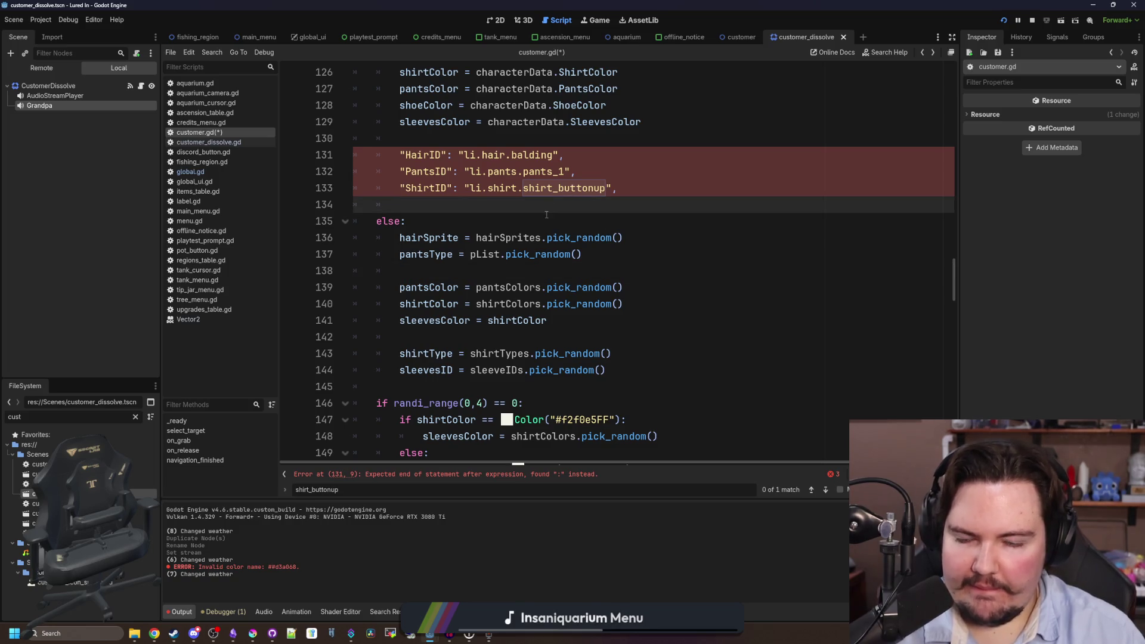
{"action": "left_click", "coordinate": [202, 172]}
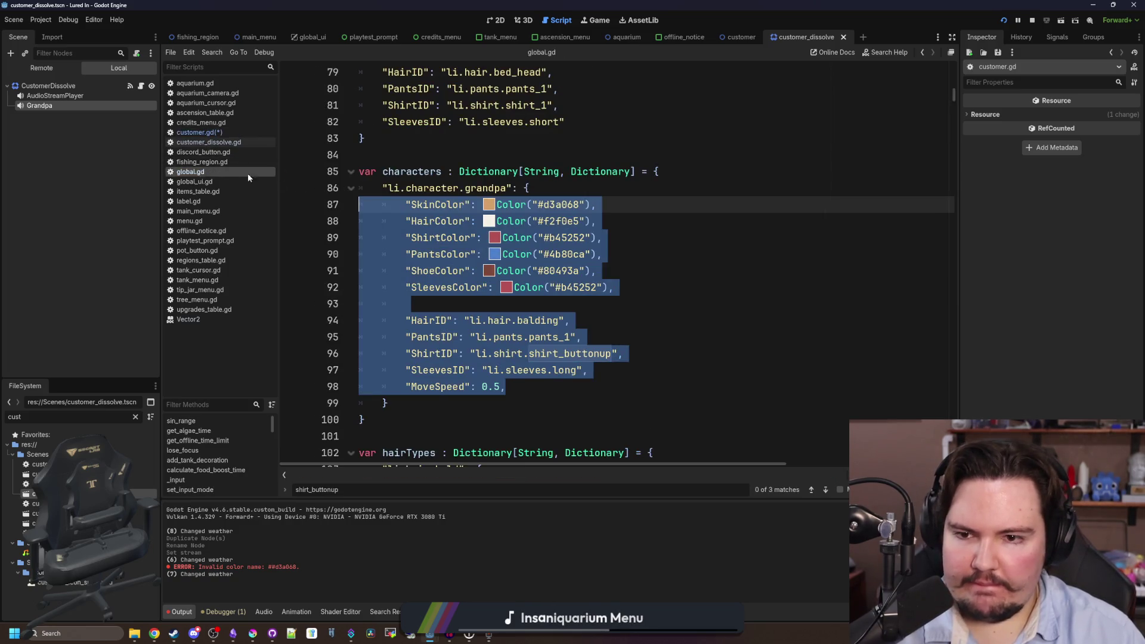
{"action": "left_click", "coordinate": [480, 302]}
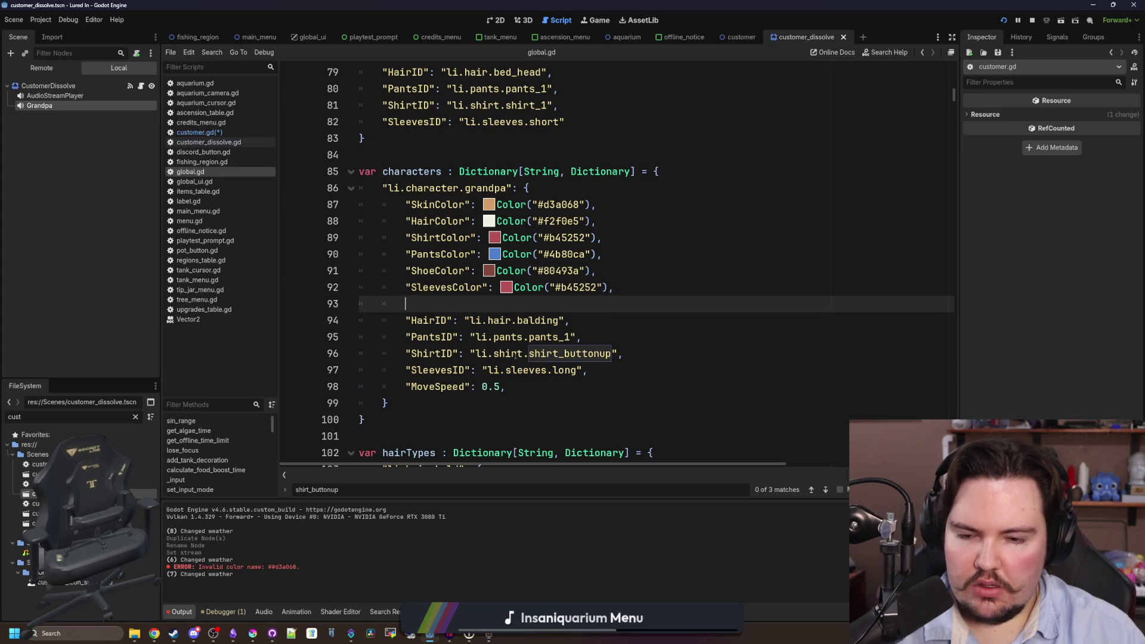
{"action": "left_click", "coordinate": [226, 130]}
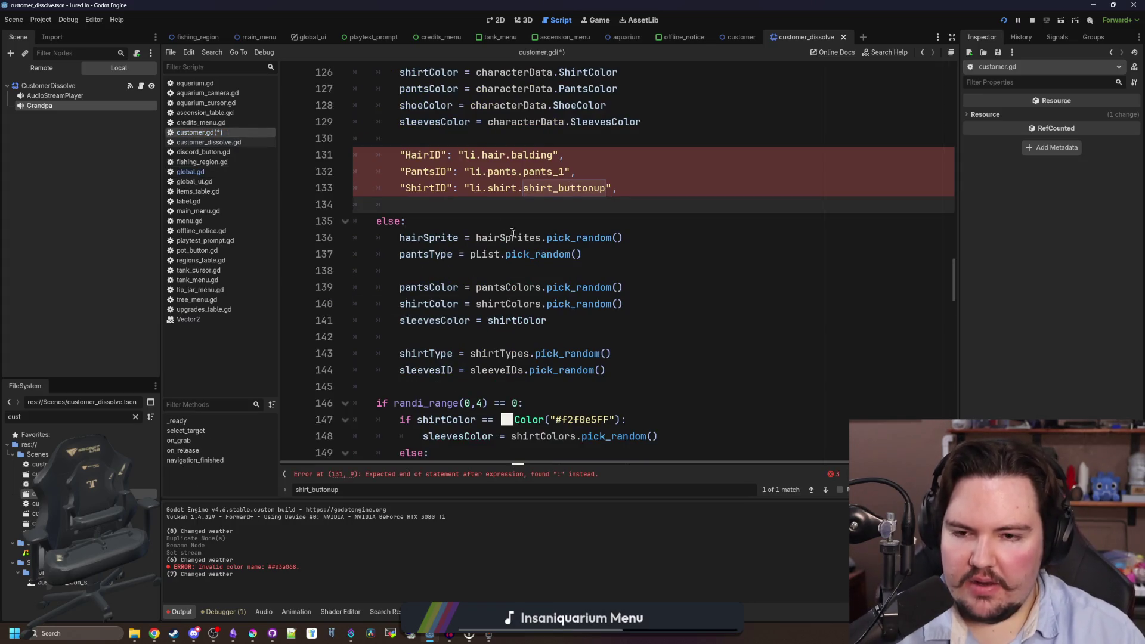
Rewrite the pantsType line to use characterData.PantsID.get_ext().
{"action": "left_click", "coordinate": [530, 221]}
{"action": "scroll", "coordinate": [582, 207], "scroll_direction": "up", "scroll_amount": 4}
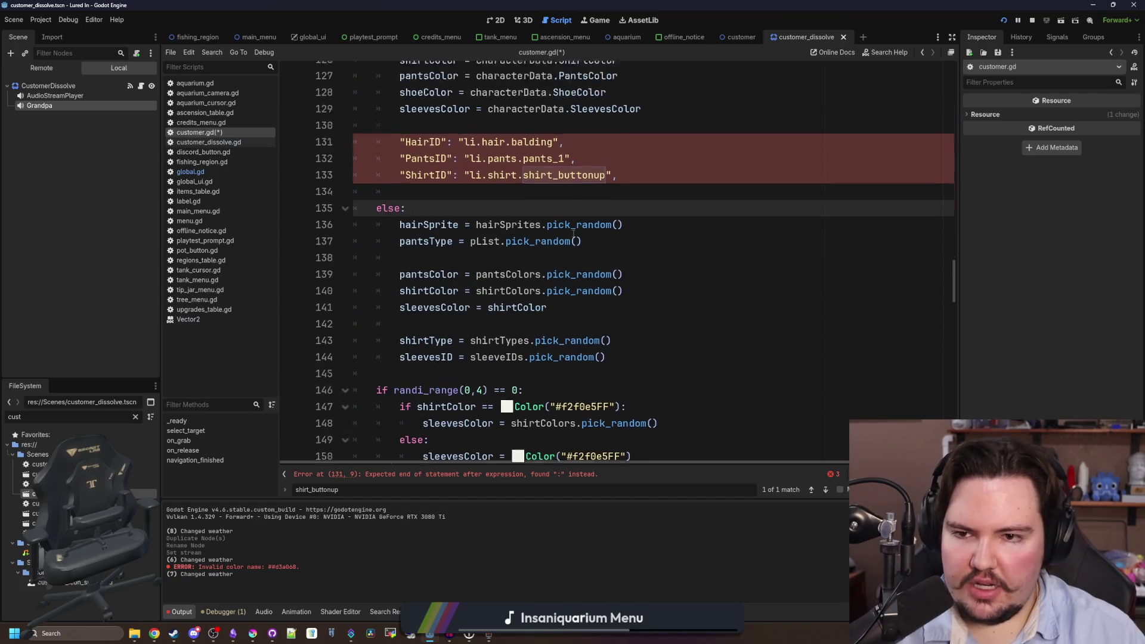
{"action": "left_click", "coordinate": [719, 225]}
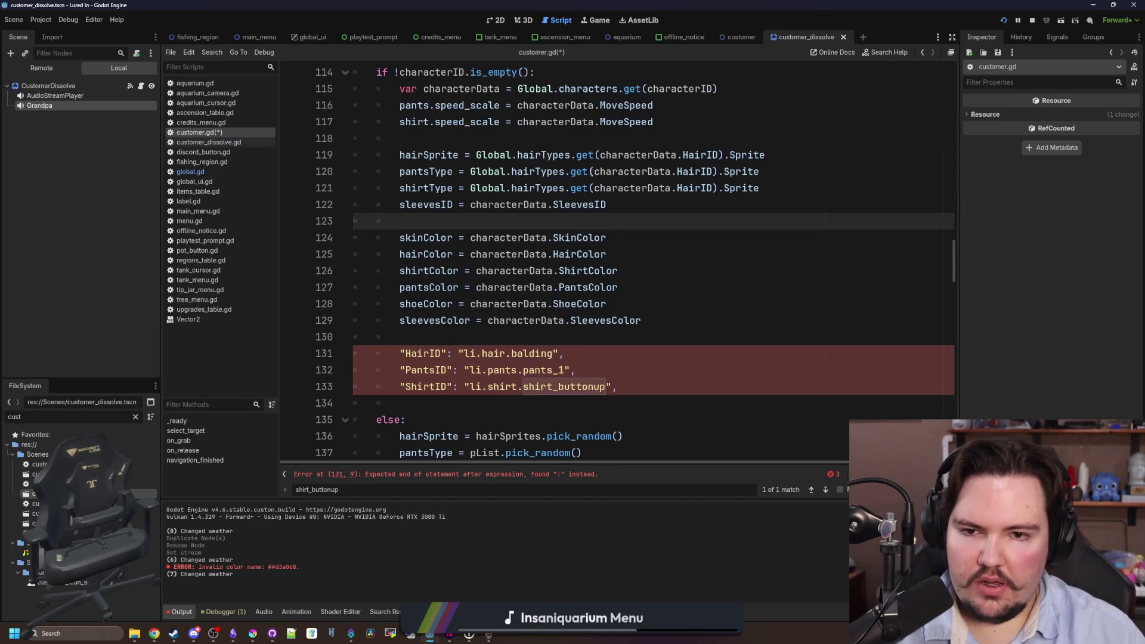
{"action": "left_click_drag", "start_coordinate": [595, 171], "coordinate": [470, 171]}
{"action": "key", "text": "BackSpace"}
{"action": "left_click", "coordinate": [661, 172]}
{"action": "left_click_drag", "start_coordinate": [661, 172], "coordinate": [553, 172]}
{"action": "key", "text": "BackSpace"}
{"action": "type", "text": "PantsID.get_ext("}
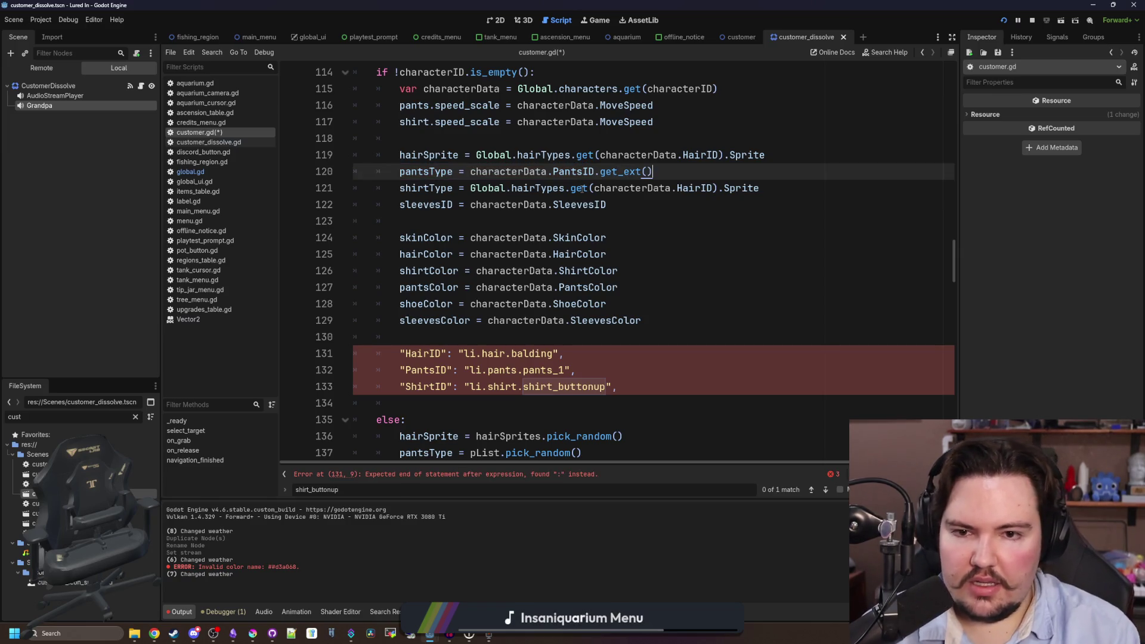
Copy that expression onto shirtType, changing it to characterData.ShirtID.get_ext().
{"action": "left_click_drag", "start_coordinate": [659, 172], "coordinate": [470, 172]}
{"action": "key", "text": "ctrl+c"}
{"action": "left_click_drag", "start_coordinate": [760, 188], "coordinate": [470, 188]}
{"action": "key", "text": "ctrl+v"}
{"action": "double_click", "coordinate": [572, 171]}
{"action": "double_click", "coordinate": [574, 188]}
{"action": "type", "text": "ShirtID"}
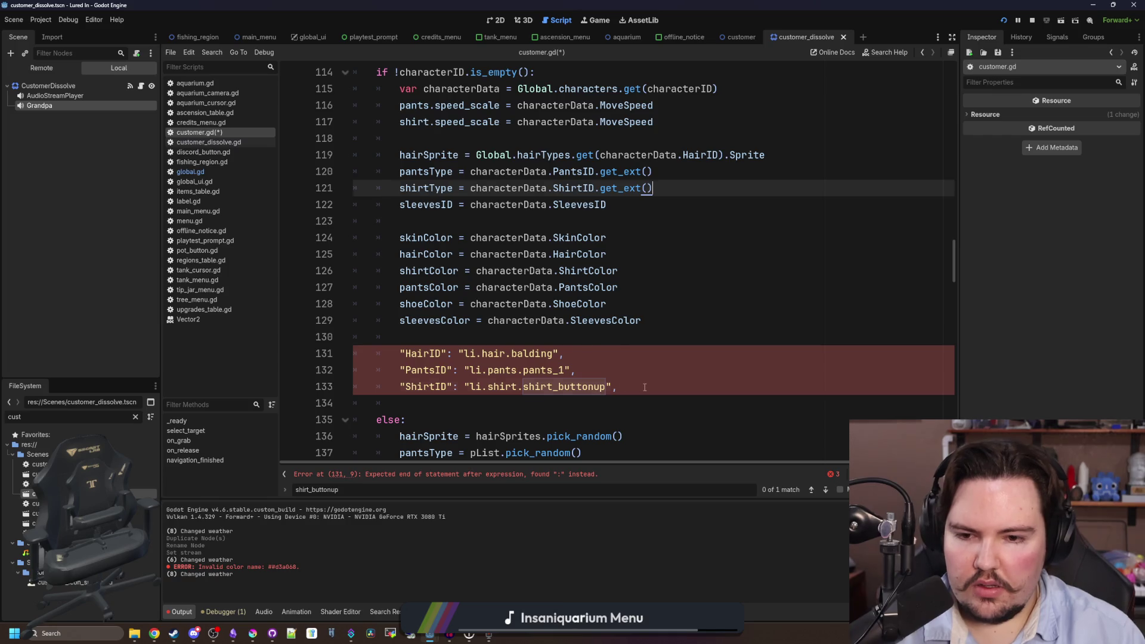
Delete the stray red dictionary lines and the blank line above the if block, then save customer.gd.
{"action": "left_click_drag", "start_coordinate": [645, 403], "coordinate": [662, 320]}
{"action": "key", "text": "BackSpace"}
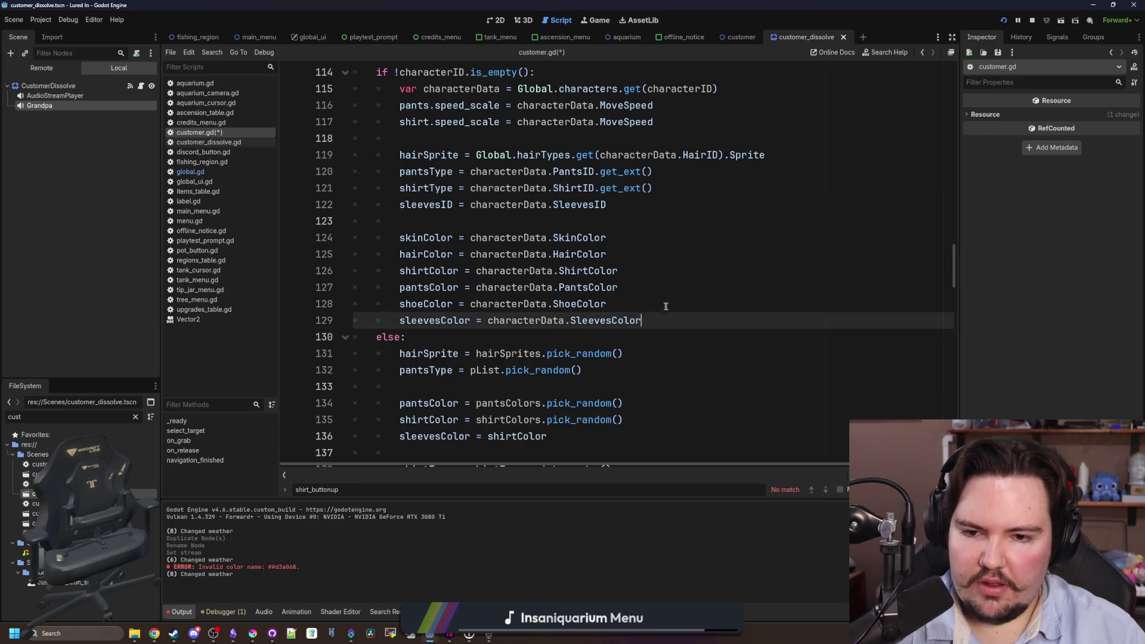
{"action": "scroll", "coordinate": [666, 305], "scroll_direction": "up", "scroll_amount": 2}
{"action": "left_click", "coordinate": [408, 126]}
{"action": "key", "text": "BackSpace"}
{"action": "key", "text": "ctrl+s"}
Set characterID's default to 'li.character.grandpa', save, and run the game, closing its feedback popup.
{"action": "scroll", "coordinate": [408, 126], "scroll_direction": "down", "scroll_amount": 1}
{"action": "scroll", "coordinate": [466, 317], "scroll_direction": "up", "scroll_amount": 8}
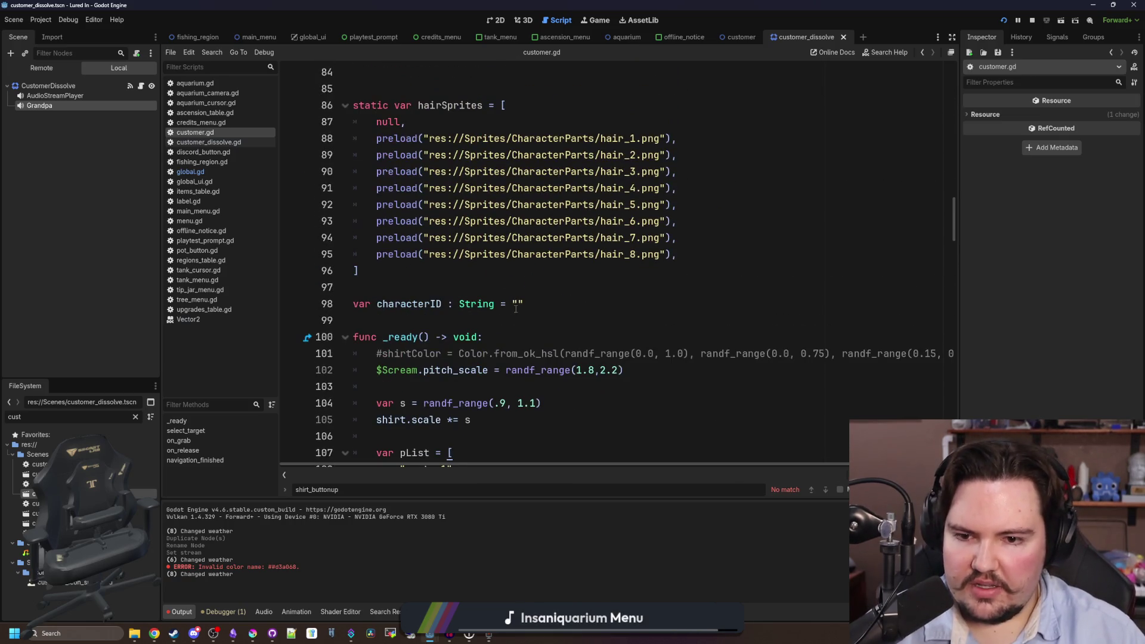
{"action": "left_click", "coordinate": [517, 305]}
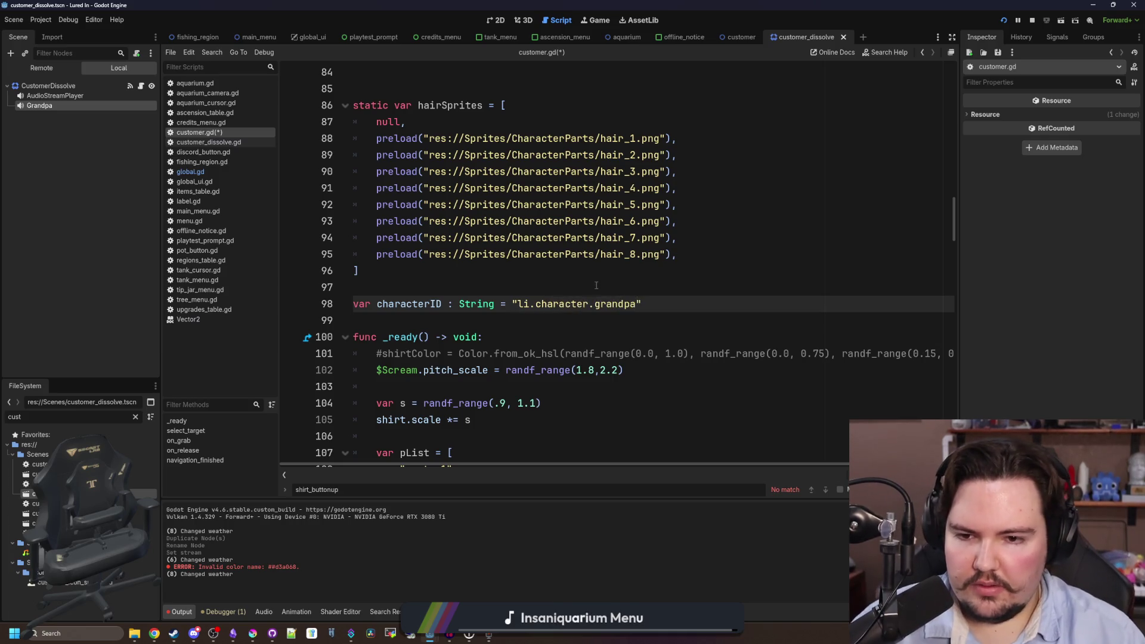
{"action": "left_click", "coordinate": [425, 292]}
{"action": "key", "text": "ctrl+s"}
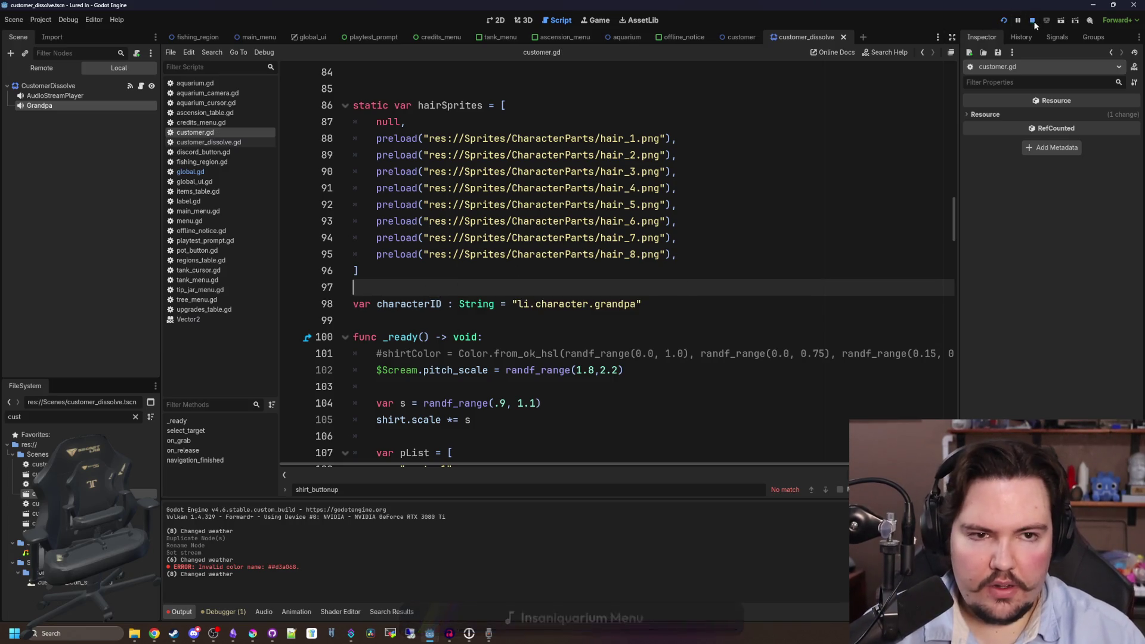
{"action": "left_click", "coordinate": [1004, 20]}
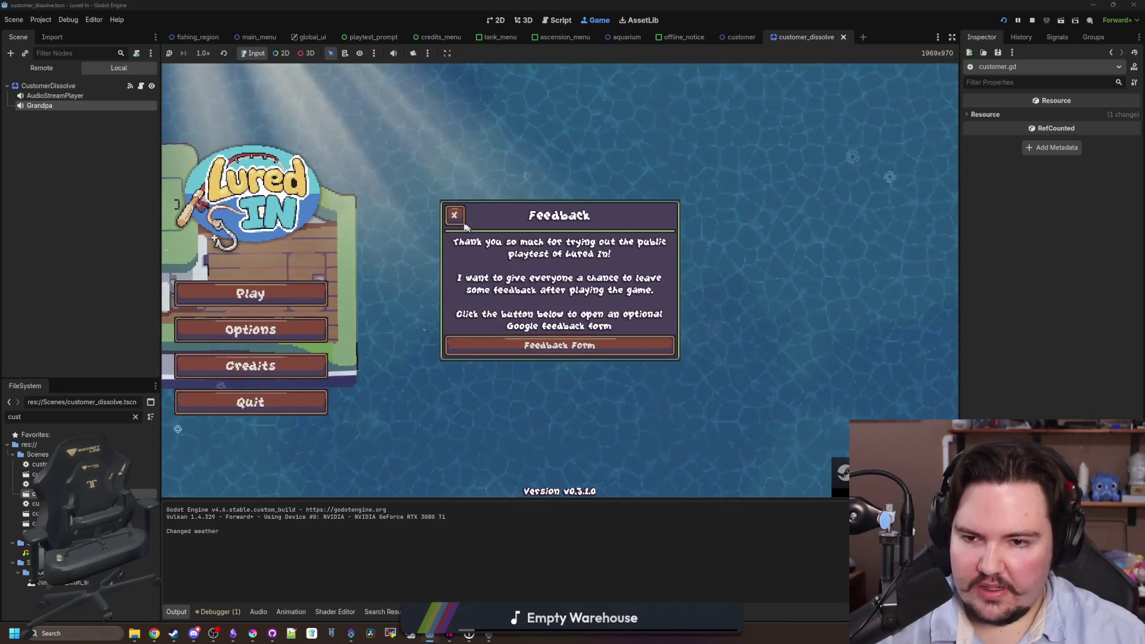
{"action": "left_click", "coordinate": [452, 215]}
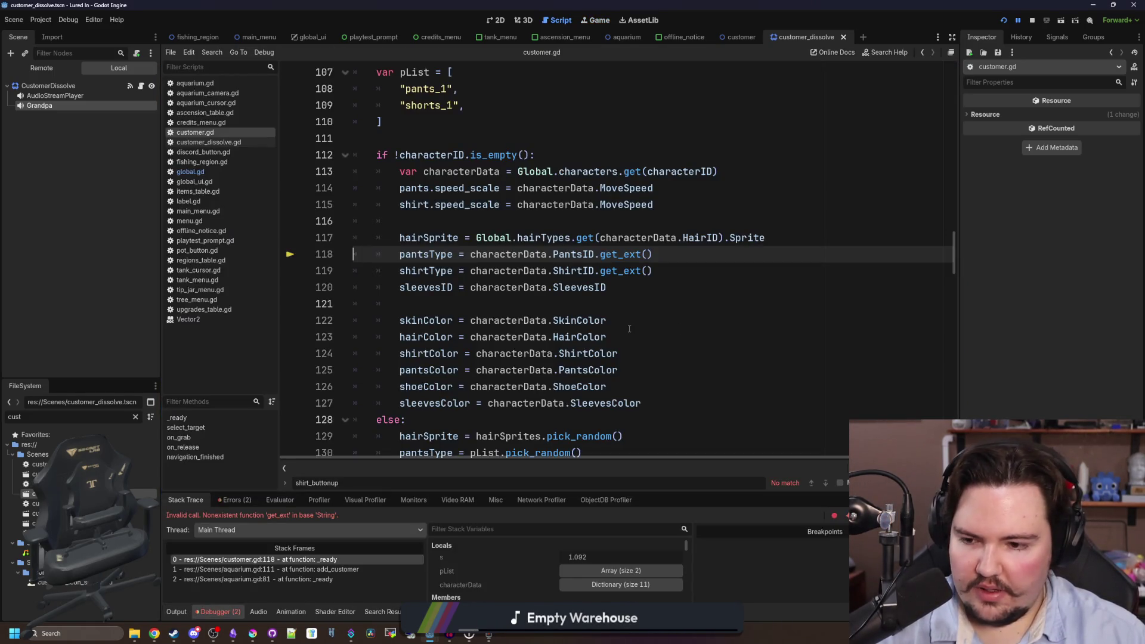
Search the String class docs for the file extension method, then remove the temporary String line.
{"action": "left_click", "coordinate": [617, 293]}
{"action": "key", "text": "Return"}
{"action": "key", "text": "Return"}
{"action": "type", "text": "ing"}
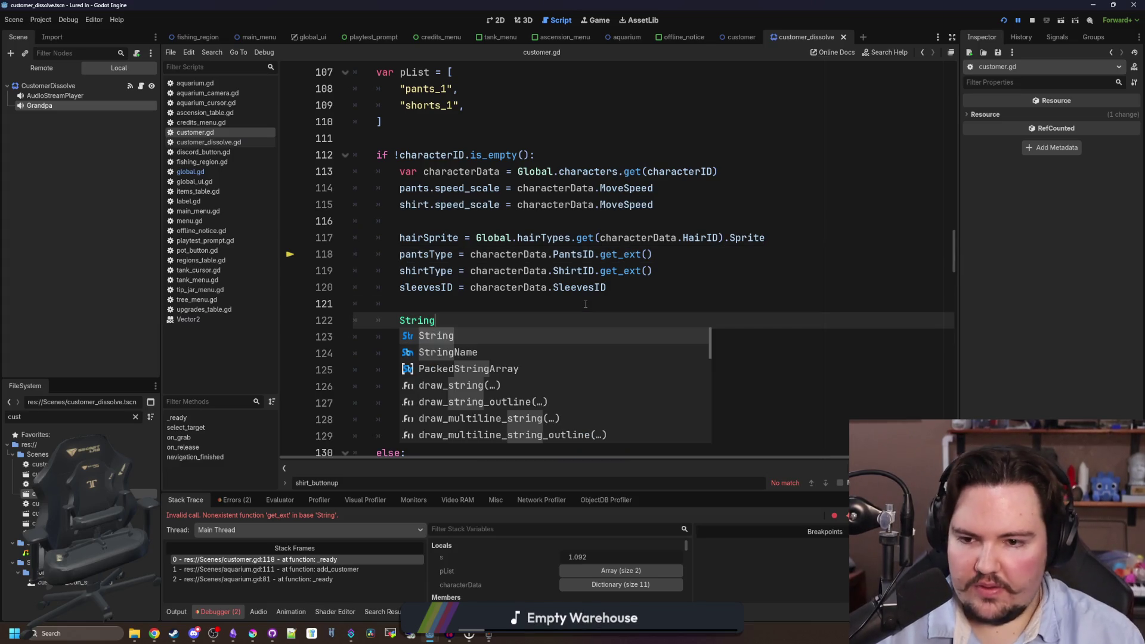
{"action": "left_click", "coordinate": [417, 321], "text": "ctrl"}
{"action": "key", "text": "ctrl+f"}
{"action": "type", "text": "extension"}
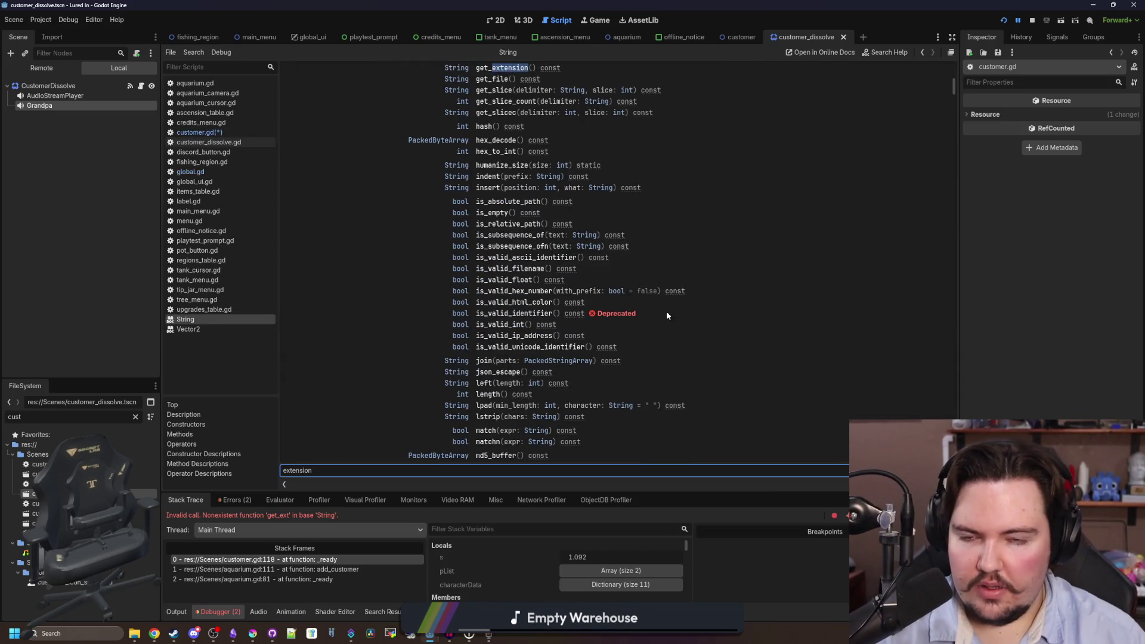
{"action": "key", "text": "alt+Left"}
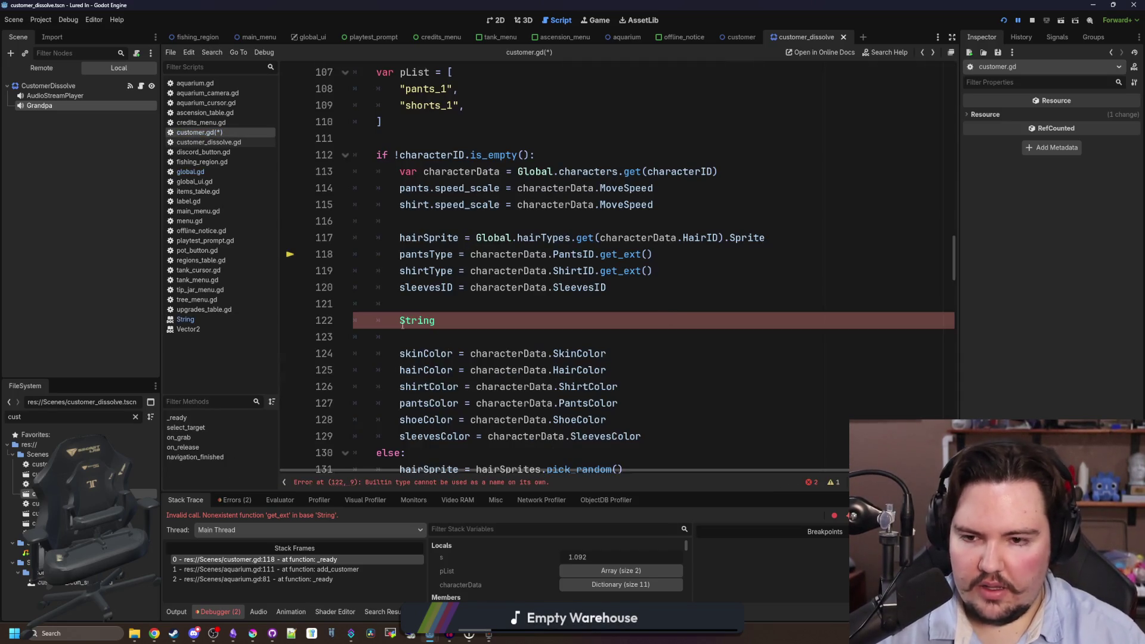
{"action": "key", "text": "BackSpace"}
{"action": "key", "text": "BackSpace"}
{"action": "key", "text": "BackSpace"}
Switch the pantsType and shirtType calls to get_extension(), save, and restart the game.
{"action": "left_click", "coordinate": [641, 254]}
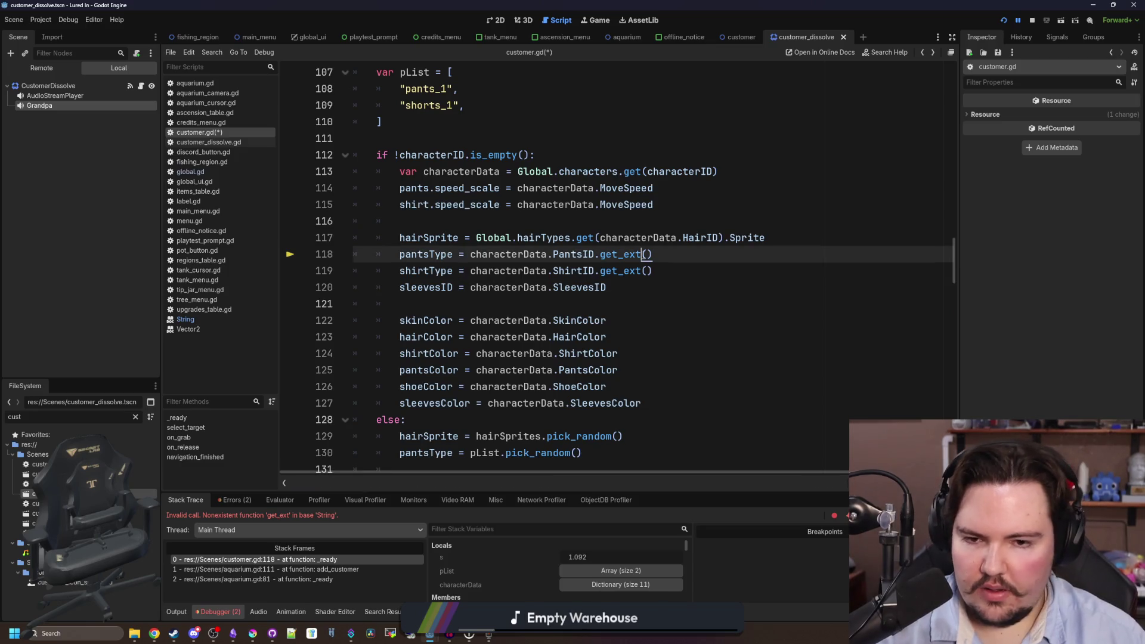
{"action": "type", "text": "ension"}
{"action": "double_click", "coordinate": [643, 254]}
{"action": "key", "text": "ctrl+c"}
{"action": "double_click", "coordinate": [626, 271]}
{"action": "key", "text": "ctrl+v"}
{"action": "left_click", "coordinate": [648, 287]}
{"action": "key", "text": "ctrl+s"}
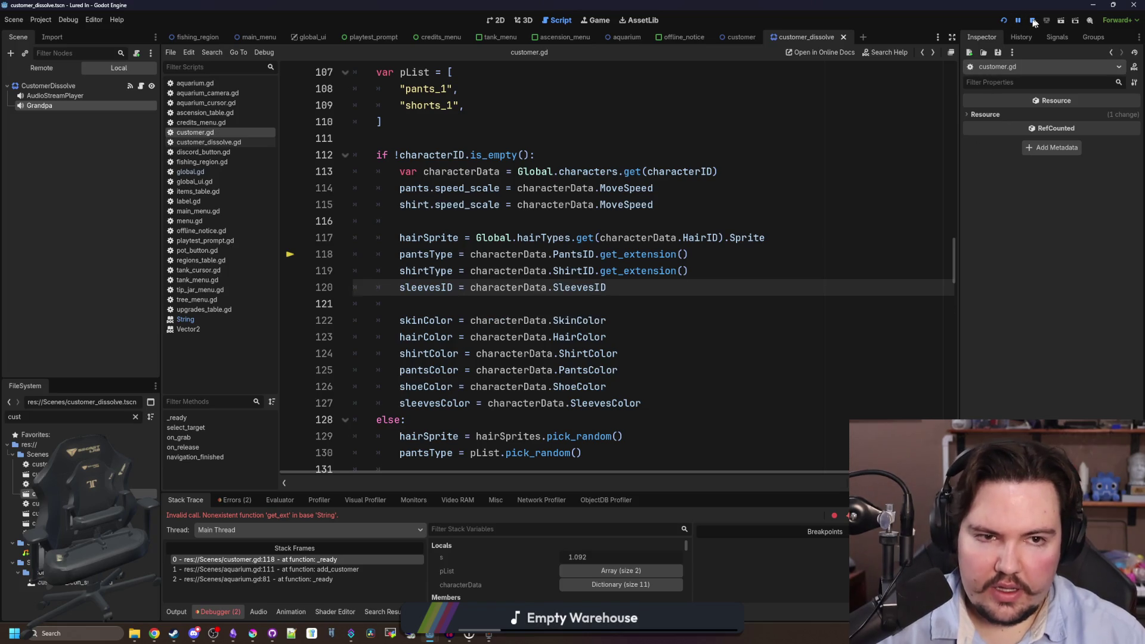
{"action": "left_click", "coordinate": [1033, 22]}
{"action": "left_click", "coordinate": [998, 22]}
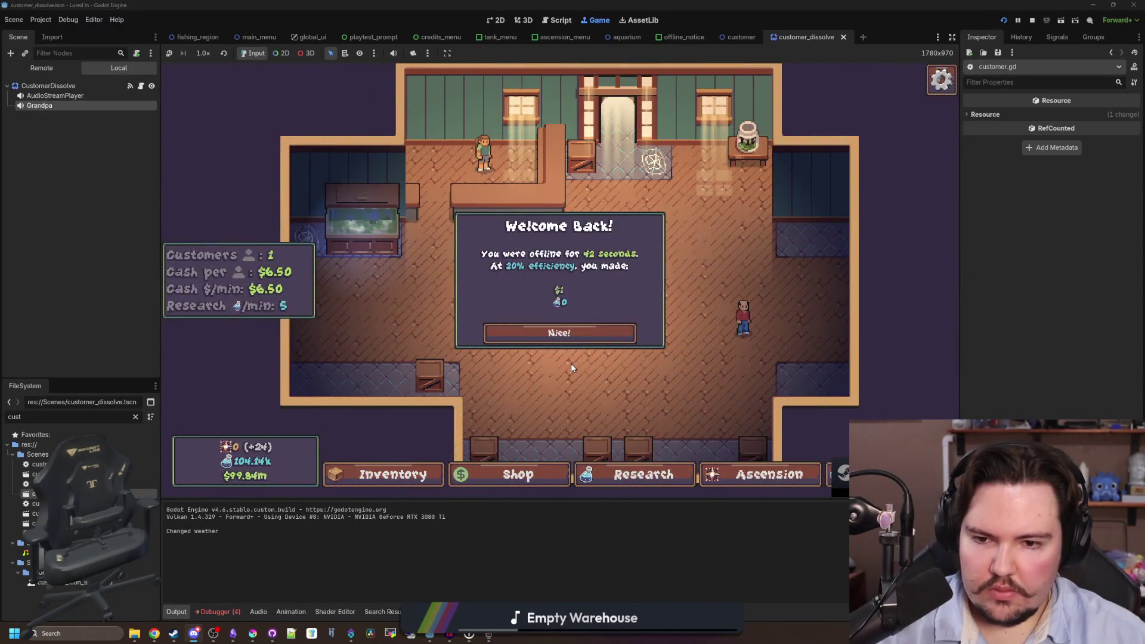
Dismiss the game's Welcome Back dialog and review the characterID branch of _ready in customer.gd.
{"action": "left_click", "coordinate": [559, 334]}
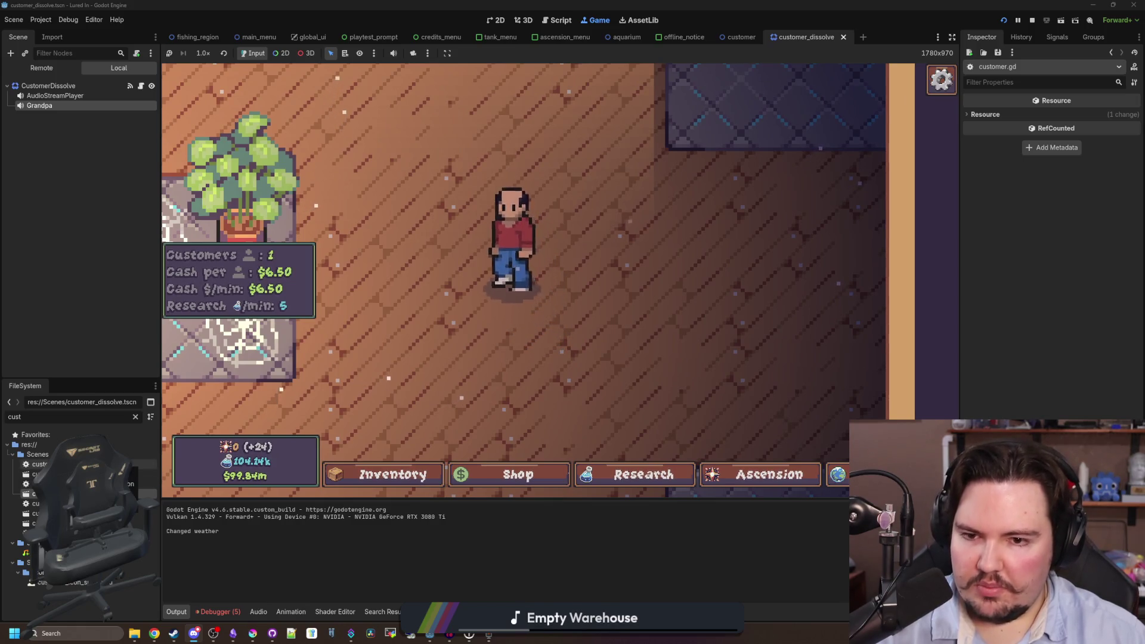
{"action": "key", "text": "ctrl+F3"}
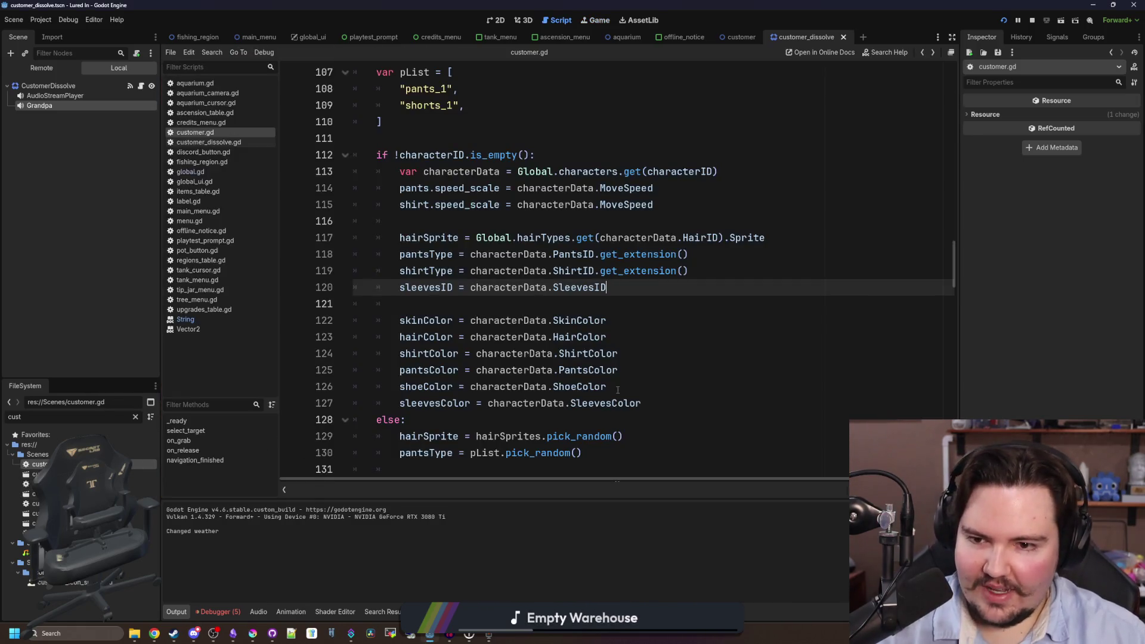
{"action": "scroll", "coordinate": [577, 303], "scroll_direction": "down", "scroll_amount": 5}
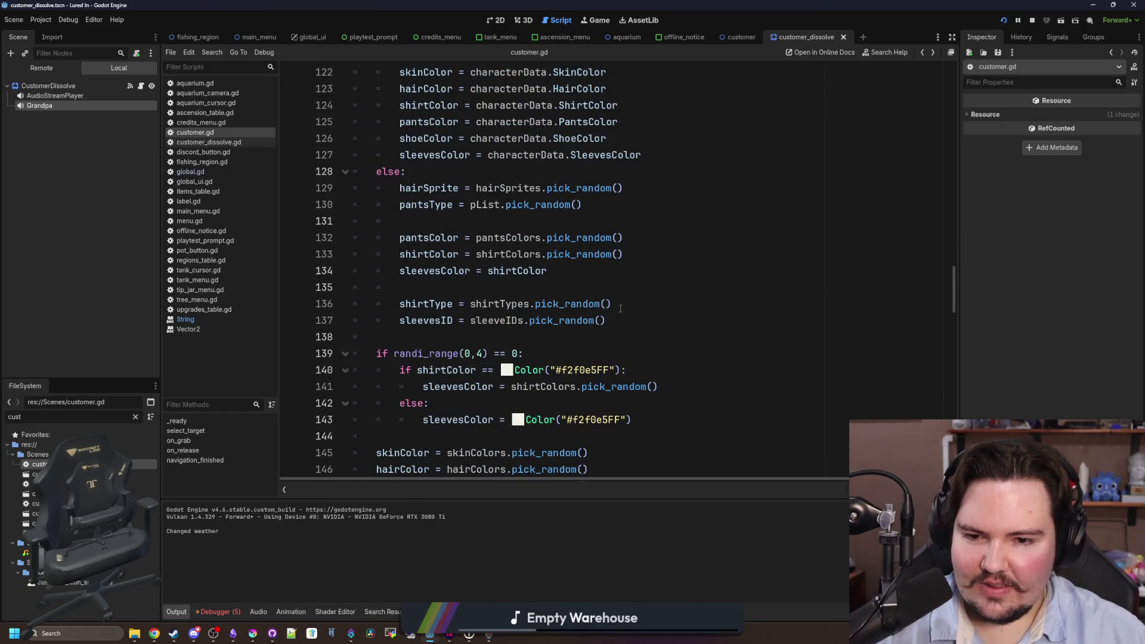
{"action": "scroll", "coordinate": [564, 273], "scroll_direction": "up", "scroll_amount": 5}
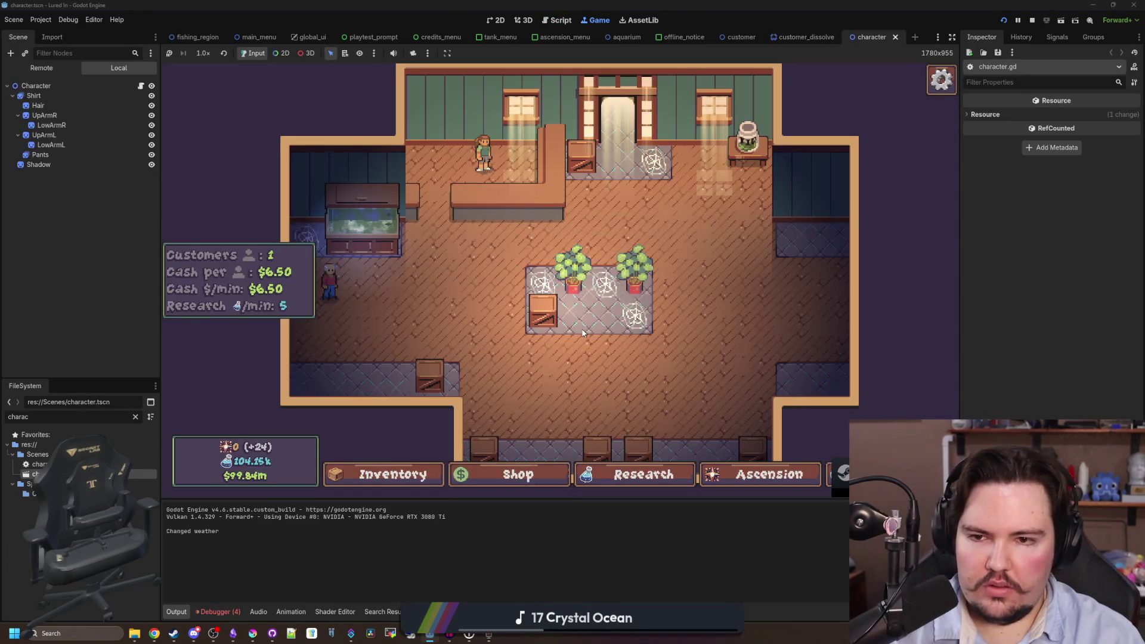
{"action": "scroll", "coordinate": [457, 327], "scroll_direction": "up", "scroll_amount": 4}
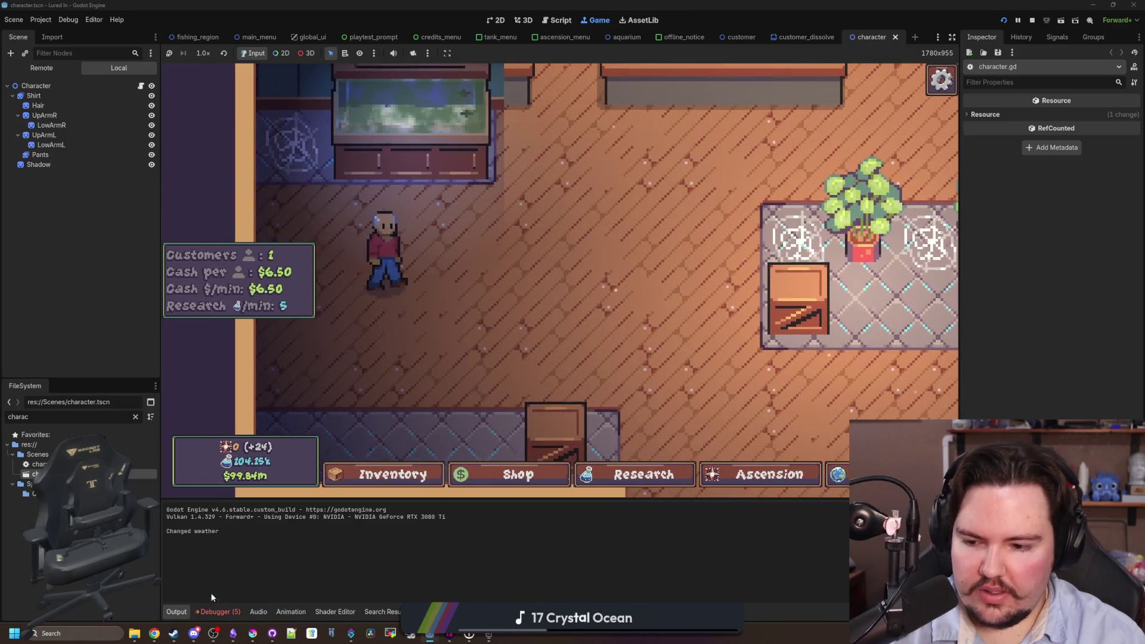
Trace the set_animation error from the Debugger Errors list back to shirtTypes in customer.gd.
{"action": "left_click", "coordinate": [218, 611]}
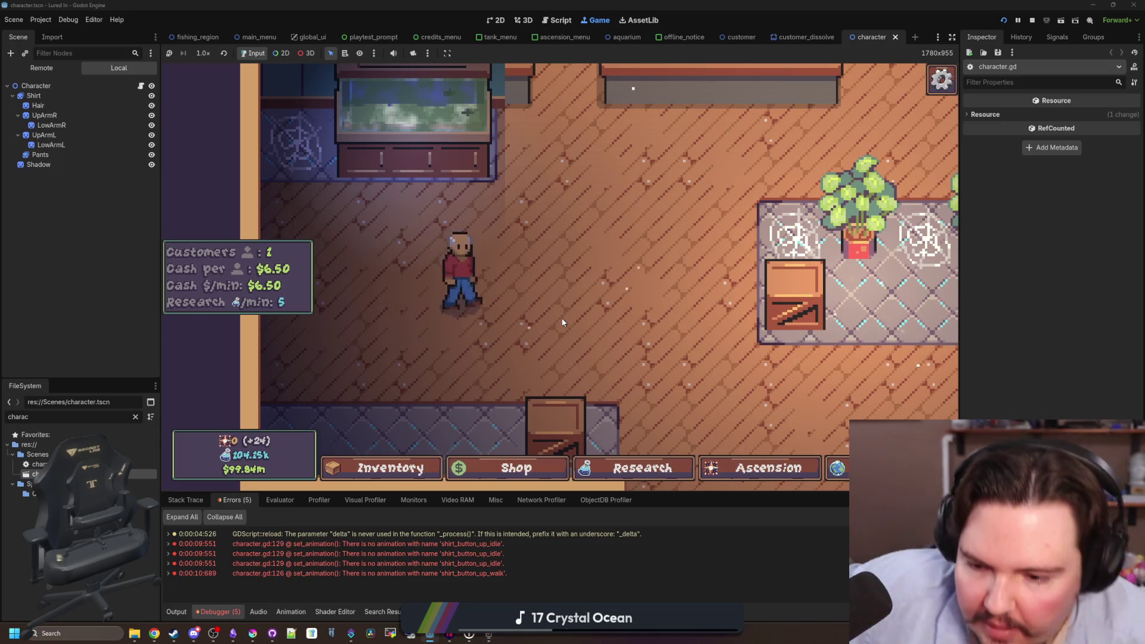
{"action": "double_click", "coordinate": [506, 576]}
{"action": "left_click", "coordinate": [453, 386]}
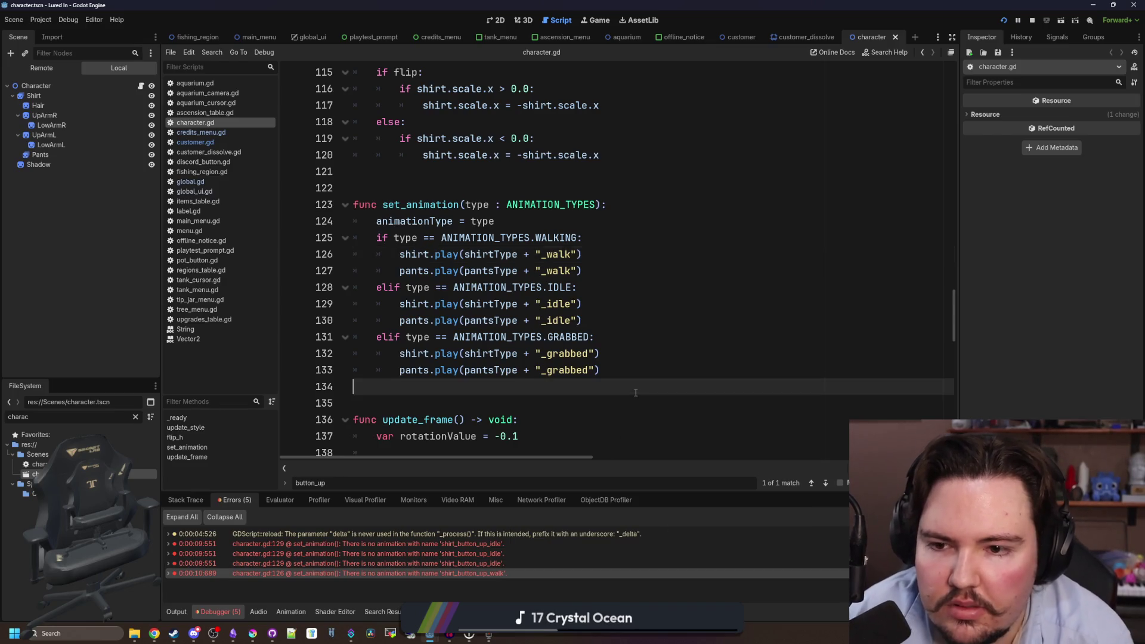
{"action": "left_click", "coordinate": [418, 256], "text": "ctrl"}
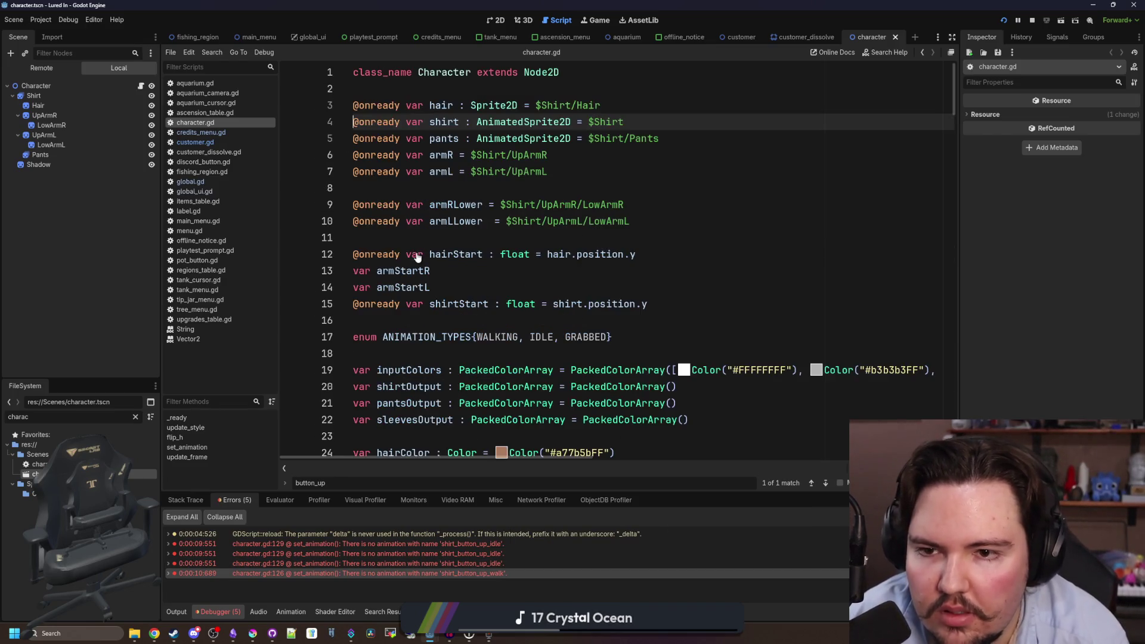
{"action": "scroll", "coordinate": [492, 318], "scroll_direction": "down", "scroll_amount": 13}
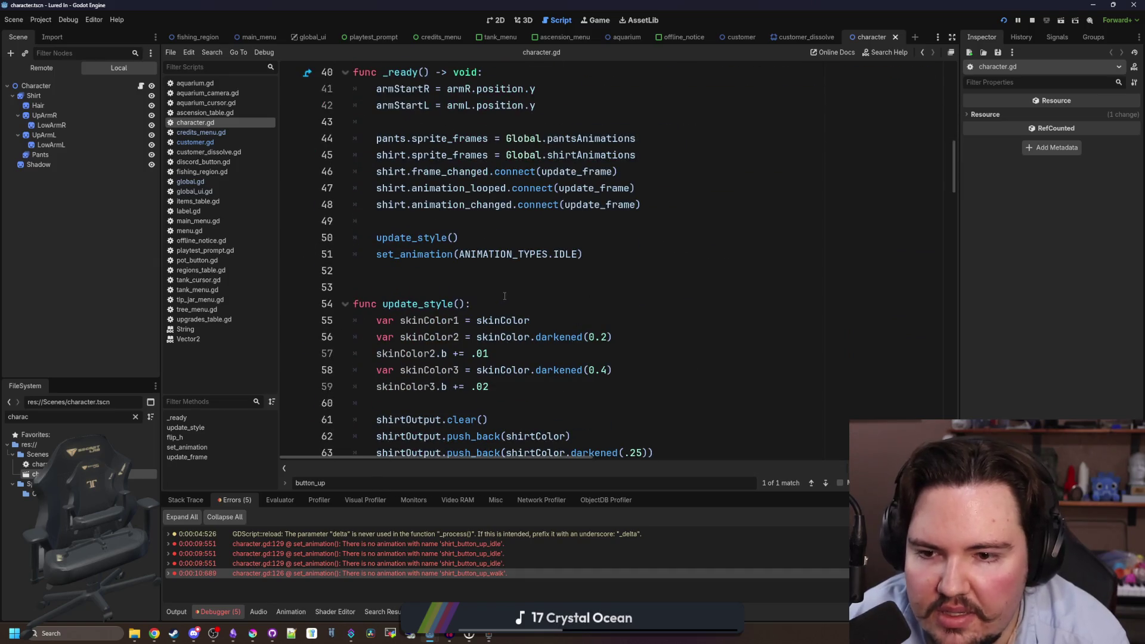
{"action": "left_click", "coordinate": [215, 143]}
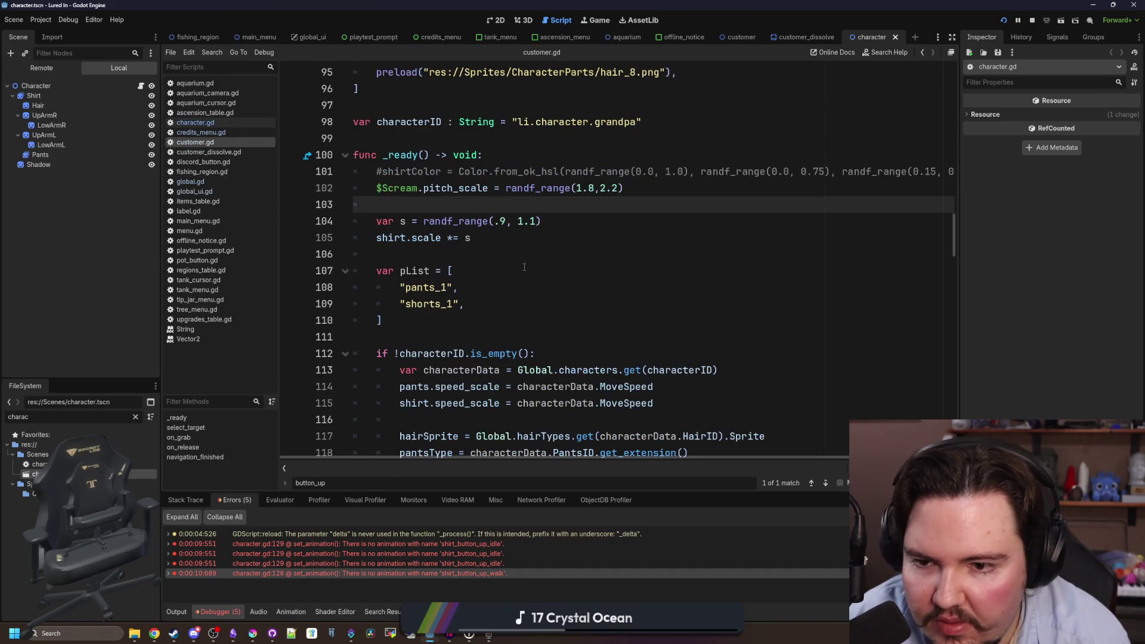
{"action": "scroll", "coordinate": [447, 219], "scroll_direction": "down", "scroll_amount": 9}
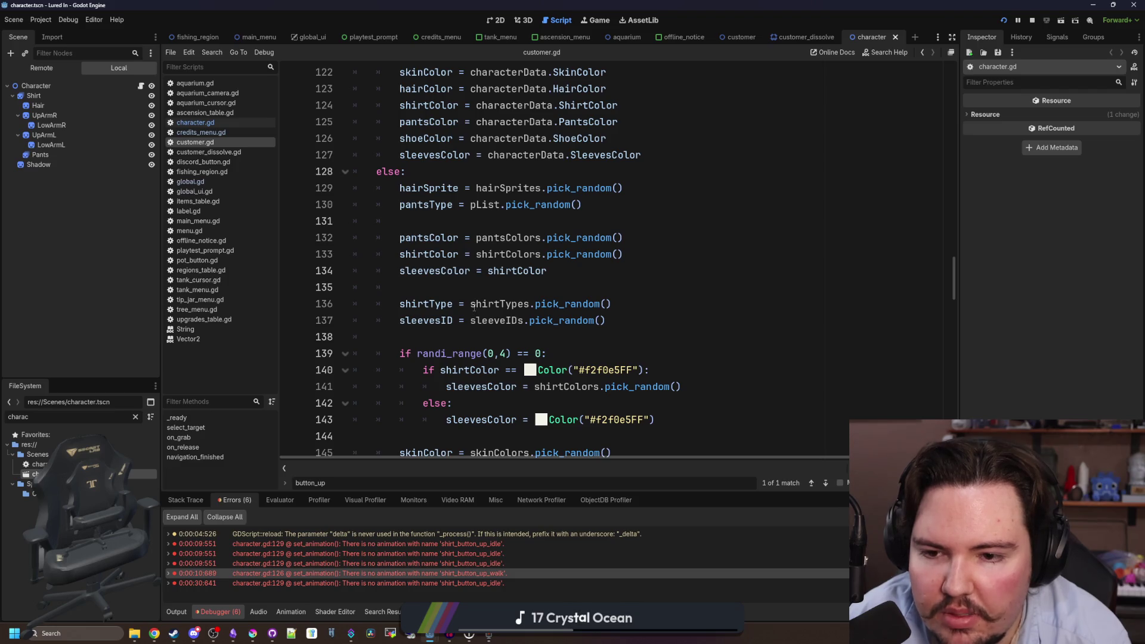
{"action": "left_click", "coordinate": [499, 305], "text": "ctrl"}
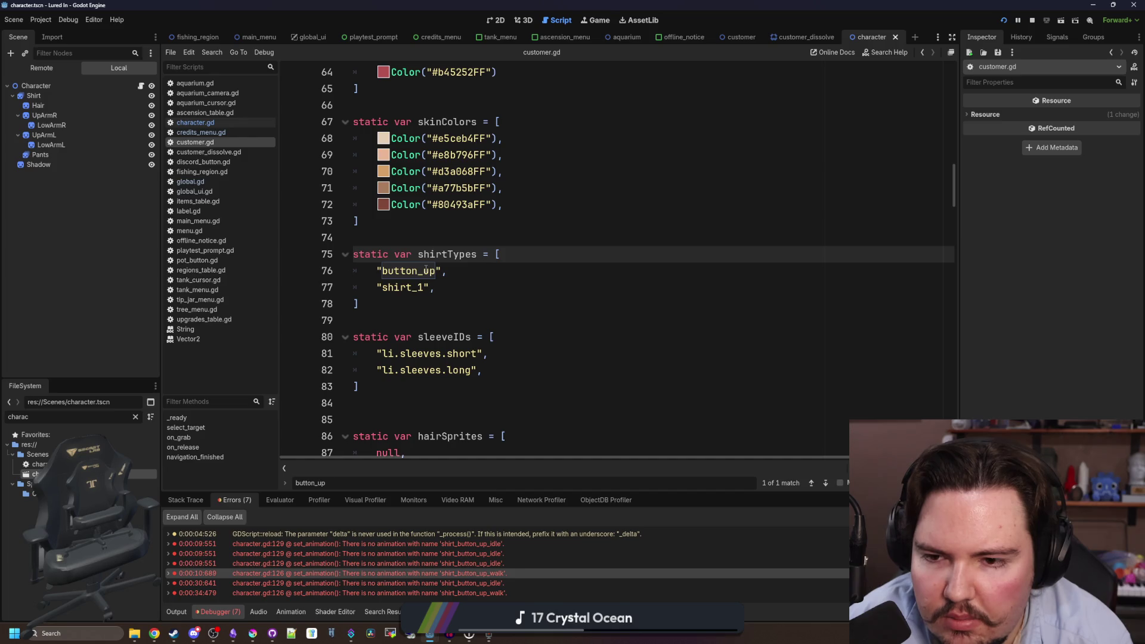
{"action": "key", "text": "alt+Left"}
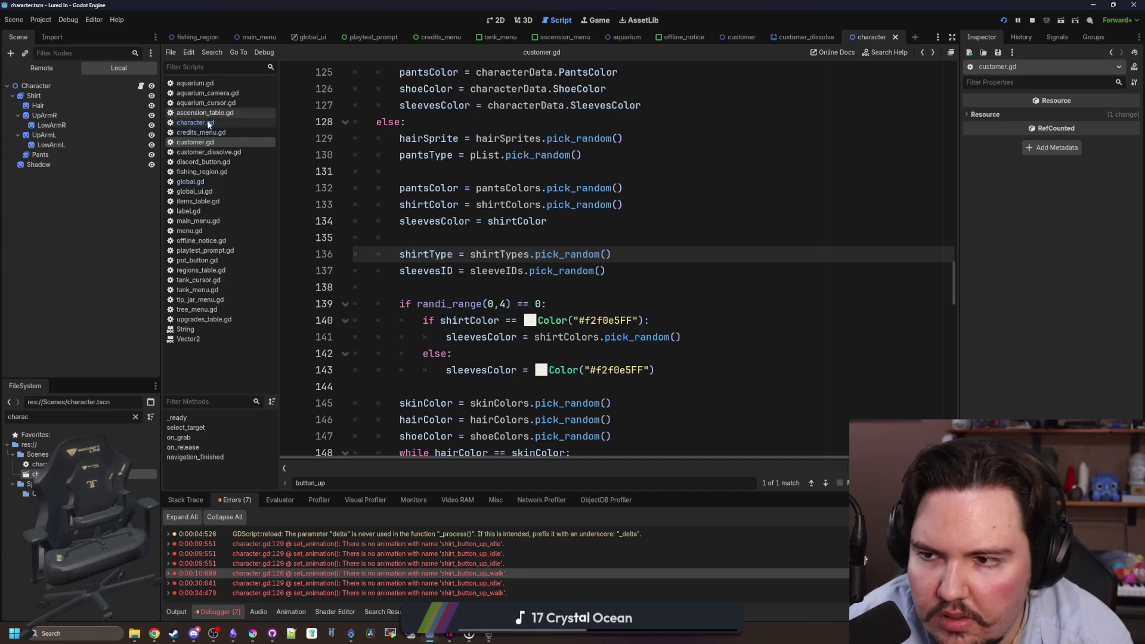
Change the grandpa's ShirtID in global.gd to 'li.shirt.button_up', save, and run the project again.
{"action": "left_click", "coordinate": [193, 182]}
{"action": "key", "text": "ctrl+f"}
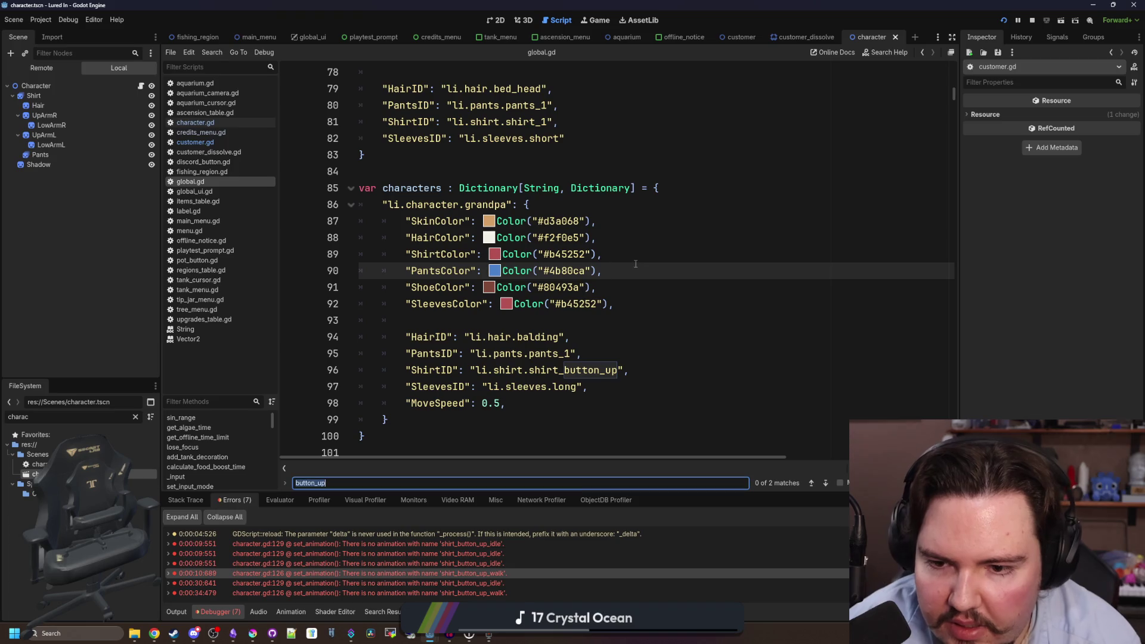
{"action": "scroll", "coordinate": [551, 417], "scroll_direction": "right", "scroll_amount": 3}
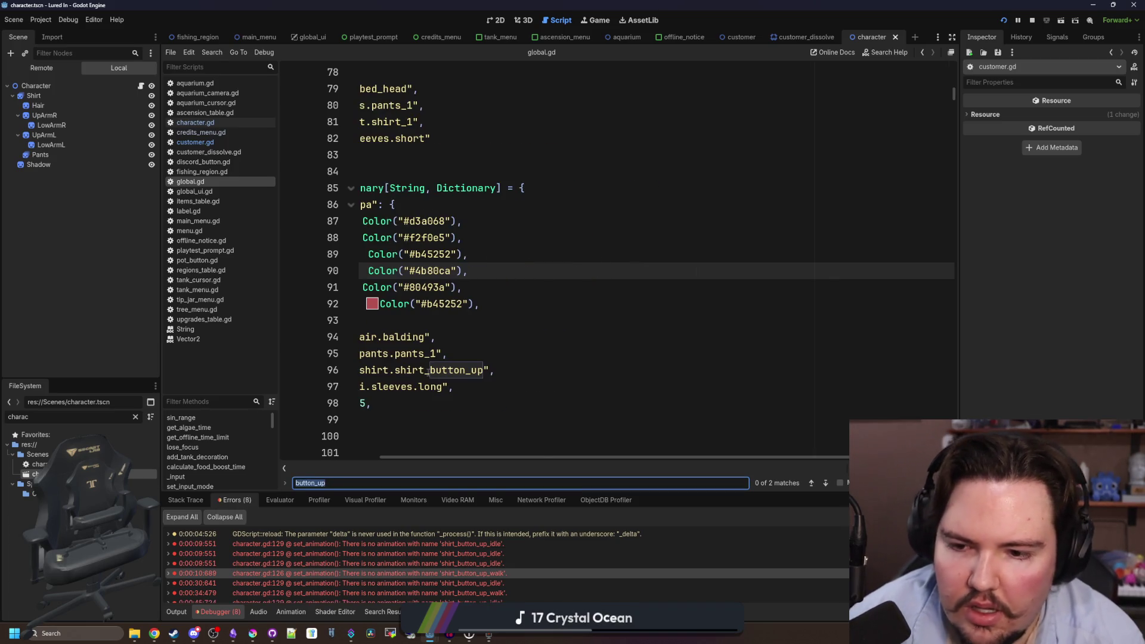
{"action": "left_click", "coordinate": [429, 370]}
{"action": "key", "text": "BackSpace"}
{"action": "key", "text": "BackSpace"}
{"action": "key", "text": "BackSpace"}
{"action": "left_click", "coordinate": [498, 351]}
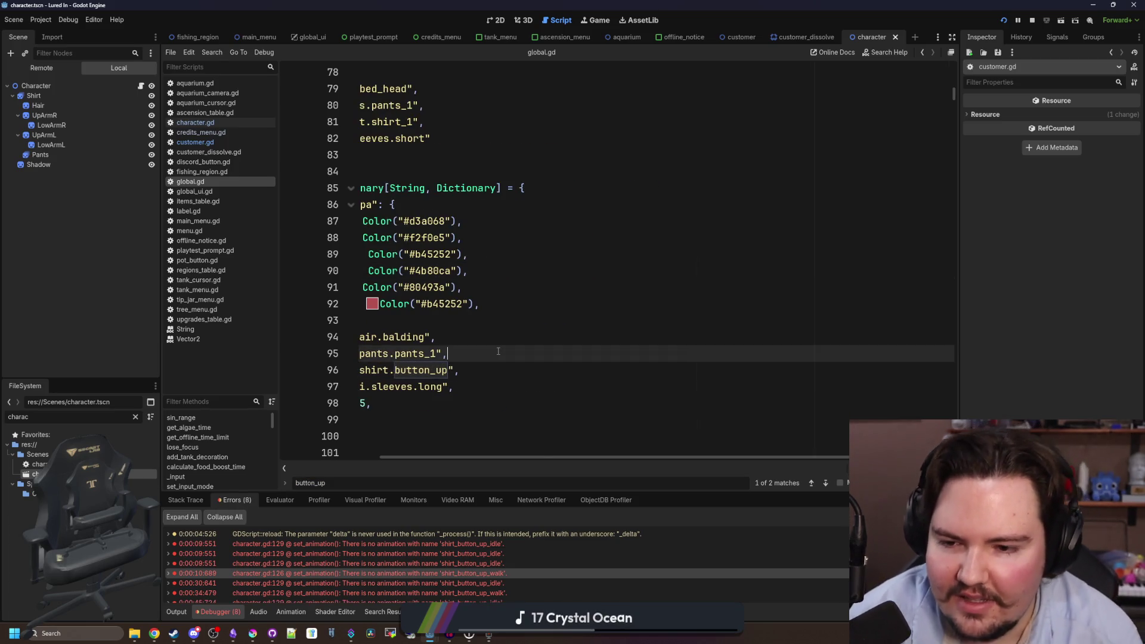
{"action": "key", "text": "ctrl+s"}
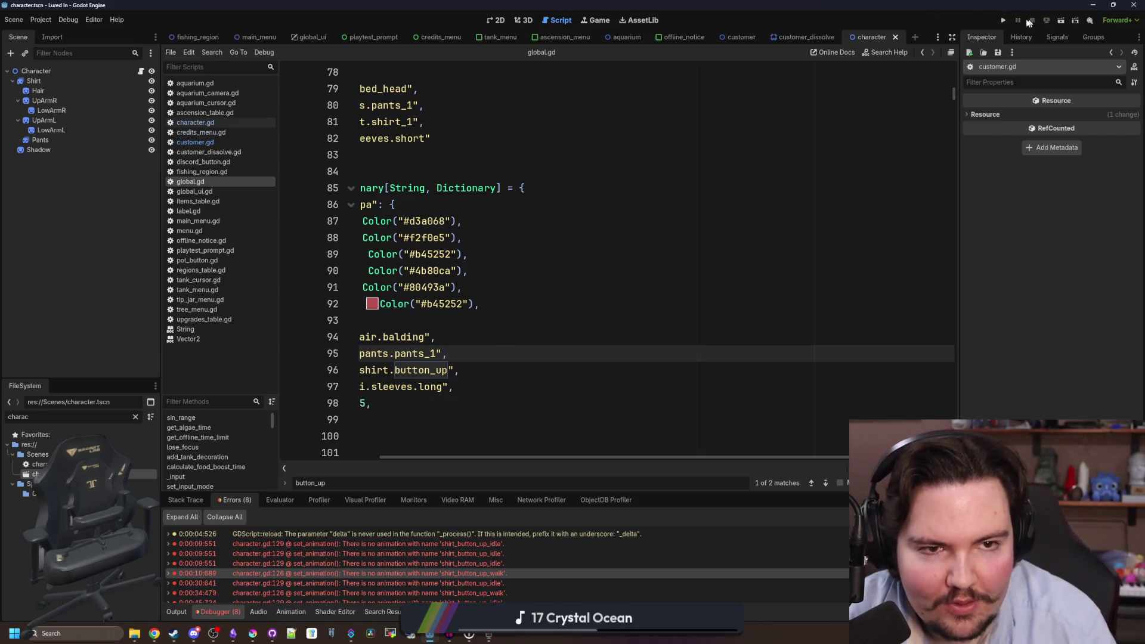
{"action": "left_click", "coordinate": [1003, 24]}
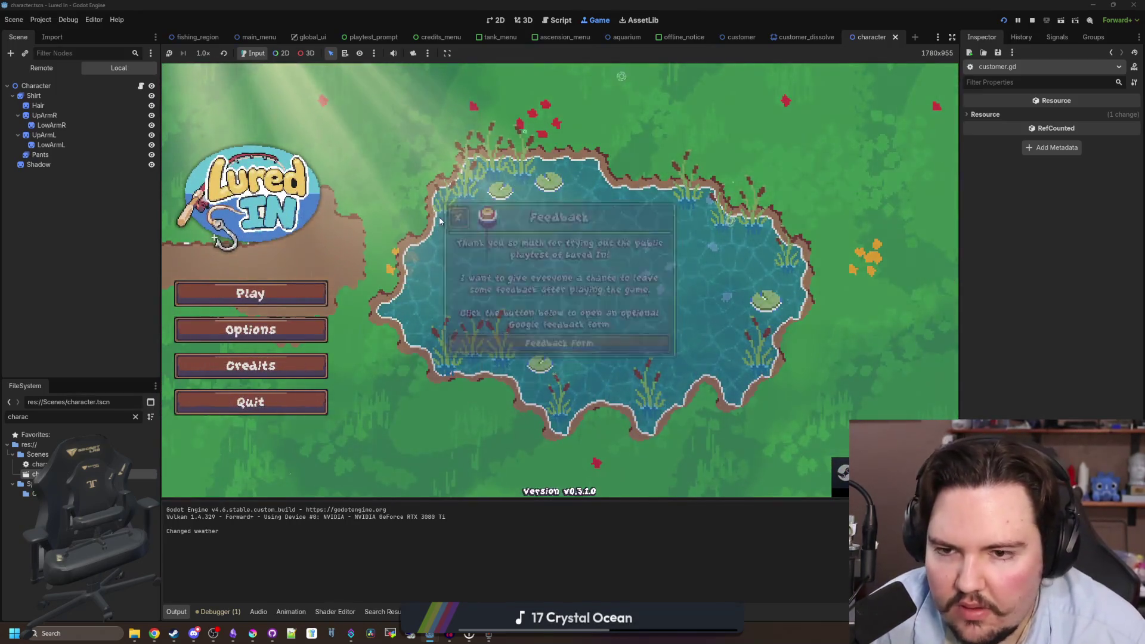
Start the game, close the Welcome Back message, and pick up the walking grandpa customer.
{"action": "left_click", "coordinate": [276, 301]}
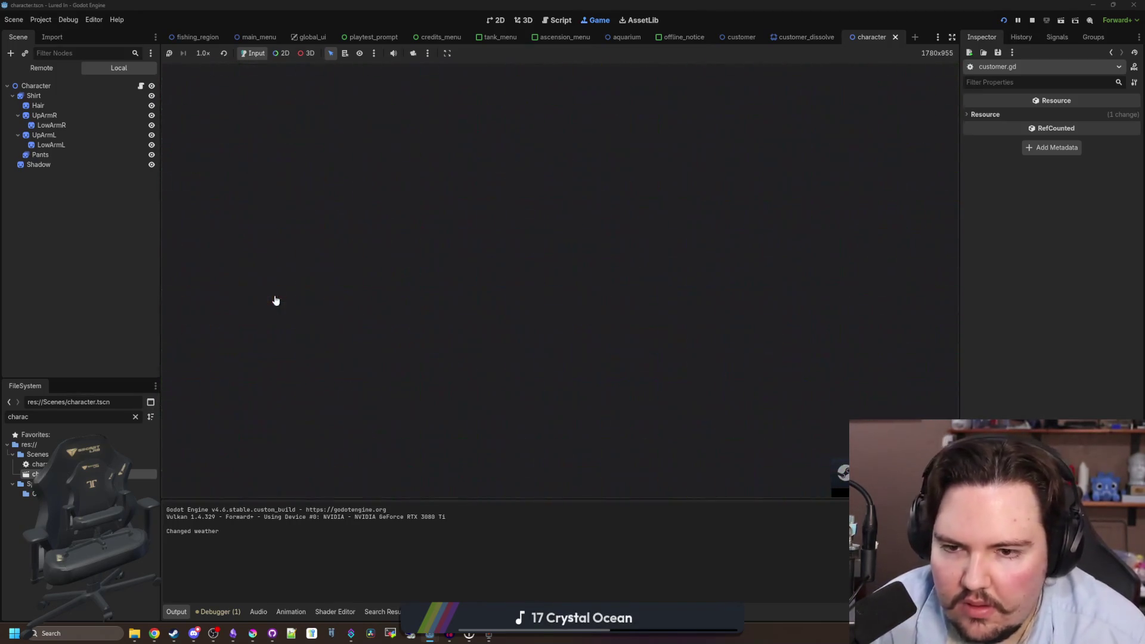
{"action": "left_click", "coordinate": [572, 334]}
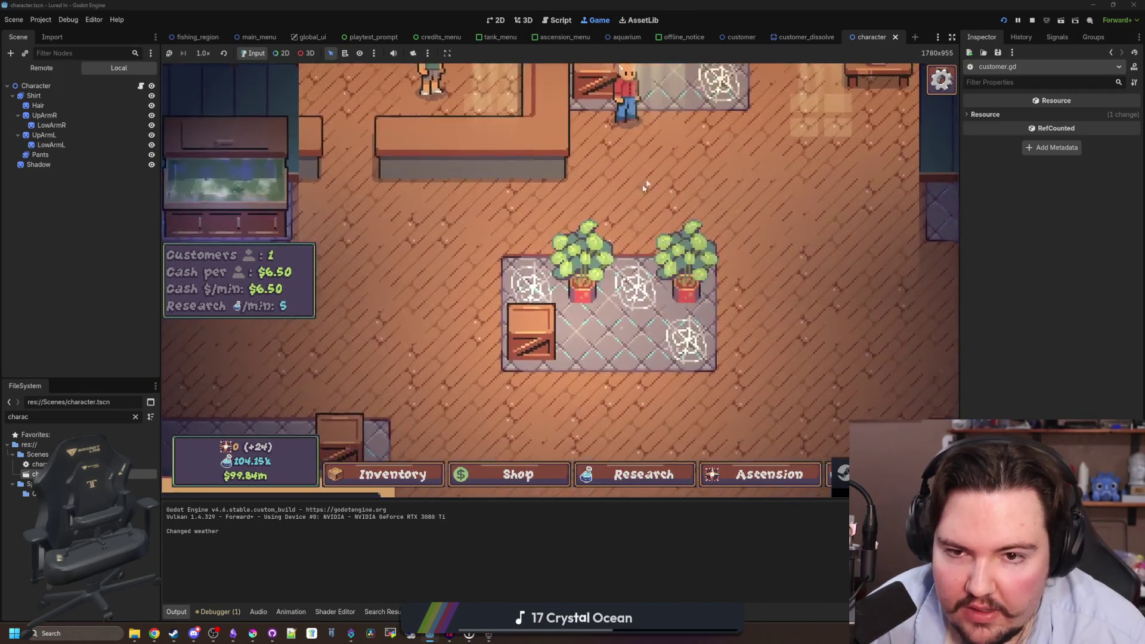
{"action": "scroll", "coordinate": [498, 337], "scroll_direction": "up", "scroll_amount": 5}
{"action": "left_click_drag", "start_coordinate": [496, 352], "coordinate": [534, 298]}
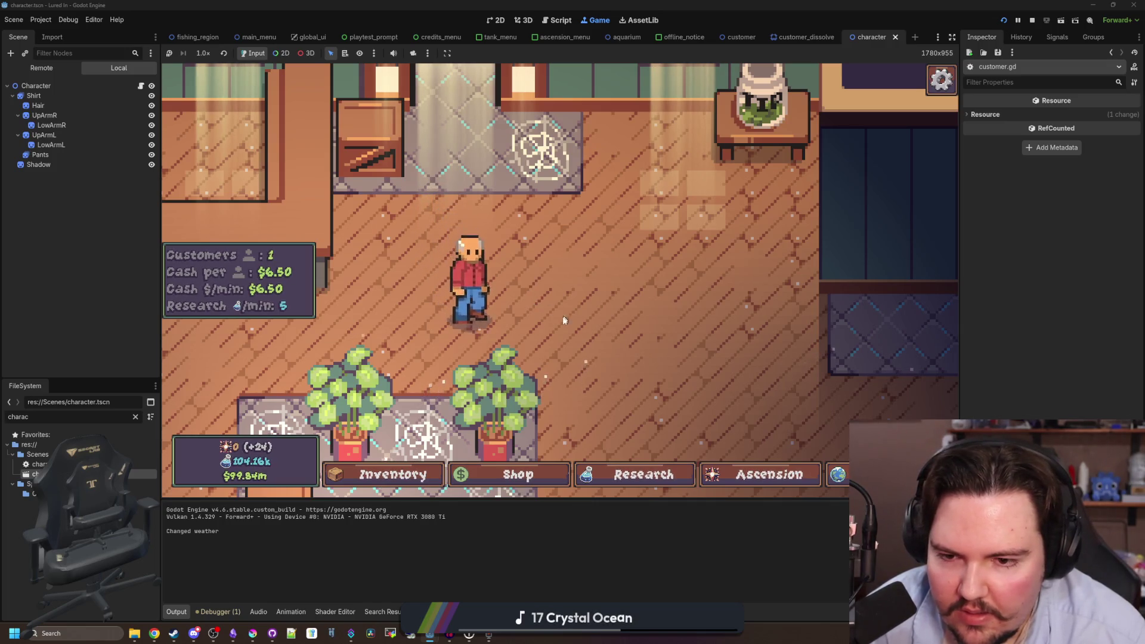
{"action": "scroll", "coordinate": [620, 247], "scroll_direction": "down", "scroll_amount": 3}
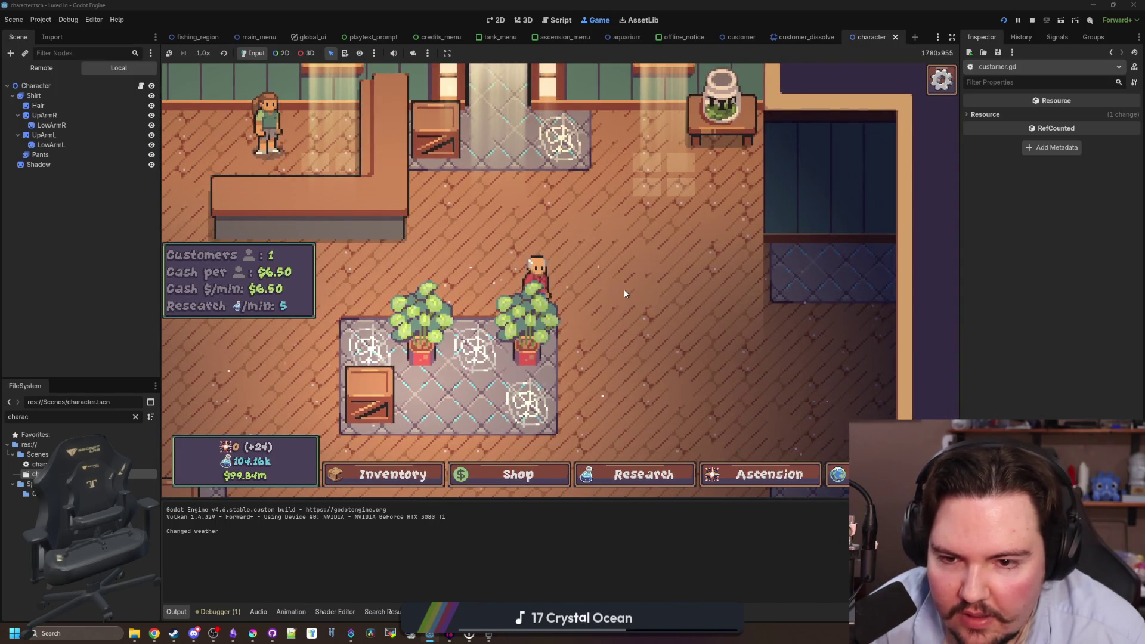
{"action": "left_click_drag", "start_coordinate": [533, 272], "coordinate": [662, 334]}
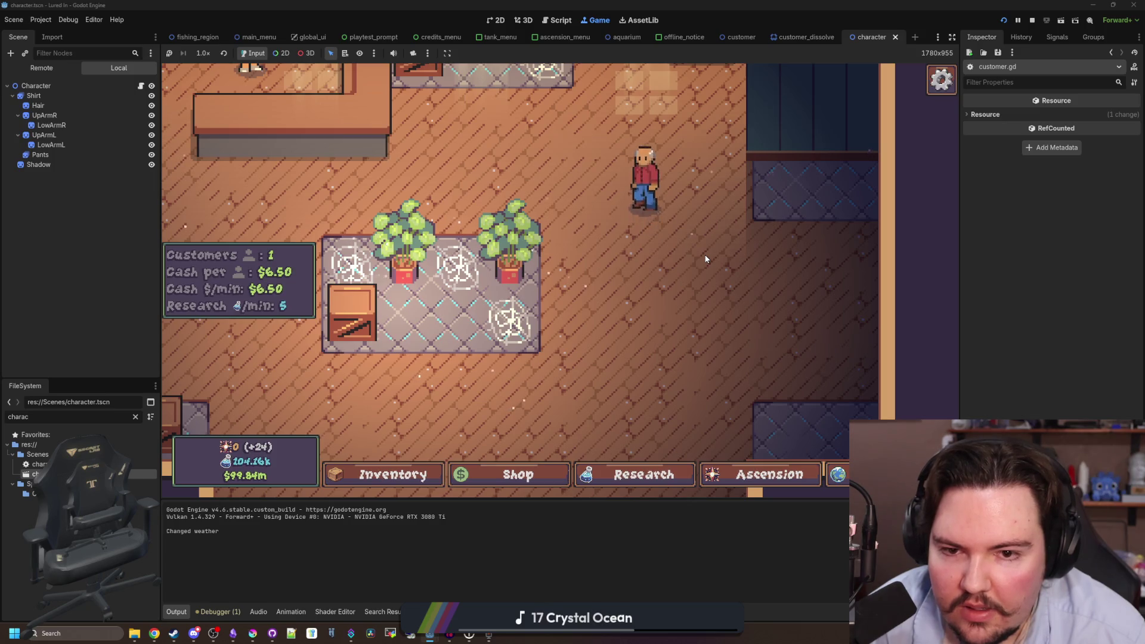
{"action": "scroll", "coordinate": [710, 298], "scroll_direction": "down", "scroll_amount": 3}
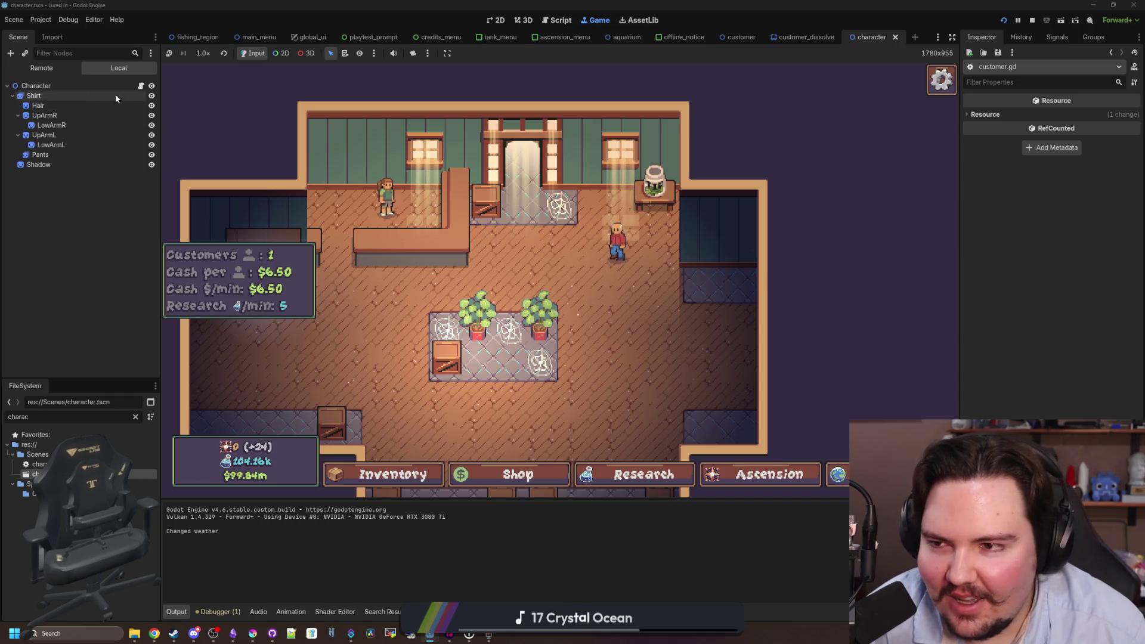
Find on_release in customer.gd, where the dissolve particles are instantiated.
{"action": "left_click", "coordinate": [140, 86]}
{"action": "left_click", "coordinate": [450, 285]}
{"action": "scroll", "coordinate": [450, 285], "scroll_direction": "up", "scroll_amount": 3}
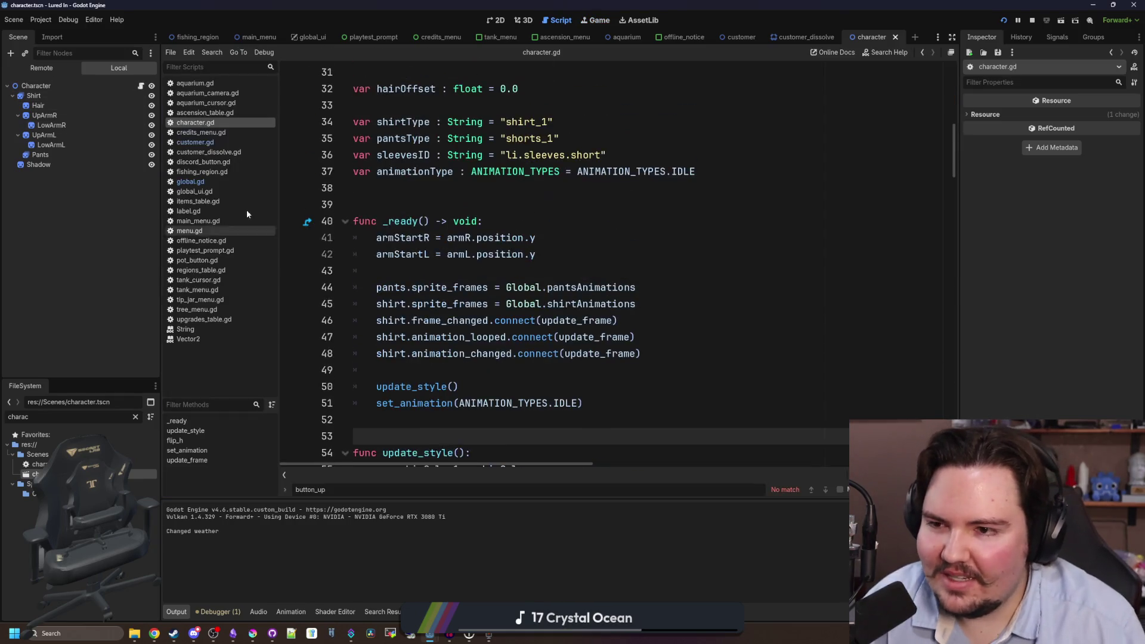
{"action": "left_click", "coordinate": [213, 146]}
{"action": "scroll", "coordinate": [666, 311], "scroll_direction": "down", "scroll_amount": 15}
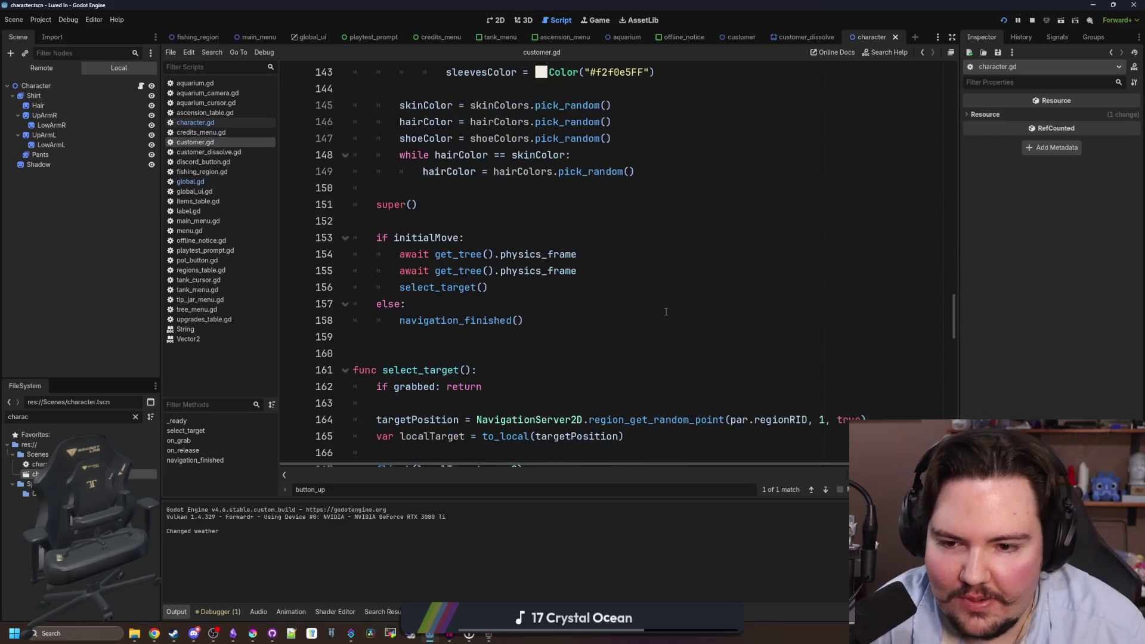
{"action": "scroll", "coordinate": [656, 312], "scroll_direction": "down", "scroll_amount": 12}
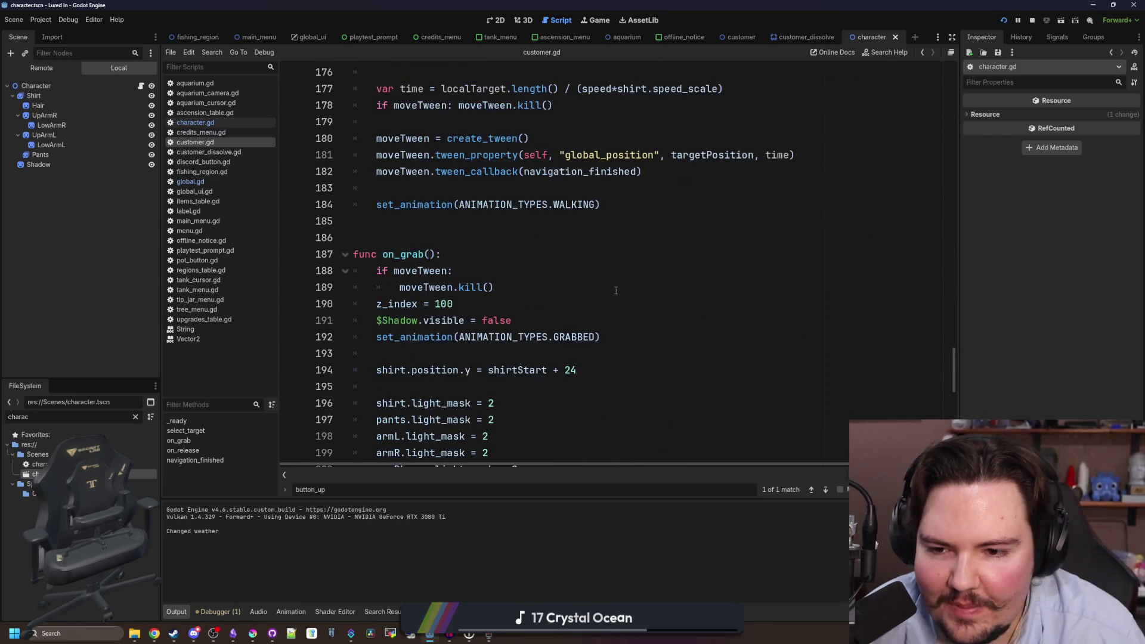
{"action": "scroll", "coordinate": [482, 328], "scroll_direction": "down", "scroll_amount": 4}
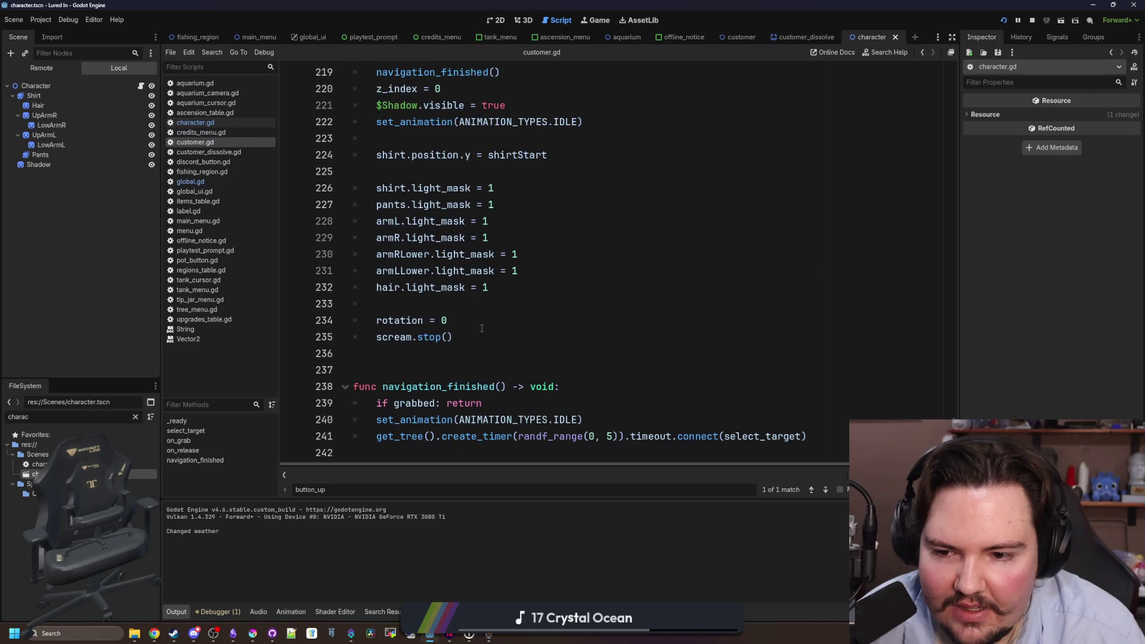
{"action": "scroll", "coordinate": [463, 356], "scroll_direction": "up", "scroll_amount": 8}
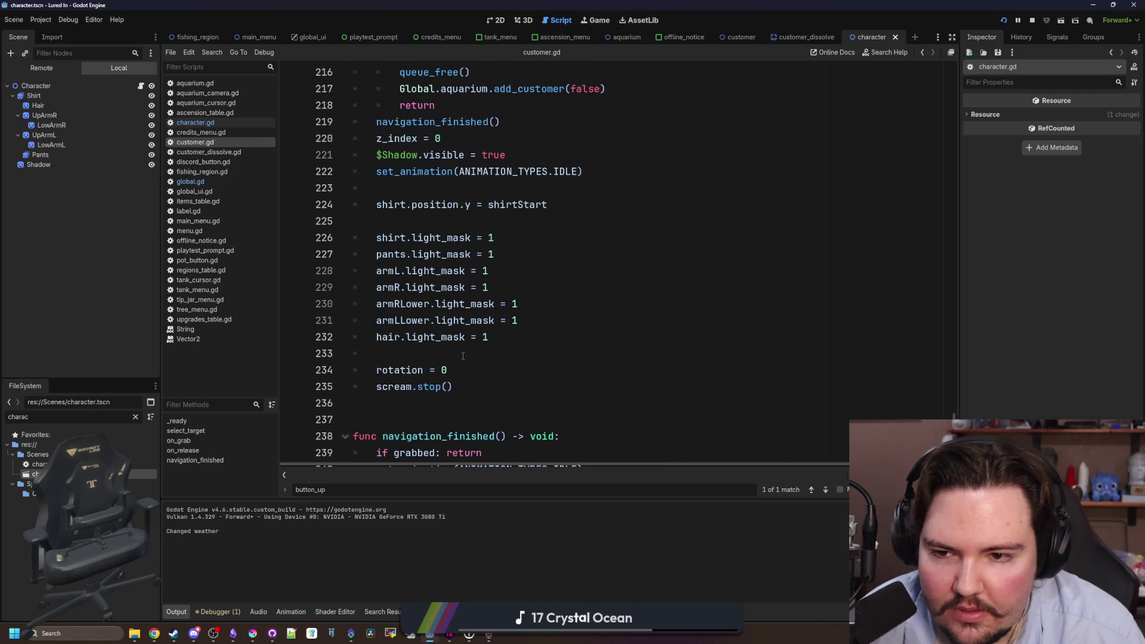
{"action": "left_click", "coordinate": [602, 254]}
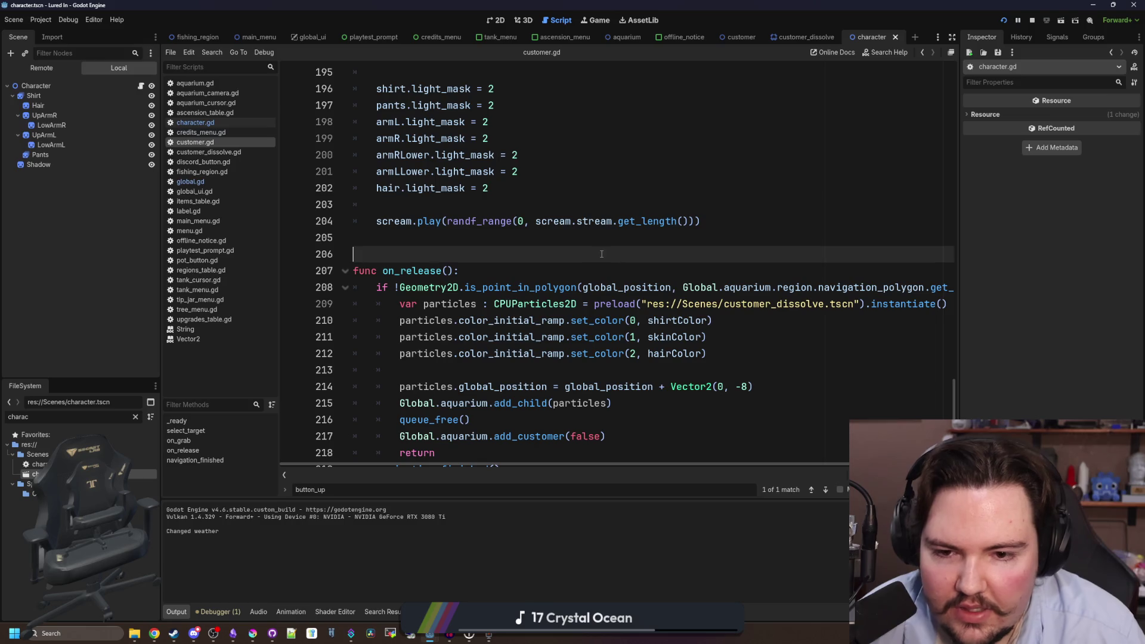
{"action": "scroll", "coordinate": [464, 256], "scroll_direction": "down", "scroll_amount": 1}
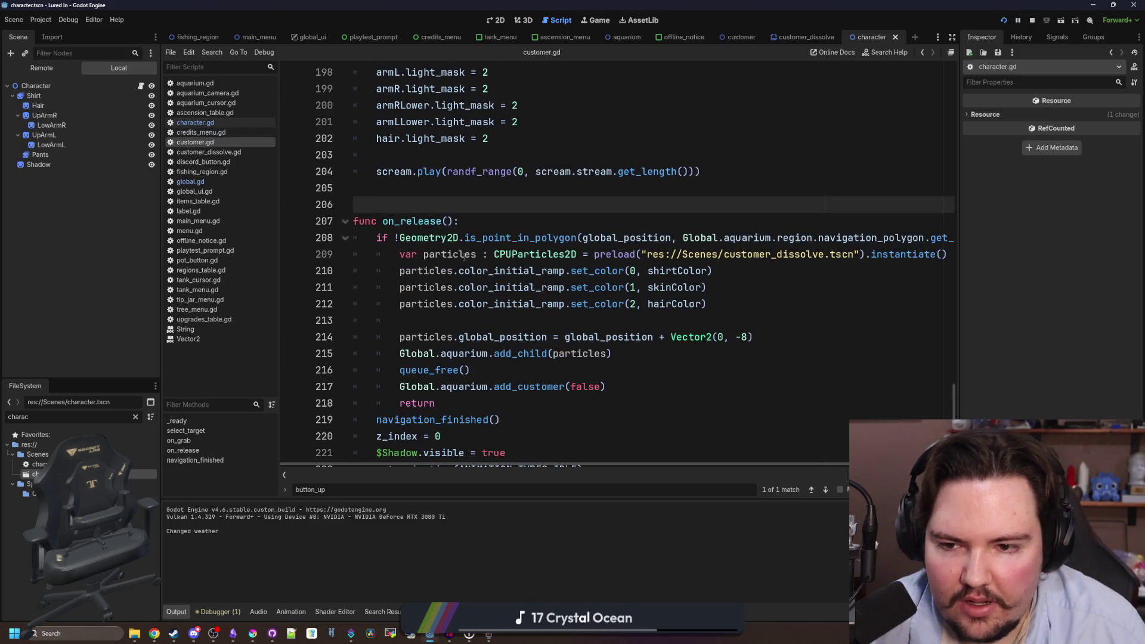
Add 'particles.characterID = characterID' under the particles declaration and save customer.gd.
{"action": "left_click", "coordinate": [397, 267]}
{"action": "key", "text": "Return"}
{"action": "key", "text": "Up"}
{"action": "type", "text": ".charac"}
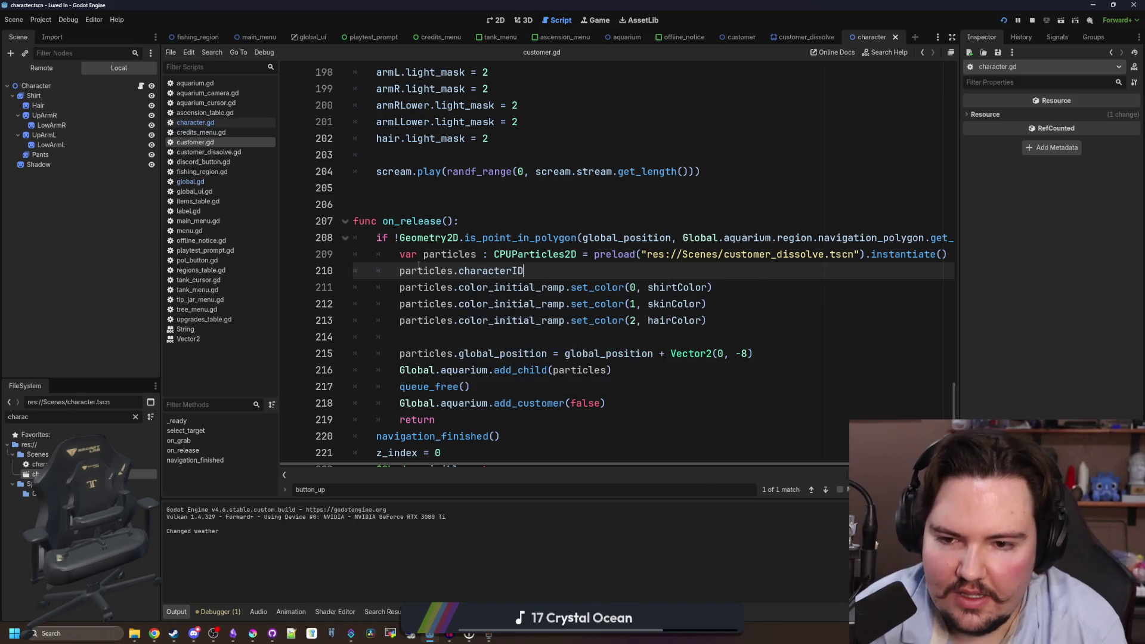
{"action": "type", "text": "a"}
{"action": "key", "text": "Return"}
{"action": "left_click", "coordinate": [561, 221]}
{"action": "key", "text": "ctrl+s"}
Add 'if characterID == "li.character.grandpa":' at the start of _ready in customer_dissolve.gd.
{"action": "left_click", "coordinate": [762, 255], "text": "ctrl"}
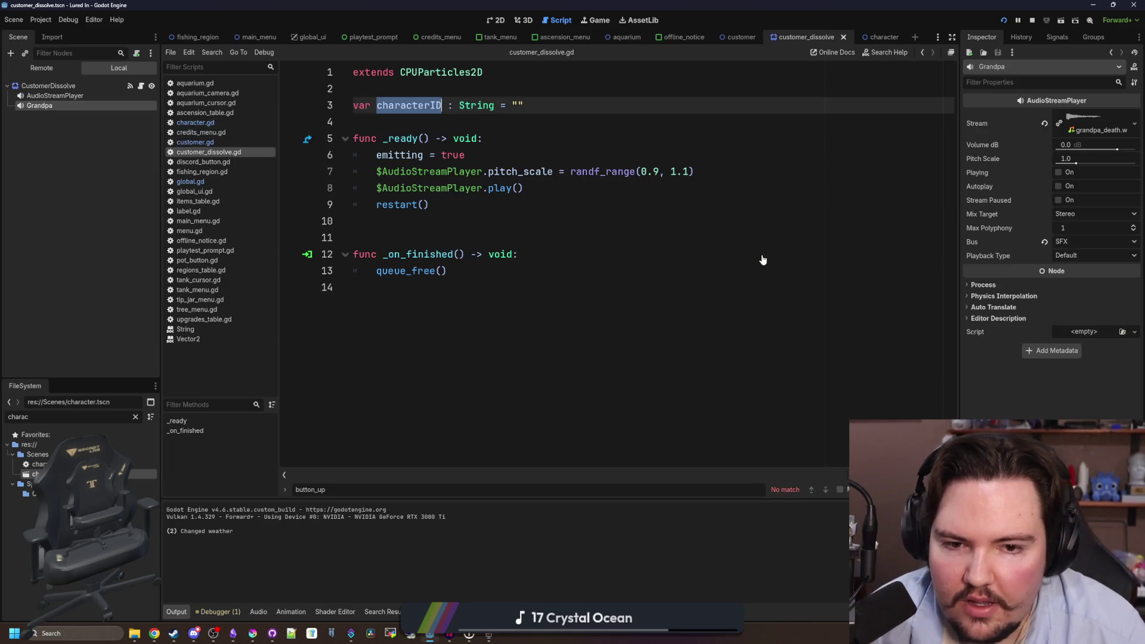
{"action": "left_click", "coordinate": [432, 117]}
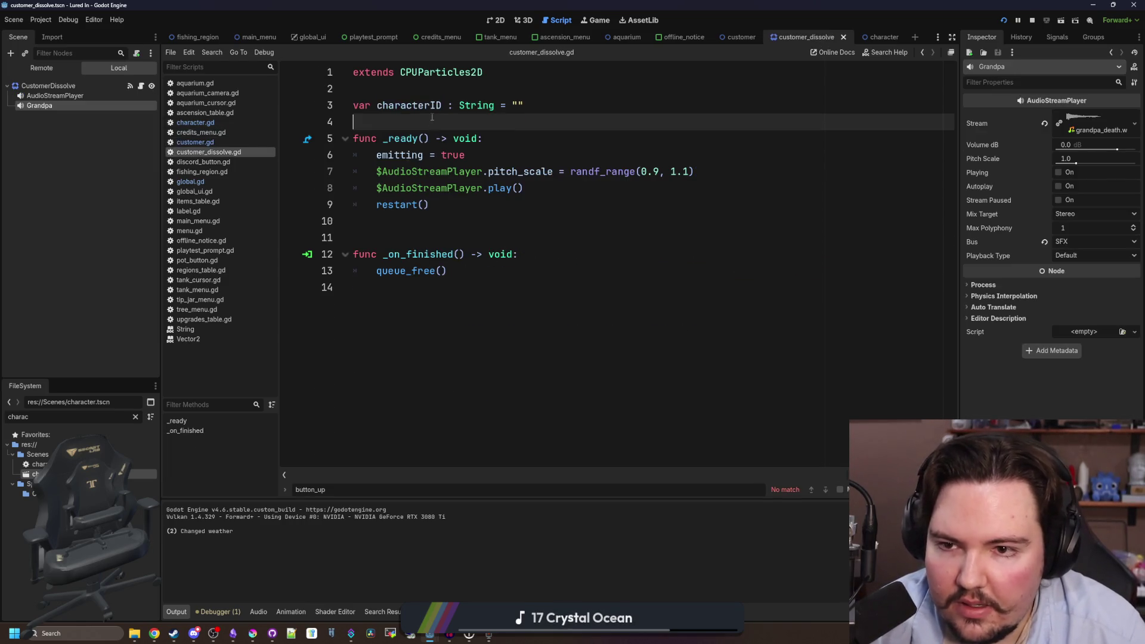
{"action": "left_click", "coordinate": [473, 204]}
{"action": "left_click", "coordinate": [521, 143]}
{"action": "key", "text": "Return"}
{"action": "type", "text": "if characterID == \"li.character.grandpa"}
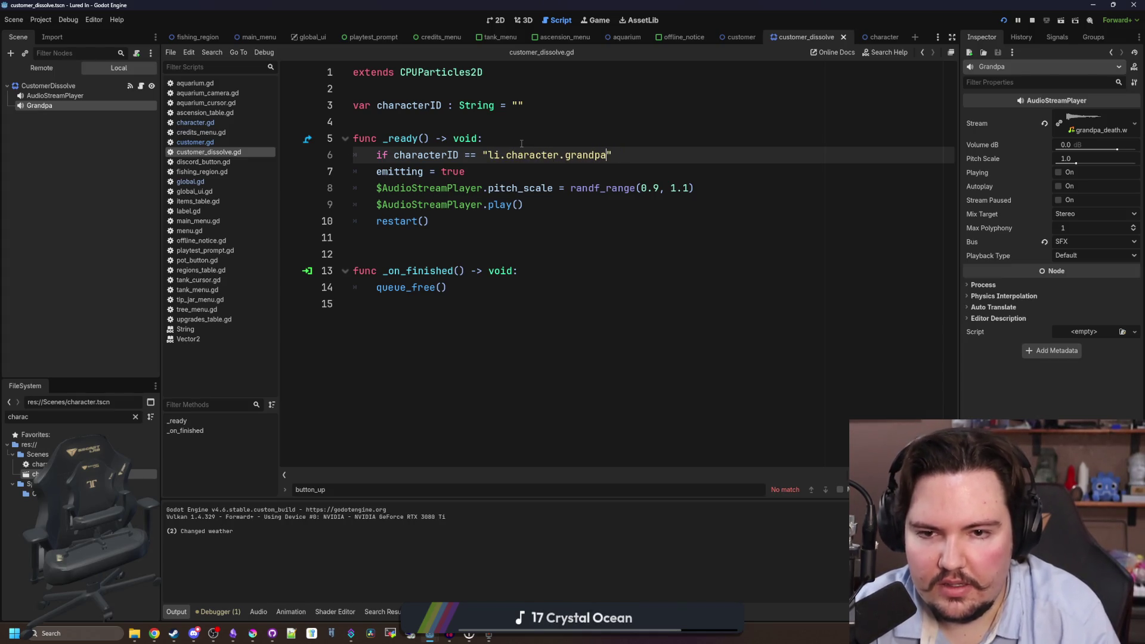
{"action": "type", "text": ":"}
{"action": "key", "text": "Return"}
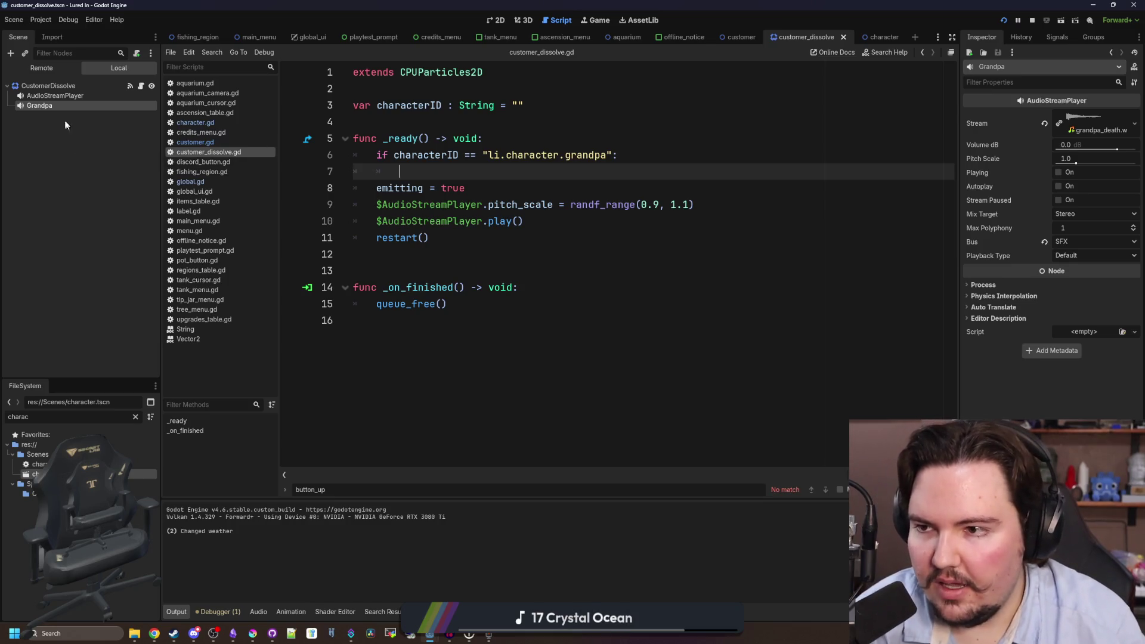
Inside that check, call $Grandpa.play() by dragging in the Grandpa node.
{"action": "left_click_drag", "start_coordinate": [60, 107], "coordinate": [488, 175]}
{"action": "type", "text": "."}
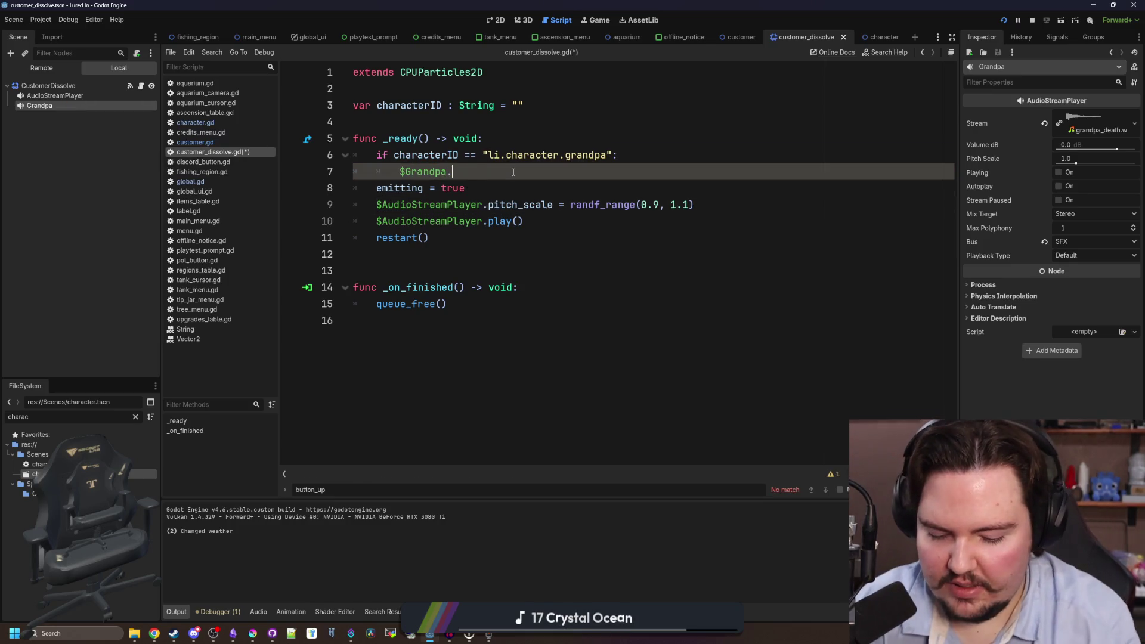
{"action": "key", "text": "BackSpace"}
{"action": "key", "text": "BackSpace"}
{"action": "key", "text": "BackSpace"}
{"action": "type", "text": "lay"}
{"action": "key", "text": "Return"}
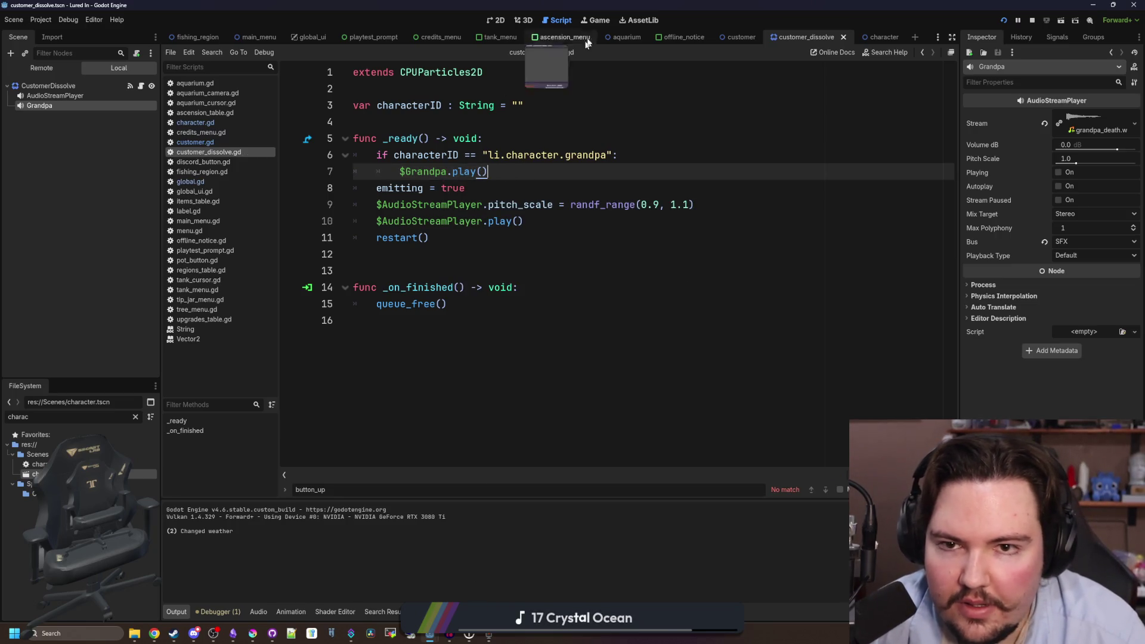
{"action": "left_click", "coordinate": [601, 21]}
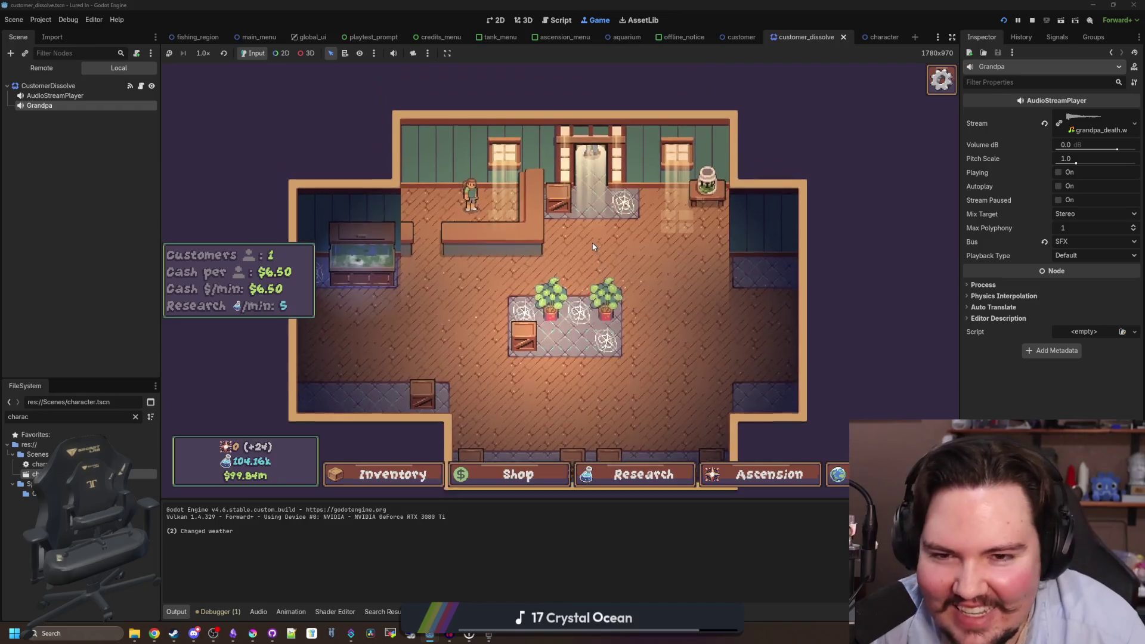
Pick up the grandpa customer and drop it on the shop floor so it dissolves into particles.
{"action": "scroll", "coordinate": [411, 334], "scroll_direction": "up", "scroll_amount": 3}
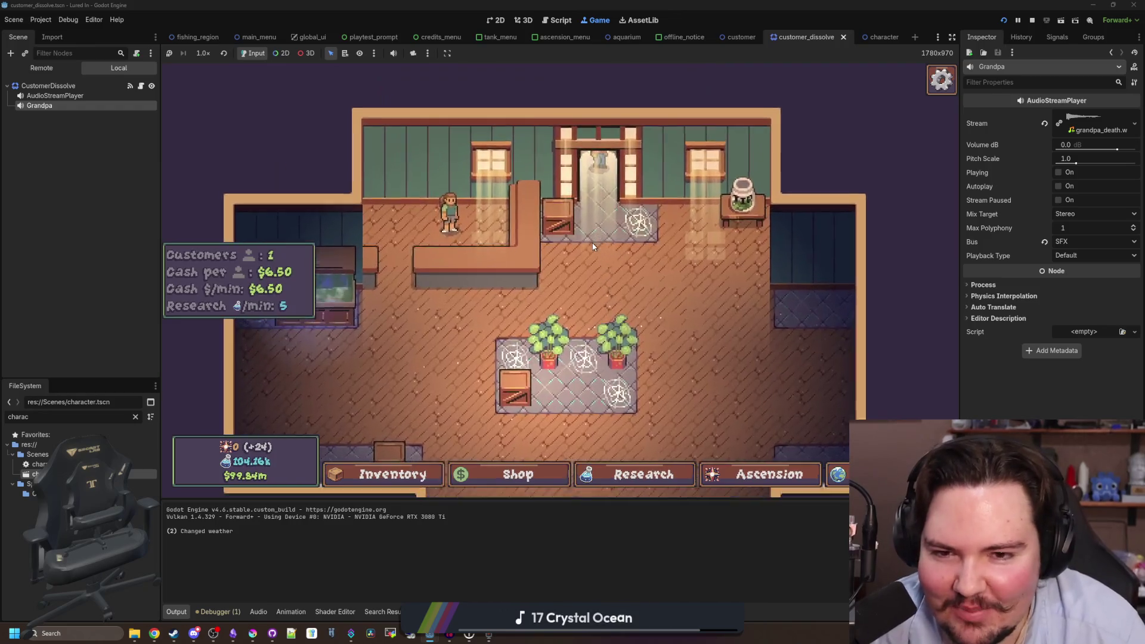
{"action": "left_click", "coordinate": [722, 330]}
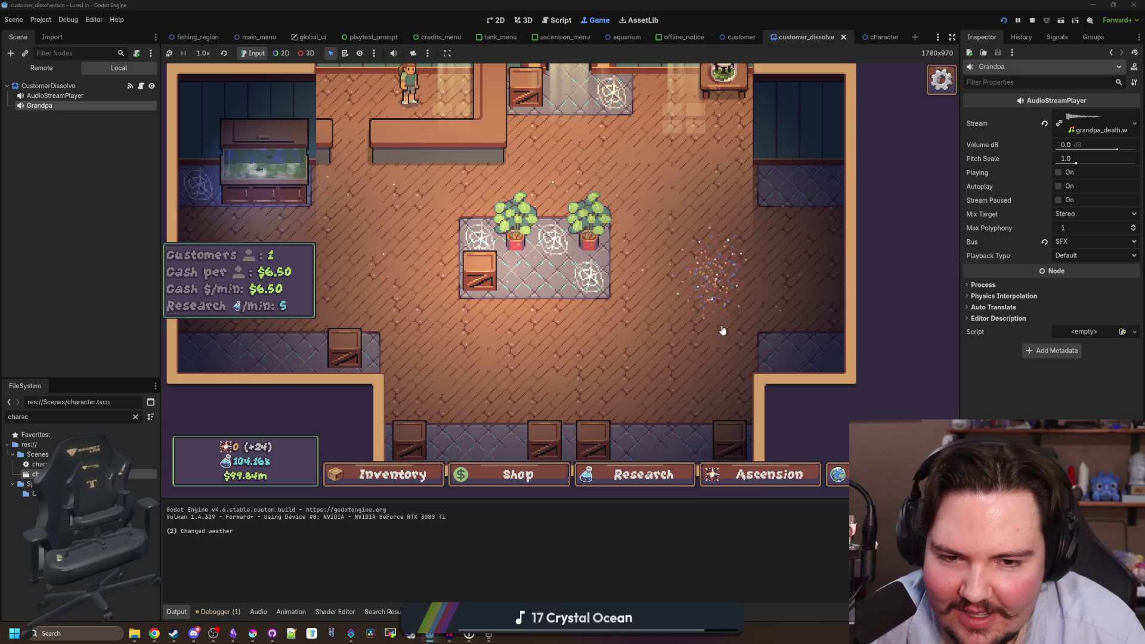
{"action": "scroll", "coordinate": [722, 330], "scroll_direction": "down", "scroll_amount": 3}
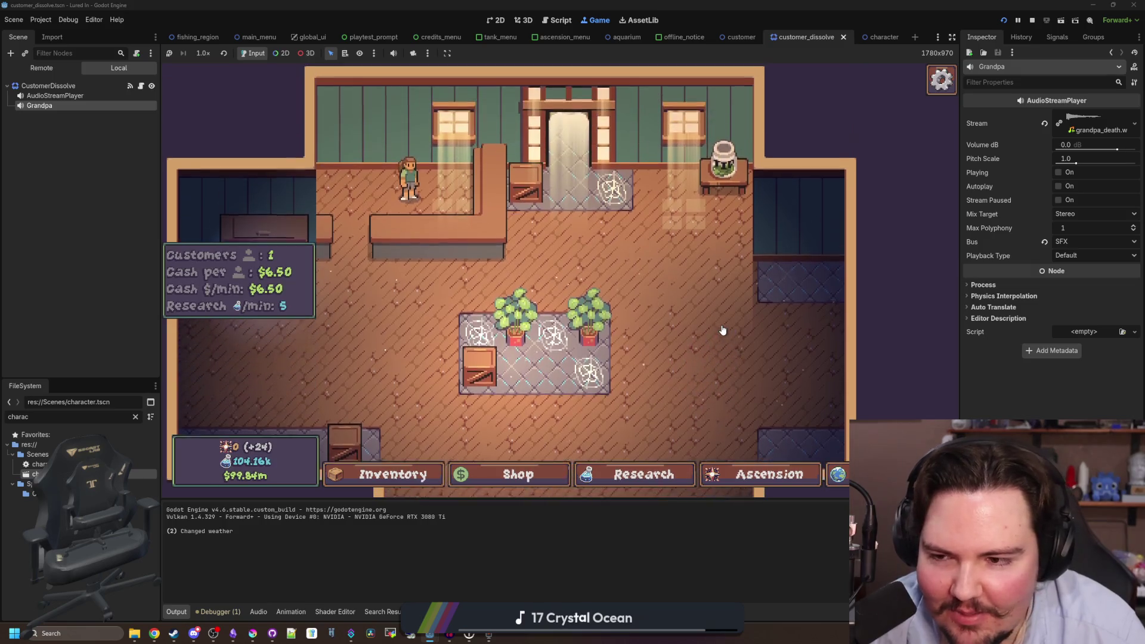
{"action": "scroll", "coordinate": [632, 351], "scroll_direction": "up", "scroll_amount": 3}
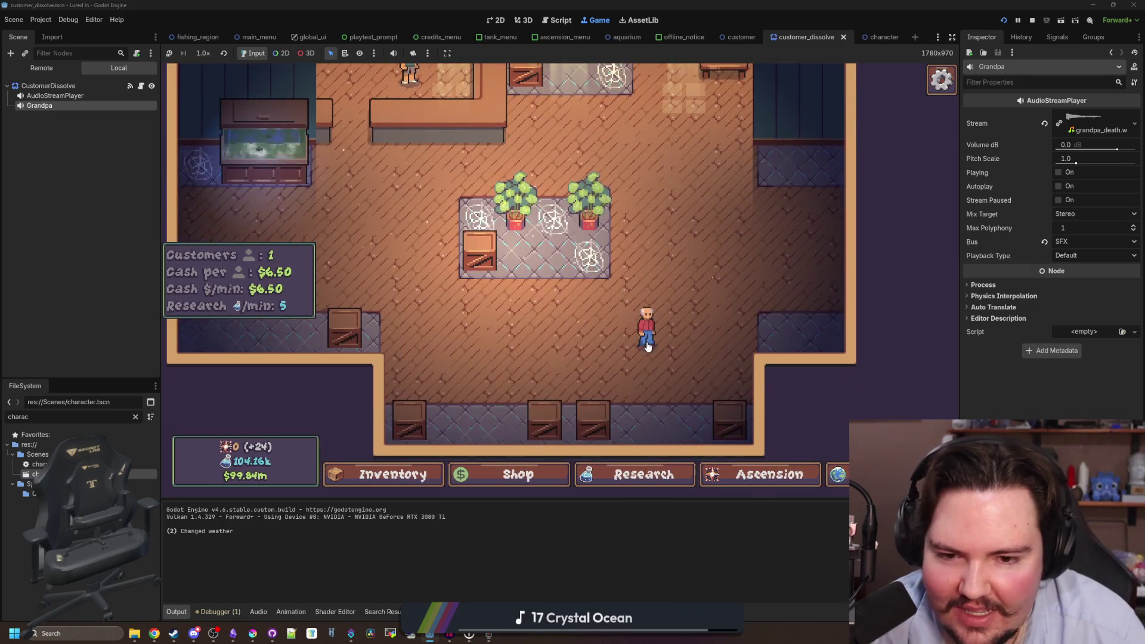
{"action": "scroll", "coordinate": [633, 352], "scroll_direction": "up", "scroll_amount": 2}
{"action": "mouse_move", "coordinate": [558, 364]}
{"action": "left_mouse_down"}
{"action": "mouse_move", "coordinate": [650, 301]}
{"action": "mouse_move", "coordinate": [637, 287]}
{"action": "left_mouse_up"}
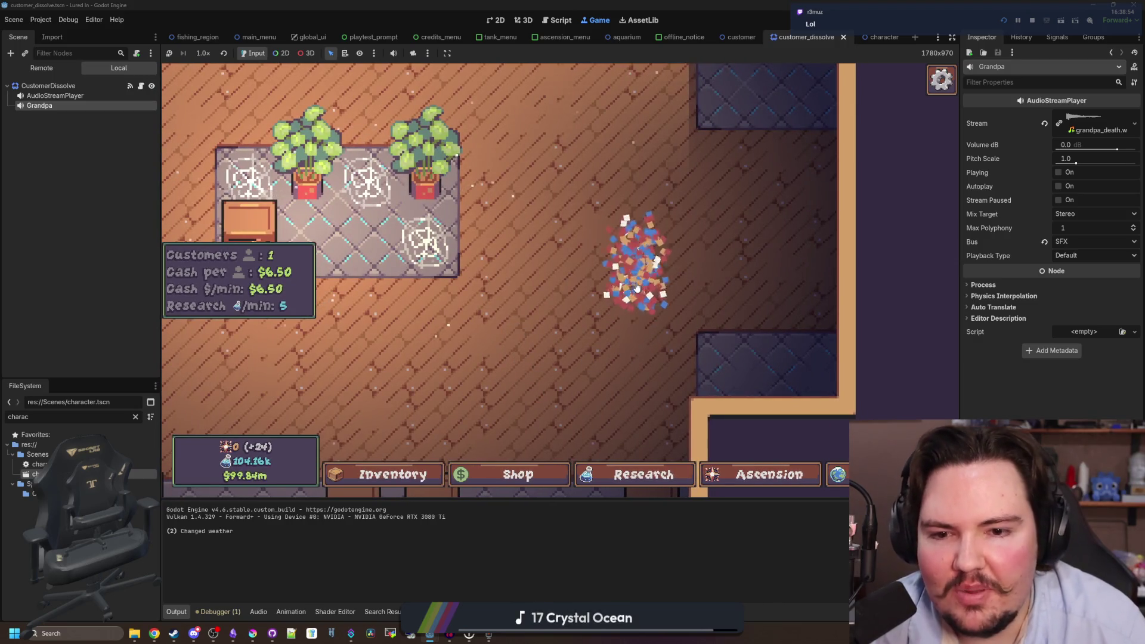
{"action": "scroll", "coordinate": [636, 289], "scroll_direction": "down", "scroll_amount": 4}
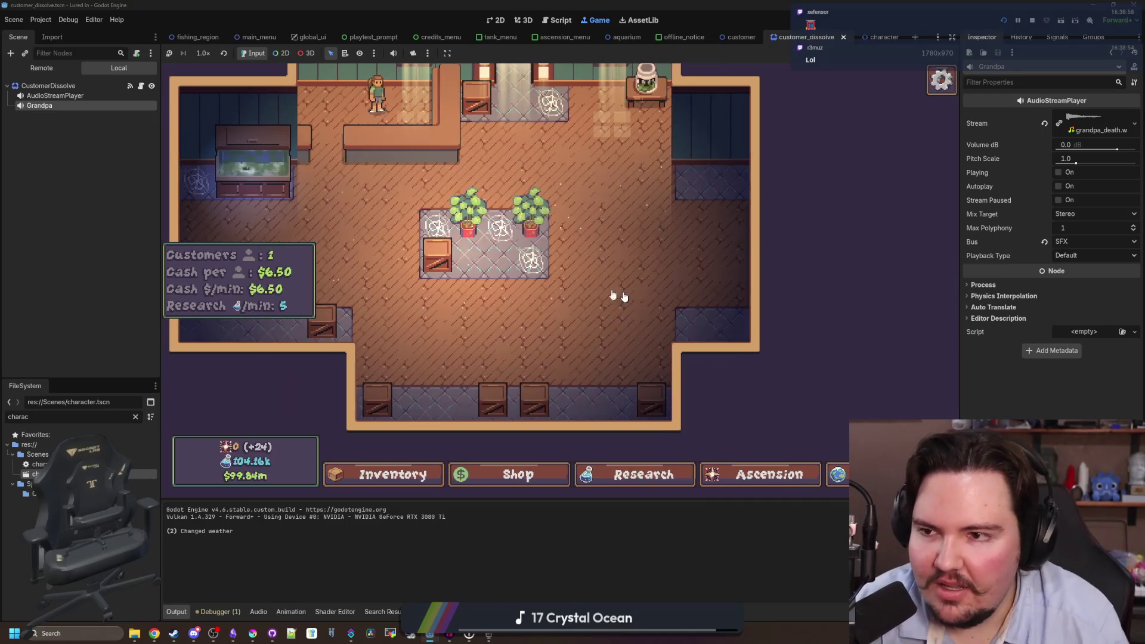
Filter the FileSystem for 'aquar' and open the aquarium.tscn scene.
{"action": "left_click", "coordinate": [135, 417]}
{"action": "type", "text": "aquar"}
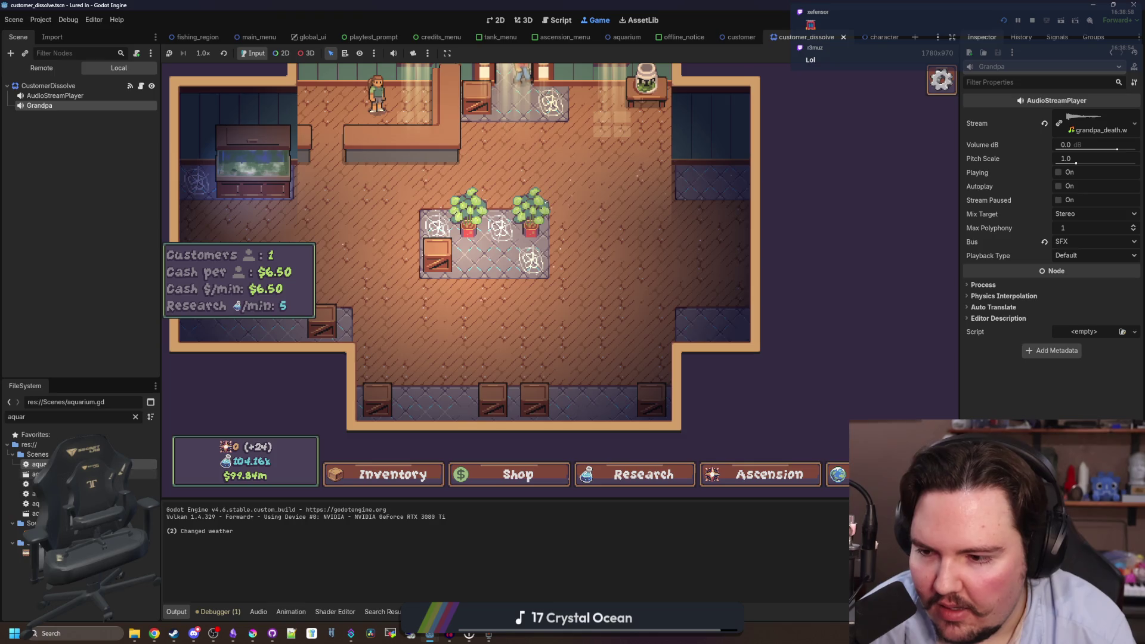
{"action": "double_click", "coordinate": [36, 474]}
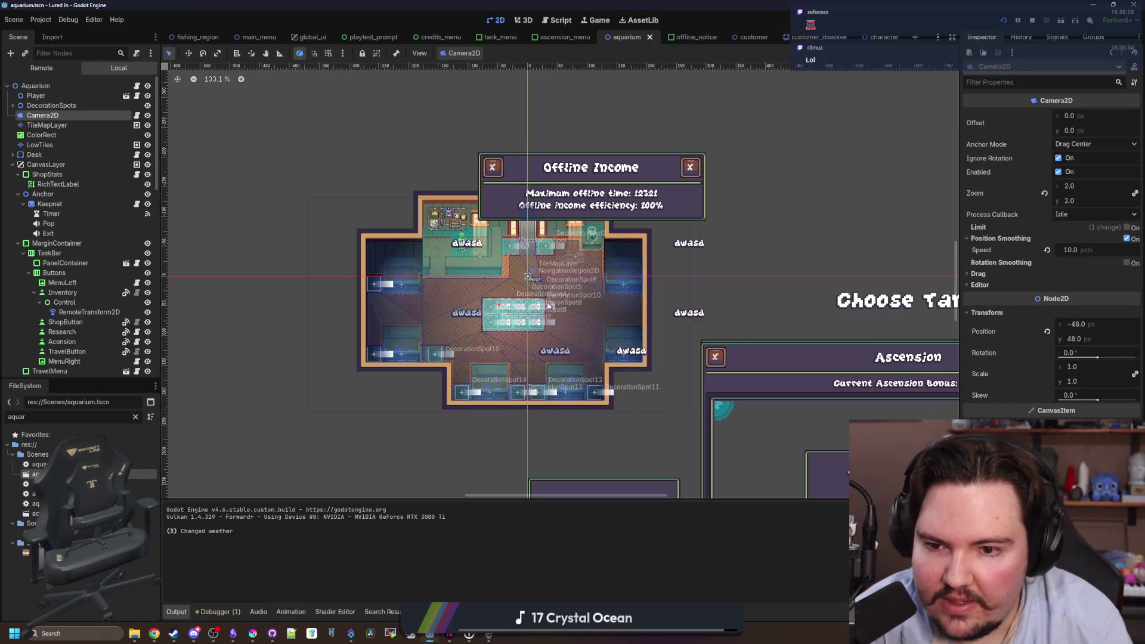
{"action": "scroll", "coordinate": [548, 306], "scroll_direction": "up", "scroll_amount": 5}
{"action": "scroll", "coordinate": [573, 404], "scroll_direction": "down", "scroll_amount": 2}
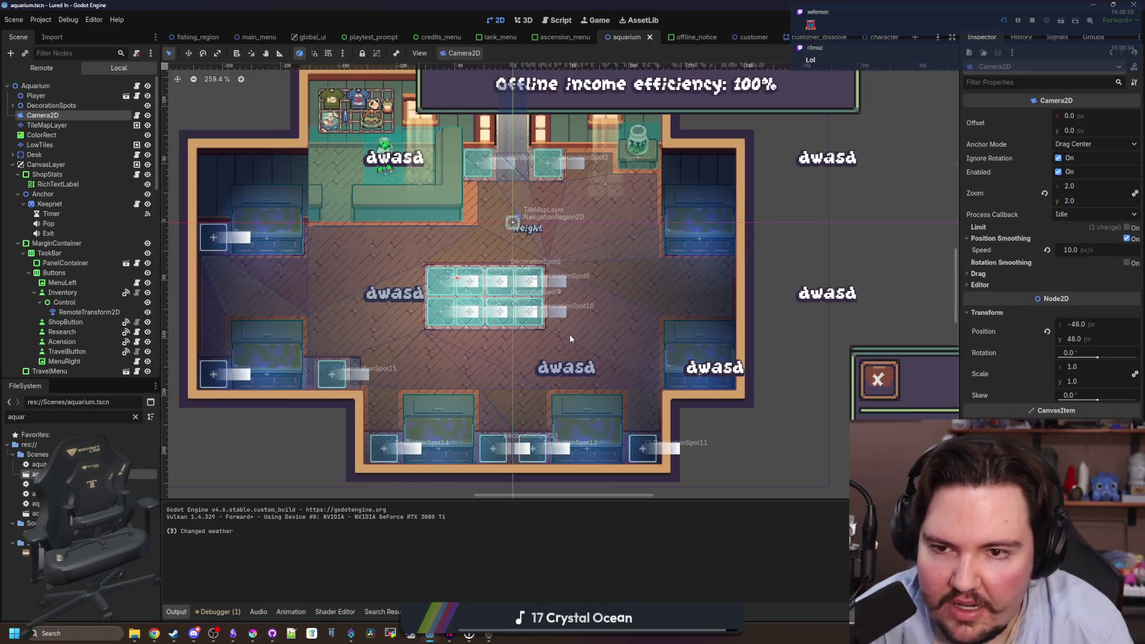
{"action": "left_click", "coordinate": [598, 20]}
Filter for 'custom' and open customer.gd at its on_release particle colour lines.
{"action": "left_click", "coordinate": [135, 417]}
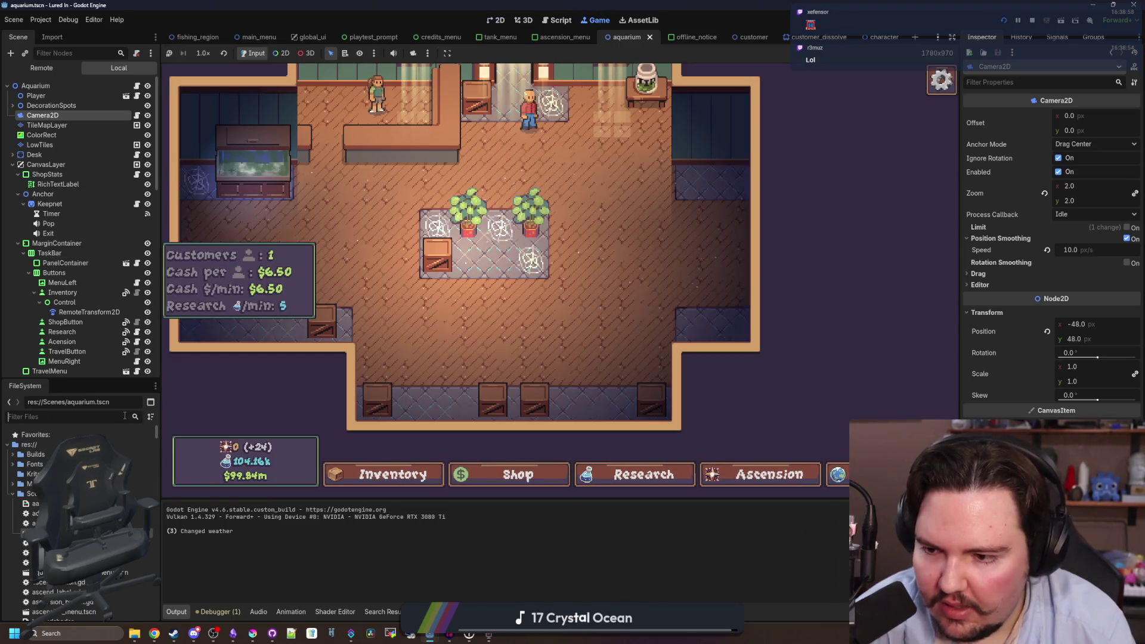
{"action": "type", "text": "custom"}
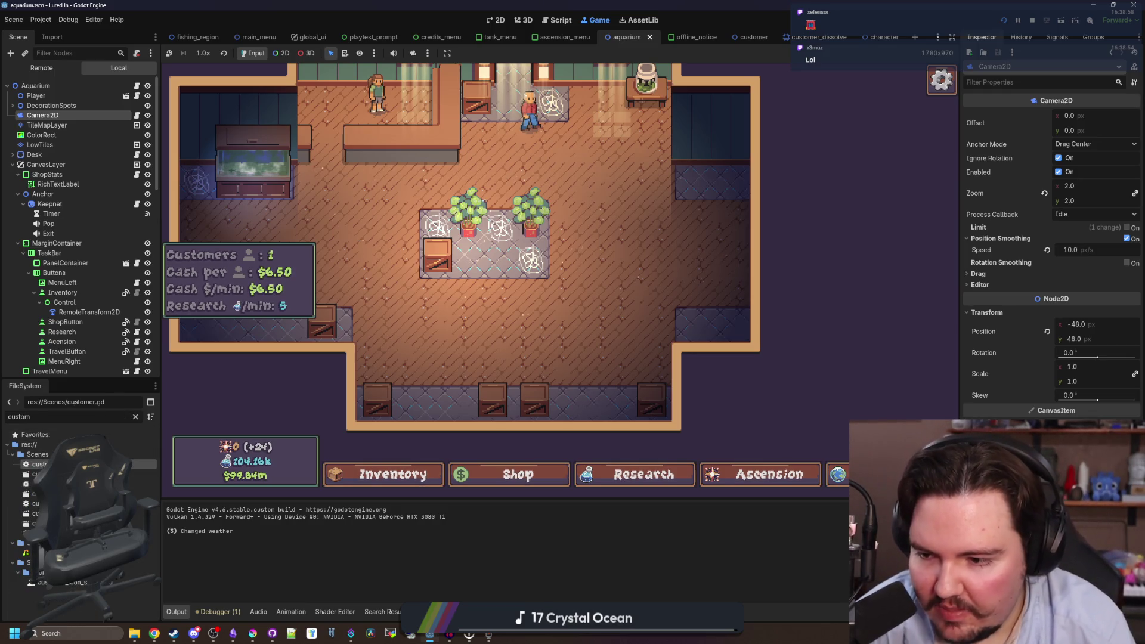
{"action": "double_click", "coordinate": [39, 464]}
{"action": "left_click", "coordinate": [708, 304]}
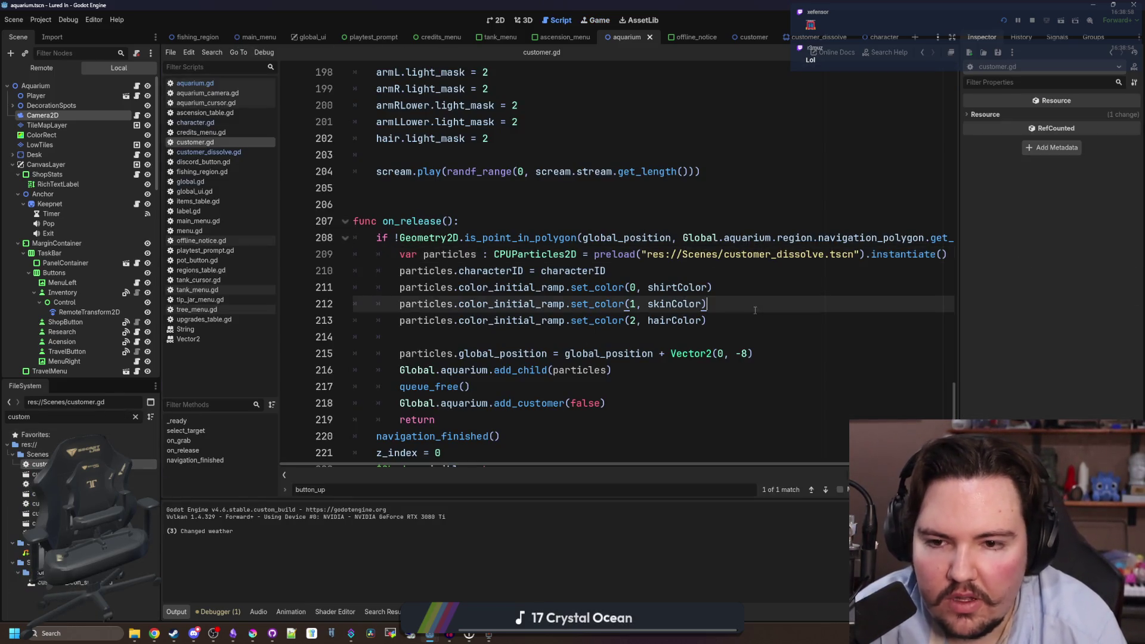
Widen the script editor area and place the caret on blank line 206.
{"action": "left_click_drag", "start_coordinate": [961, 274], "coordinate": [1043, 324]}
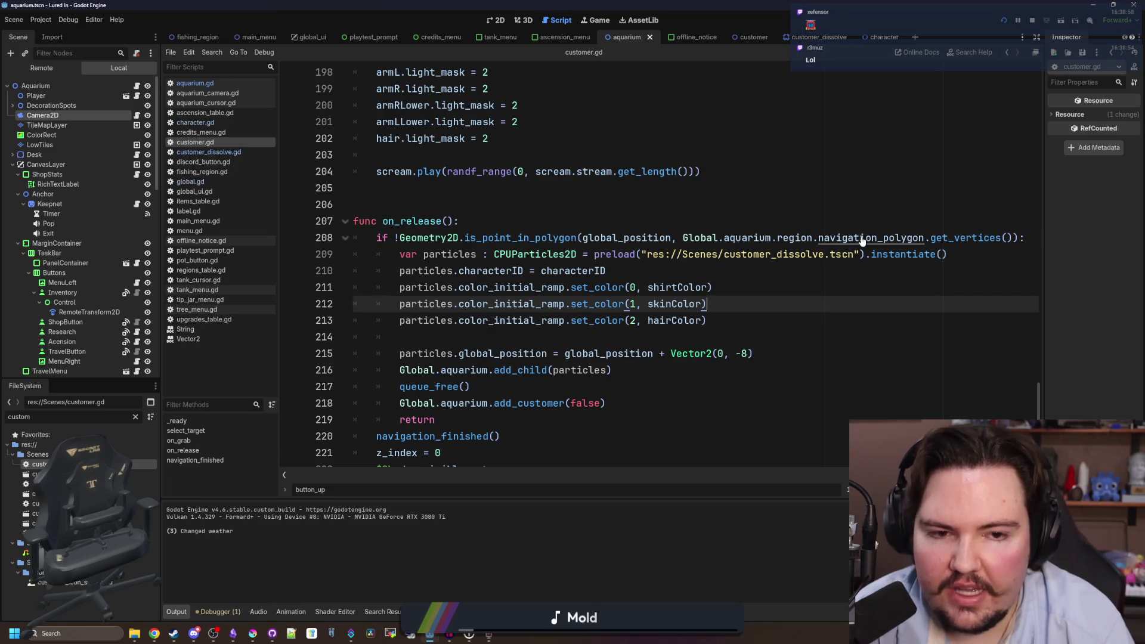
{"action": "left_click", "coordinate": [819, 205]}
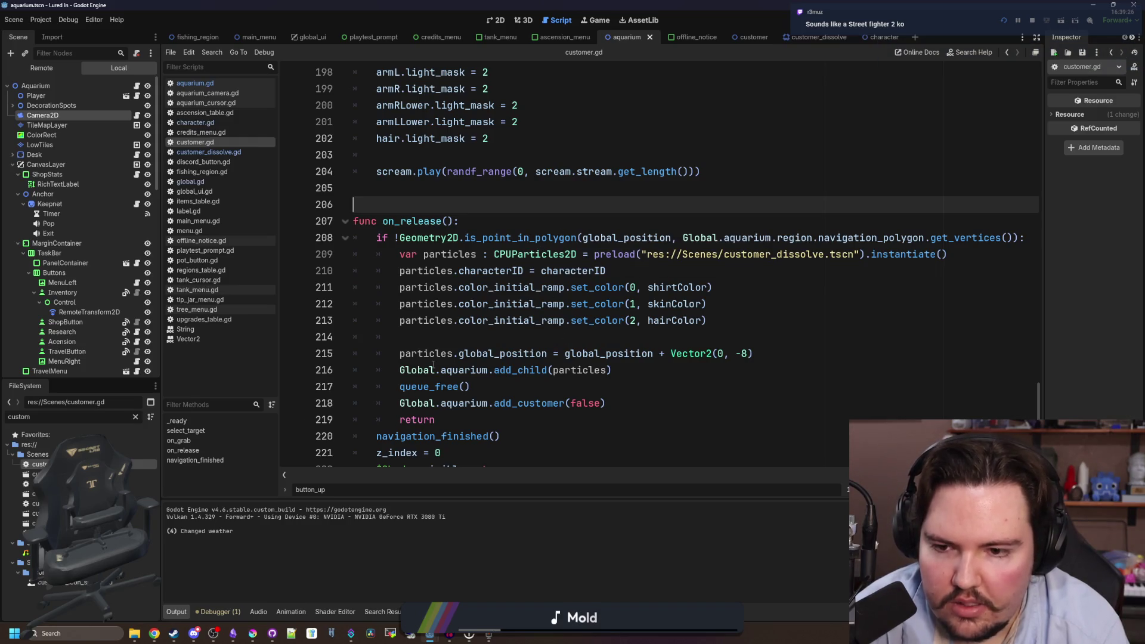
{"action": "scroll", "coordinate": [433, 364], "scroll_direction": "down", "scroll_amount": 2}
{"action": "scroll", "coordinate": [433, 364], "scroll_direction": "up", "scroll_amount": 2}
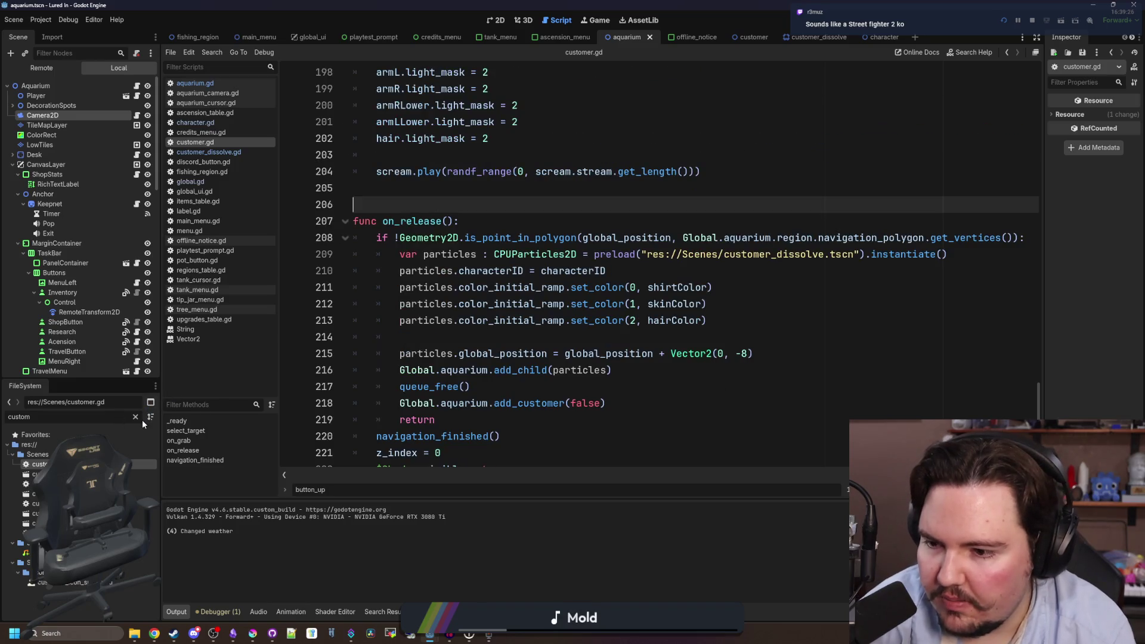
Select the Aquarium root node and open its aquarium.gd script scrolled to line 1.
{"action": "left_click", "coordinate": [136, 416]}
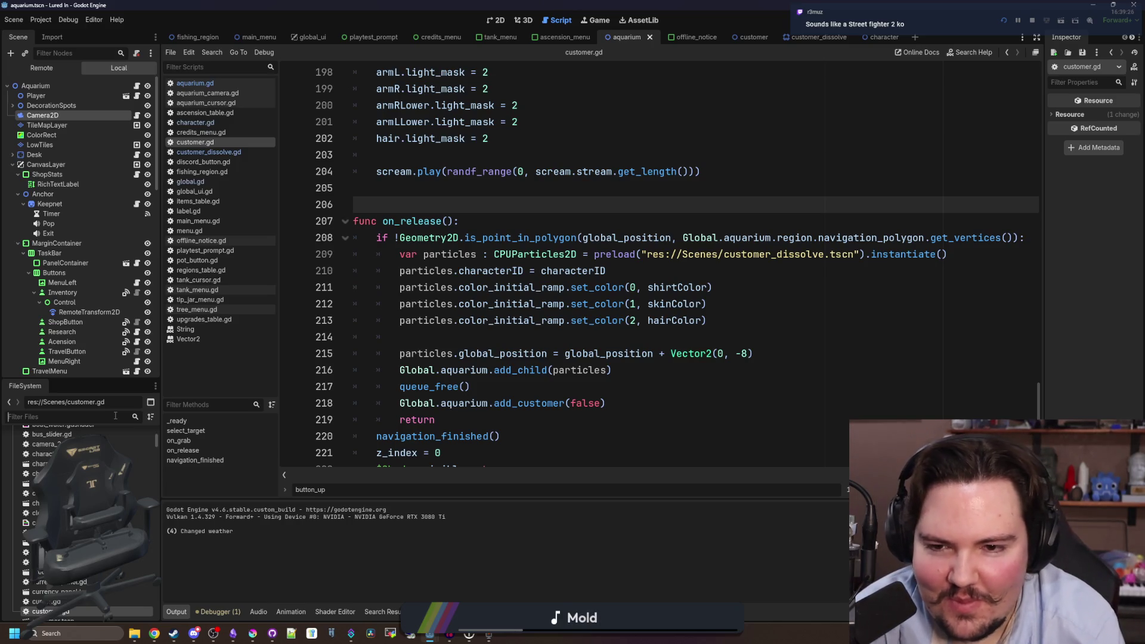
{"action": "type", "text": "aquar"}
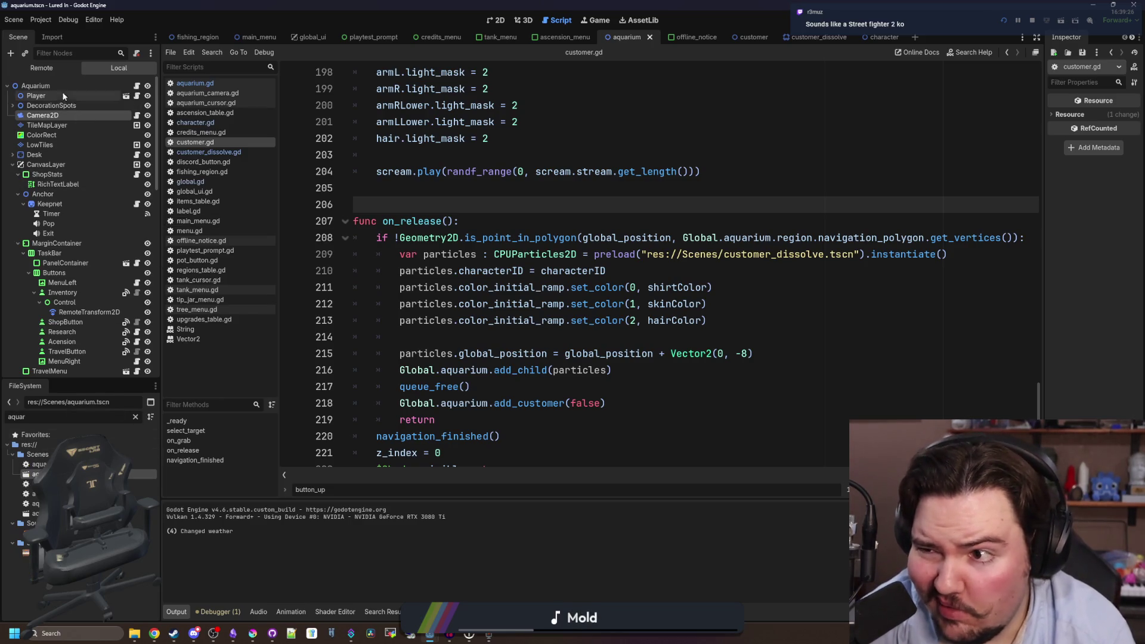
{"action": "left_click", "coordinate": [89, 86]}
{"action": "left_click", "coordinate": [497, 22]}
{"action": "left_click", "coordinate": [138, 86]}
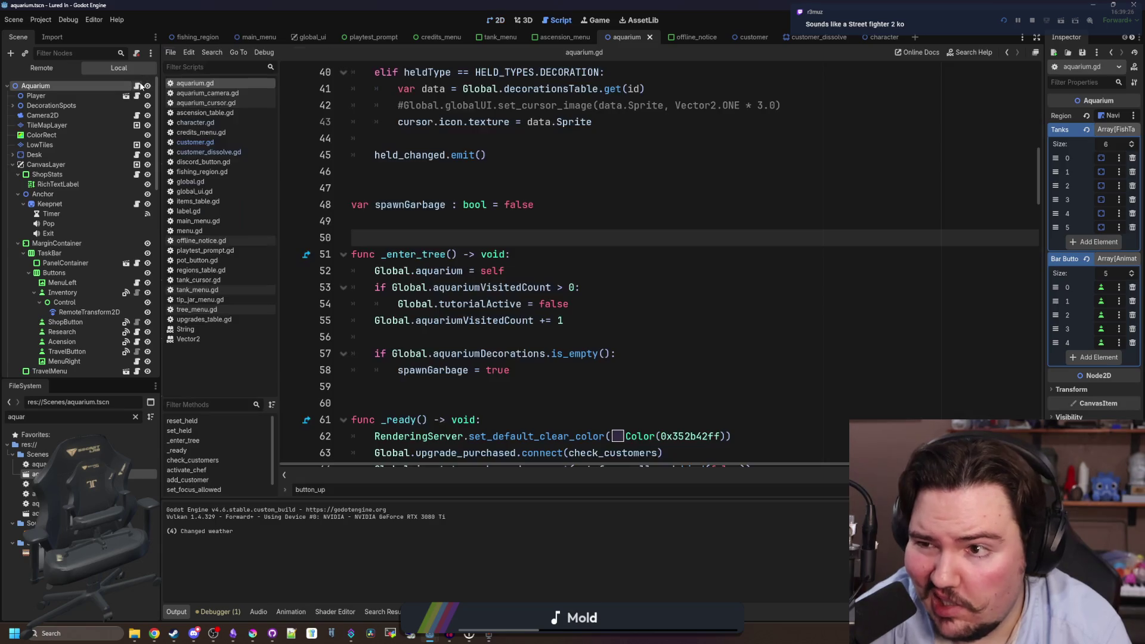
{"action": "scroll", "coordinate": [602, 175], "scroll_direction": "up", "scroll_amount": 10}
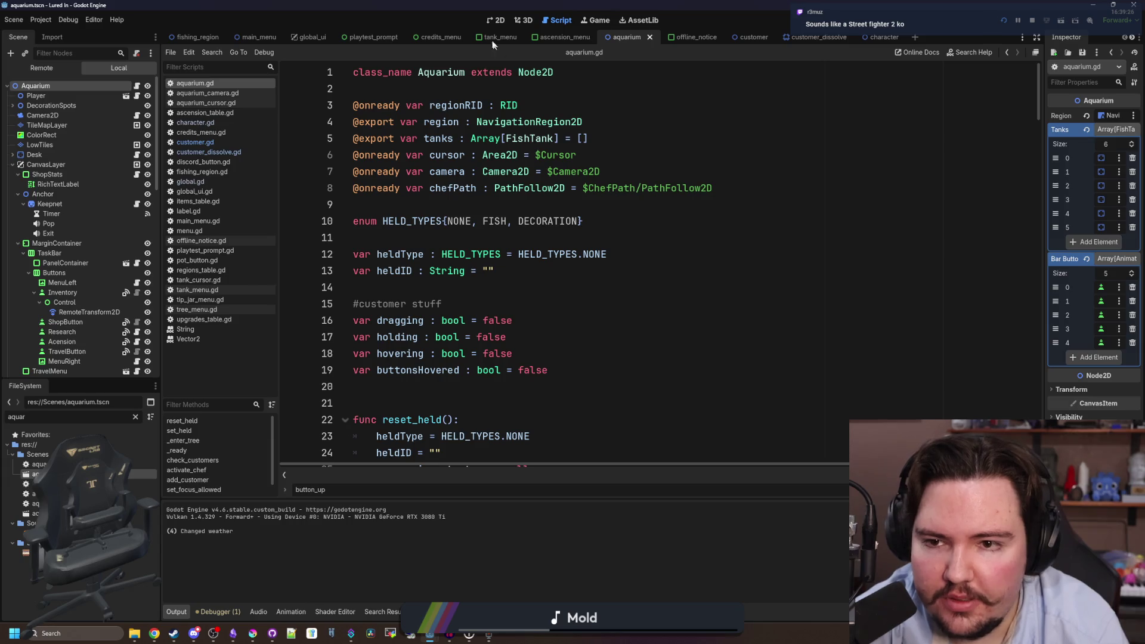
In the 2D view, select NavigationRegion2D to show its polygon and widen the Inspector.
{"action": "left_click", "coordinate": [494, 20]}
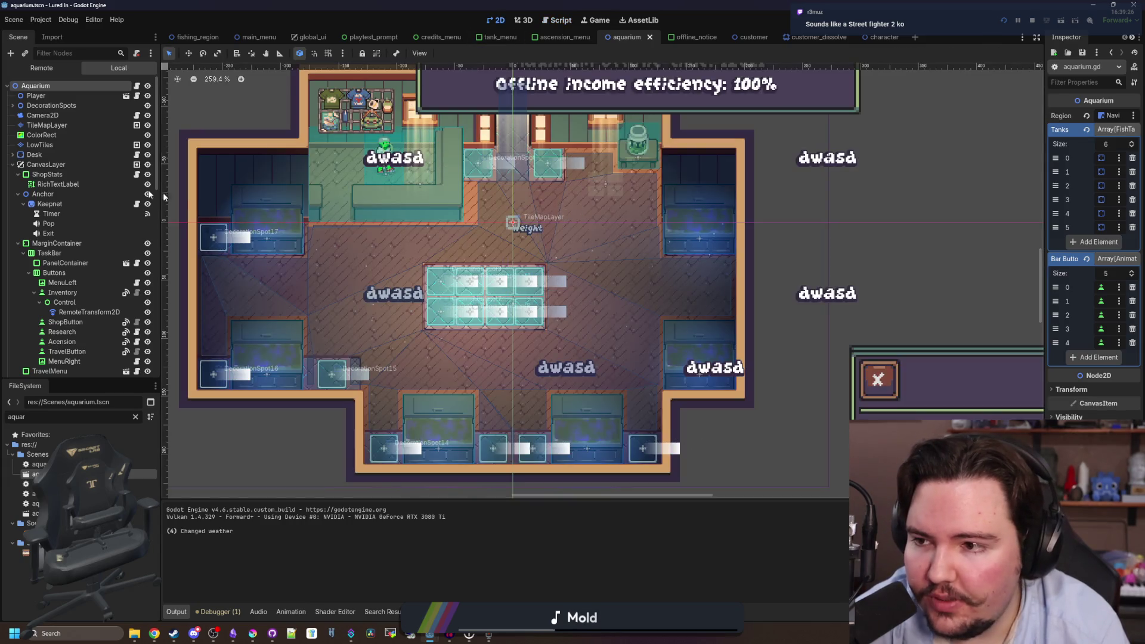
{"action": "scroll", "coordinate": [77, 176], "scroll_direction": "down", "scroll_amount": 5}
{"action": "scroll", "coordinate": [77, 177], "scroll_direction": "down", "scroll_amount": 5}
{"action": "left_click", "coordinate": [77, 183]}
{"action": "scroll", "coordinate": [79, 250], "scroll_direction": "down", "scroll_amount": 5}
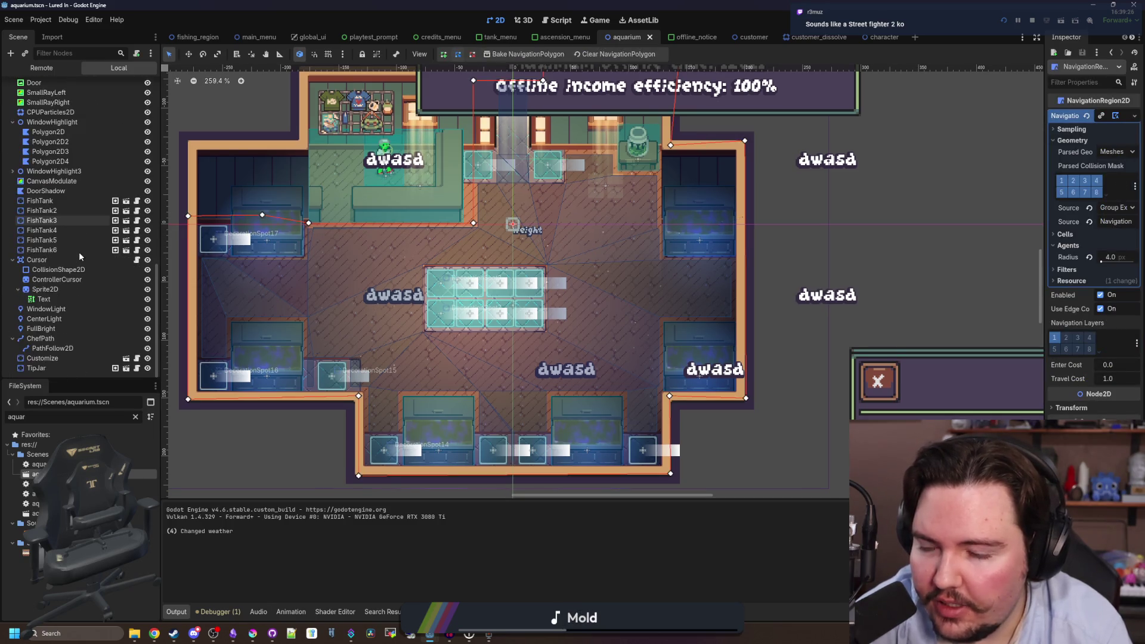
{"action": "scroll", "coordinate": [559, 297], "scroll_direction": "down", "scroll_amount": 2}
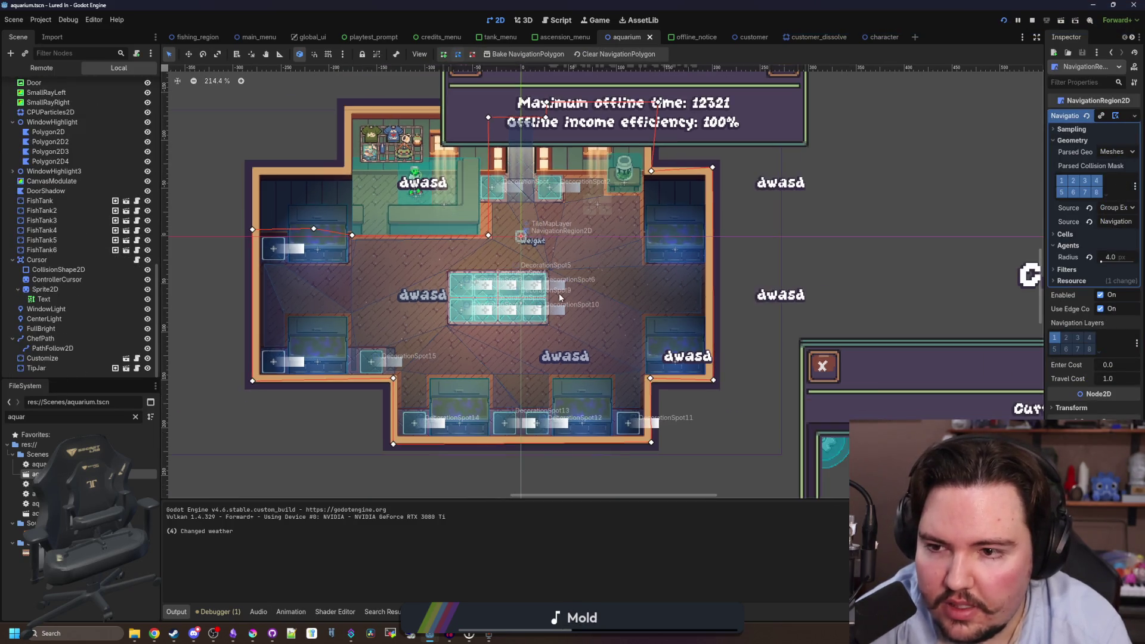
{"action": "scroll", "coordinate": [484, 358], "scroll_direction": "up", "scroll_amount": 1}
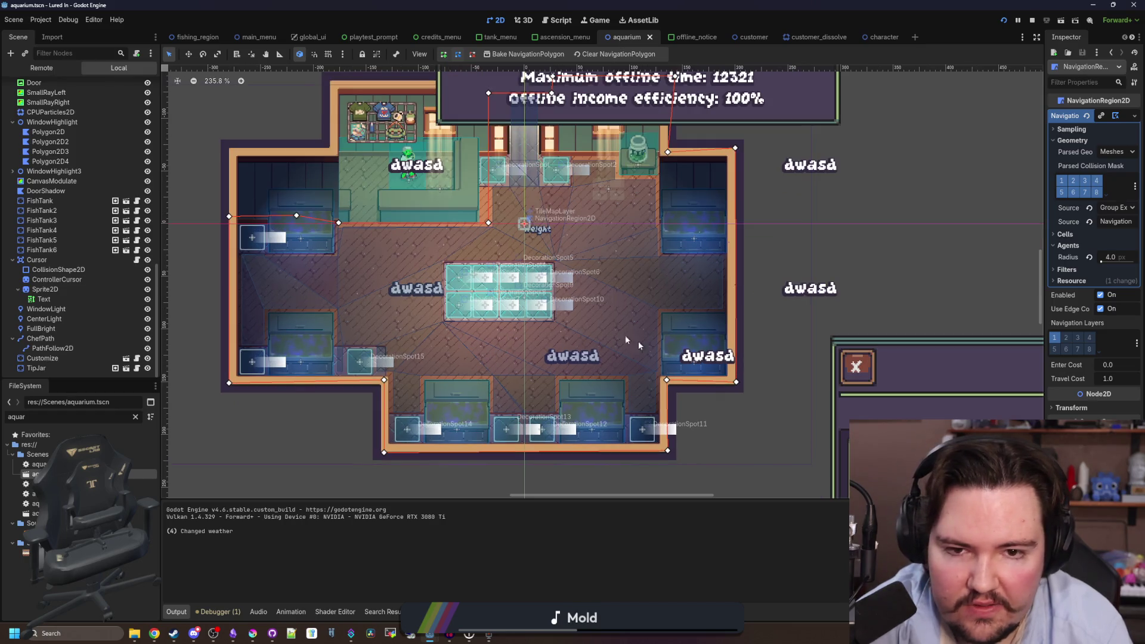
{"action": "left_click_drag", "start_coordinate": [1042, 171], "coordinate": [883, 178]}
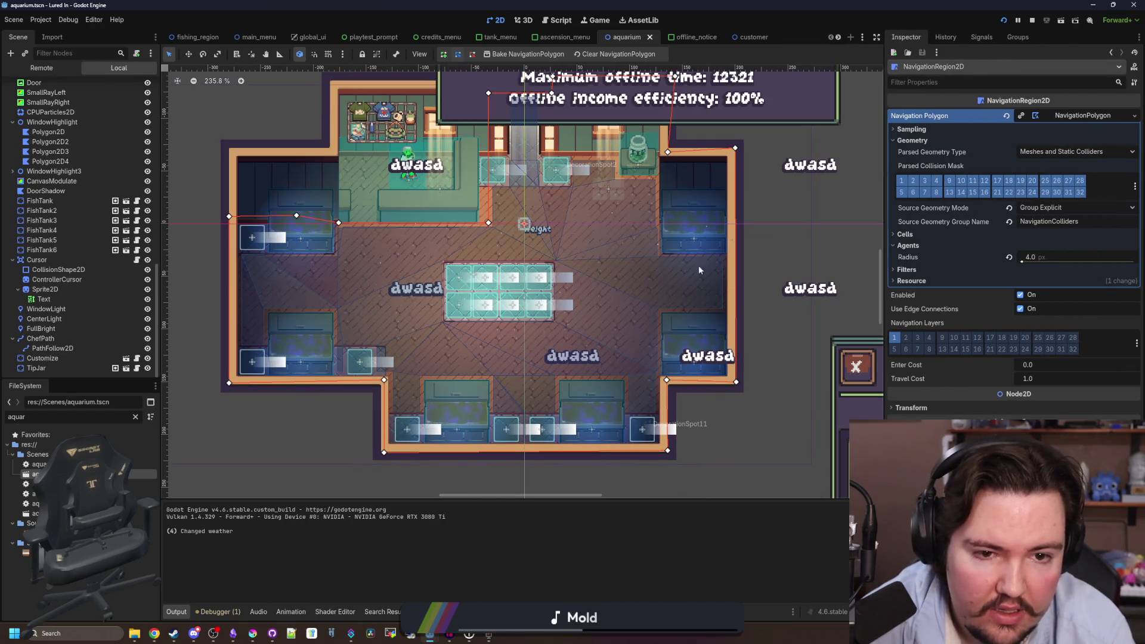